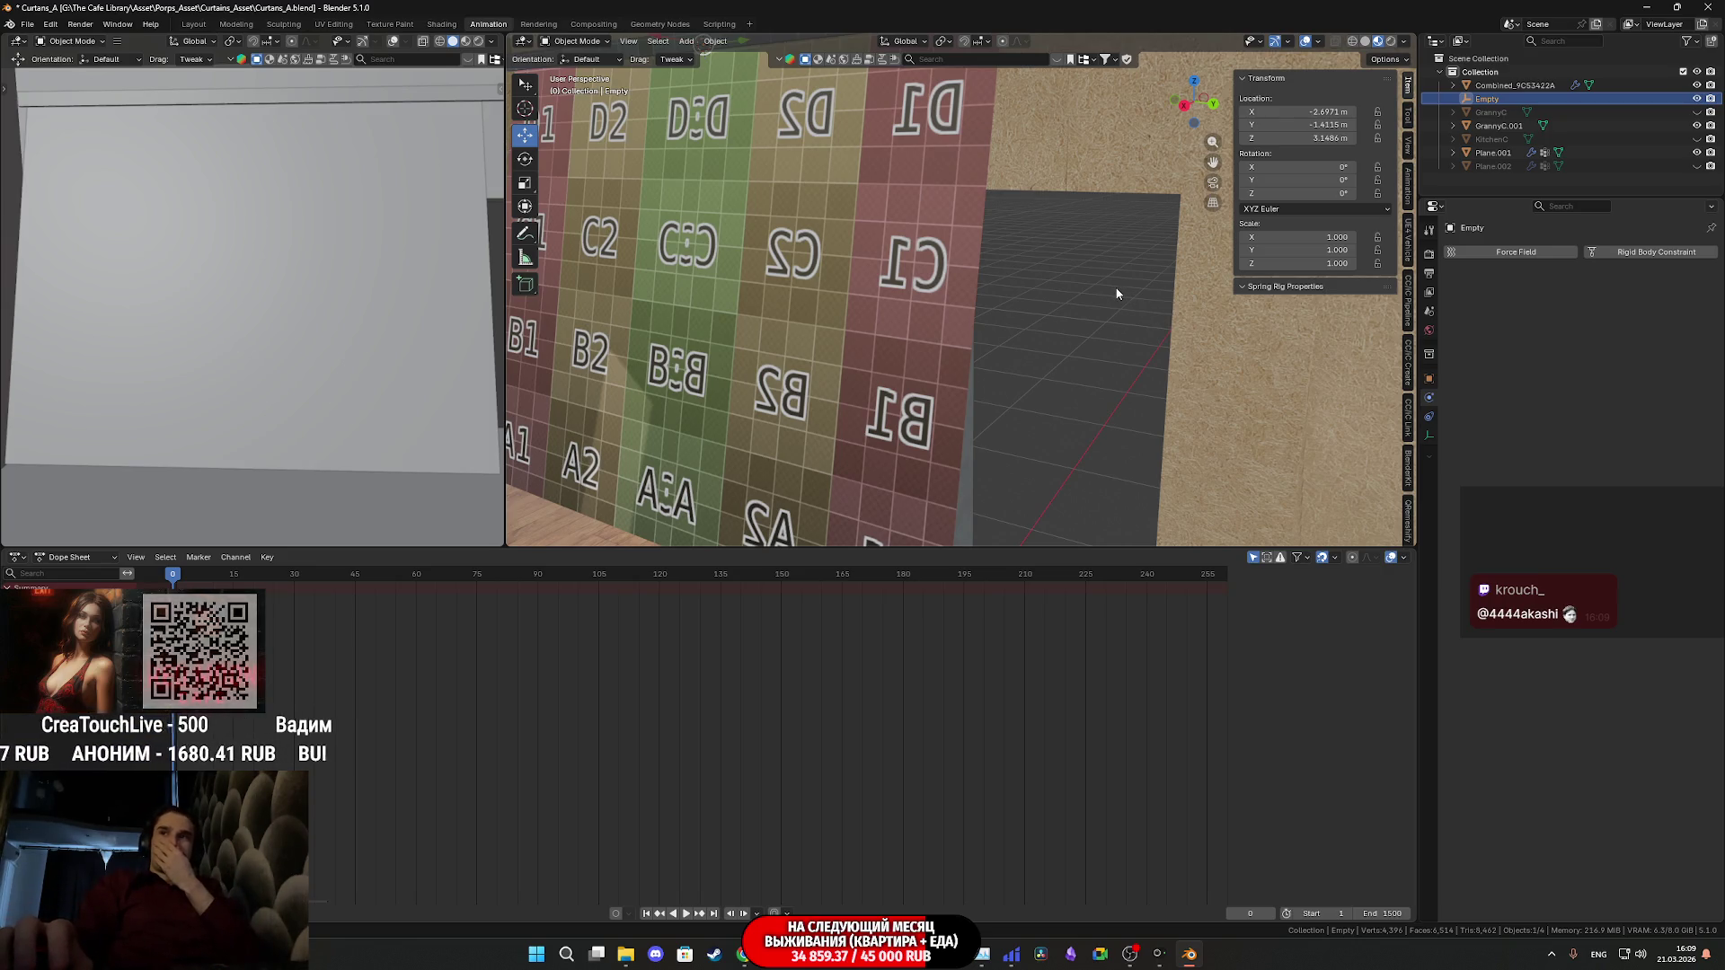
- Select the curtain plane Plane.001 to inspect its Cloth physics settings
{"action": "mouse_move", "coordinate": [1107, 283]}
{"action": "middle_mouse_down"}
{"action": "mouse_move", "coordinate": [1081, 241]}
{"action": "mouse_move", "coordinate": [1067, 303]}
{"action": "mouse_move", "coordinate": [1038, 310]}
{"action": "mouse_move", "coordinate": [1027, 294]}
{"action": "mouse_move", "coordinate": [1046, 292]}
{"action": "middle_mouse_up"}
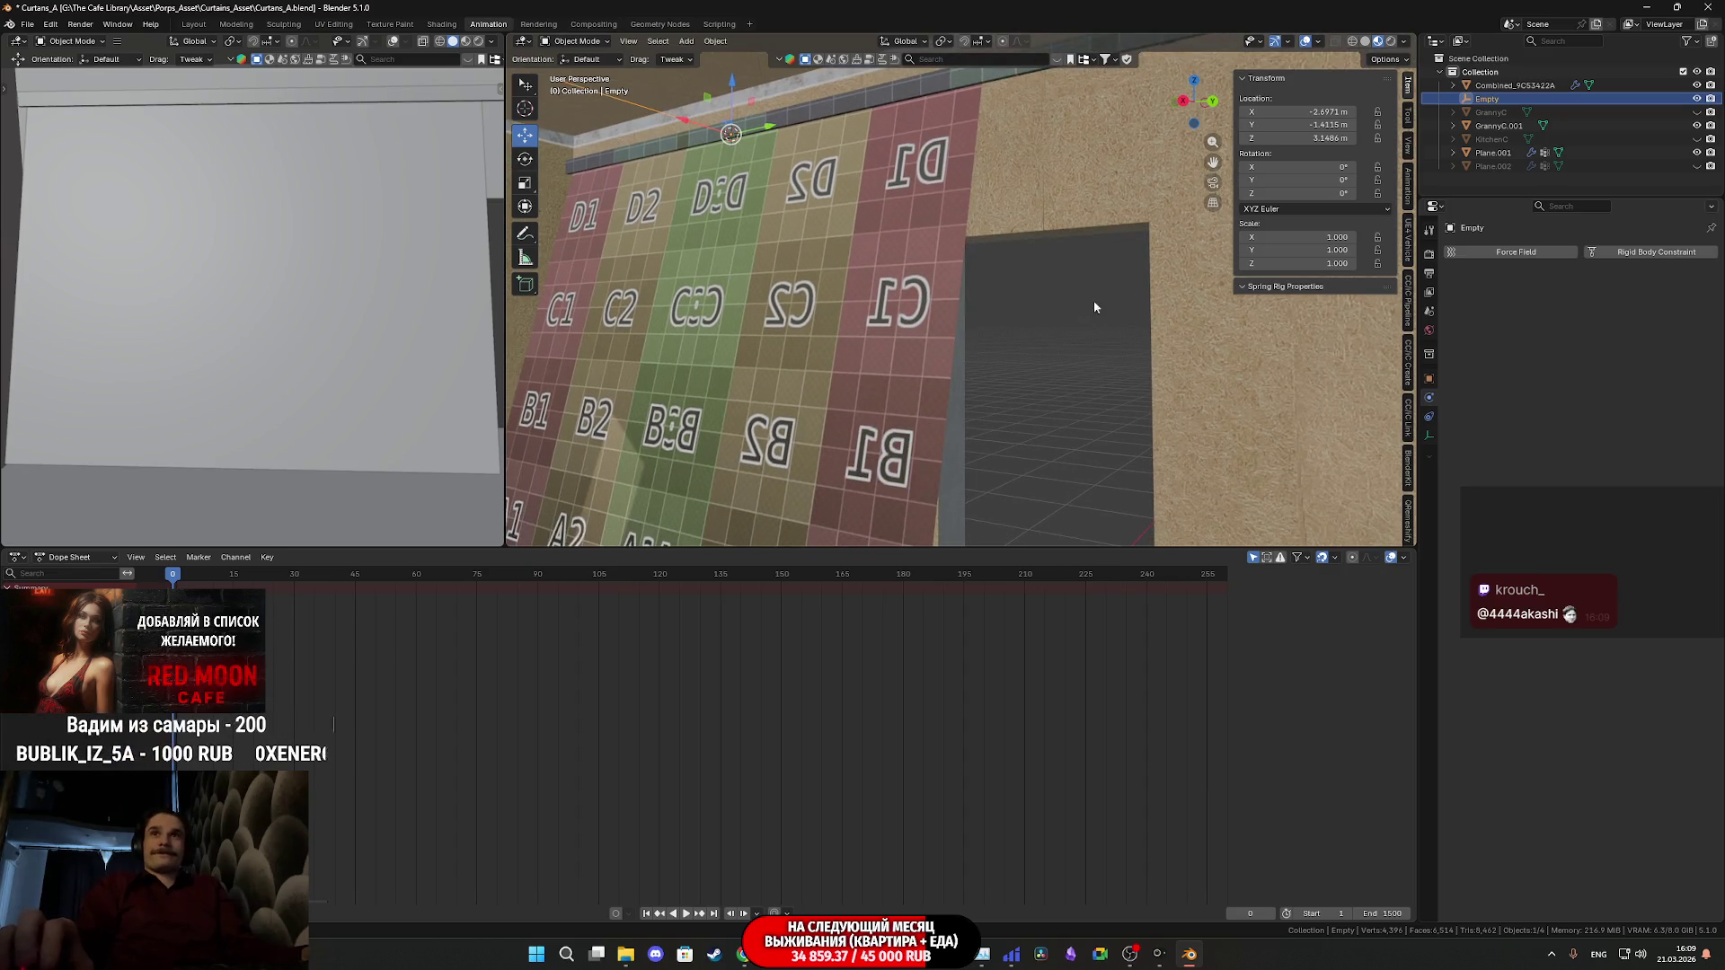
{"action": "left_click", "coordinate": [892, 352]}
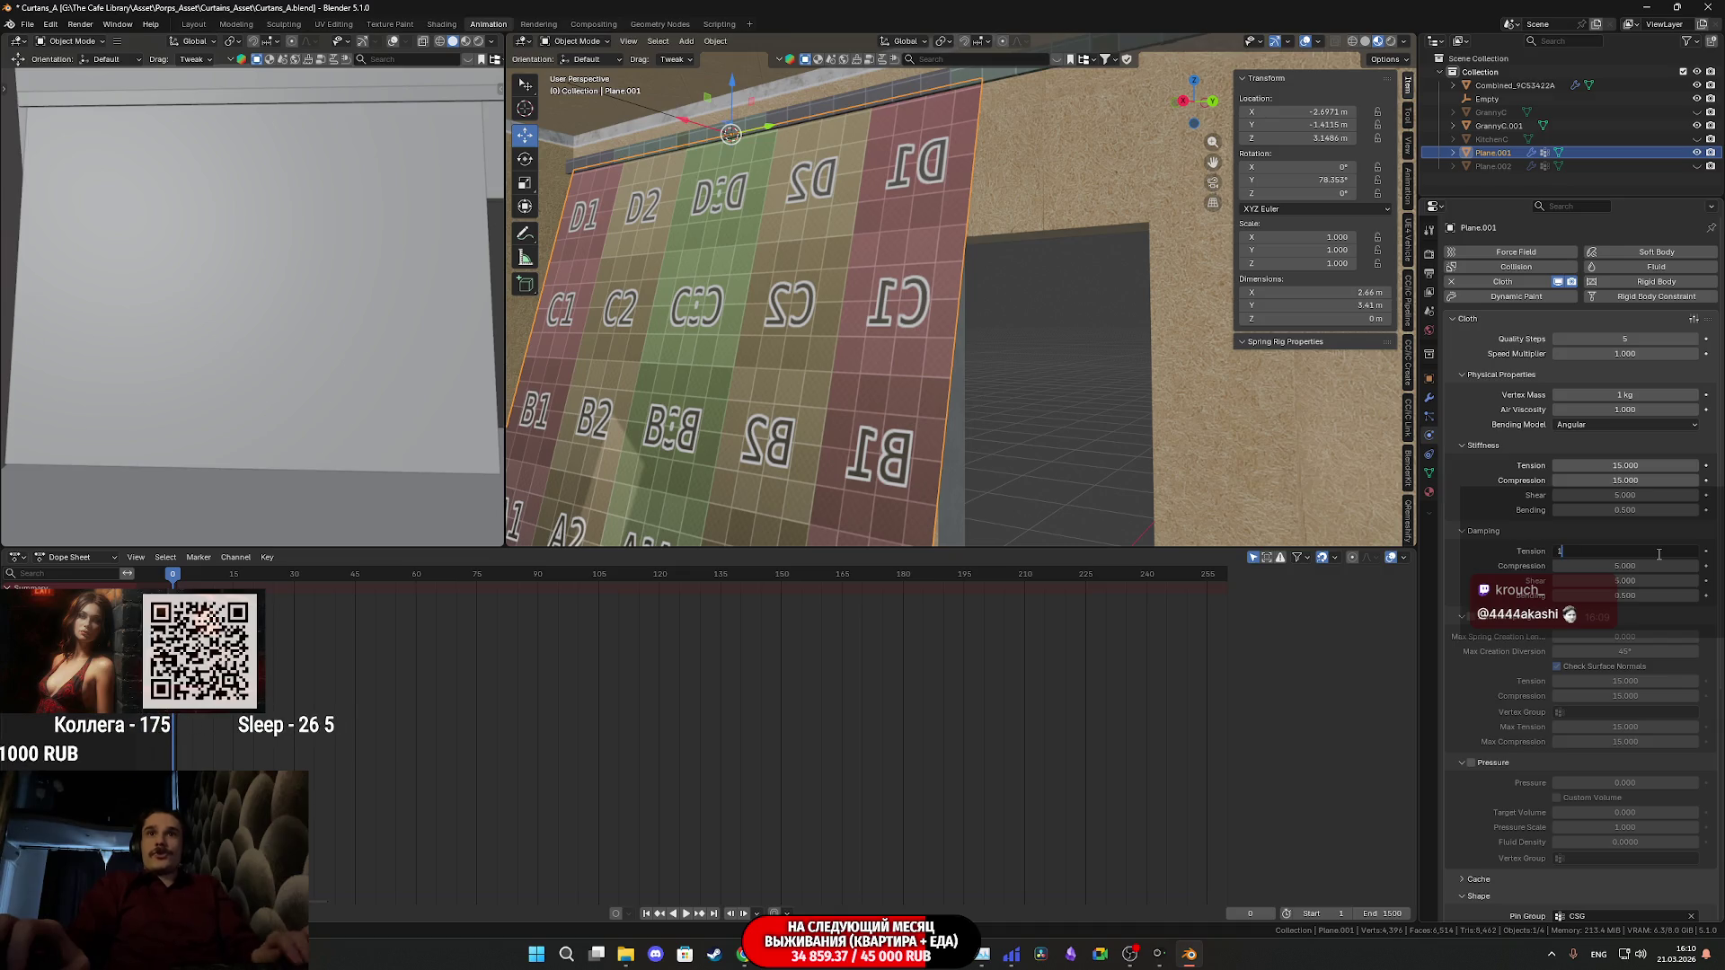
- Select the Empty holding the curtain's top edge
{"action": "mouse_move", "coordinate": [731, 388]}
{"action": "middle_mouse_down"}
{"action": "mouse_move", "coordinate": [817, 354]}
{"action": "mouse_move", "coordinate": [862, 360]}
{"action": "middle_mouse_up"}
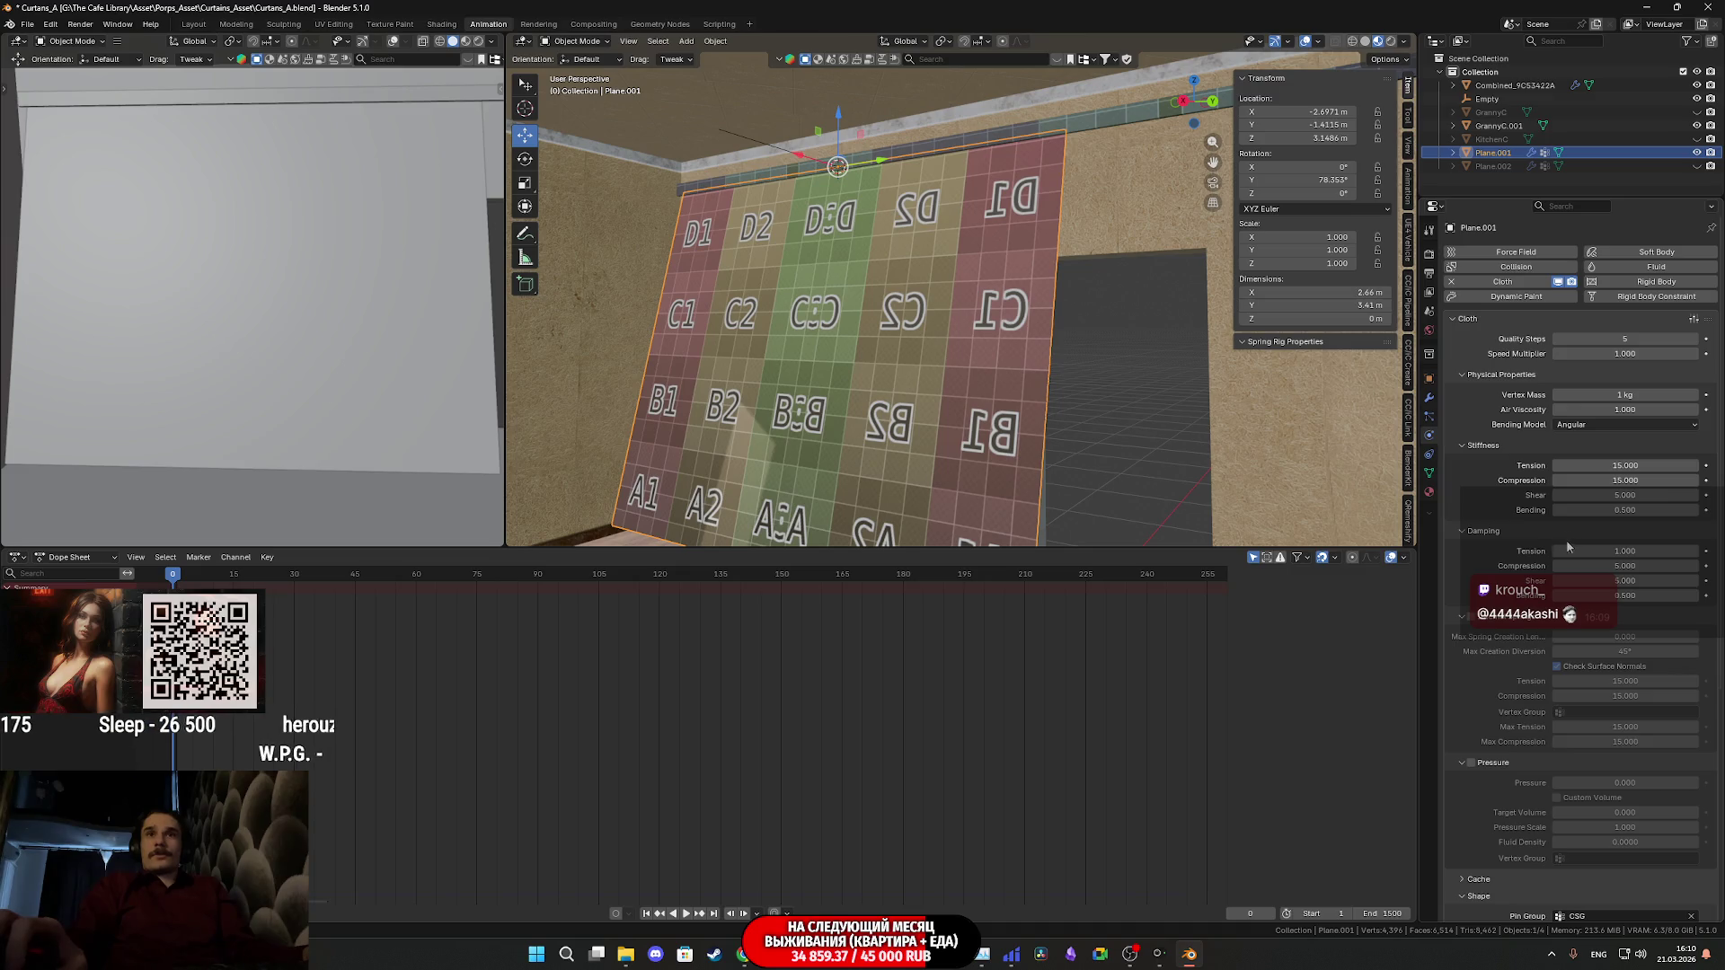
{"action": "middle_click_drag", "start_coordinate": [796, 415], "coordinate": [806, 409]}
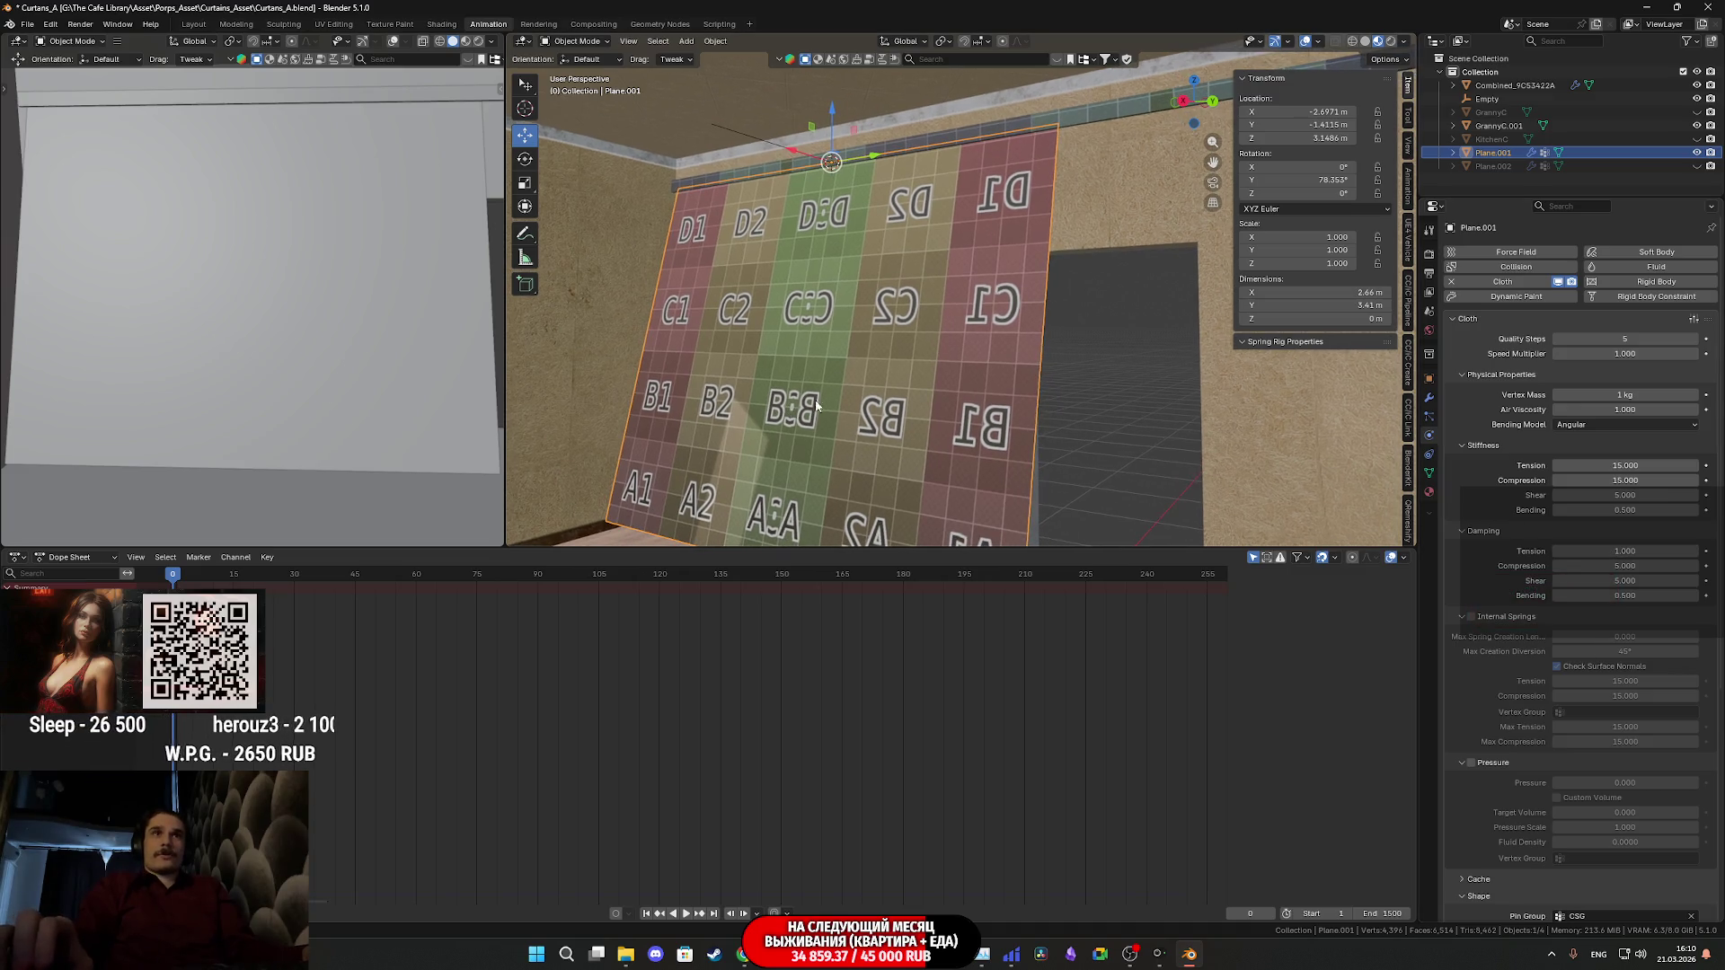
{"action": "left_click", "coordinate": [770, 160]}
{"action": "middle_click_drag", "start_coordinate": [934, 233], "coordinate": [1071, 277]}
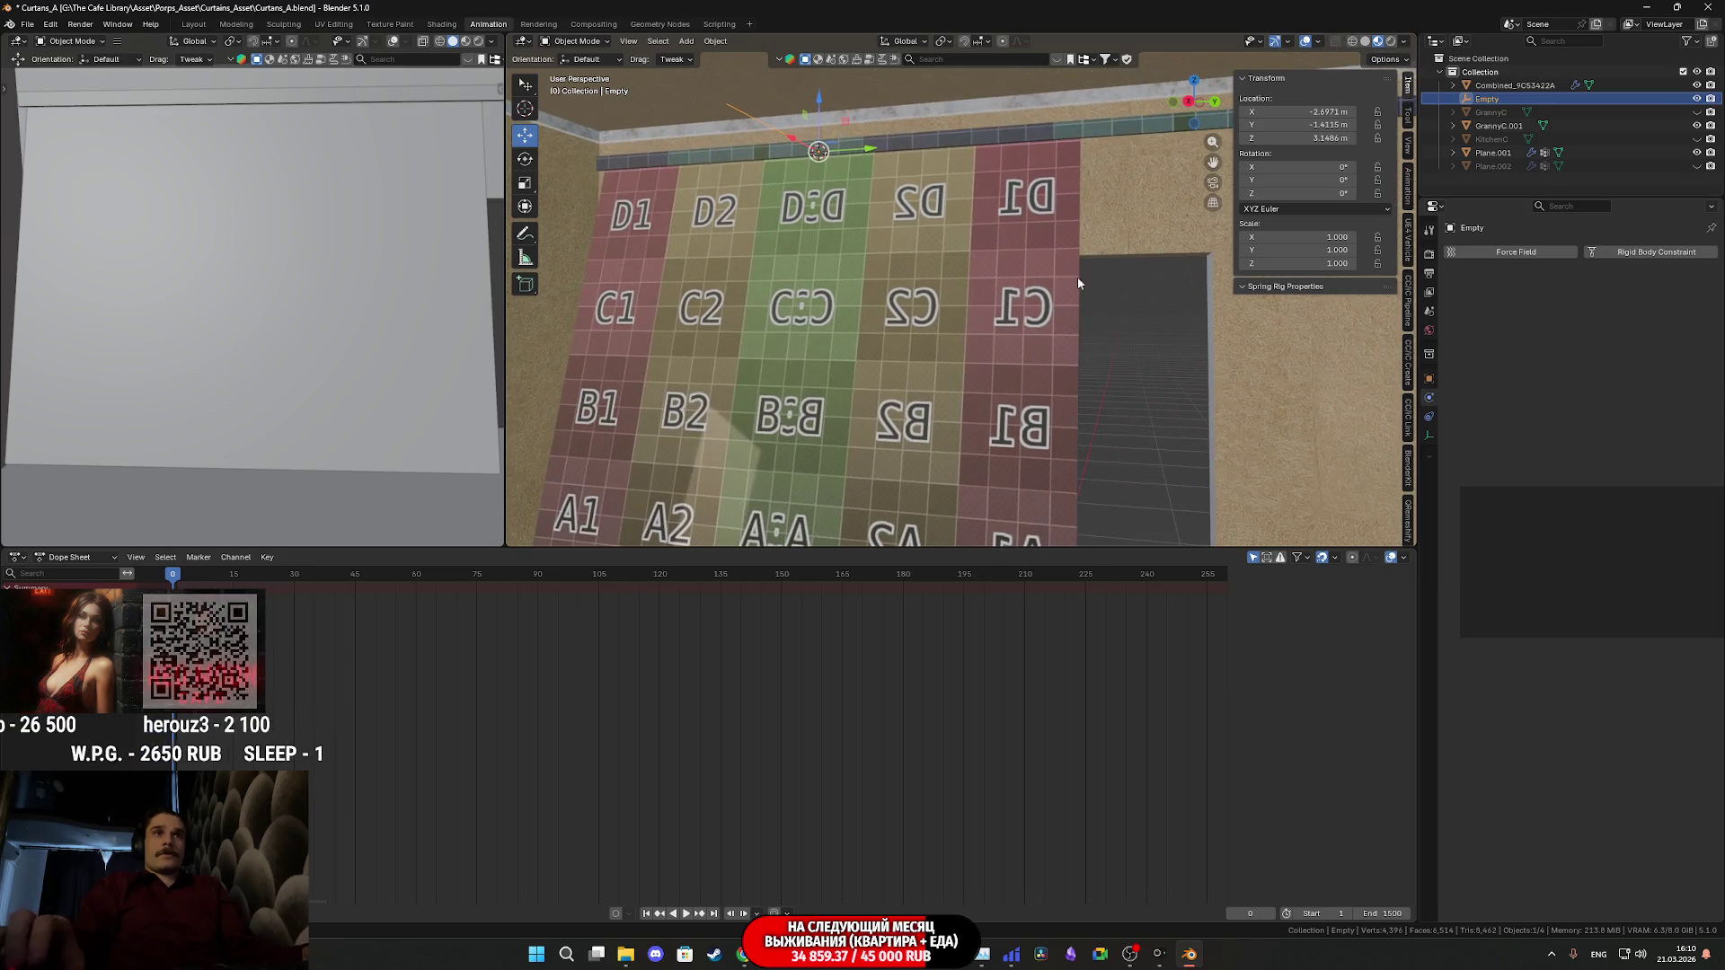
- Play the cloth simulation and scale the Empty down to 0.673
{"action": "key", "text": "space"}
{"action": "key", "text": "s"}
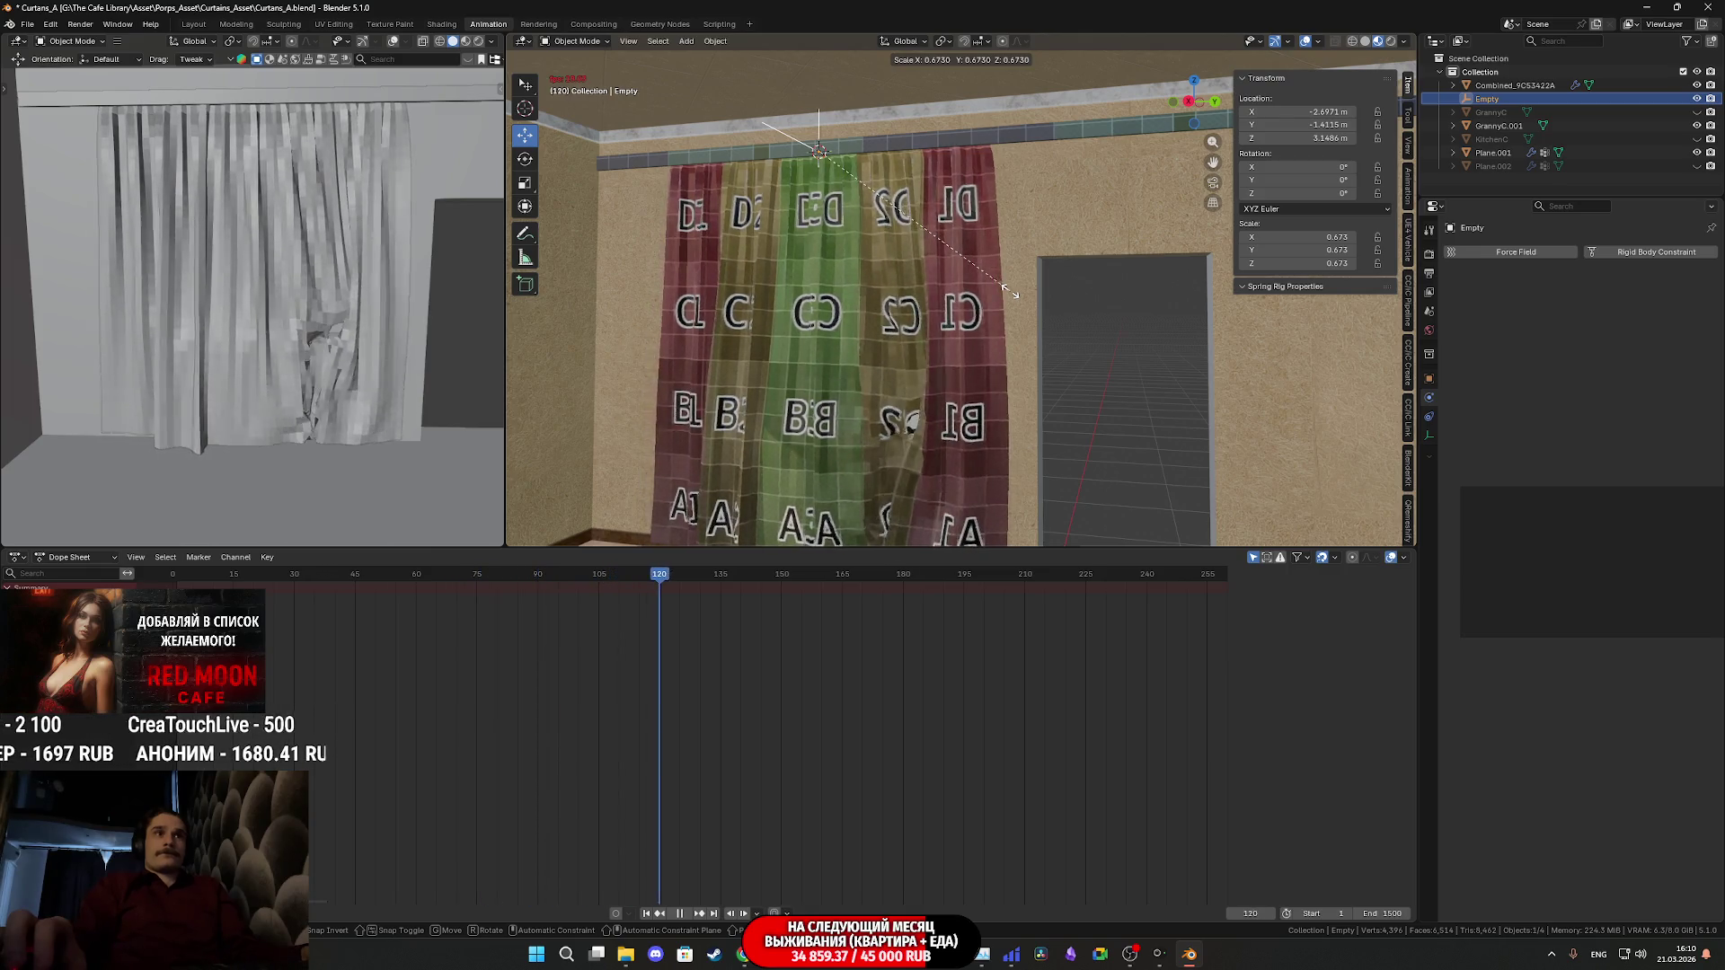
{"action": "left_click", "coordinate": [1015, 294]}
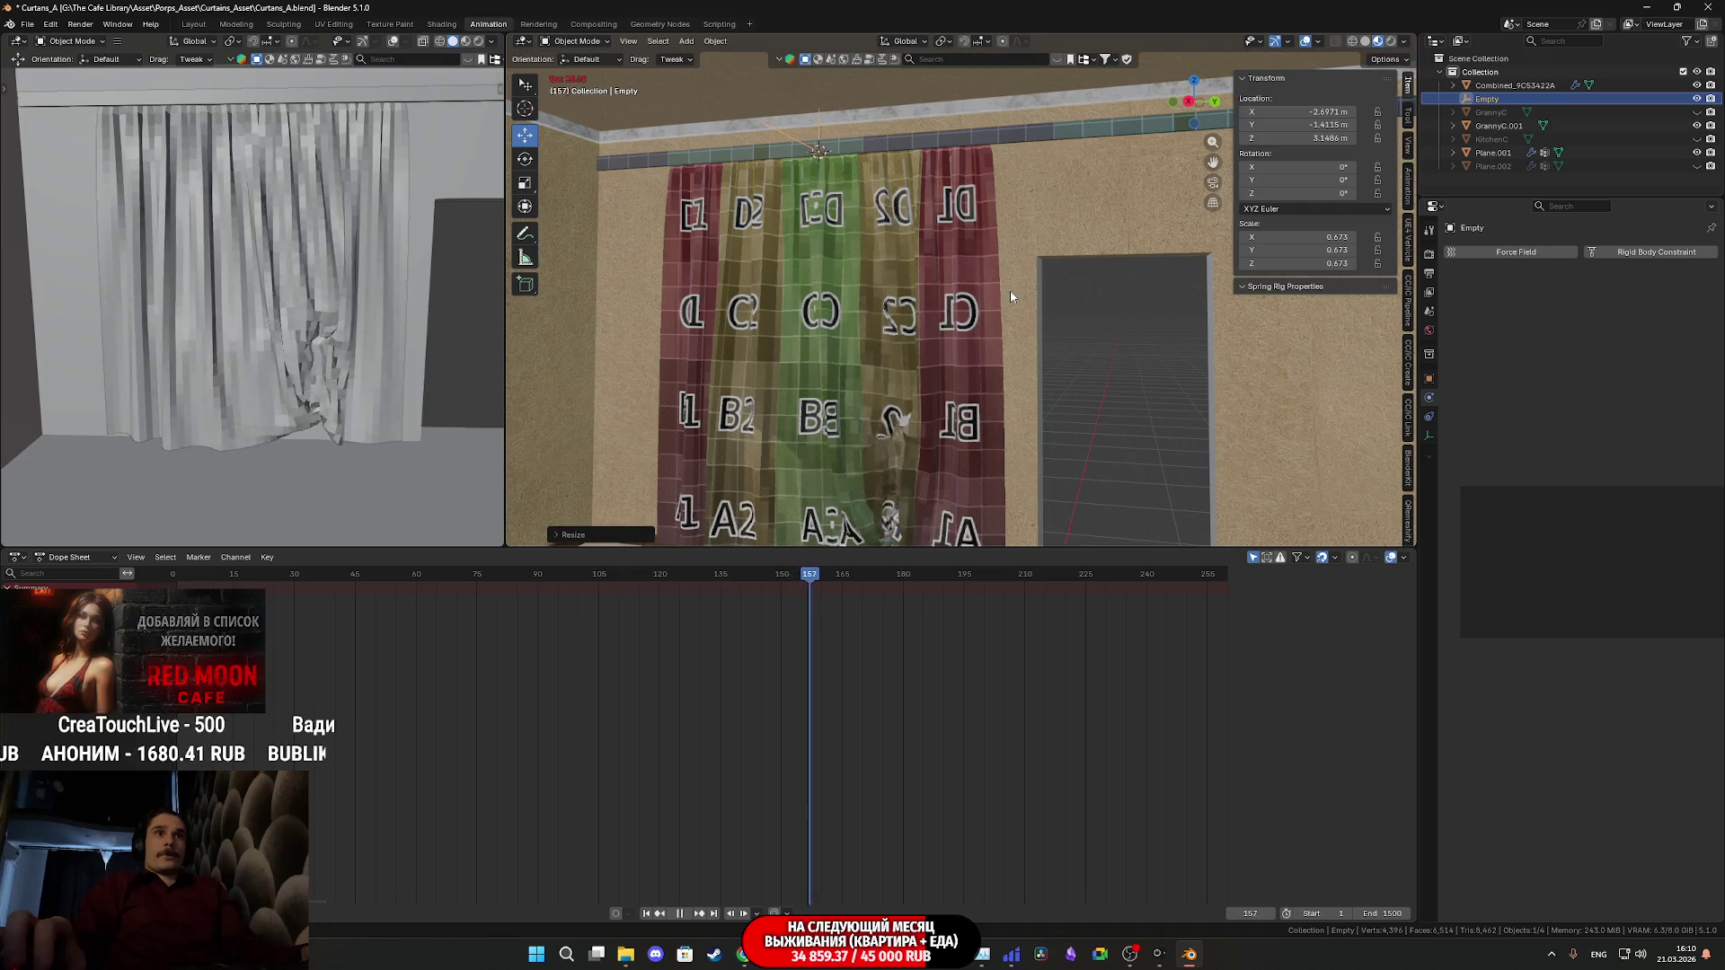
- Inspect the curtain folds front and back, rewind to frame 0, and select Plane.001
{"action": "middle_click_drag", "start_coordinate": [996, 336], "coordinate": [1048, 356]}
{"action": "scroll", "coordinate": [1058, 276], "scroll_direction": "up", "scroll_amount": 6}
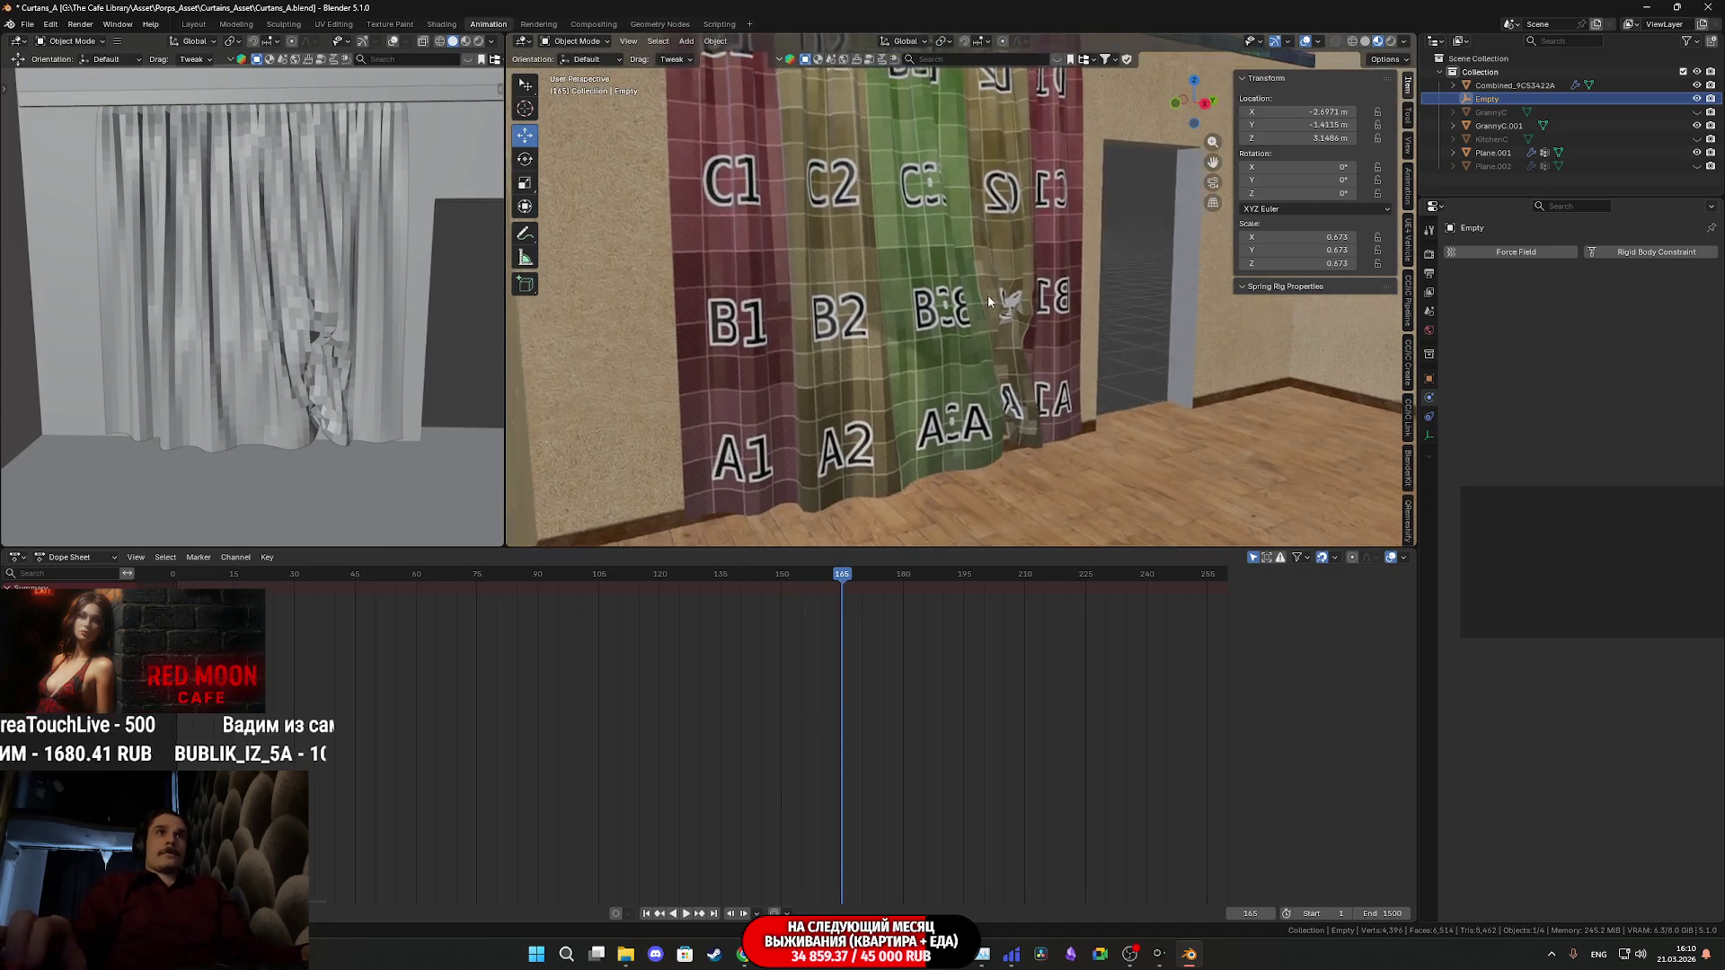
{"action": "middle_click_drag", "start_coordinate": [909, 358], "coordinate": [988, 285]}
{"action": "scroll", "coordinate": [988, 286], "scroll_direction": "up", "scroll_amount": 4}
{"action": "mouse_move", "coordinate": [224, 359]}
{"action": "middle_mouse_down"}
{"action": "mouse_move", "coordinate": [177, 389]}
{"action": "mouse_move", "coordinate": [417, 316]}
{"action": "mouse_move", "coordinate": [377, 347]}
{"action": "mouse_move", "coordinate": [212, 337]}
{"action": "middle_mouse_up"}
{"action": "mouse_move", "coordinate": [1131, 327]}
{"action": "middle_mouse_down"}
{"action": "mouse_move", "coordinate": [1065, 353]}
{"action": "mouse_move", "coordinate": [975, 320]}
{"action": "mouse_move", "coordinate": [961, 342]}
{"action": "mouse_move", "coordinate": [923, 329]}
{"action": "mouse_move", "coordinate": [916, 365]}
{"action": "mouse_move", "coordinate": [916, 350]}
{"action": "mouse_move", "coordinate": [1159, 331]}
{"action": "mouse_move", "coordinate": [993, 345]}
{"action": "mouse_move", "coordinate": [965, 314]}
{"action": "middle_mouse_up"}
{"action": "key", "text": "shift+Left"}
{"action": "left_click", "coordinate": [965, 314]}
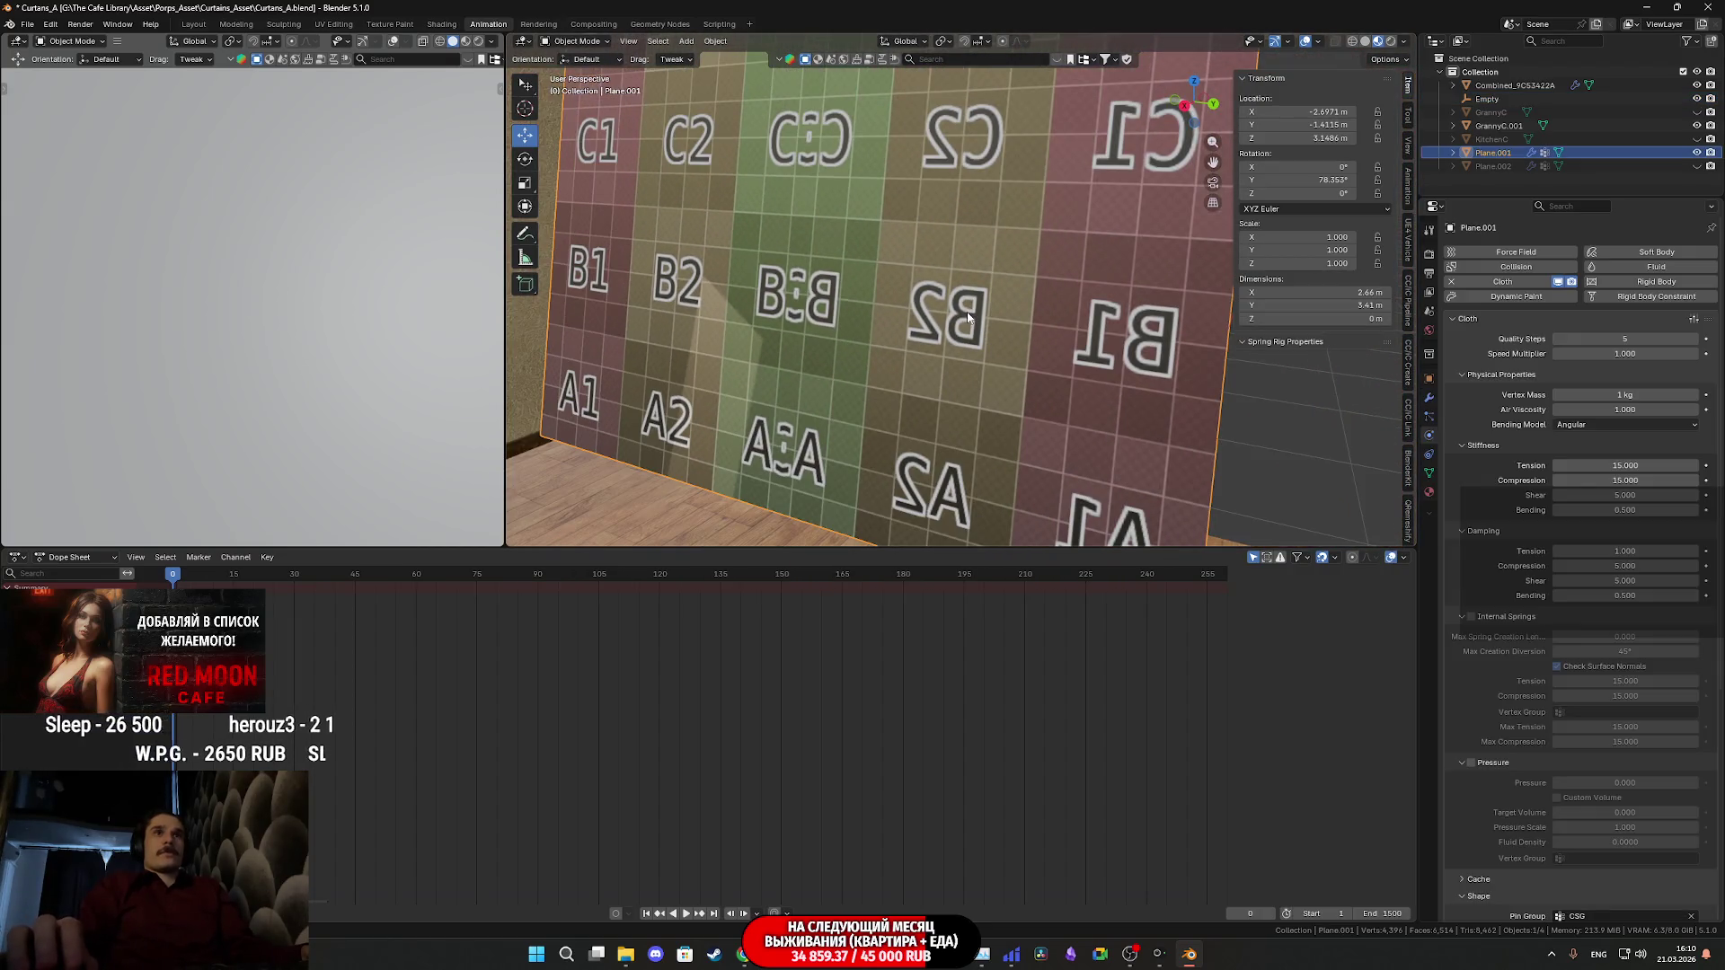
- Review Plane.001's modifiers and cloth physics, then show its vertex groups in Edit Mode
{"action": "left_click", "coordinate": [1429, 398]}
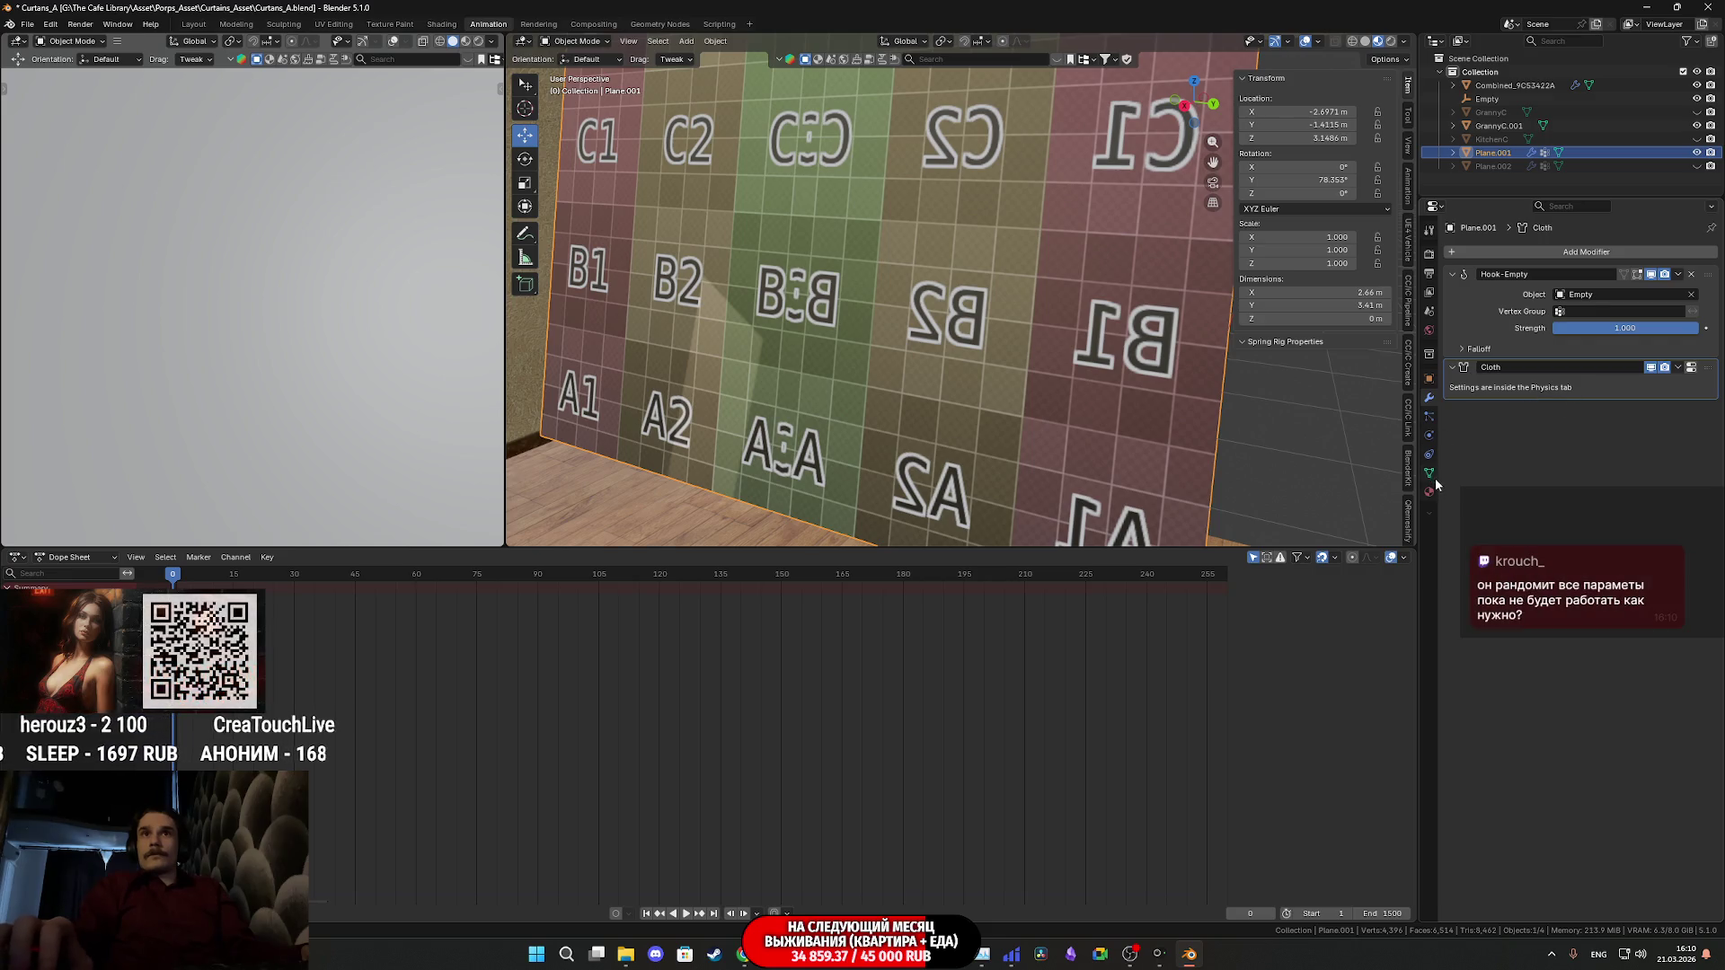
{"action": "left_click", "coordinate": [1428, 431]}
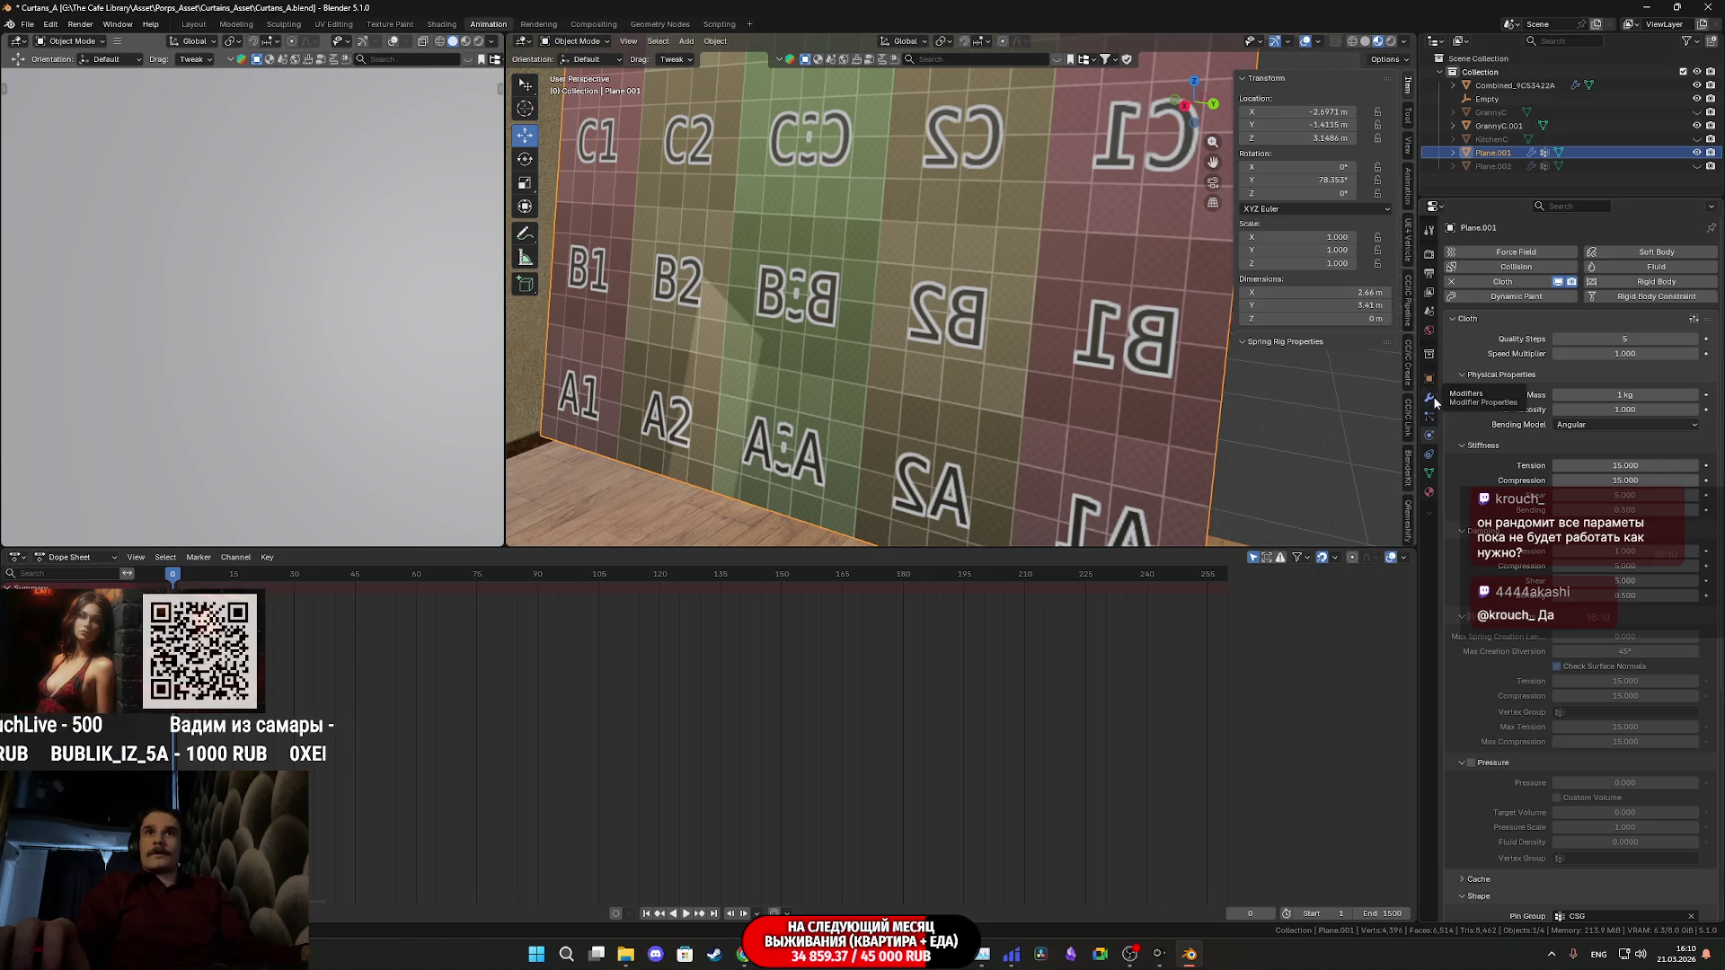
{"action": "left_click", "coordinate": [1430, 472]}
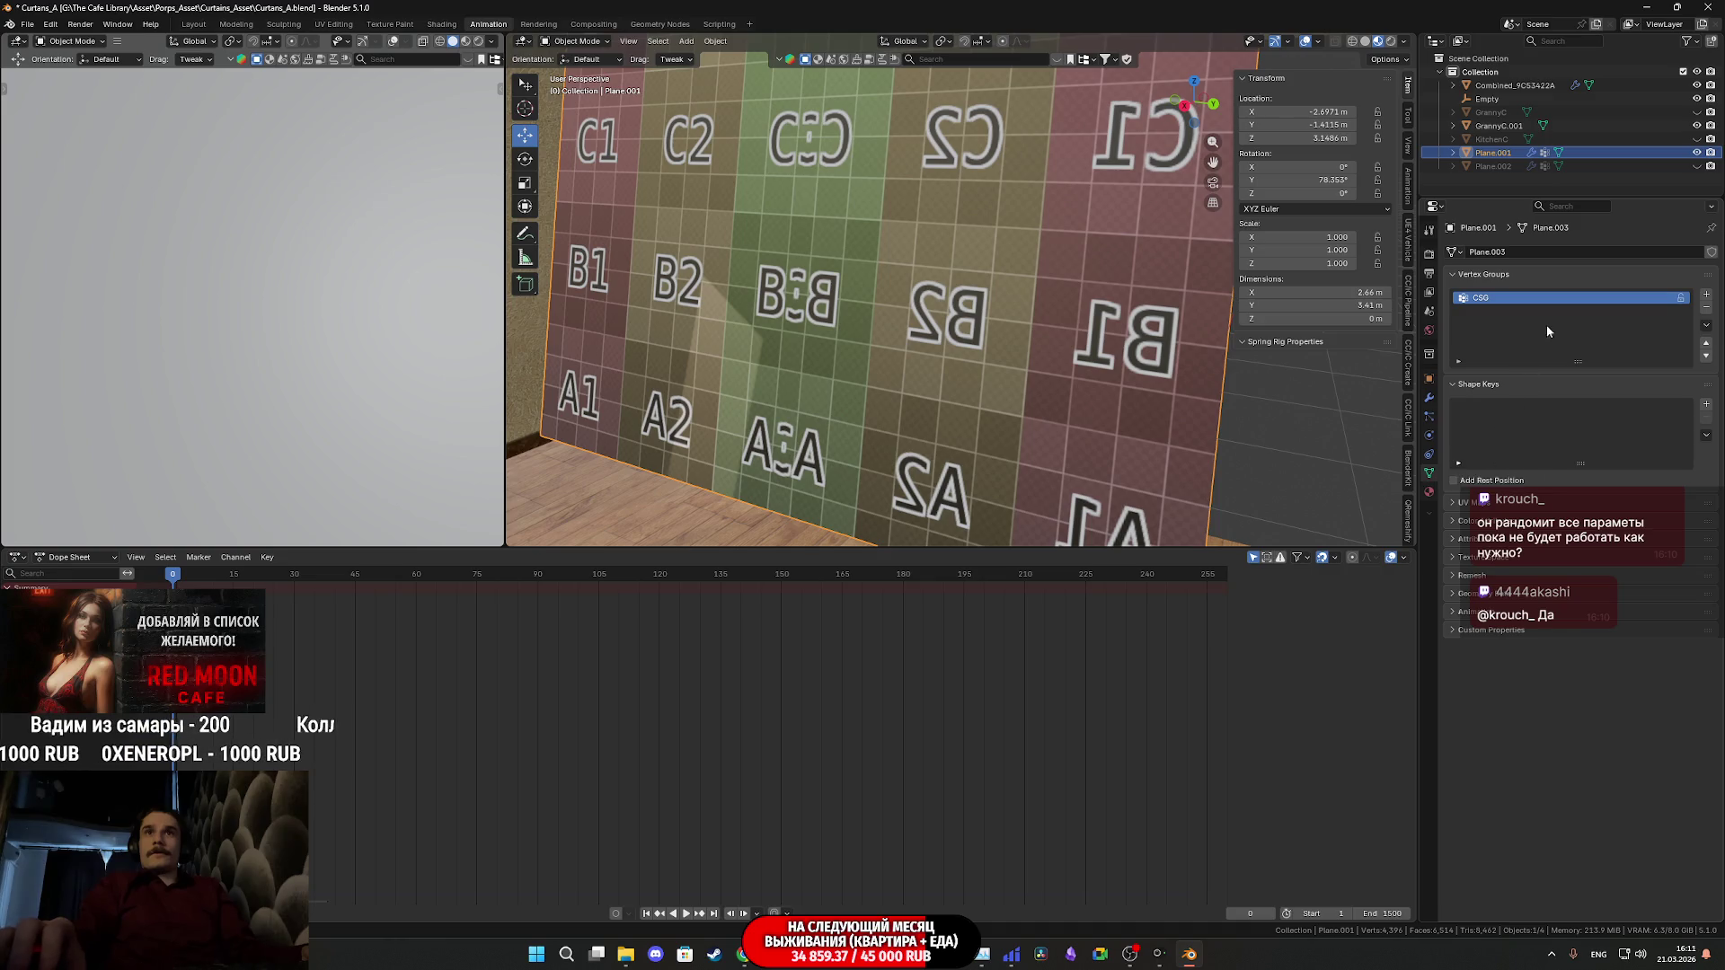
{"action": "key", "text": "Tab"}
{"action": "scroll", "coordinate": [1123, 364], "scroll_direction": "down", "scroll_amount": 5}
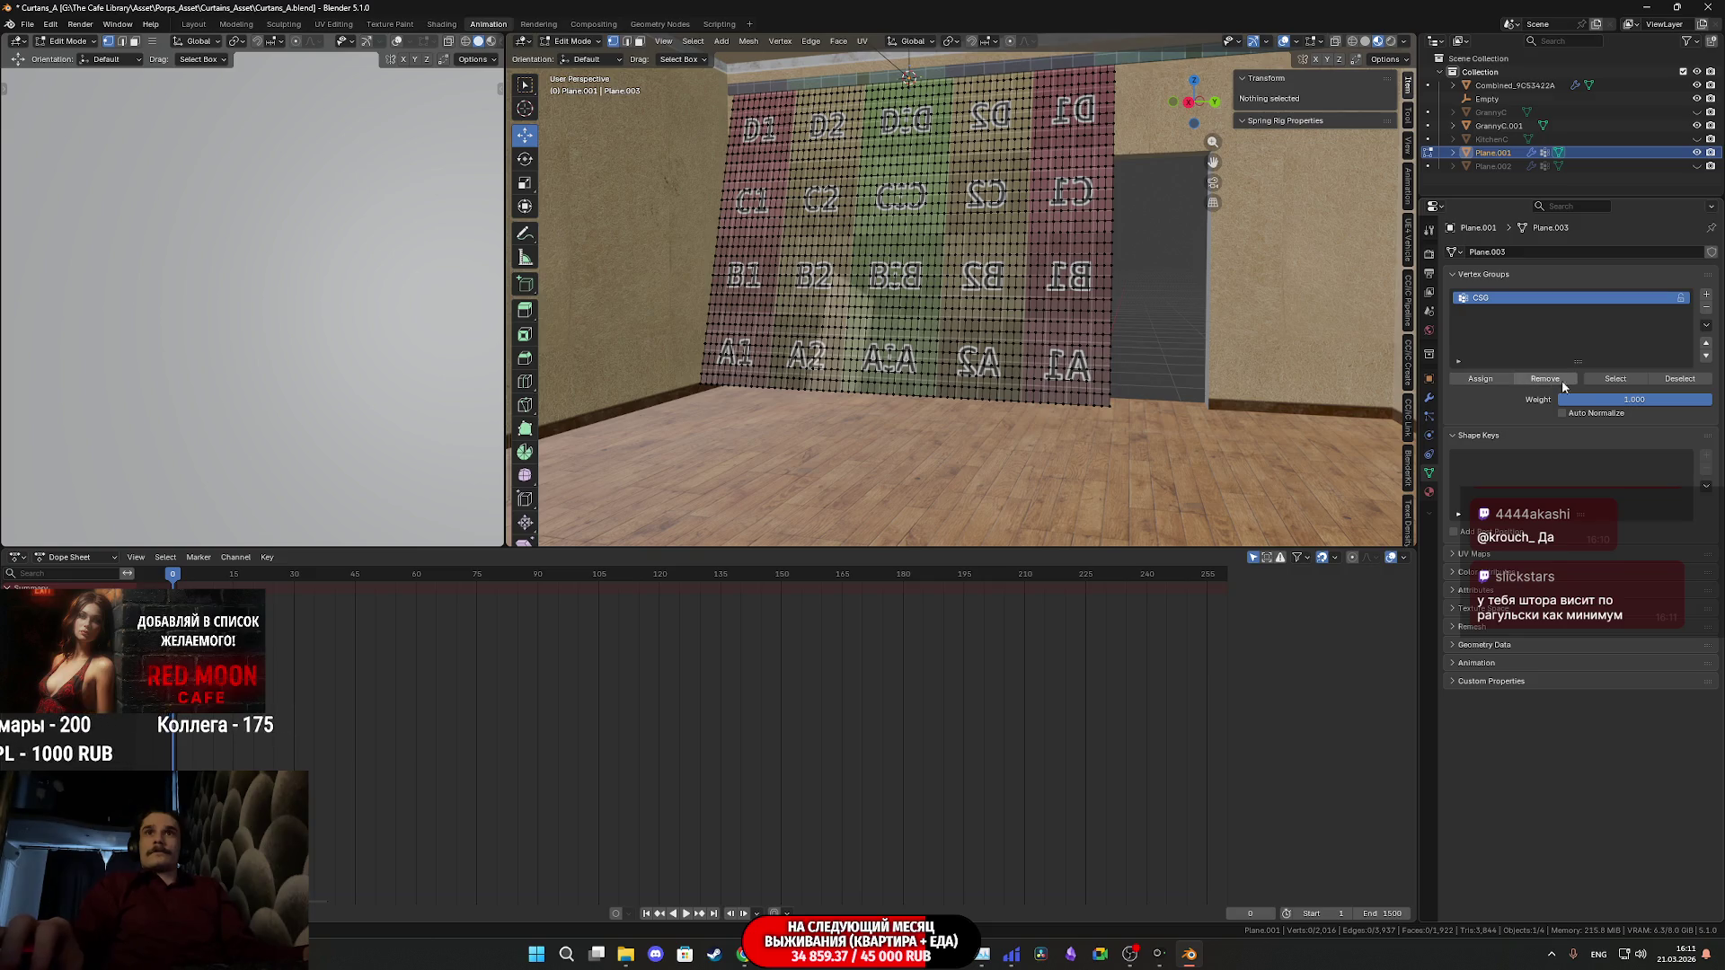
- Select and frame the CSG vertex group's vertices to inspect the pinned curtain edge
{"action": "left_click", "coordinate": [1615, 379]}
{"action": "key", "text": "KP_Decimal"}
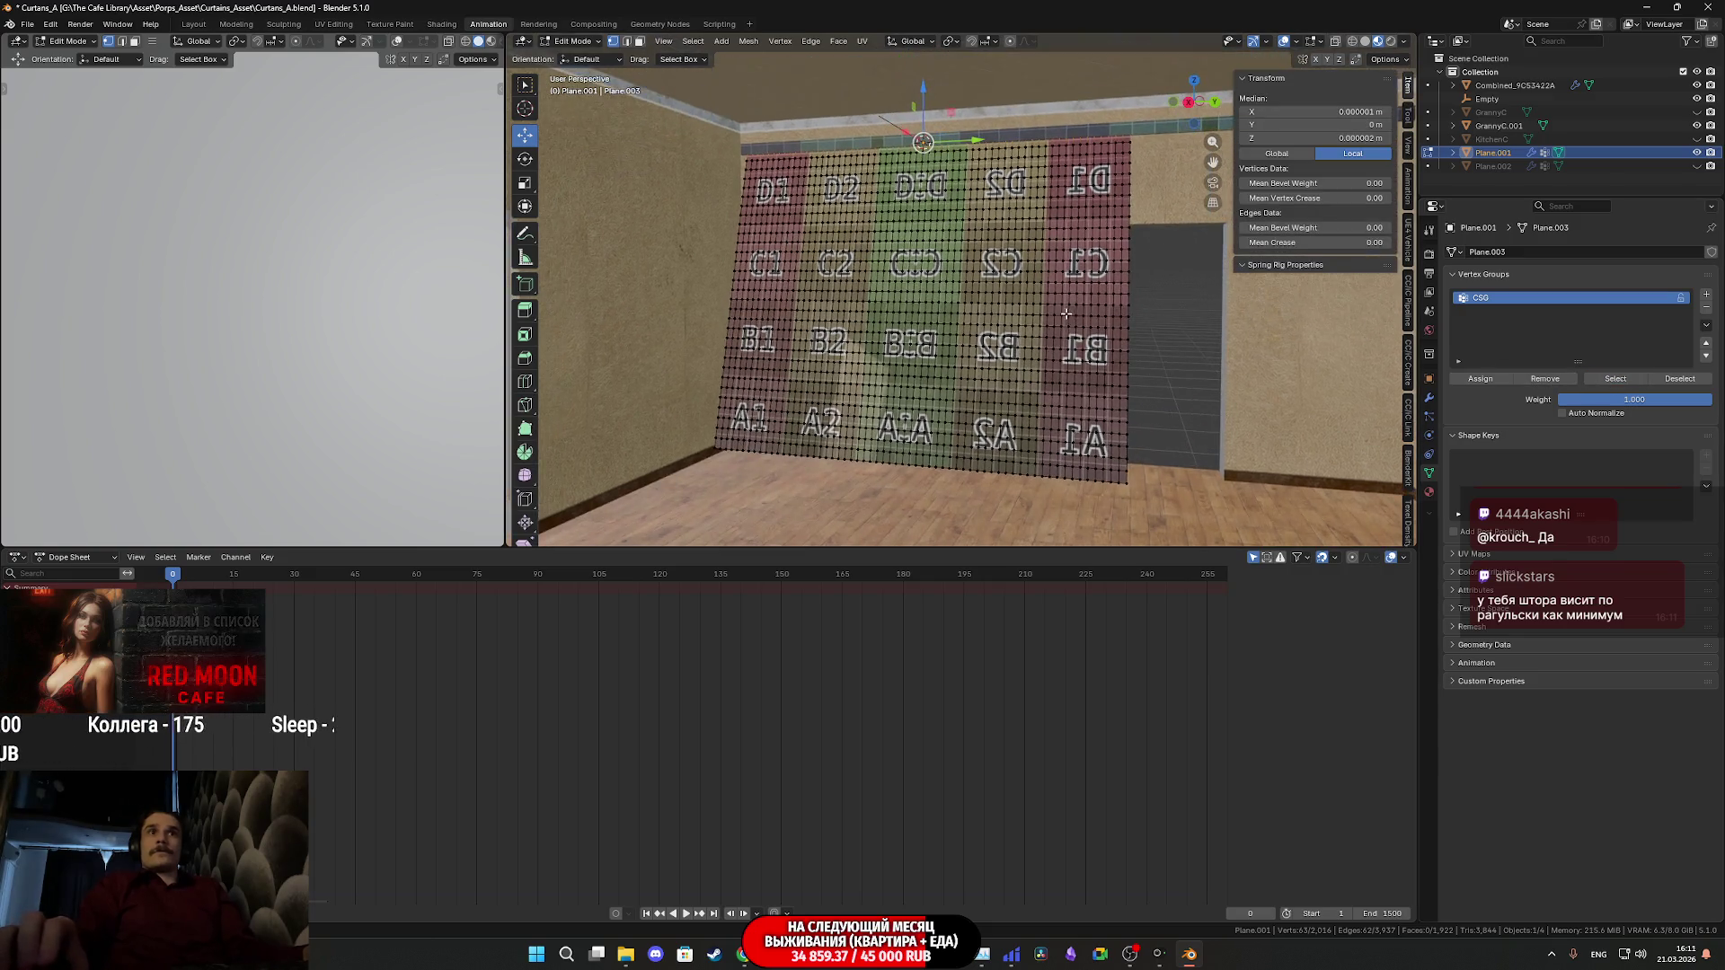
{"action": "middle_click_drag", "start_coordinate": [1017, 274], "coordinate": [1035, 319]}
{"action": "scroll", "coordinate": [1036, 305], "scroll_direction": "up", "scroll_amount": 2}
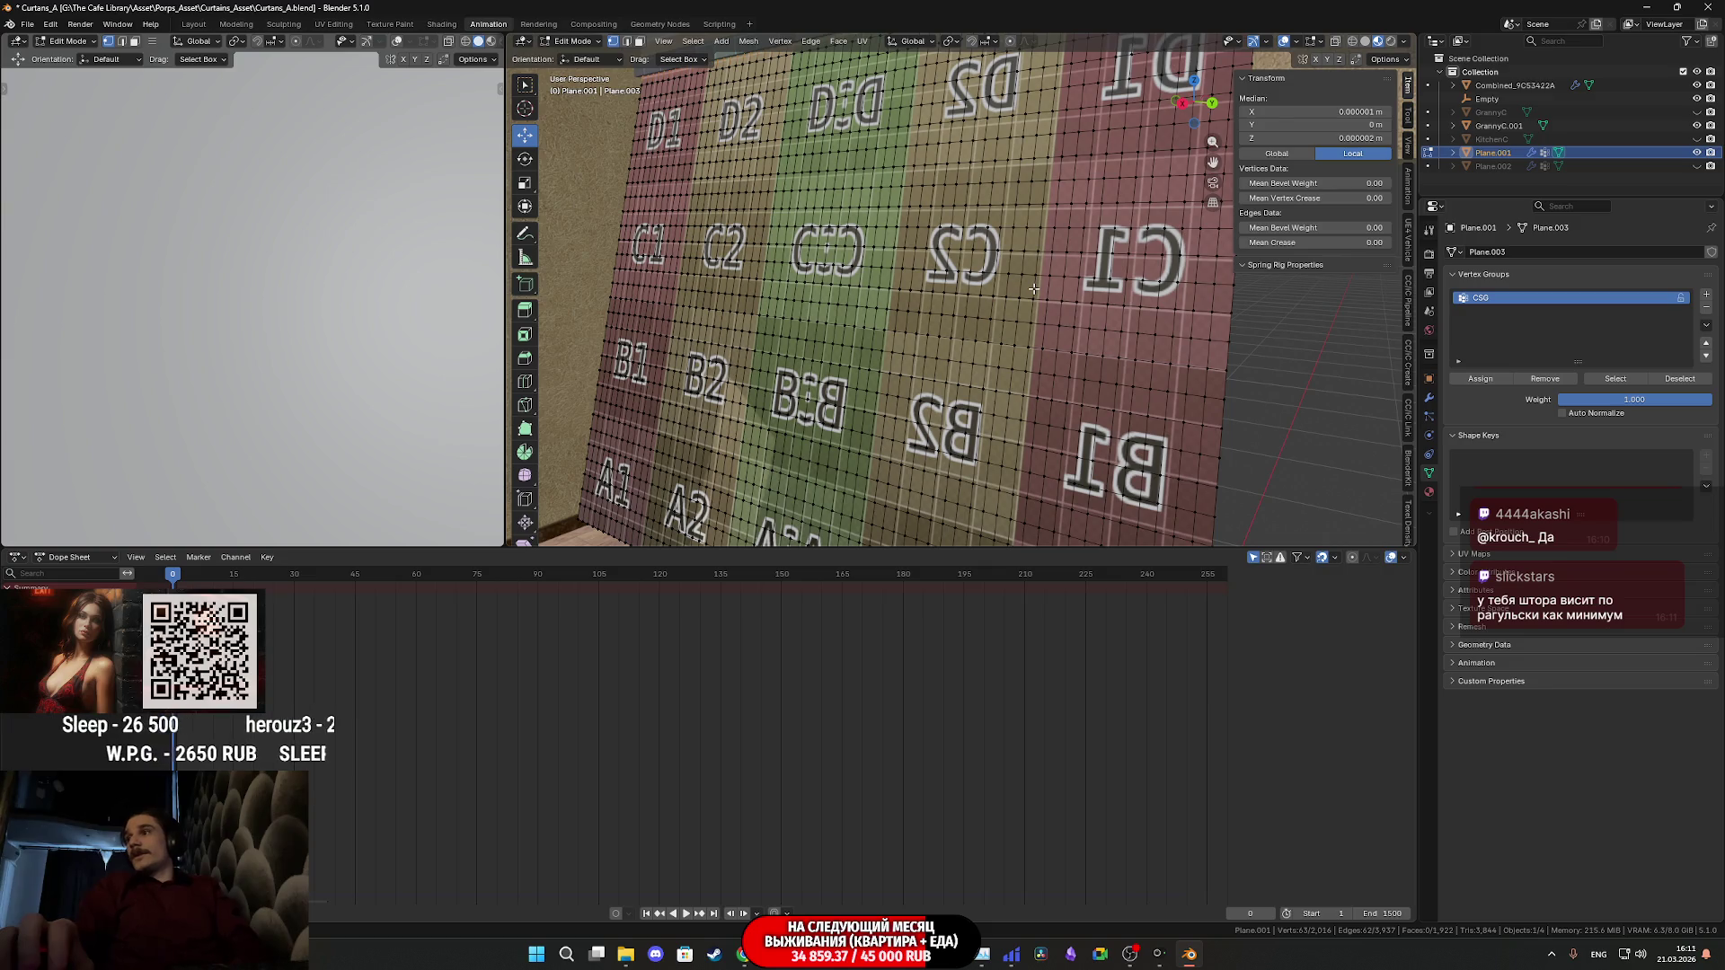
{"action": "scroll", "coordinate": [1033, 289], "scroll_direction": "up", "scroll_amount": 2}
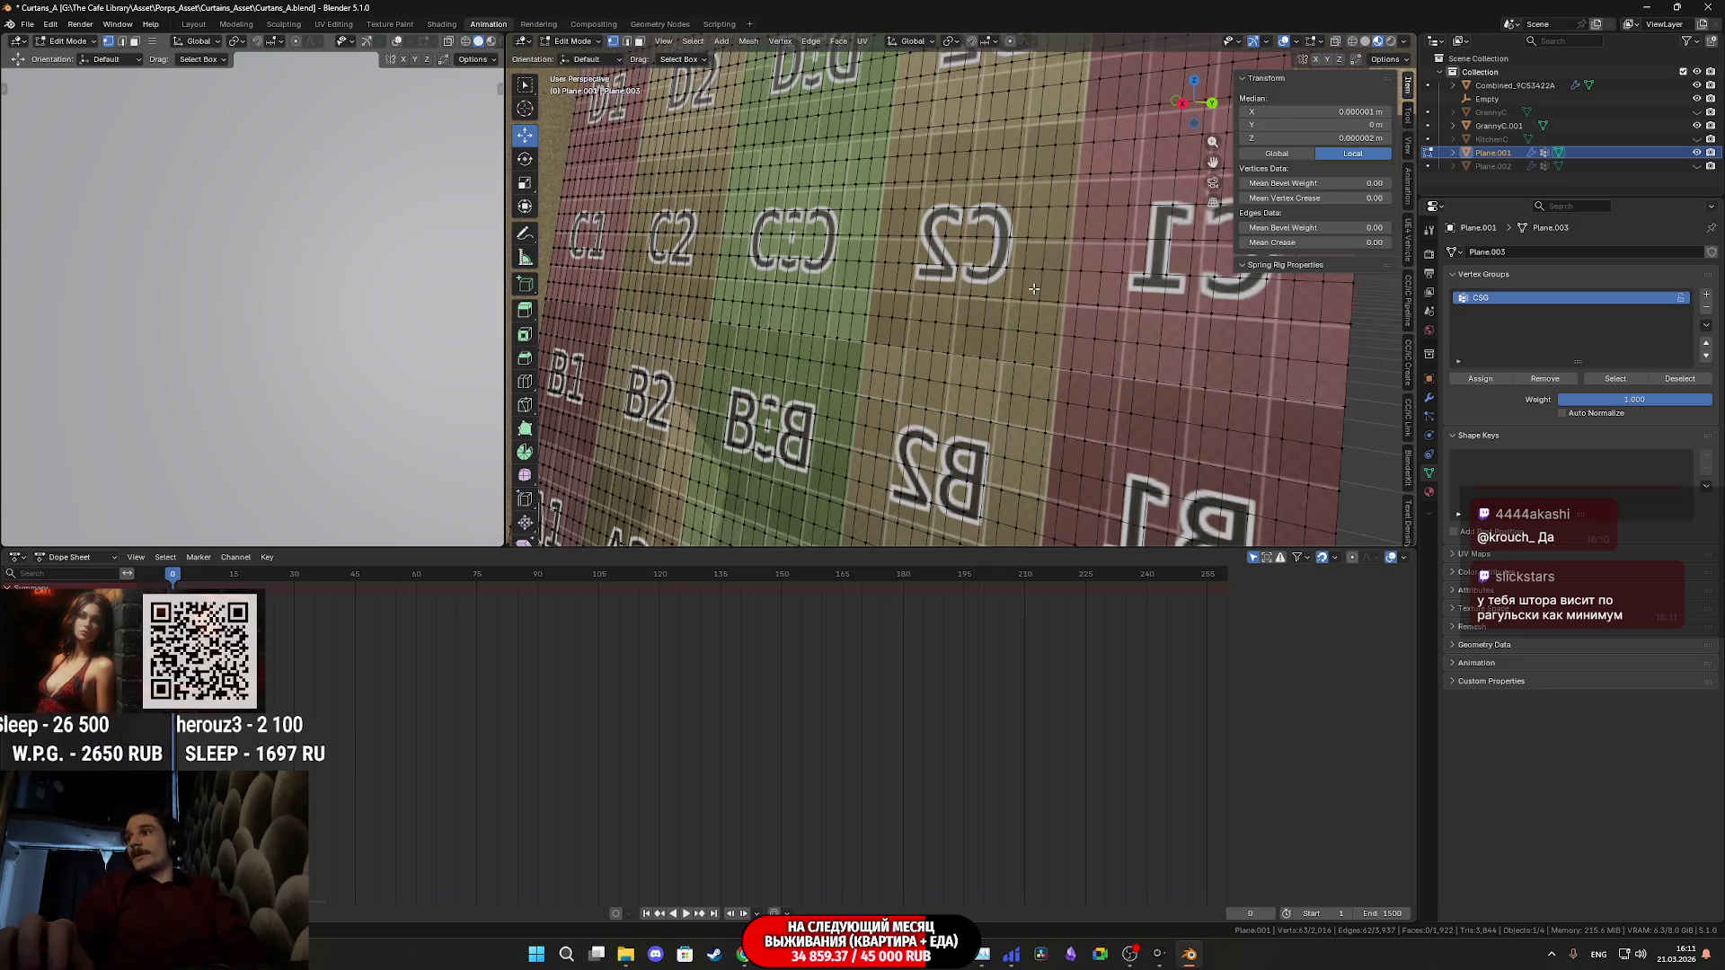
{"action": "scroll", "coordinate": [1033, 288], "scroll_direction": "down", "scroll_amount": 2}
{"action": "scroll", "coordinate": [1024, 292], "scroll_direction": "up", "scroll_amount": 4}
{"action": "scroll", "coordinate": [1002, 297], "scroll_direction": "down", "scroll_amount": 5}
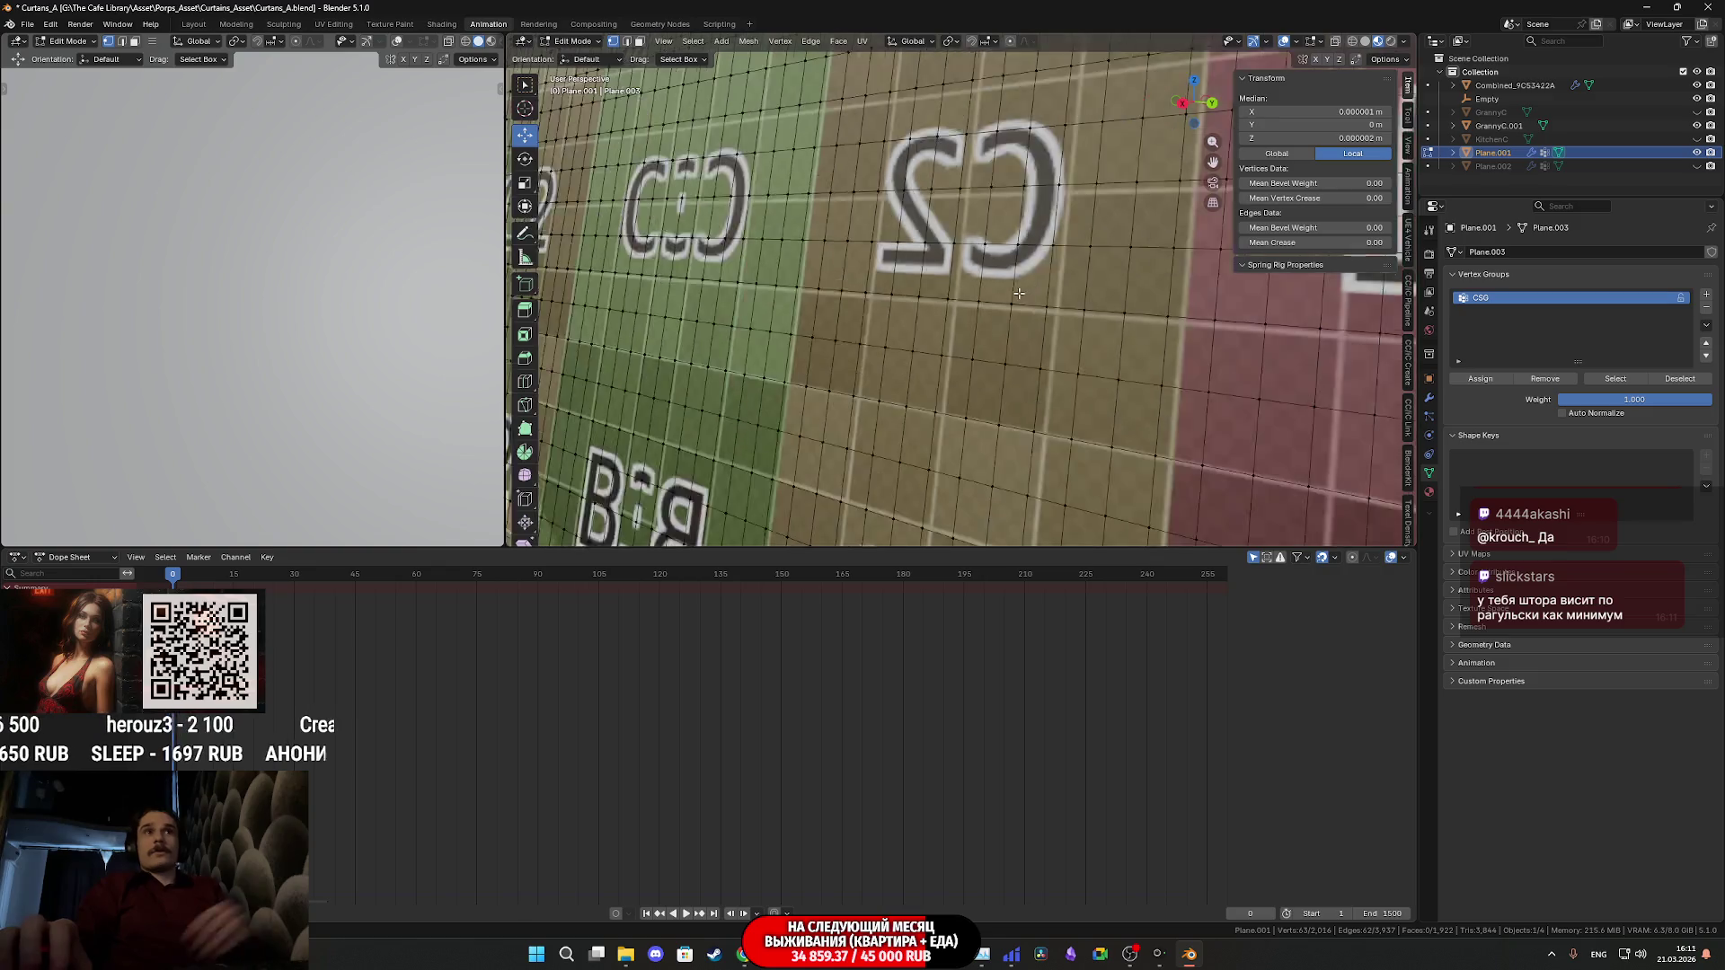
{"action": "mouse_move", "coordinate": [1002, 298]}
{"action": "middle_mouse_down"}
{"action": "mouse_move", "coordinate": [900, 203]}
{"action": "mouse_move", "coordinate": [858, 311]}
{"action": "middle_mouse_up"}
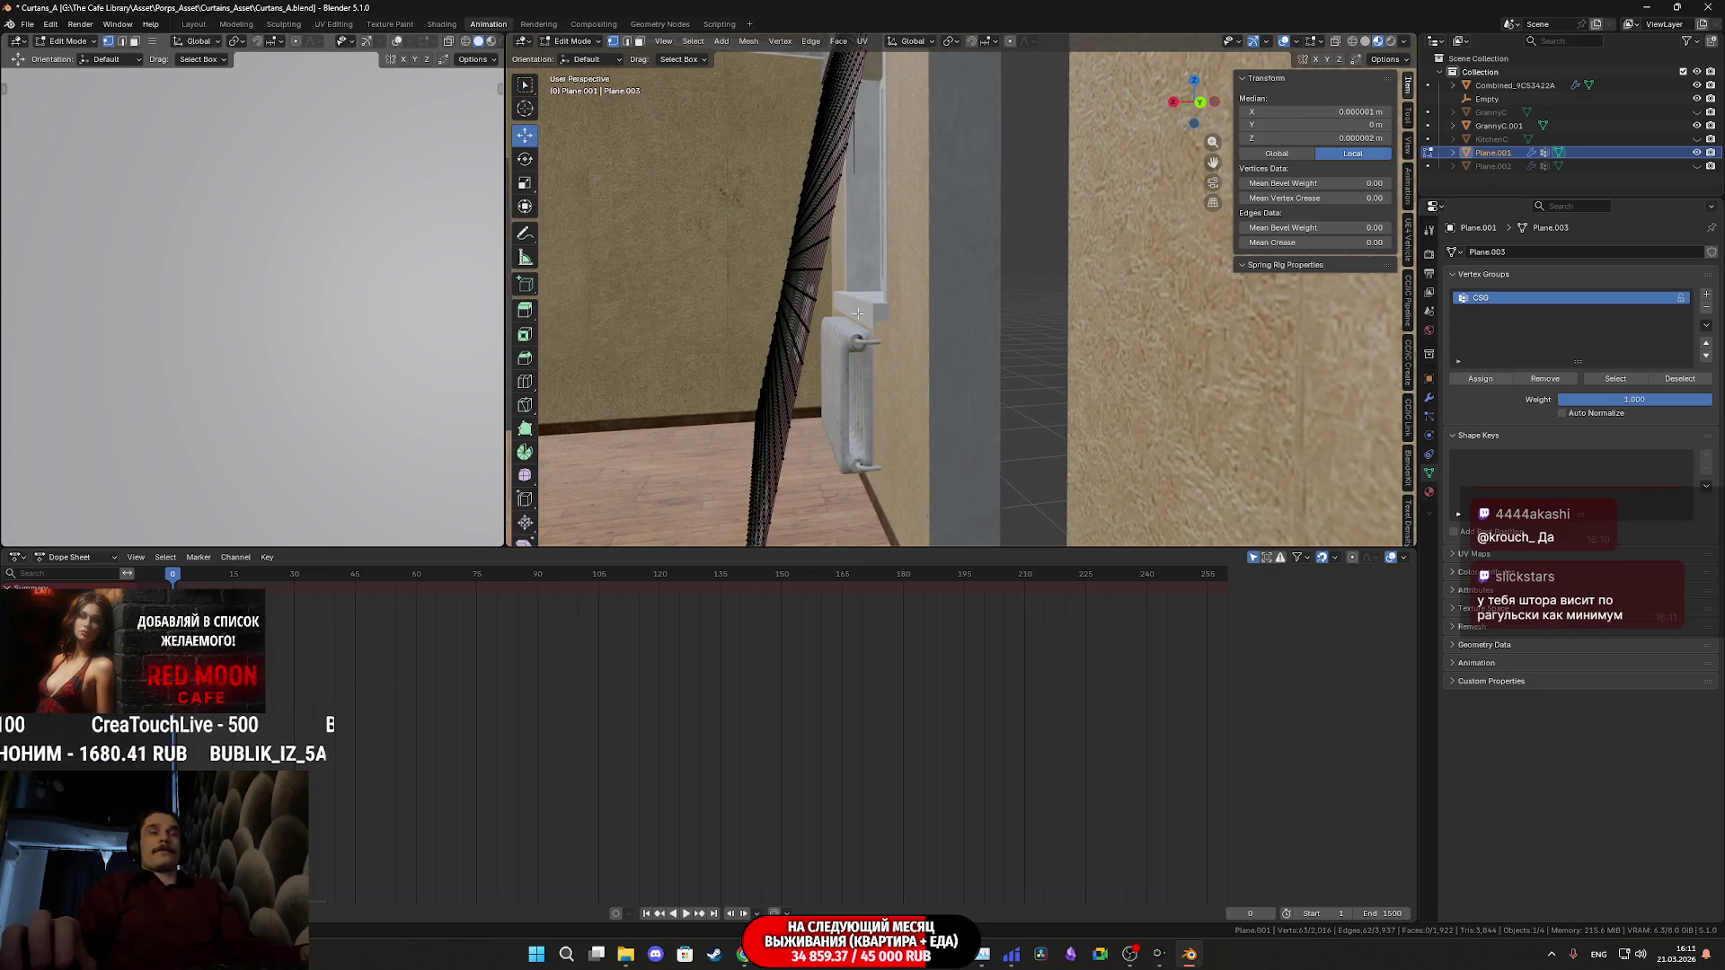
- Deselect all vertices, return to Object Mode, and select Combined_9C53422A
{"action": "key", "text": "alt+a"}
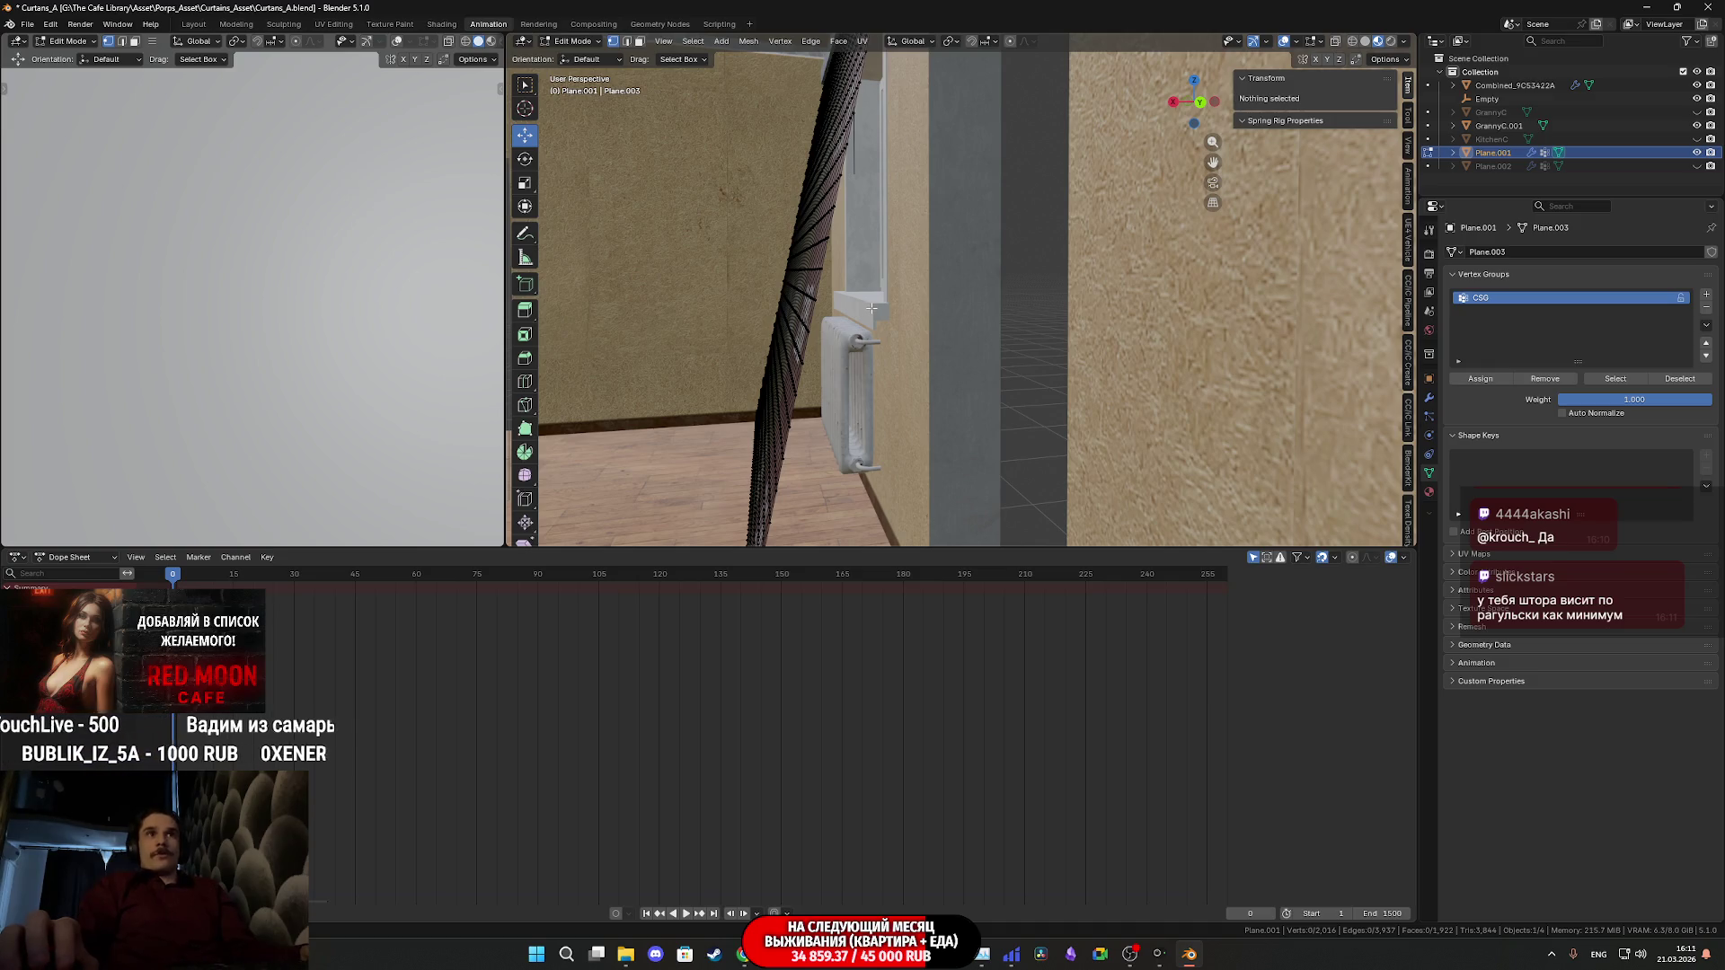
{"action": "mouse_move", "coordinate": [871, 308]}
{"action": "middle_mouse_down"}
{"action": "mouse_move", "coordinate": [981, 328]}
{"action": "mouse_move", "coordinate": [863, 312]}
{"action": "mouse_move", "coordinate": [936, 324]}
{"action": "middle_mouse_up"}
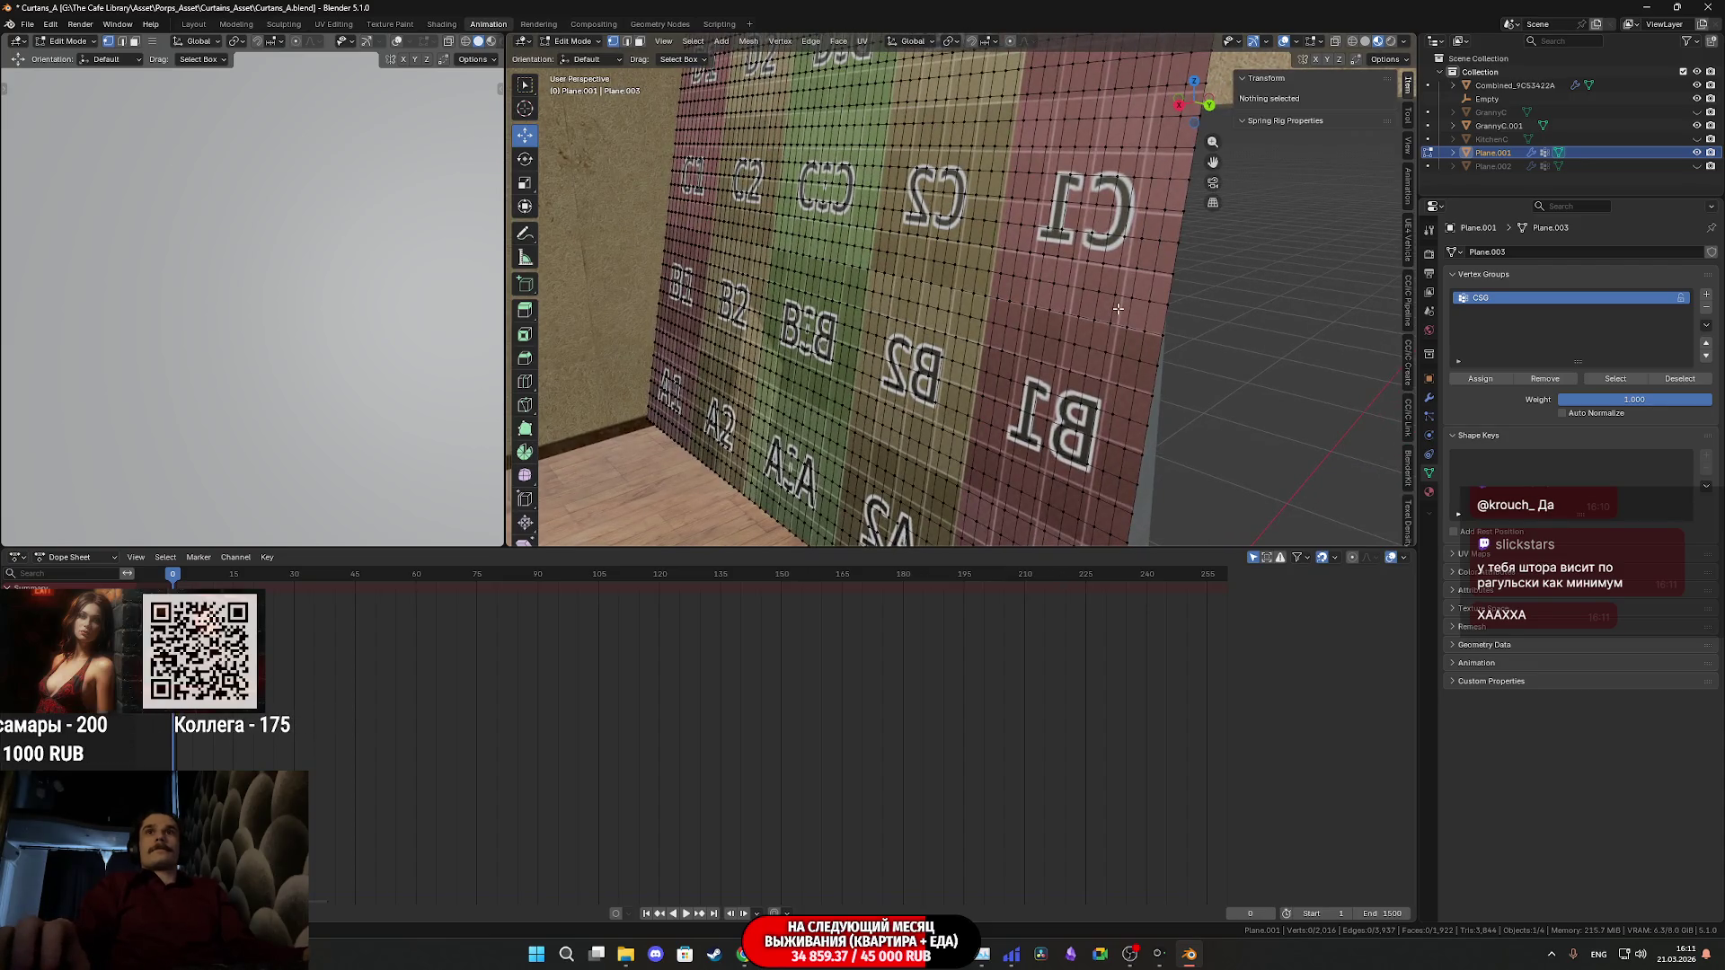
{"action": "key", "text": "Tab"}
{"action": "mouse_move", "coordinate": [1065, 293]}
{"action": "middle_mouse_down"}
{"action": "mouse_move", "coordinate": [941, 277]}
{"action": "mouse_move", "coordinate": [1047, 277]}
{"action": "middle_mouse_up"}
{"action": "left_click", "coordinate": [1112, 299]}
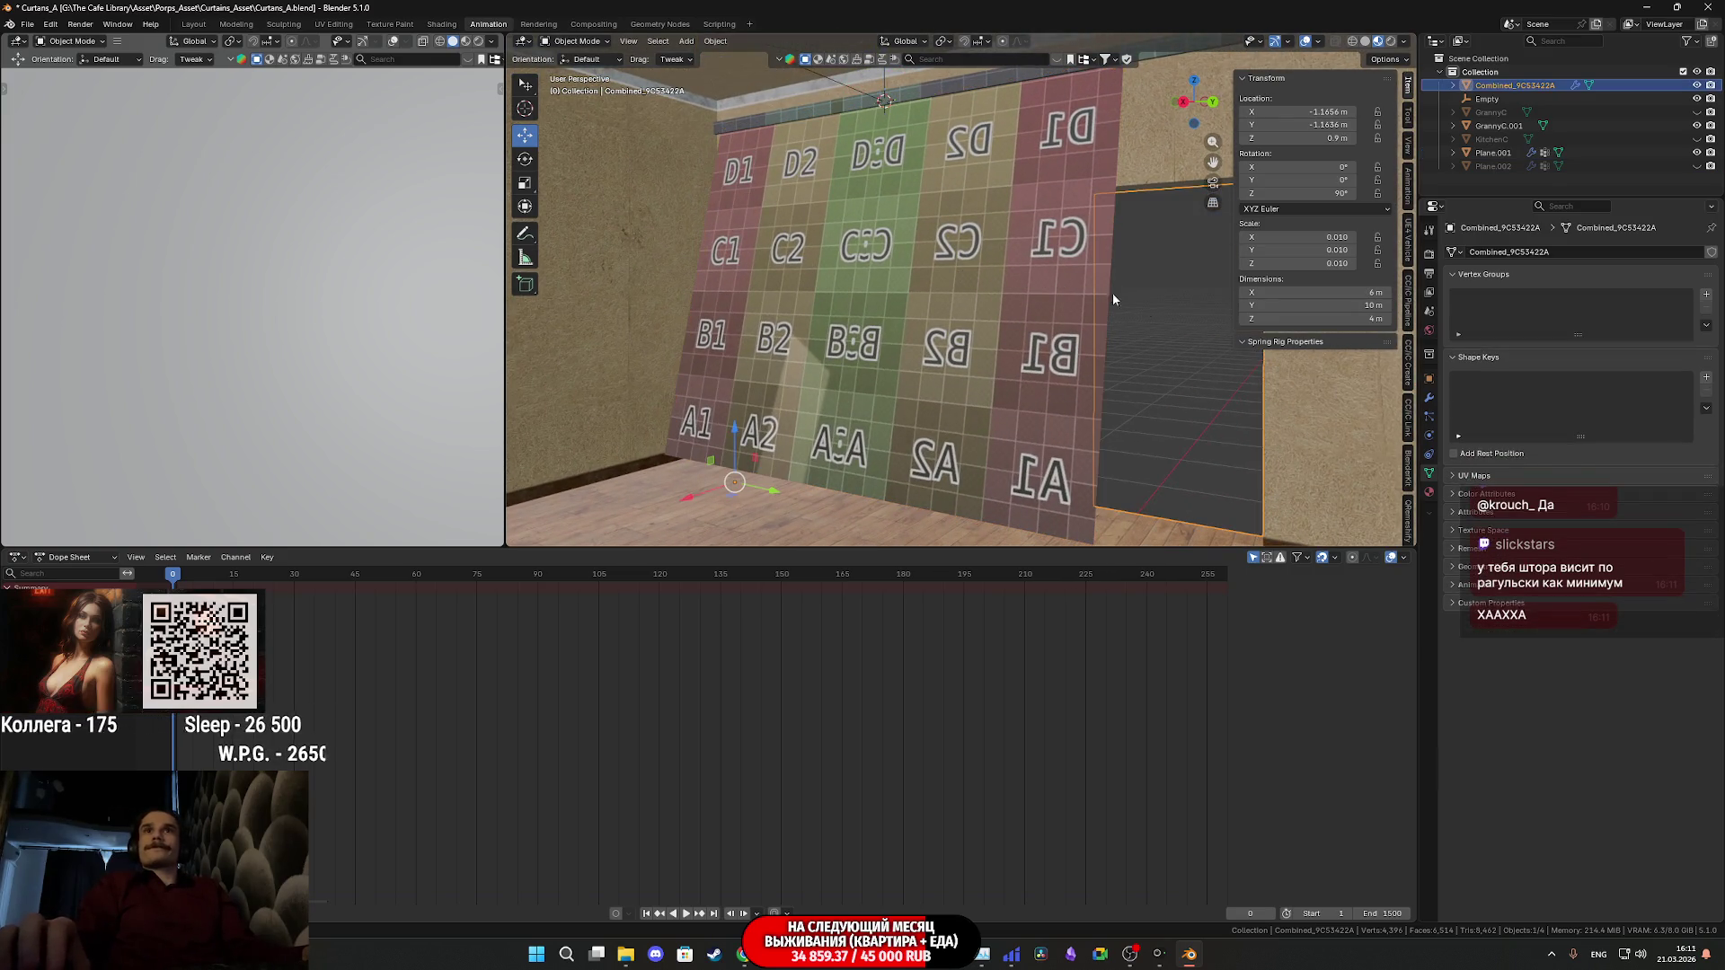
- Verify Combined_9C53422A's collision, edit Plane.001's cloth damping tension, then select the Empty
{"action": "left_click", "coordinate": [1429, 435]}
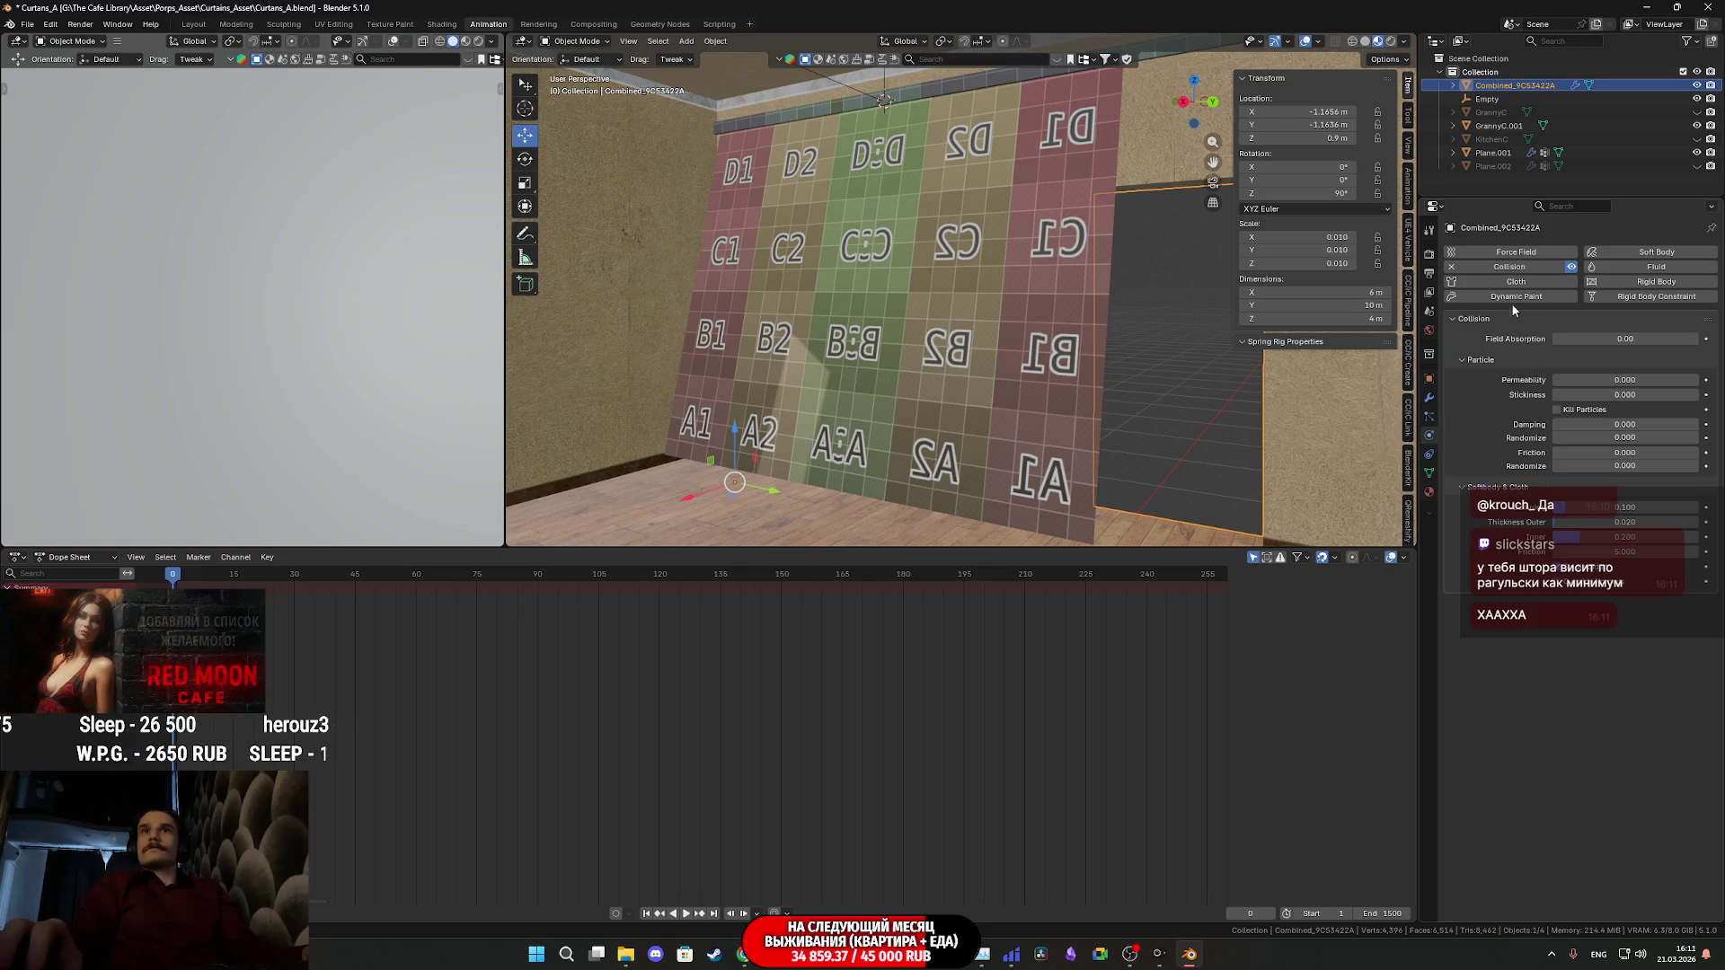
{"action": "left_click", "coordinate": [1031, 369]}
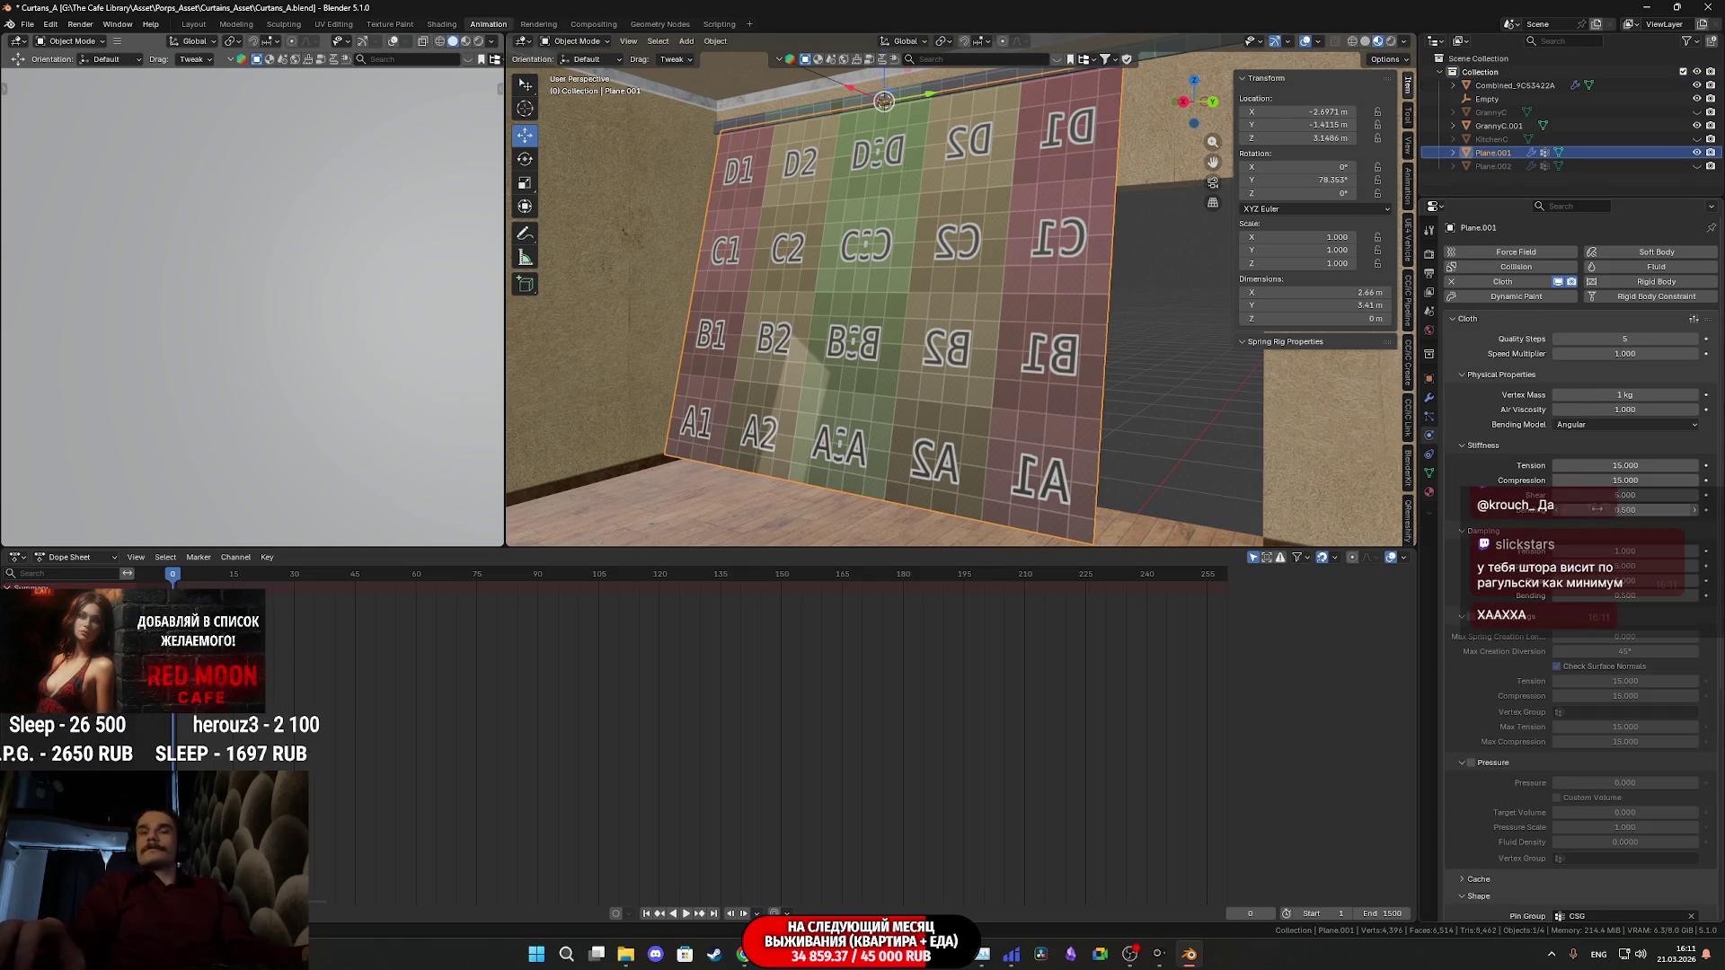
{"action": "left_click", "coordinate": [1635, 548]}
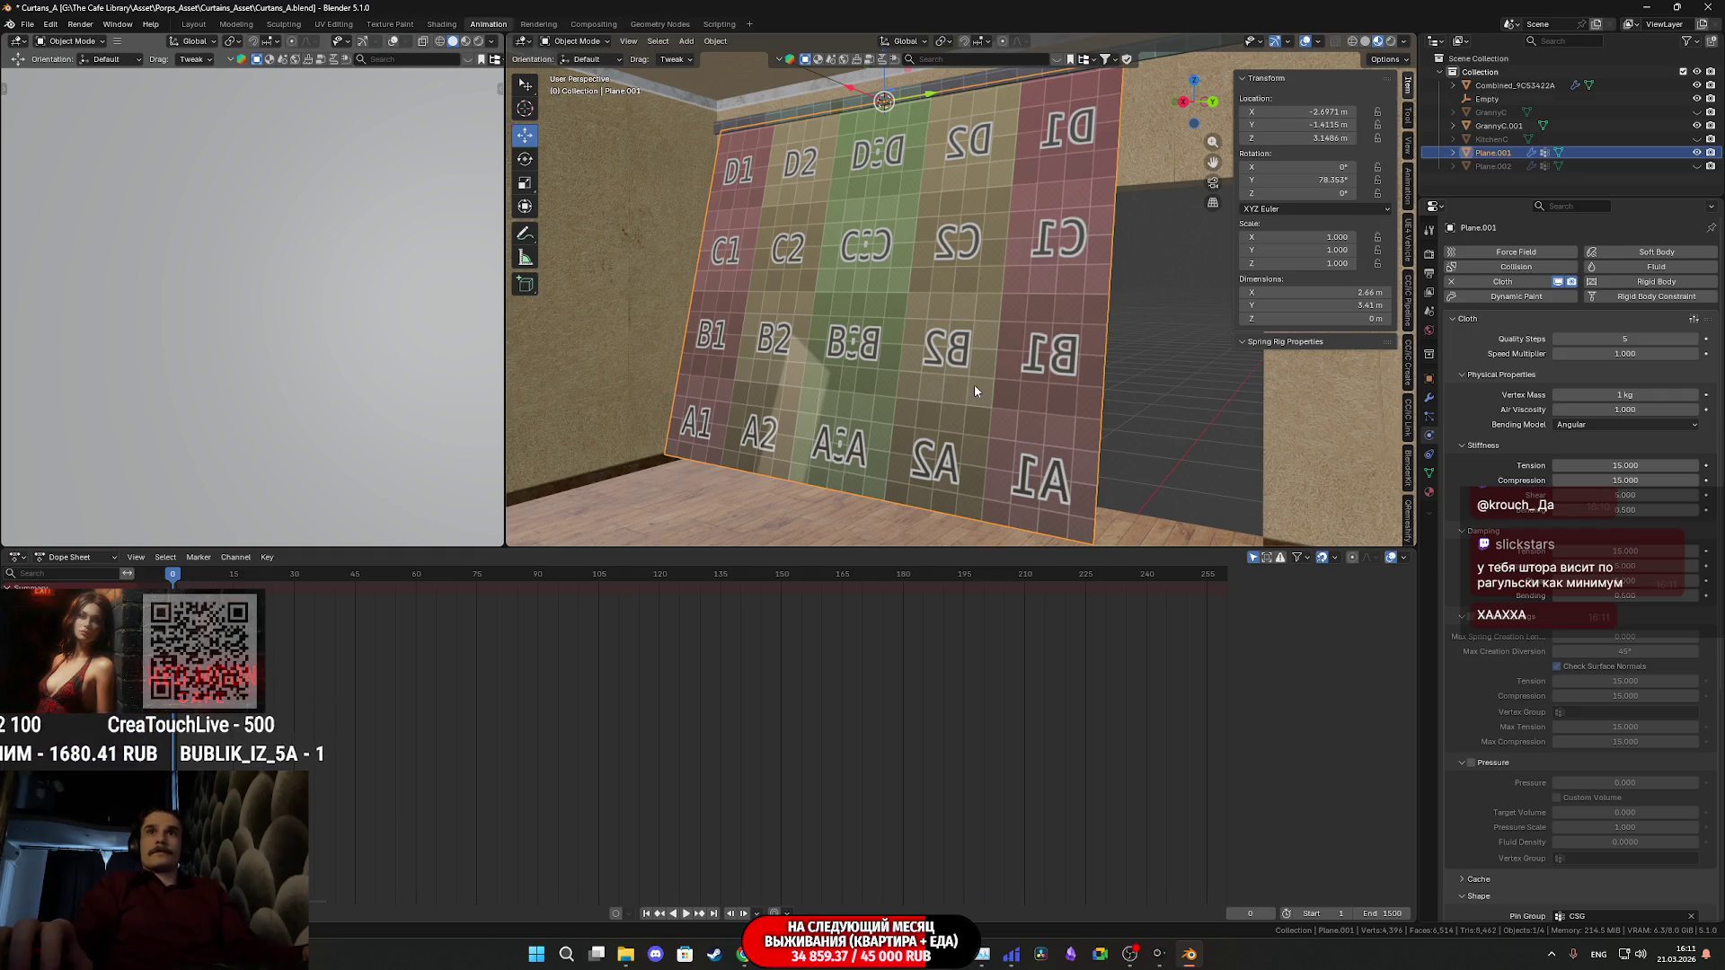
{"action": "left_click", "coordinate": [828, 78]}
{"action": "middle_click_drag", "start_coordinate": [890, 135], "coordinate": [1030, 281]}
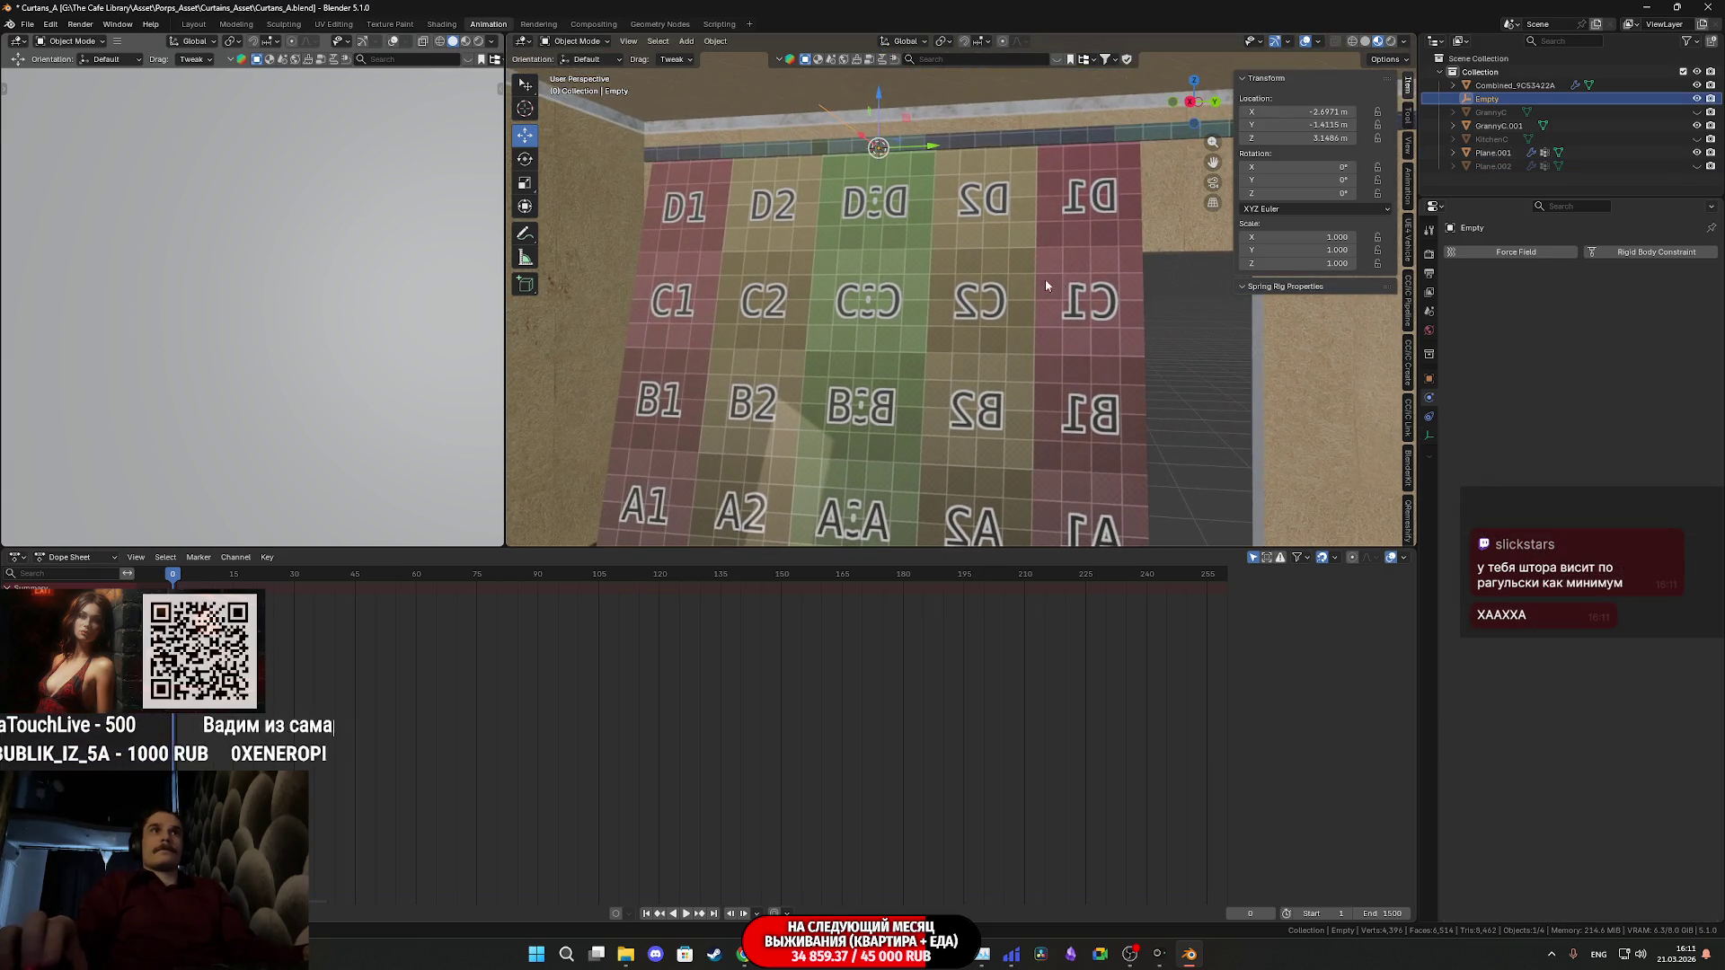
- Scale the Empty down to 0.656 during playback, then stop and rewind to the start
{"action": "key", "text": "s"}
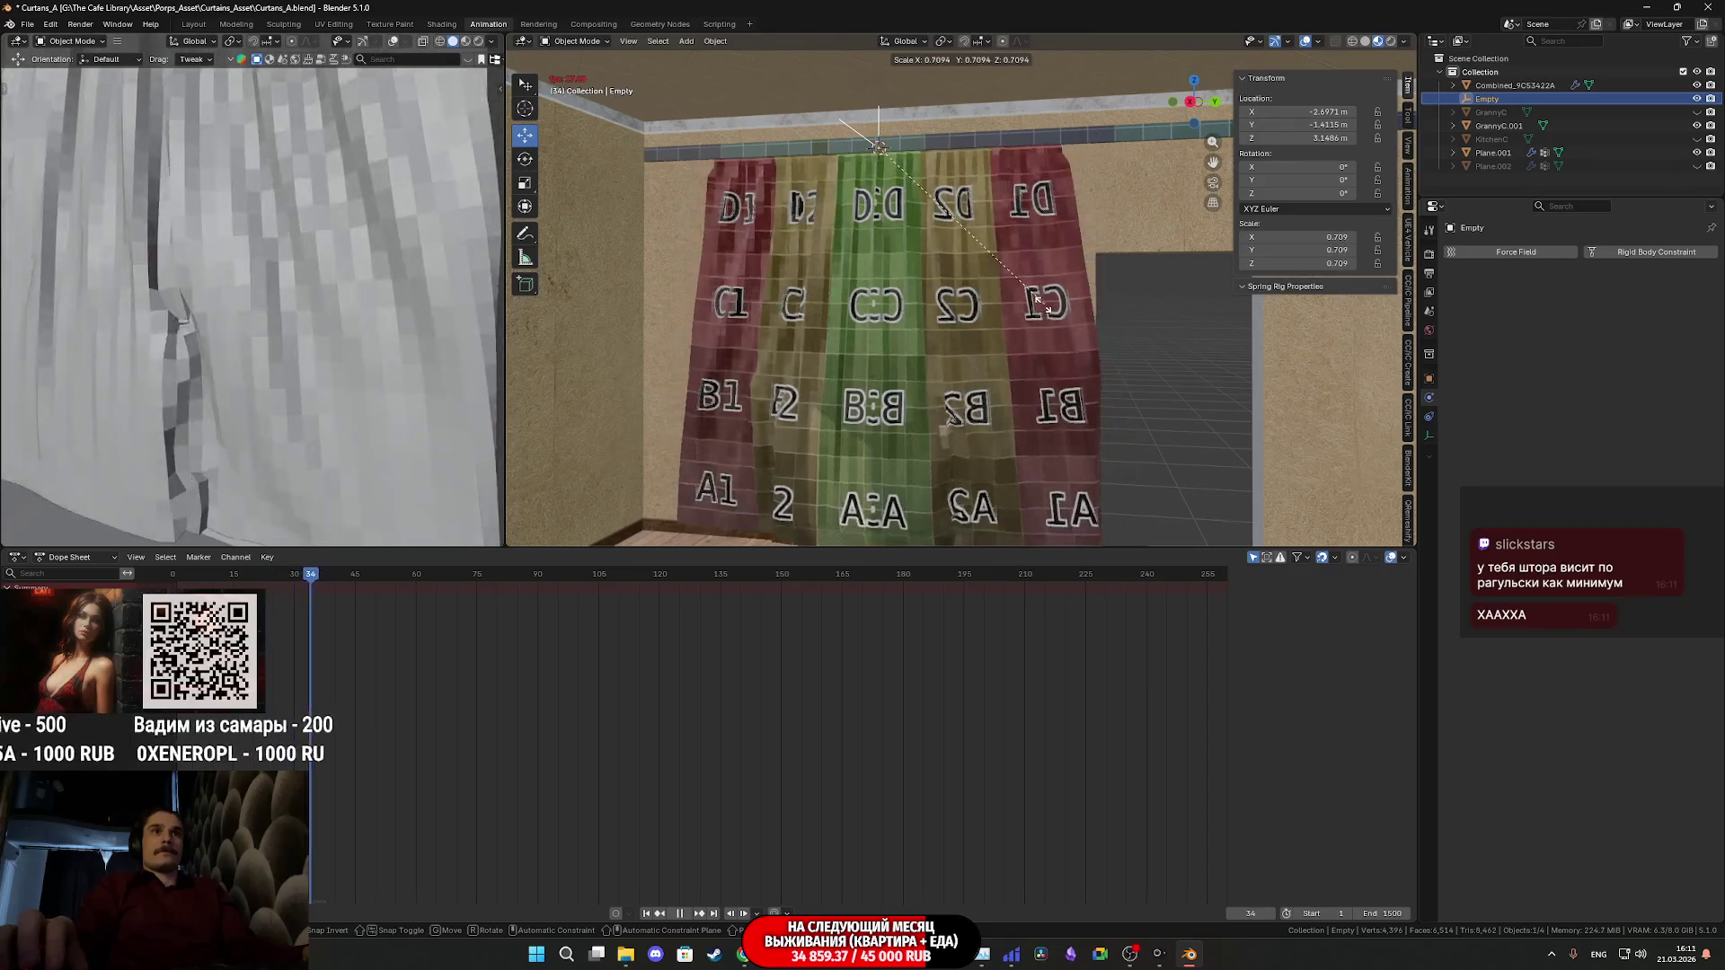
{"action": "left_click", "coordinate": [1033, 309]}
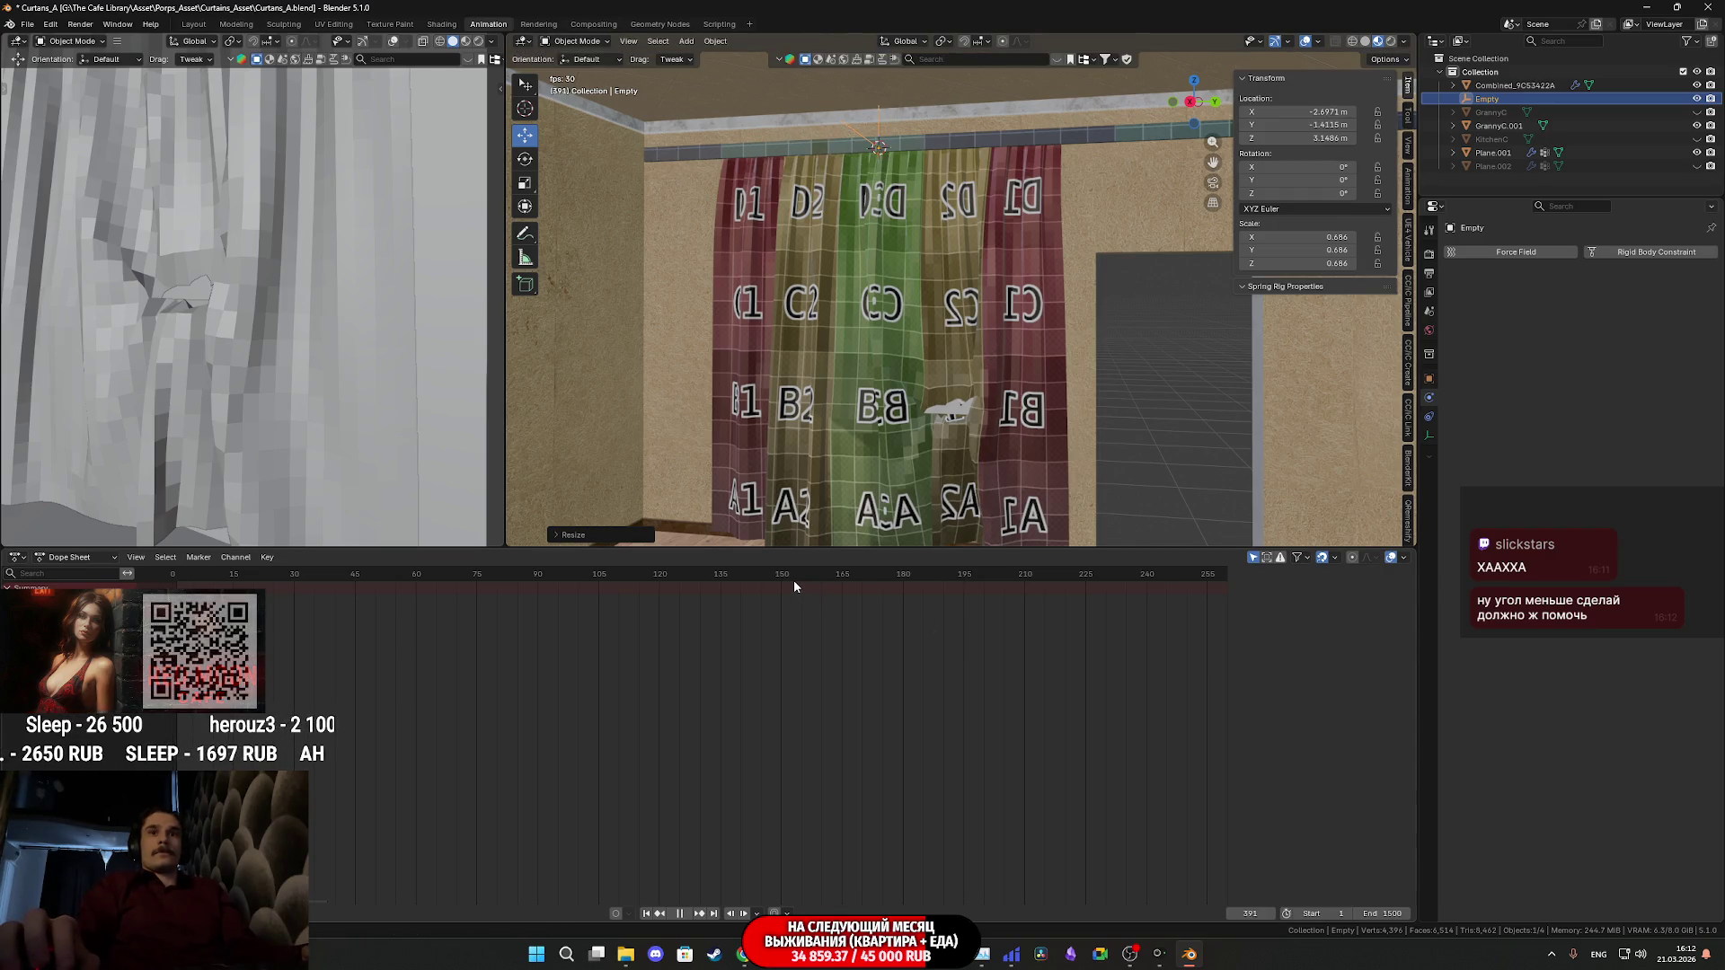
{"action": "key", "text": "space"}
{"action": "key", "text": "Escape"}
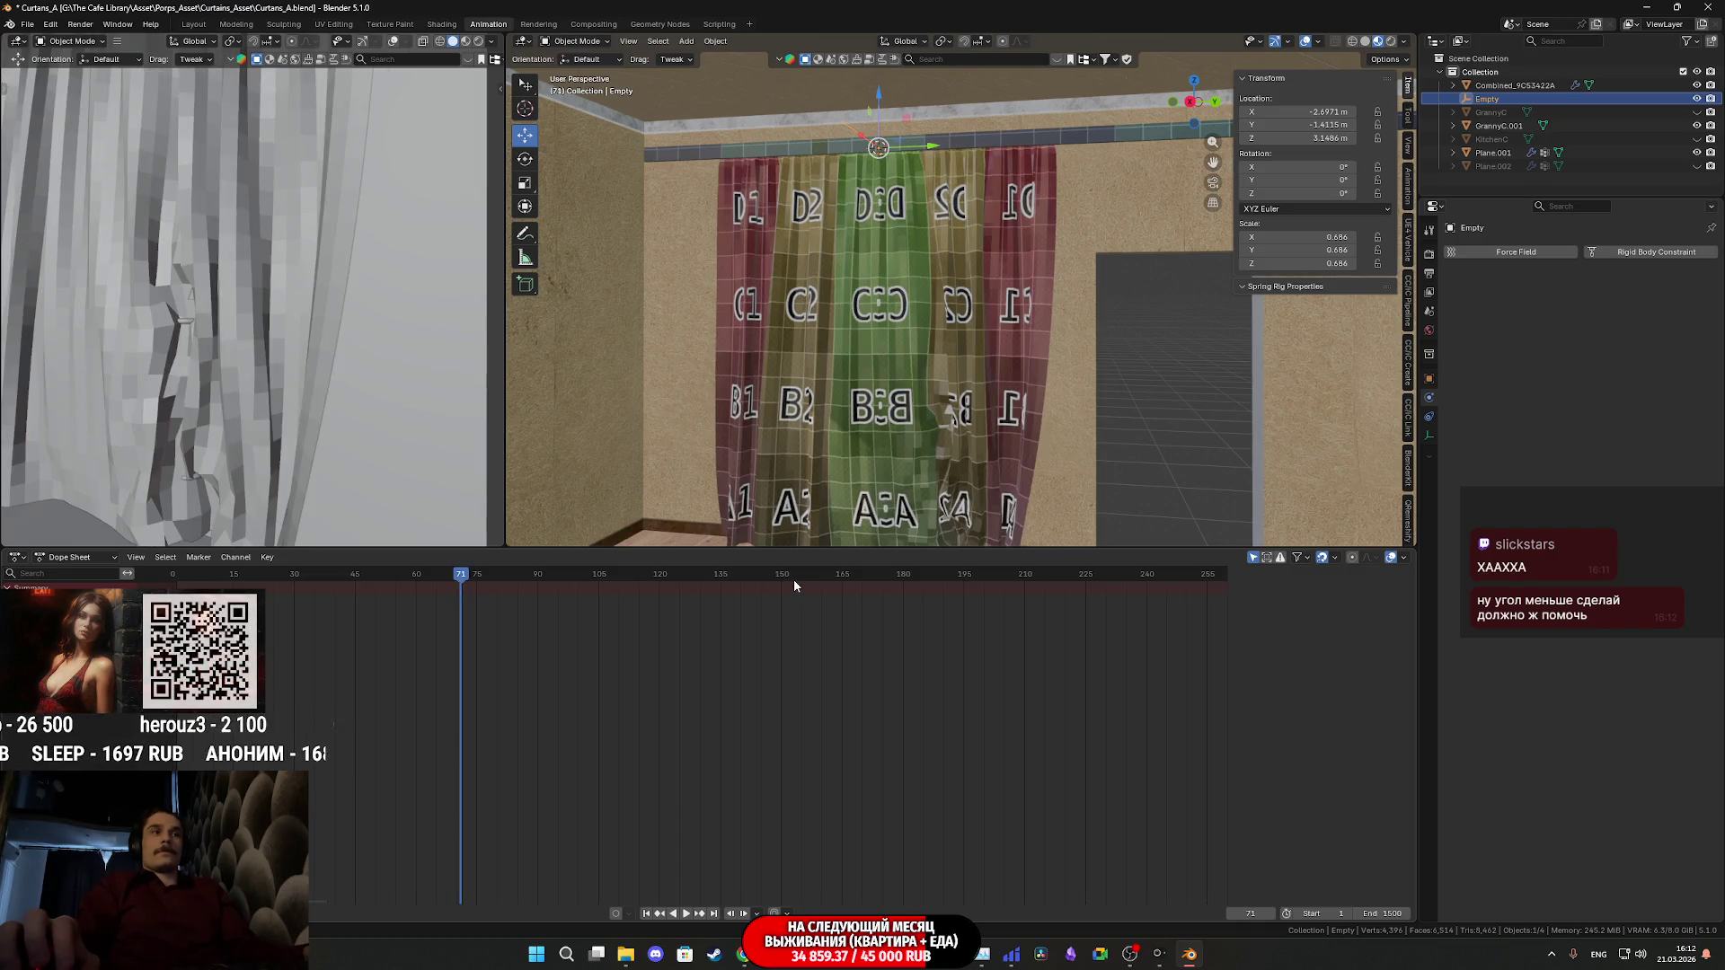
{"action": "key", "text": "shift+Left"}
- Replay the cloth simulation, scrub to frame 90 to watch the drape, then back to frame 52
{"action": "key", "text": "space"}
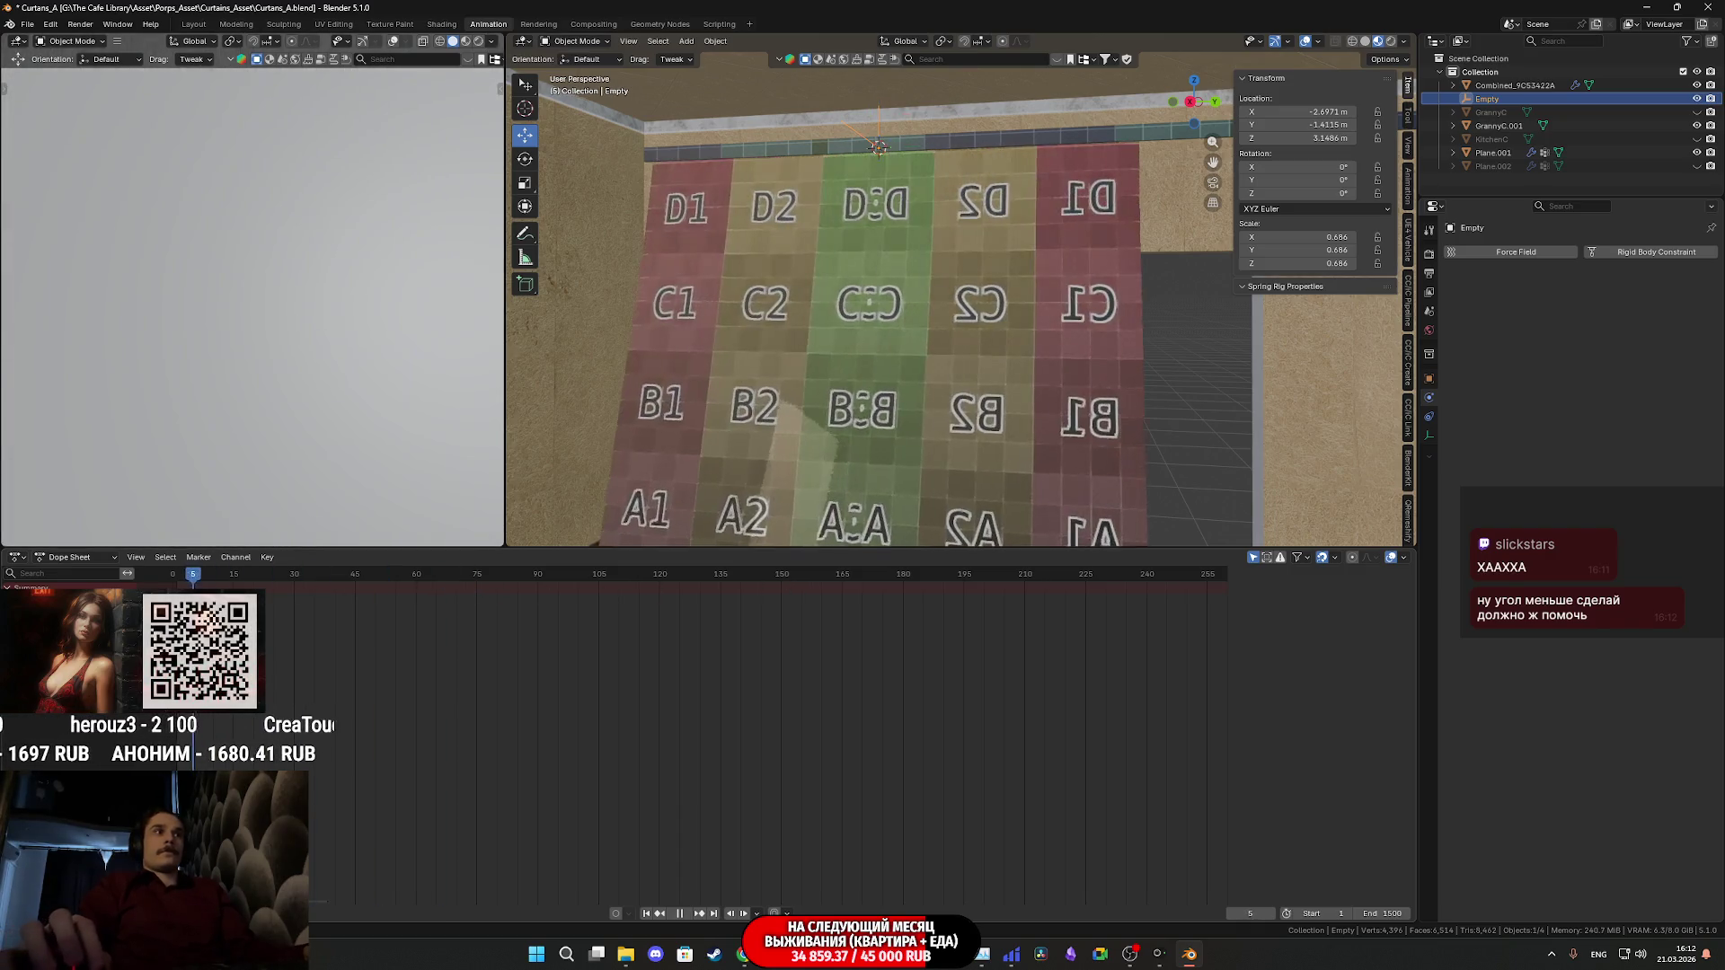
{"action": "mouse_move", "coordinate": [191, 575]}
{"action": "left_mouse_down"}
{"action": "mouse_move", "coordinate": [397, 600]}
{"action": "mouse_move", "coordinate": [656, 590]}
{"action": "left_mouse_up"}
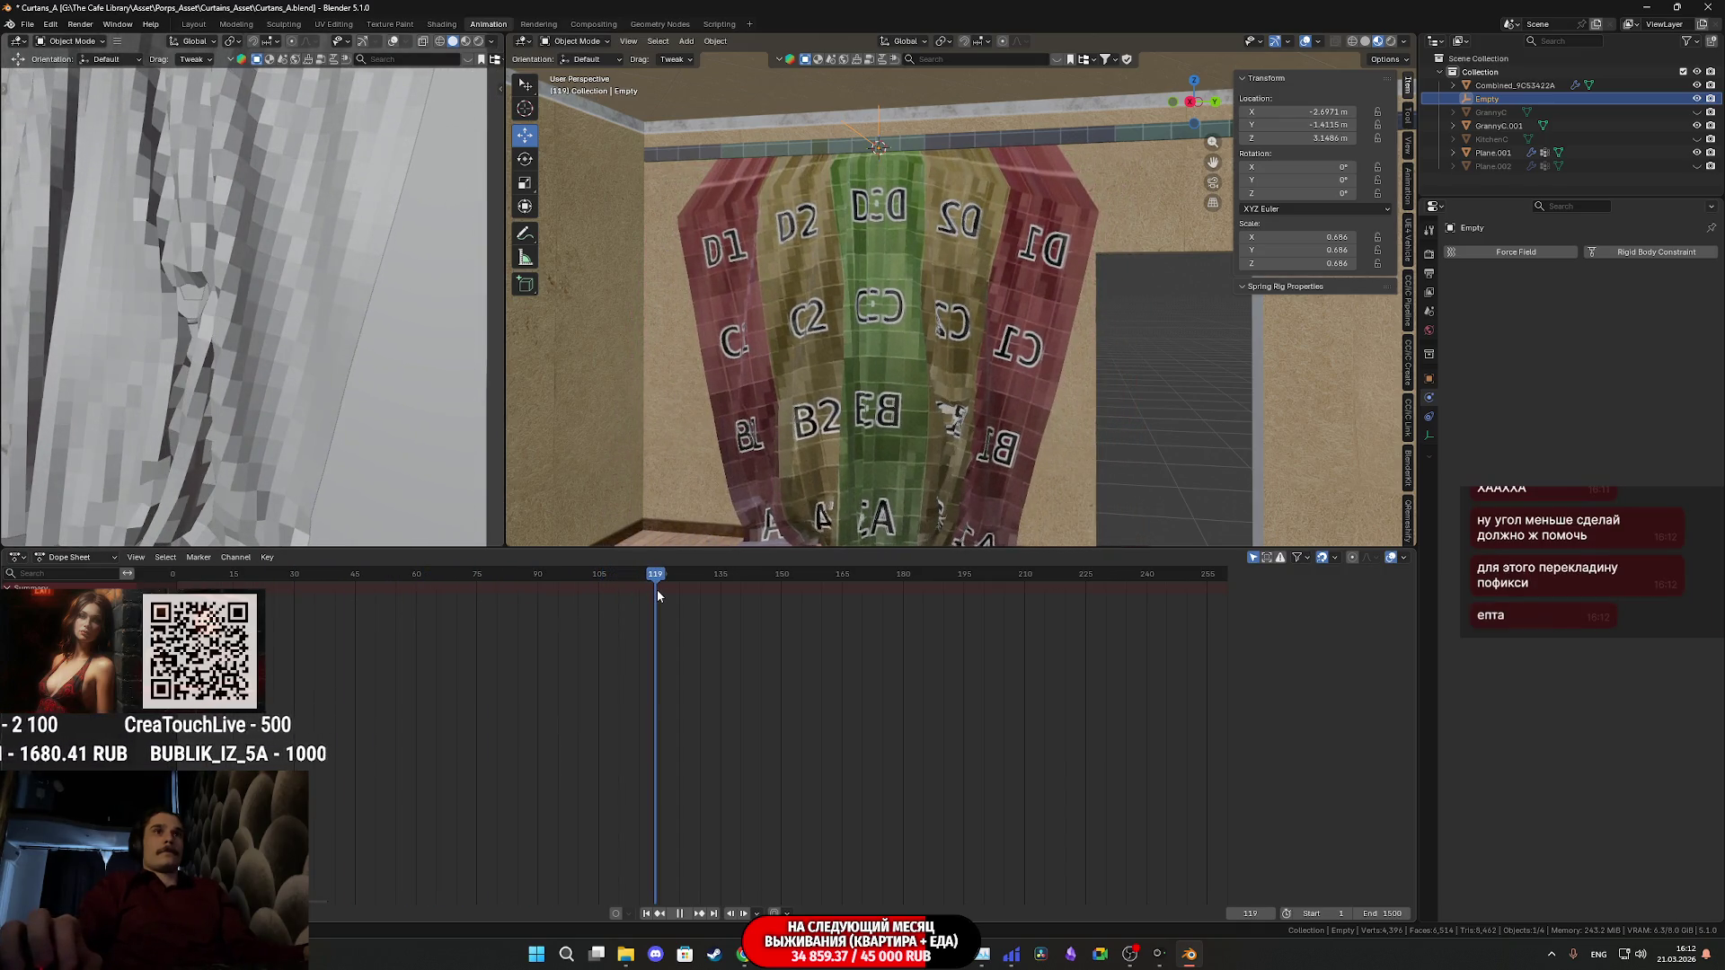
{"action": "key", "text": "Escape"}
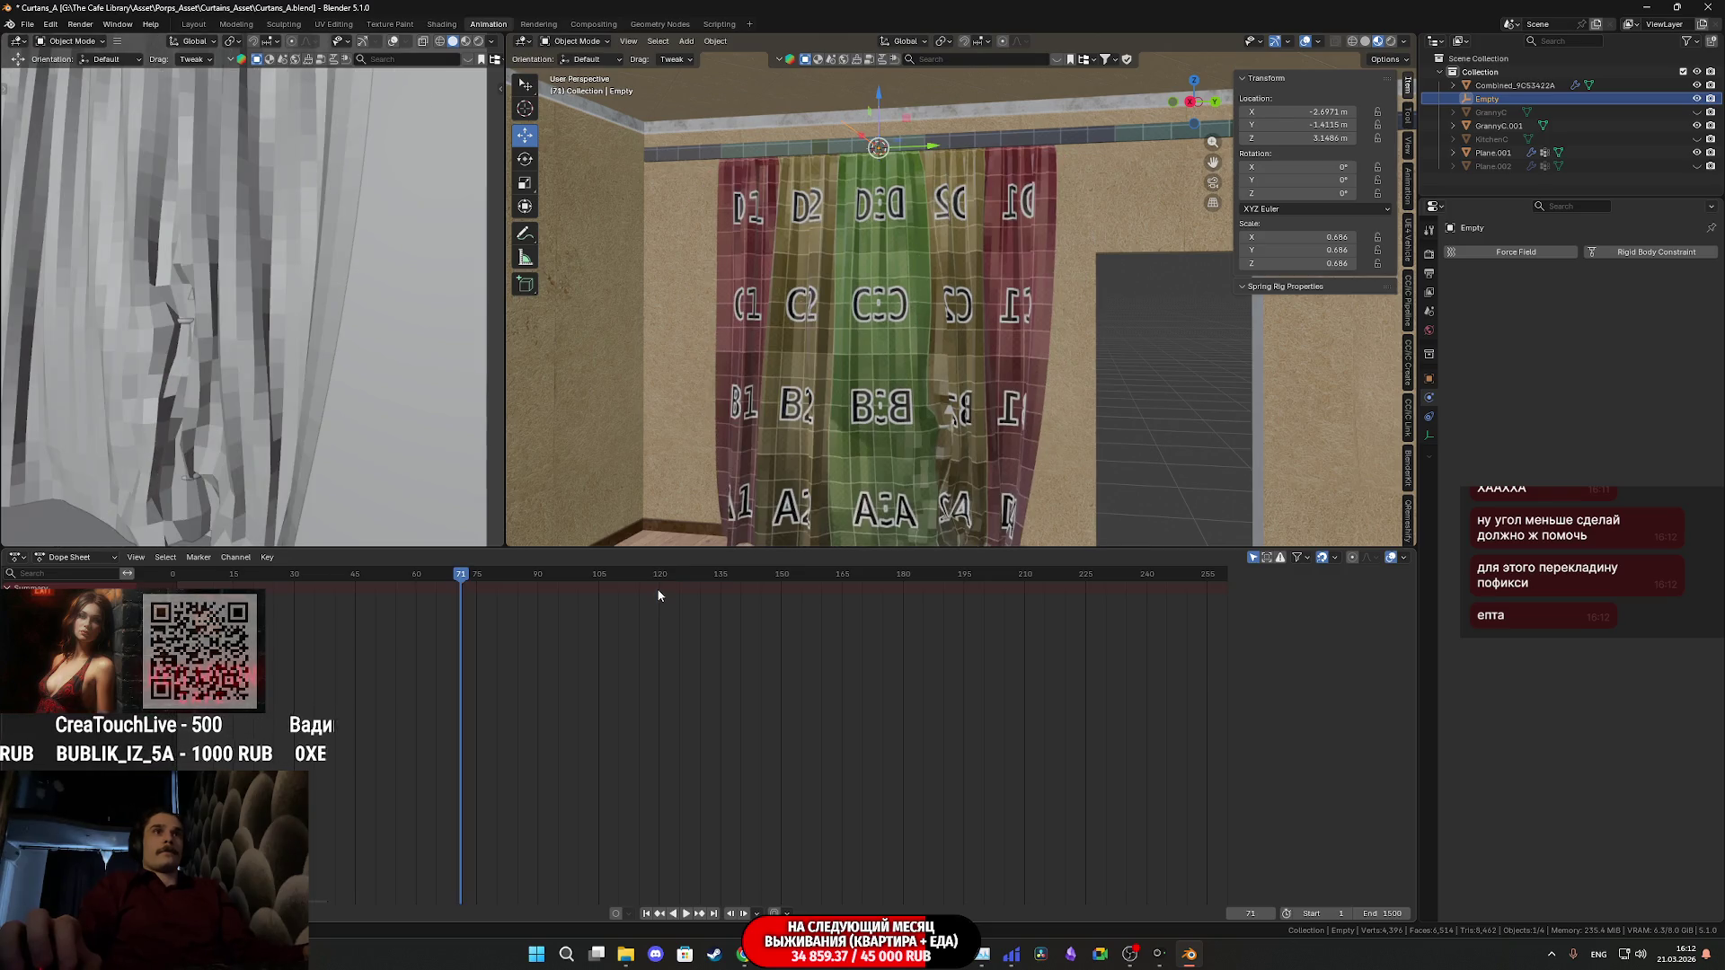
{"action": "mouse_move", "coordinate": [737, 509]}
{"action": "middle_mouse_down"}
{"action": "mouse_move", "coordinate": [886, 451]}
{"action": "mouse_move", "coordinate": [897, 402]}
{"action": "mouse_move", "coordinate": [858, 406]}
{"action": "middle_mouse_up"}
{"action": "scroll", "coordinate": [858, 407], "scroll_direction": "up", "scroll_amount": 5}
{"action": "scroll", "coordinate": [847, 408], "scroll_direction": "down", "scroll_amount": 5}
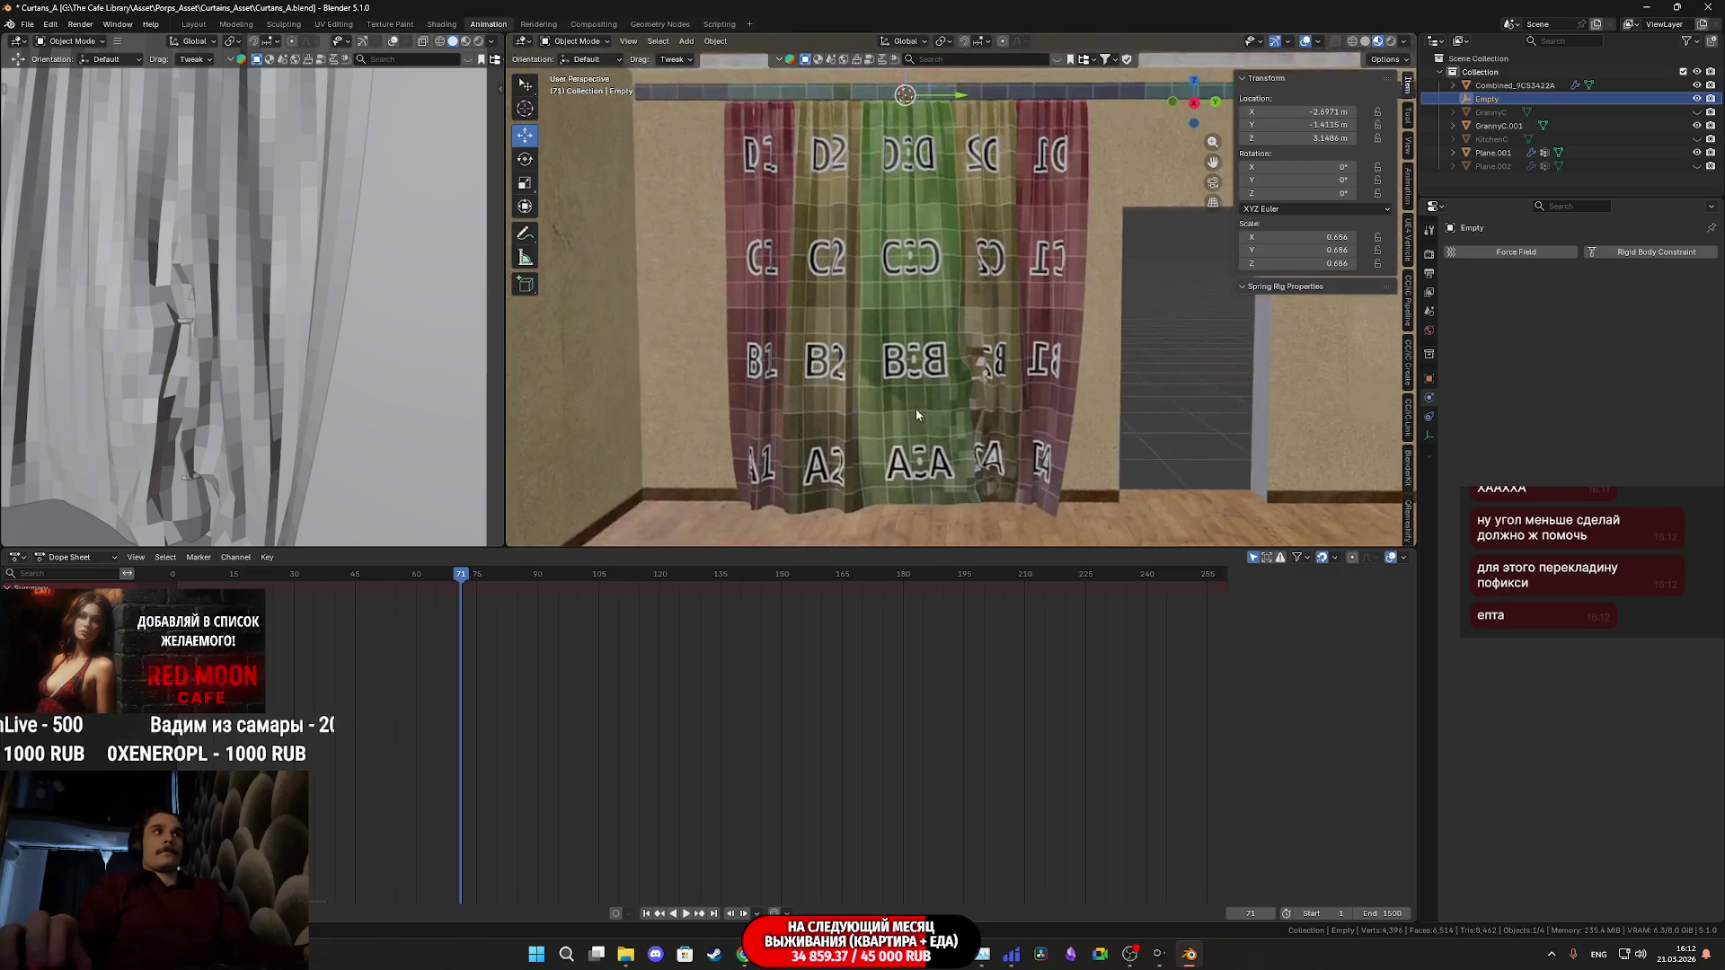
{"action": "left_click_drag", "start_coordinate": [463, 579], "coordinate": [177, 580]}
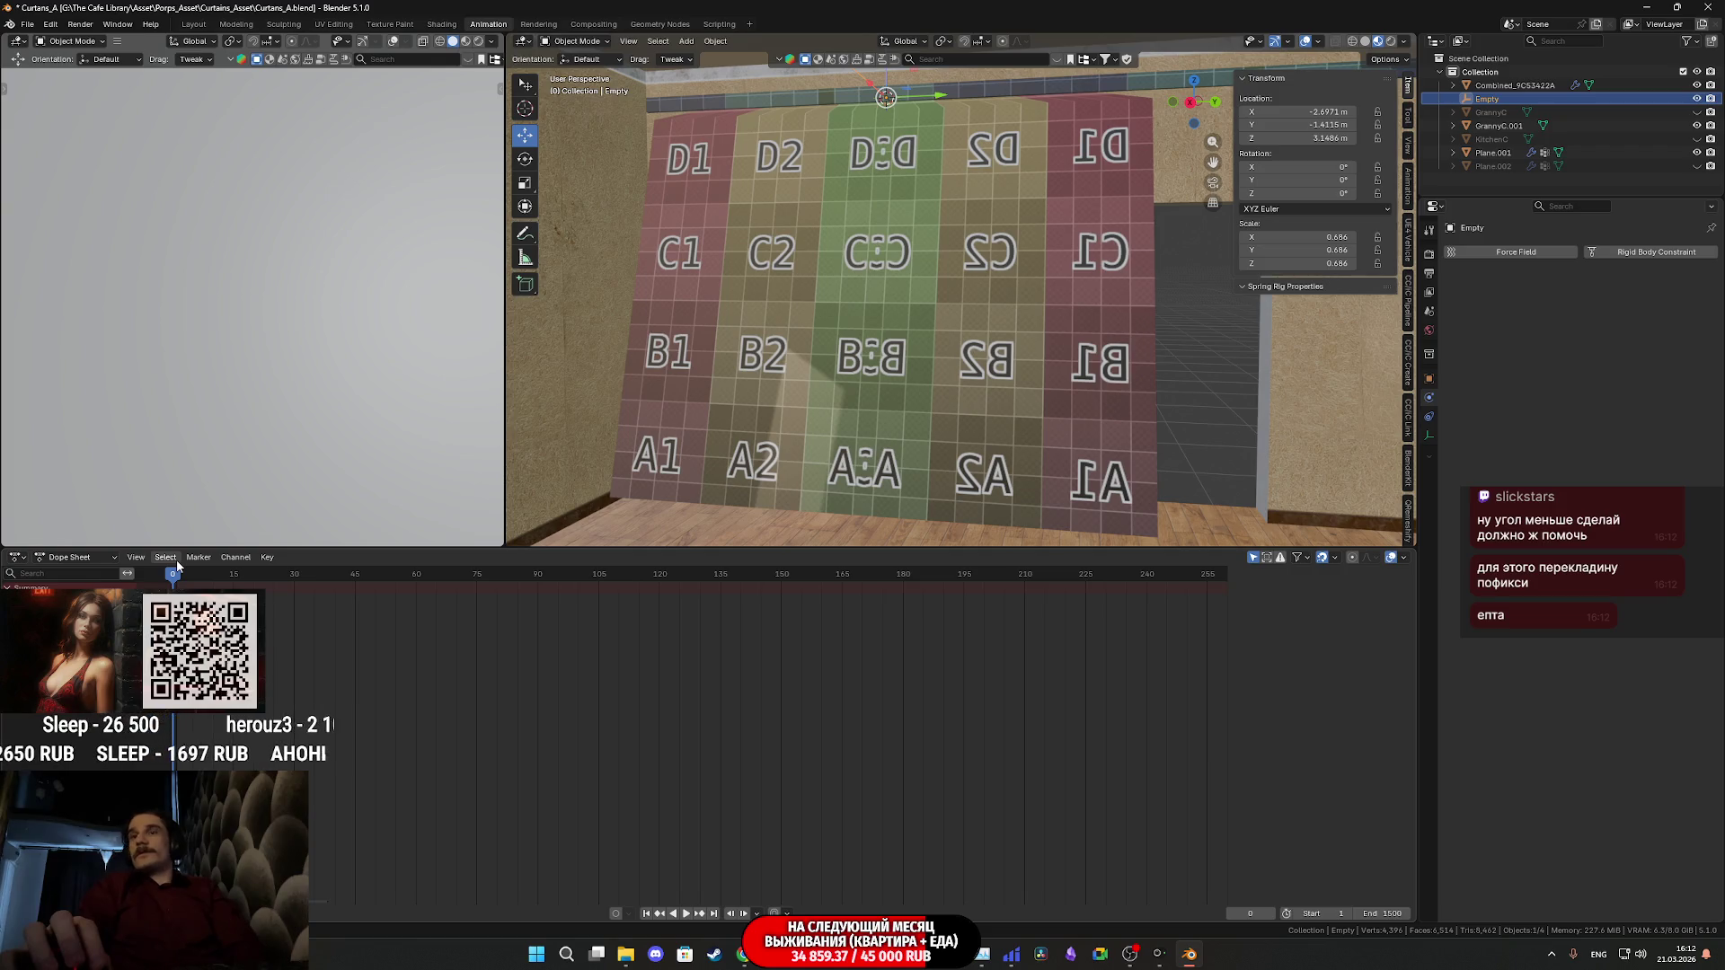
{"action": "scroll", "coordinate": [689, 429], "scroll_direction": "up", "scroll_amount": 2}
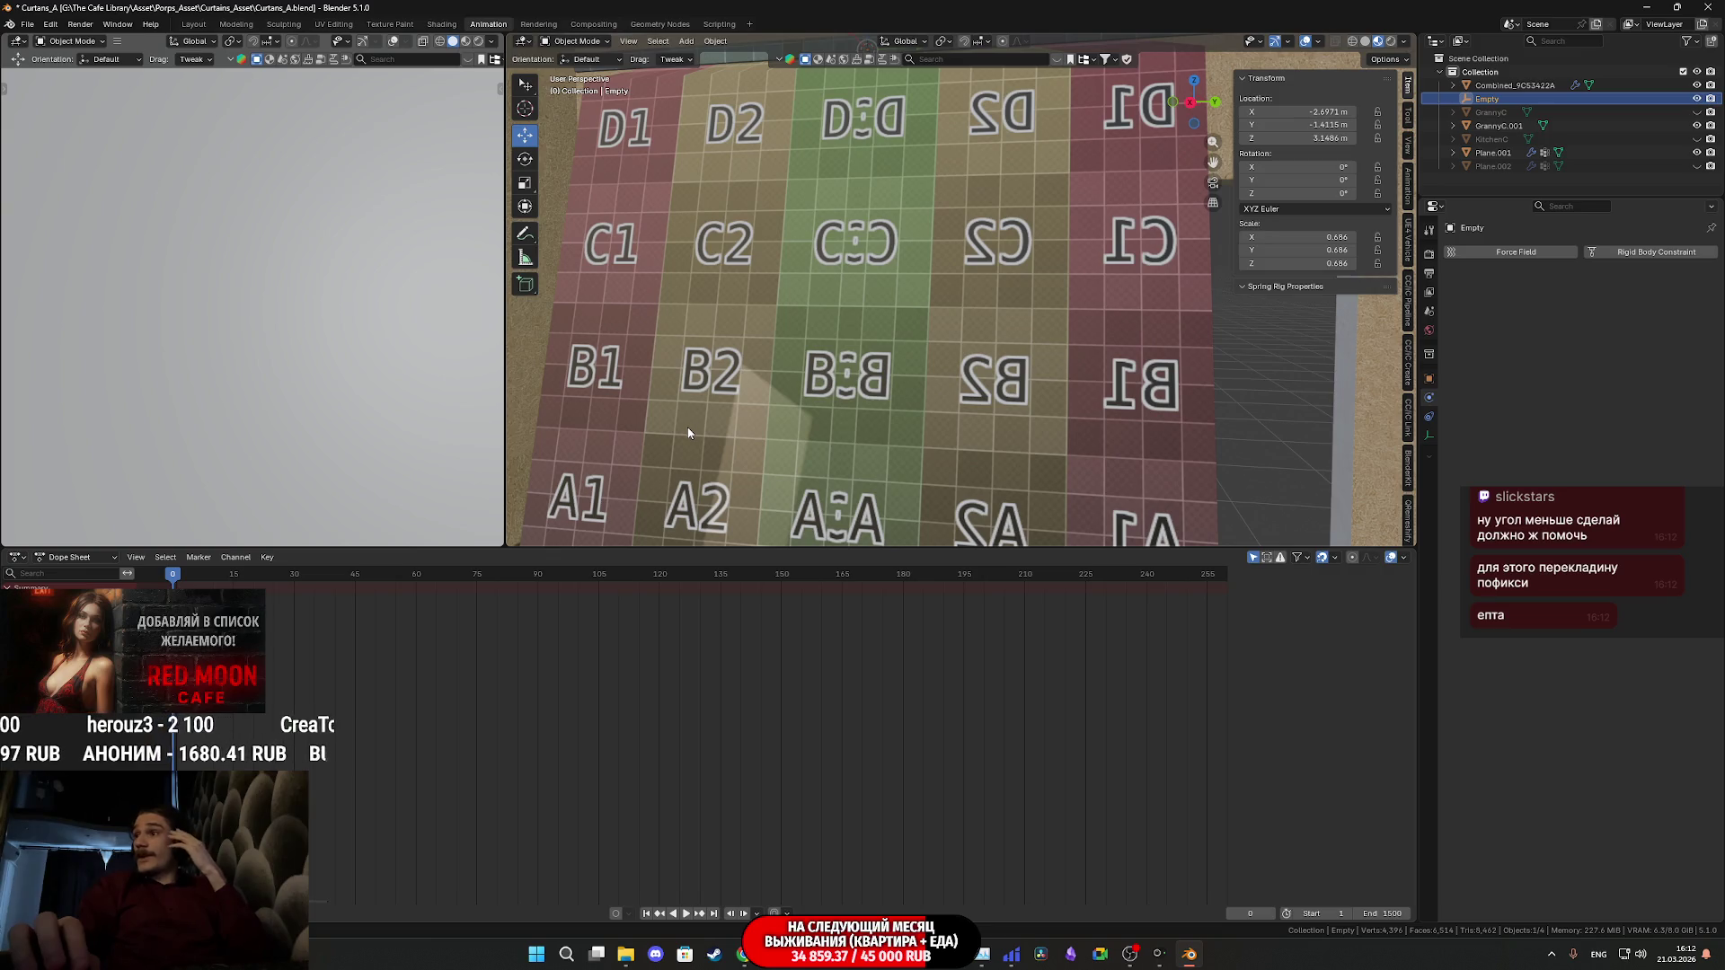
{"action": "mouse_move", "coordinate": [689, 433]}
{"action": "middle_mouse_down"}
{"action": "mouse_move", "coordinate": [990, 459]}
{"action": "mouse_move", "coordinate": [1029, 426]}
{"action": "mouse_move", "coordinate": [925, 382]}
{"action": "mouse_move", "coordinate": [1027, 370]}
{"action": "mouse_move", "coordinate": [921, 371]}
{"action": "mouse_move", "coordinate": [939, 328]}
{"action": "middle_mouse_up"}
{"action": "scroll", "coordinate": [1027, 370], "scroll_direction": "up", "scroll_amount": 3}
{"action": "left_click", "coordinate": [938, 321]}
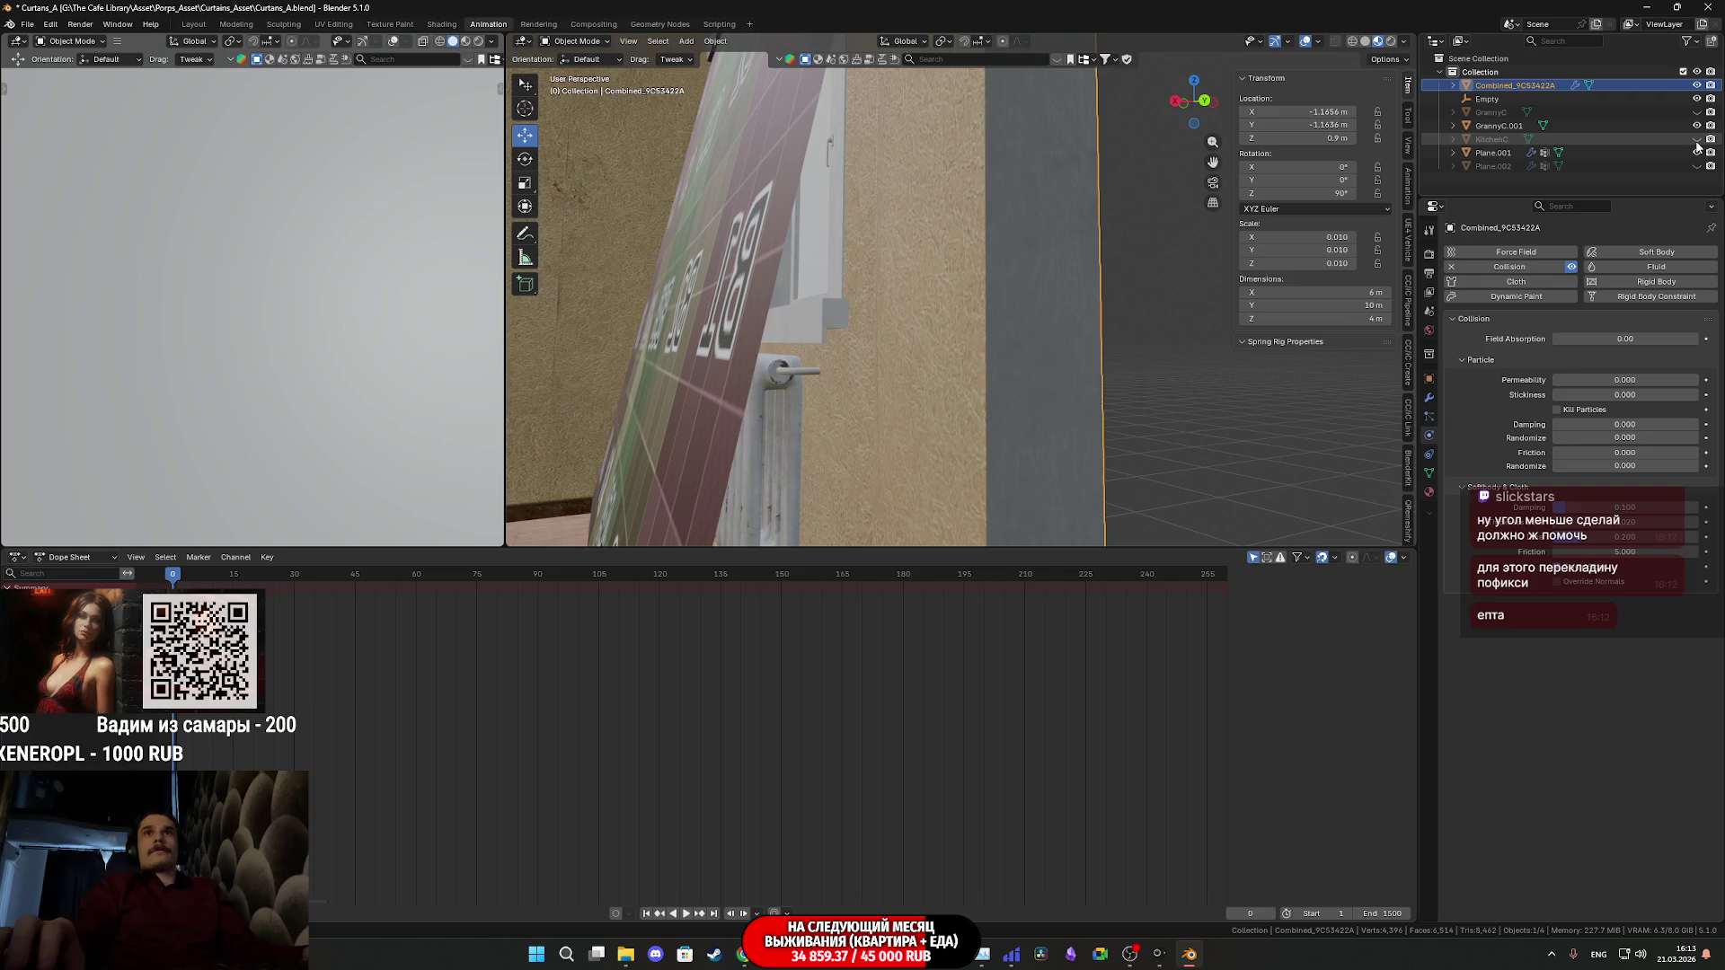
{"action": "left_click", "coordinate": [1493, 139]}
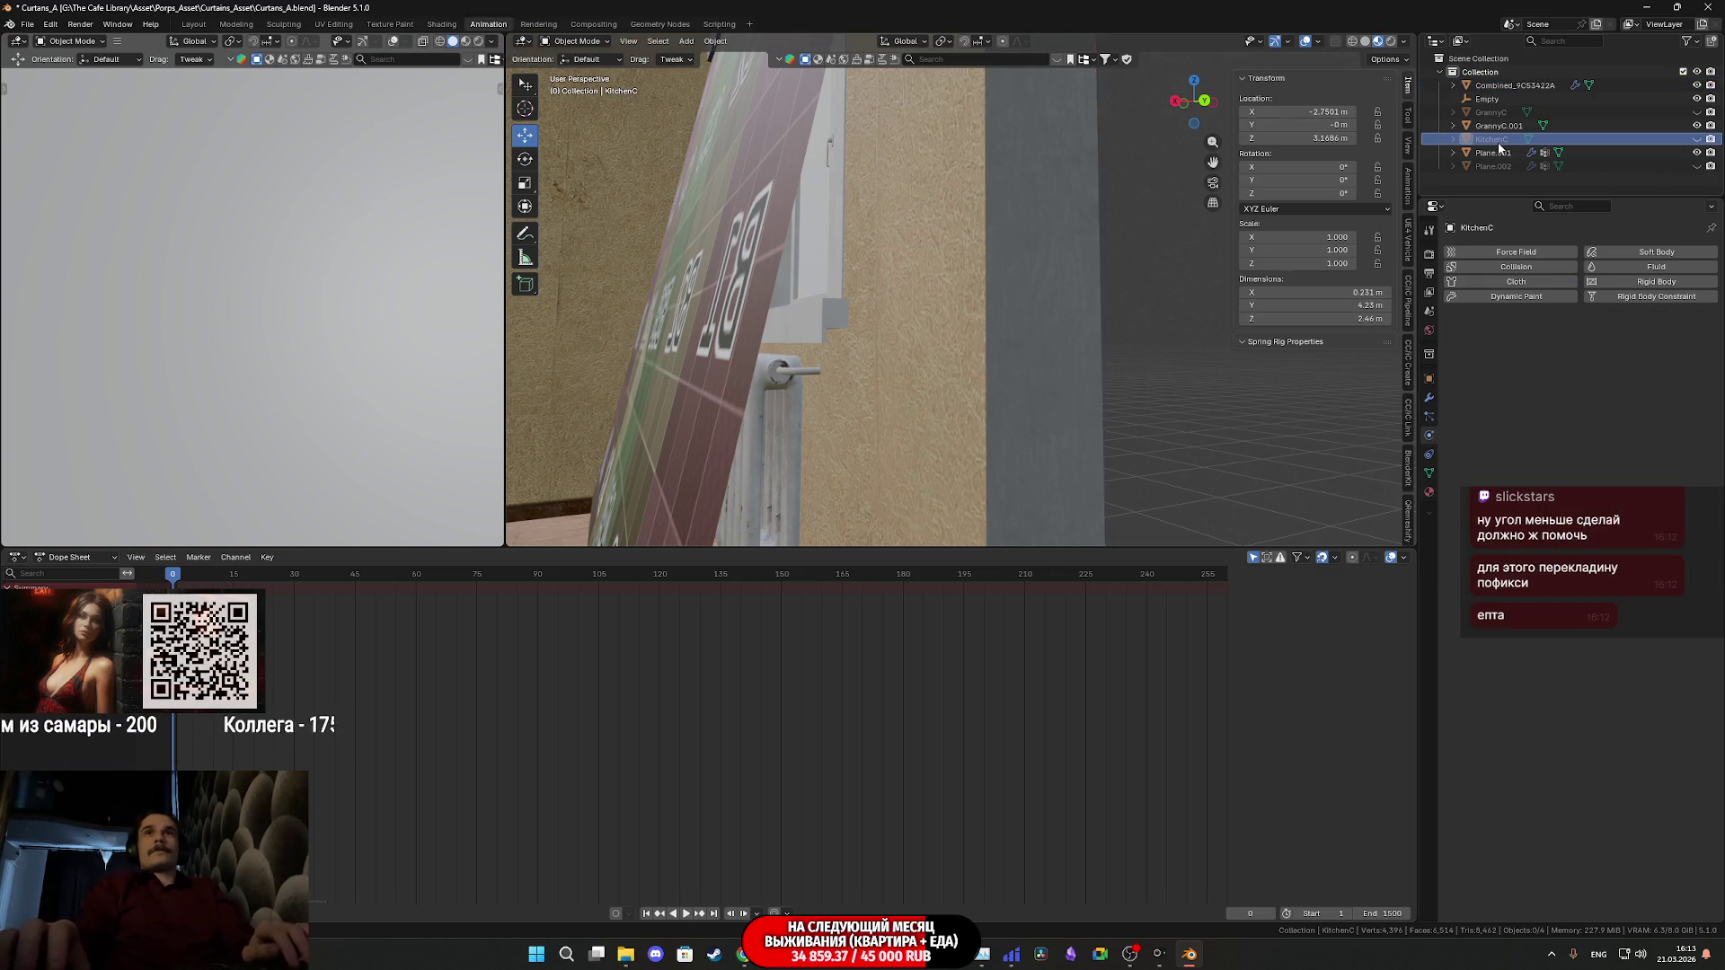
{"action": "key", "text": "Delete"}
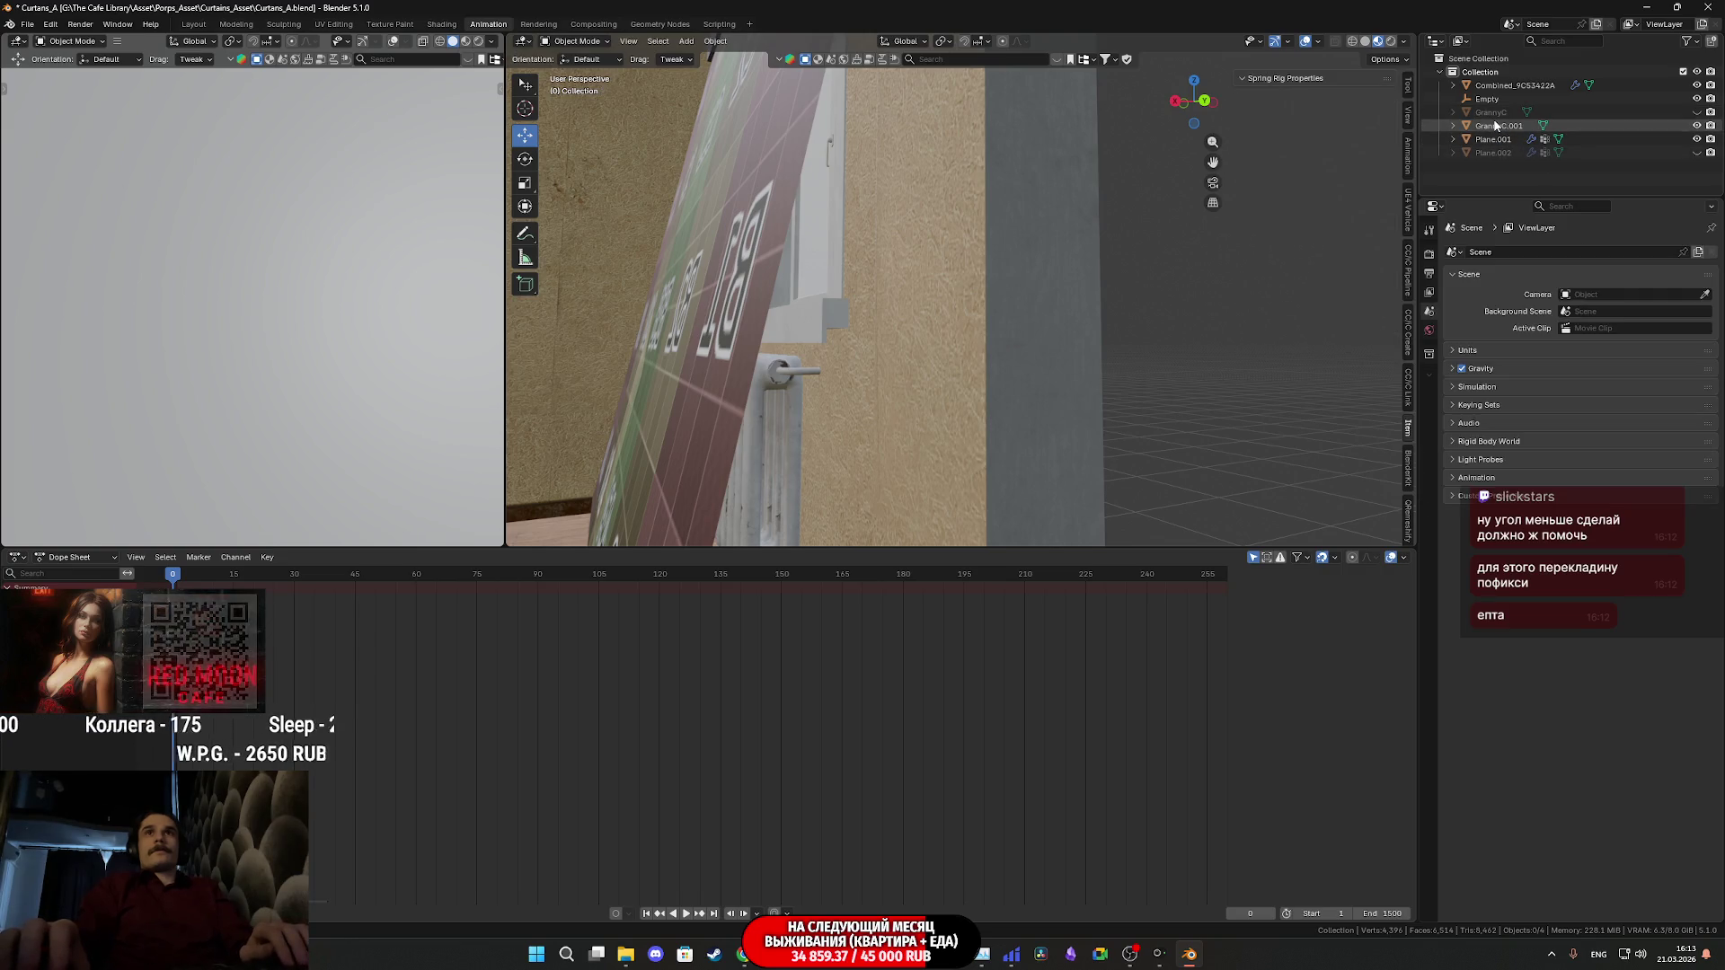
{"action": "left_click", "coordinate": [1497, 117]}
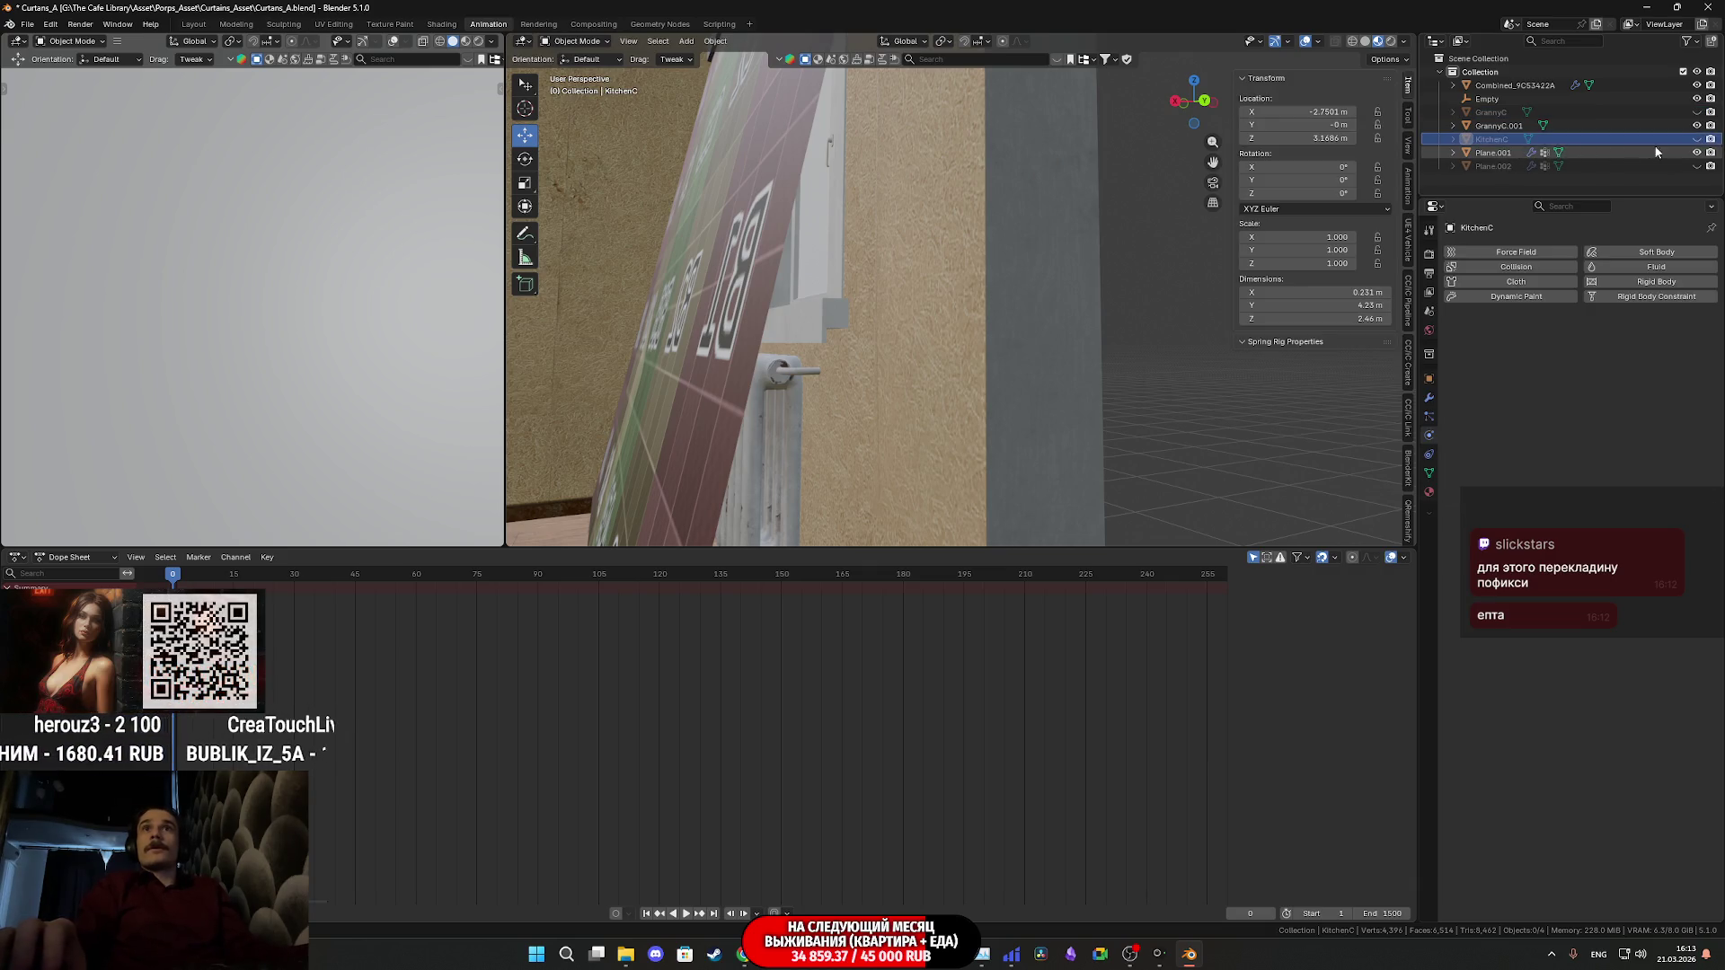
{"action": "left_click", "coordinate": [1696, 140]}
{"action": "left_click", "coordinate": [1695, 140]}
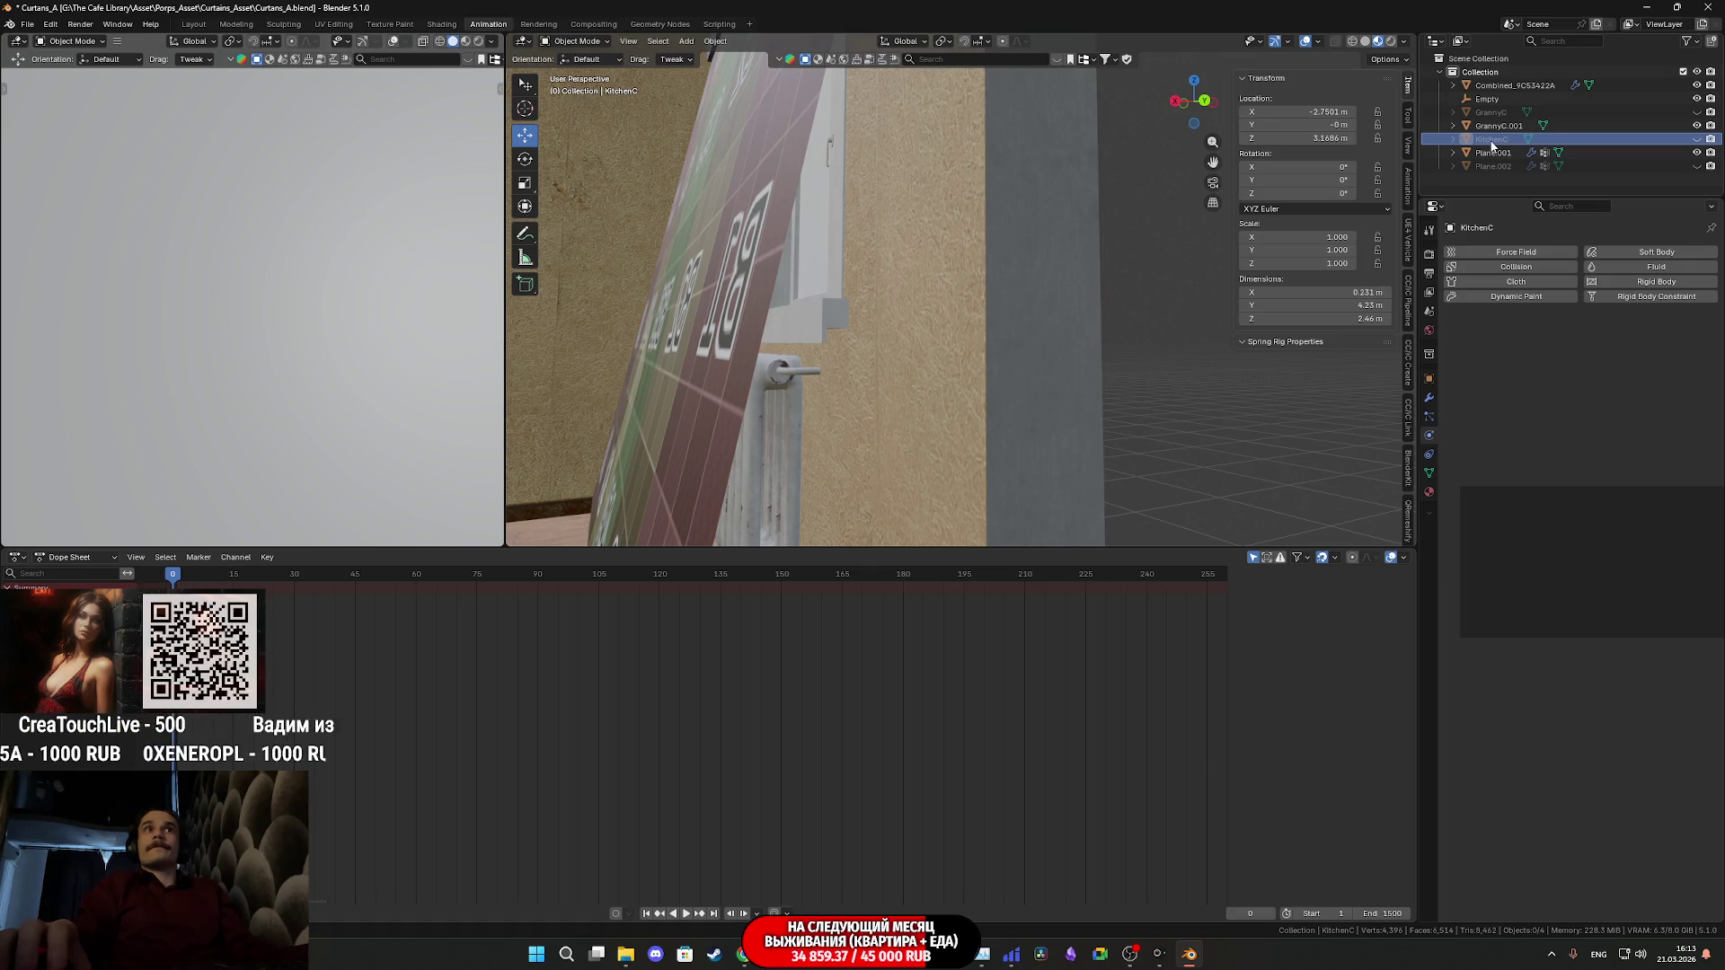
{"action": "left_click", "coordinate": [1518, 155]}
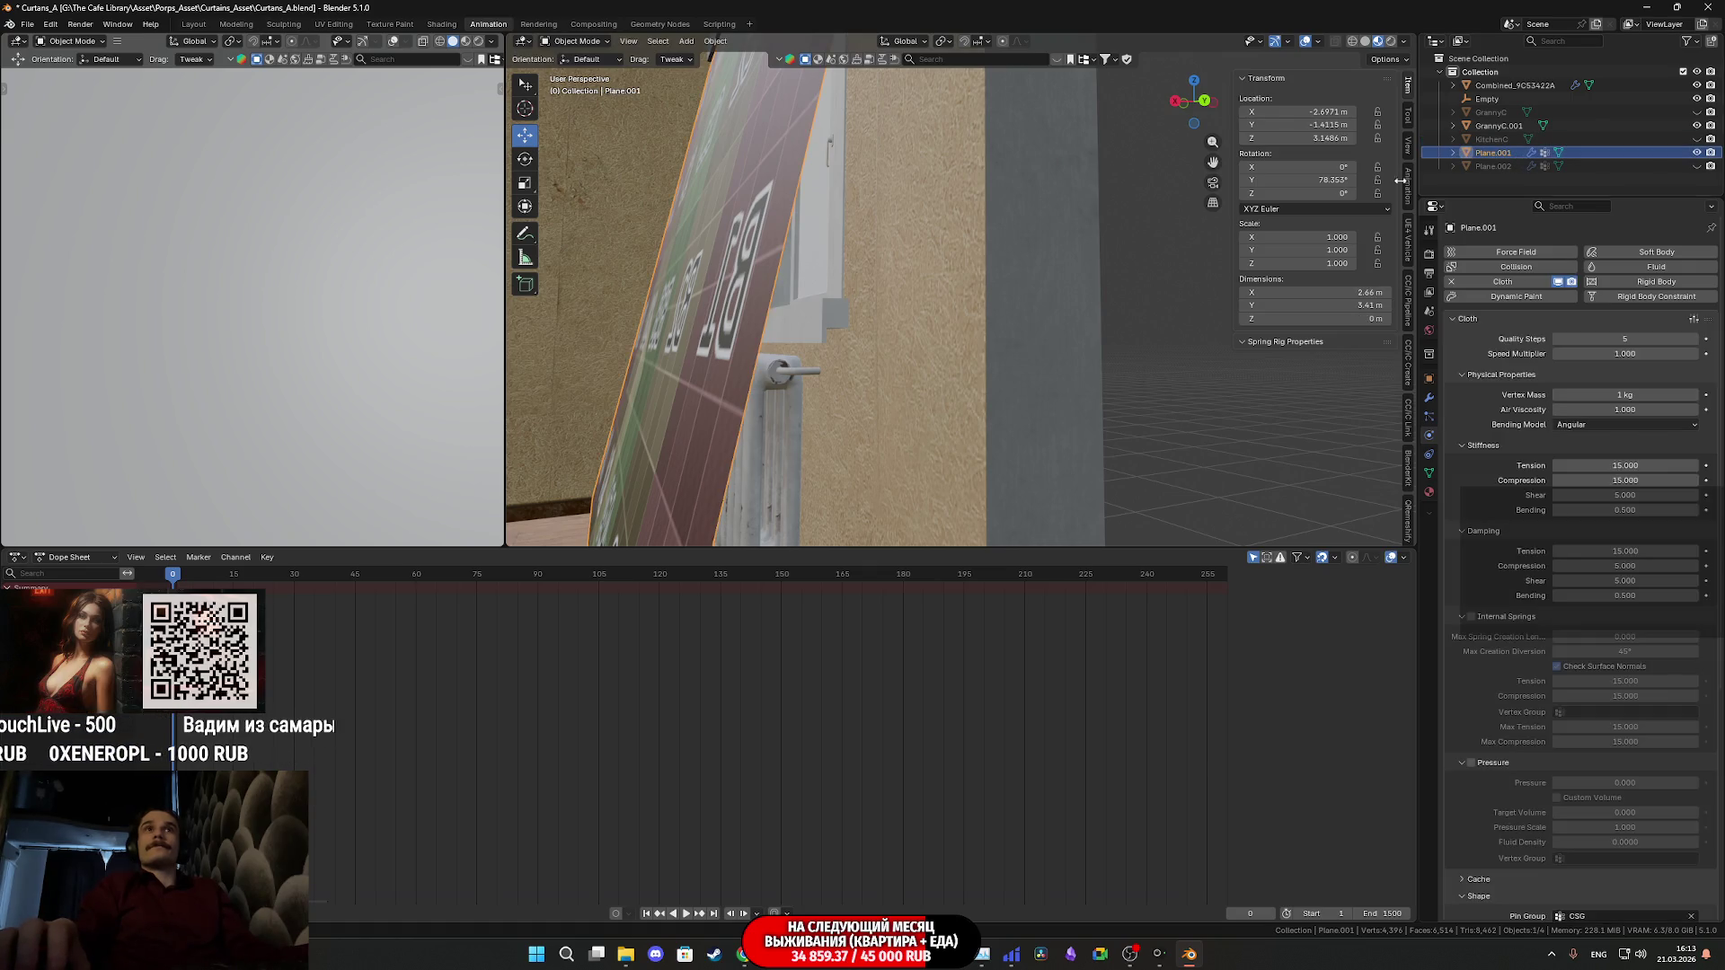
{"action": "left_click", "coordinate": [1491, 168]}
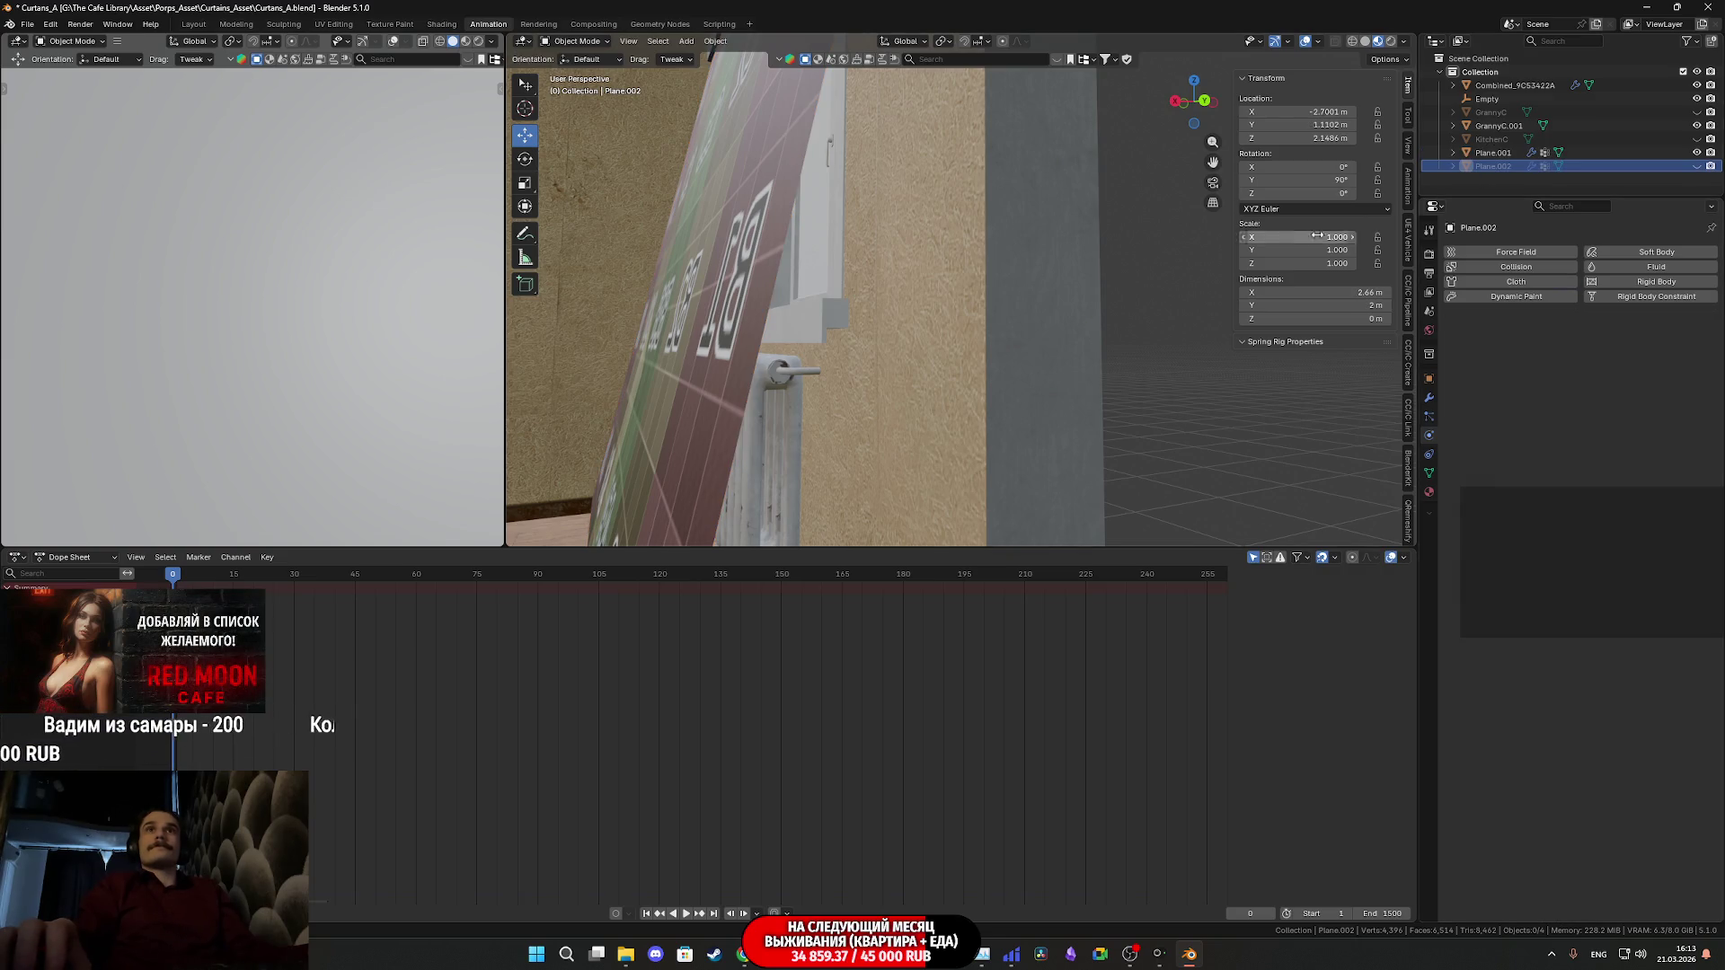
{"action": "mouse_move", "coordinate": [1179, 293]}
{"action": "middle_mouse_down"}
{"action": "mouse_move", "coordinate": [1151, 342]}
{"action": "mouse_move", "coordinate": [1220, 347]}
{"action": "mouse_move", "coordinate": [904, 393]}
{"action": "middle_mouse_up"}
{"action": "scroll", "coordinate": [903, 393], "scroll_direction": "down", "scroll_amount": 3}
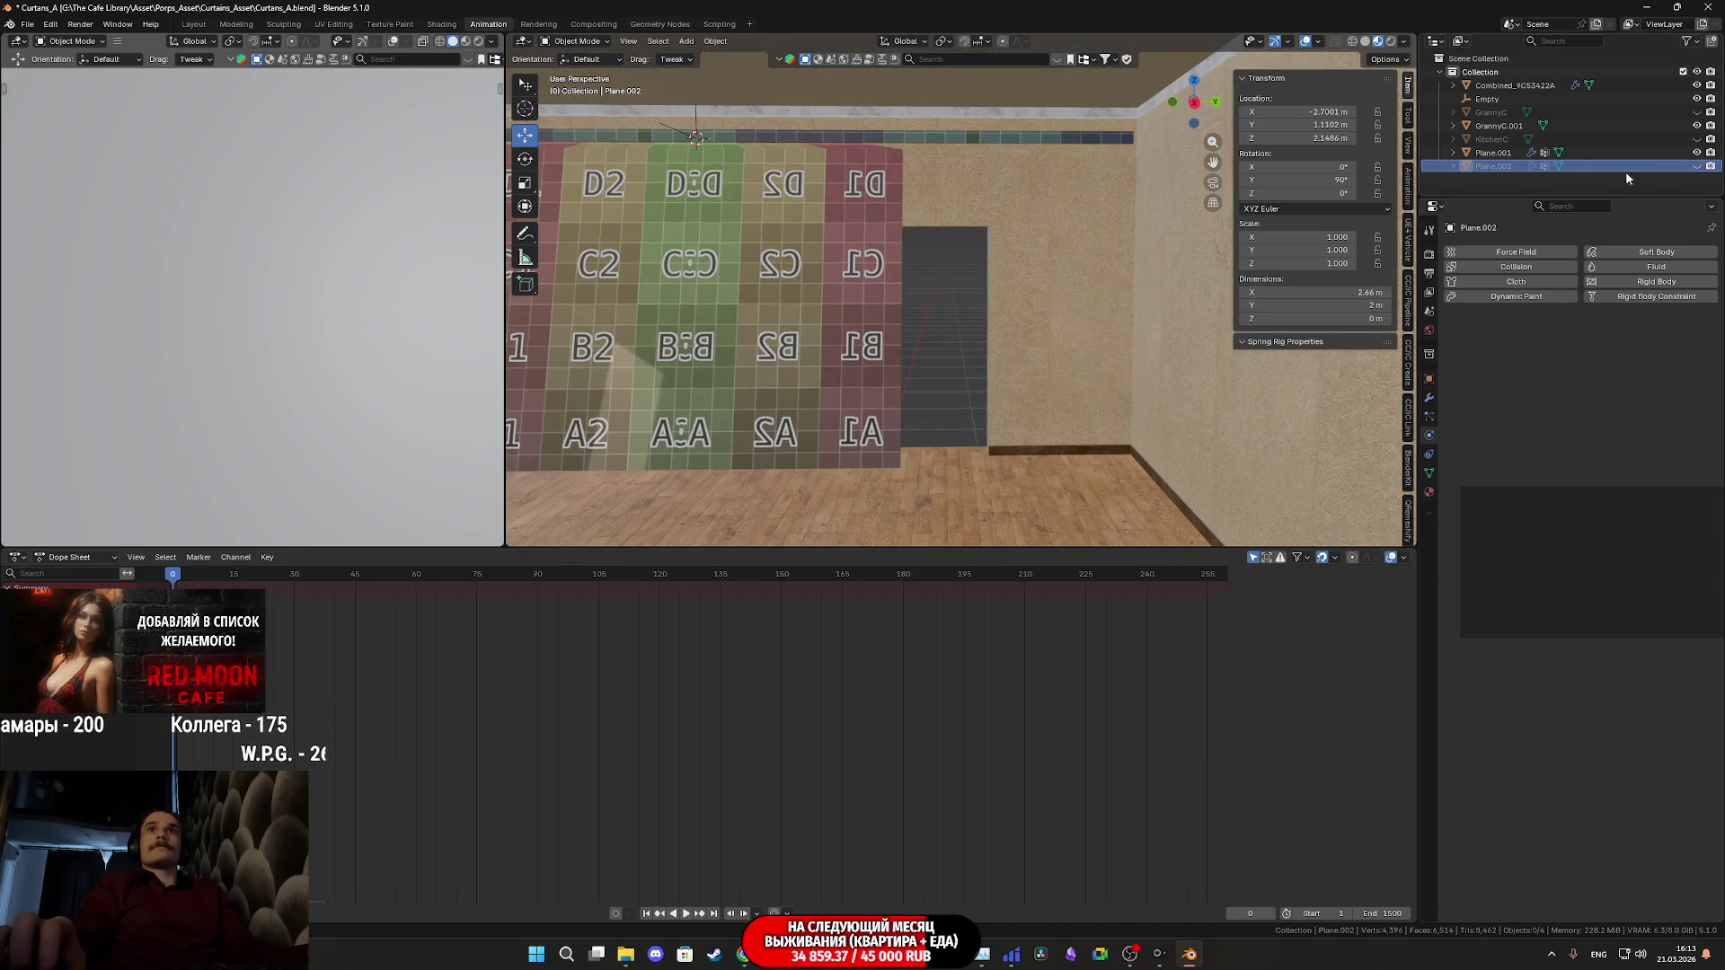
{"action": "left_click", "coordinate": [1697, 166]}
{"action": "key", "text": "KP_Decimal"}
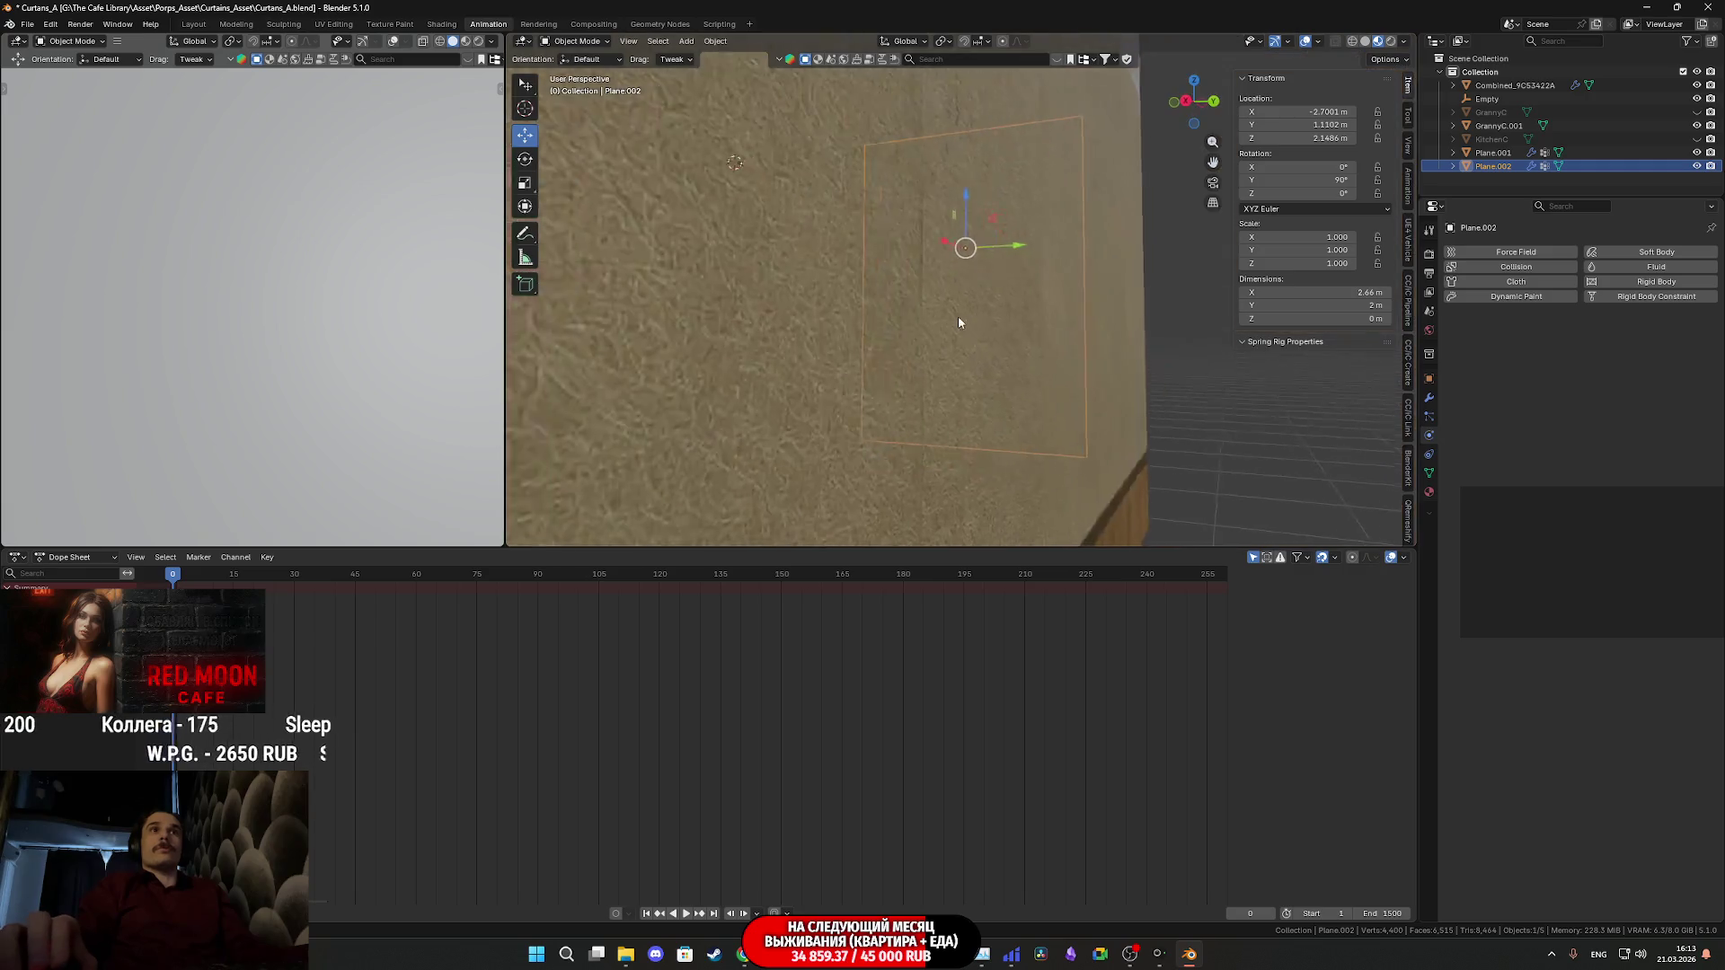
{"action": "mouse_move", "coordinate": [966, 350]}
{"action": "middle_mouse_down"}
{"action": "mouse_move", "coordinate": [908, 337]}
{"action": "mouse_move", "coordinate": [892, 288]}
{"action": "mouse_move", "coordinate": [925, 240]}
{"action": "mouse_move", "coordinate": [985, 393]}
{"action": "mouse_move", "coordinate": [1006, 343]}
{"action": "mouse_move", "coordinate": [1004, 371]}
{"action": "mouse_move", "coordinate": [997, 334]}
{"action": "middle_mouse_up"}
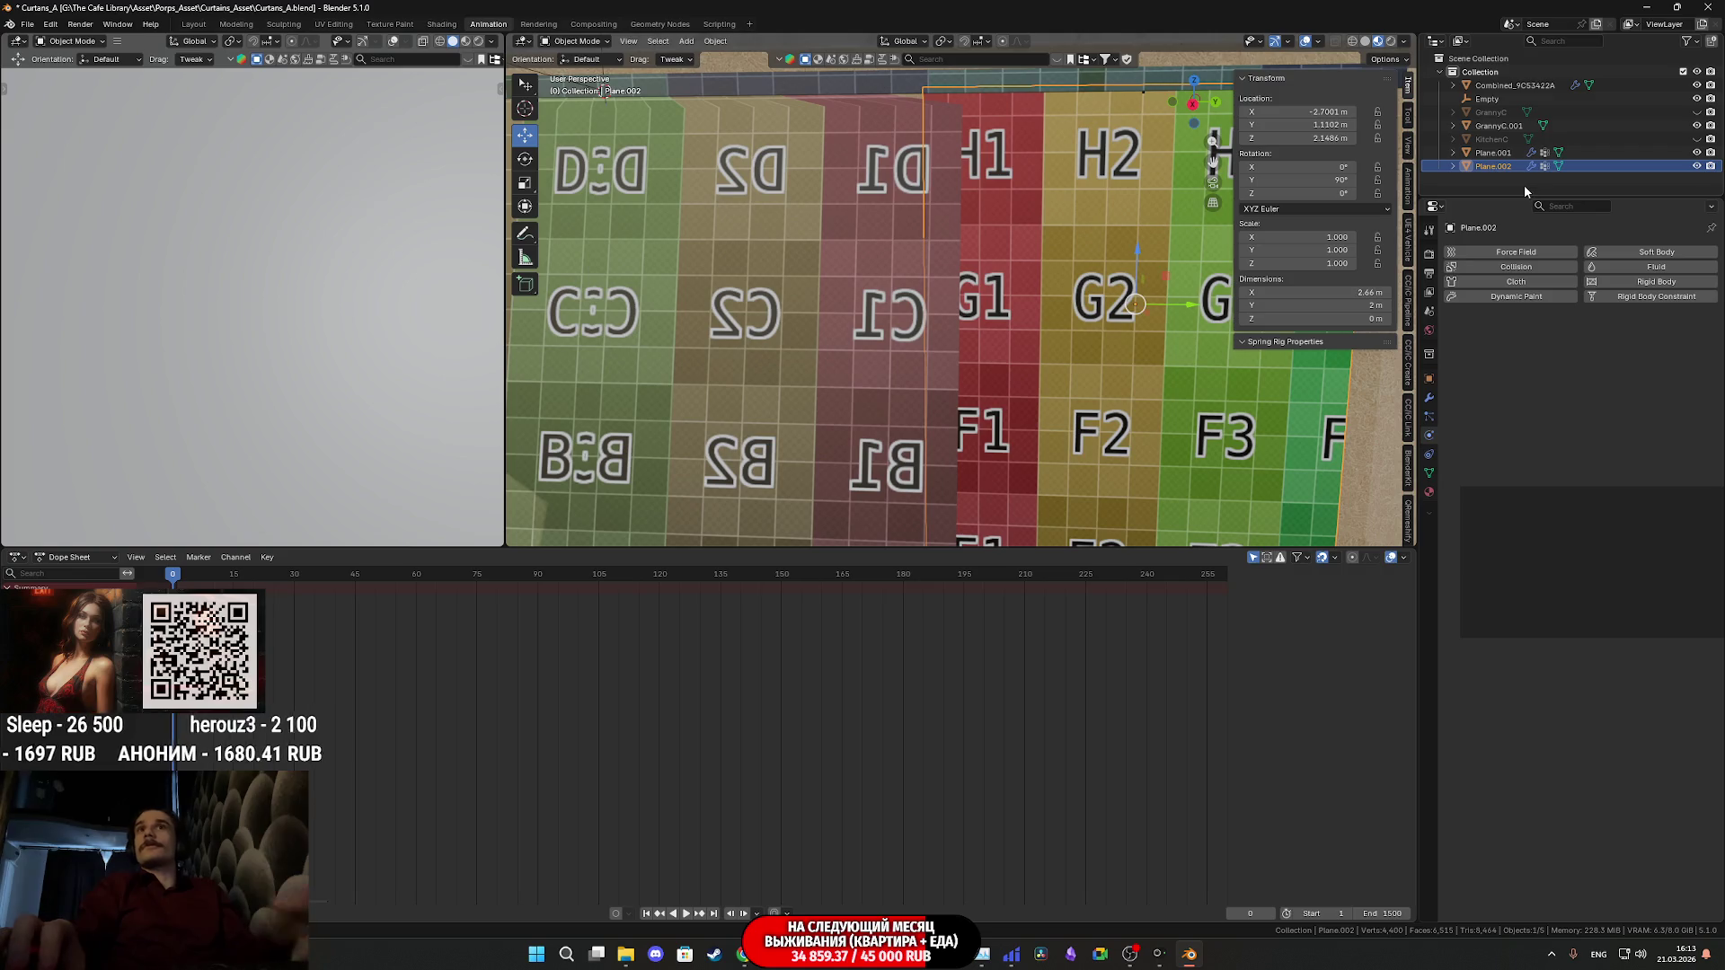
{"action": "left_click", "coordinate": [1696, 168]}
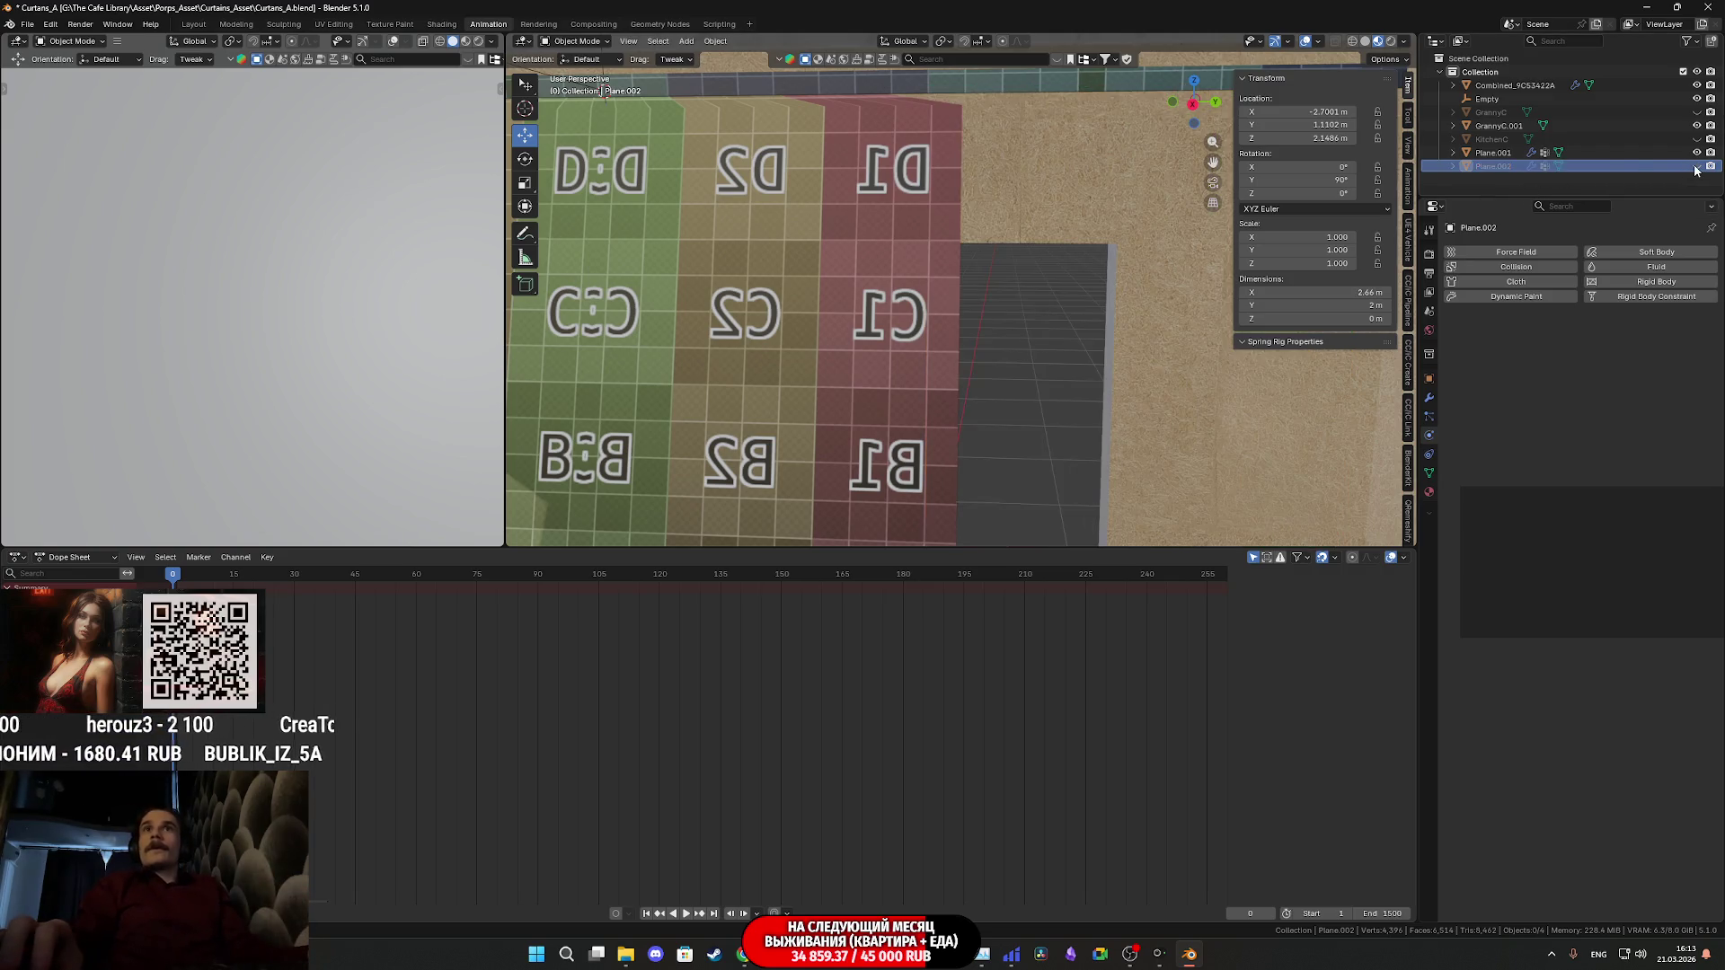
{"action": "left_click", "coordinate": [1500, 127]}
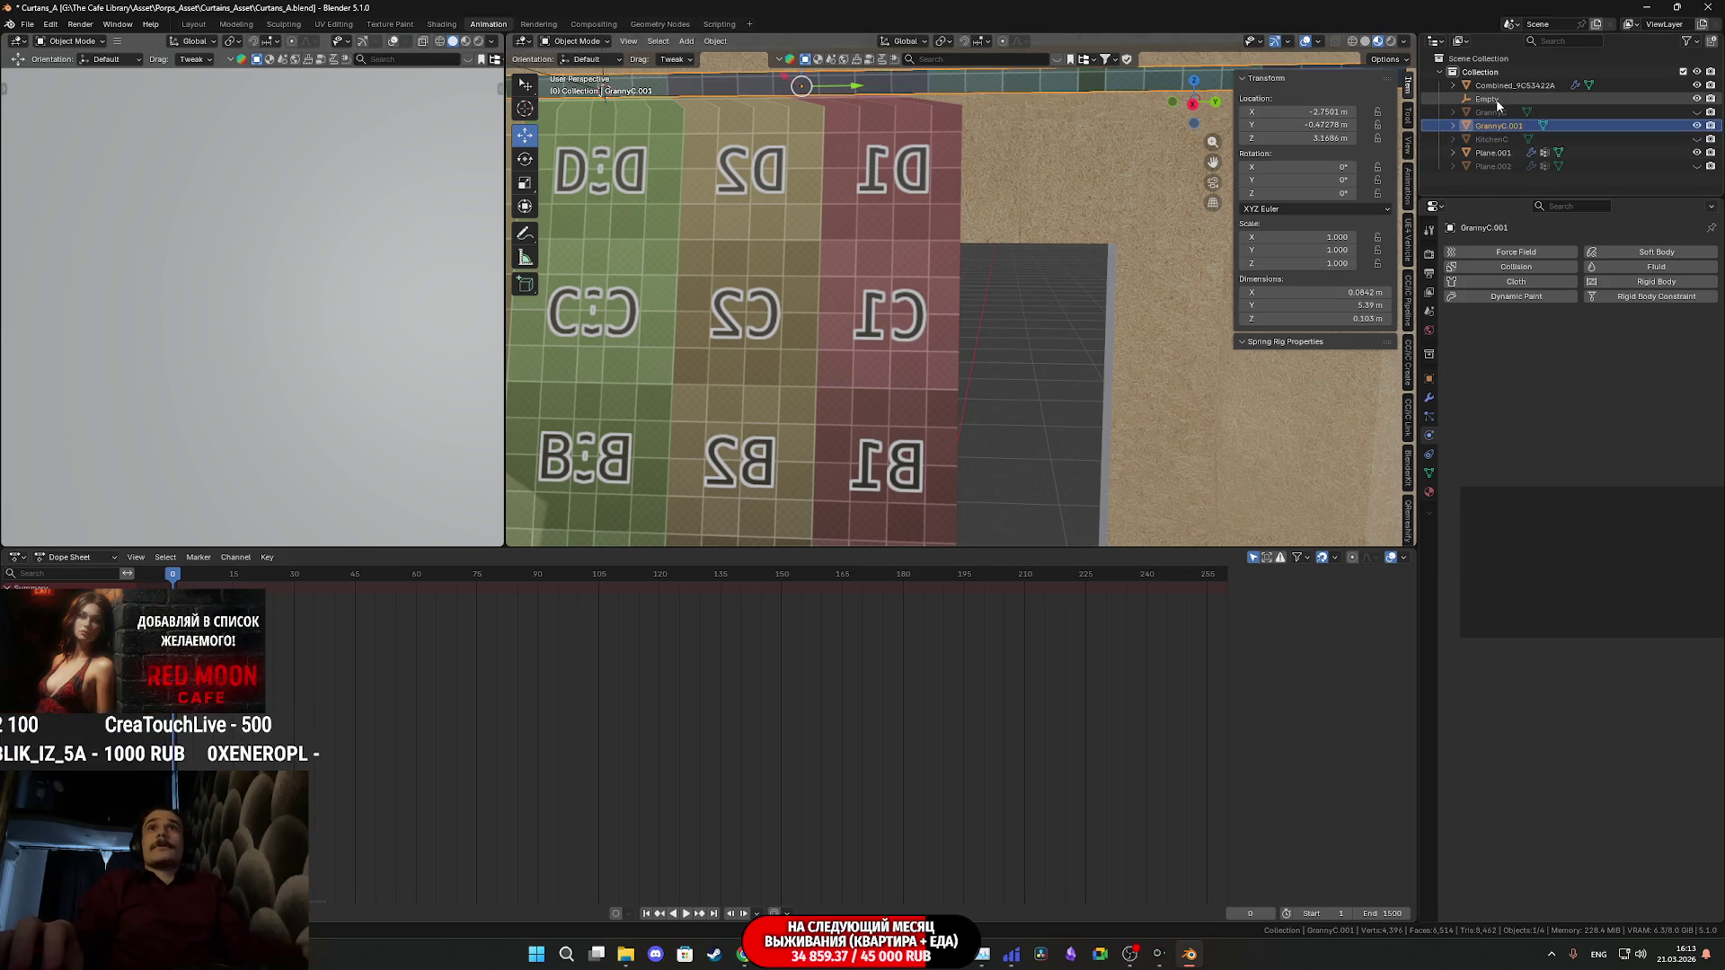
{"action": "left_click", "coordinate": [1497, 99]}
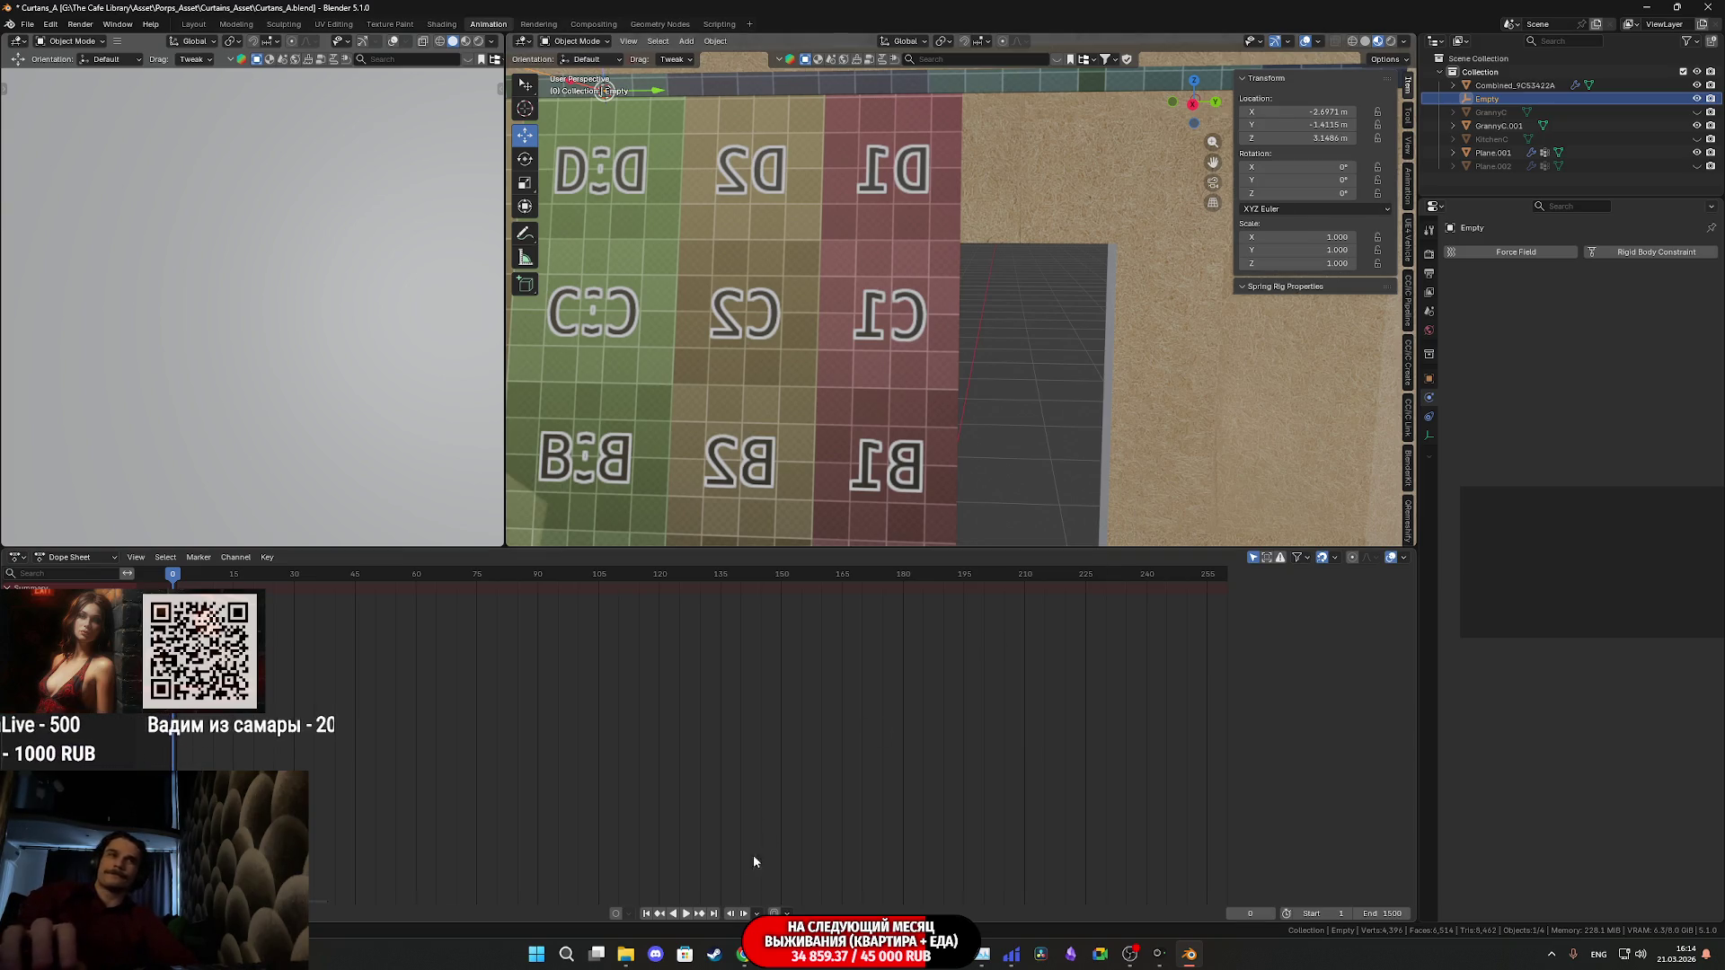
{"action": "mouse_move", "coordinate": [742, 954]}
{"action": "left_click", "coordinate": [746, 878]}
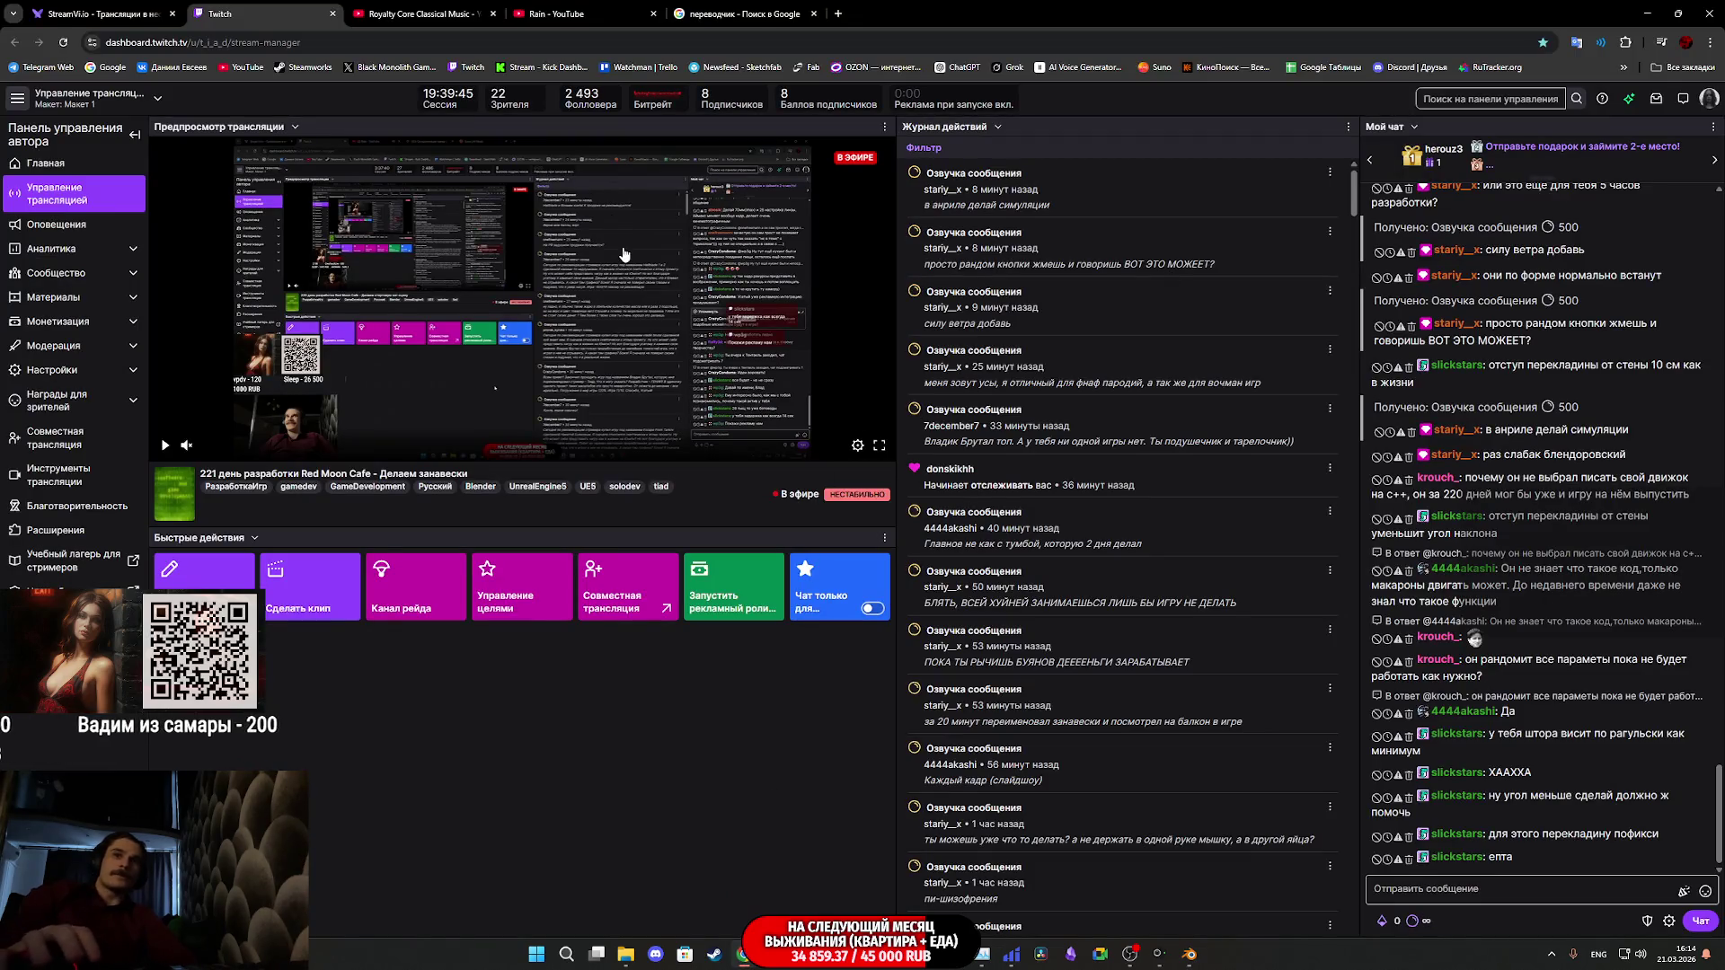
- Play the "i'm tired and it's okay" YouTube video and set it to loop
{"action": "left_click", "coordinate": [573, 17]}
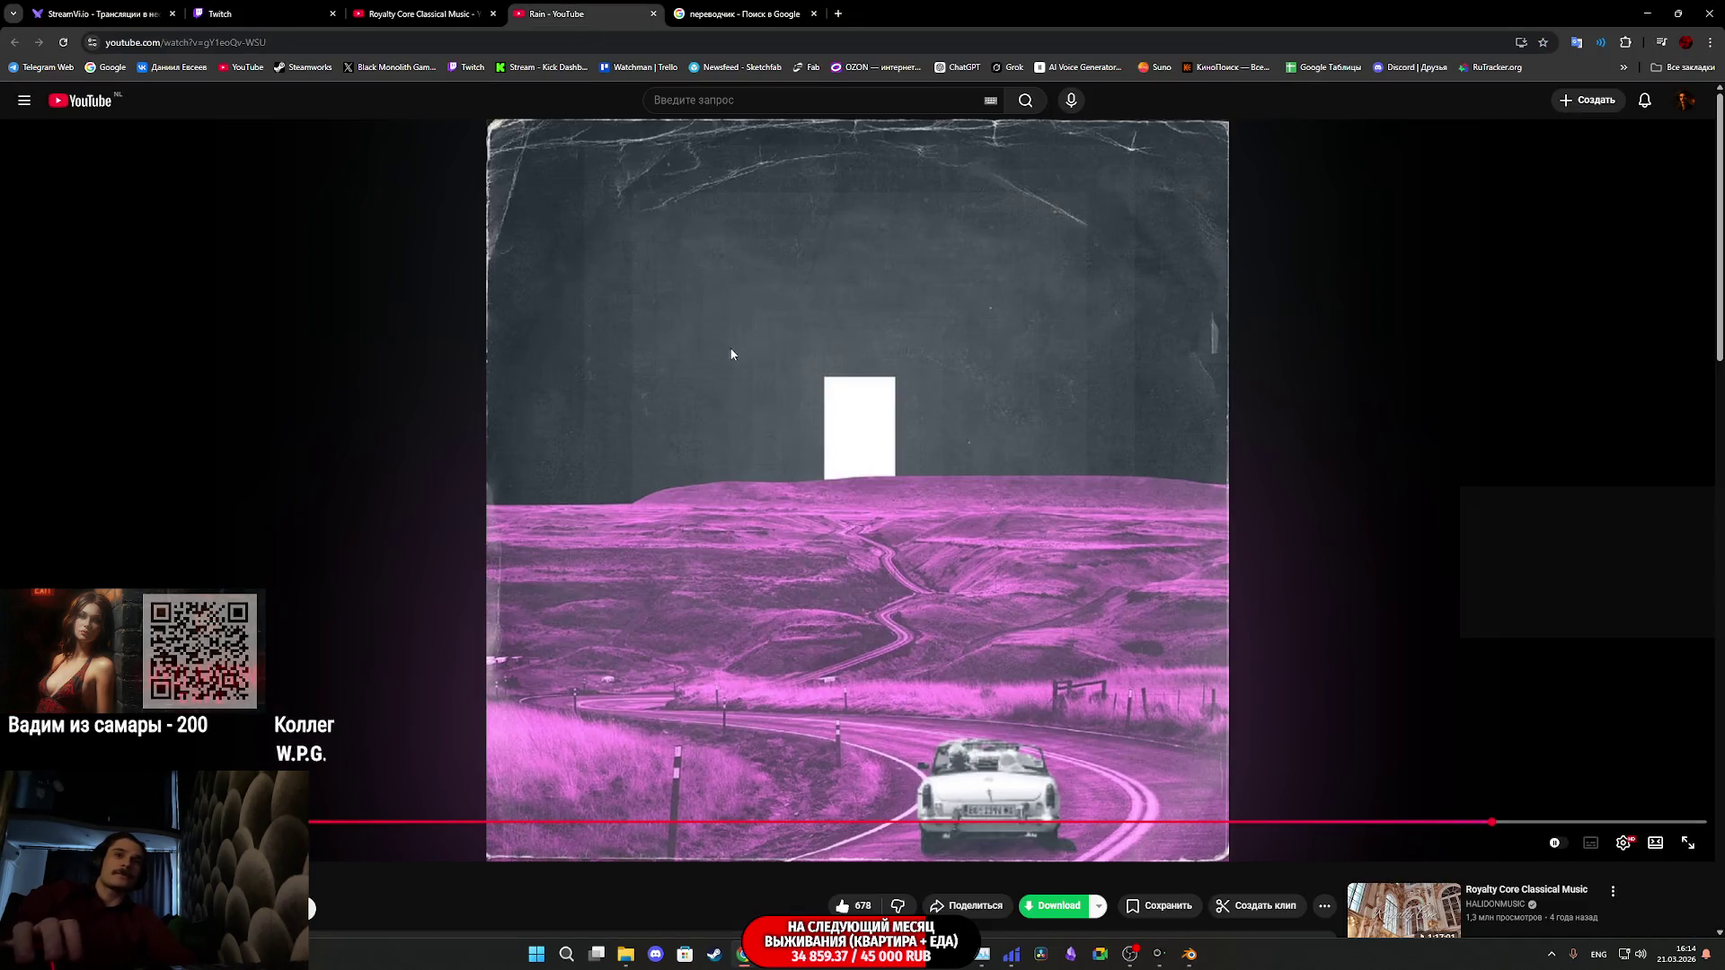
{"action": "key", "text": "ctrl+shift+Tab"}
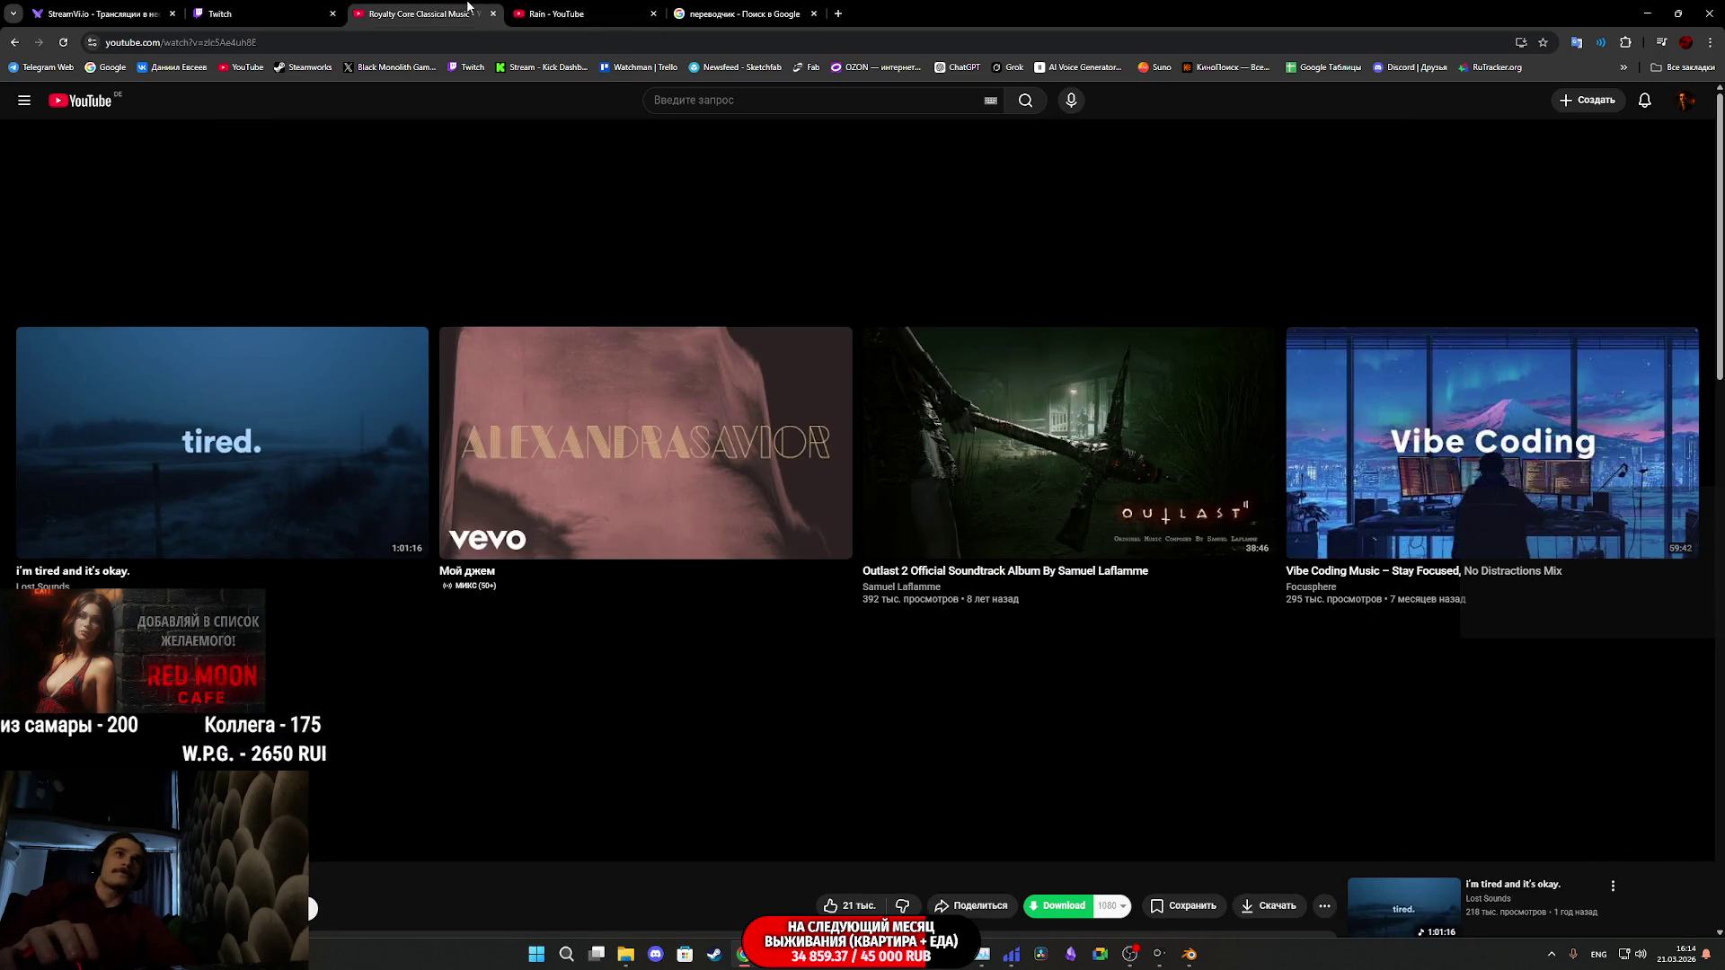
{"action": "left_click", "coordinate": [323, 419]}
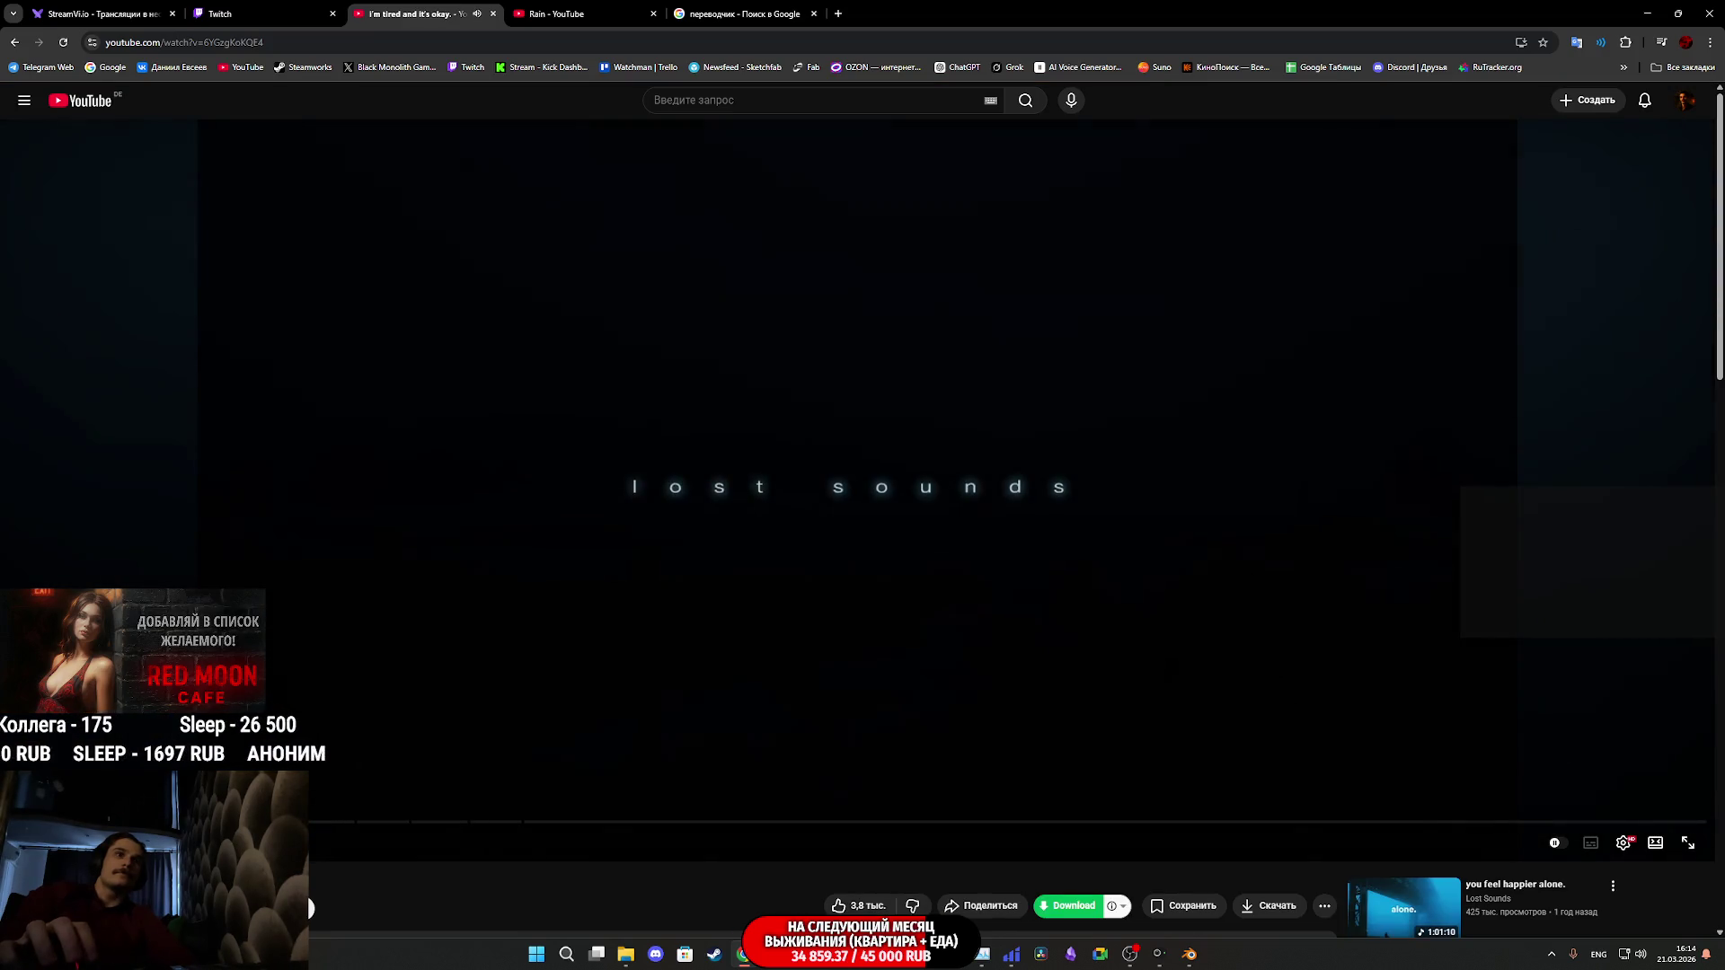
{"action": "right_click", "coordinate": [336, 694]}
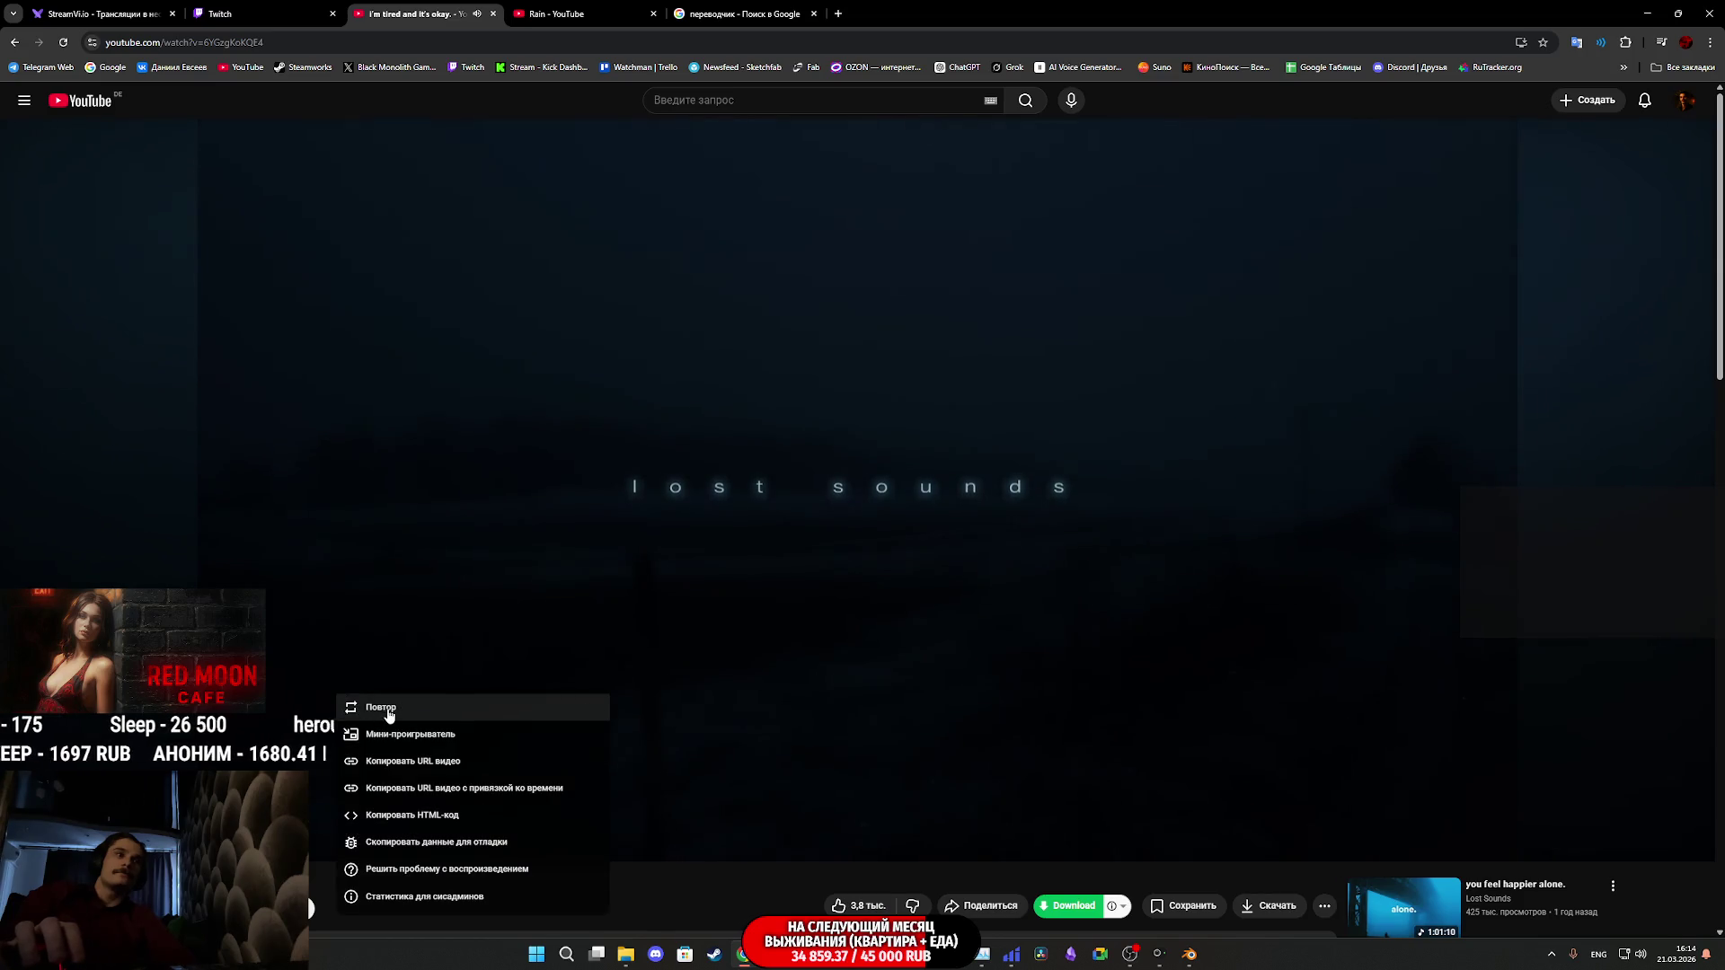
{"action": "left_click", "coordinate": [368, 709]}
- Return to the Twitch stream dashboard, then switch back to Blender
{"action": "left_click", "coordinate": [287, 7]}
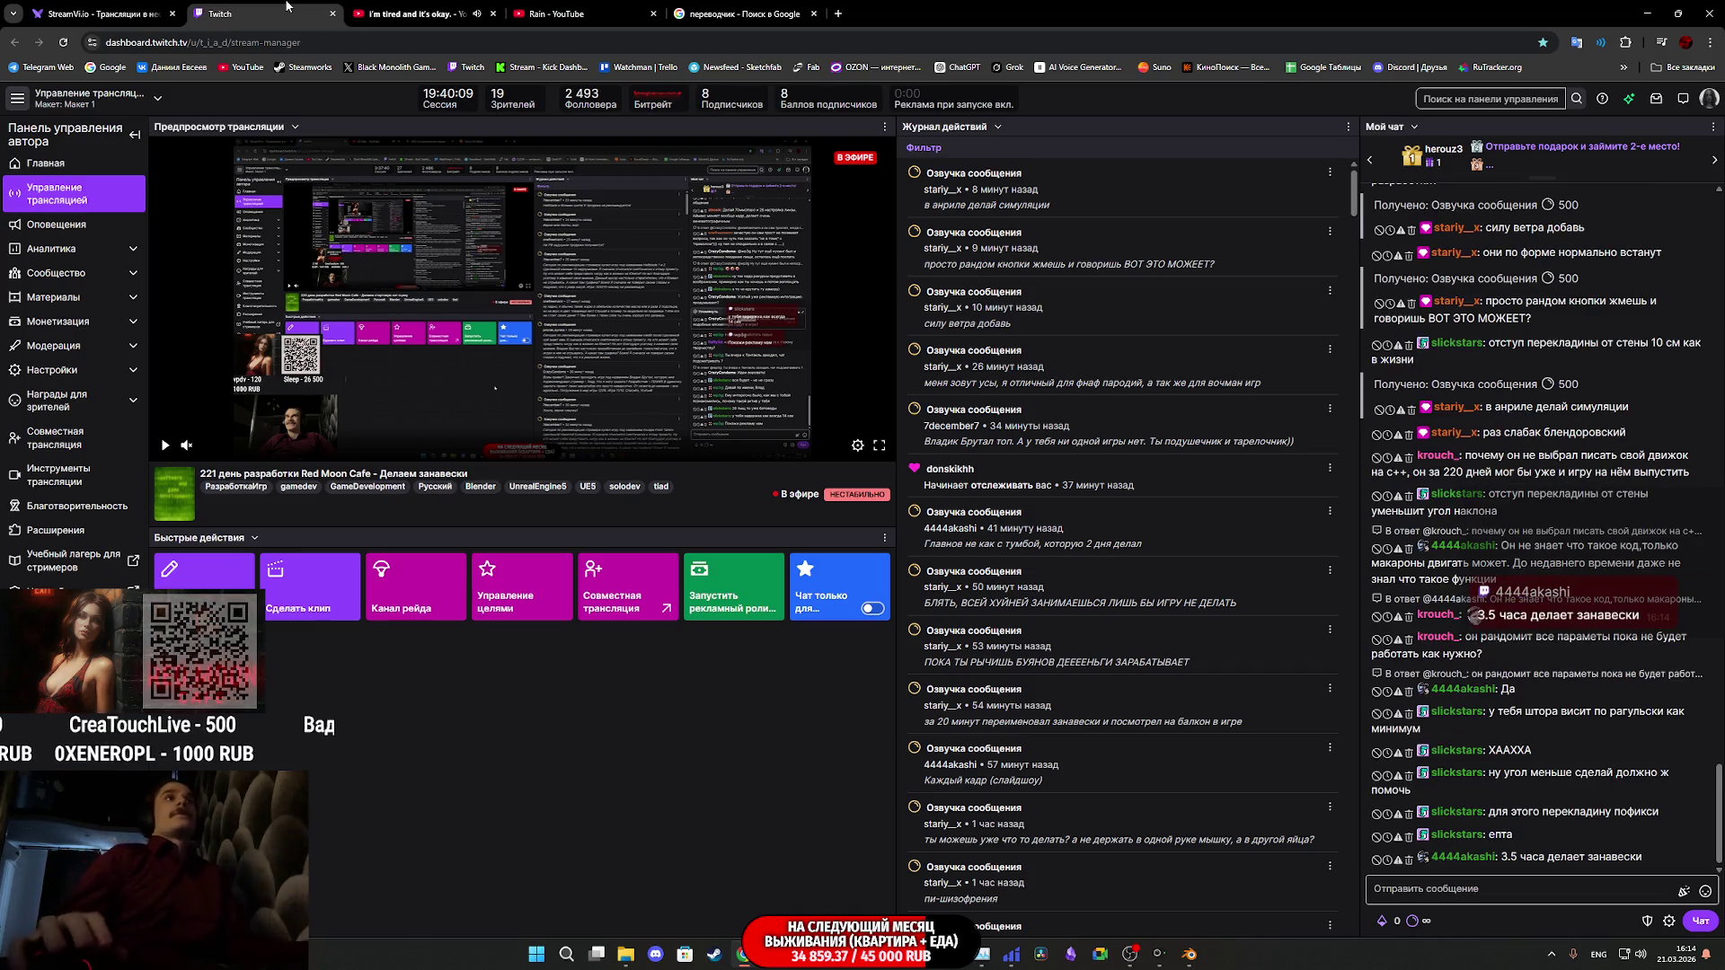
{"action": "left_click", "coordinate": [1189, 954]}
{"action": "mouse_move", "coordinate": [909, 327]}
{"action": "middle_mouse_down"}
{"action": "mouse_move", "coordinate": [999, 425]}
{"action": "mouse_move", "coordinate": [1038, 227]}
{"action": "mouse_move", "coordinate": [950, 282]}
{"action": "mouse_move", "coordinate": [971, 285]}
{"action": "mouse_move", "coordinate": [957, 244]}
{"action": "mouse_move", "coordinate": [932, 310]}
{"action": "mouse_move", "coordinate": [862, 332]}
{"action": "middle_mouse_up"}
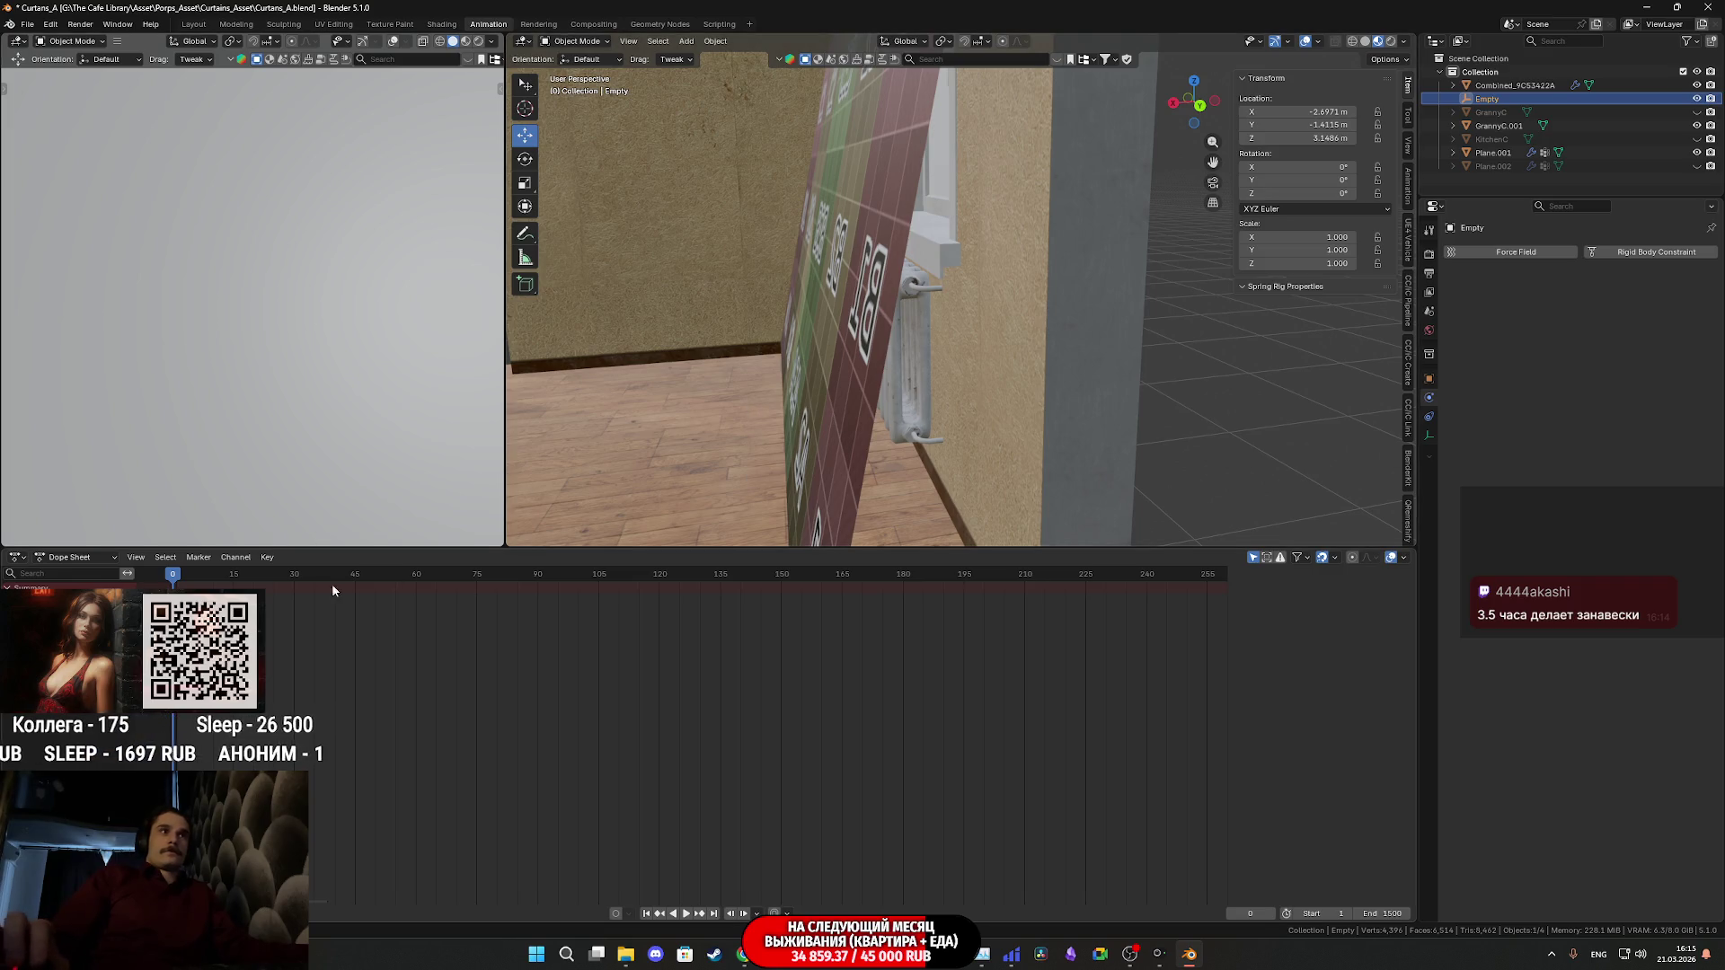
{"action": "key", "text": "space"}
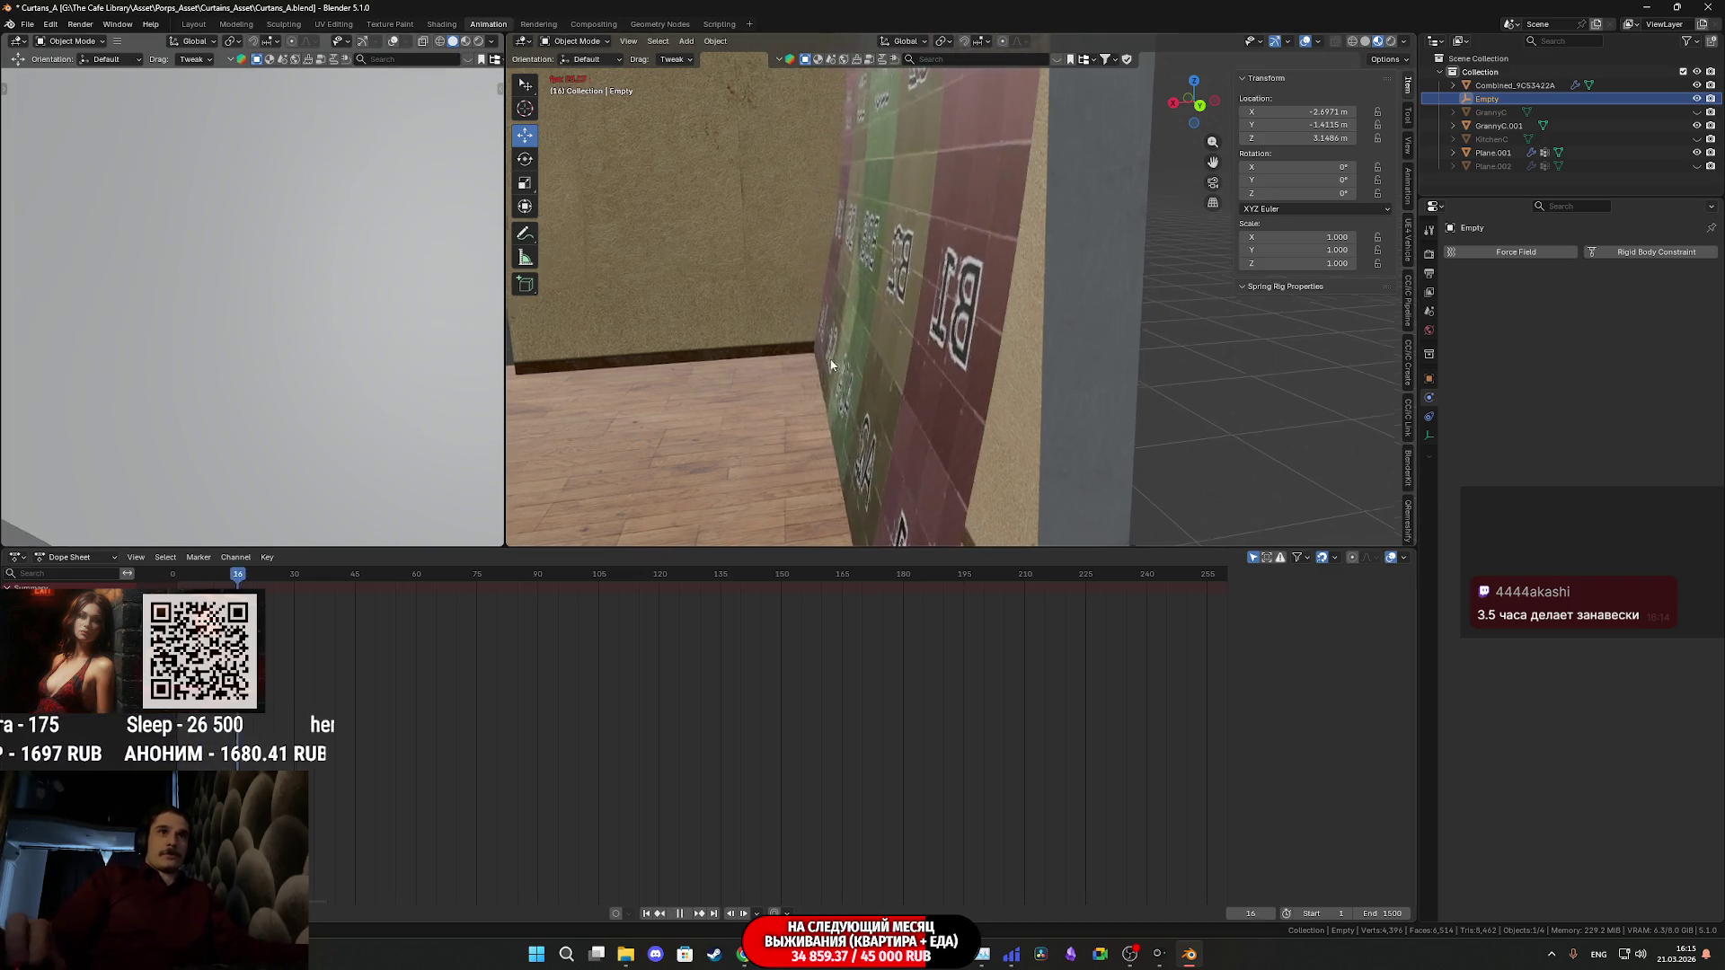
{"action": "middle_click_drag", "start_coordinate": [810, 359], "coordinate": [923, 371]}
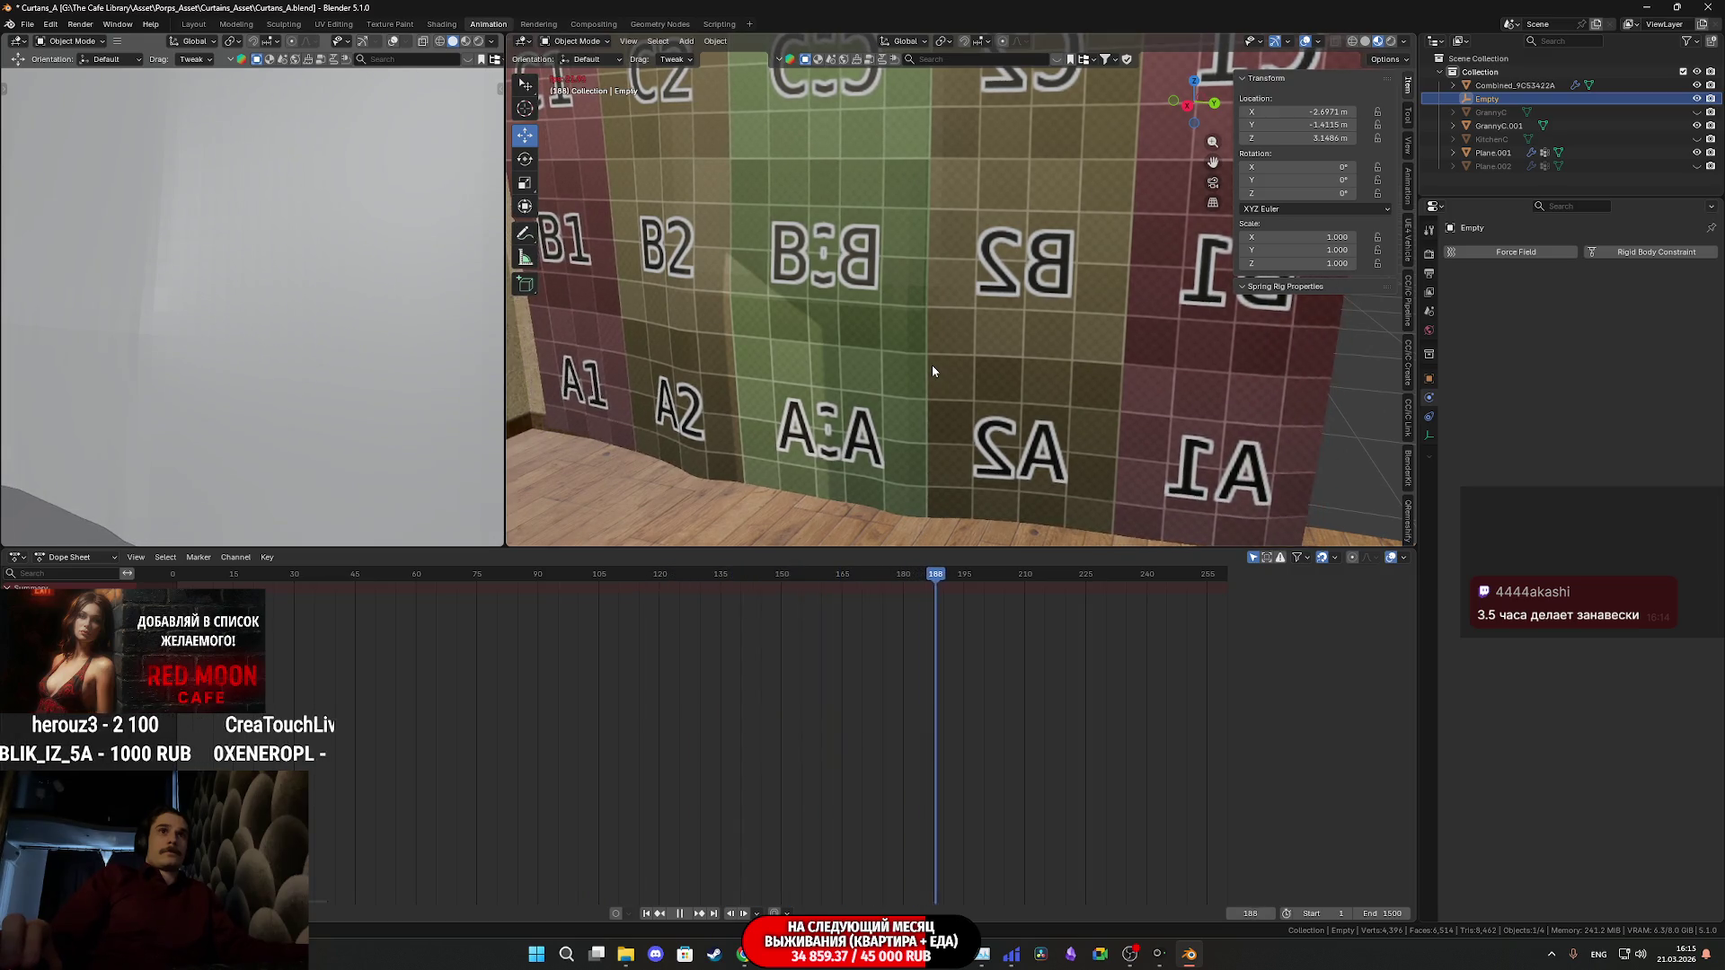
{"action": "mouse_move", "coordinate": [931, 365]}
{"action": "middle_mouse_down"}
{"action": "mouse_move", "coordinate": [1069, 370]}
{"action": "mouse_move", "coordinate": [985, 374]}
{"action": "mouse_move", "coordinate": [1017, 399]}
{"action": "mouse_move", "coordinate": [1111, 375]}
{"action": "mouse_move", "coordinate": [1014, 377]}
{"action": "mouse_move", "coordinate": [1049, 354]}
{"action": "middle_mouse_up"}
{"action": "key", "text": "space"}
{"action": "left_click", "coordinate": [172, 575]}
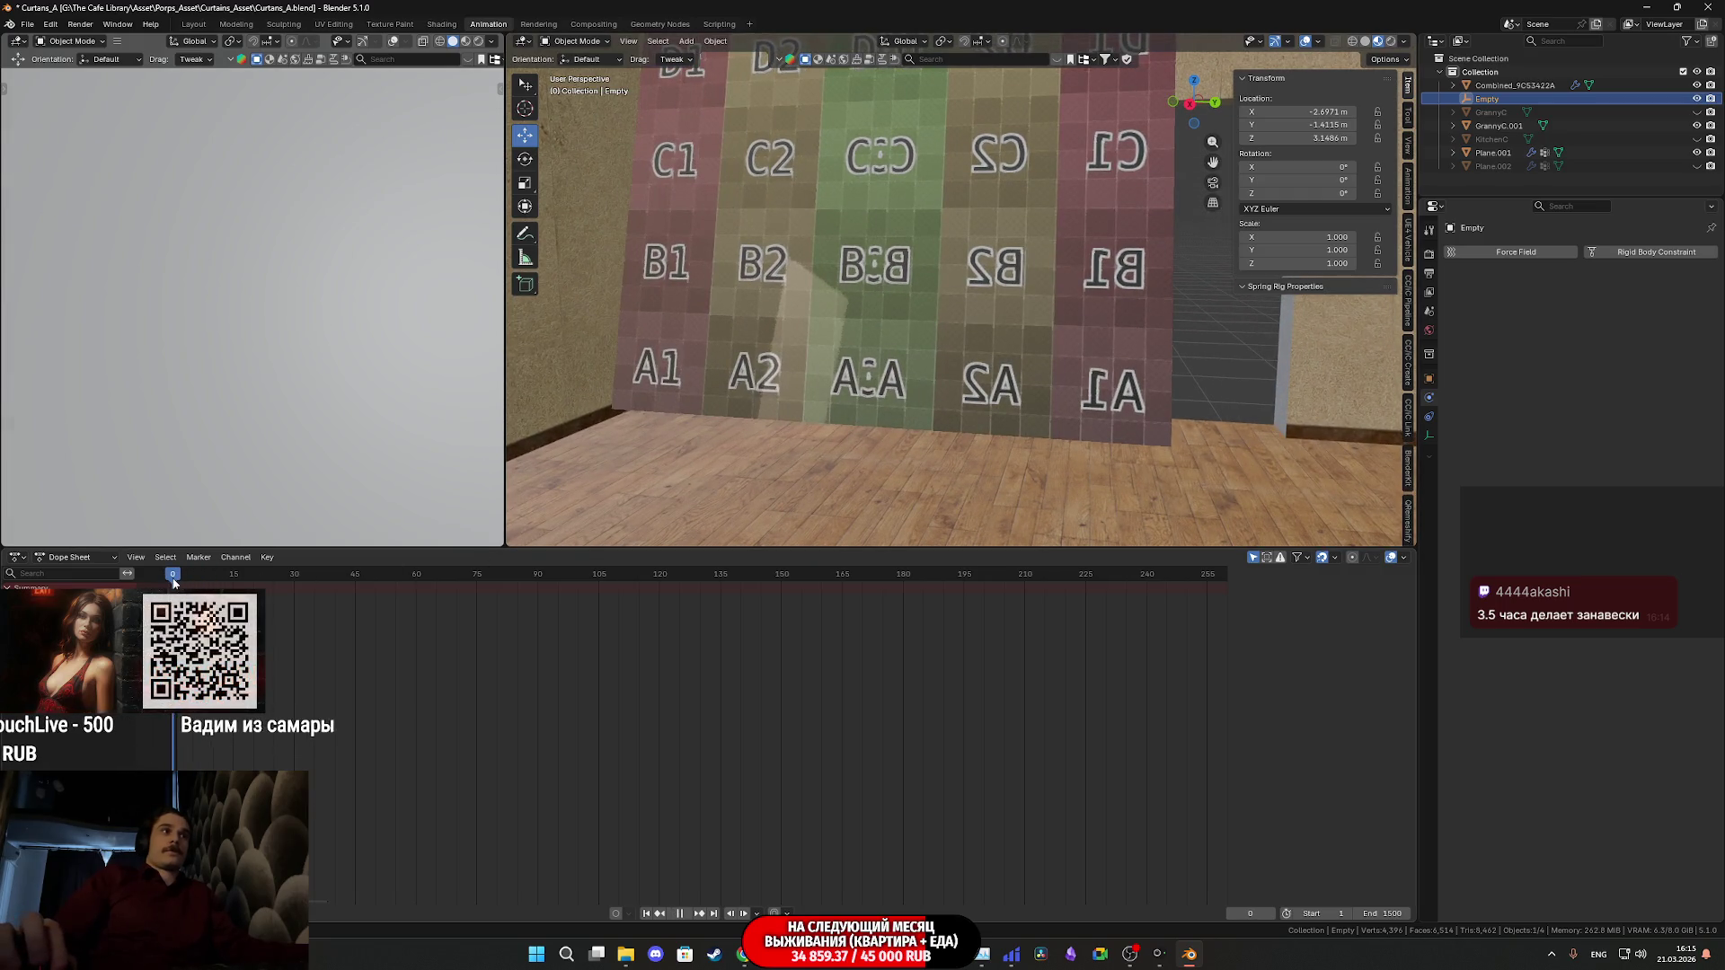
- Scale the Empty to 0.596, play the cloth simulation, then stop playback at frame 0
{"action": "scroll", "coordinate": [810, 435], "scroll_direction": "up", "scroll_amount": 2}
{"action": "middle_click_drag", "start_coordinate": [809, 435], "coordinate": [864, 418]}
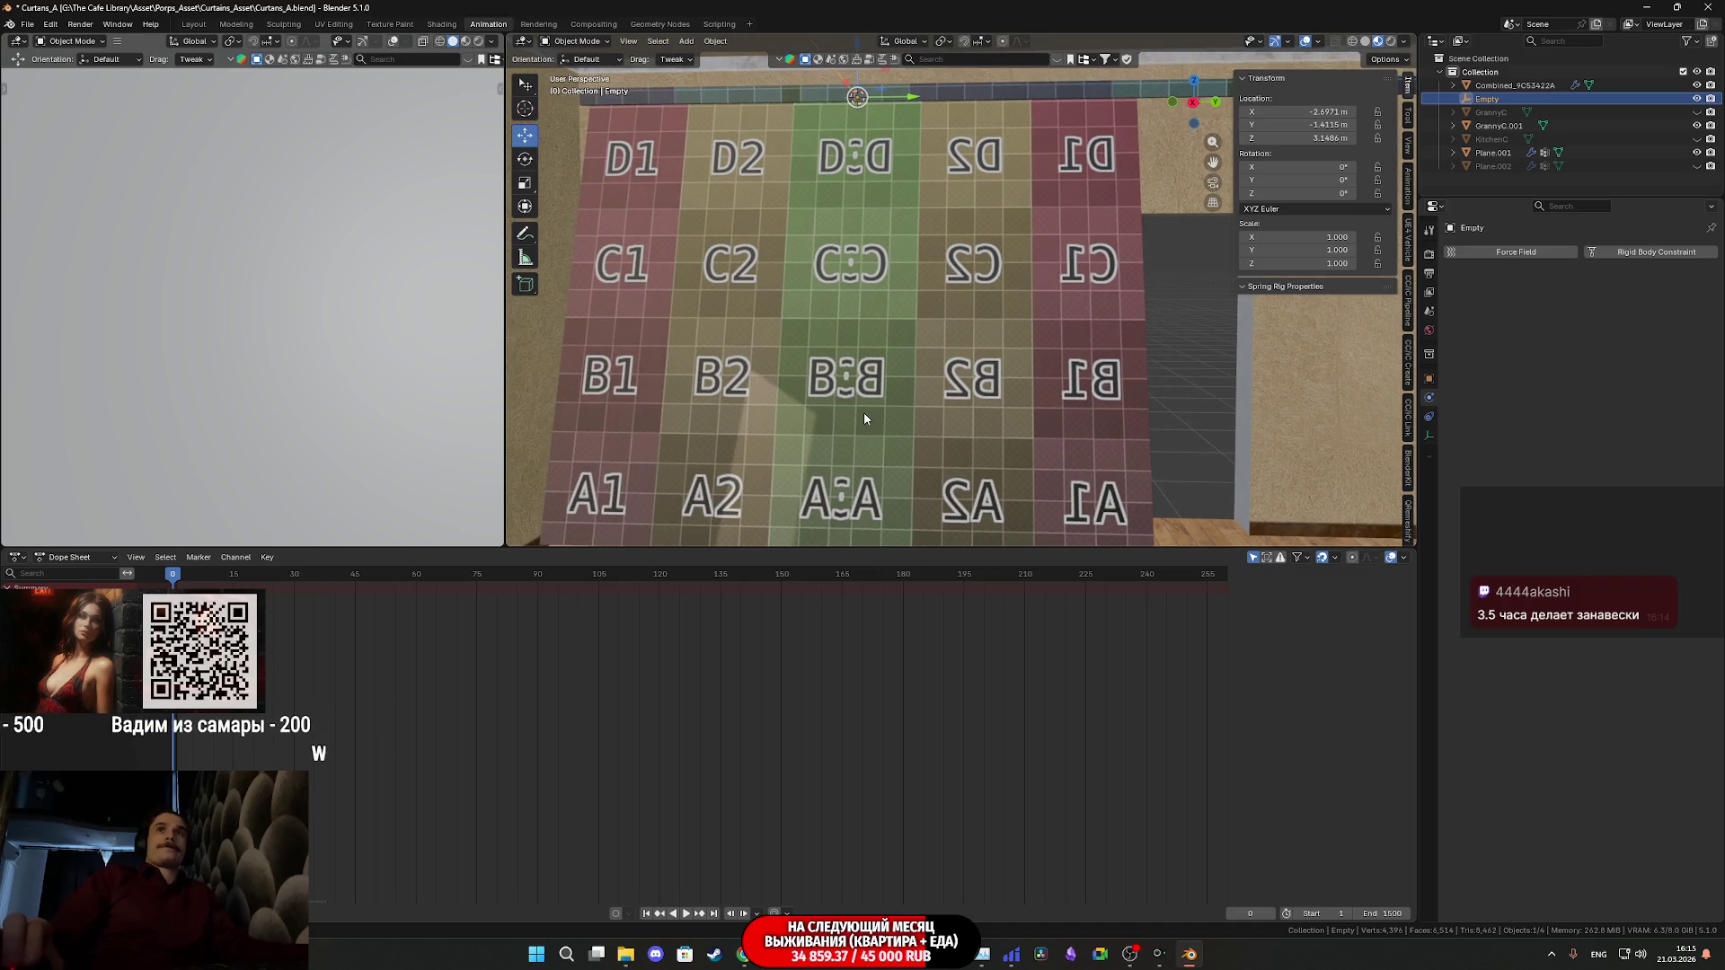
{"action": "key", "text": "s"}
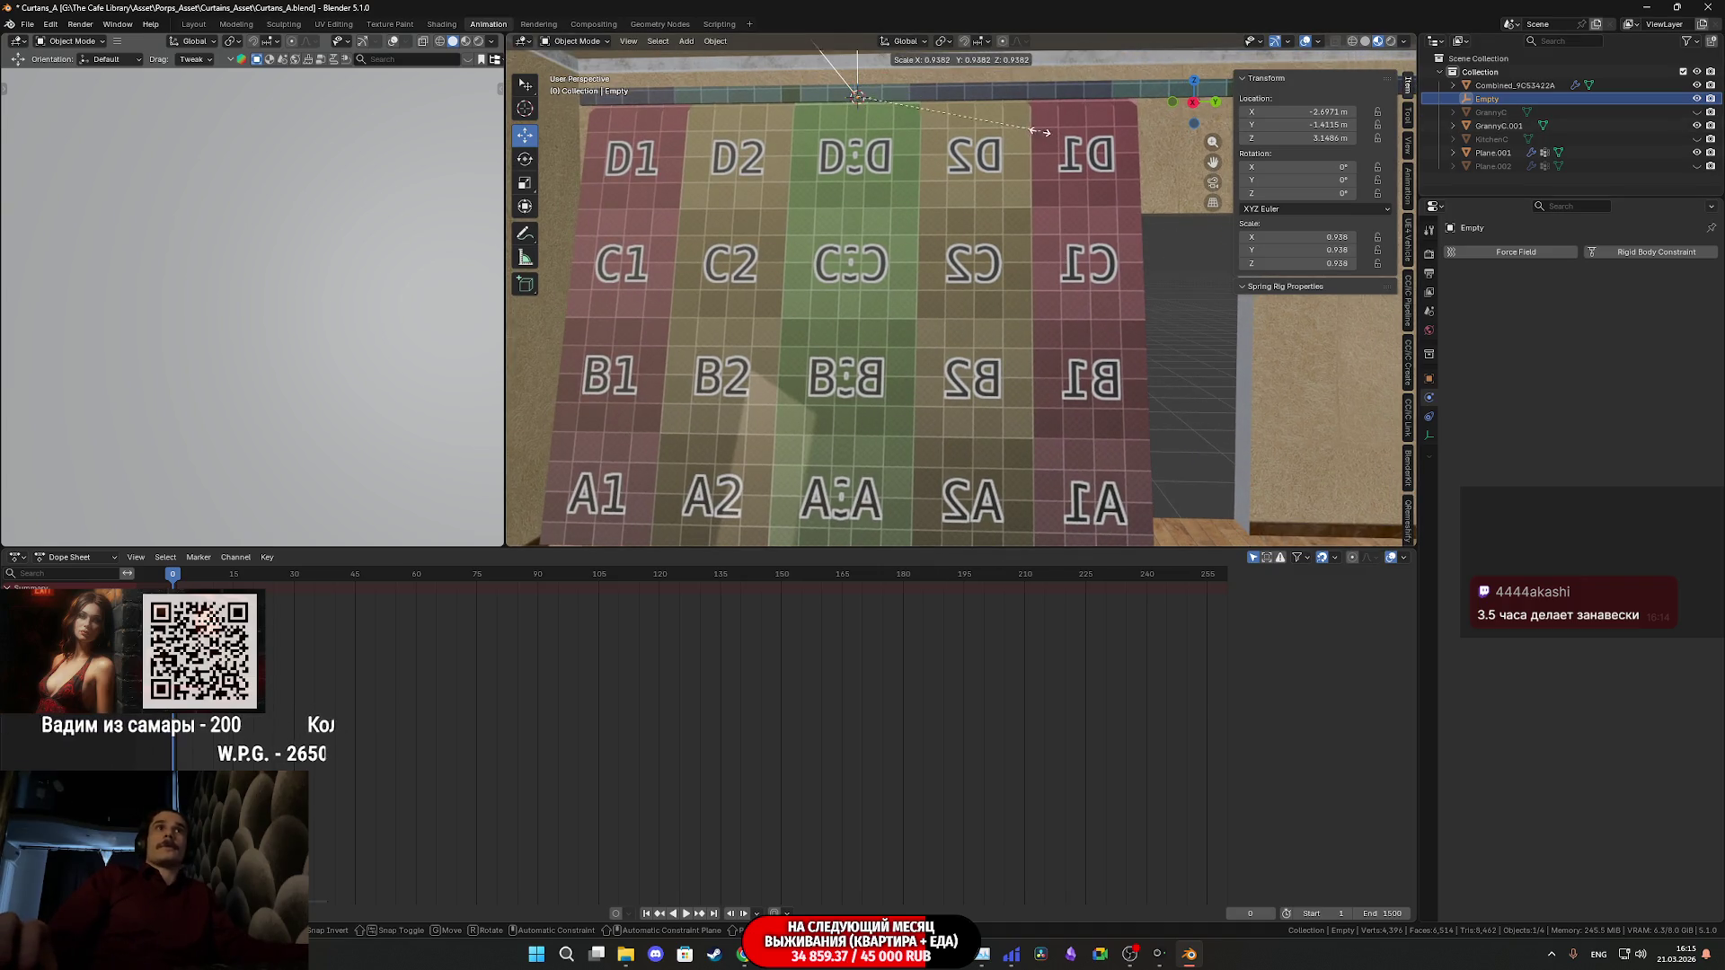
{"action": "left_click", "coordinate": [976, 119]}
{"action": "key", "text": "space"}
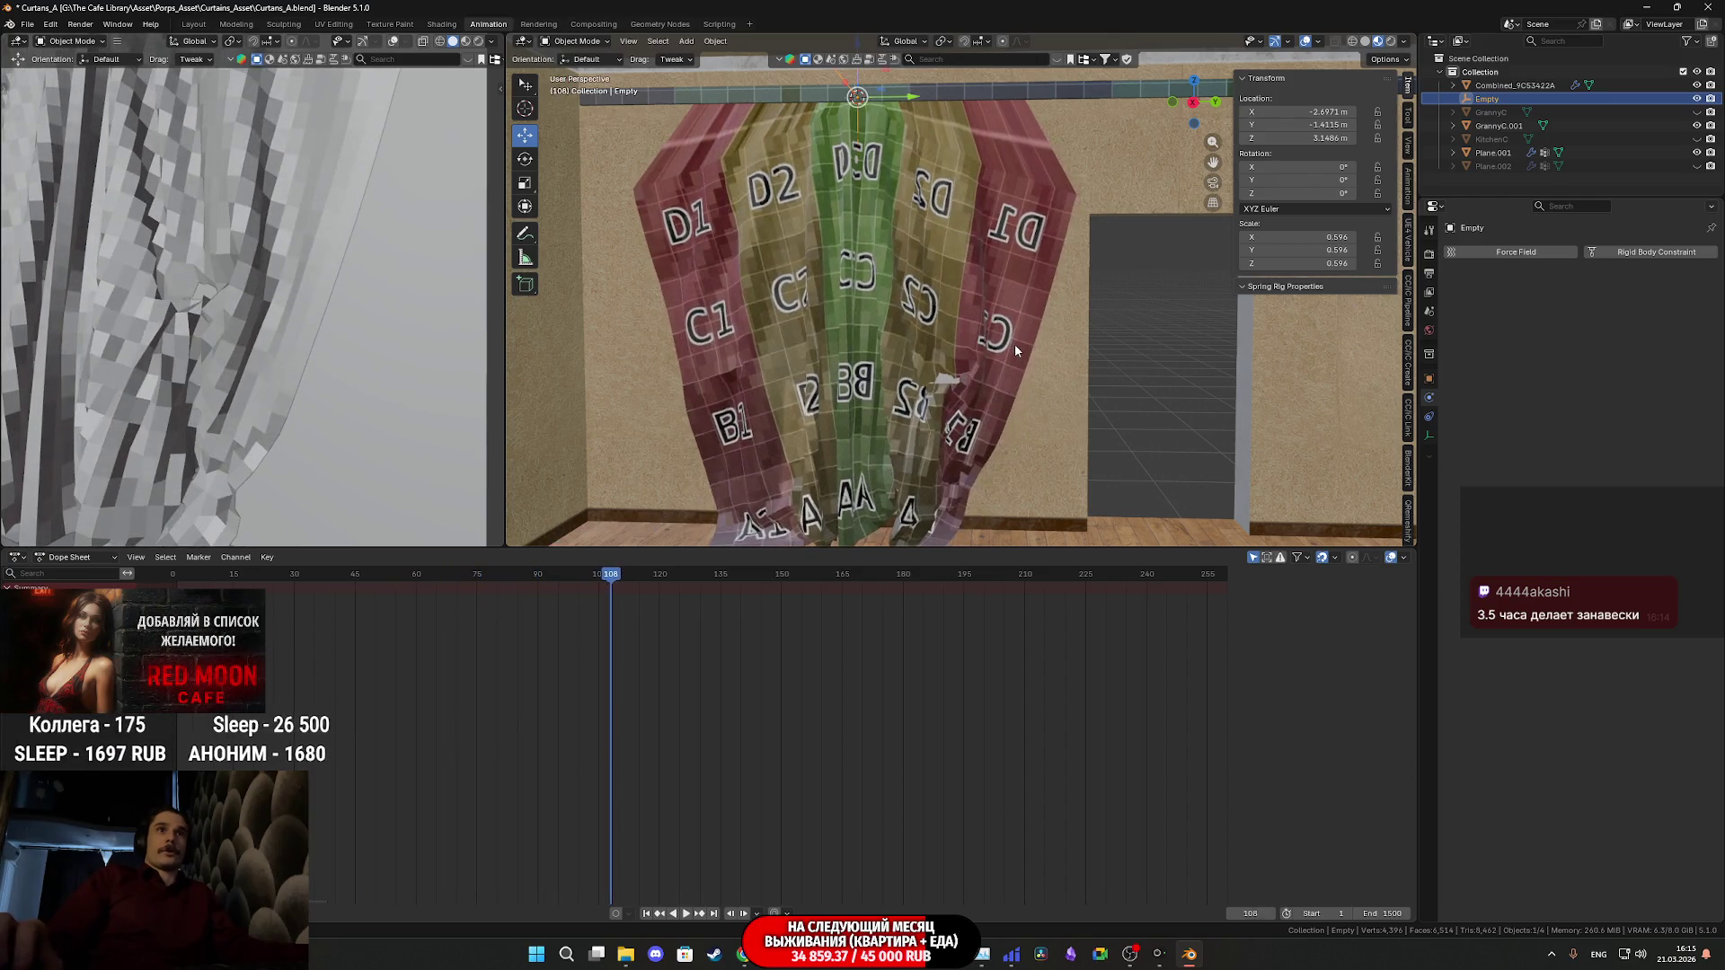
{"action": "key", "text": "Escape"}
{"action": "mouse_move", "coordinate": [1016, 350]}
{"action": "middle_mouse_down"}
{"action": "mouse_move", "coordinate": [931, 319]}
{"action": "mouse_move", "coordinate": [920, 228]}
{"action": "mouse_move", "coordinate": [963, 295]}
{"action": "middle_mouse_up"}
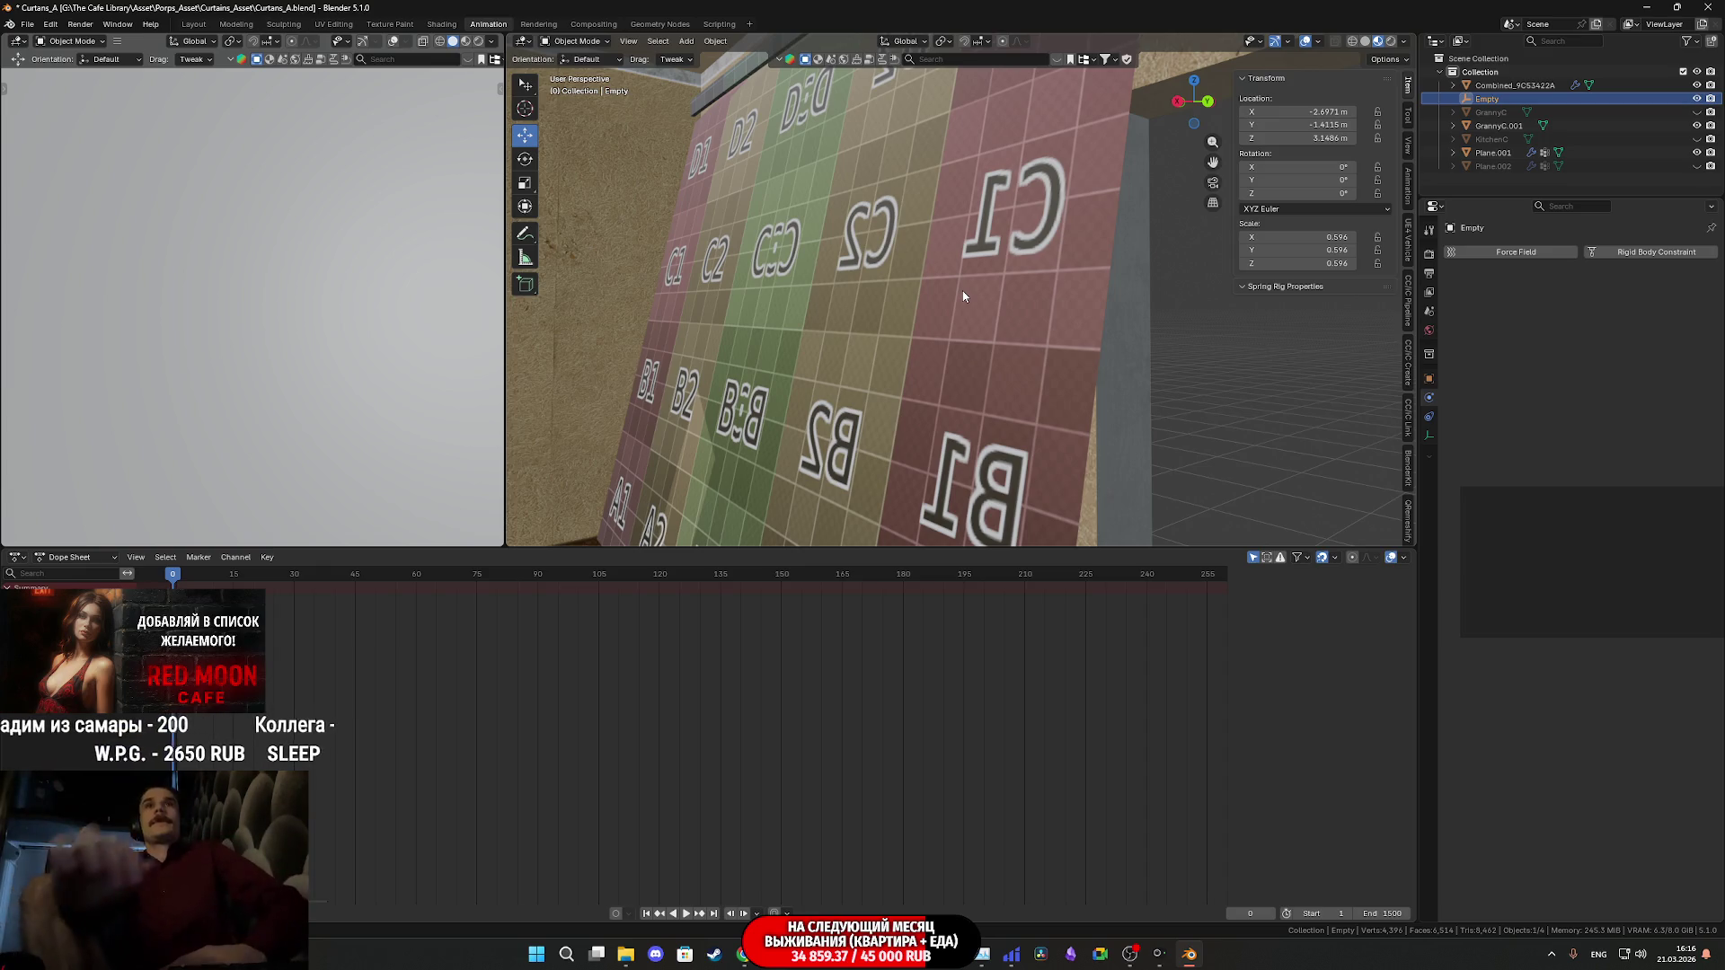
- Set the Empty's X, Y and Z scale to 1 in the N-panel and view the curtain from the side
{"action": "mouse_move", "coordinate": [991, 304]}
{"action": "middle_mouse_down", "text": "shift"}
{"action": "mouse_move", "coordinate": [954, 382]}
{"action": "mouse_move", "coordinate": [1065, 377]}
{"action": "middle_mouse_up", "text": "shift"}
{"action": "left_click", "coordinate": [1319, 236]}
{"action": "type", "text": "1"}
{"action": "key", "text": "Return"}
{"action": "left_click", "coordinate": [1319, 250]}
{"action": "type", "text": "1"}
{"action": "key", "text": "Return"}
{"action": "left_click", "coordinate": [1319, 264]}
{"action": "type", "text": "1"}
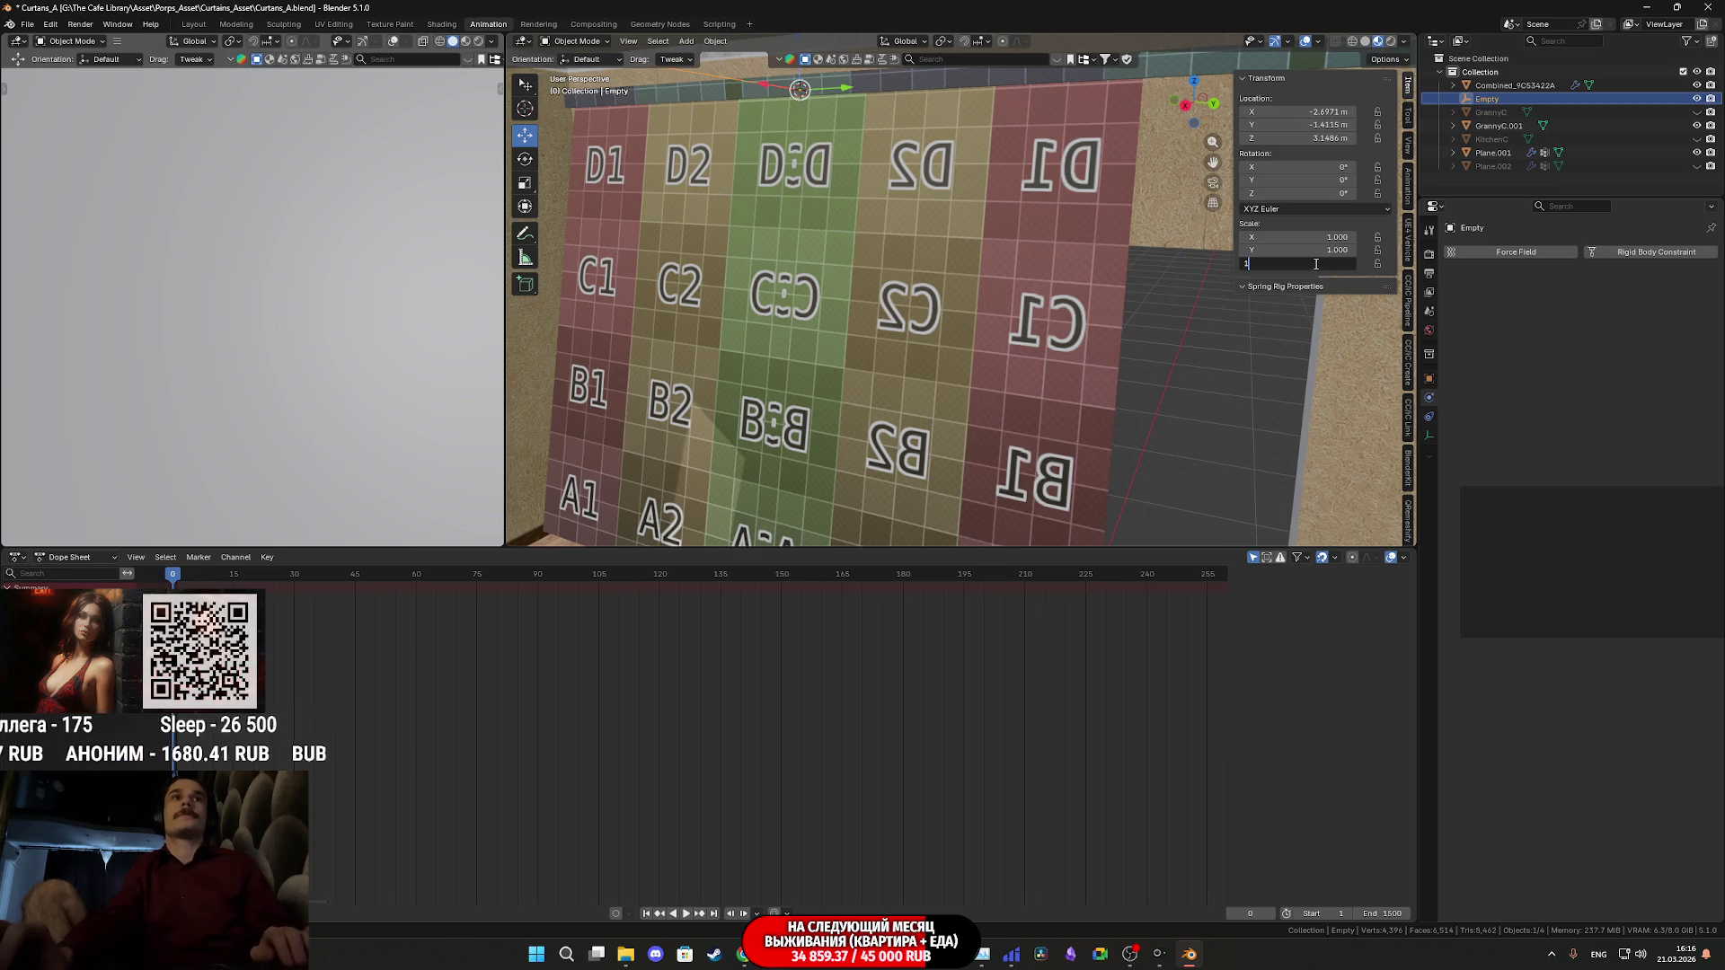
{"action": "mouse_move", "coordinate": [1053, 294]}
{"action": "middle_mouse_down"}
{"action": "mouse_move", "coordinate": [971, 273]}
{"action": "mouse_move", "coordinate": [965, 217]}
{"action": "mouse_move", "coordinate": [941, 218]}
{"action": "mouse_move", "coordinate": [965, 228]}
{"action": "mouse_move", "coordinate": [947, 233]}
{"action": "middle_mouse_up"}
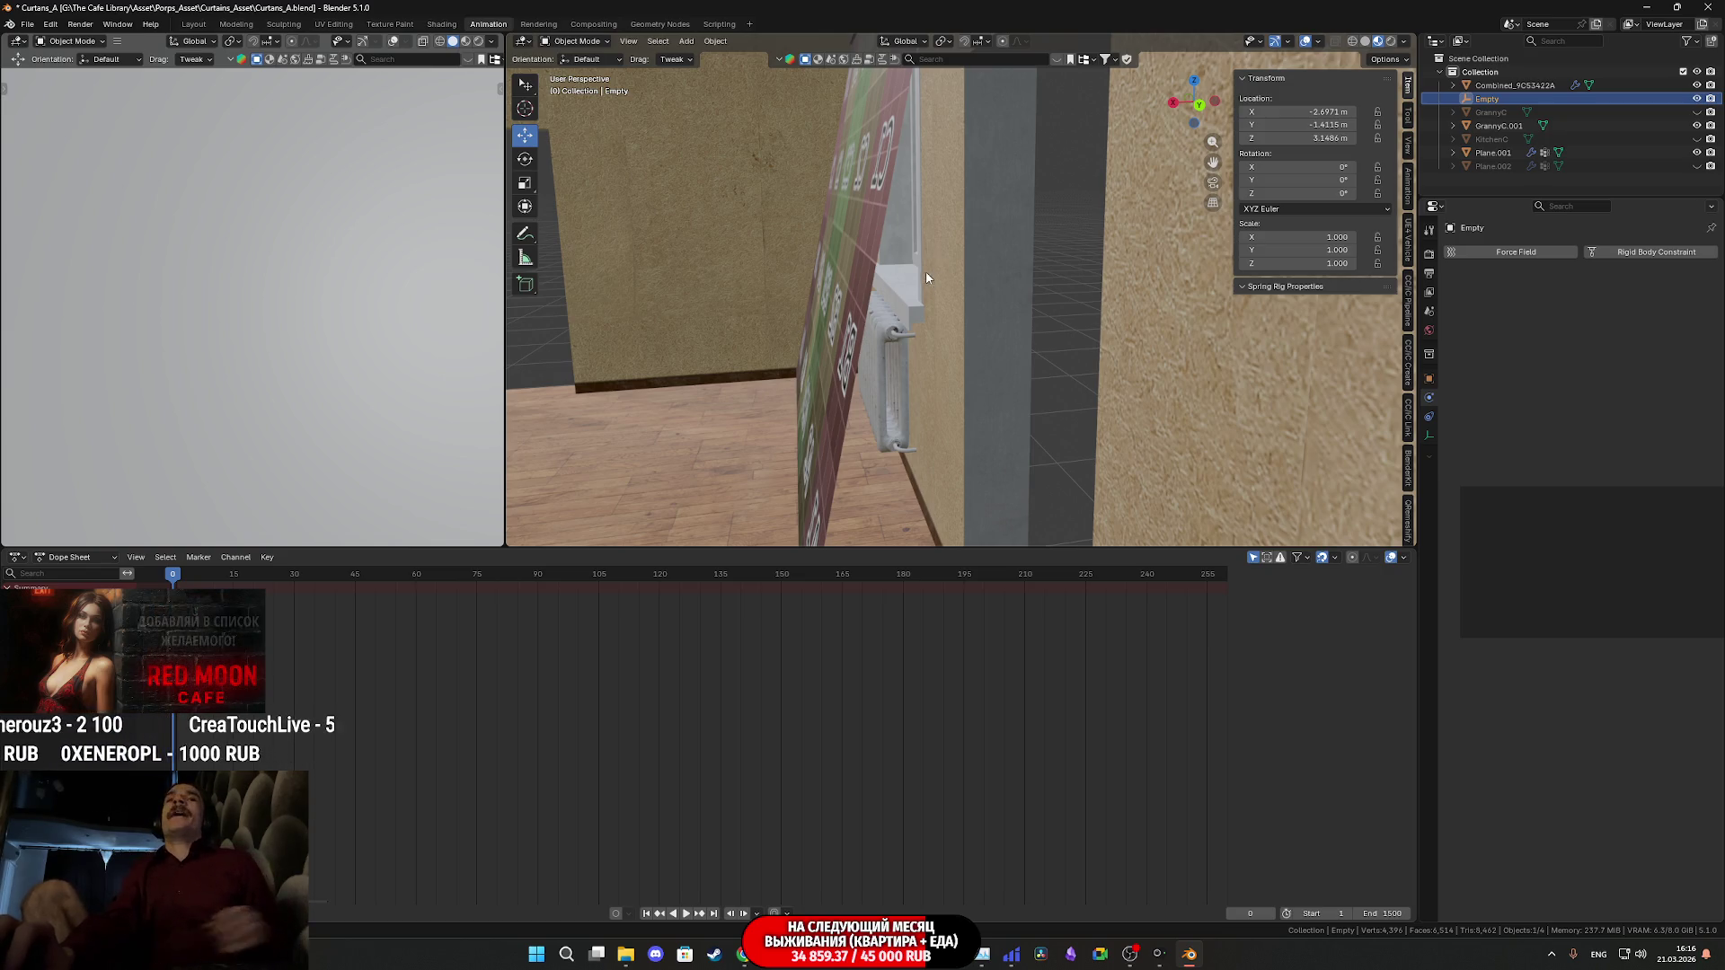
{"action": "mouse_move", "coordinate": [870, 287]}
{"action": "middle_mouse_down"}
{"action": "mouse_move", "coordinate": [855, 282]}
{"action": "mouse_move", "coordinate": [875, 284]}
{"action": "middle_mouse_up"}
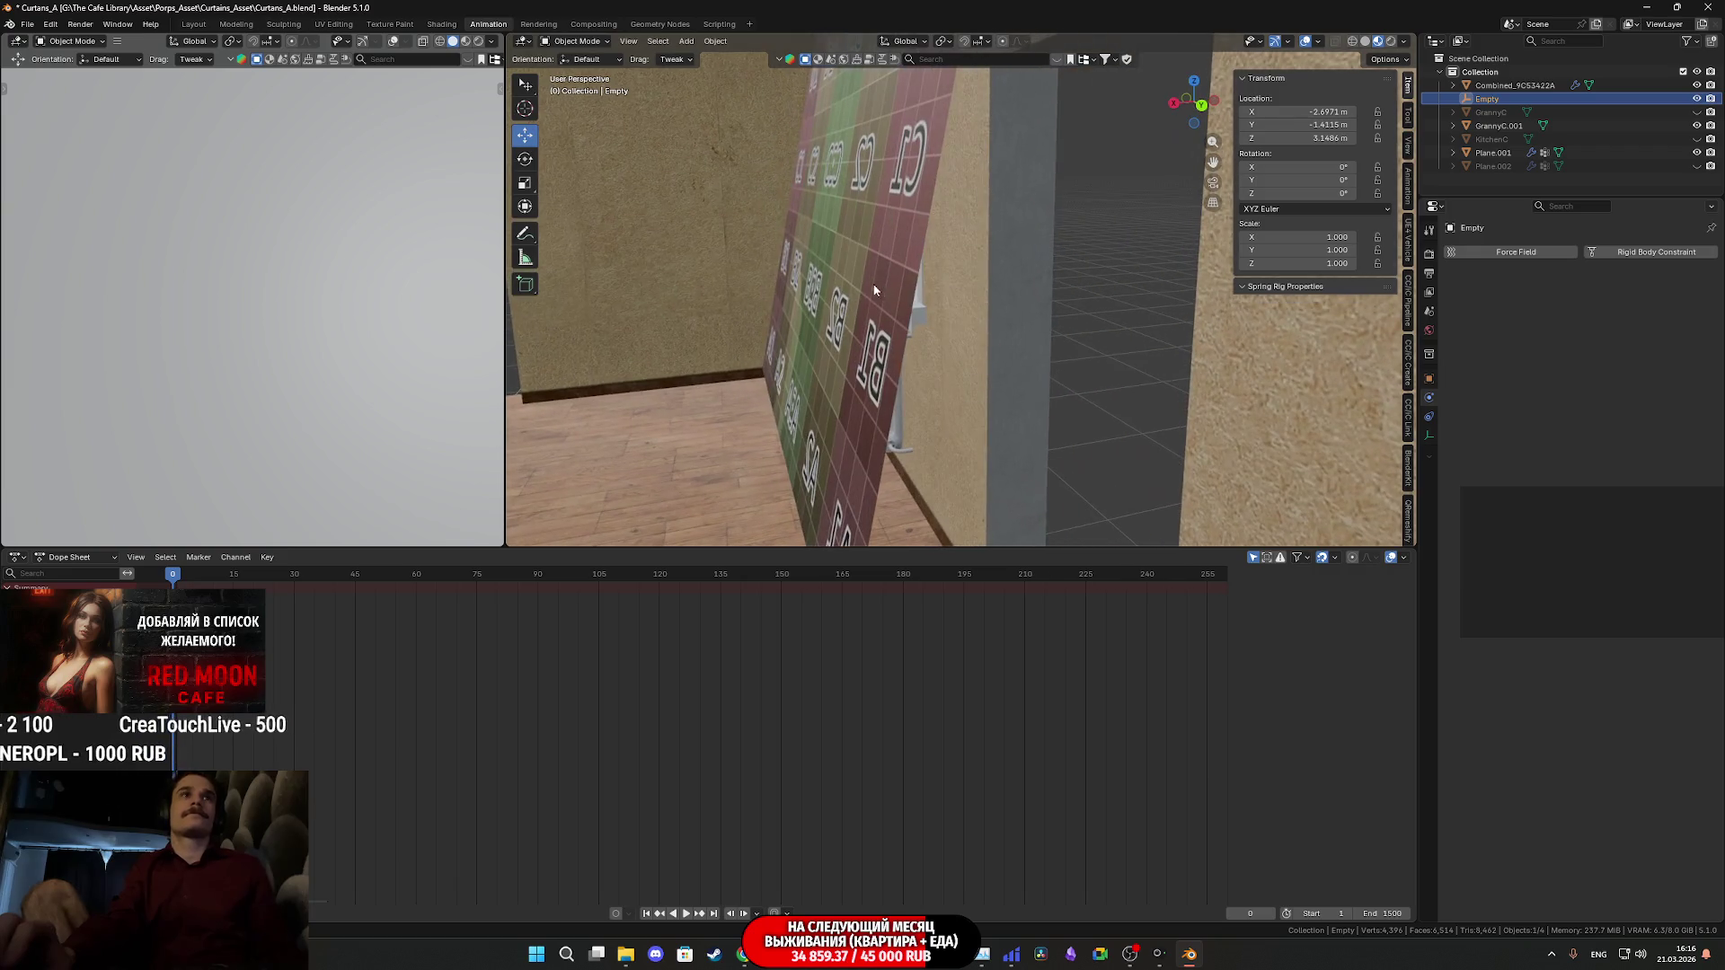
- Raise Plane.001's cloth stiffness tension from 15 to 150, play the simulation, and rewind to frame 0
{"action": "left_click", "coordinate": [875, 284]}
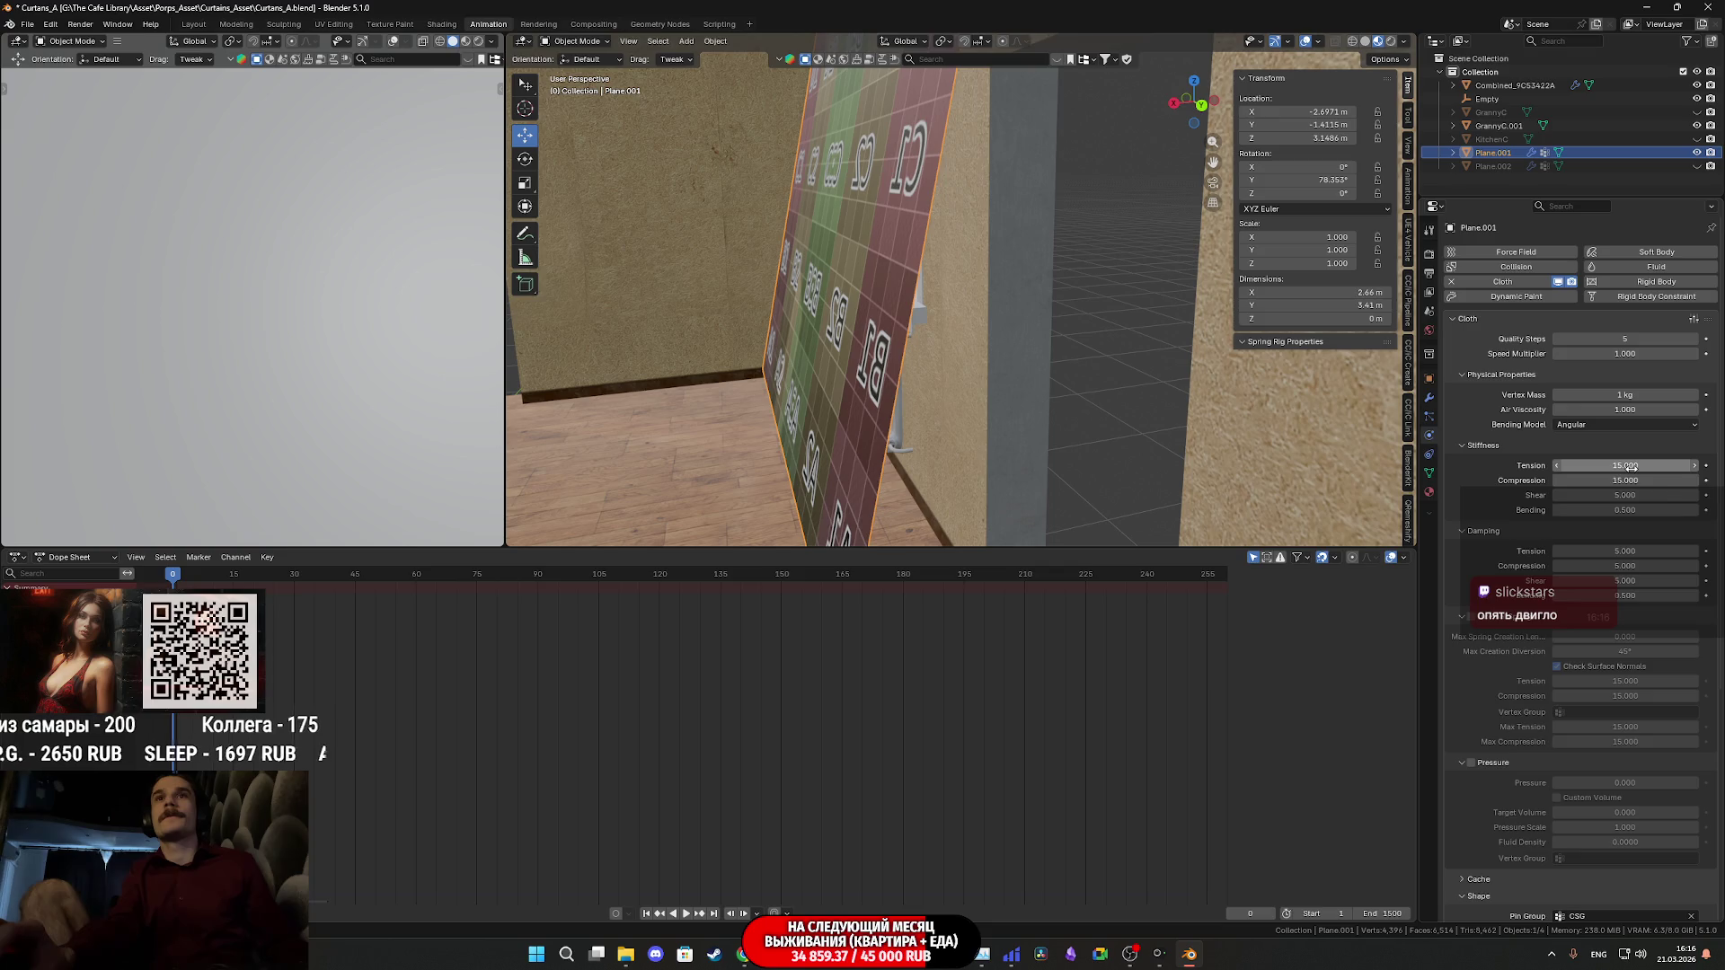
{"action": "left_click", "coordinate": [1633, 467]}
{"action": "type", "text": "150"}
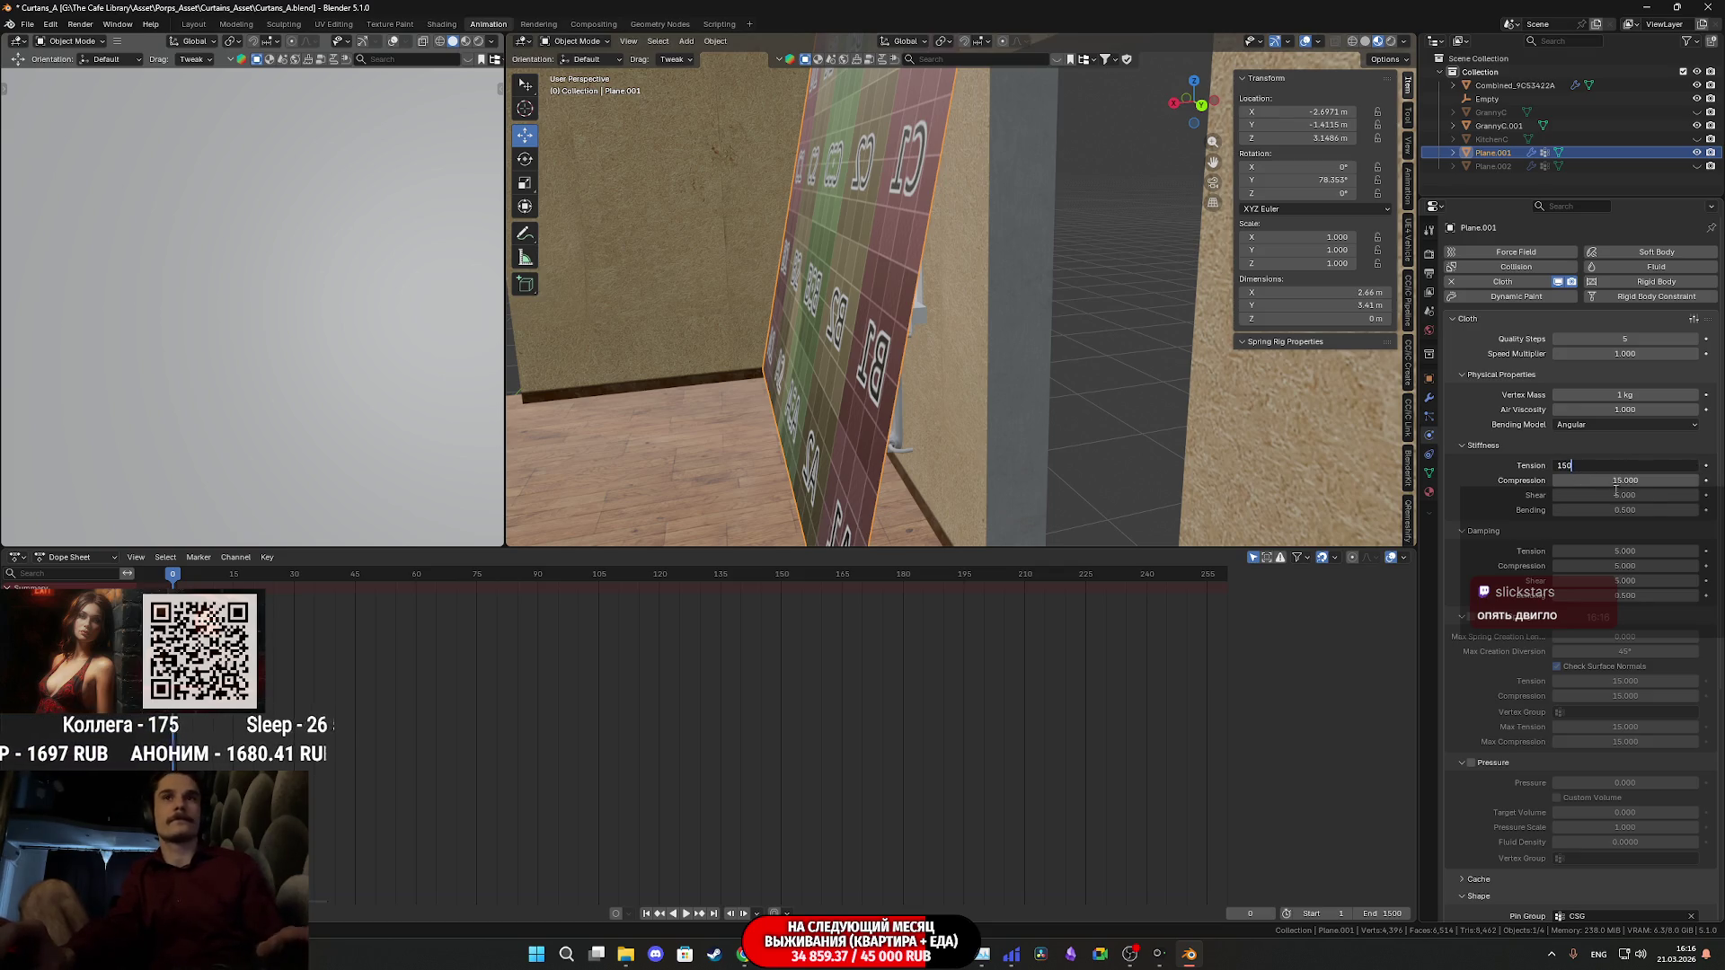
{"action": "key", "text": "Return"}
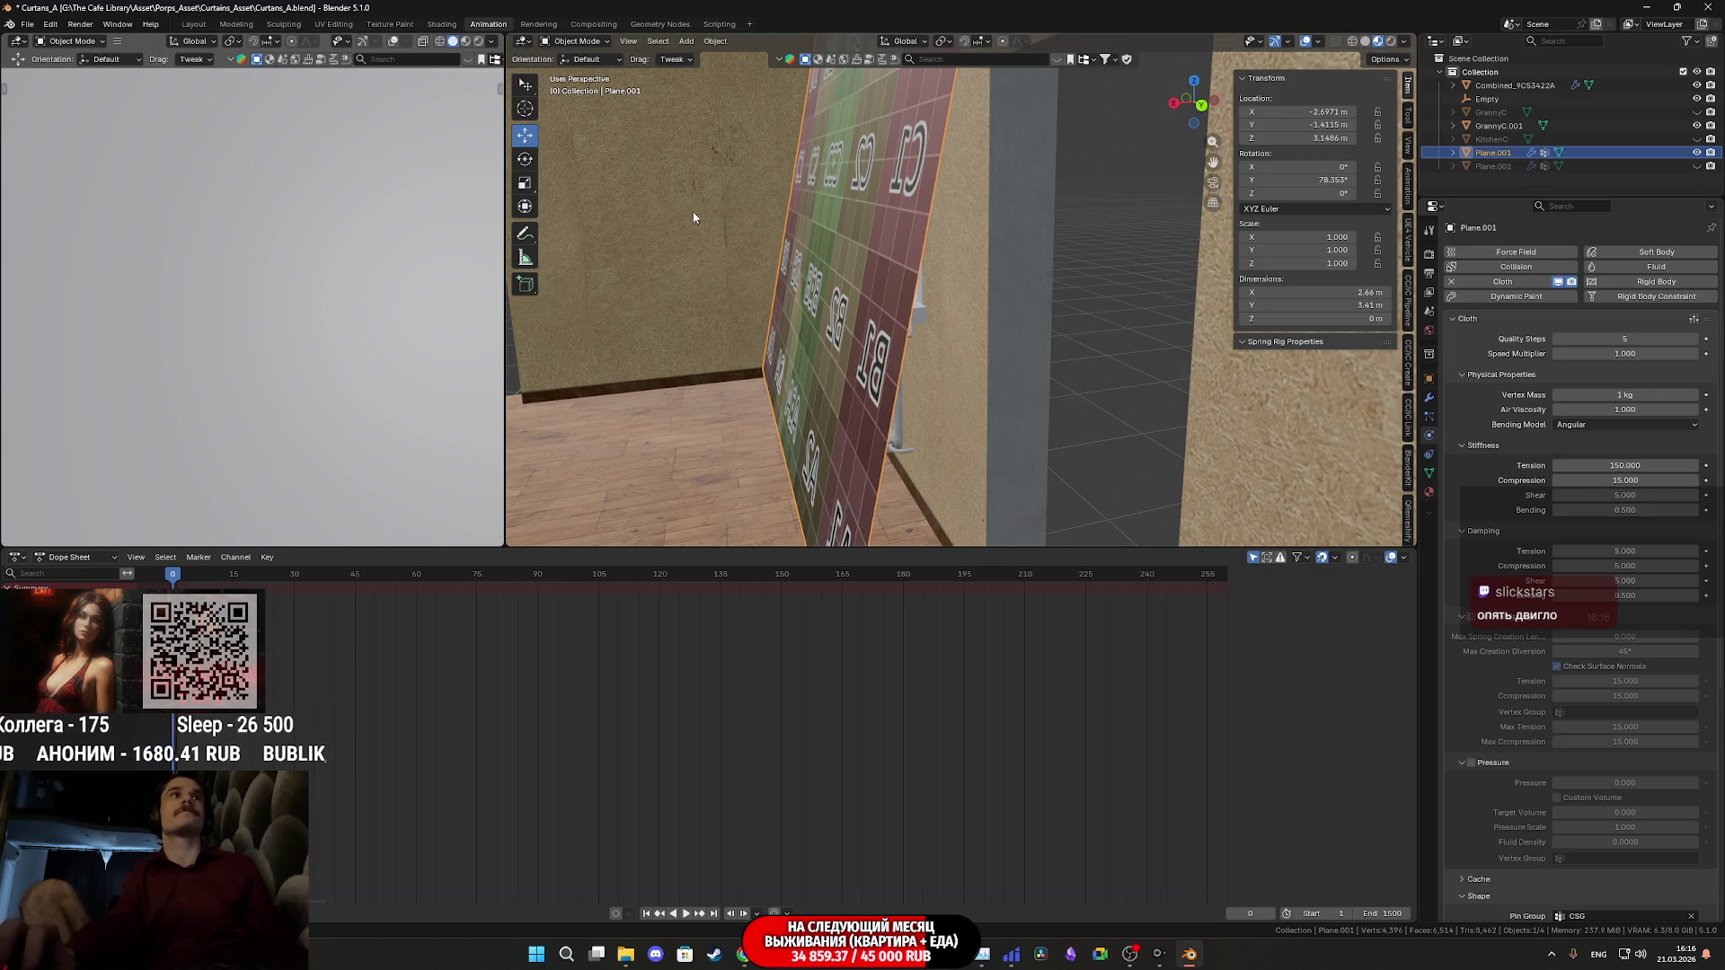
{"action": "key", "text": "space"}
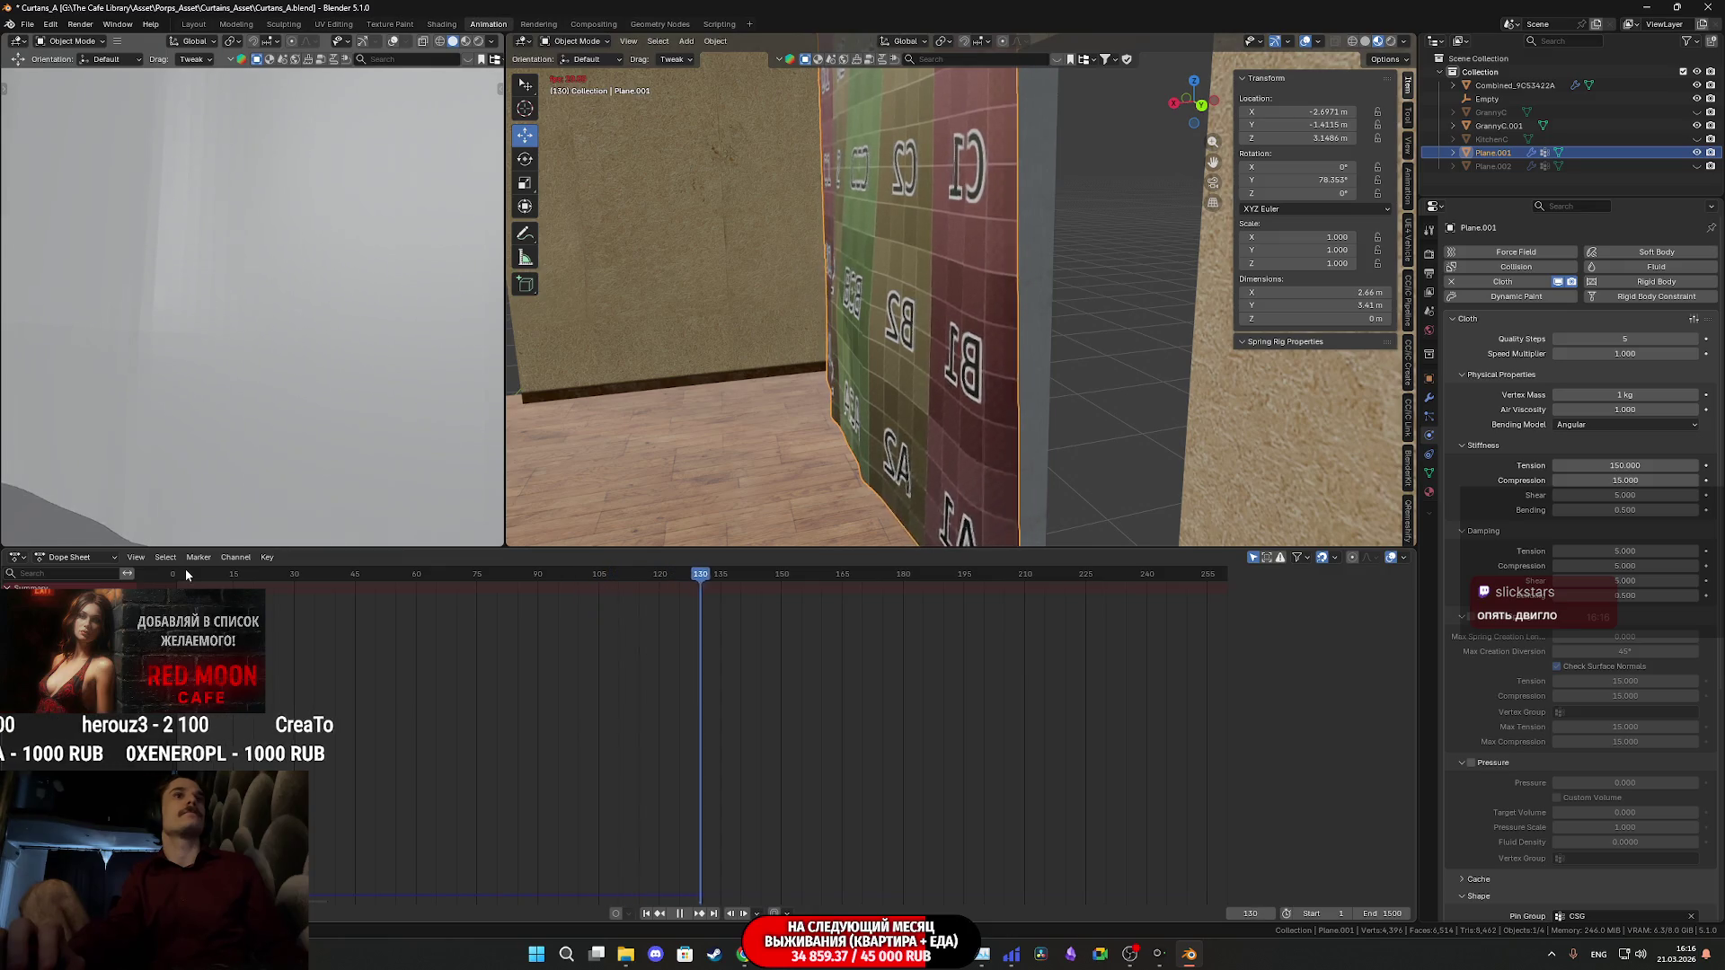
{"action": "left_click", "coordinate": [172, 576]}
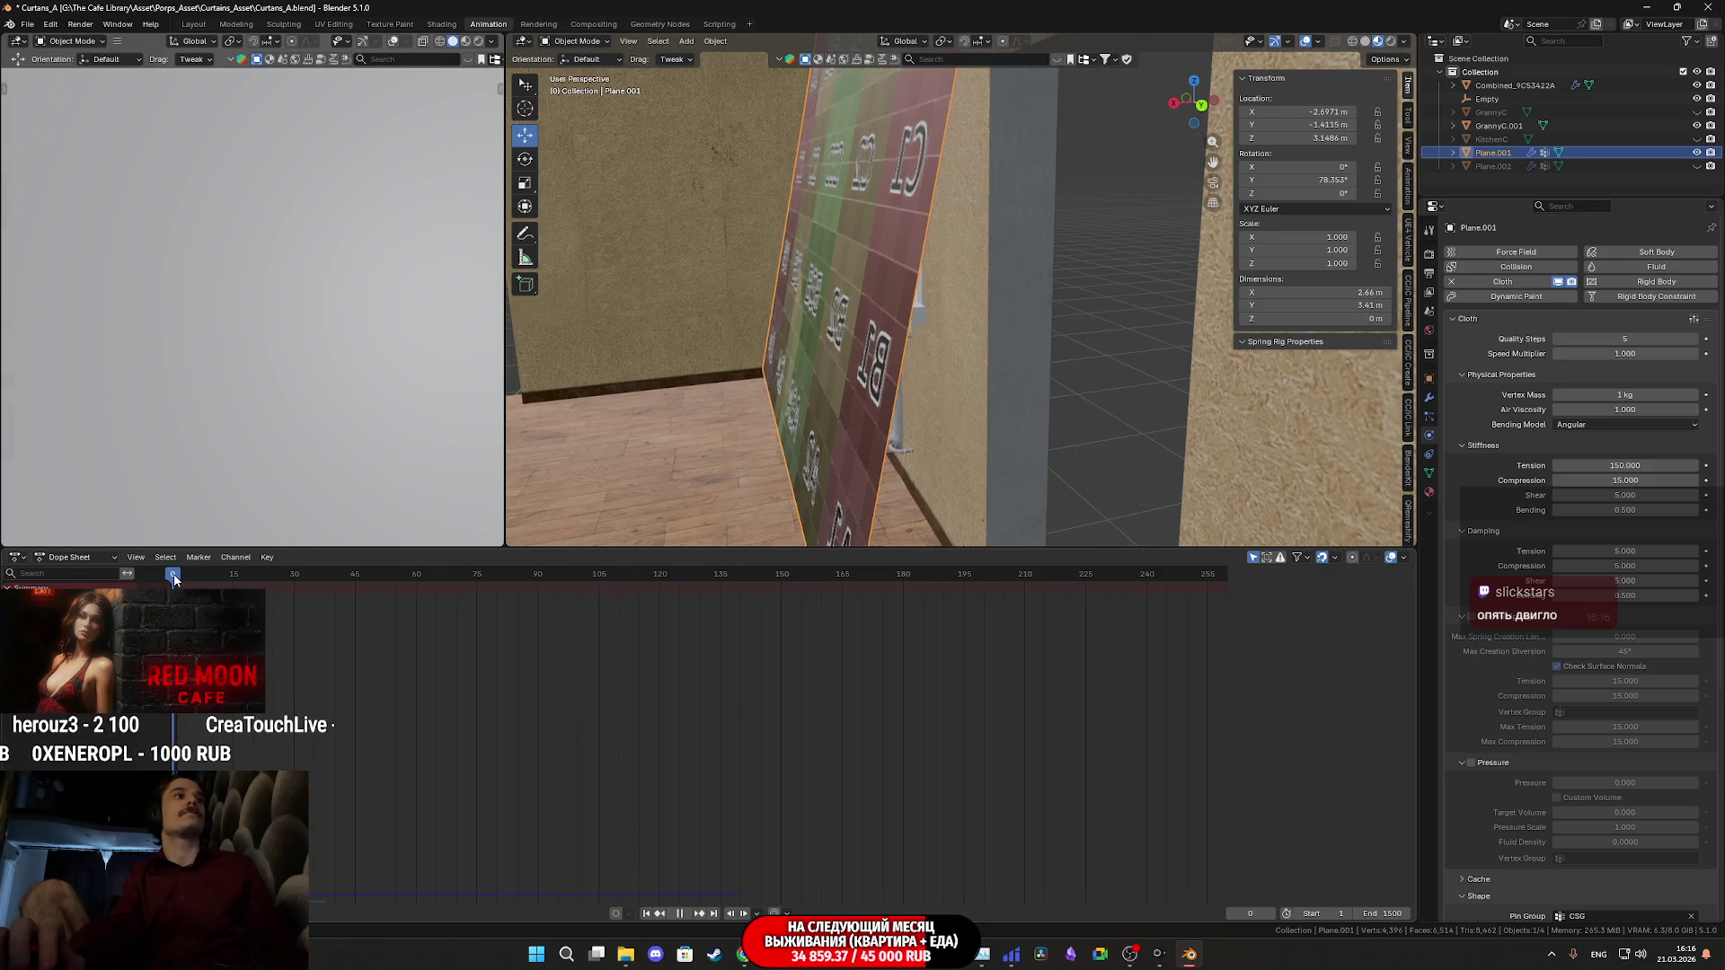
- With the cloth simulation playing, scale the Empty down to 0.741
{"action": "middle_click_drag", "start_coordinate": [809, 377], "coordinate": [886, 391]}
{"action": "scroll", "coordinate": [886, 390], "scroll_direction": "up", "scroll_amount": 4}
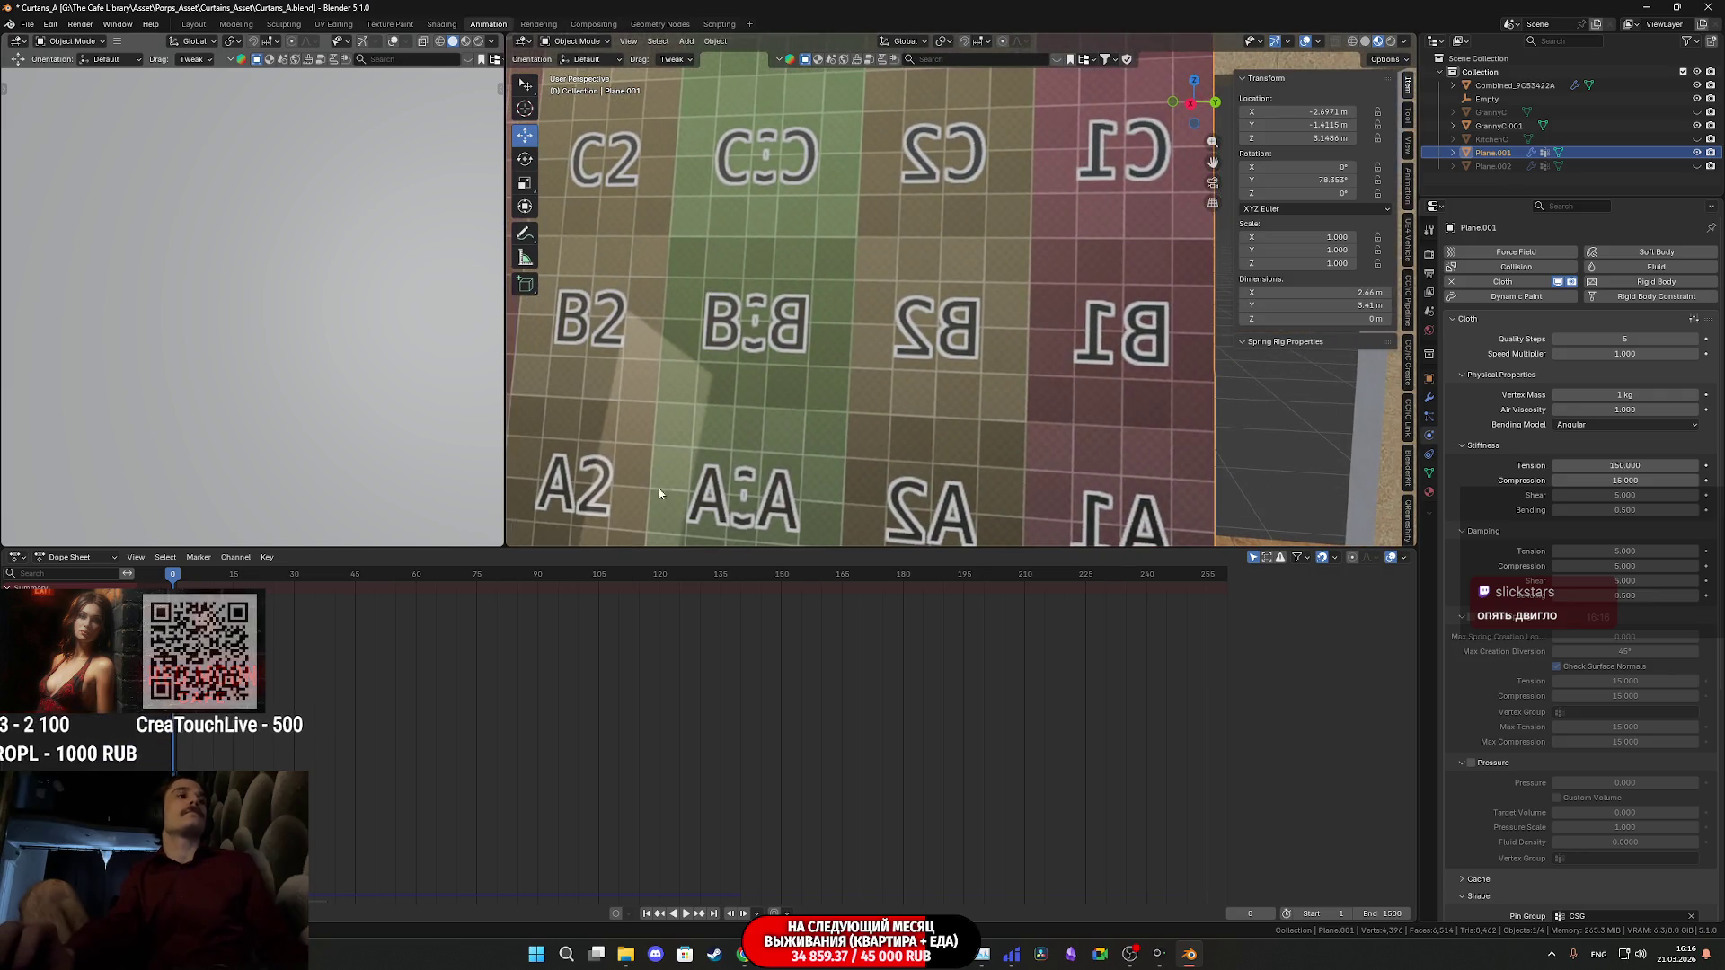
{"action": "scroll", "coordinate": [791, 373], "scroll_direction": "down", "scroll_amount": 5}
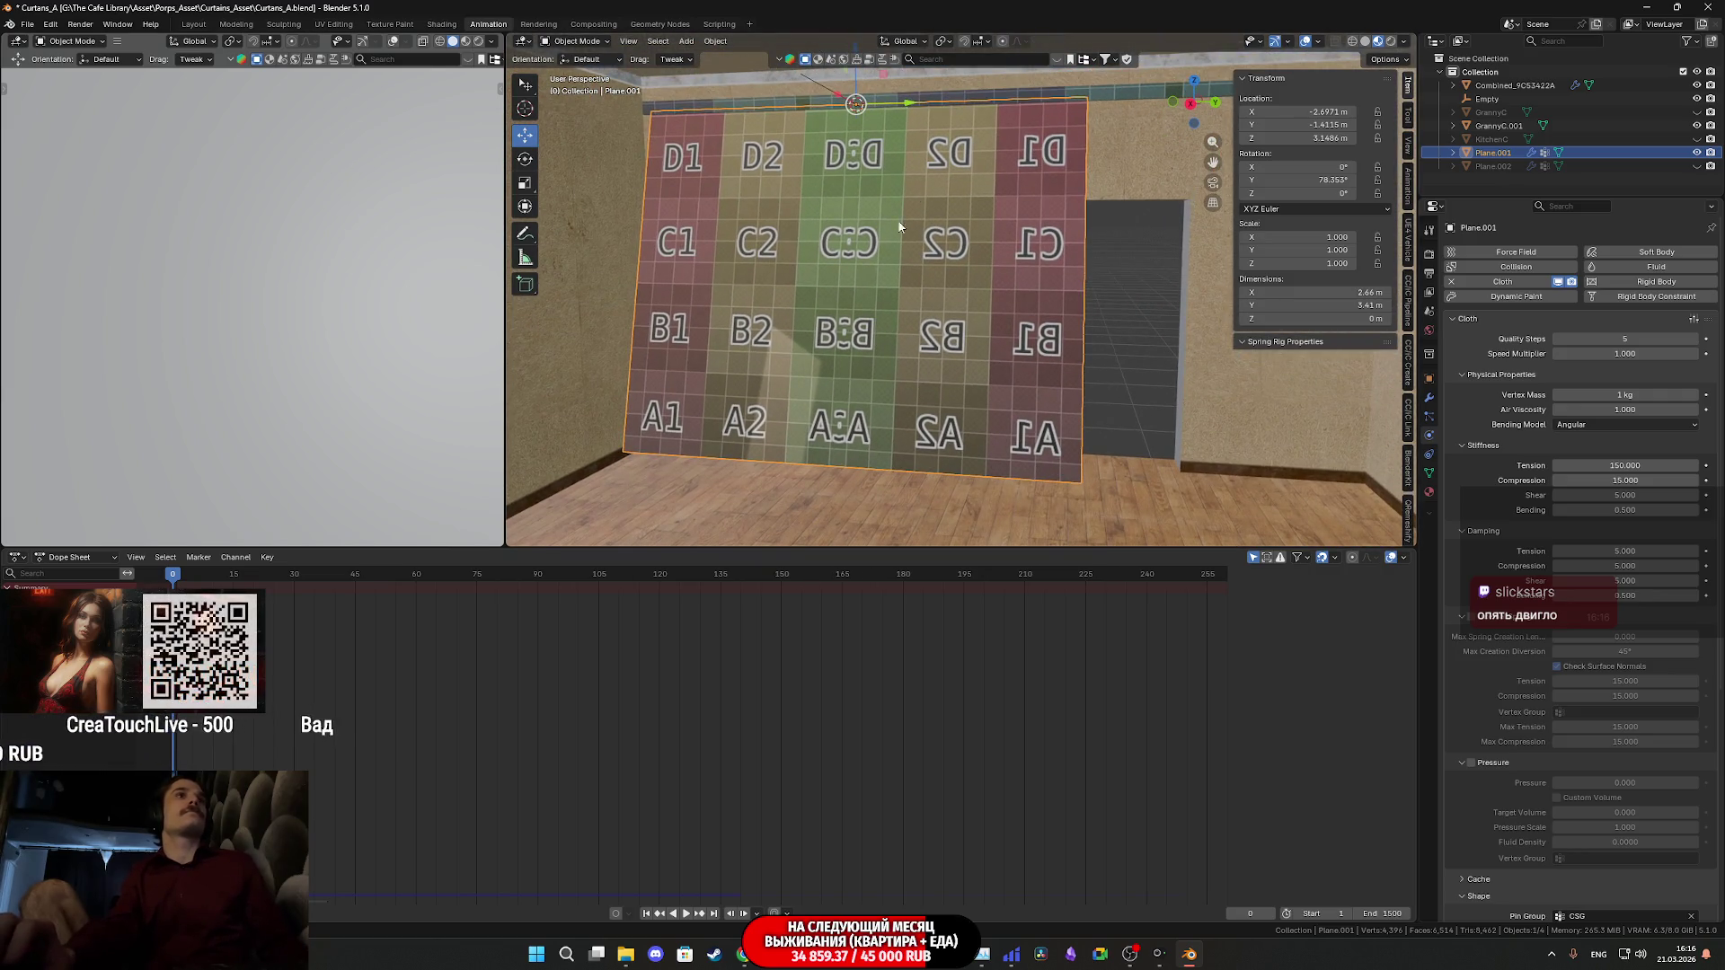
{"action": "left_click", "coordinate": [855, 104]}
{"action": "key", "text": "space"}
{"action": "key", "text": "s"}
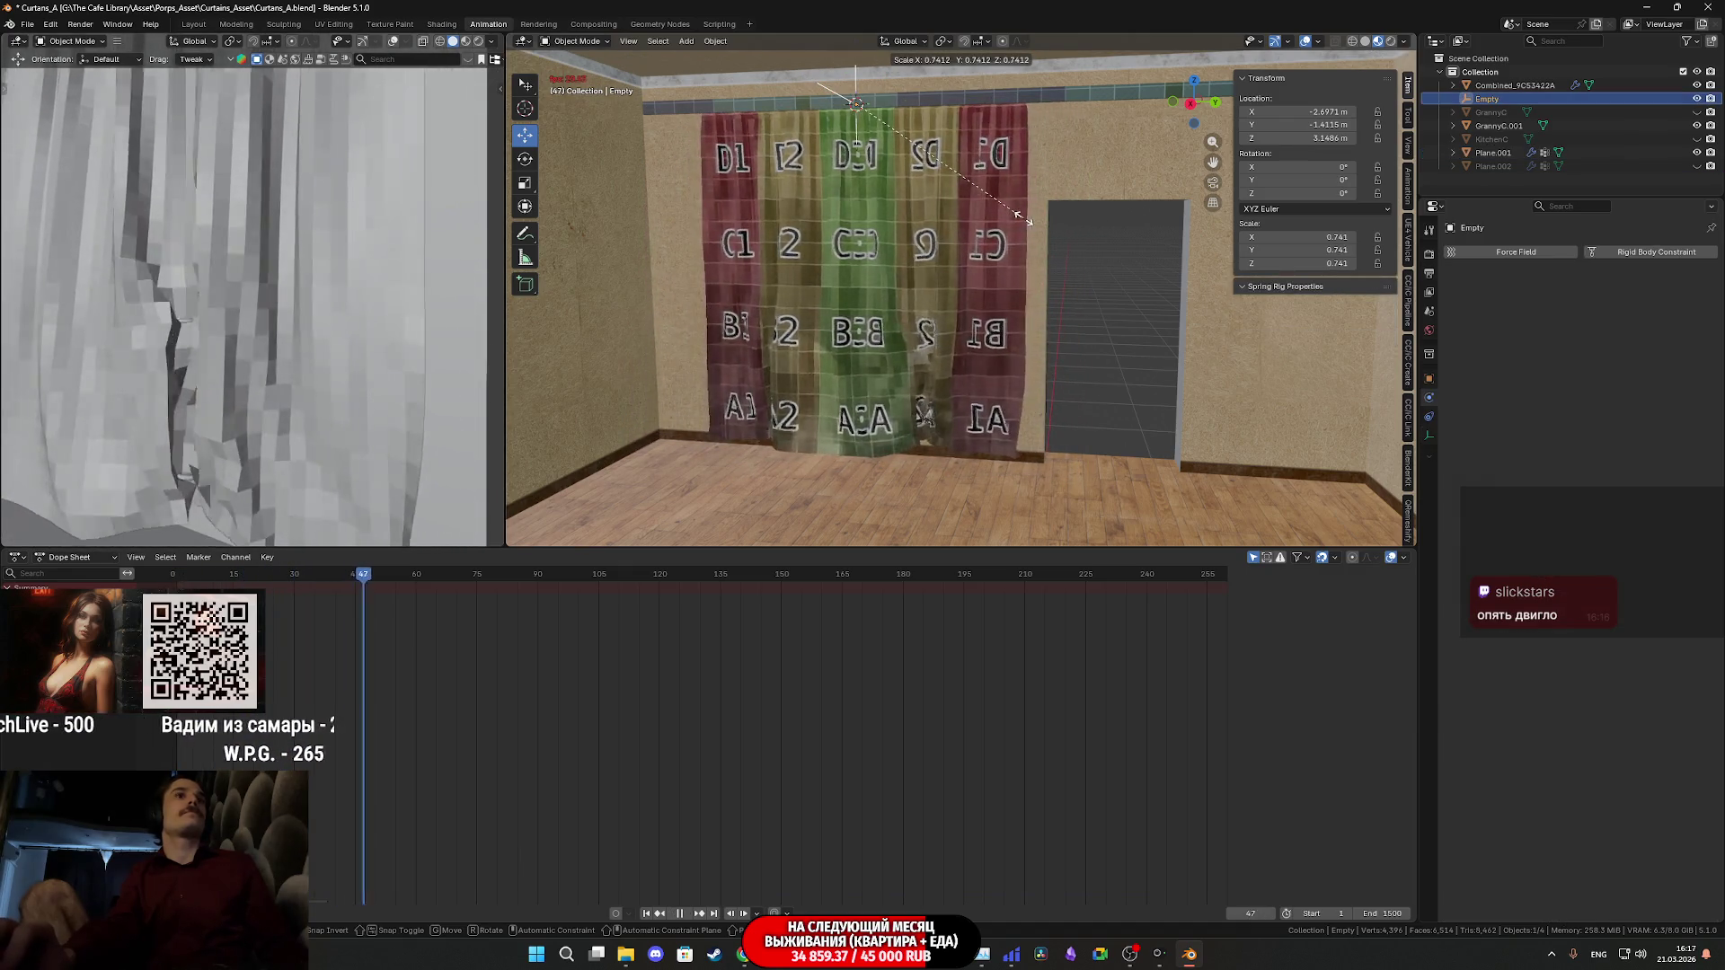
{"action": "left_click", "coordinate": [1026, 221]}
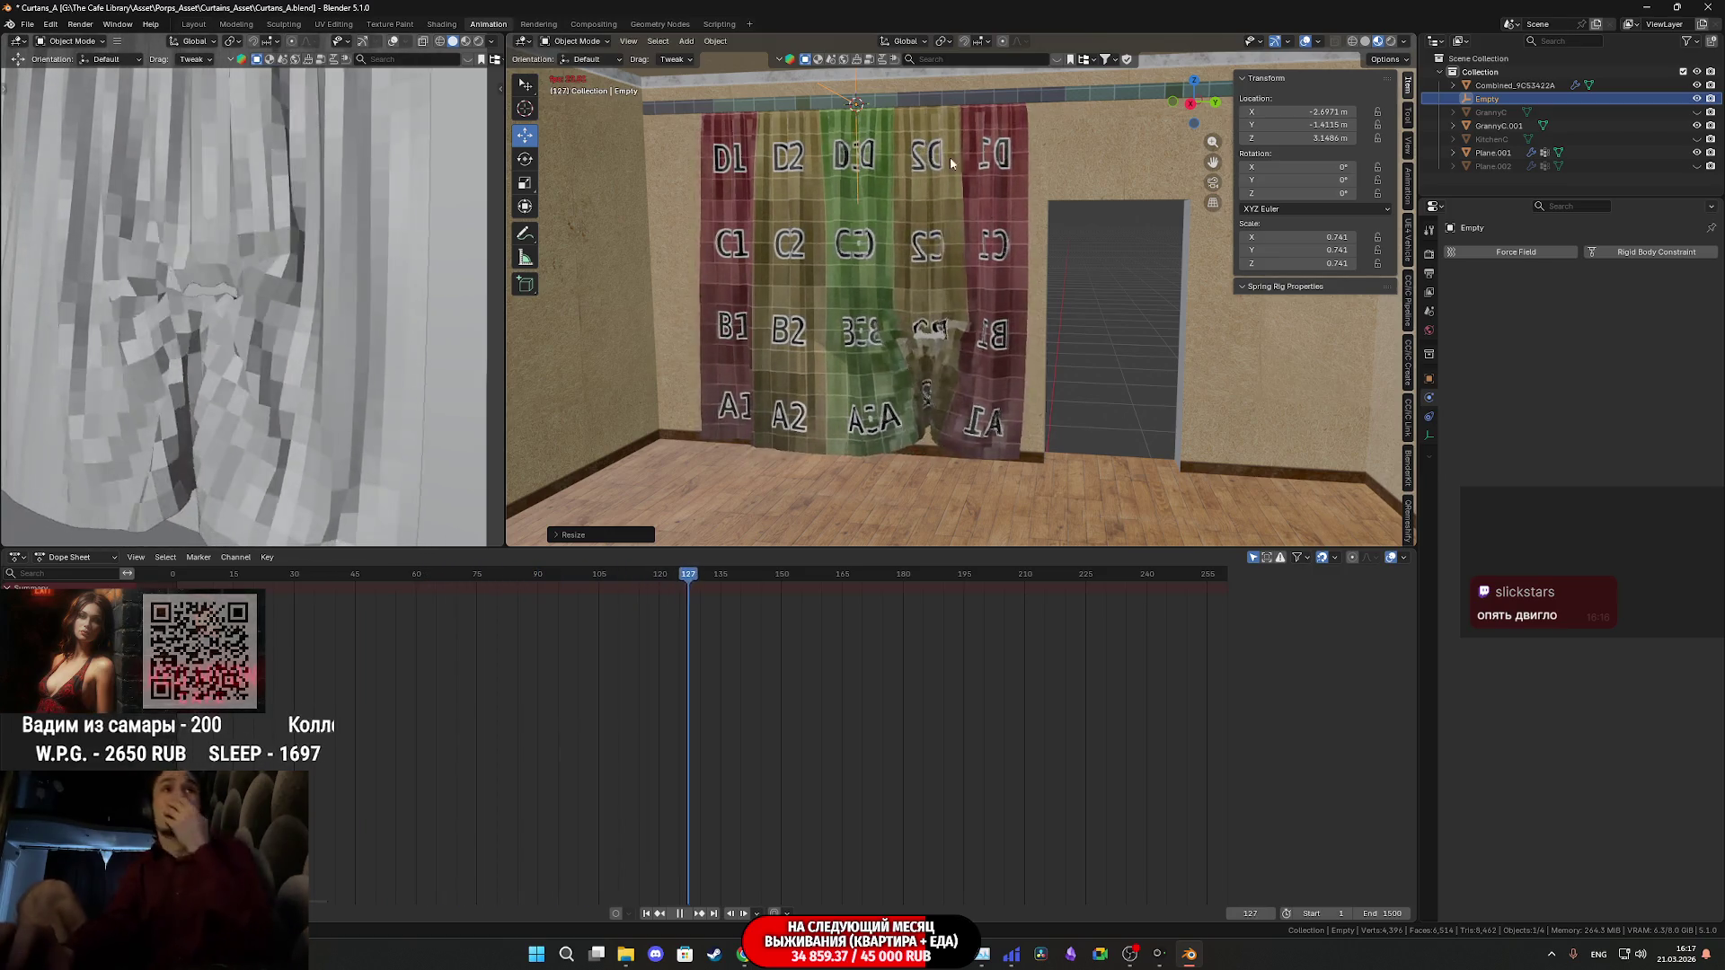
- Orbit around the gathered curtain folds and rewind the timeline to frame 0
{"action": "scroll", "coordinate": [963, 432], "scroll_direction": "up", "scroll_amount": 5}
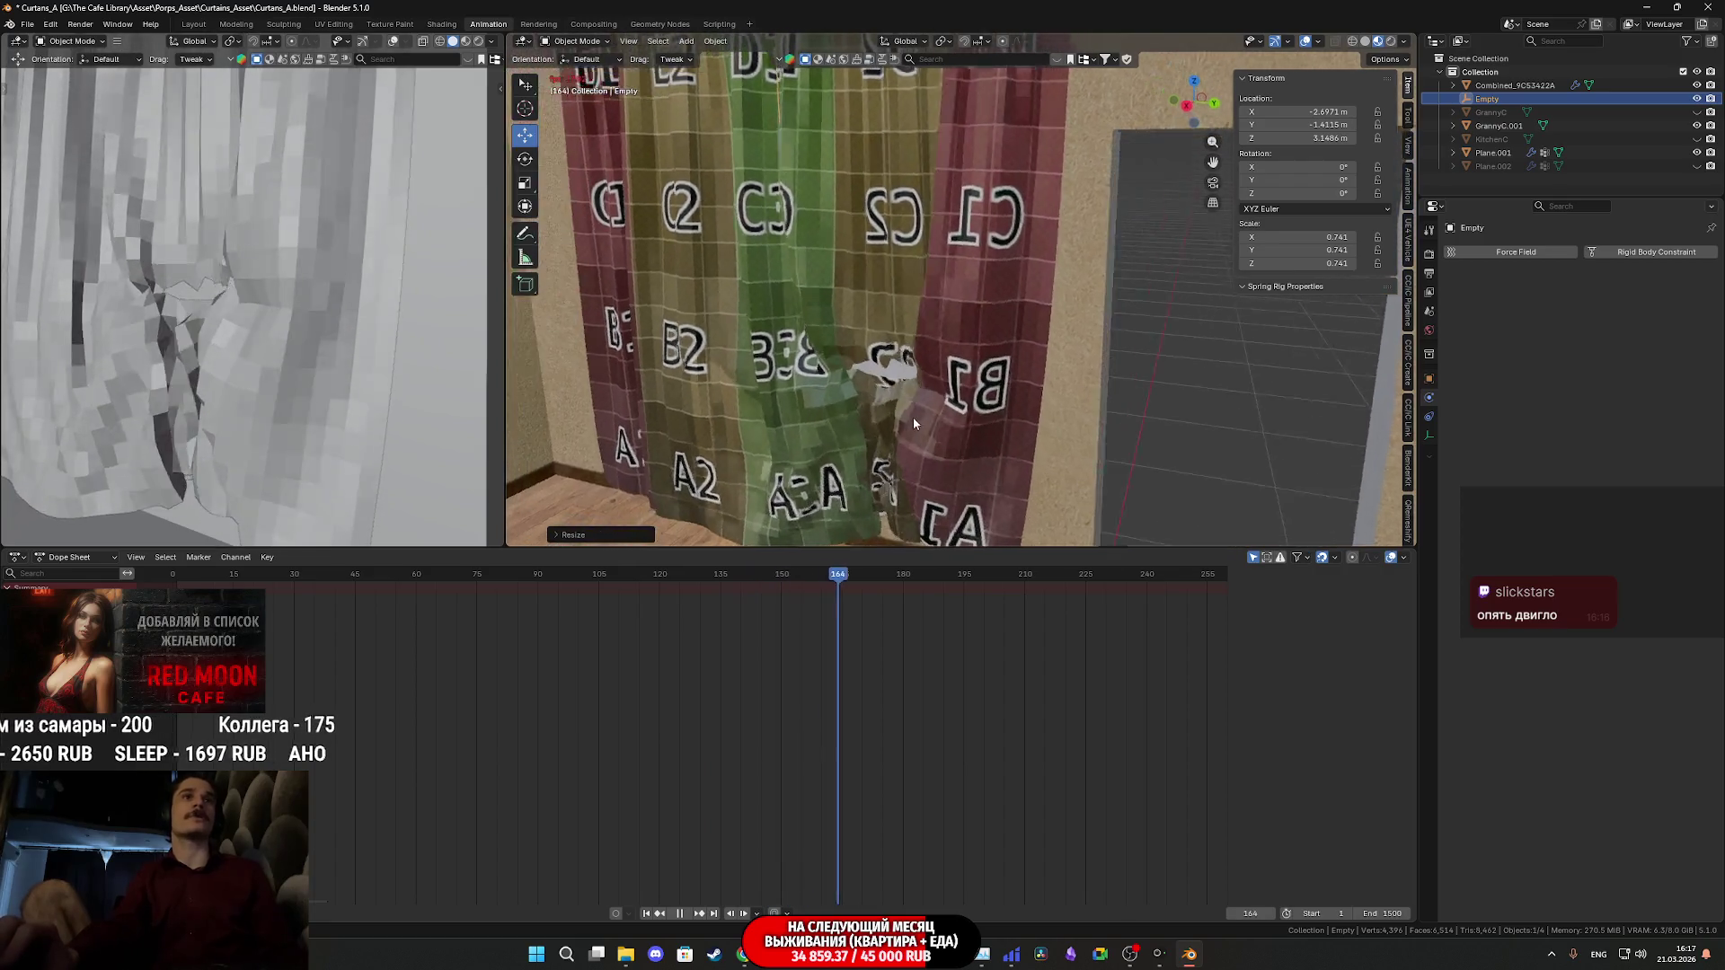
{"action": "scroll", "coordinate": [1072, 327], "scroll_direction": "down", "scroll_amount": 6}
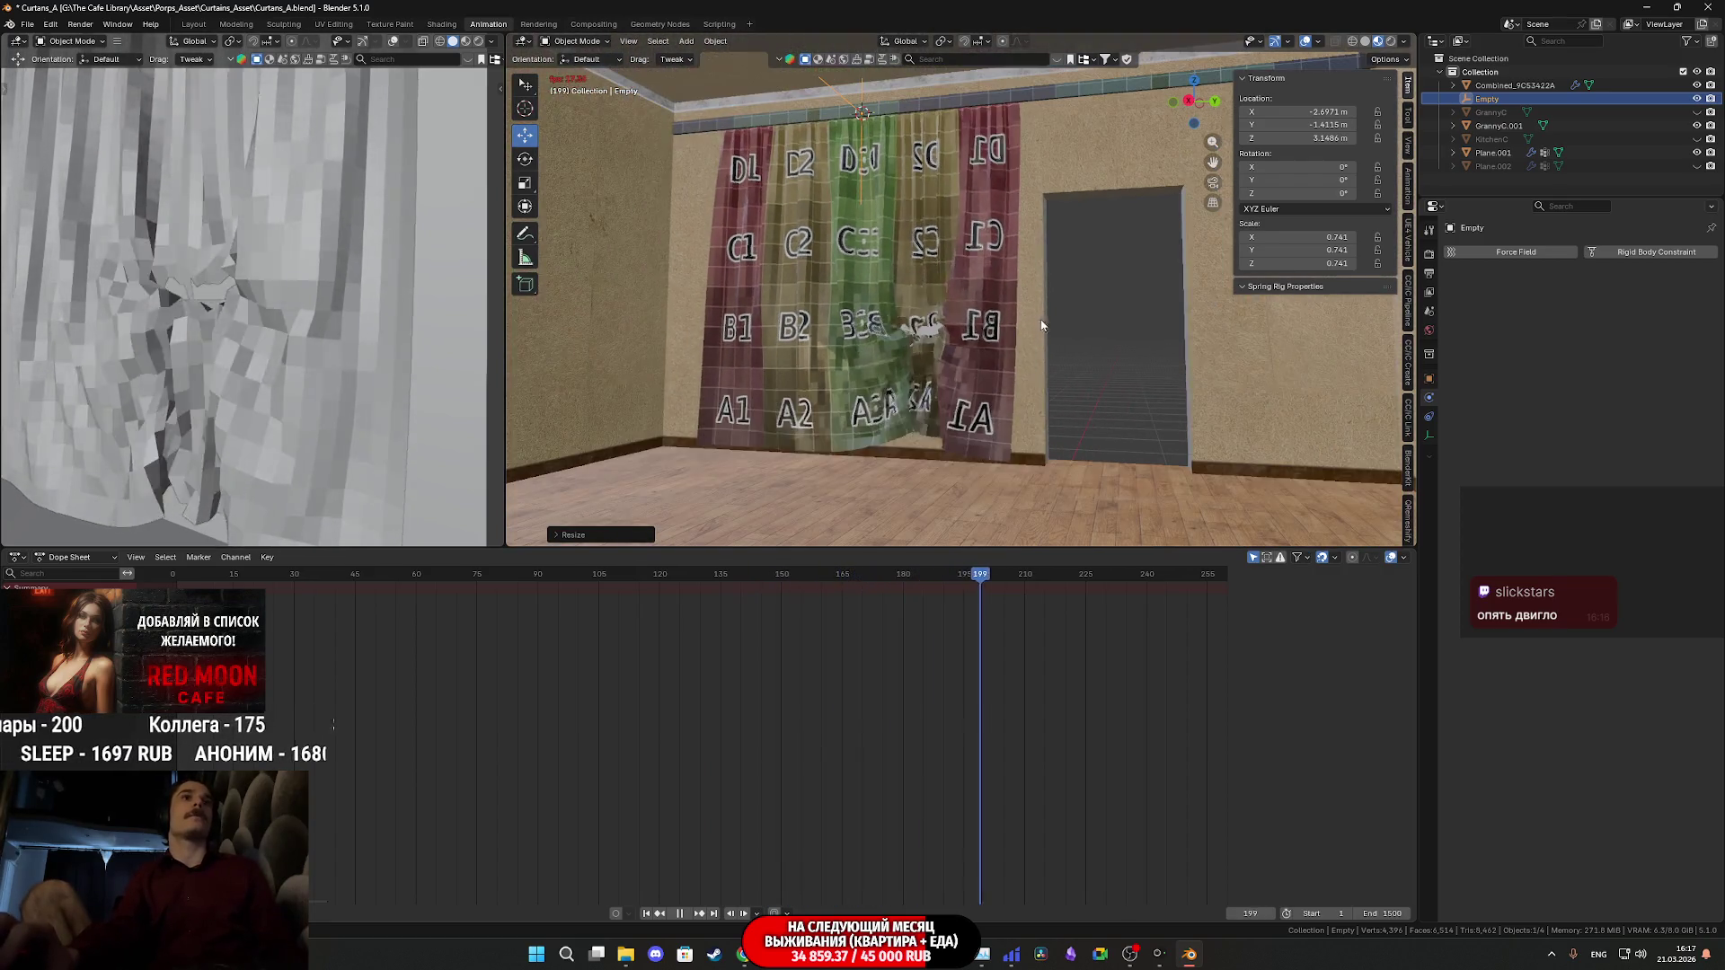
{"action": "mouse_move", "coordinate": [973, 339]}
{"action": "middle_mouse_down"}
{"action": "mouse_move", "coordinate": [1082, 297]}
{"action": "mouse_move", "coordinate": [988, 337]}
{"action": "mouse_move", "coordinate": [1038, 316]}
{"action": "mouse_move", "coordinate": [1010, 301]}
{"action": "mouse_move", "coordinate": [904, 328]}
{"action": "mouse_move", "coordinate": [903, 358]}
{"action": "mouse_move", "coordinate": [1058, 374]}
{"action": "mouse_move", "coordinate": [1026, 360]}
{"action": "mouse_move", "coordinate": [1063, 301]}
{"action": "mouse_move", "coordinate": [1150, 345]}
{"action": "mouse_move", "coordinate": [1163, 385]}
{"action": "mouse_move", "coordinate": [1017, 364]}
{"action": "middle_mouse_up"}
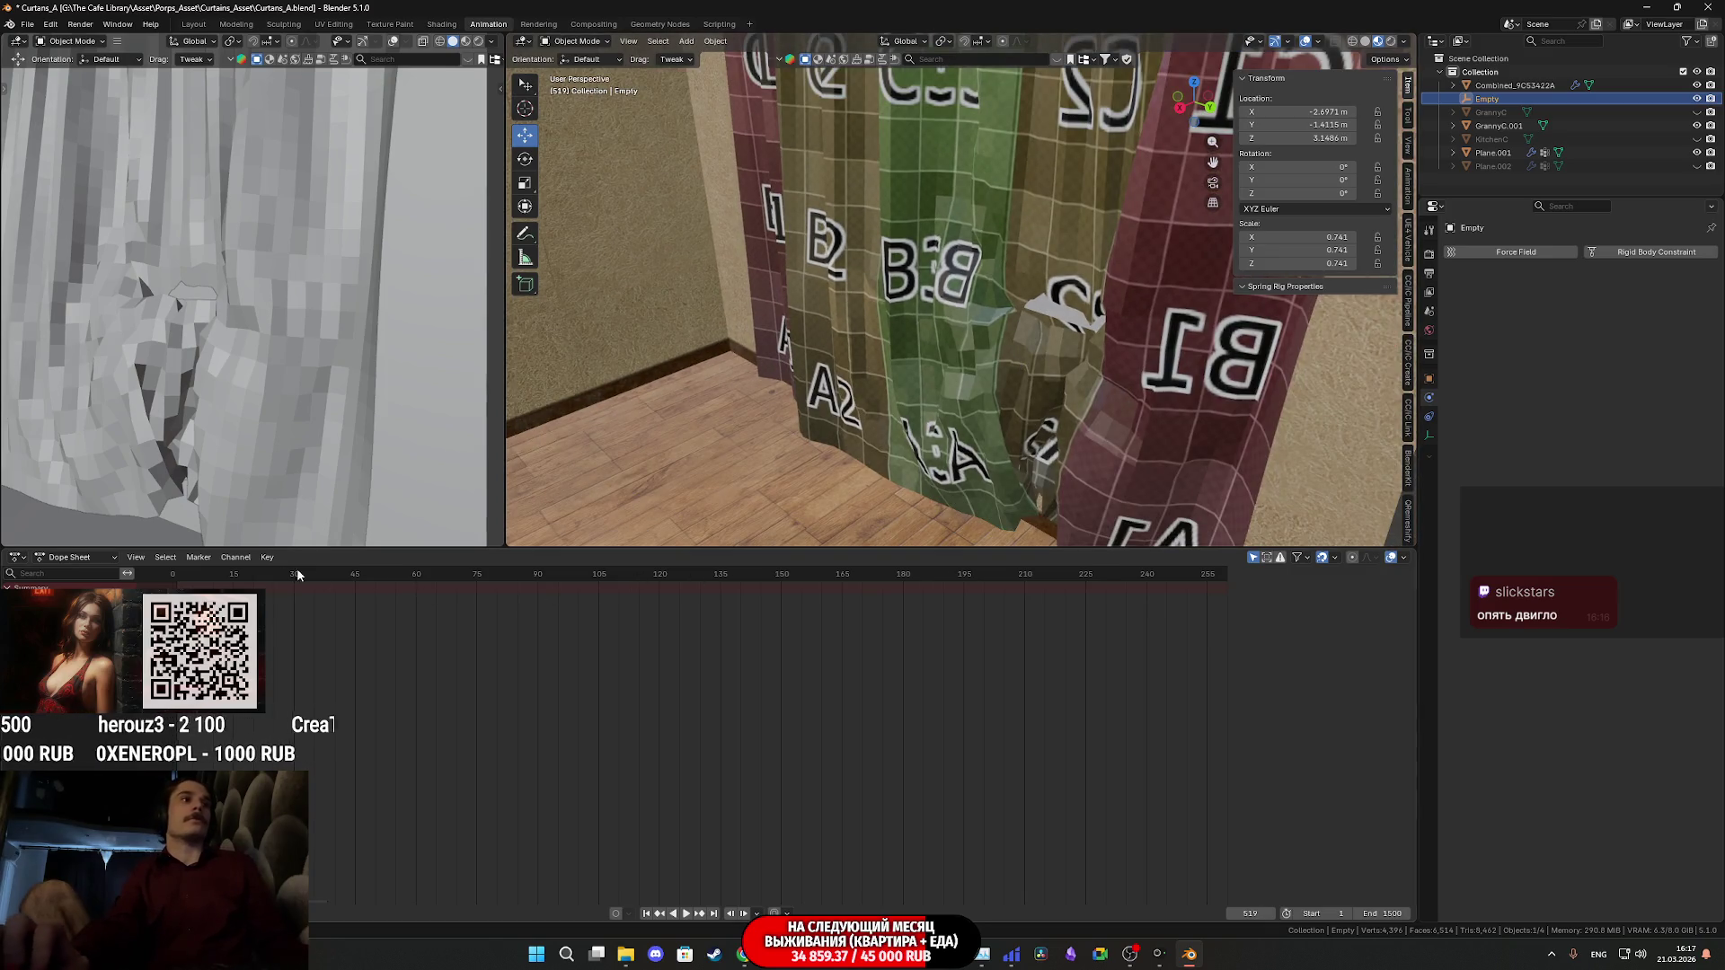
{"action": "left_click_drag", "start_coordinate": [308, 575], "coordinate": [173, 582]}
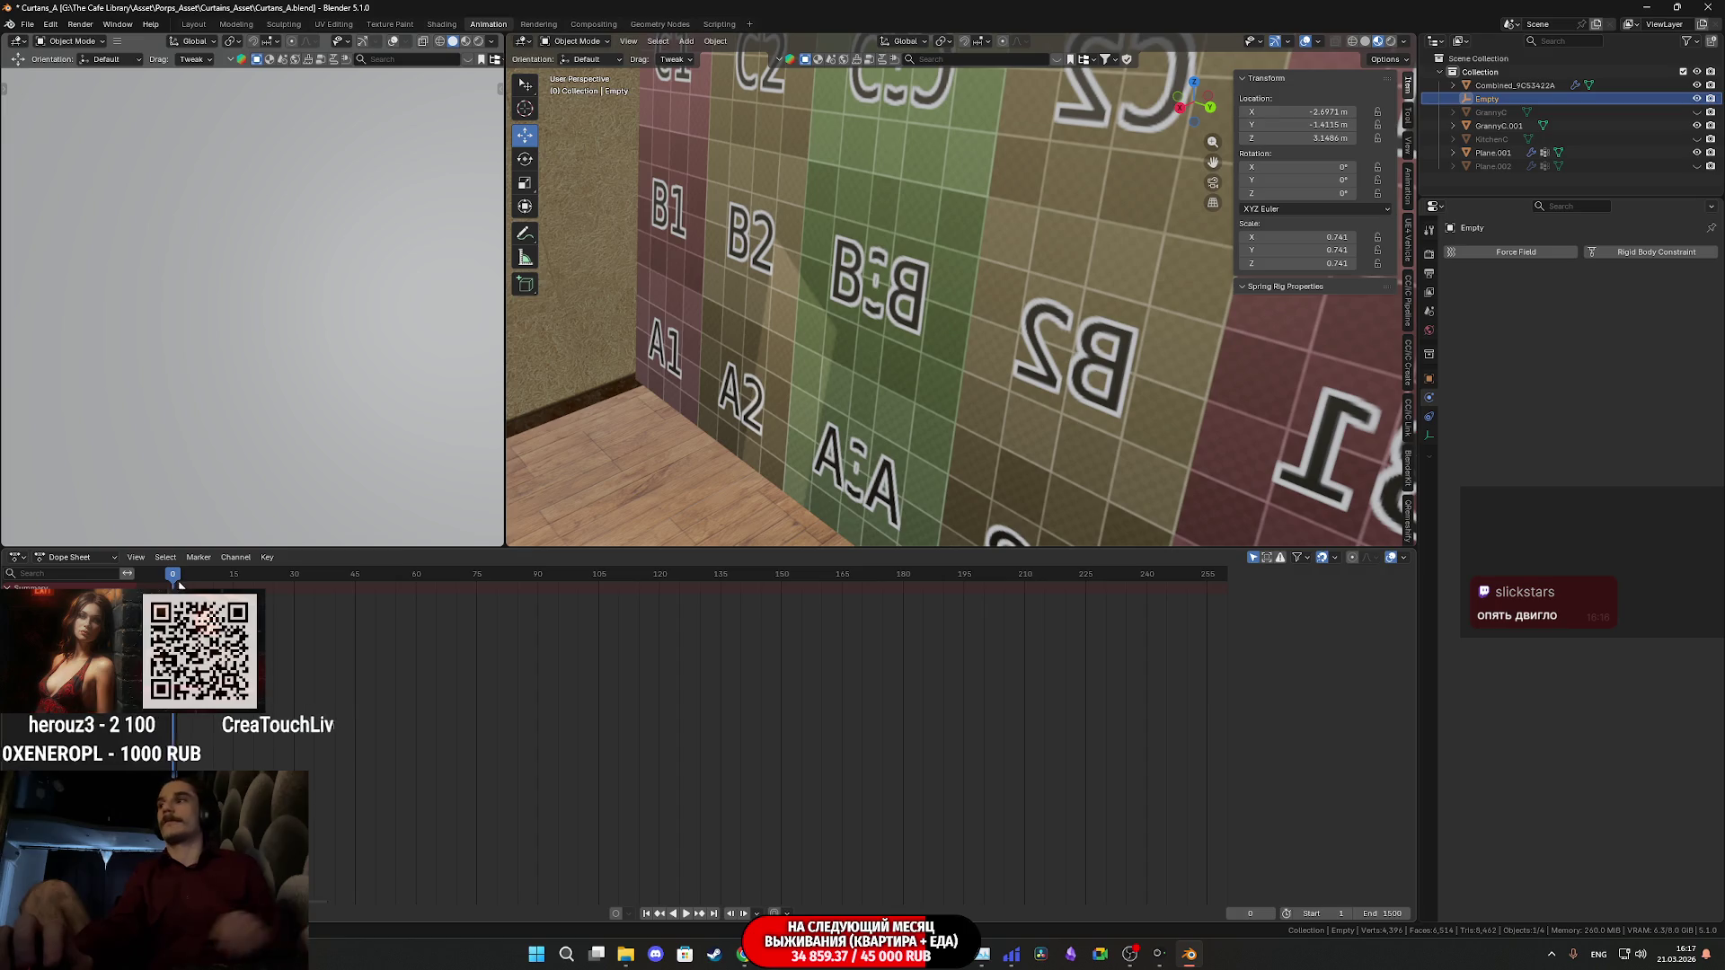
- Set the Empty's scale back to 1
{"action": "mouse_move", "coordinate": [645, 414]}
{"action": "middle_mouse_down"}
{"action": "mouse_move", "coordinate": [1101, 311]}
{"action": "mouse_move", "coordinate": [1076, 384]}
{"action": "mouse_move", "coordinate": [1019, 386]}
{"action": "middle_mouse_up"}
{"action": "scroll", "coordinate": [1024, 368], "scroll_direction": "up", "scroll_amount": 3}
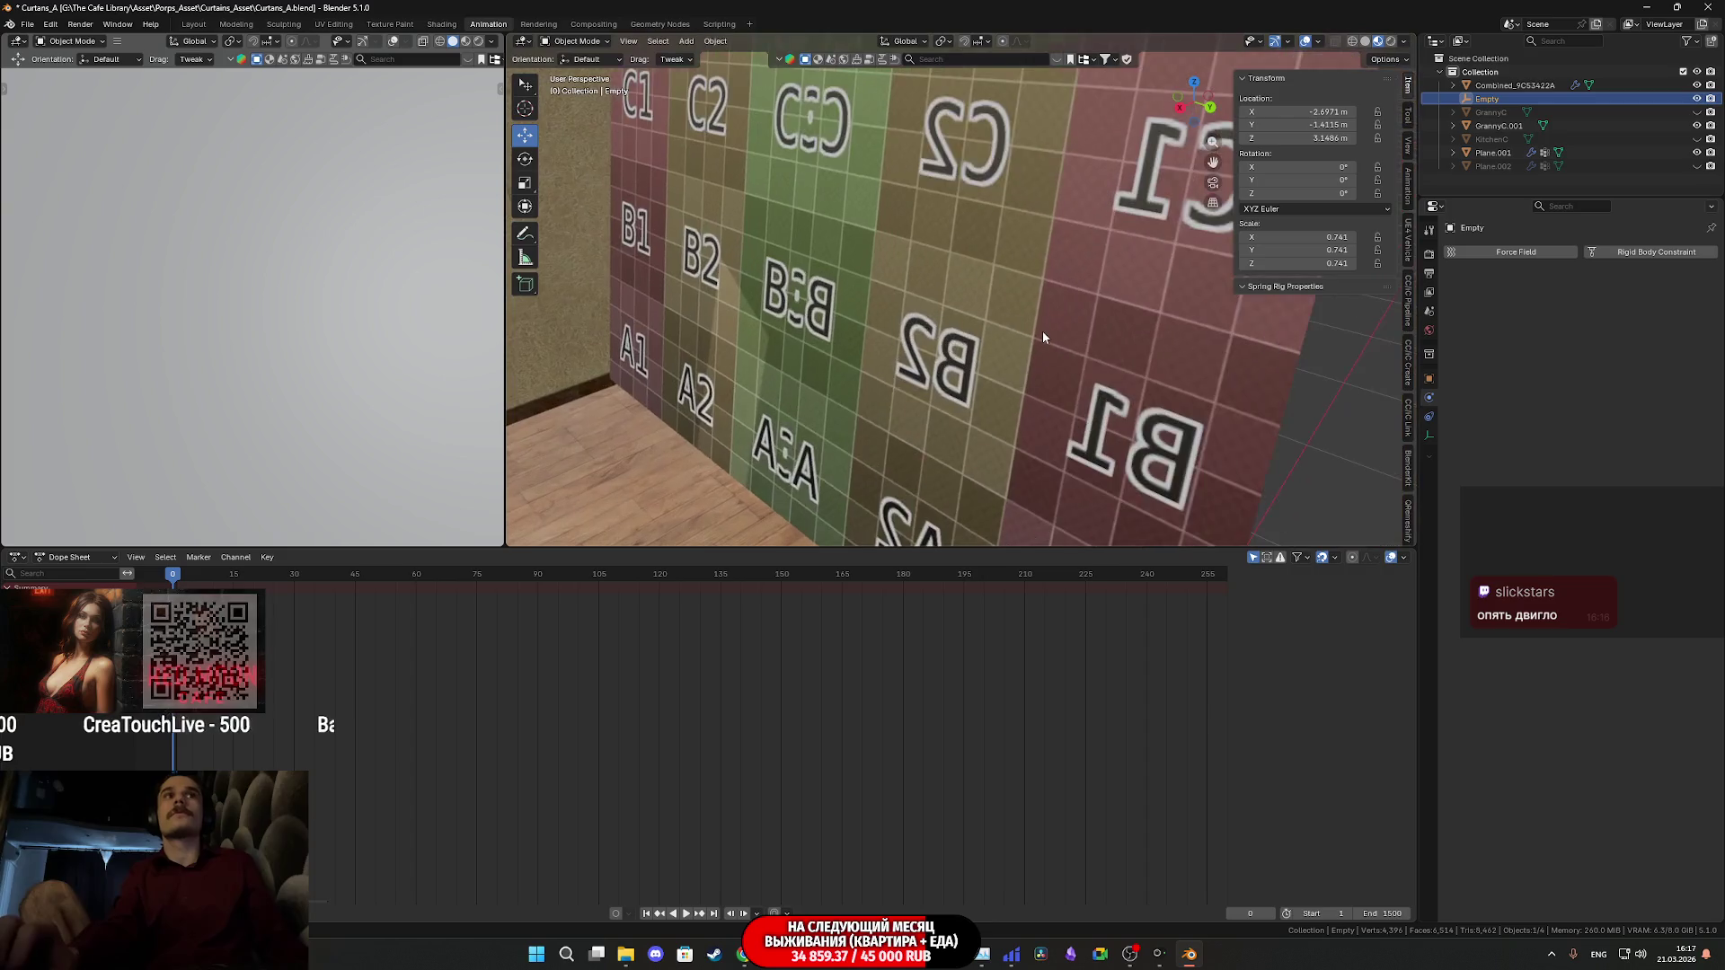
{"action": "type", "text": "1"}
{"action": "key", "text": "Return"}
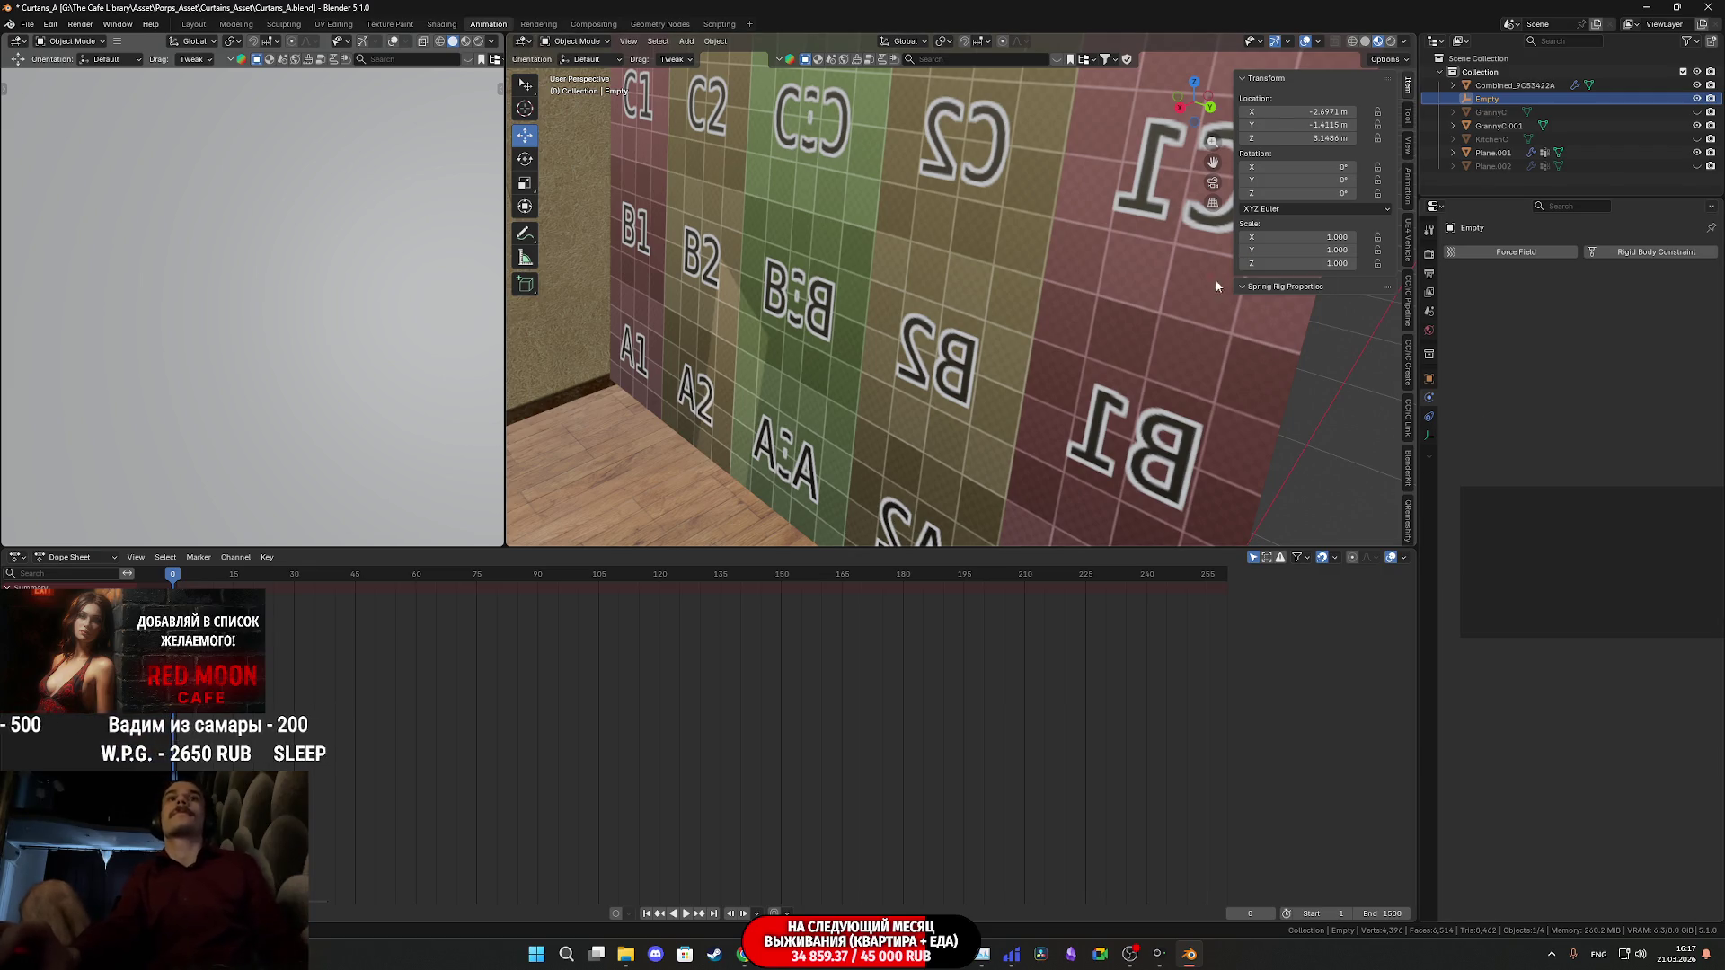
- Lower the curtain cloth's vertex mass to 0.4 kg
{"action": "left_click", "coordinate": [1160, 295]}
{"action": "key", "text": "ctrl+z"}
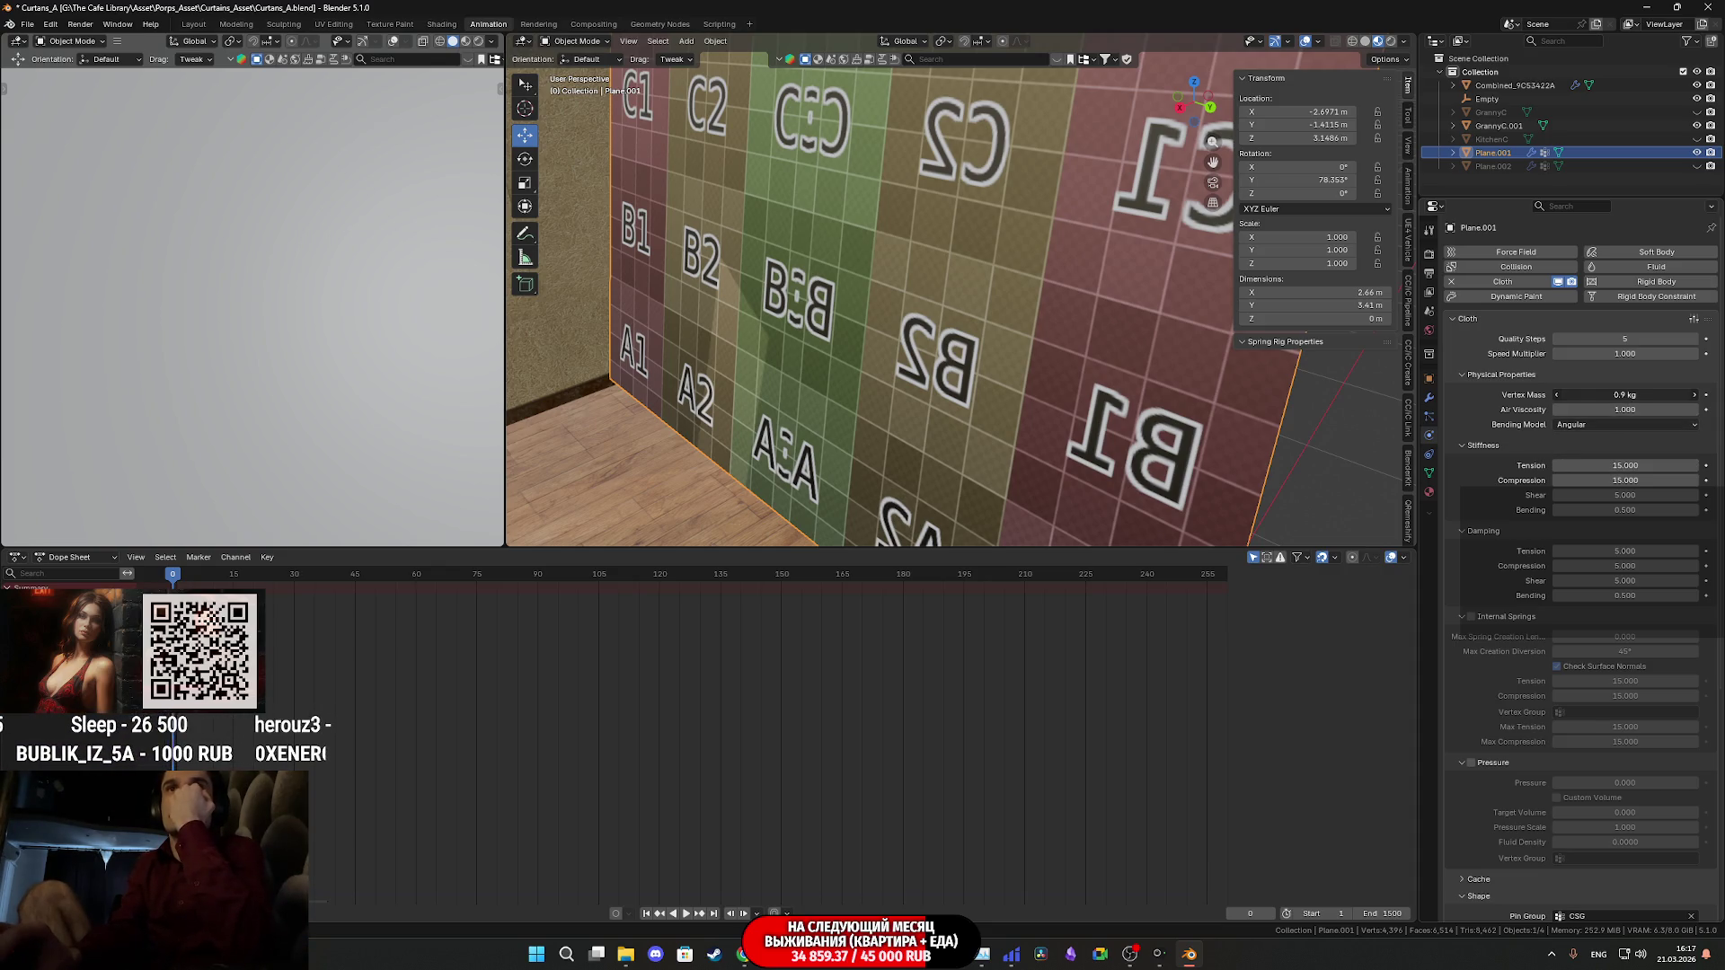
{"action": "left_click_drag", "start_coordinate": [1624, 394], "coordinate": [1599, 395]}
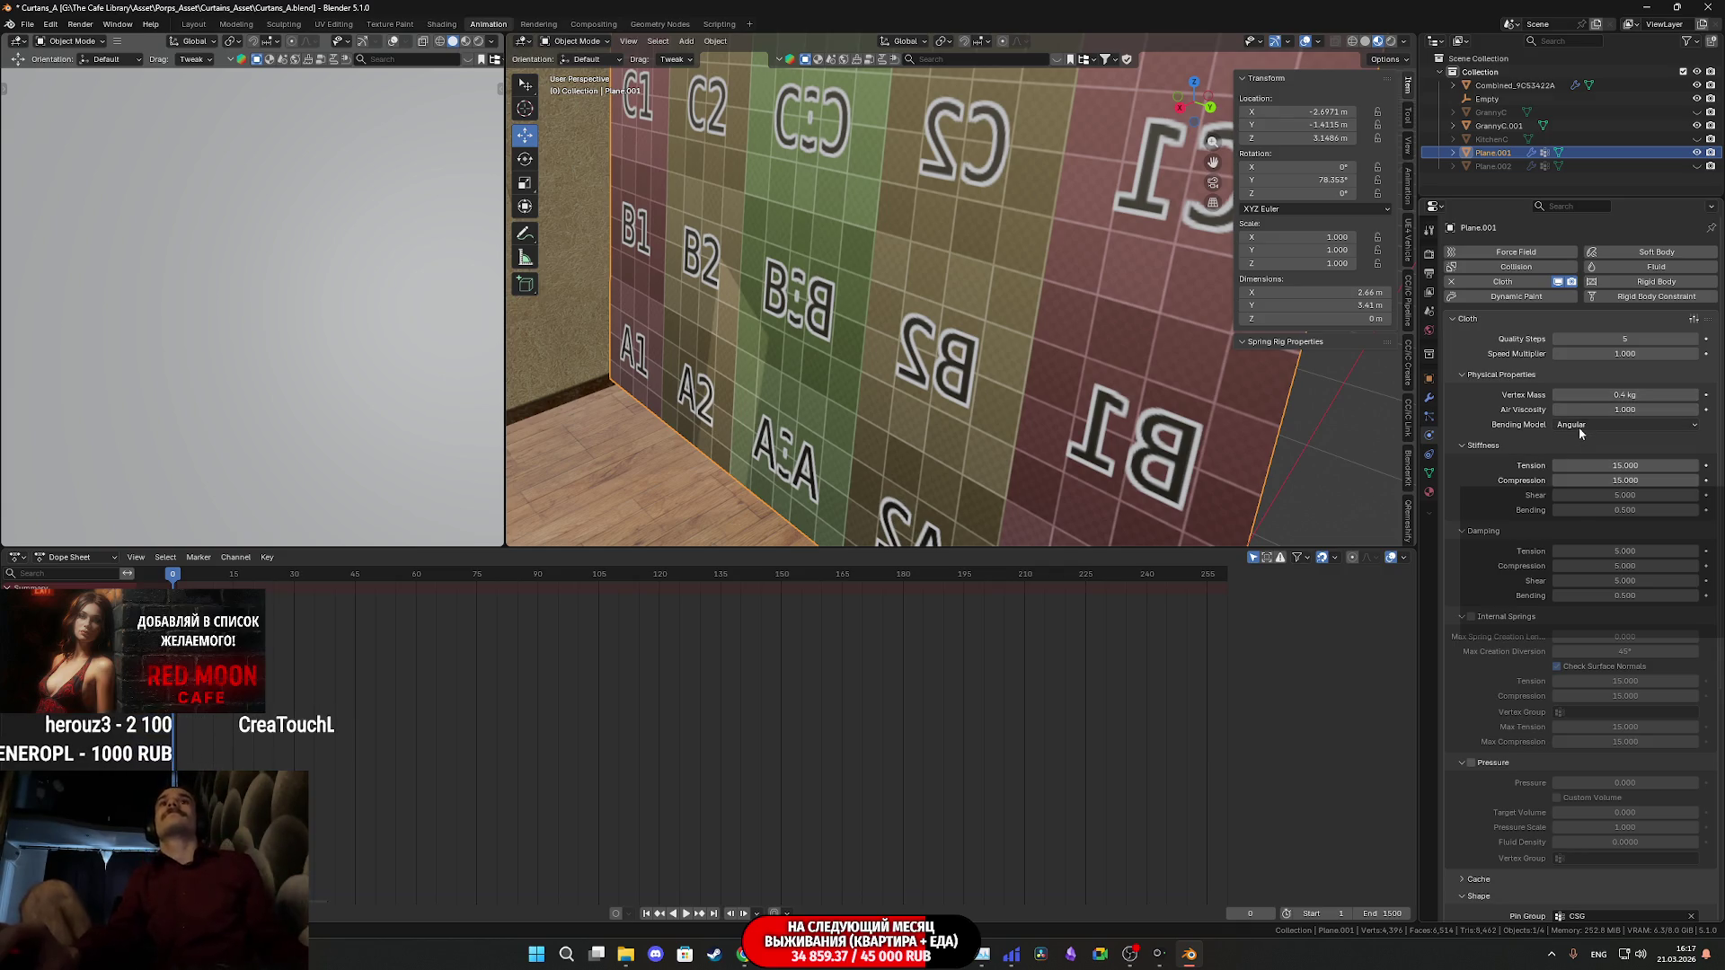
{"action": "mouse_move", "coordinate": [1004, 392]}
{"action": "middle_mouse_down"}
{"action": "mouse_move", "coordinate": [1010, 208]}
{"action": "mouse_move", "coordinate": [963, 273]}
{"action": "middle_mouse_up"}
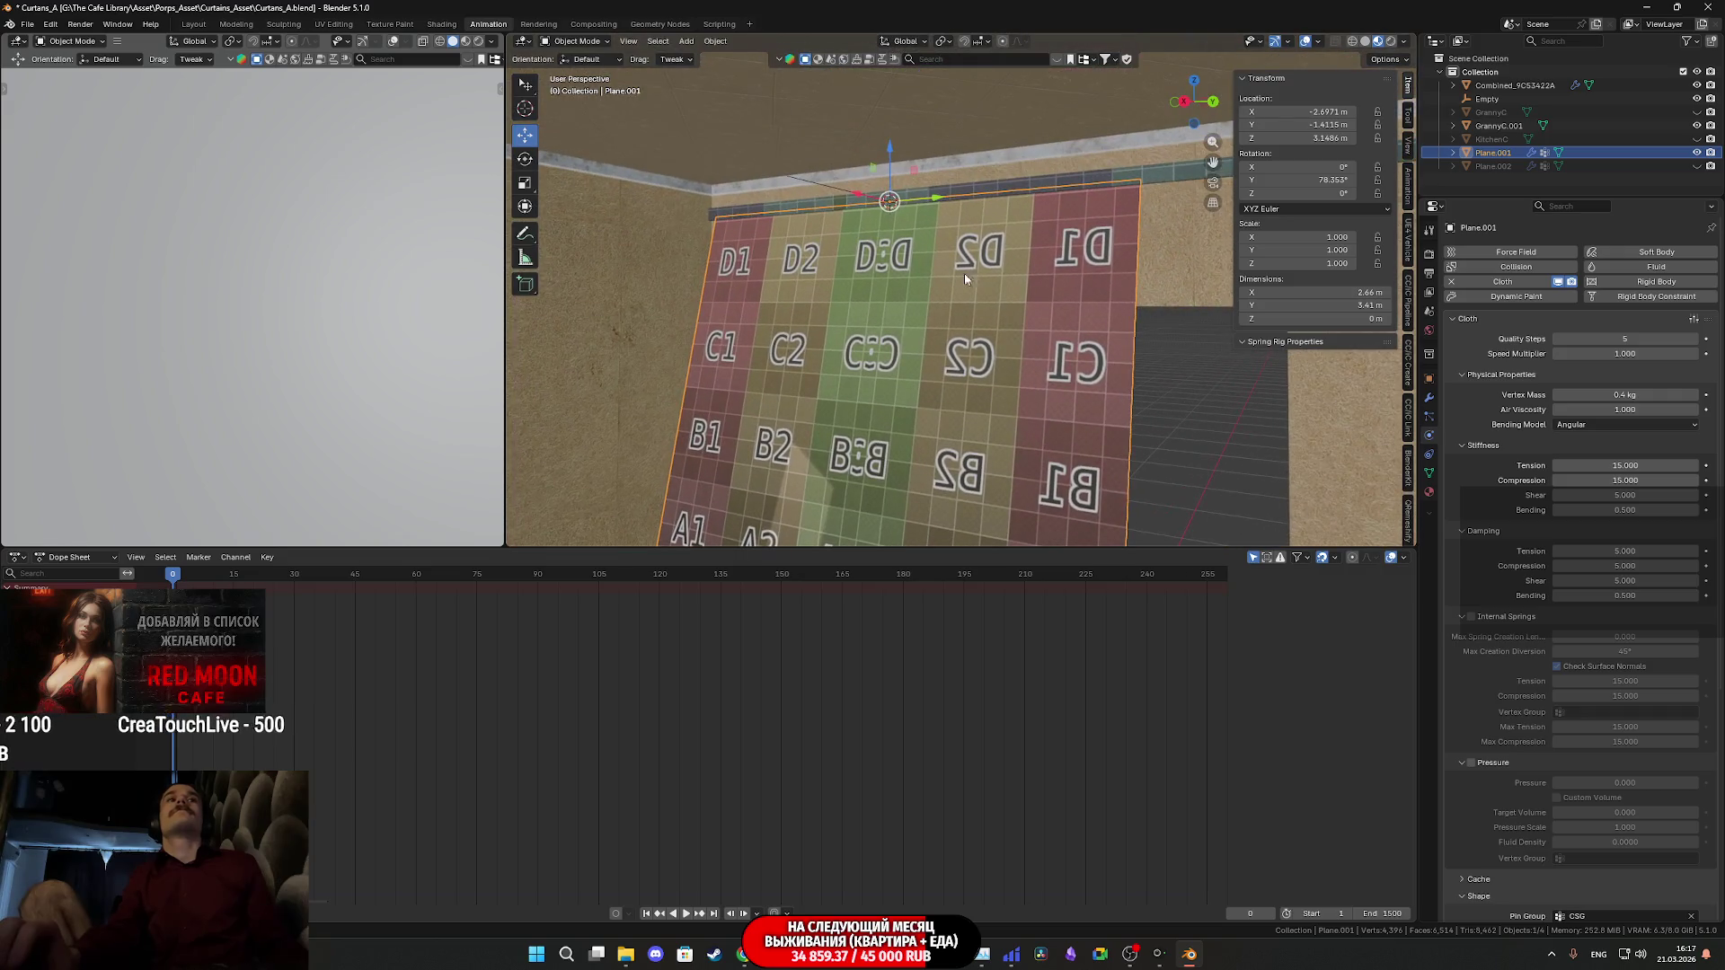
{"action": "left_click", "coordinate": [813, 191]}
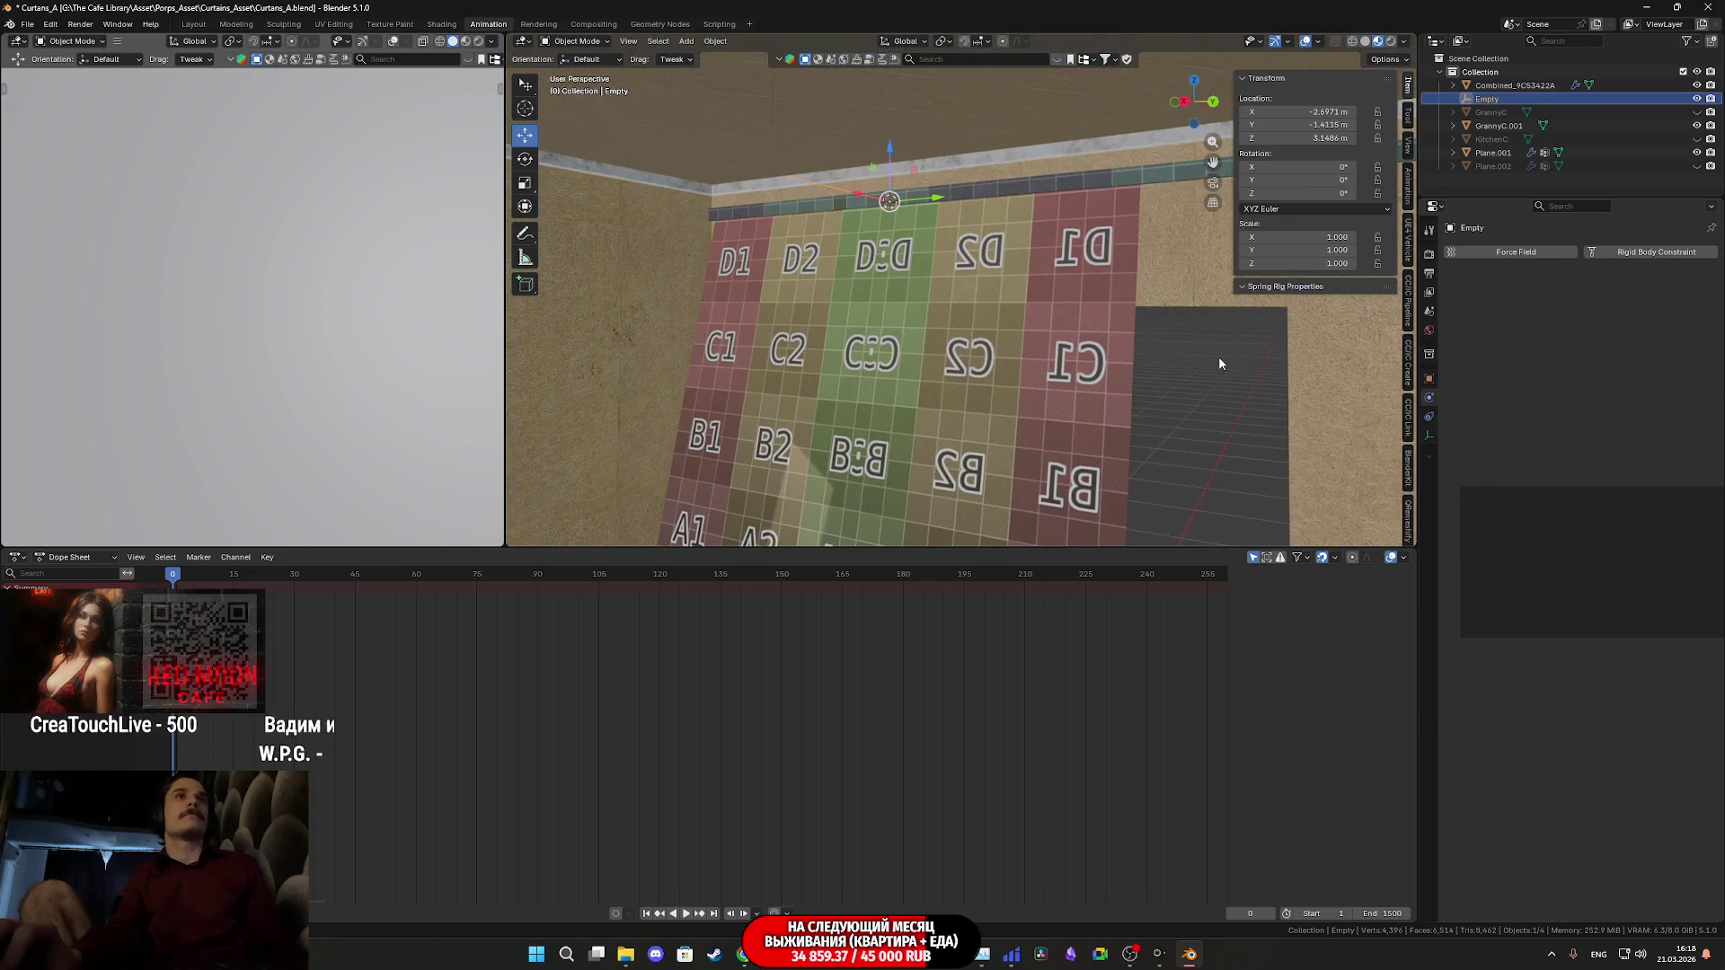
{"action": "key", "text": "space"}
{"action": "key", "text": "s"}
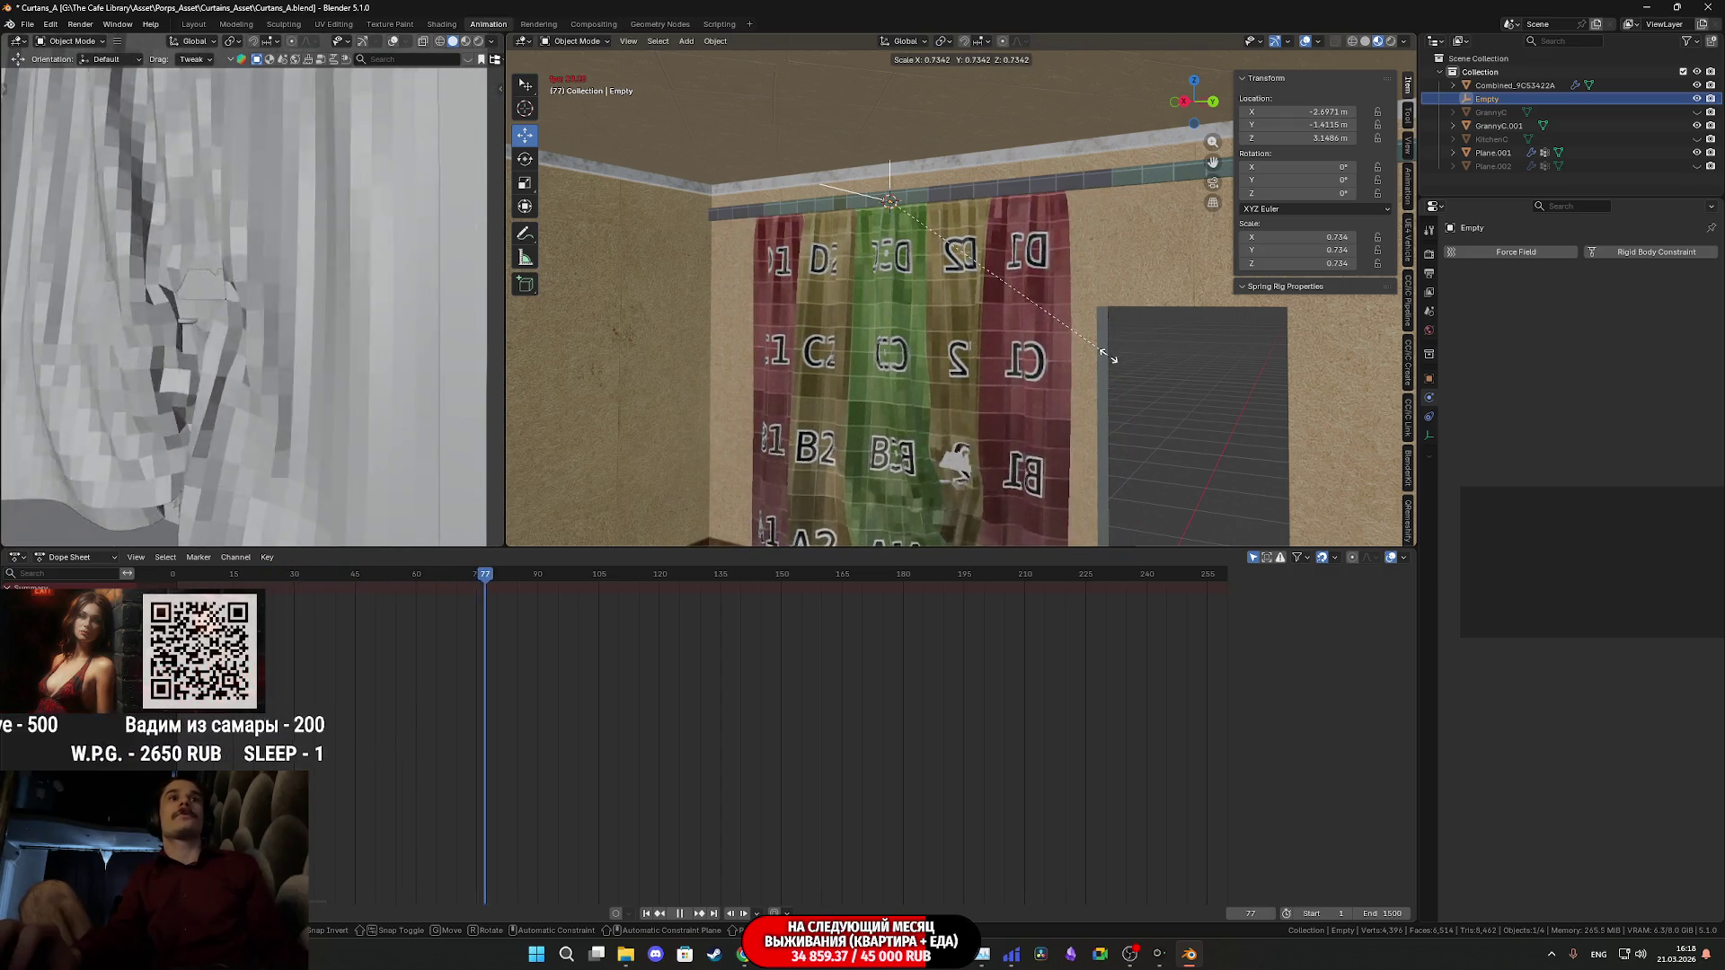
{"action": "key", "text": "Escape"}
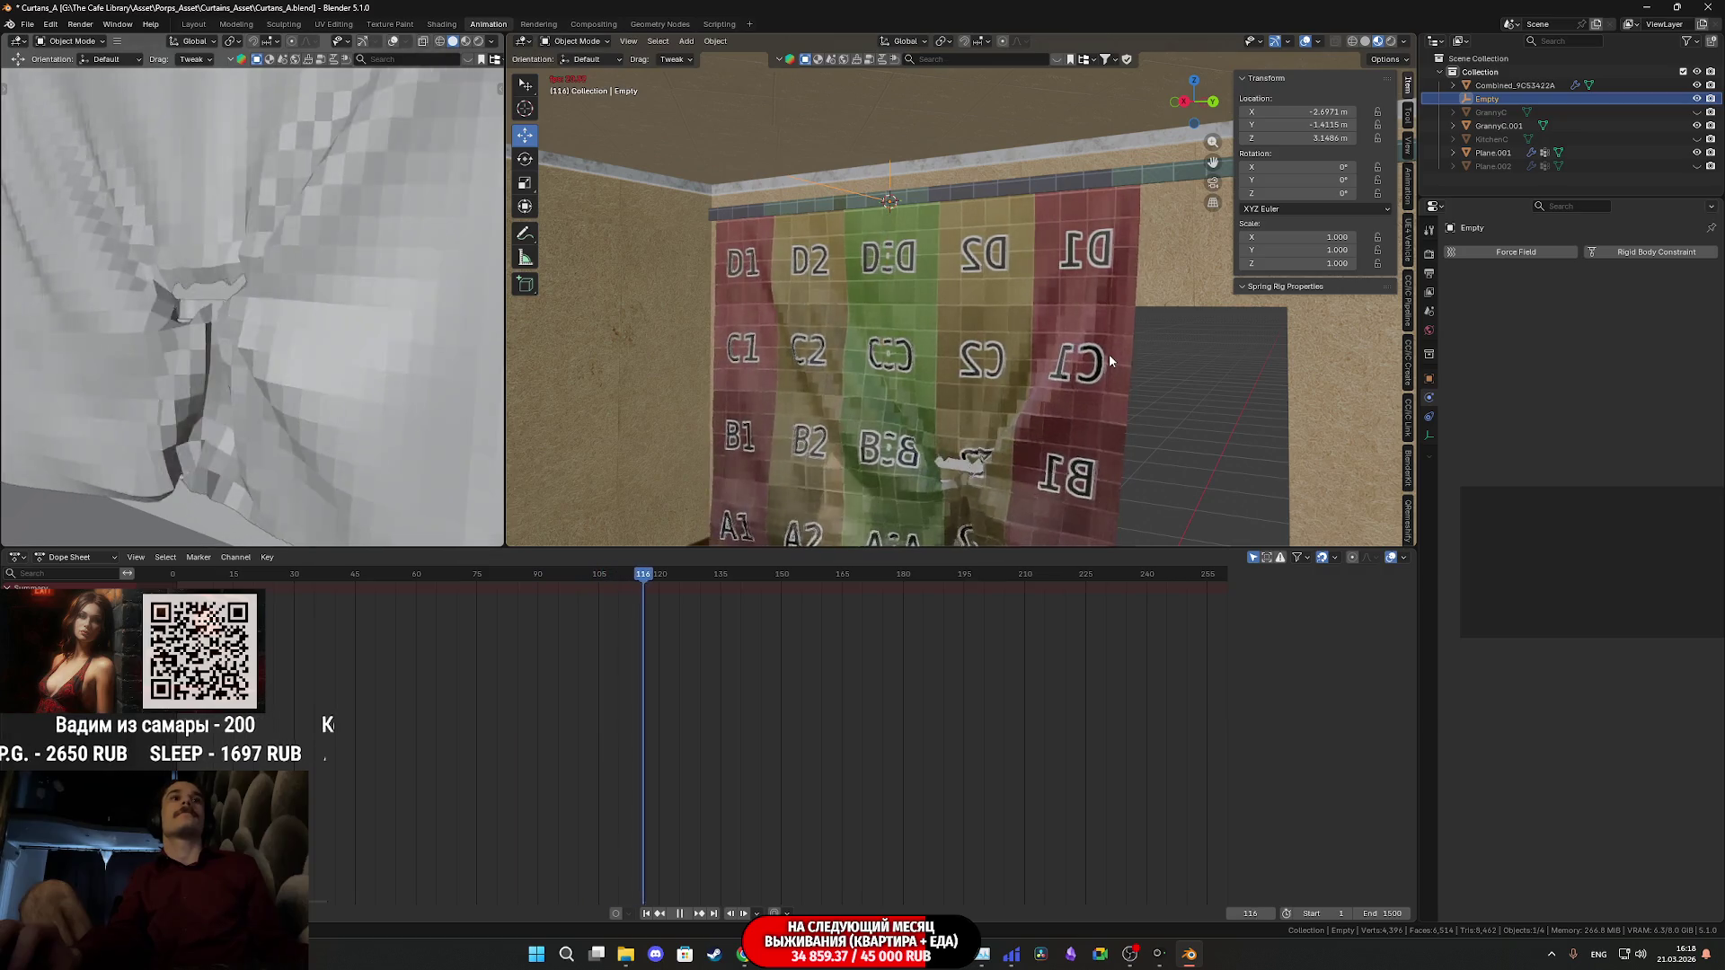
{"action": "key", "text": "space"}
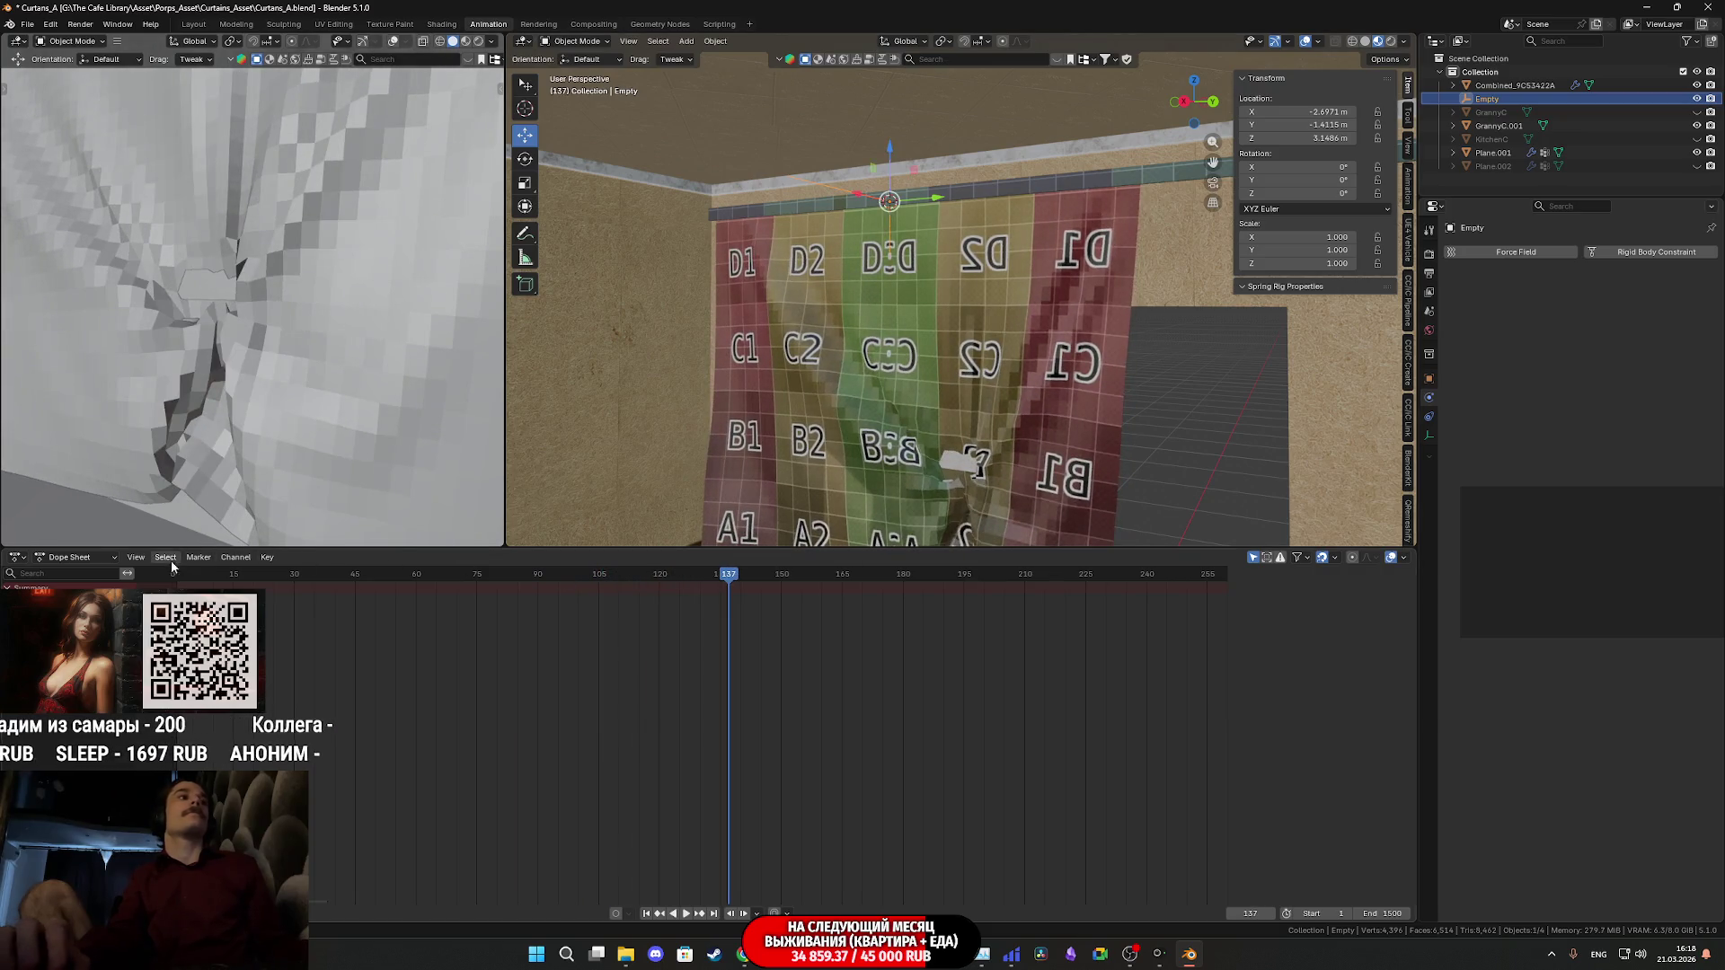
{"action": "left_click", "coordinate": [170, 575]}
{"action": "left_click_drag", "start_coordinate": [175, 578], "coordinate": [174, 577]}
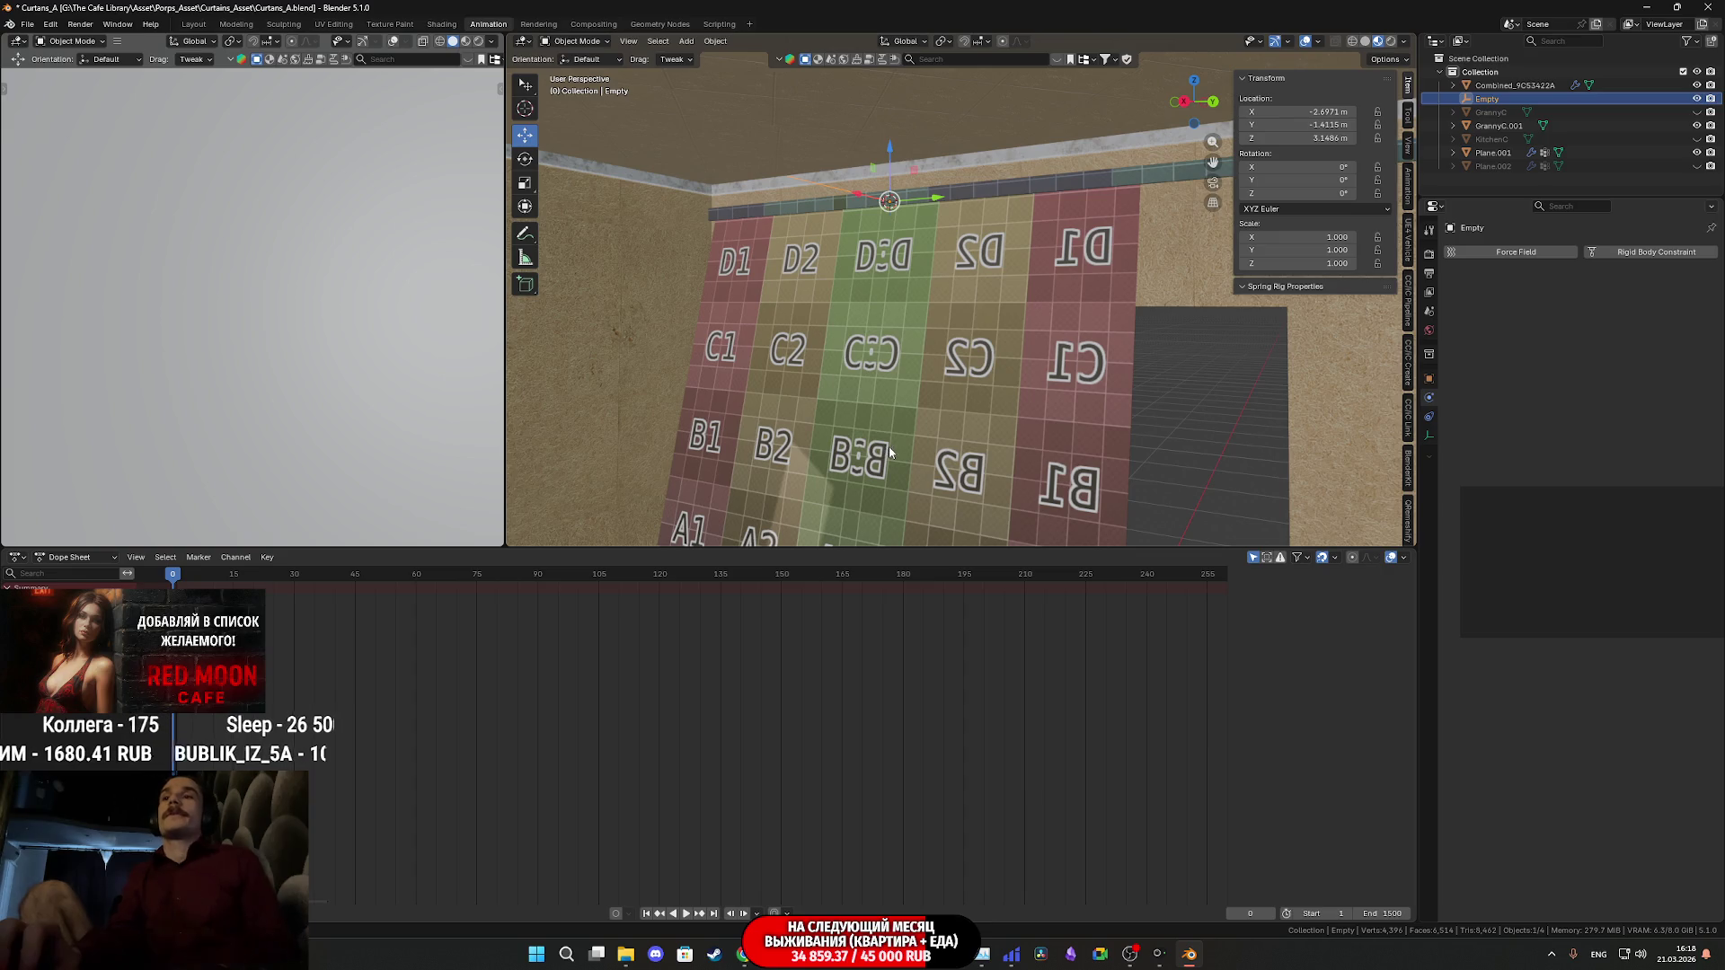
{"action": "left_click", "coordinate": [1094, 461]}
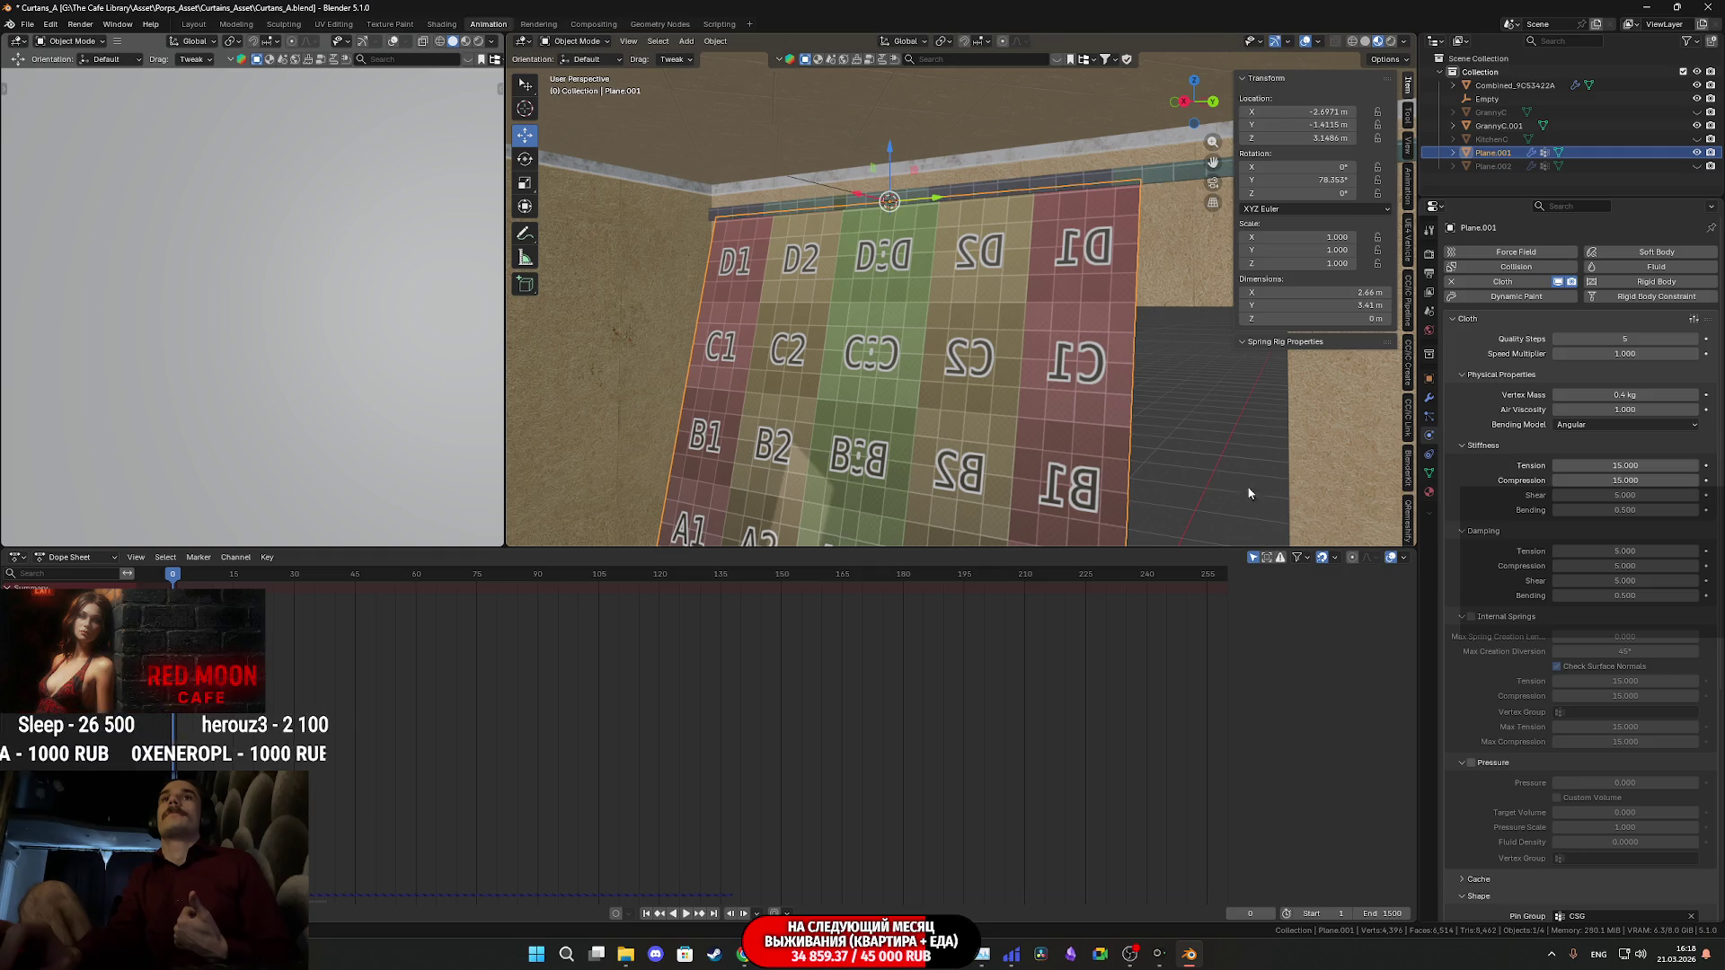
- Give the curtain cloth 20 quality steps and 1 kg mass, then play while scaling the Empty
{"action": "left_click", "coordinate": [1025, 419]}
{"action": "left_click", "coordinate": [1064, 416]}
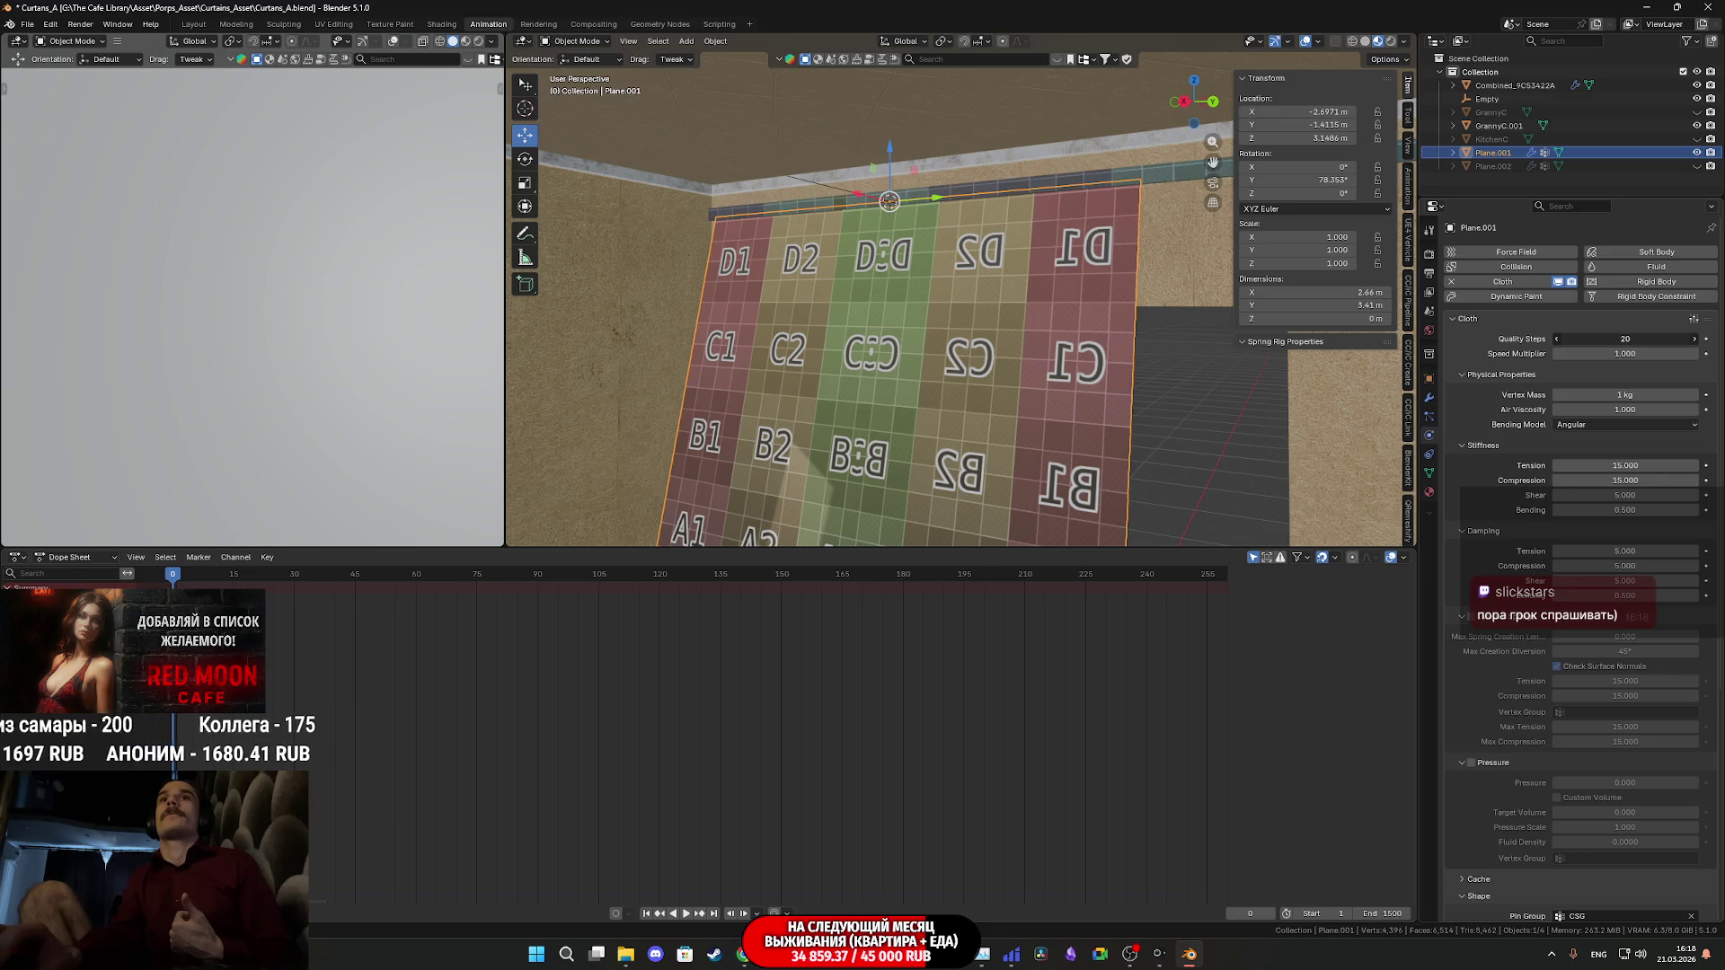
{"action": "left_click", "coordinate": [830, 189]}
{"action": "key", "text": "space"}
{"action": "key", "text": "s"}
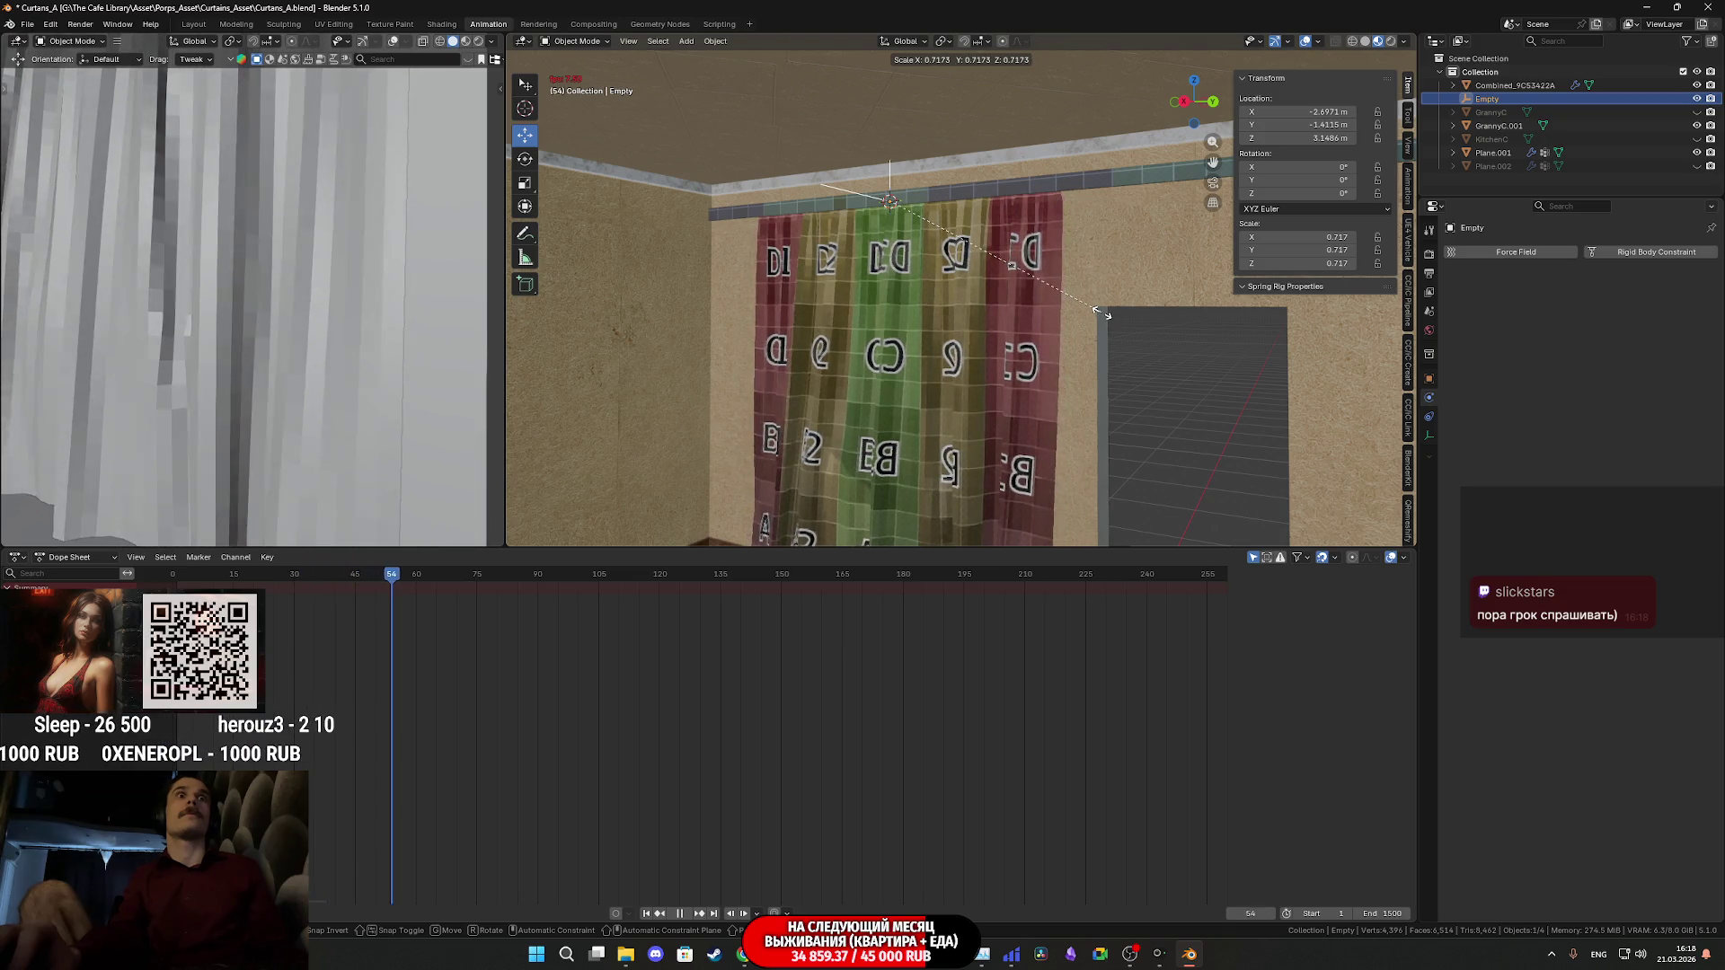
- Confirm the Empty's reduced scale and pause the cloth playback at frame 93
{"action": "left_click", "coordinate": [1105, 311]}
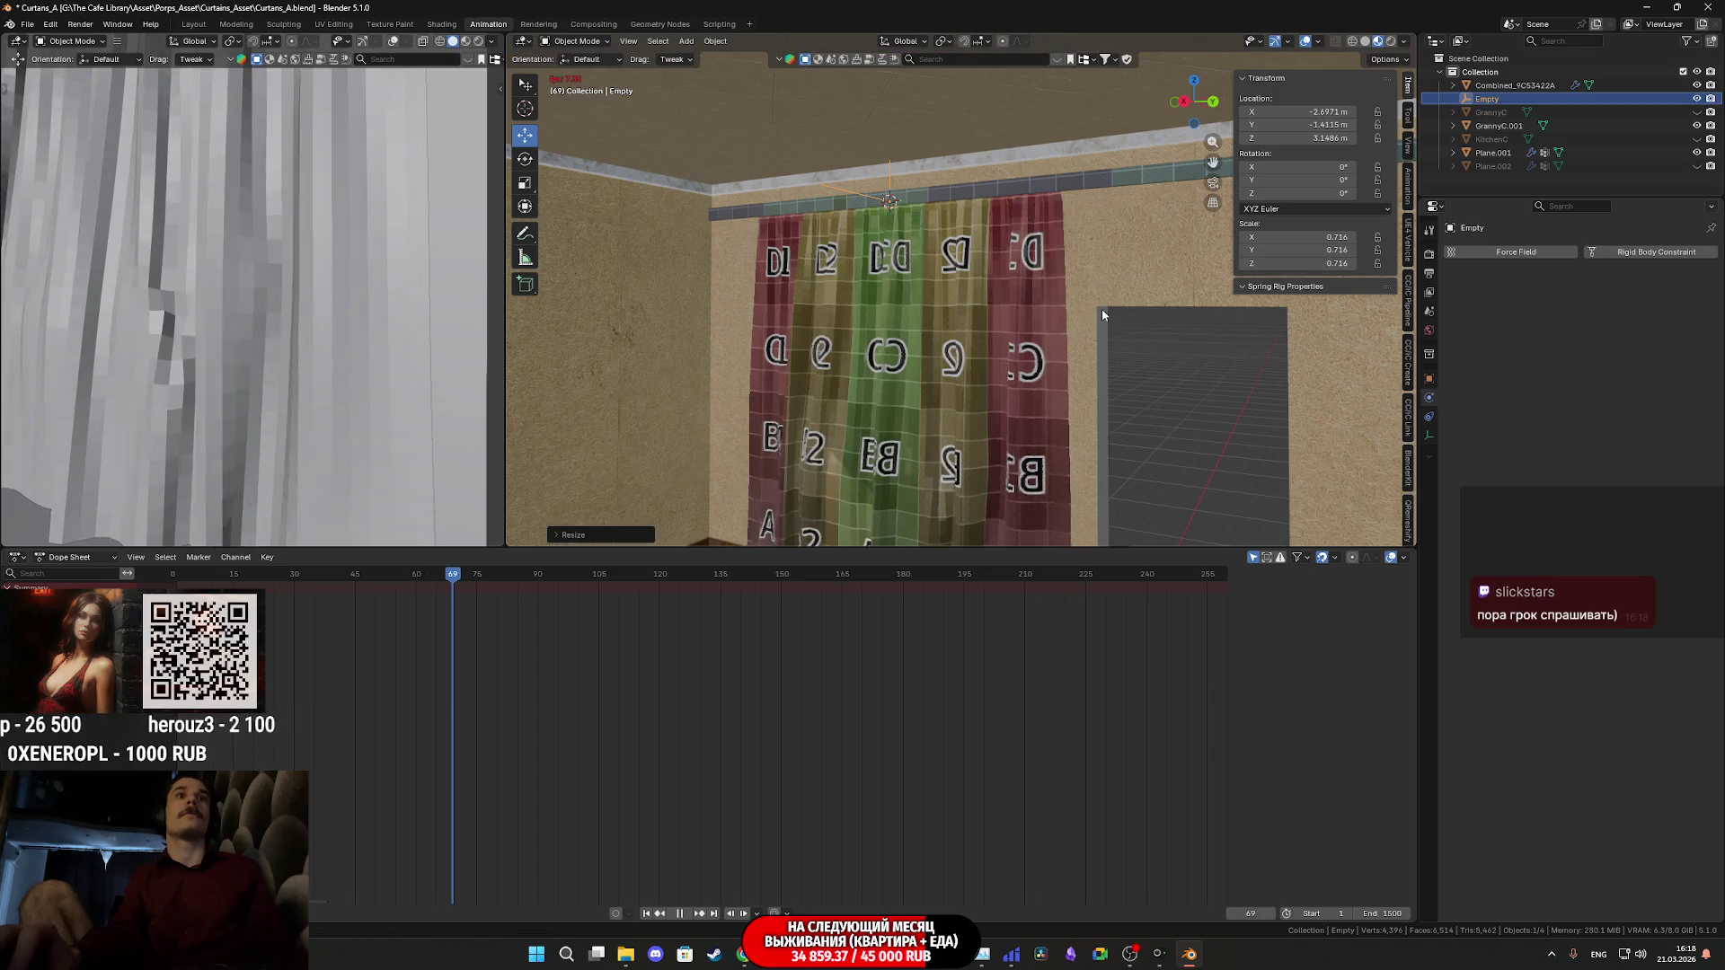
{"action": "key", "text": "s"}
{"action": "left_click", "coordinate": [1103, 310]}
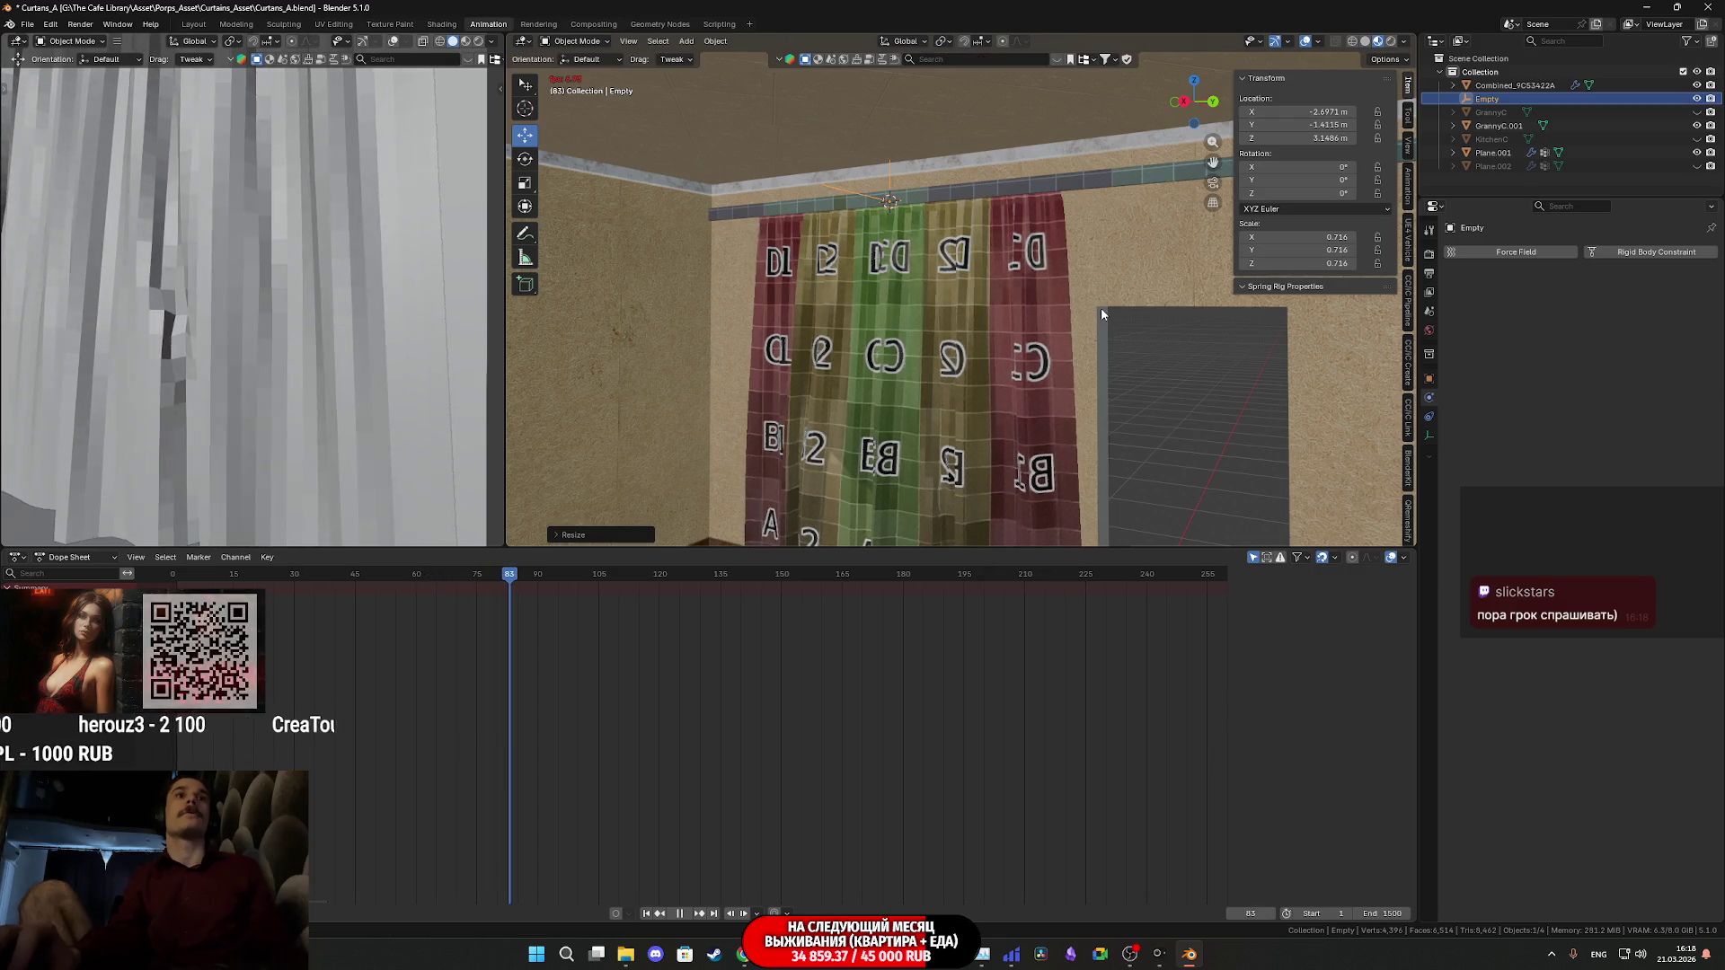
{"action": "key", "text": "space"}
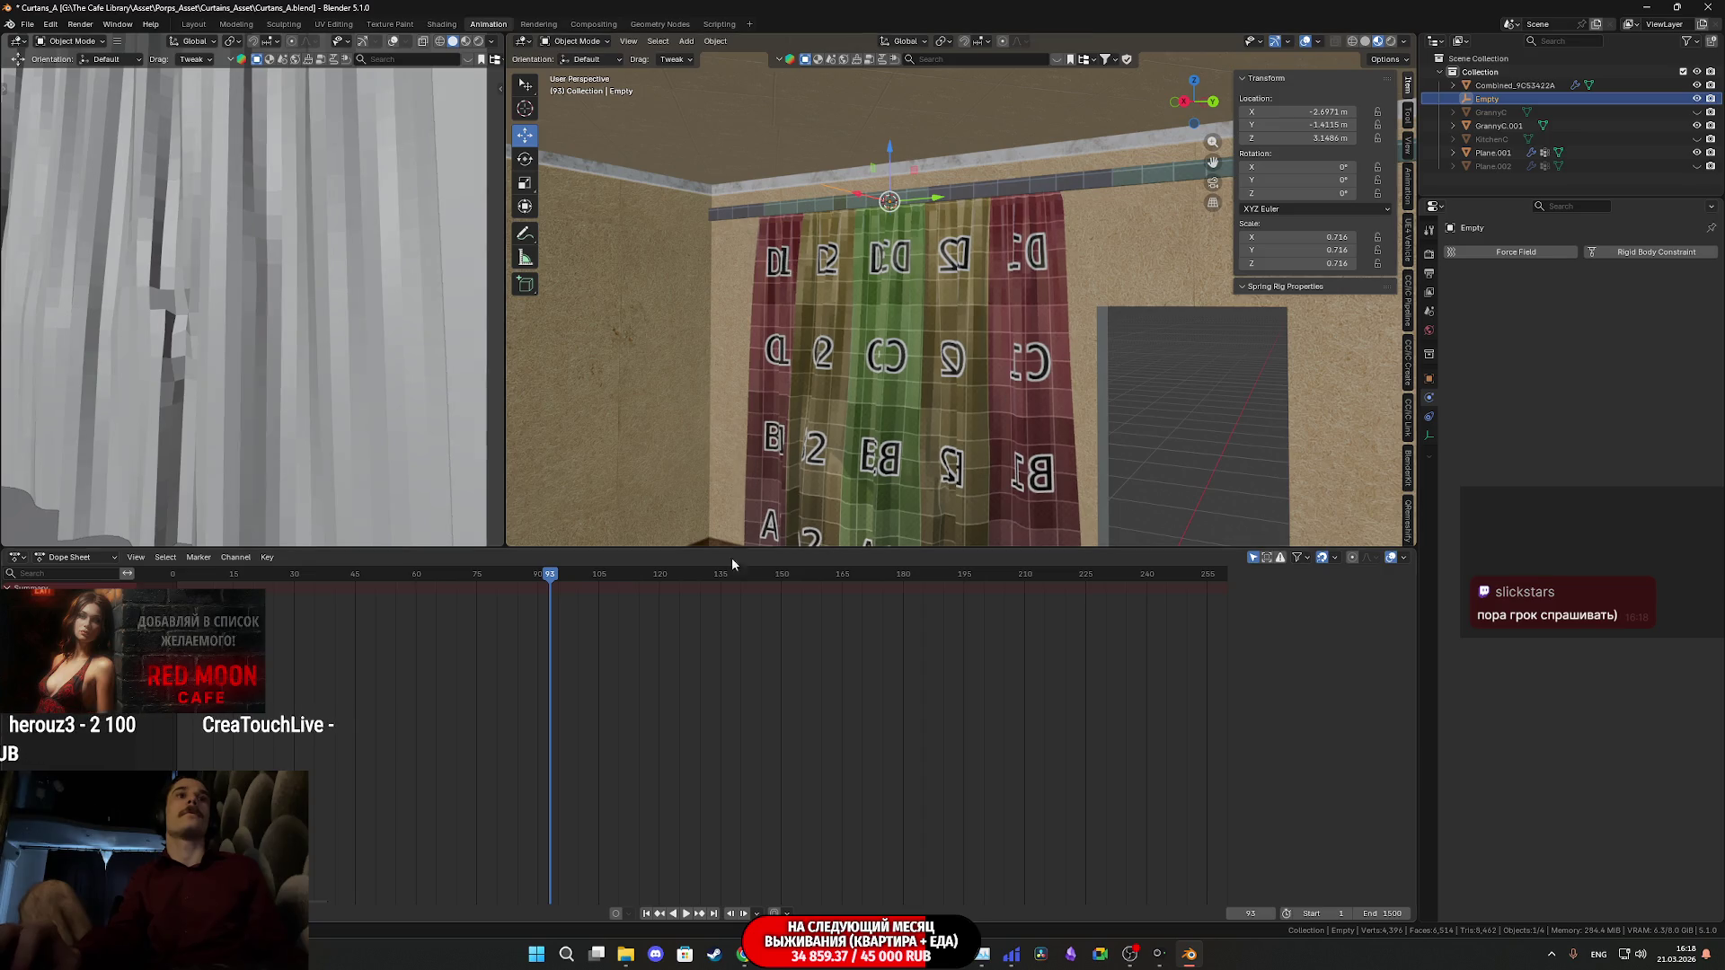
- Orbit and zoom in to inspect the curtain's pleated folds up close
{"action": "mouse_move", "coordinate": [954, 449]}
{"action": "middle_mouse_down"}
{"action": "mouse_move", "coordinate": [1028, 330]}
{"action": "mouse_move", "coordinate": [961, 322]}
{"action": "mouse_move", "coordinate": [1014, 341]}
{"action": "mouse_move", "coordinate": [959, 367]}
{"action": "mouse_move", "coordinate": [881, 359]}
{"action": "mouse_move", "coordinate": [1010, 406]}
{"action": "middle_mouse_up"}
{"action": "scroll", "coordinate": [960, 367], "scroll_direction": "up", "scroll_amount": 4}
{"action": "scroll", "coordinate": [905, 374], "scroll_direction": "up", "scroll_amount": 3}
{"action": "middle_click_drag", "start_coordinate": [905, 375], "coordinate": [979, 397]}
{"action": "mouse_move", "coordinate": [1087, 377]}
{"action": "middle_mouse_down"}
{"action": "mouse_move", "coordinate": [1060, 314]}
{"action": "mouse_move", "coordinate": [950, 326]}
{"action": "mouse_move", "coordinate": [1085, 378]}
{"action": "mouse_move", "coordinate": [968, 353]}
{"action": "middle_mouse_up"}
{"action": "right_click", "coordinate": [244, 385]}
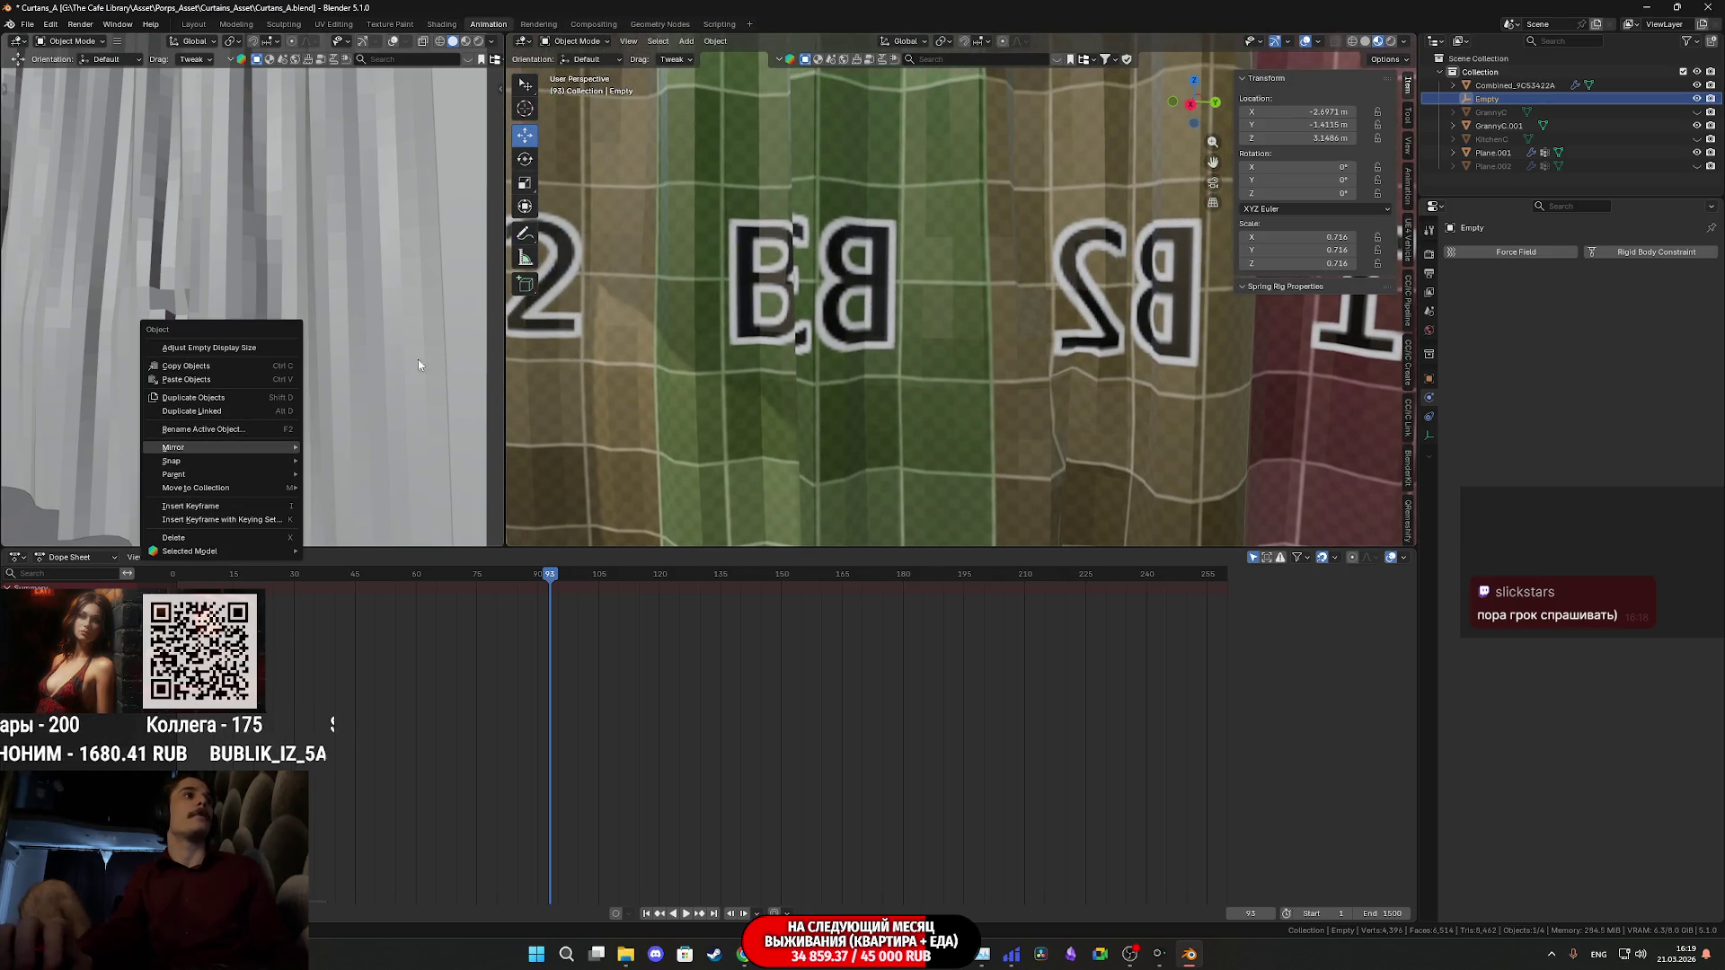
- Select the curtain (Plane.001) and apply Shade Smooth from its context menu
{"action": "right_click", "coordinate": [958, 316]}
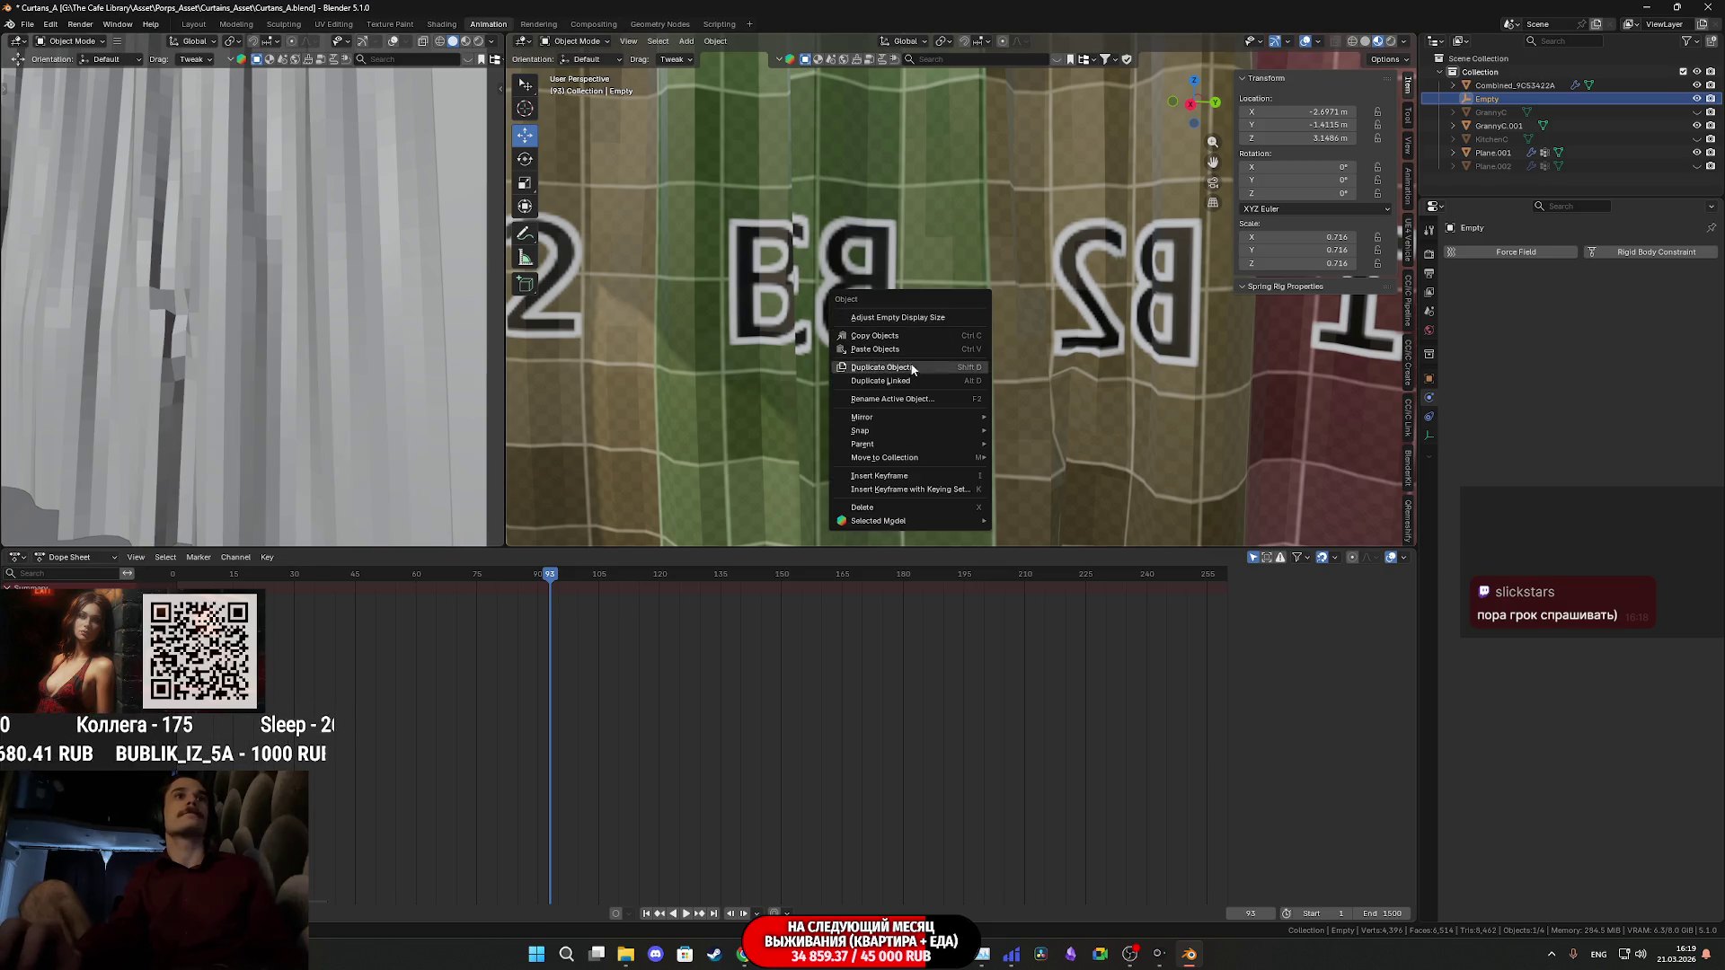
{"action": "key", "text": "Escape"}
{"action": "left_click", "coordinate": [895, 330]}
{"action": "right_click", "coordinate": [895, 328]}
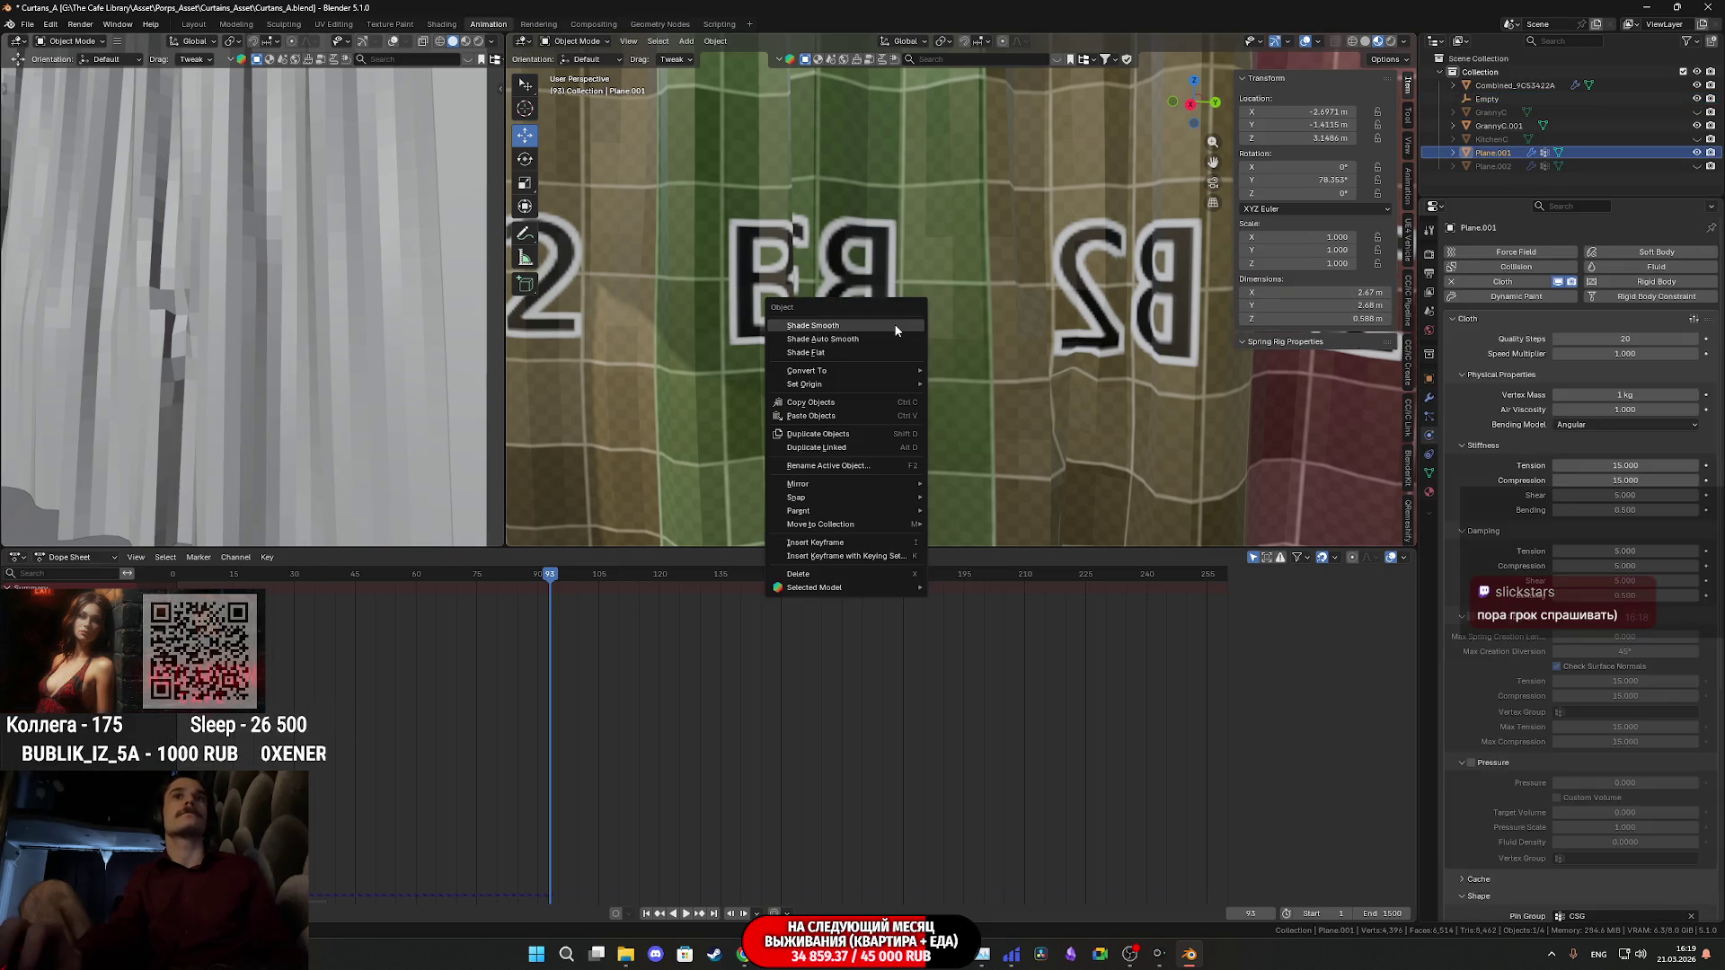
{"action": "left_click", "coordinate": [893, 327]}
{"action": "mouse_move", "coordinate": [201, 356]}
{"action": "middle_mouse_down"}
{"action": "mouse_move", "coordinate": [228, 325]}
{"action": "mouse_move", "coordinate": [350, 396]}
{"action": "mouse_move", "coordinate": [350, 321]}
{"action": "mouse_move", "coordinate": [218, 325]}
{"action": "mouse_move", "coordinate": [277, 331]}
{"action": "mouse_move", "coordinate": [343, 305]}
{"action": "mouse_move", "coordinate": [328, 318]}
{"action": "middle_mouse_up"}
{"action": "scroll", "coordinate": [350, 321], "scroll_direction": "down", "scroll_amount": 3}
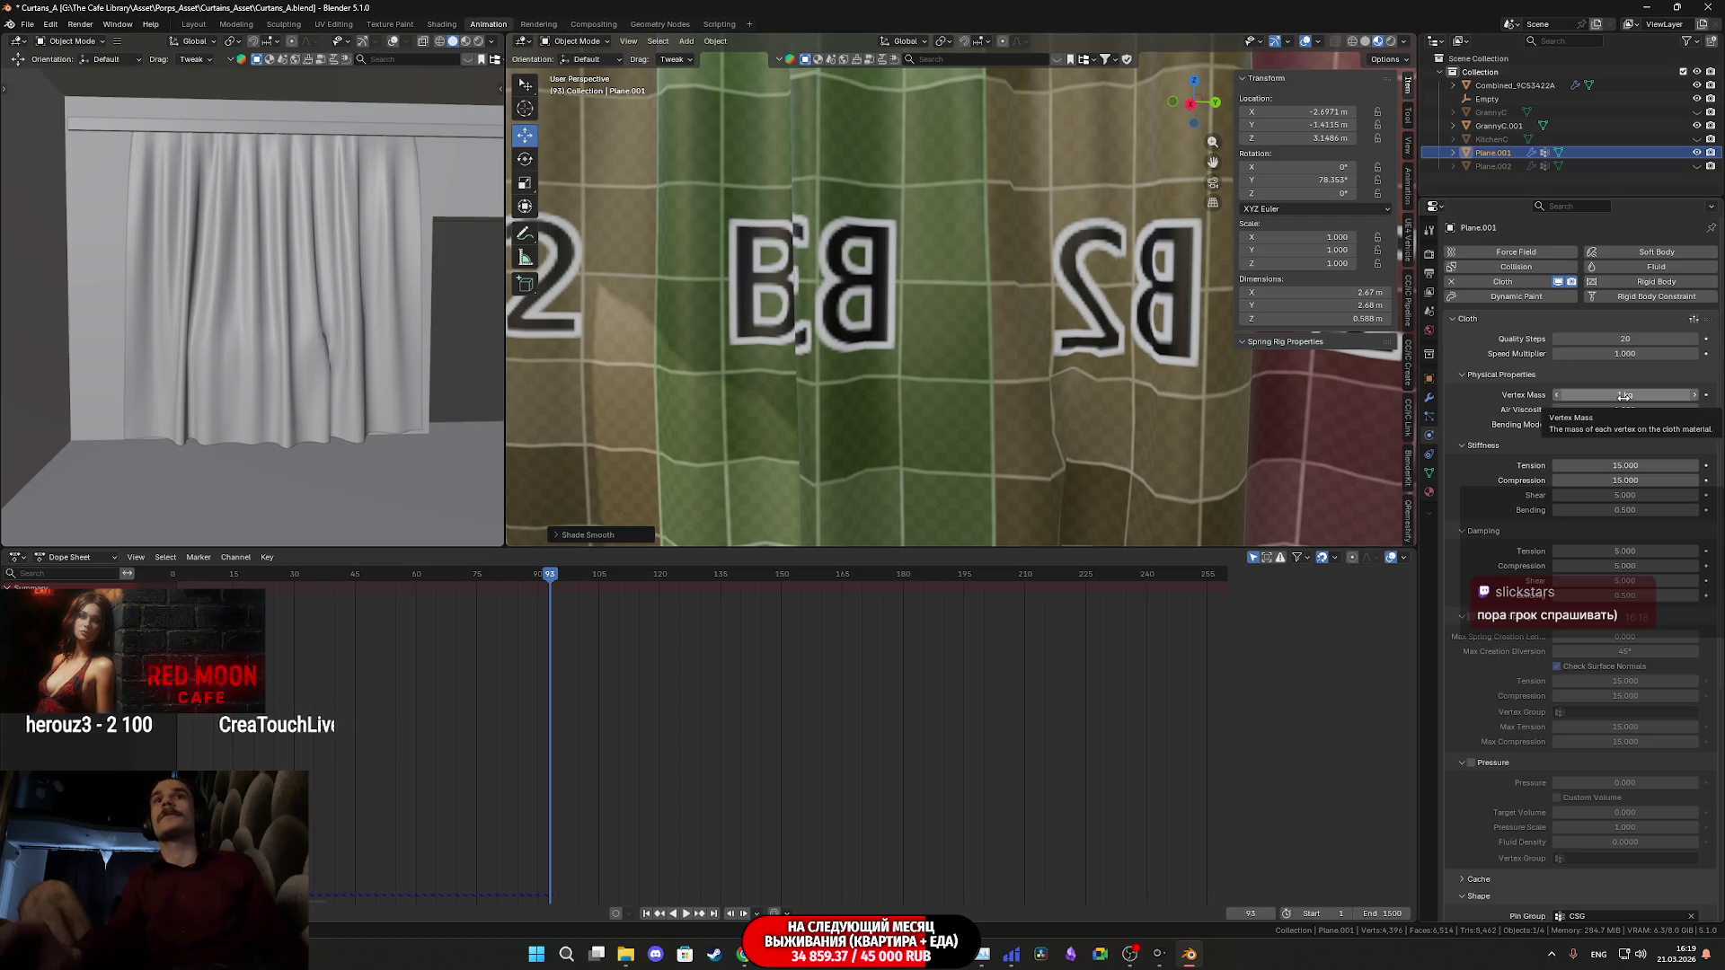
{"action": "scroll", "coordinate": [988, 379], "scroll_direction": "up", "scroll_amount": 20, "text": "alt"}
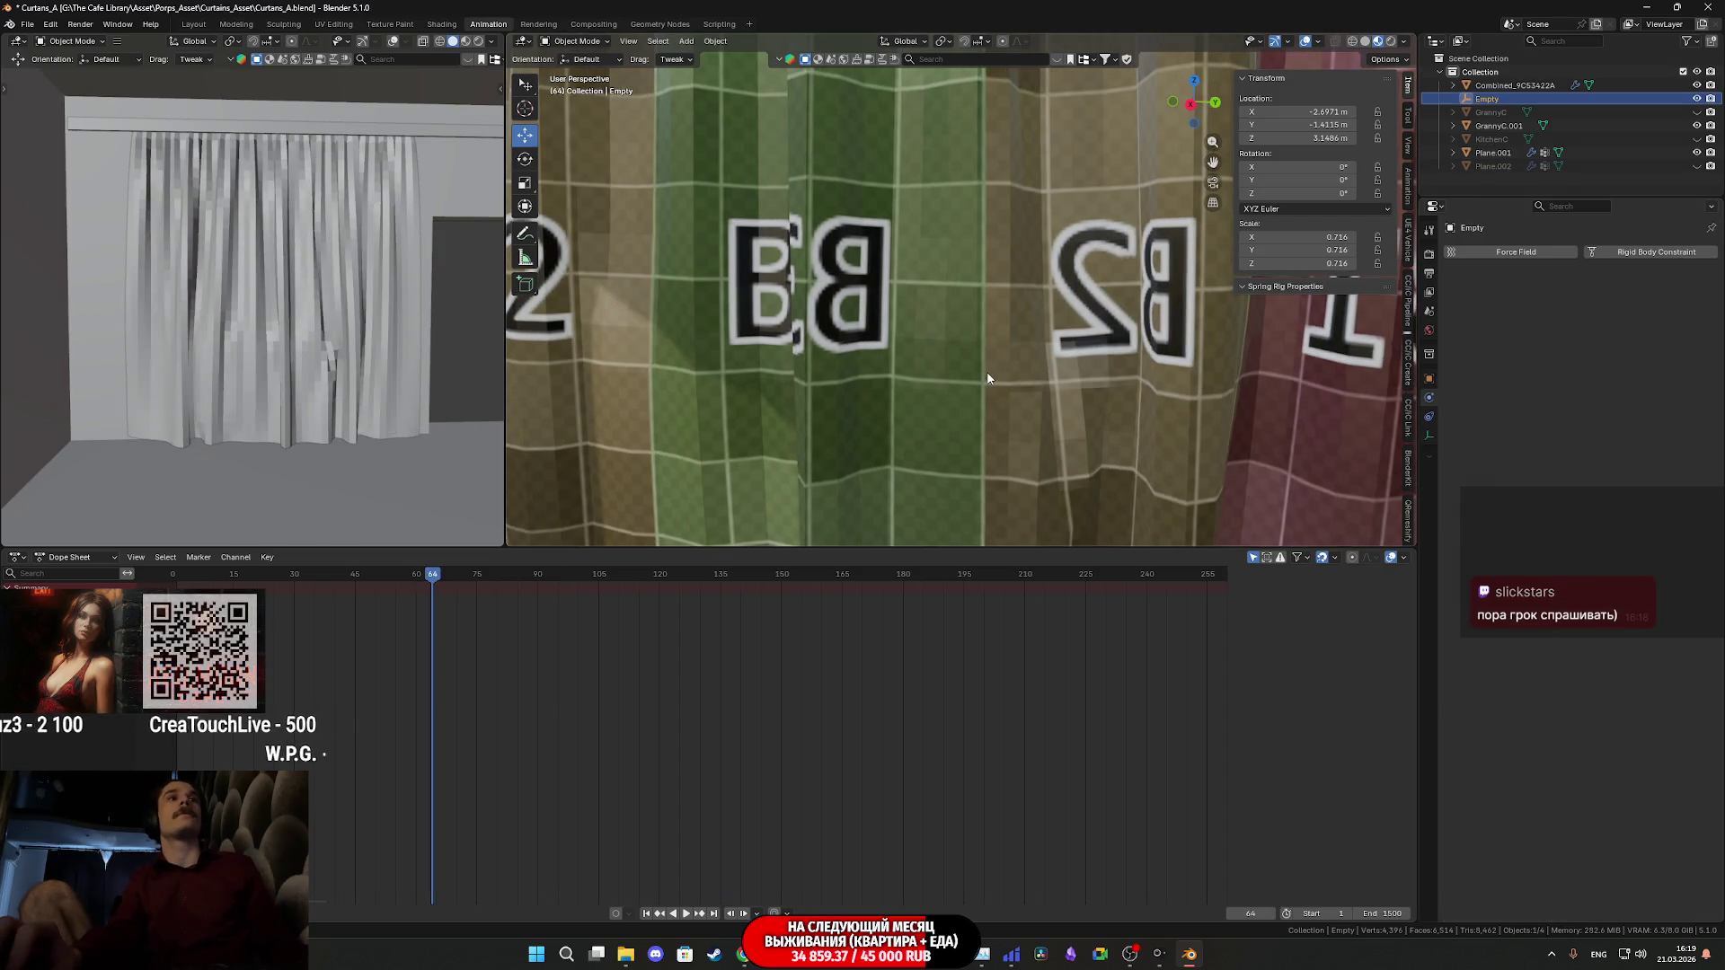
- Select the curtain plane and set its cloth vertex mass to 2 kg
{"action": "left_click", "coordinate": [380, 366]}
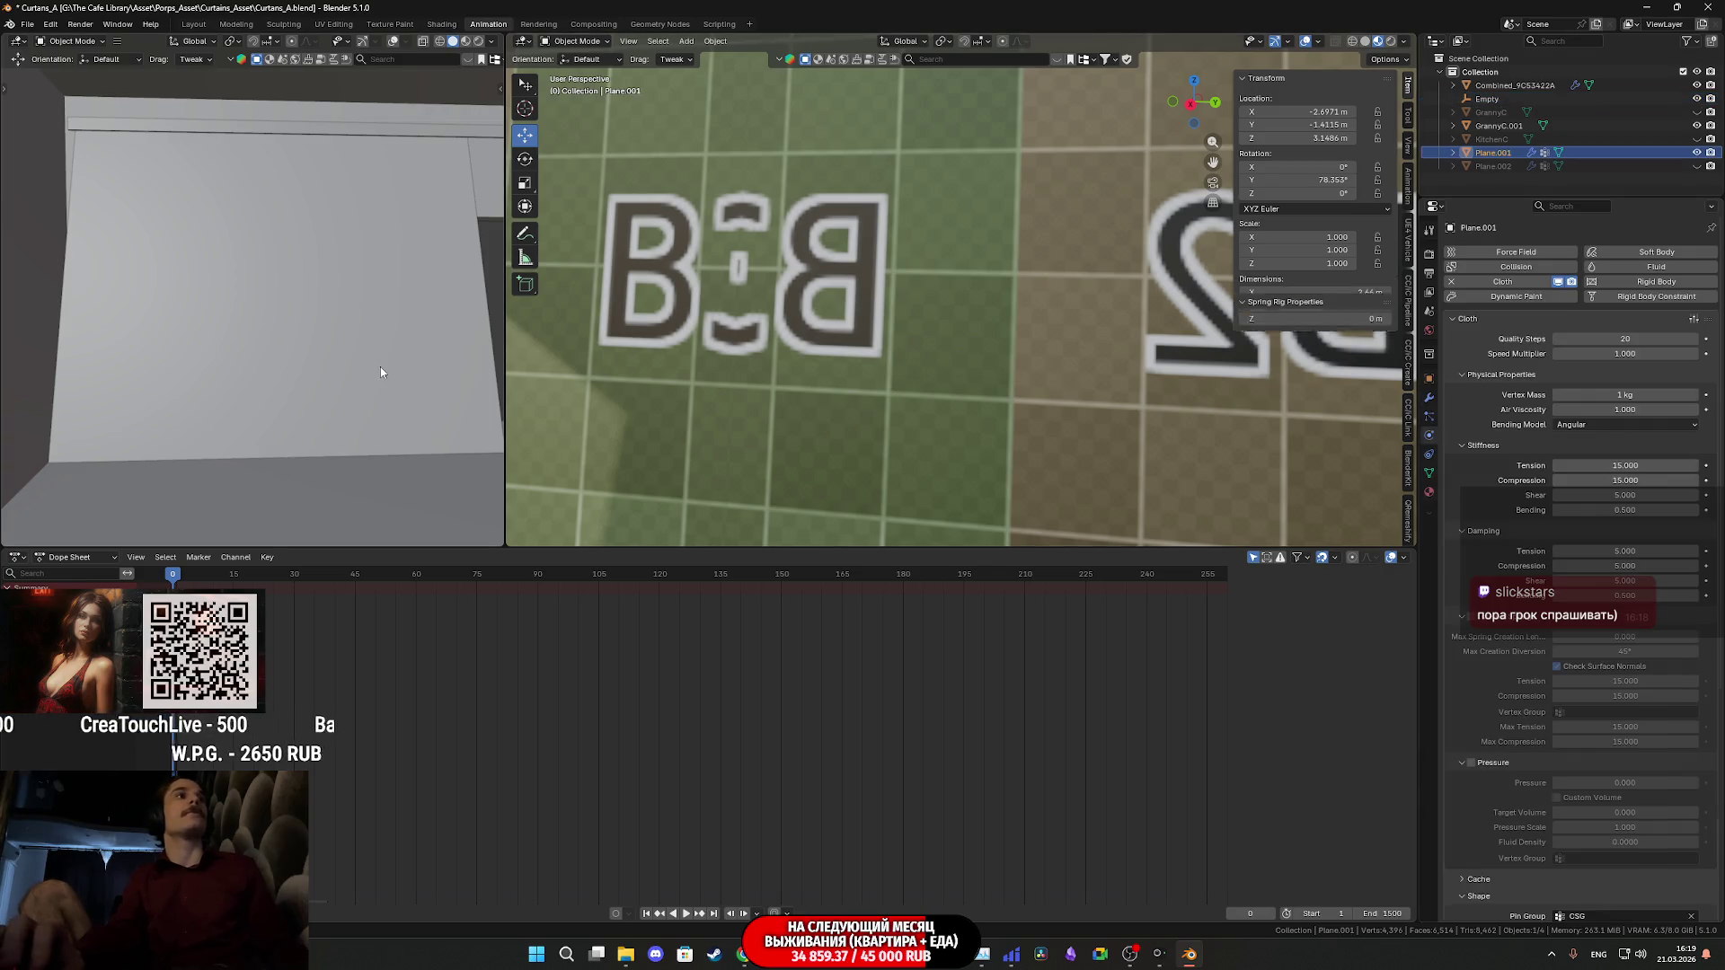
{"action": "left_click", "coordinate": [940, 358]}
{"action": "scroll", "coordinate": [940, 359], "scroll_direction": "down", "scroll_amount": 5}
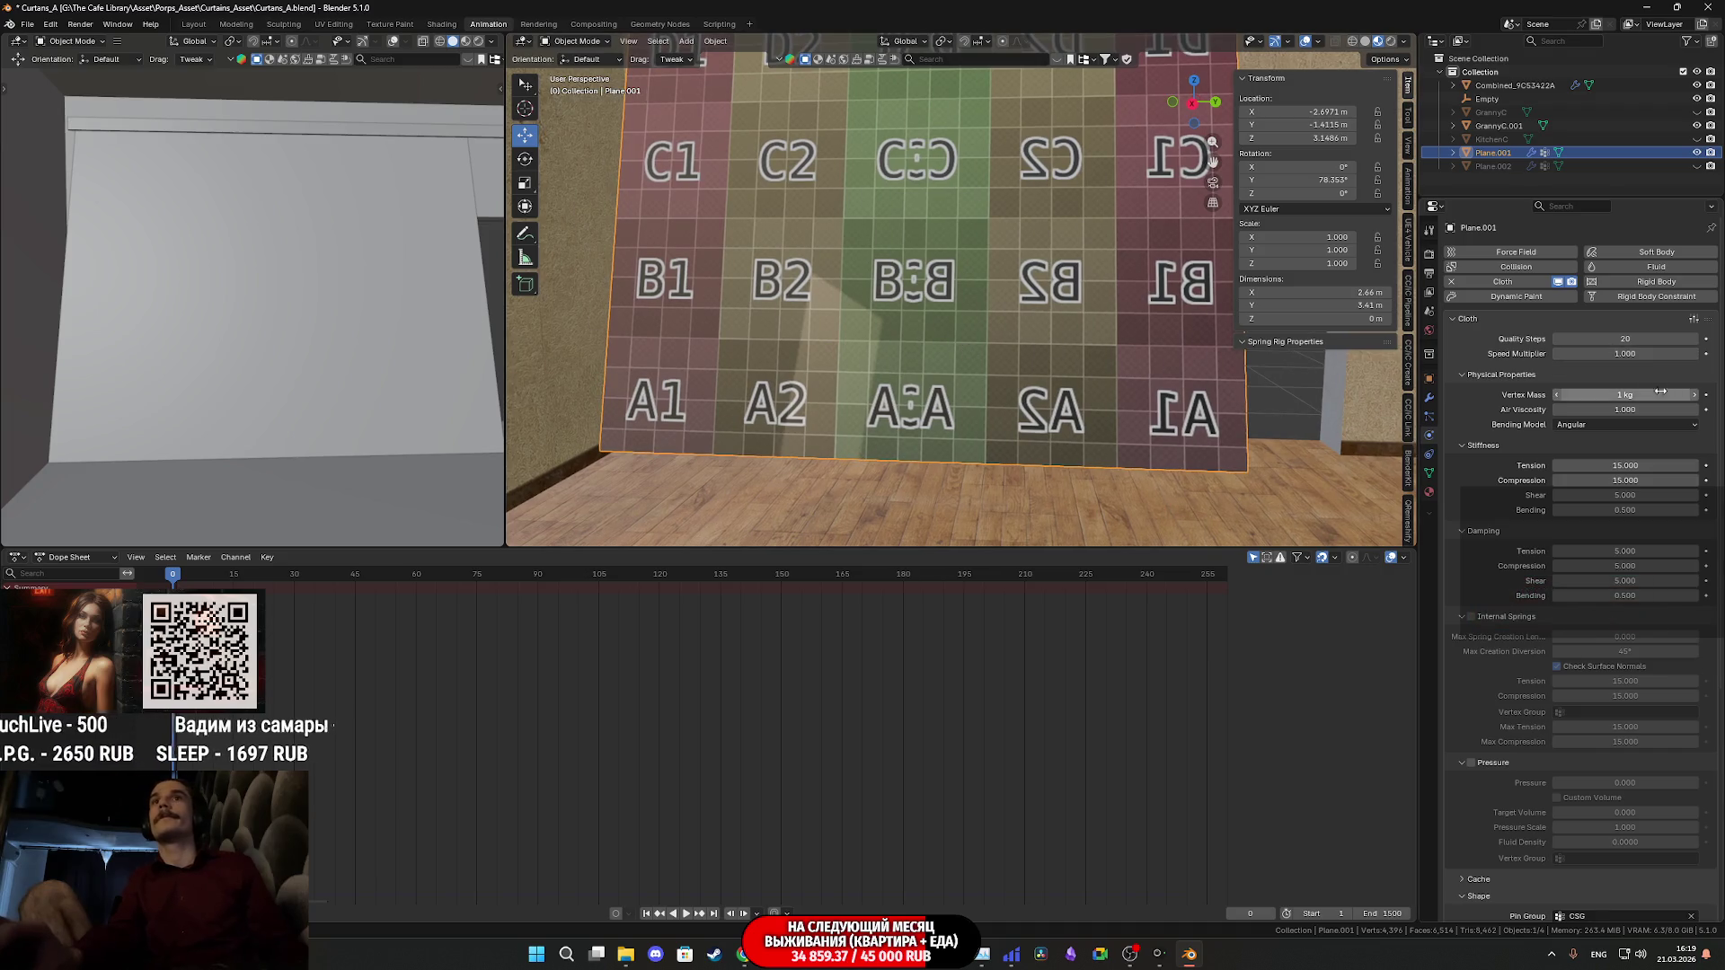
{"action": "type", "text": "2"}
{"action": "key", "text": "Return"}
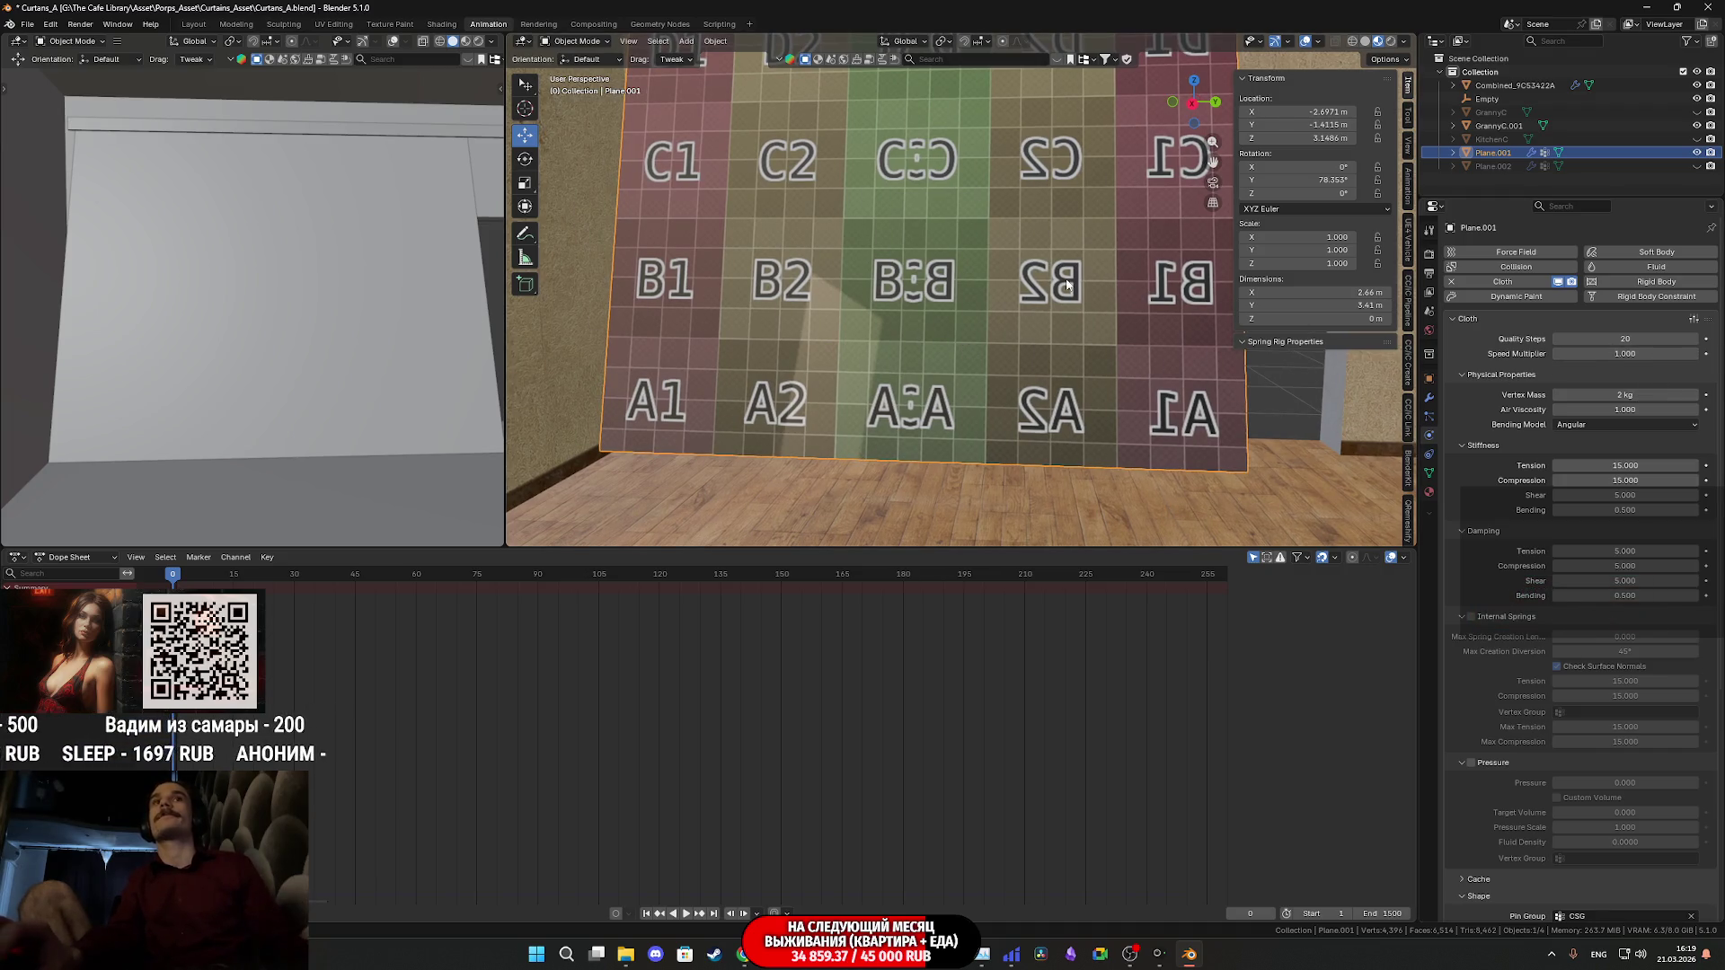
- Look around the flat plane and select the Empty along its top edge
{"action": "middle_click_drag", "start_coordinate": [1027, 263], "coordinate": [1047, 369], "text": "shift"}
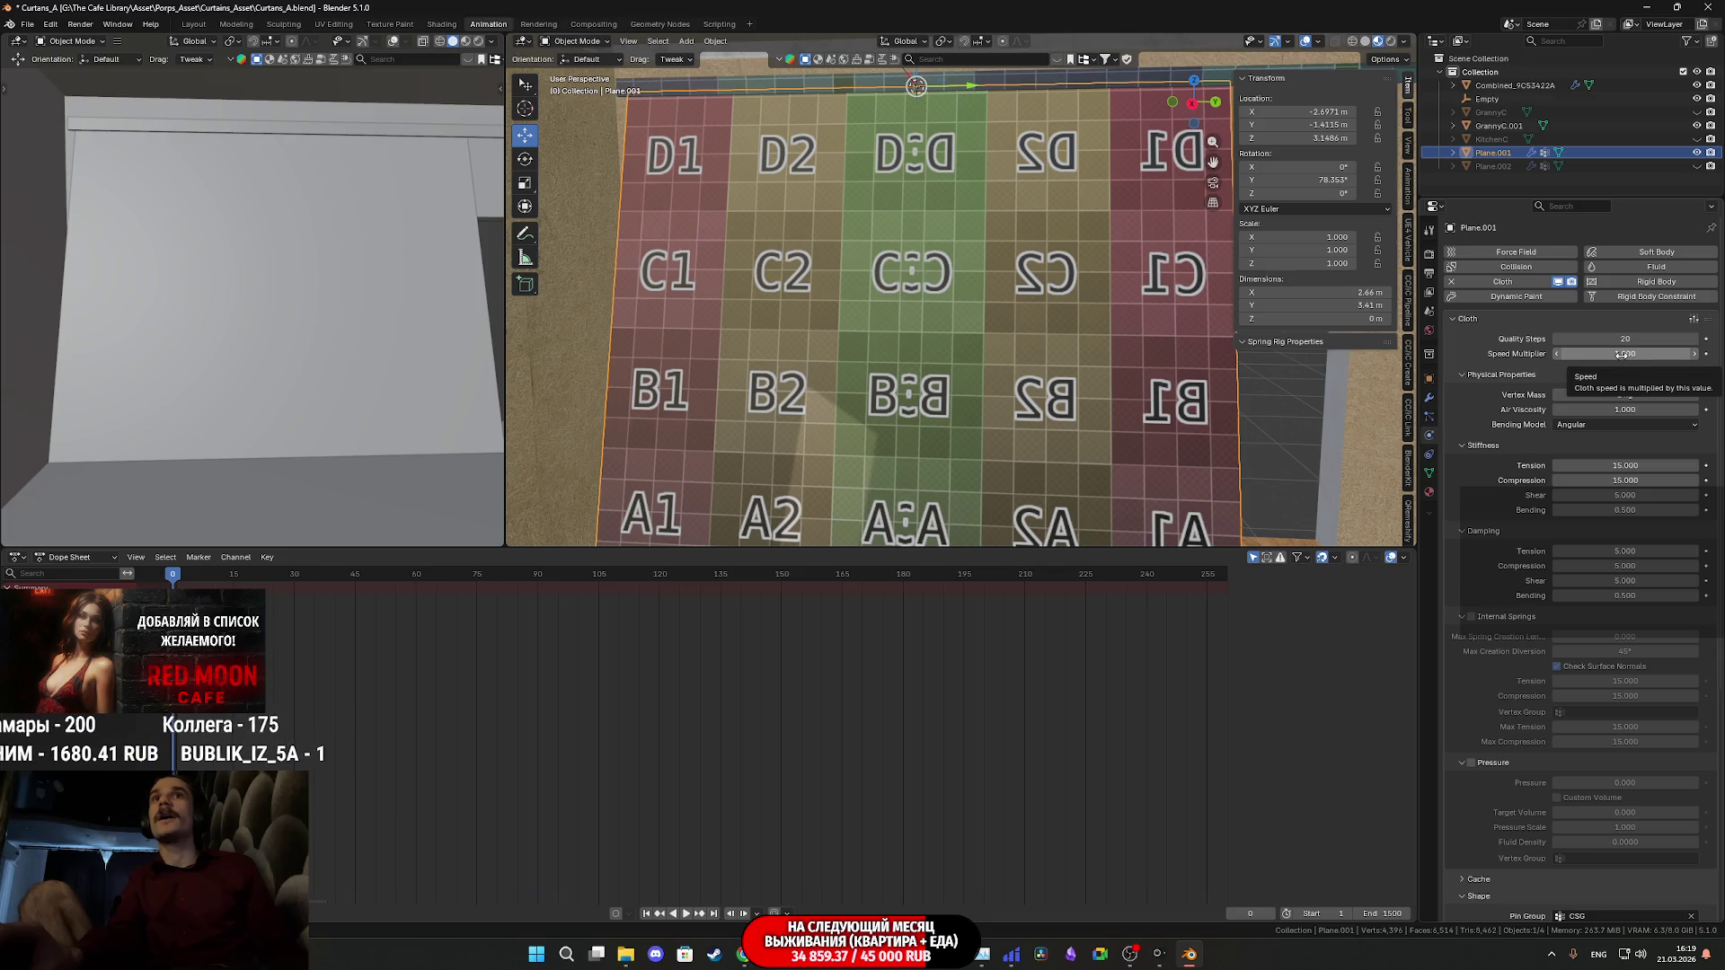
{"action": "middle_click_drag", "start_coordinate": [1059, 250], "coordinate": [1009, 240]}
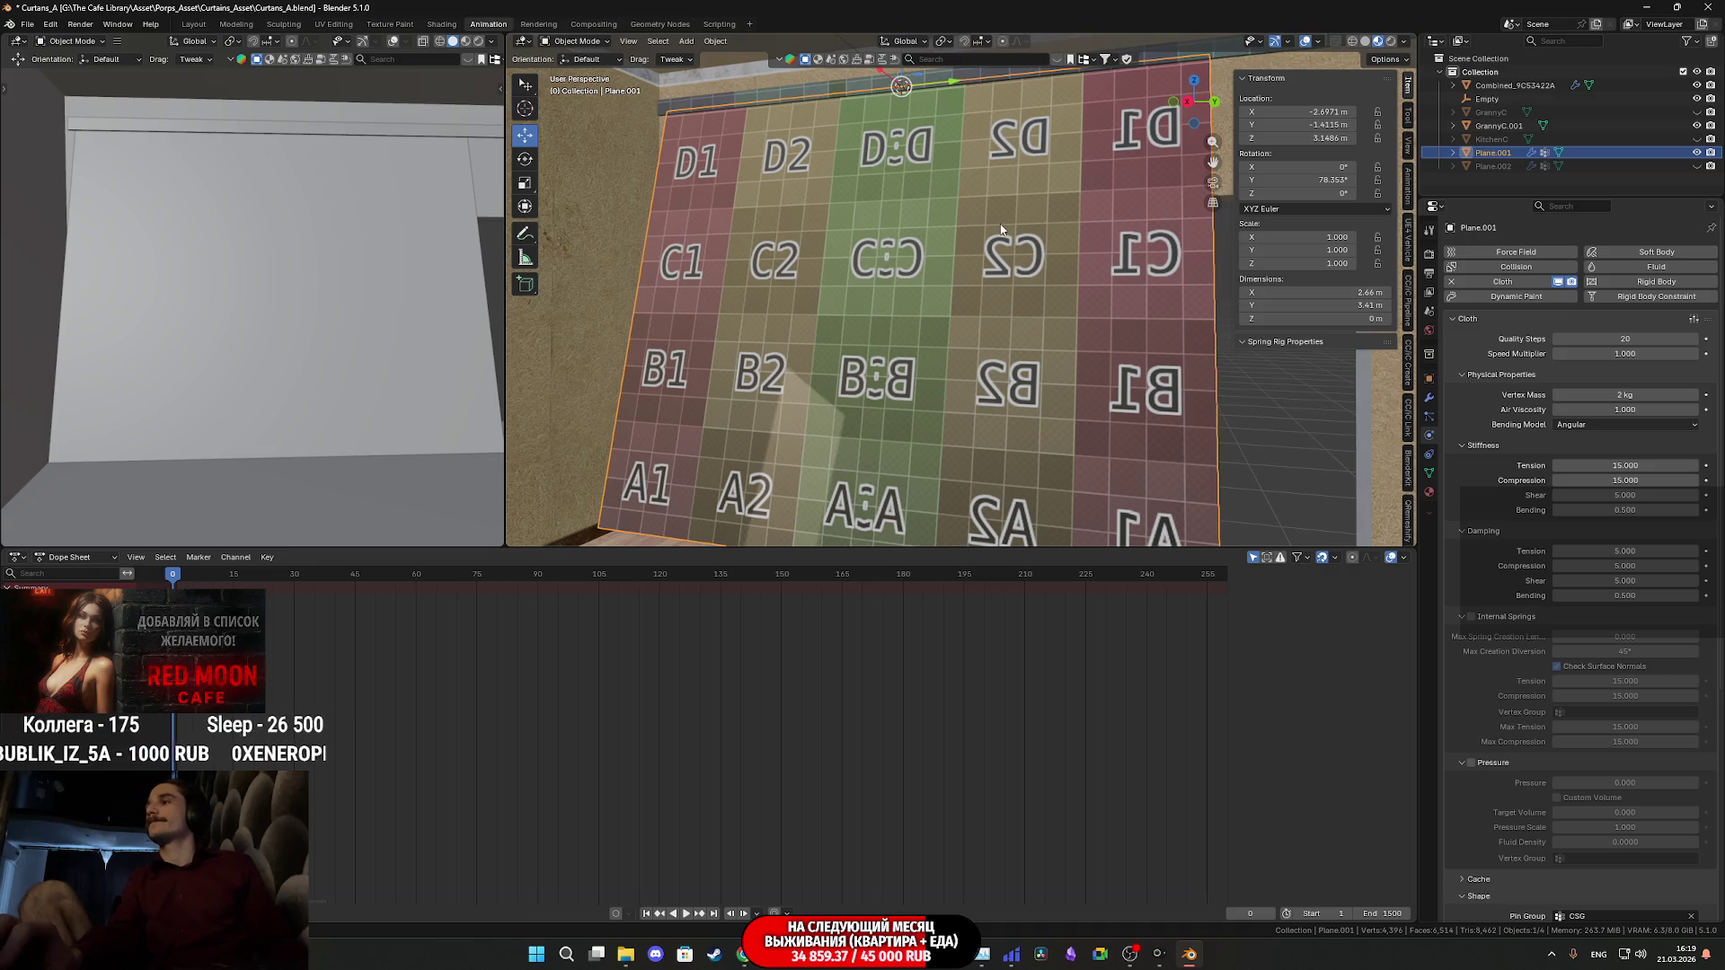
{"action": "mouse_move", "coordinate": [966, 236]}
{"action": "middle_mouse_down"}
{"action": "mouse_move", "coordinate": [918, 210]}
{"action": "mouse_move", "coordinate": [925, 164]}
{"action": "mouse_move", "coordinate": [973, 162]}
{"action": "mouse_move", "coordinate": [955, 187]}
{"action": "mouse_move", "coordinate": [842, 179]}
{"action": "middle_mouse_up"}
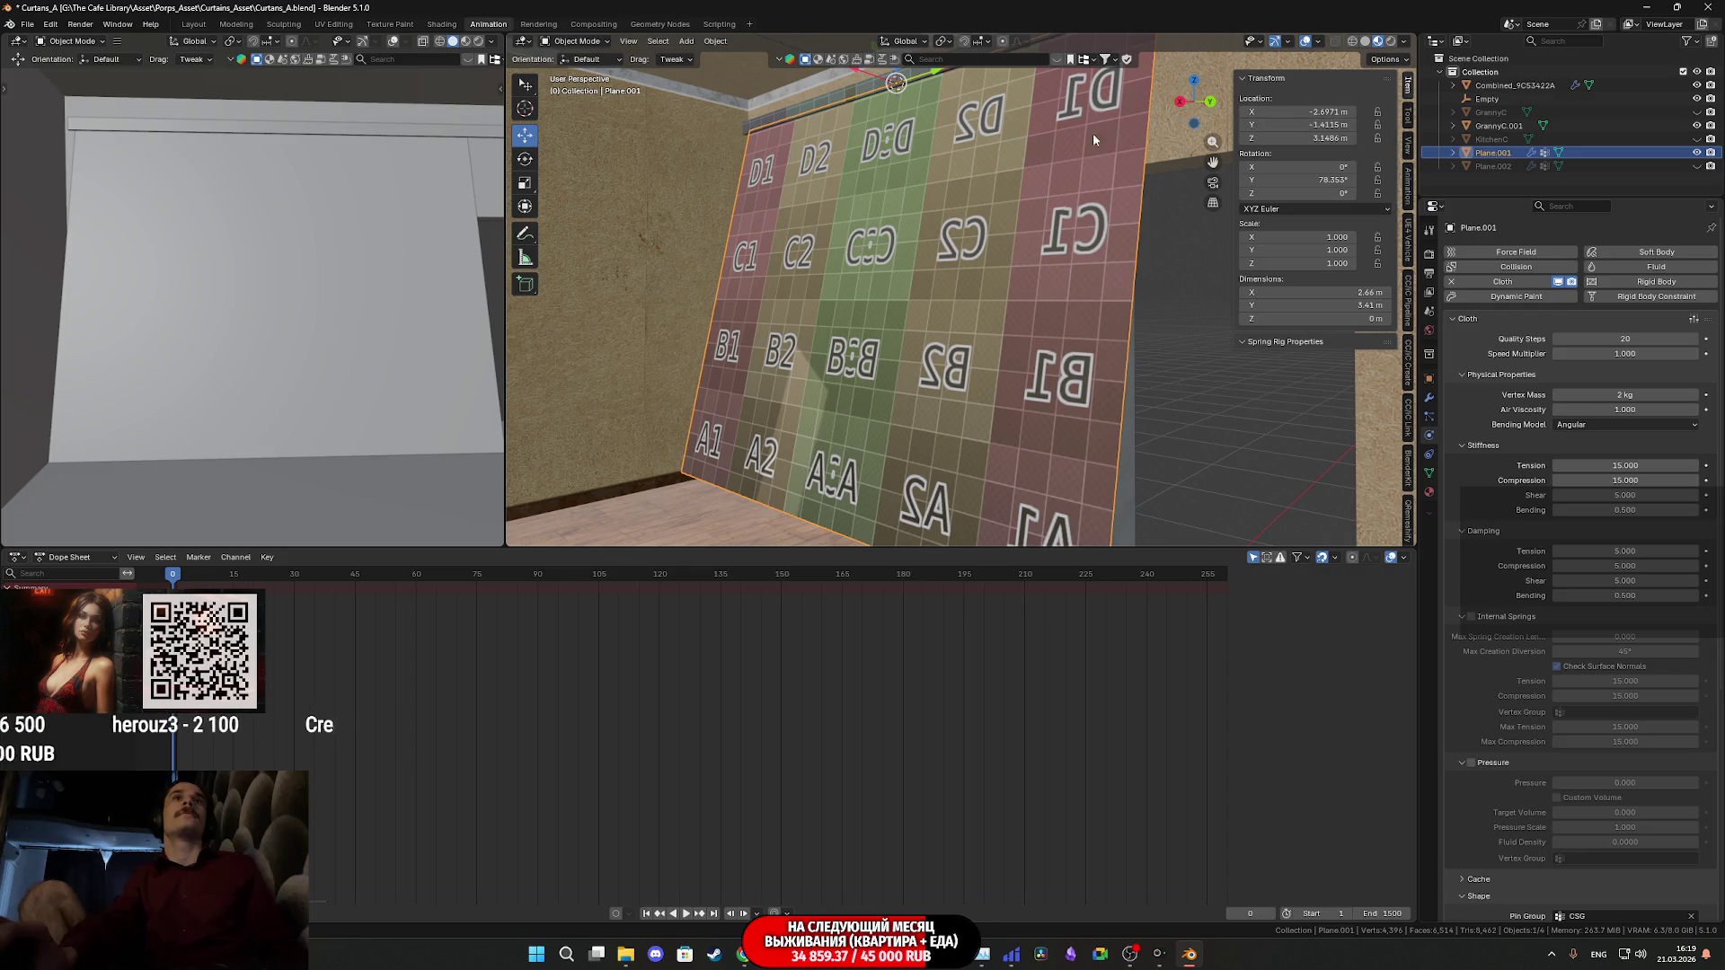
{"action": "middle_click_drag", "start_coordinate": [926, 124], "coordinate": [872, 156]}
{"action": "left_click", "coordinate": [788, 117]}
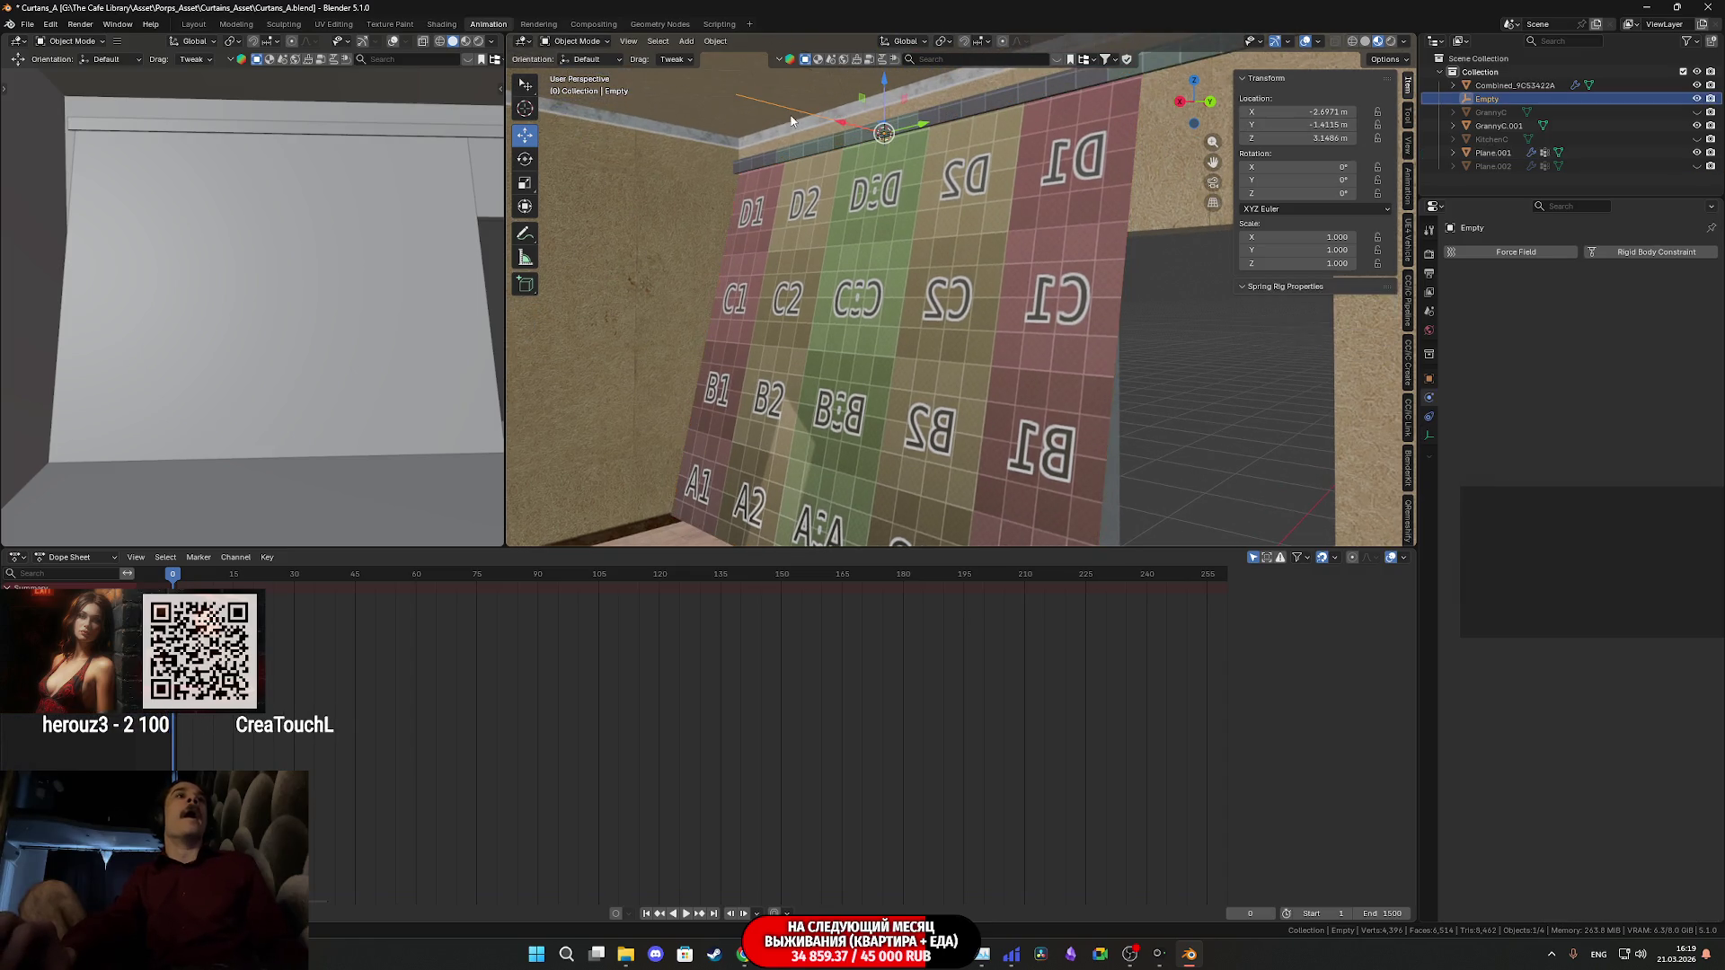
- Play the simulation while scaling the Empty to 0.753, pausing at frame 123
{"action": "key", "text": "space"}
{"action": "key", "text": "s"}
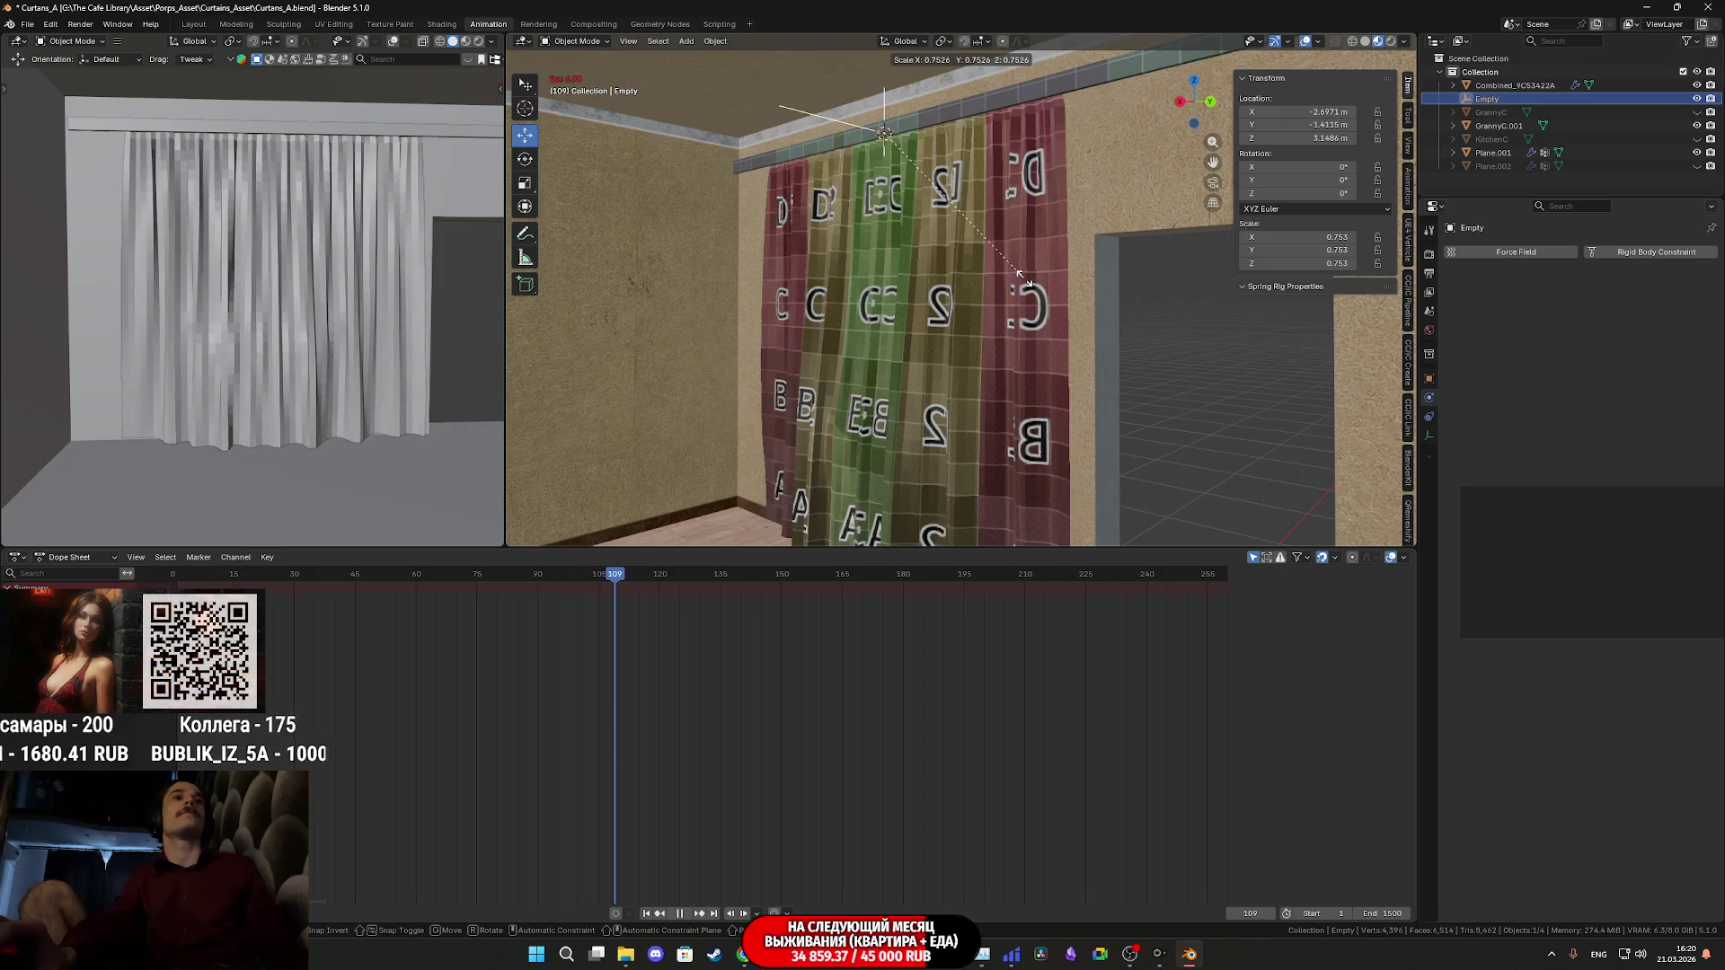
{"action": "left_click", "coordinate": [1026, 284]}
{"action": "key", "text": "space"}
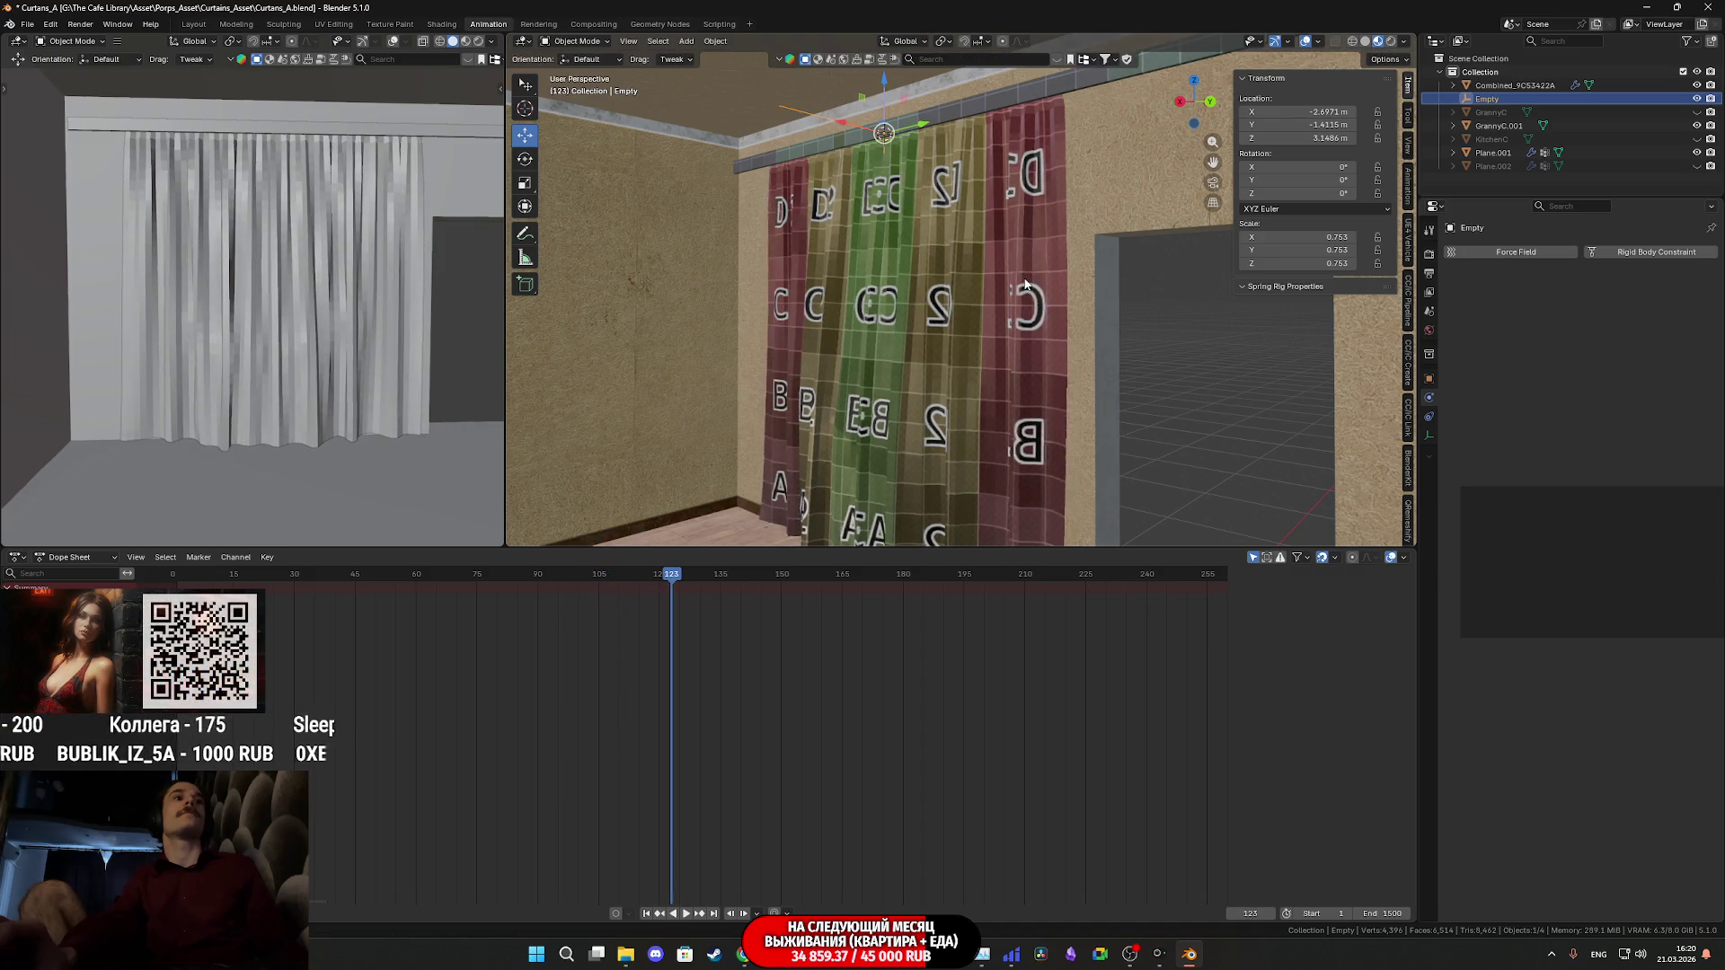
{"action": "mouse_move", "coordinate": [1013, 388]}
{"action": "middle_mouse_down"}
{"action": "mouse_move", "coordinate": [1070, 384]}
{"action": "mouse_move", "coordinate": [1067, 310]}
{"action": "middle_mouse_up"}
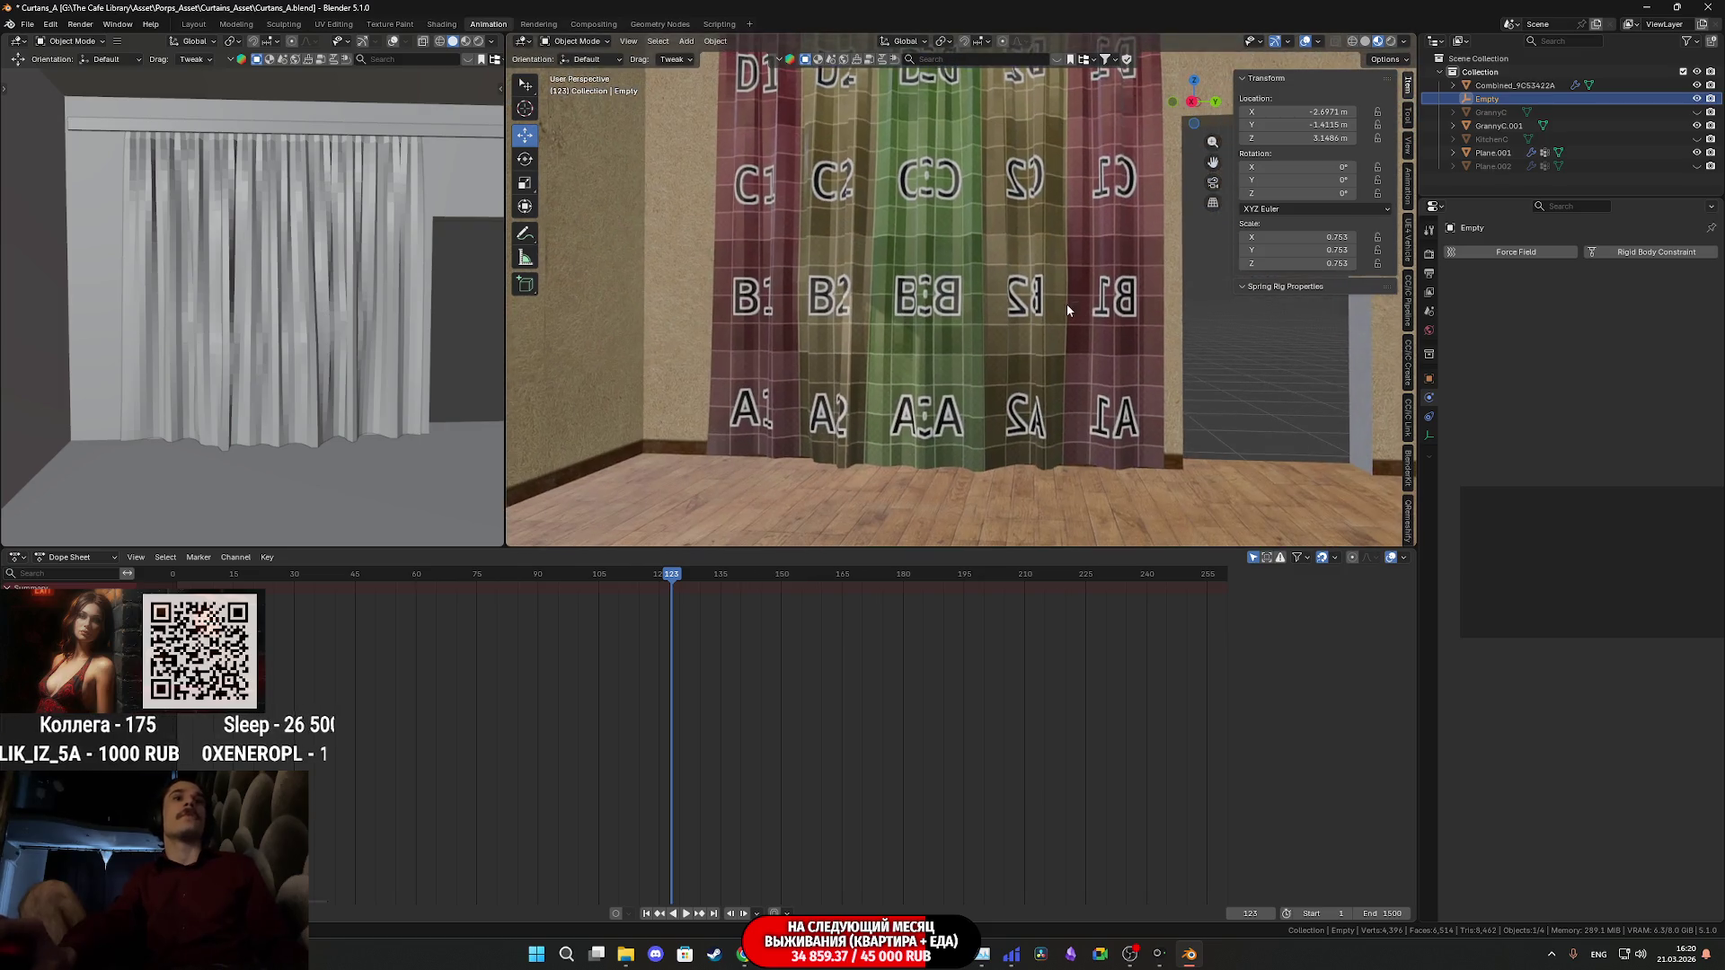
{"action": "mouse_move", "coordinate": [324, 329]}
{"action": "middle_mouse_down"}
{"action": "mouse_move", "coordinate": [219, 326]}
{"action": "mouse_move", "coordinate": [306, 340]}
{"action": "middle_mouse_up"}
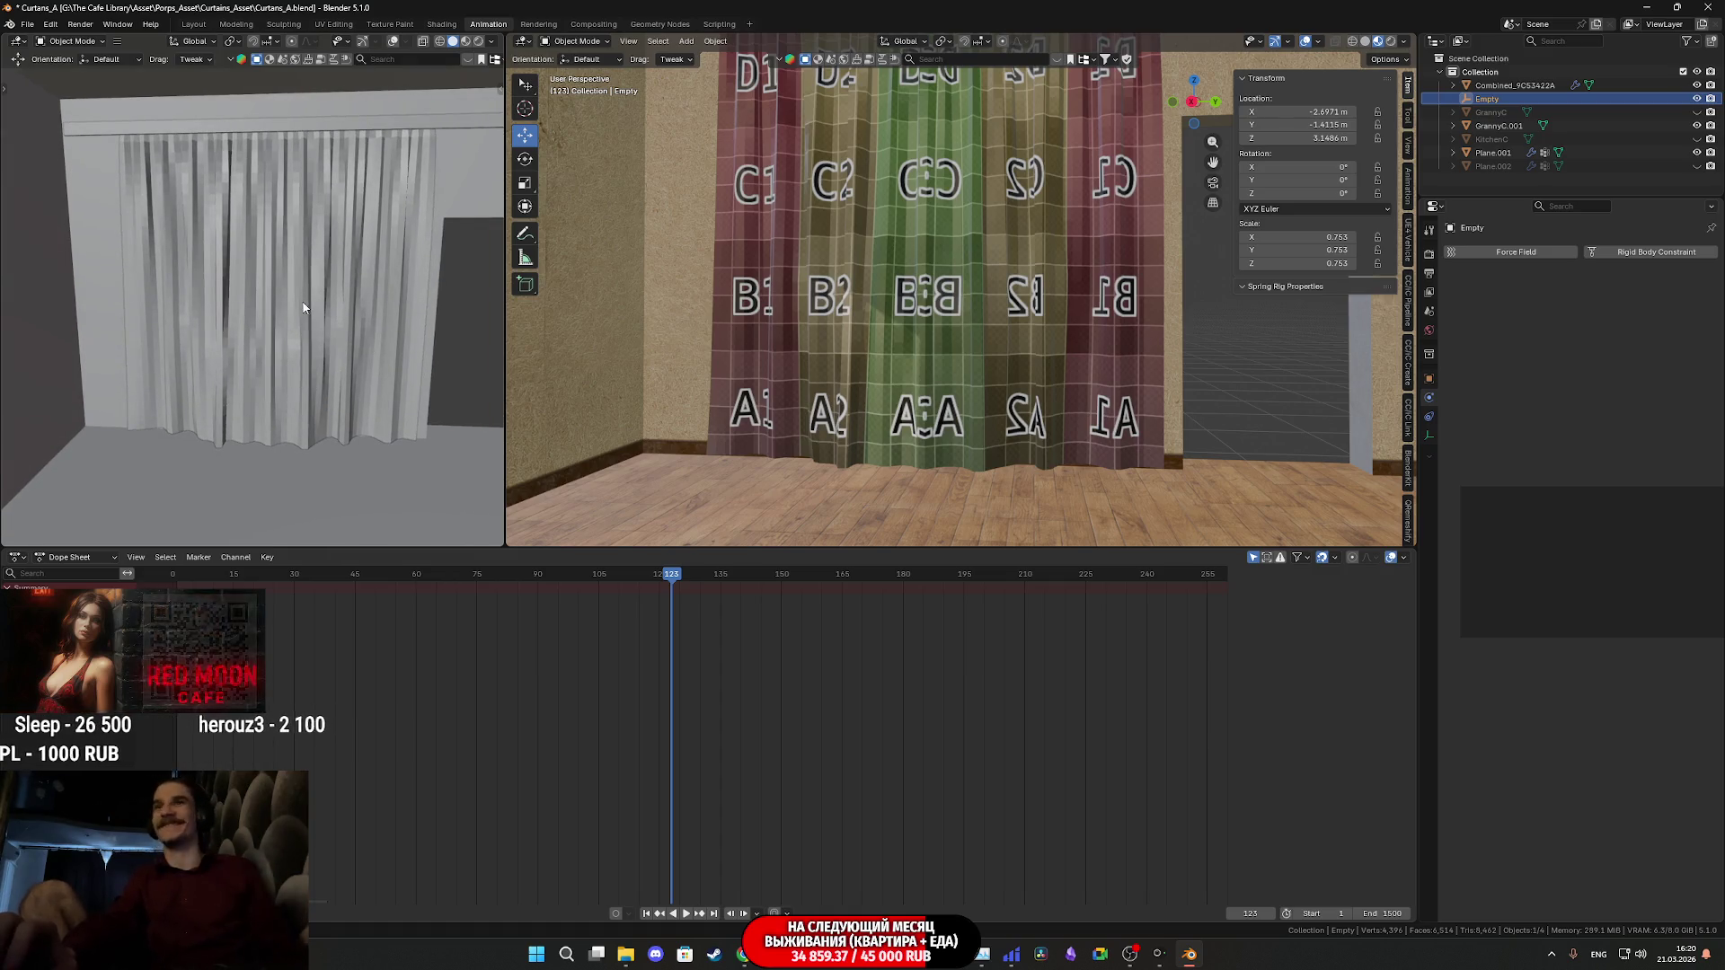
- Select the gathered curtain (Plane.001) and apply Shade Smooth to it
{"action": "right_click", "coordinate": [1091, 330]}
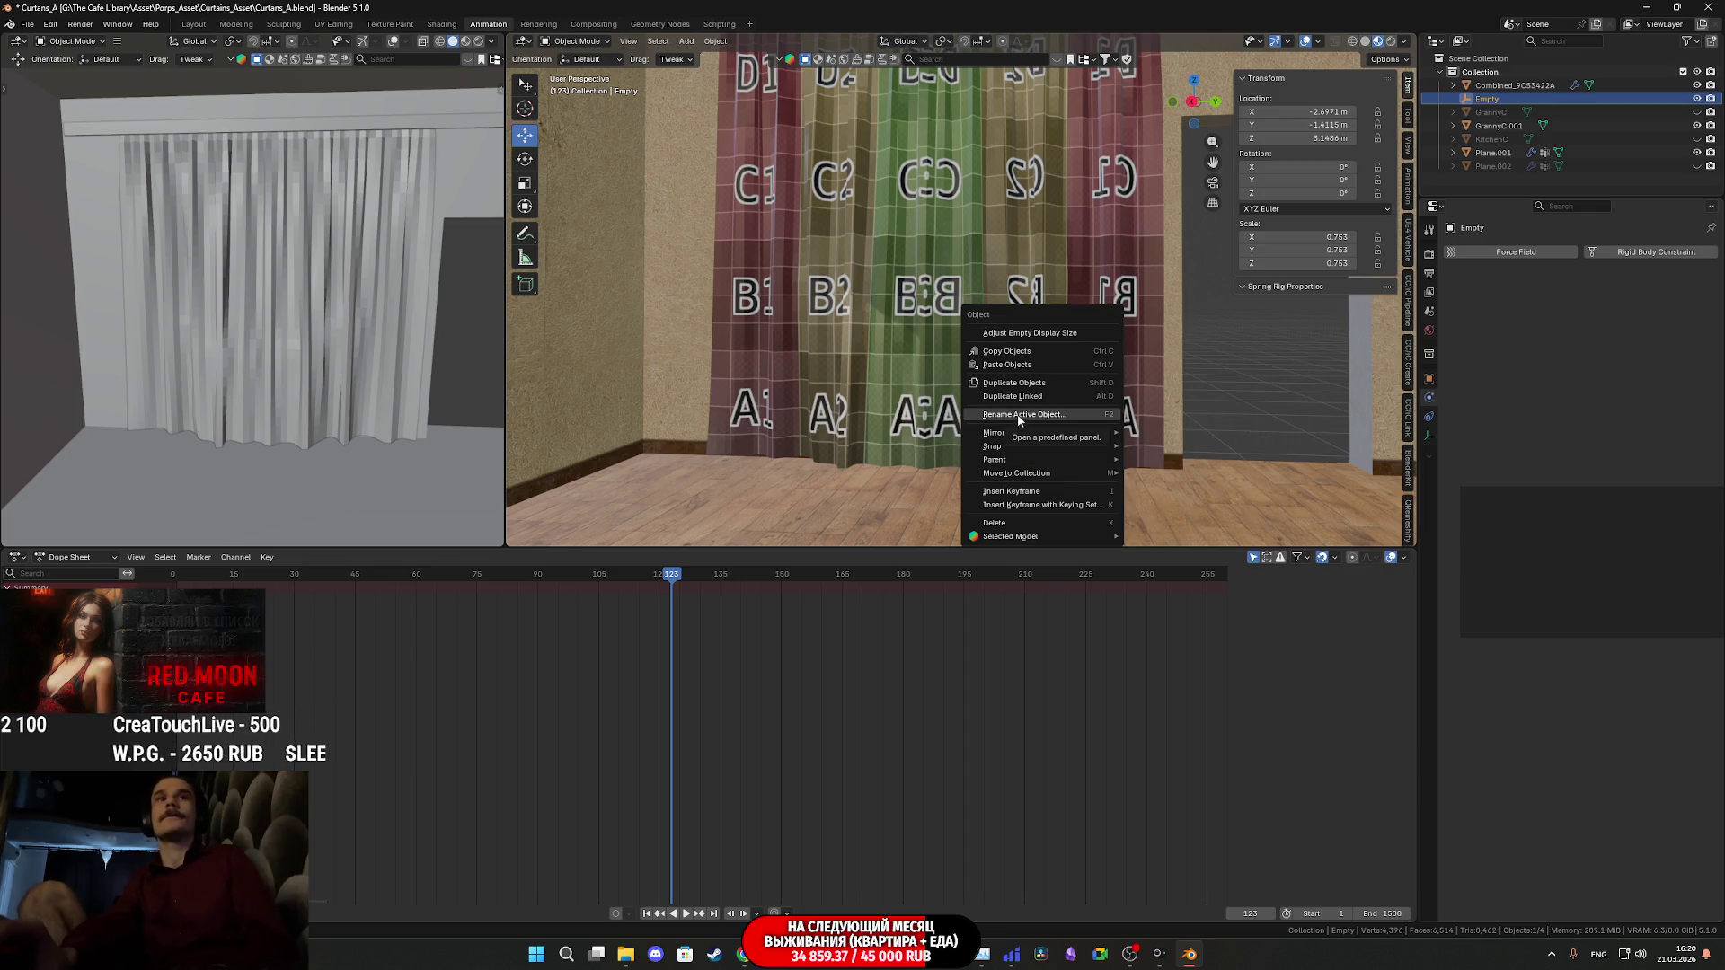
{"action": "left_click", "coordinate": [955, 260]}
{"action": "right_click", "coordinate": [992, 286]}
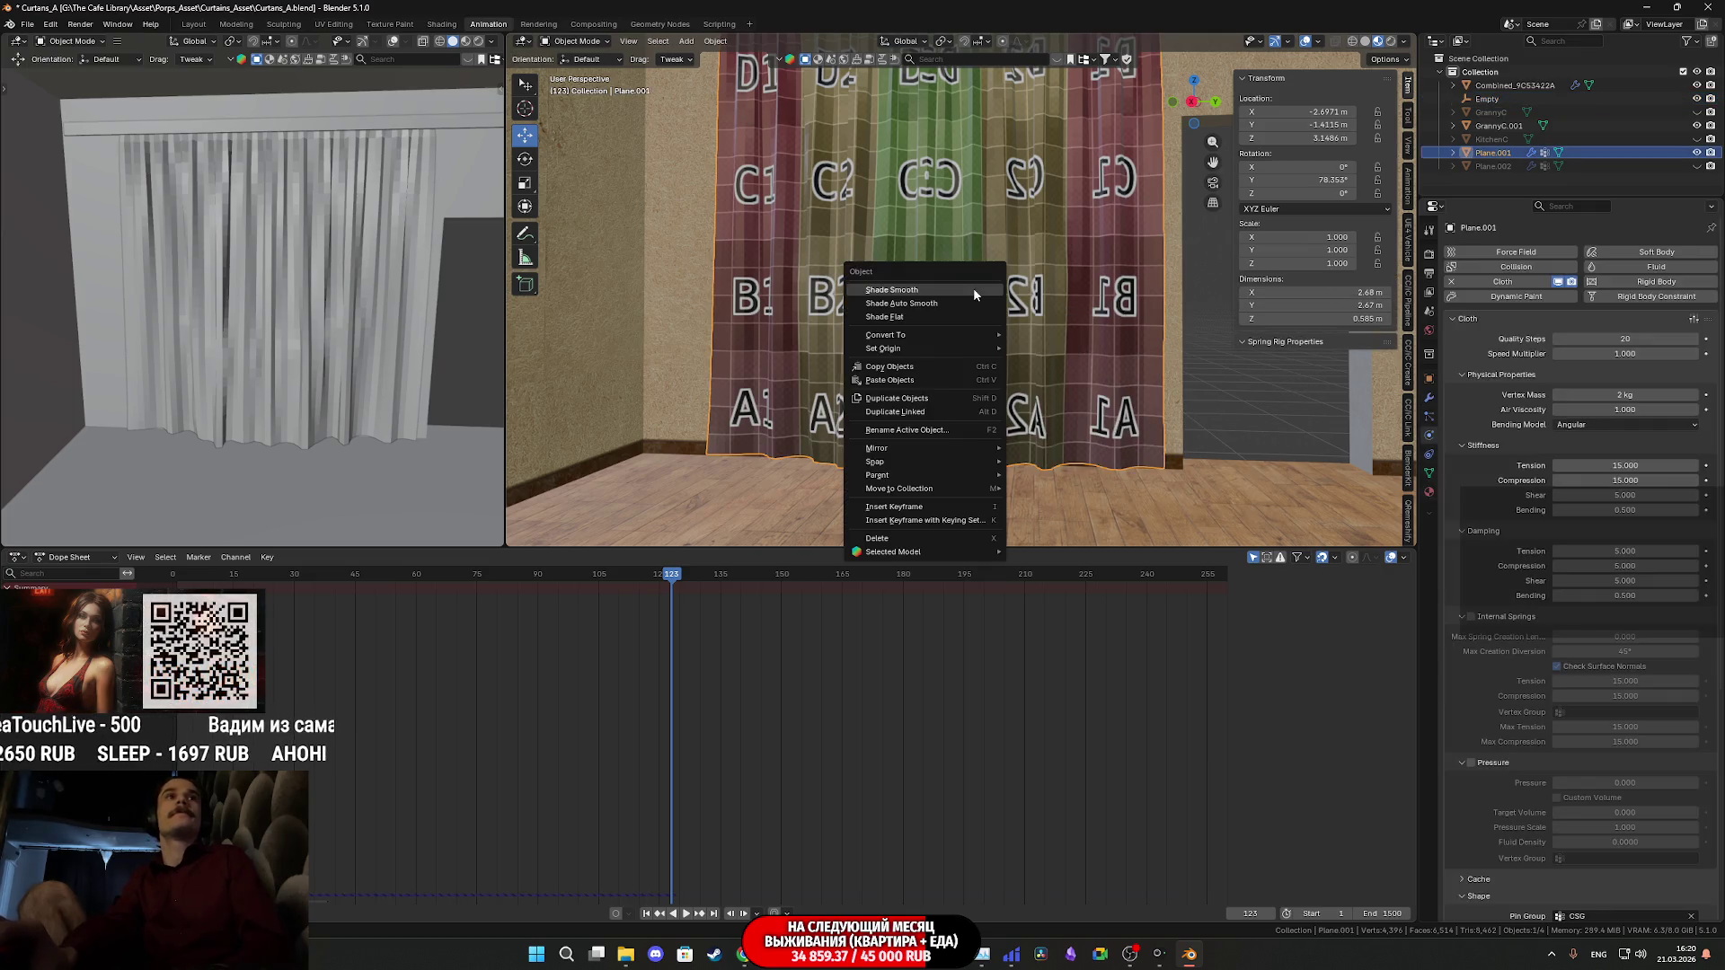
{"action": "left_click", "coordinate": [947, 290]}
{"action": "mouse_move", "coordinate": [325, 355]}
{"action": "middle_mouse_down"}
{"action": "mouse_move", "coordinate": [278, 311]}
{"action": "mouse_move", "coordinate": [316, 338]}
{"action": "middle_mouse_up"}
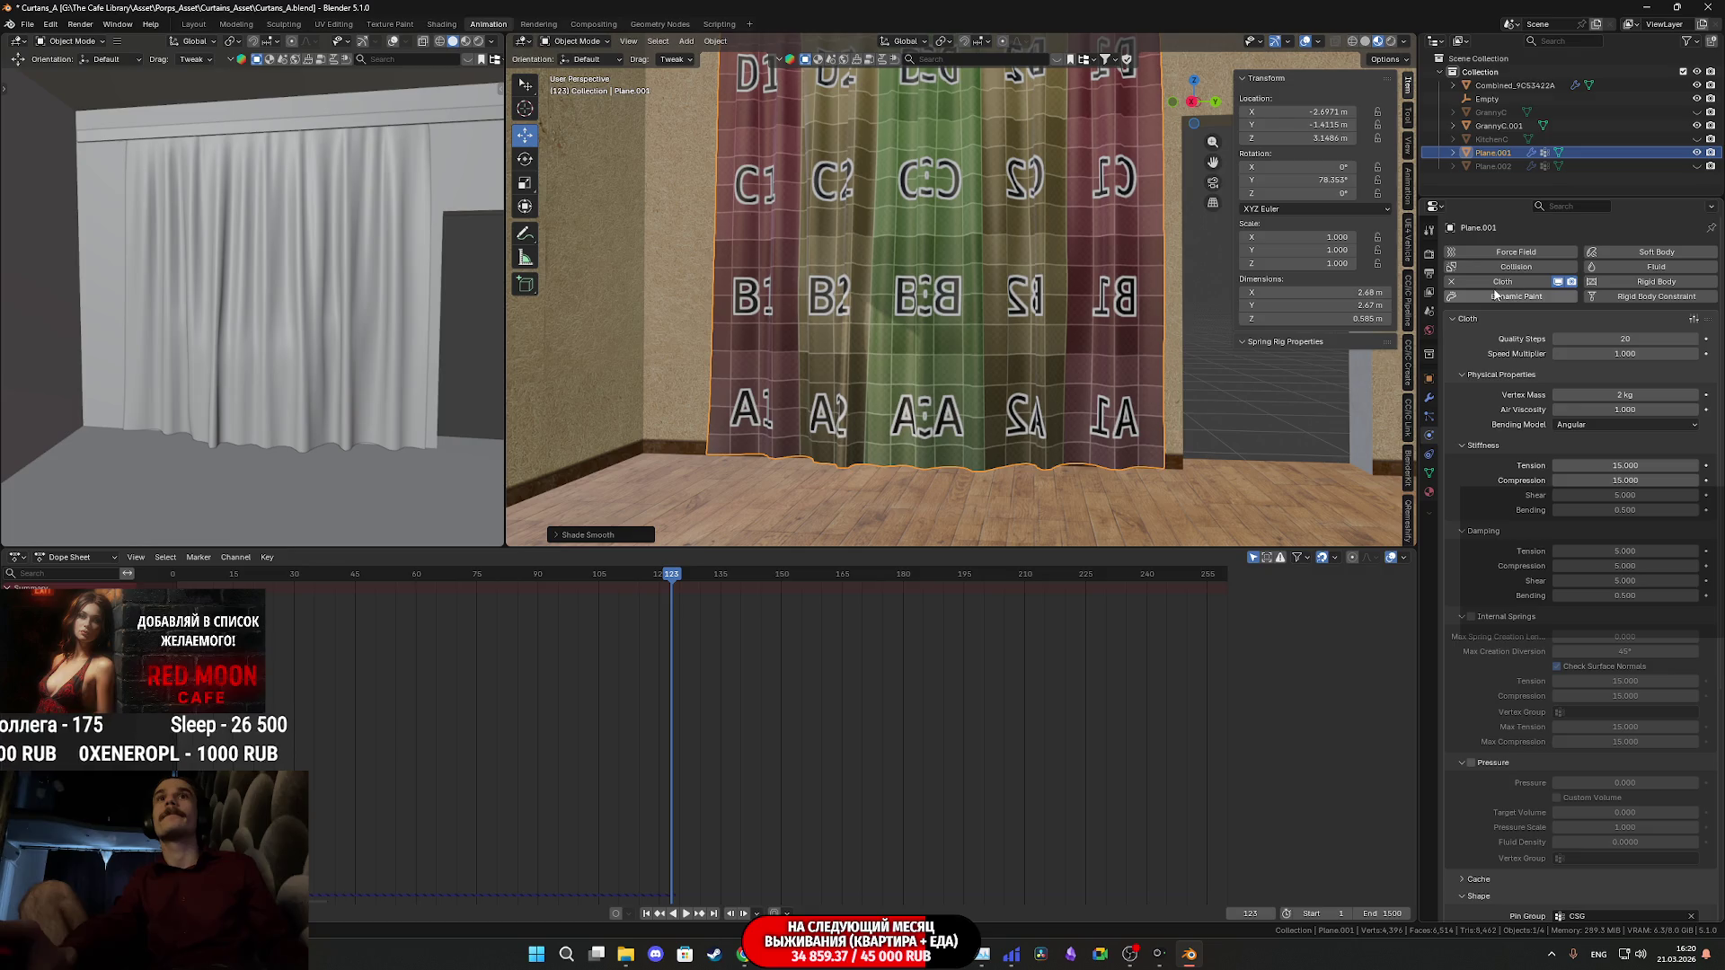
- Apply the curtain's Cloth modifier and remove its Hook-Empty modifier
{"action": "left_click", "coordinate": [1429, 400]}
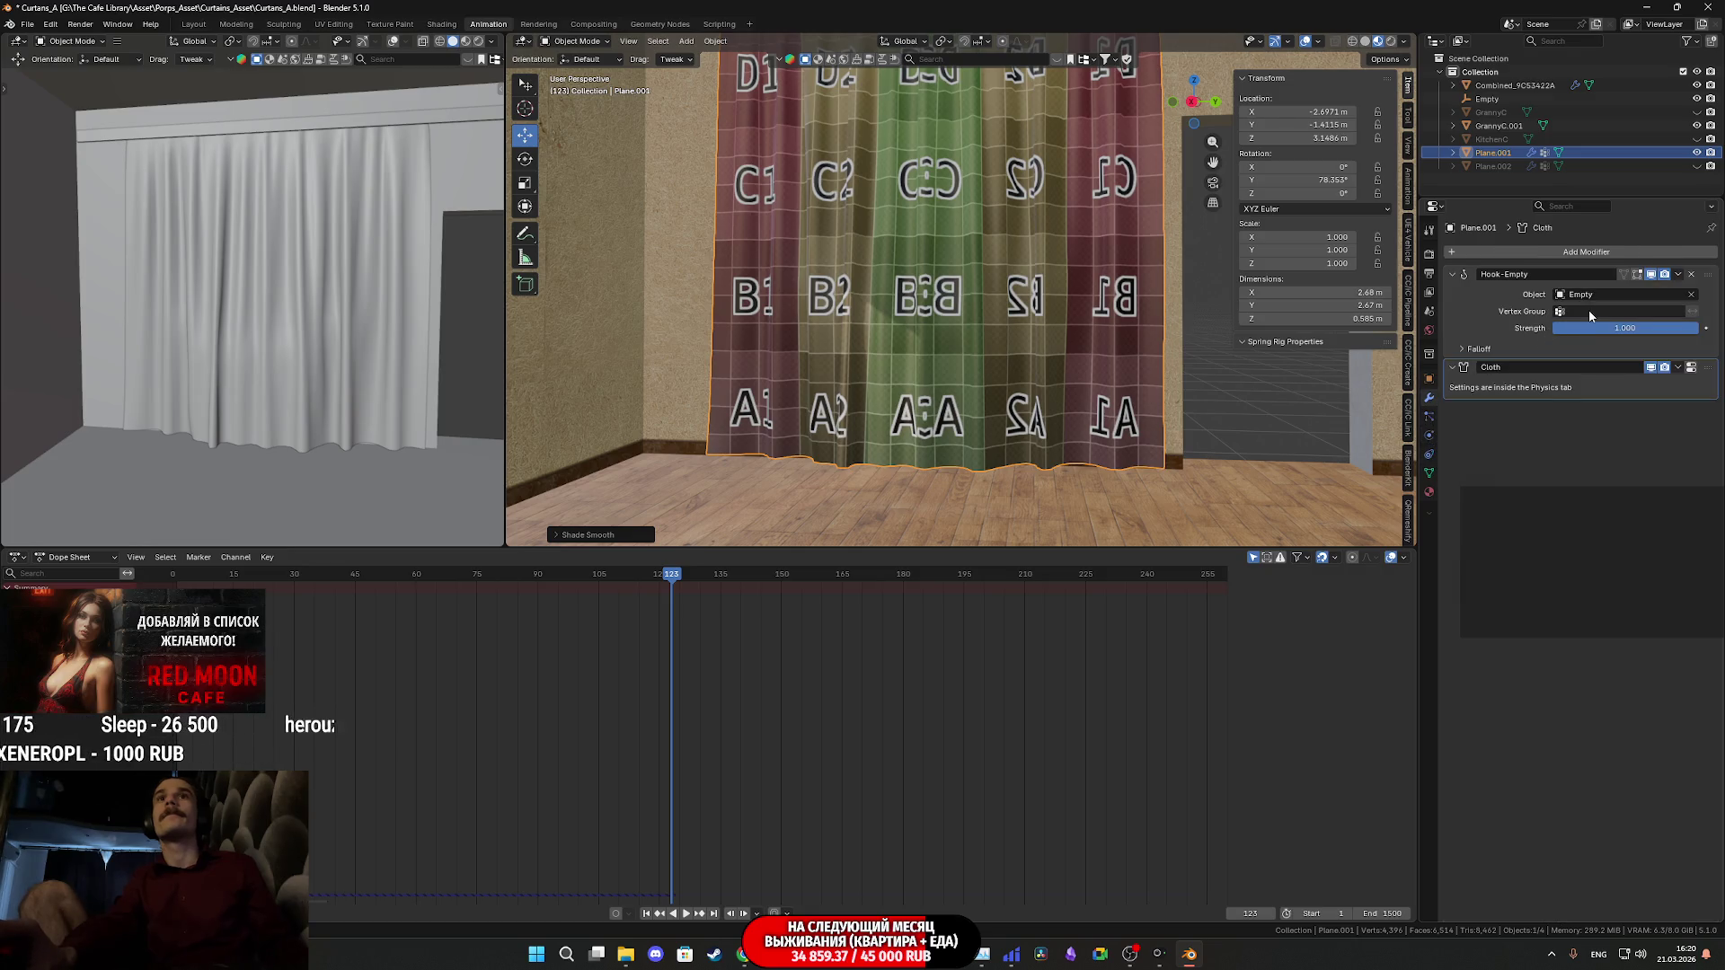
{"action": "mouse_move", "coordinate": [985, 162]}
{"action": "middle_mouse_down", "text": "shift"}
{"action": "mouse_move", "coordinate": [985, 386]}
{"action": "mouse_move", "coordinate": [1058, 362]}
{"action": "middle_mouse_up", "text": "shift"}
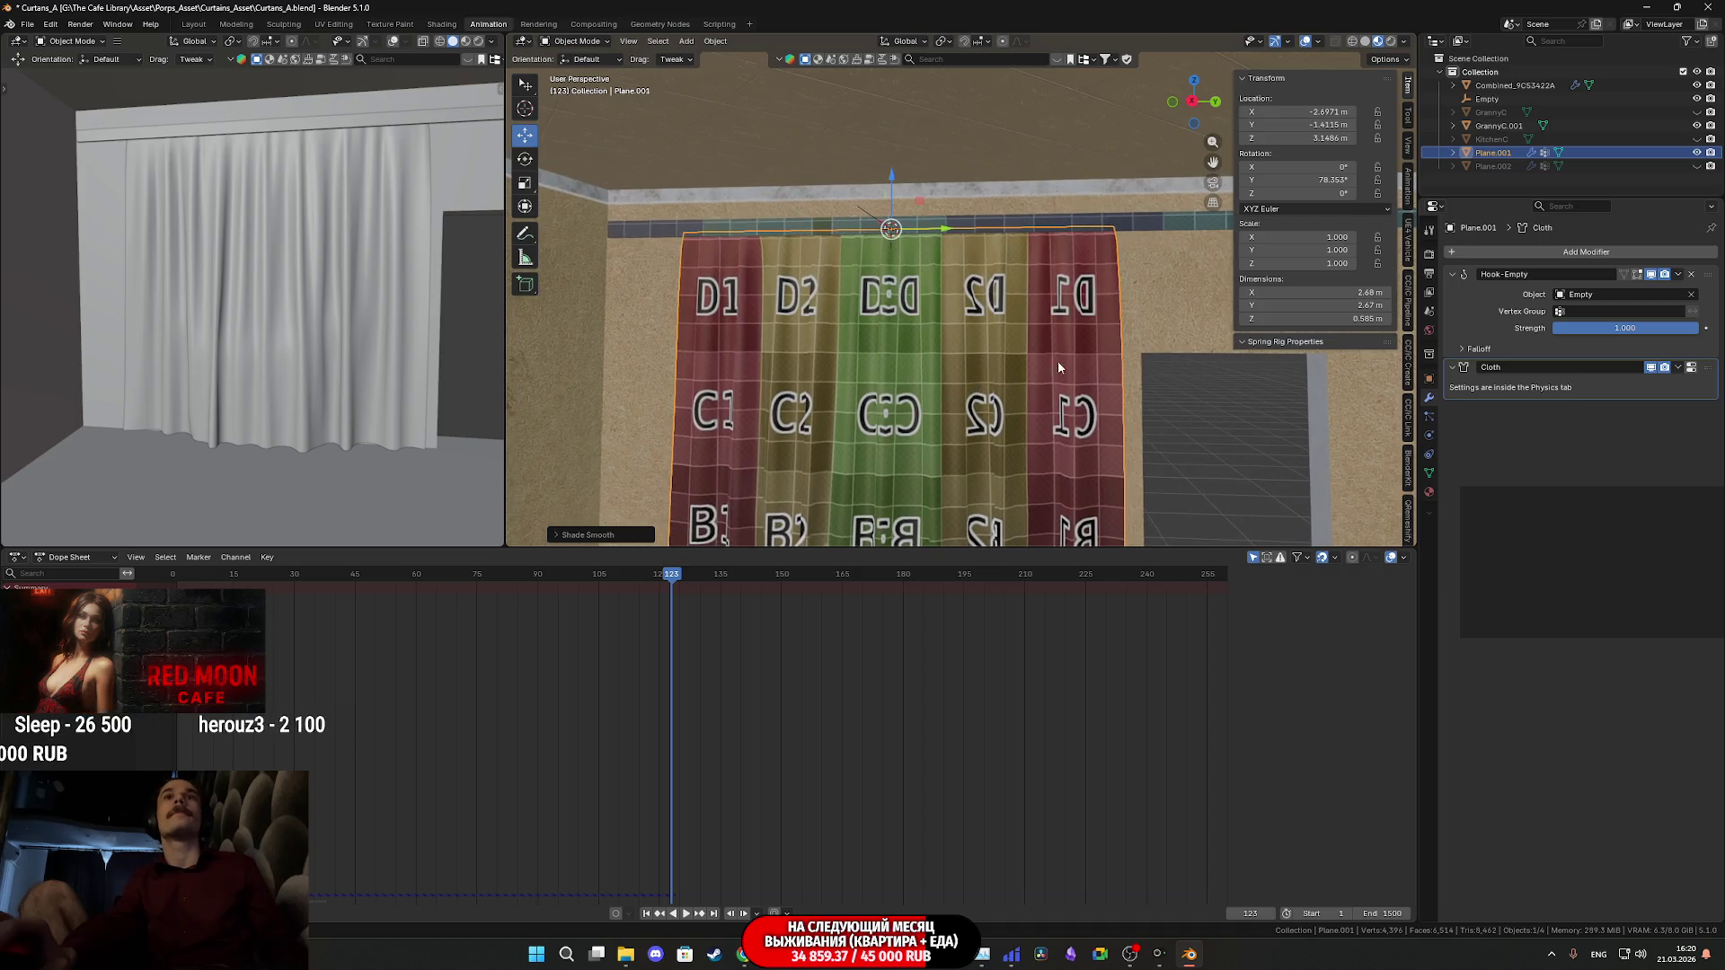
{"action": "left_click", "coordinate": [1678, 367]}
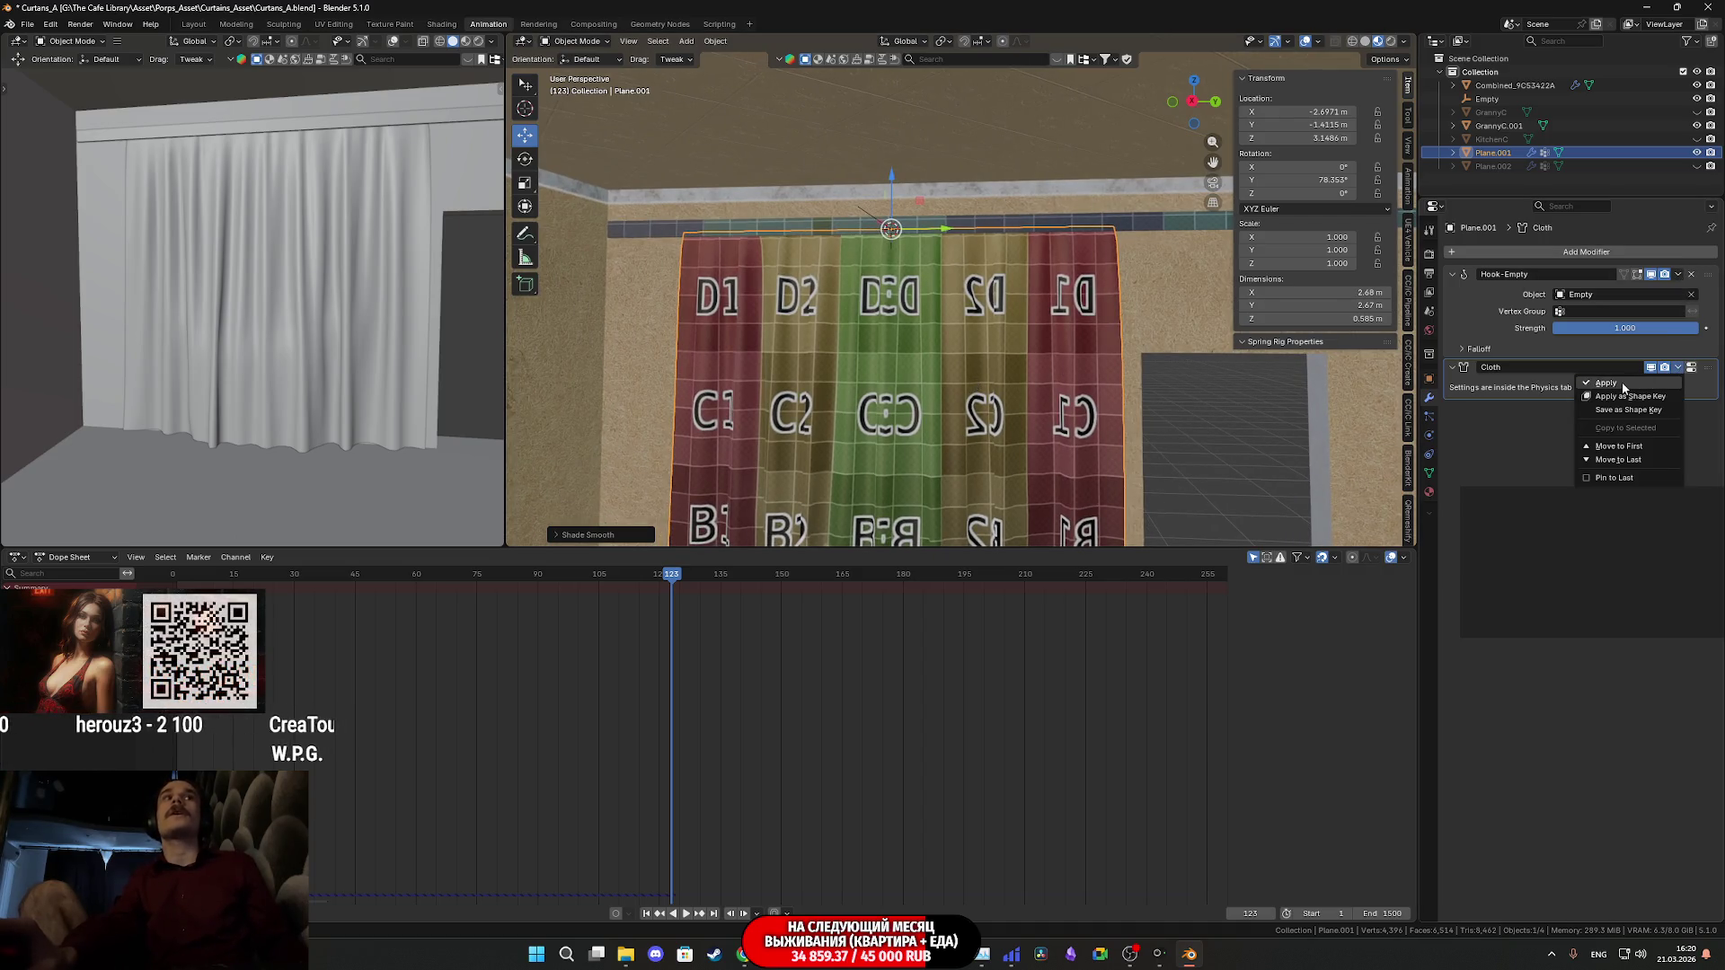
{"action": "left_click", "coordinate": [1621, 384]}
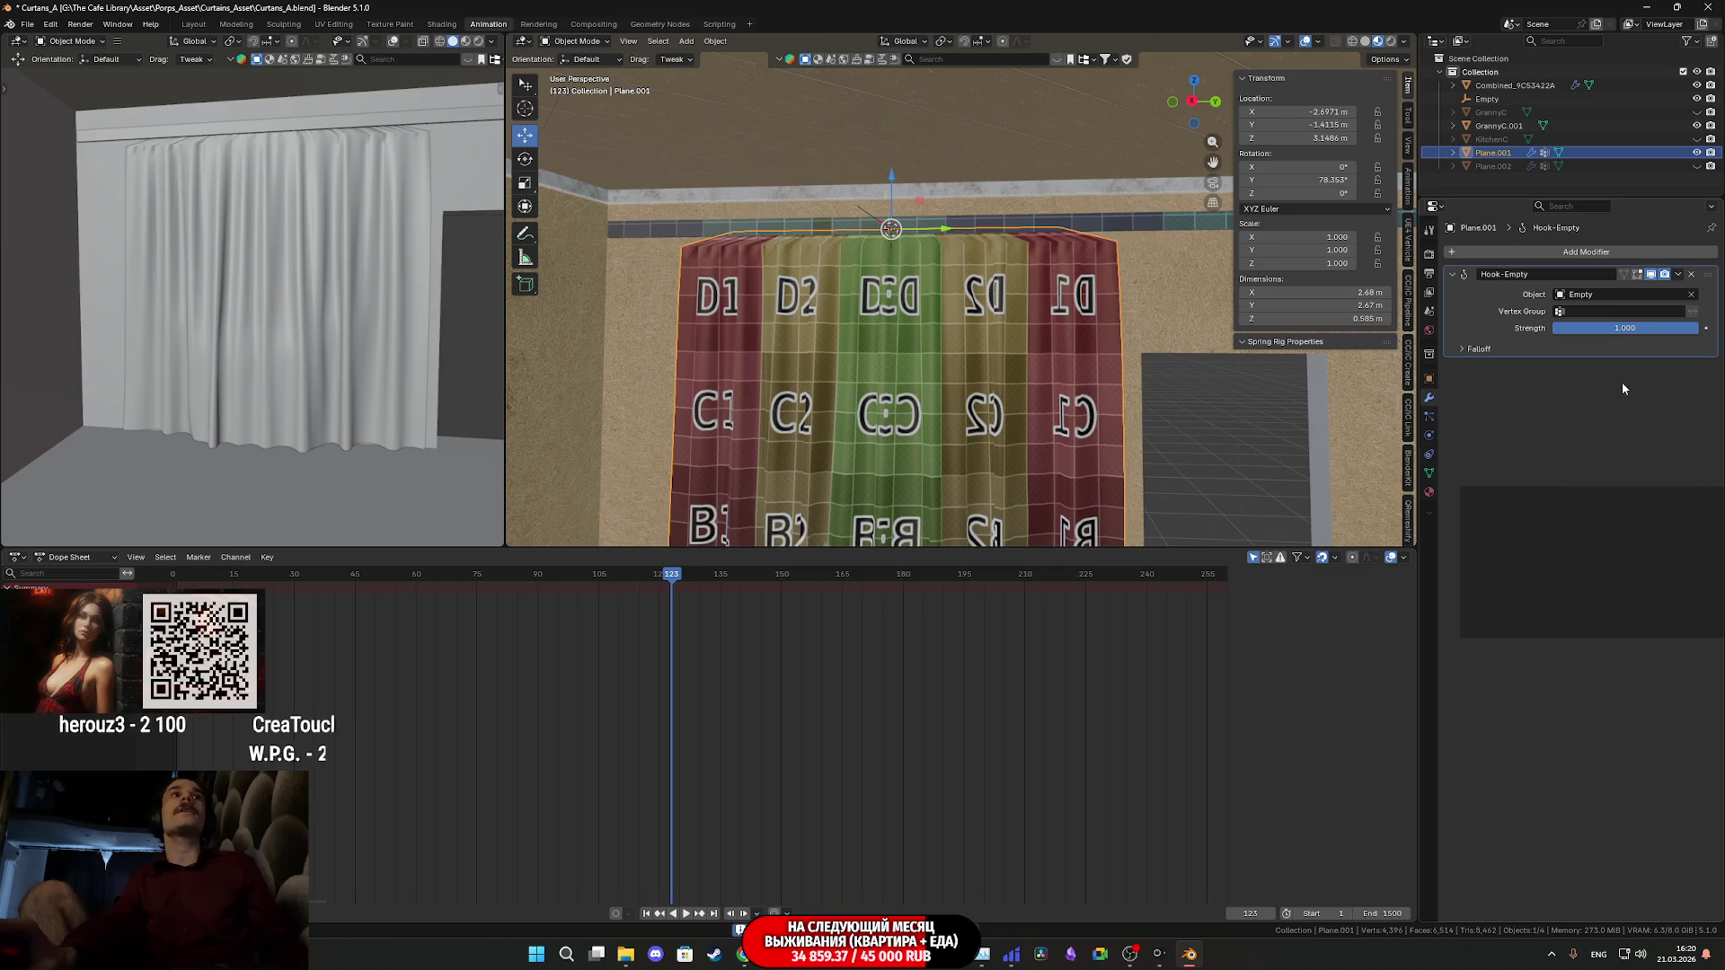
{"action": "left_click", "coordinate": [1691, 275]}
{"action": "middle_click_drag", "start_coordinate": [976, 293], "coordinate": [968, 258]}
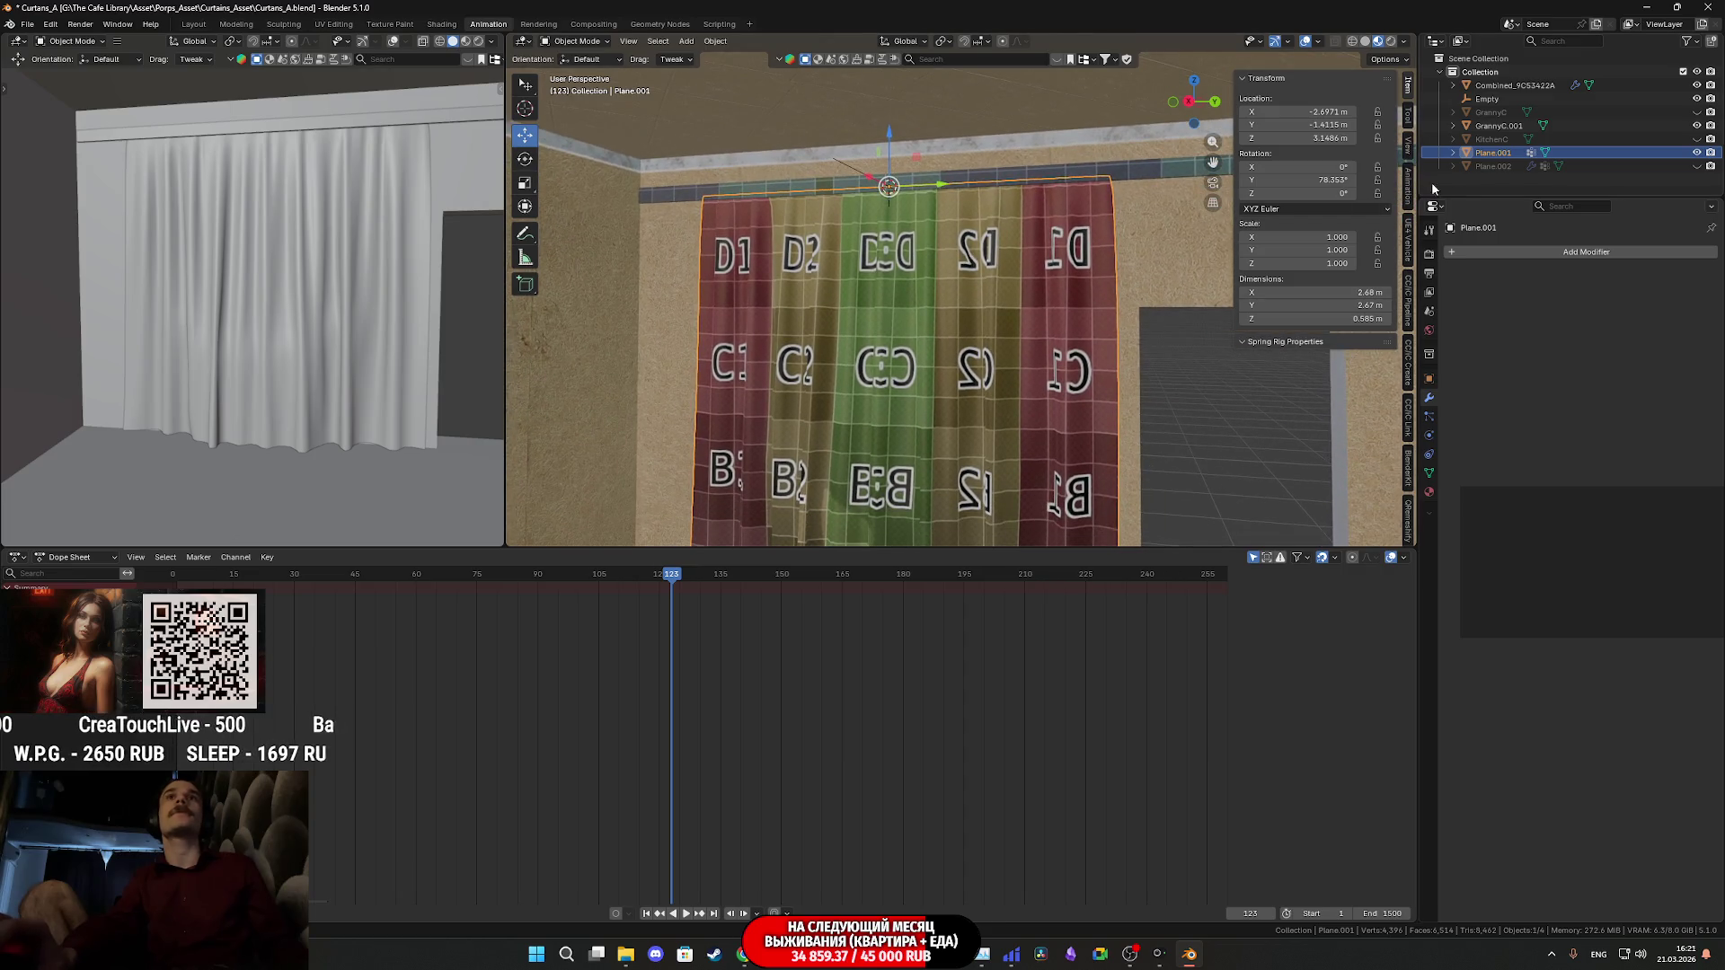
- Delete the Empty from the scene via the Outliner
{"action": "left_click", "coordinate": [1487, 99]}
{"action": "key", "text": "x"}
{"action": "left_click_drag", "start_coordinate": [968, 343], "coordinate": [967, 346]}
- Orbit and zoom around the baked curtain to check its drape from several angles
{"action": "mouse_move", "coordinate": [968, 345]}
{"action": "middle_mouse_down"}
{"action": "mouse_move", "coordinate": [952, 284]}
{"action": "mouse_move", "coordinate": [1027, 236]}
{"action": "mouse_move", "coordinate": [955, 266]}
{"action": "mouse_move", "coordinate": [987, 281]}
{"action": "middle_mouse_up"}
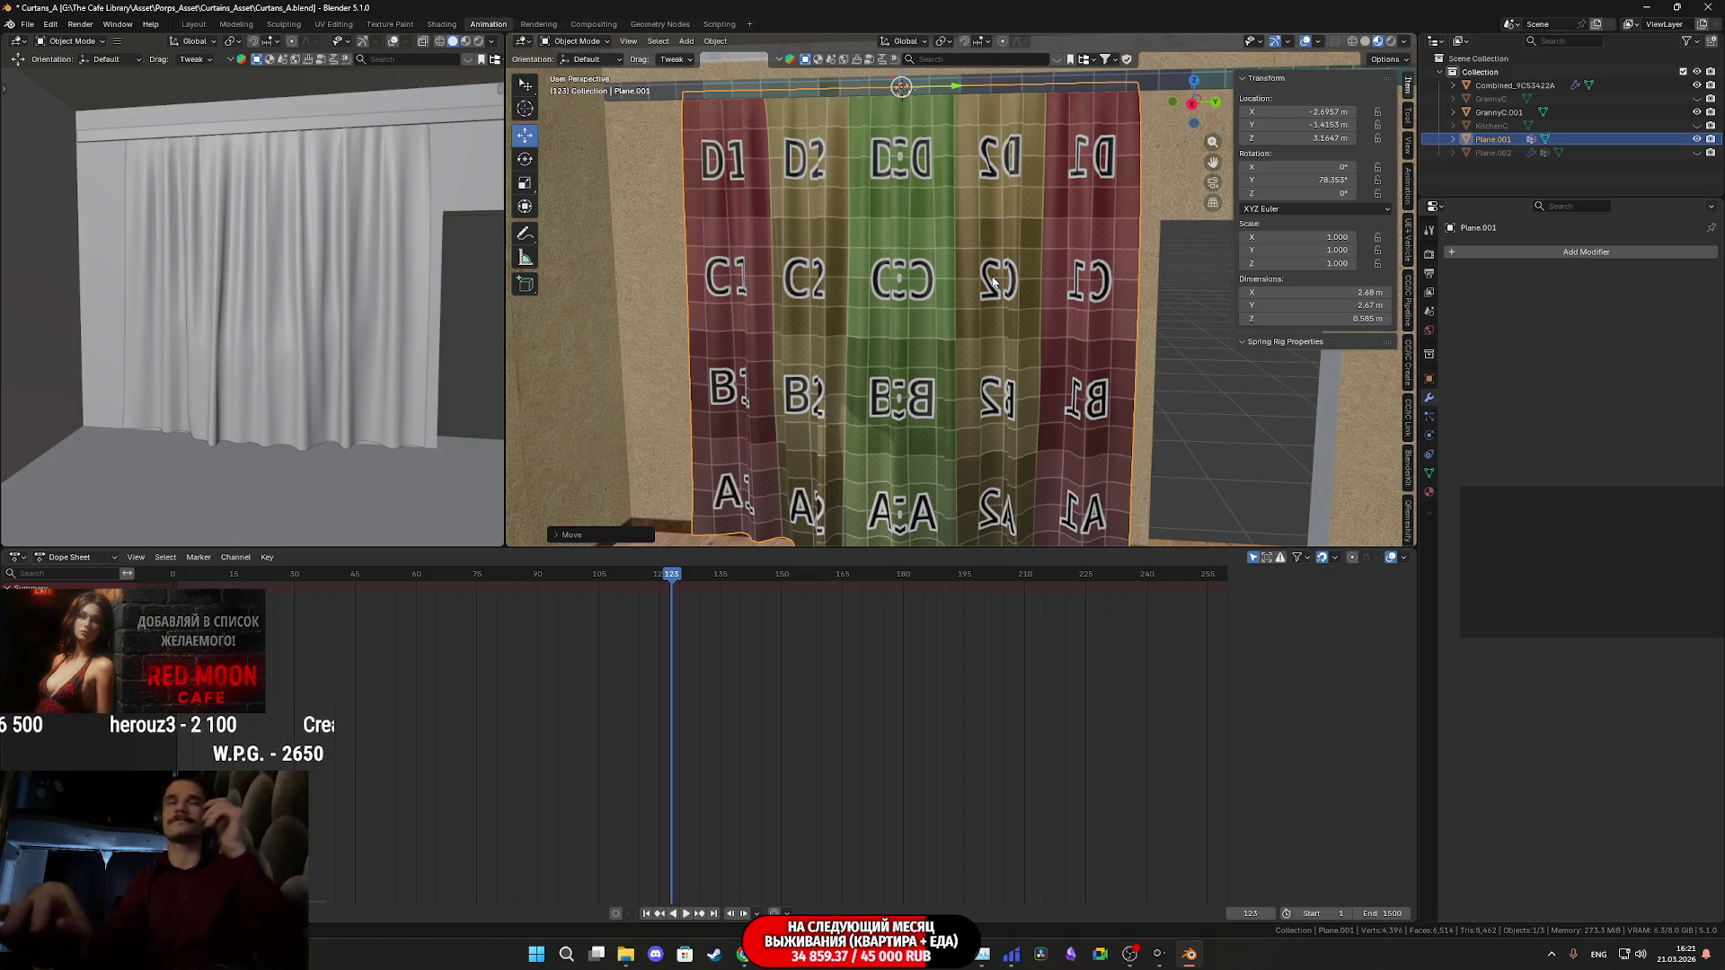
{"action": "scroll", "coordinate": [991, 277], "scroll_direction": "down", "scroll_amount": 5}
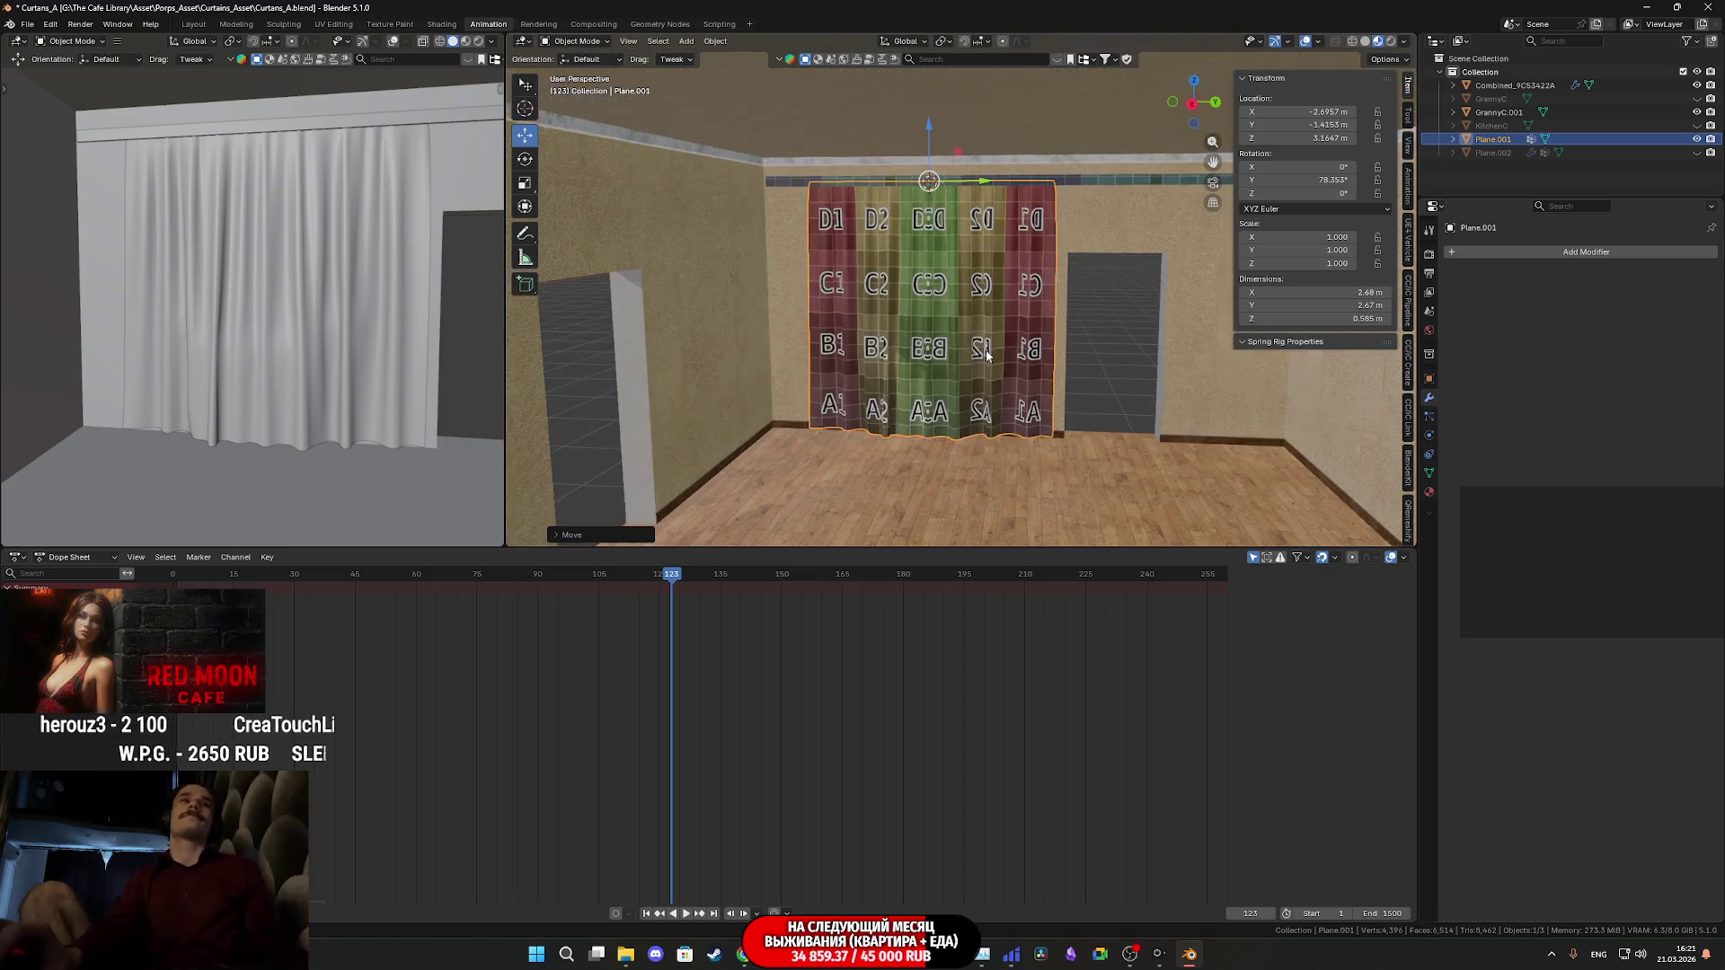
{"action": "scroll", "coordinate": [970, 305], "scroll_direction": "up", "scroll_amount": 3}
{"action": "mouse_move", "coordinate": [970, 306]}
{"action": "middle_mouse_down"}
{"action": "mouse_move", "coordinate": [942, 339]}
{"action": "mouse_move", "coordinate": [844, 295]}
{"action": "mouse_move", "coordinate": [926, 224]}
{"action": "mouse_move", "coordinate": [924, 125]}
{"action": "middle_mouse_up"}
{"action": "key", "text": "Tab"}
- Switch to edge selection and plain solid shading for the curtain mesh
{"action": "left_click", "coordinate": [627, 42]}
{"action": "key", "text": "z"}
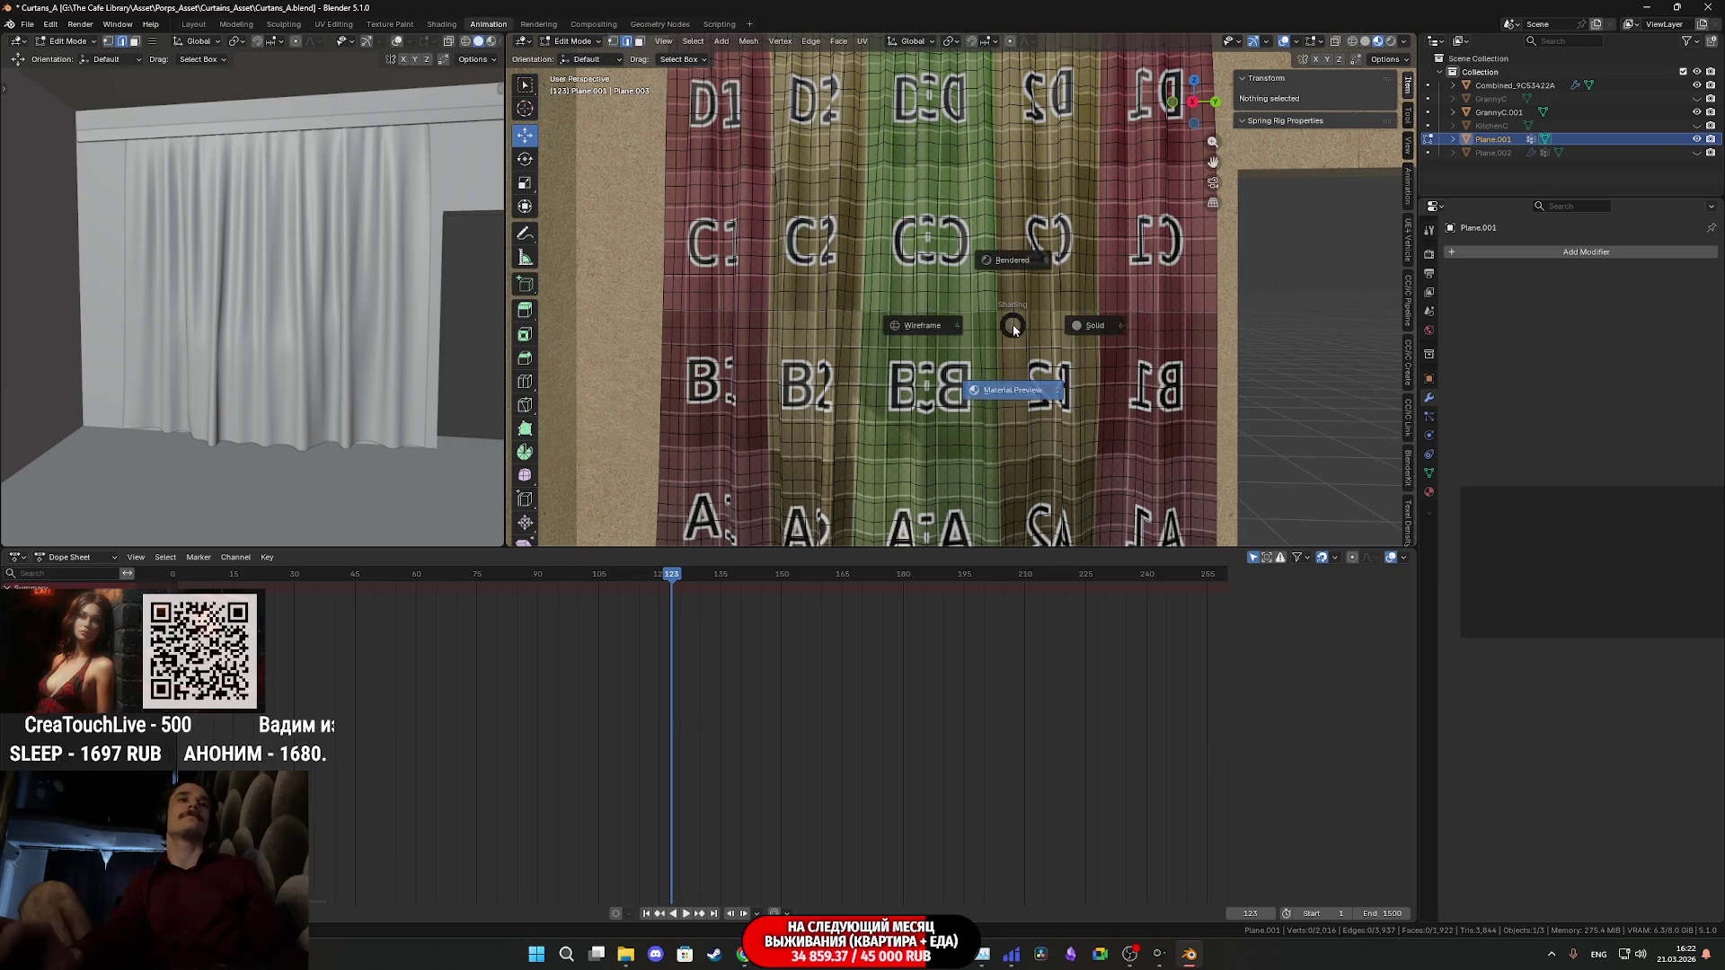
{"action": "left_click", "coordinate": [1114, 323]}
{"action": "scroll", "coordinate": [1064, 267], "scroll_direction": "up", "scroll_amount": 2}
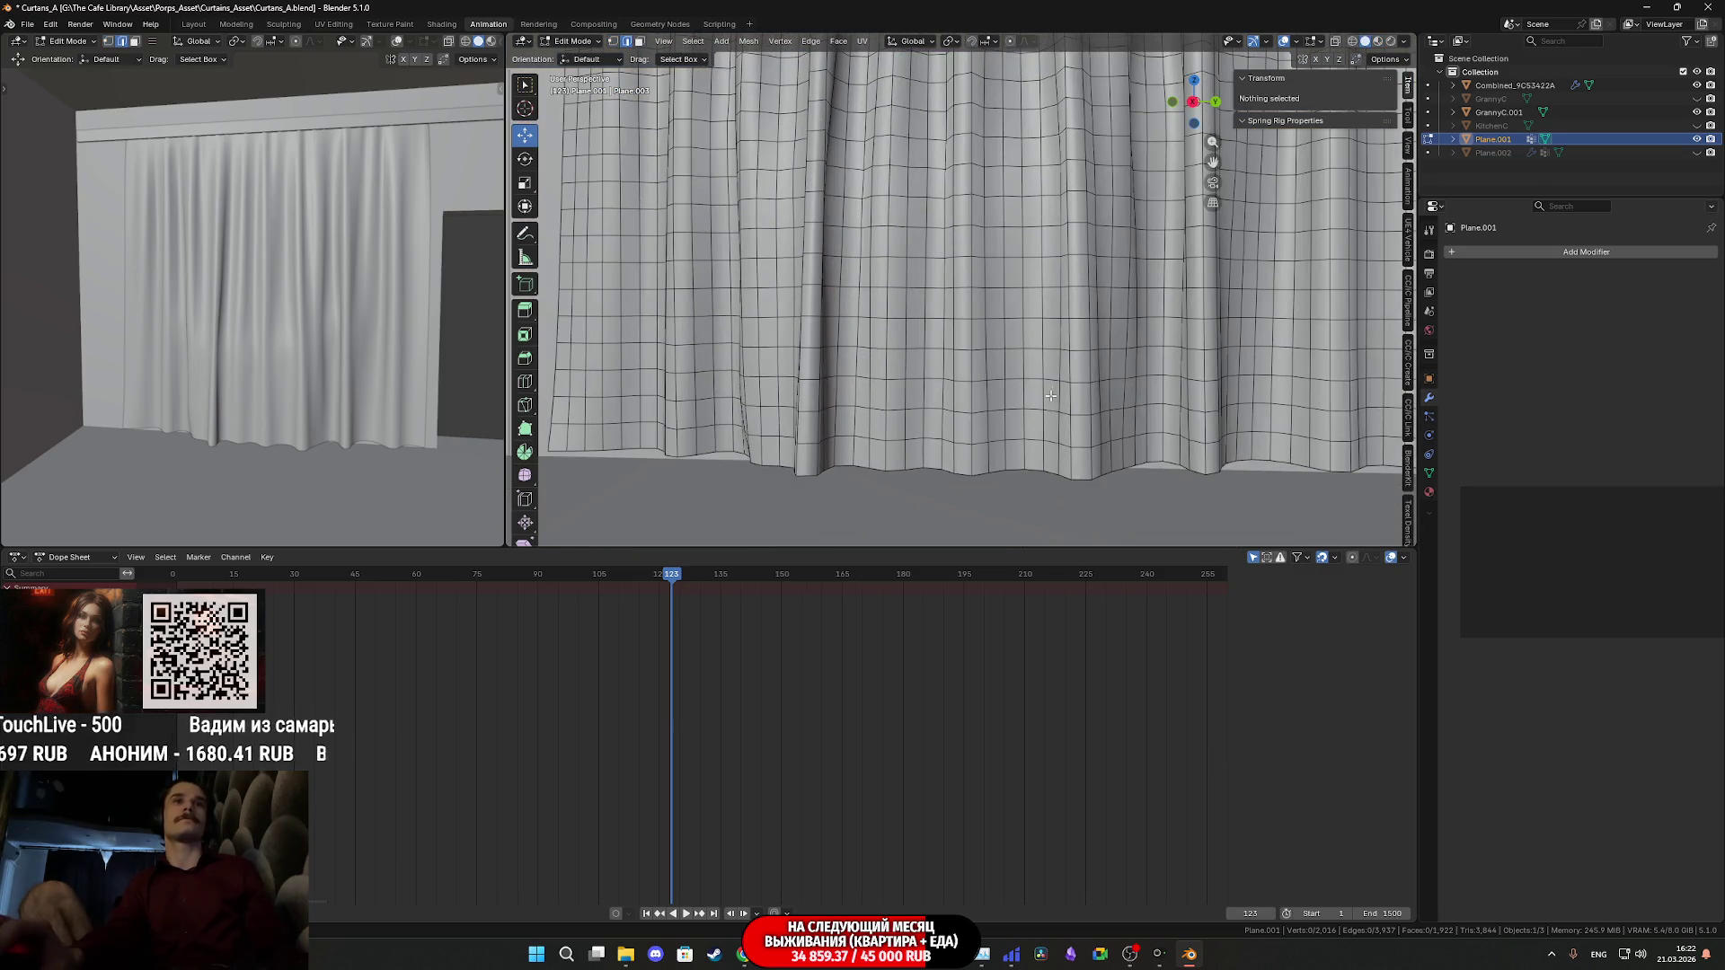
- Select alternating horizontal edge loops up the curtain and dissolve them
{"action": "left_click", "coordinate": [1034, 441], "text": "alt"}
{"action": "scroll", "coordinate": [1015, 438], "scroll_direction": "down", "scroll_amount": 4}
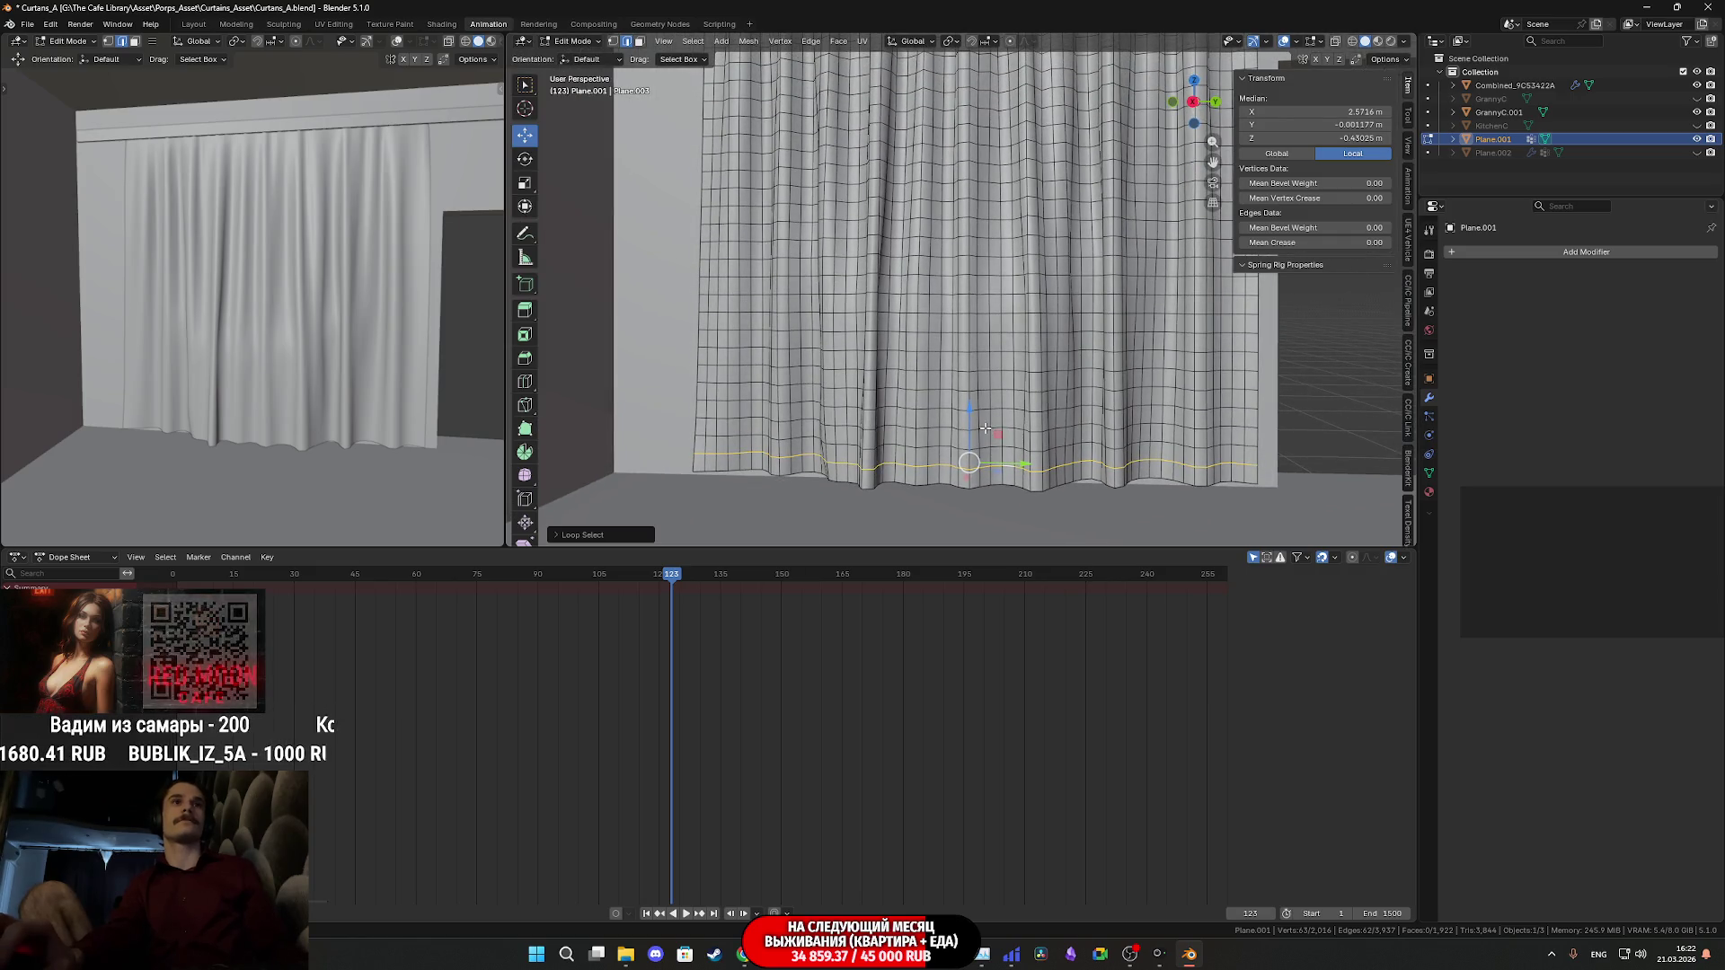
{"action": "left_click", "coordinate": [985, 426], "text": "alt+shift"}
{"action": "left_click", "coordinate": [987, 389], "text": "alt+shift"}
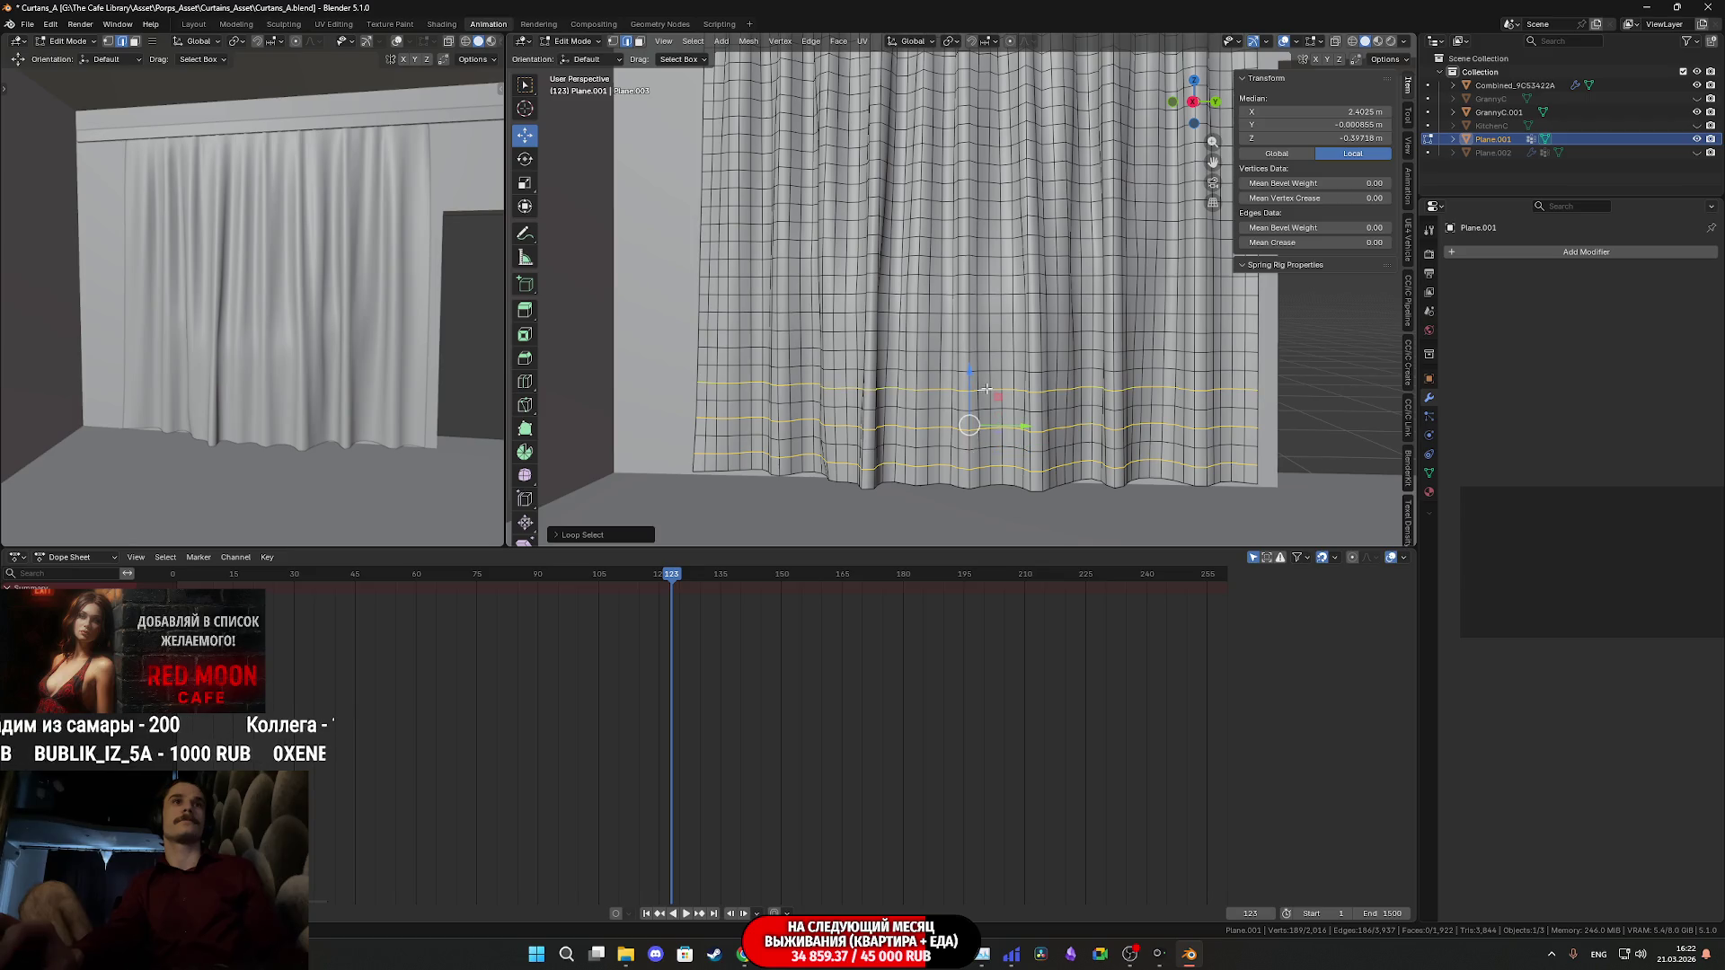
{"action": "left_click", "coordinate": [986, 348], "text": "alt+shift"}
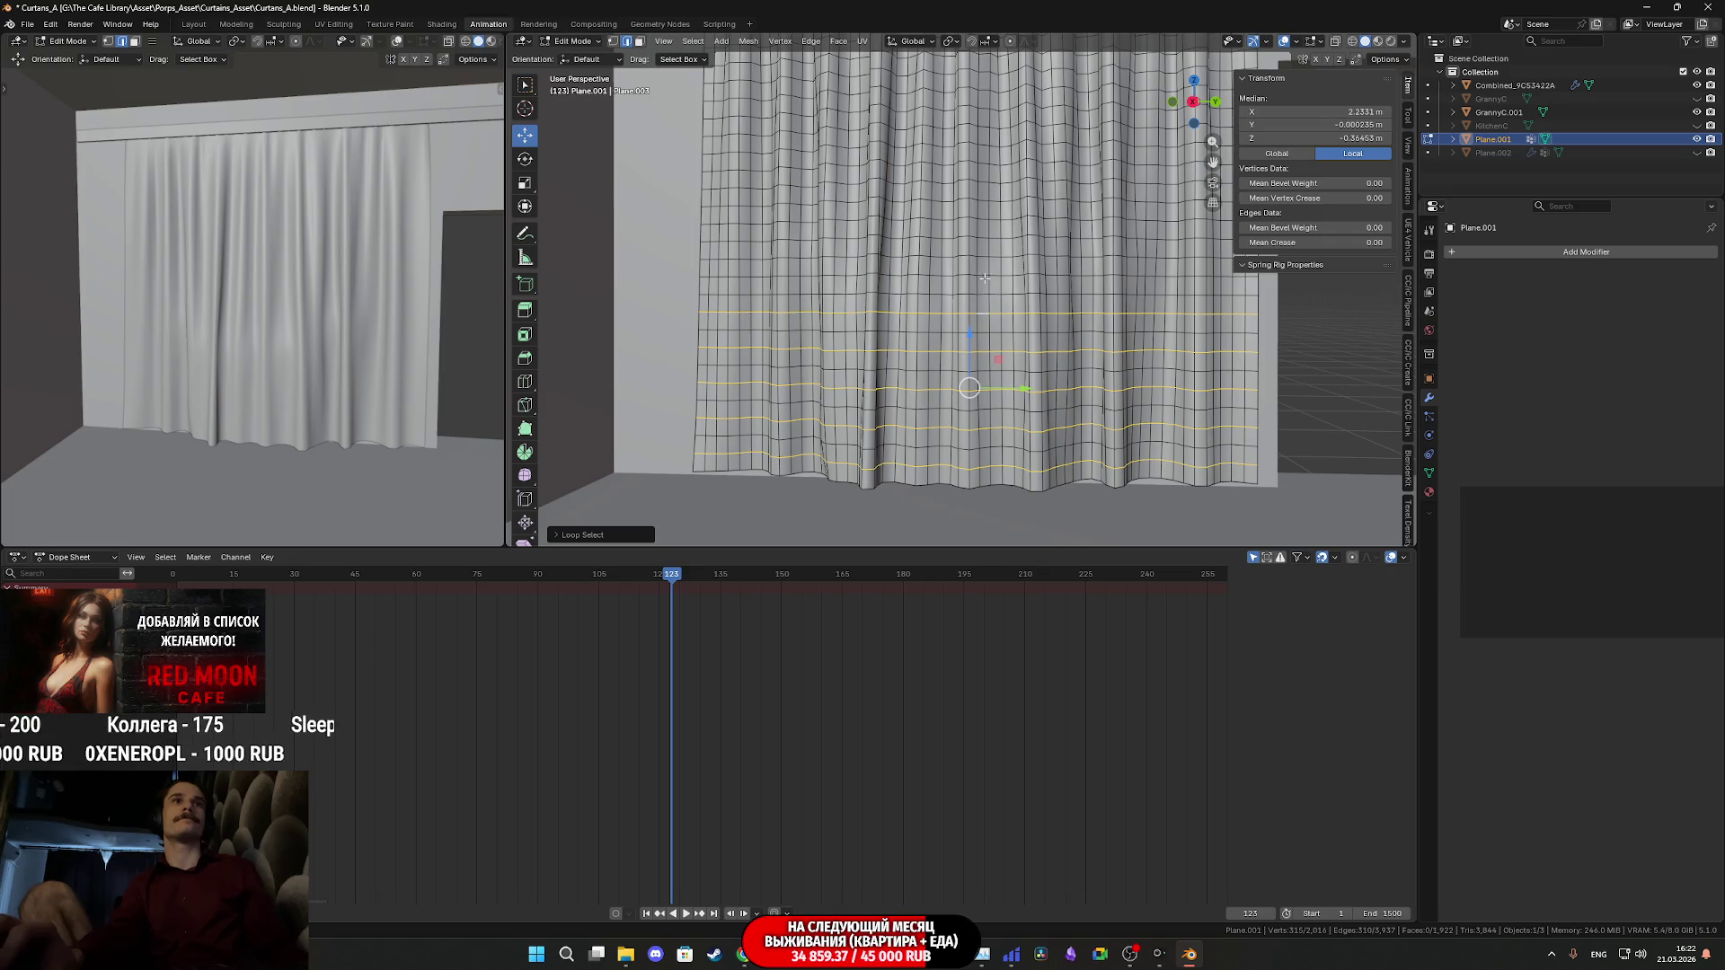
{"action": "left_click", "coordinate": [985, 242], "text": "alt+shift"}
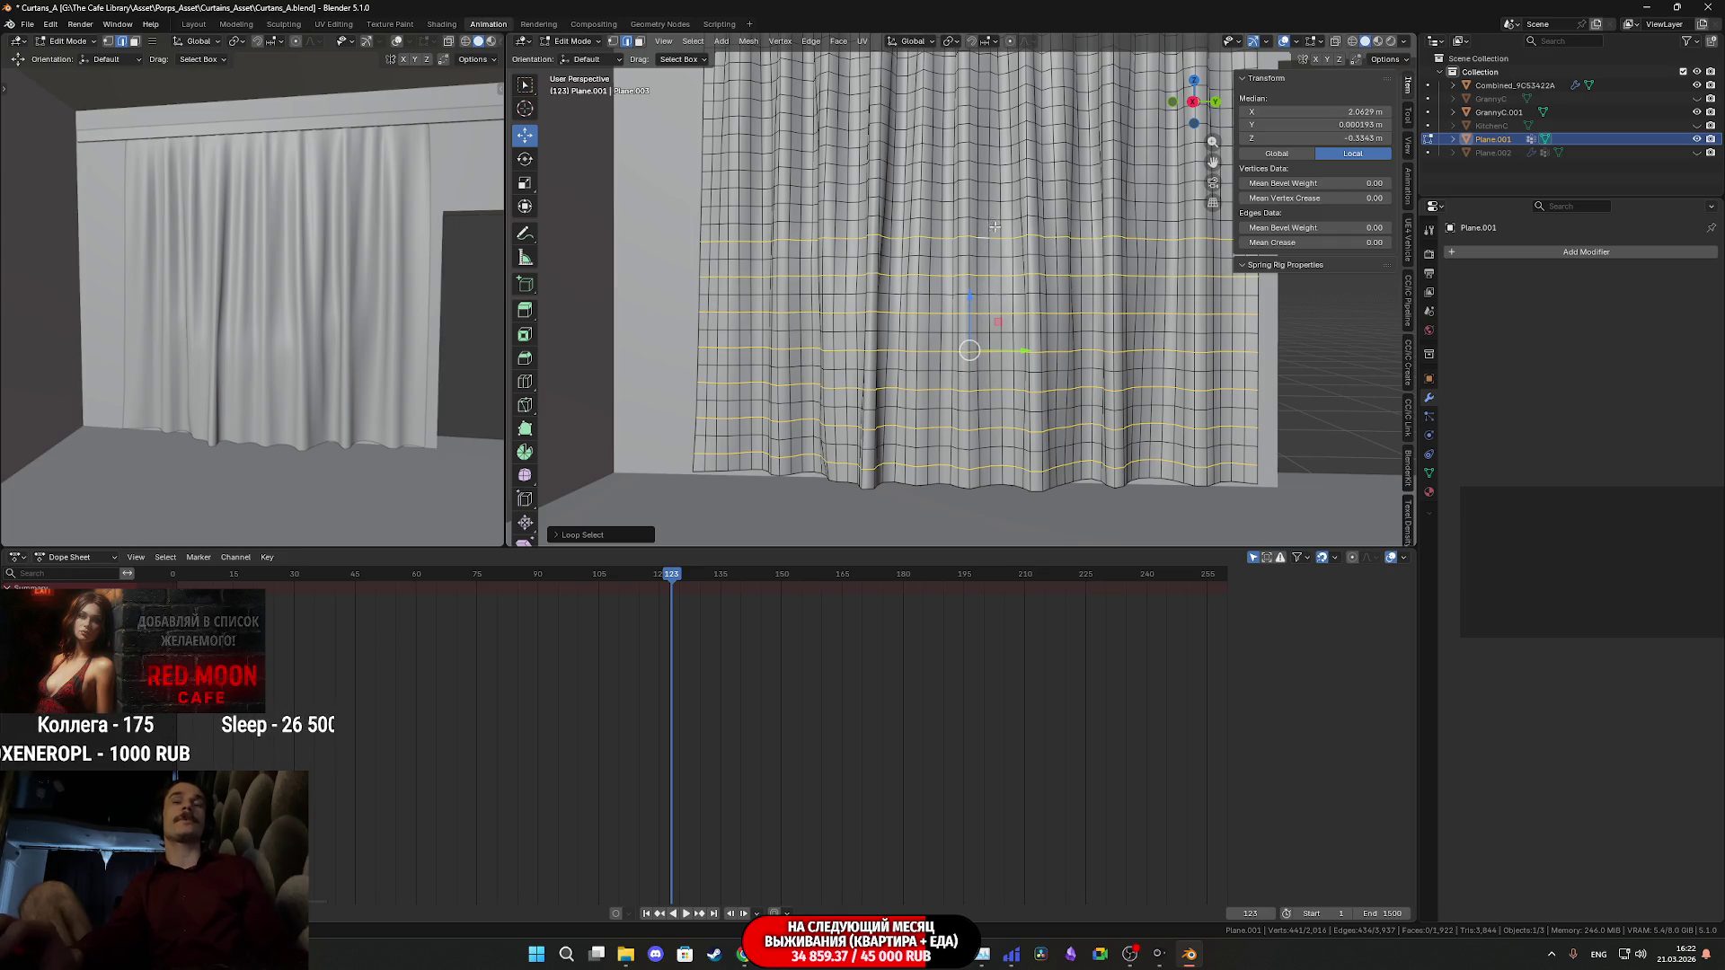
{"action": "scroll", "coordinate": [974, 280], "scroll_direction": "up", "scroll_amount": 4}
{"action": "scroll", "coordinate": [975, 280], "scroll_direction": "up", "scroll_amount": 3}
{"action": "left_click", "coordinate": [953, 305], "text": "alt+shift"}
{"action": "left_click", "coordinate": [943, 262], "text": "alt+shift"}
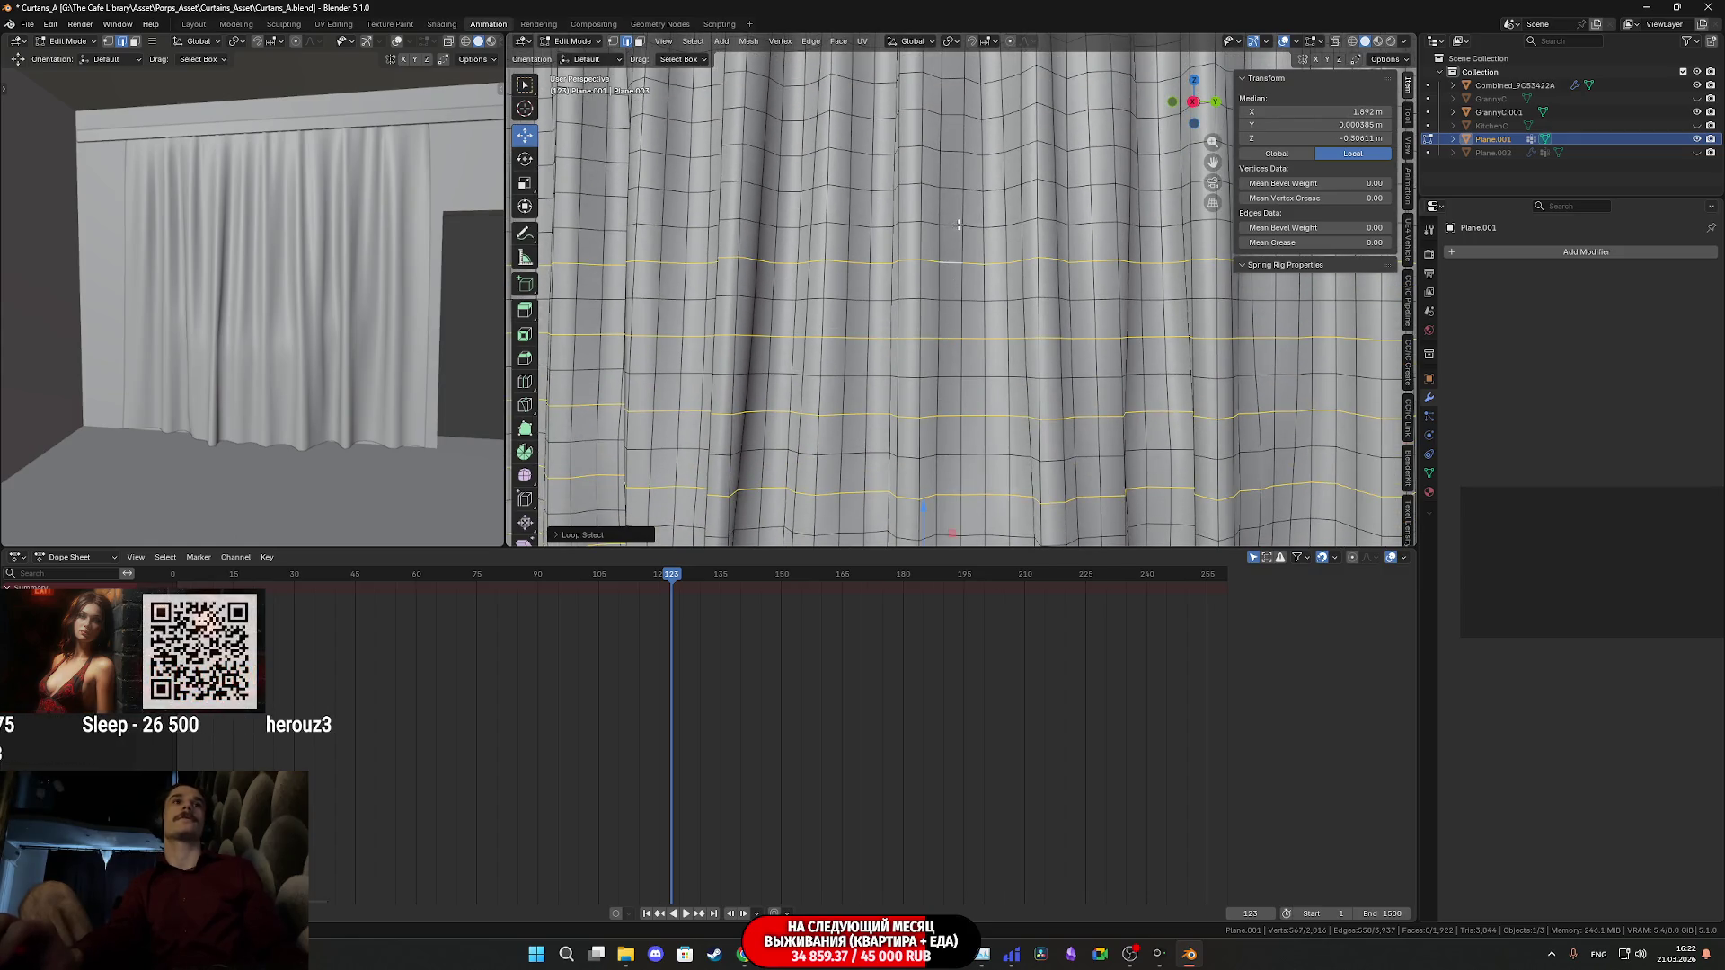
{"action": "scroll", "coordinate": [934, 306], "scroll_direction": "up", "scroll_amount": 4, "text": "shift"}
{"action": "left_click", "coordinate": [932, 327], "text": "alt+shift"}
{"action": "left_click", "coordinate": [937, 235], "text": "alt+shift"}
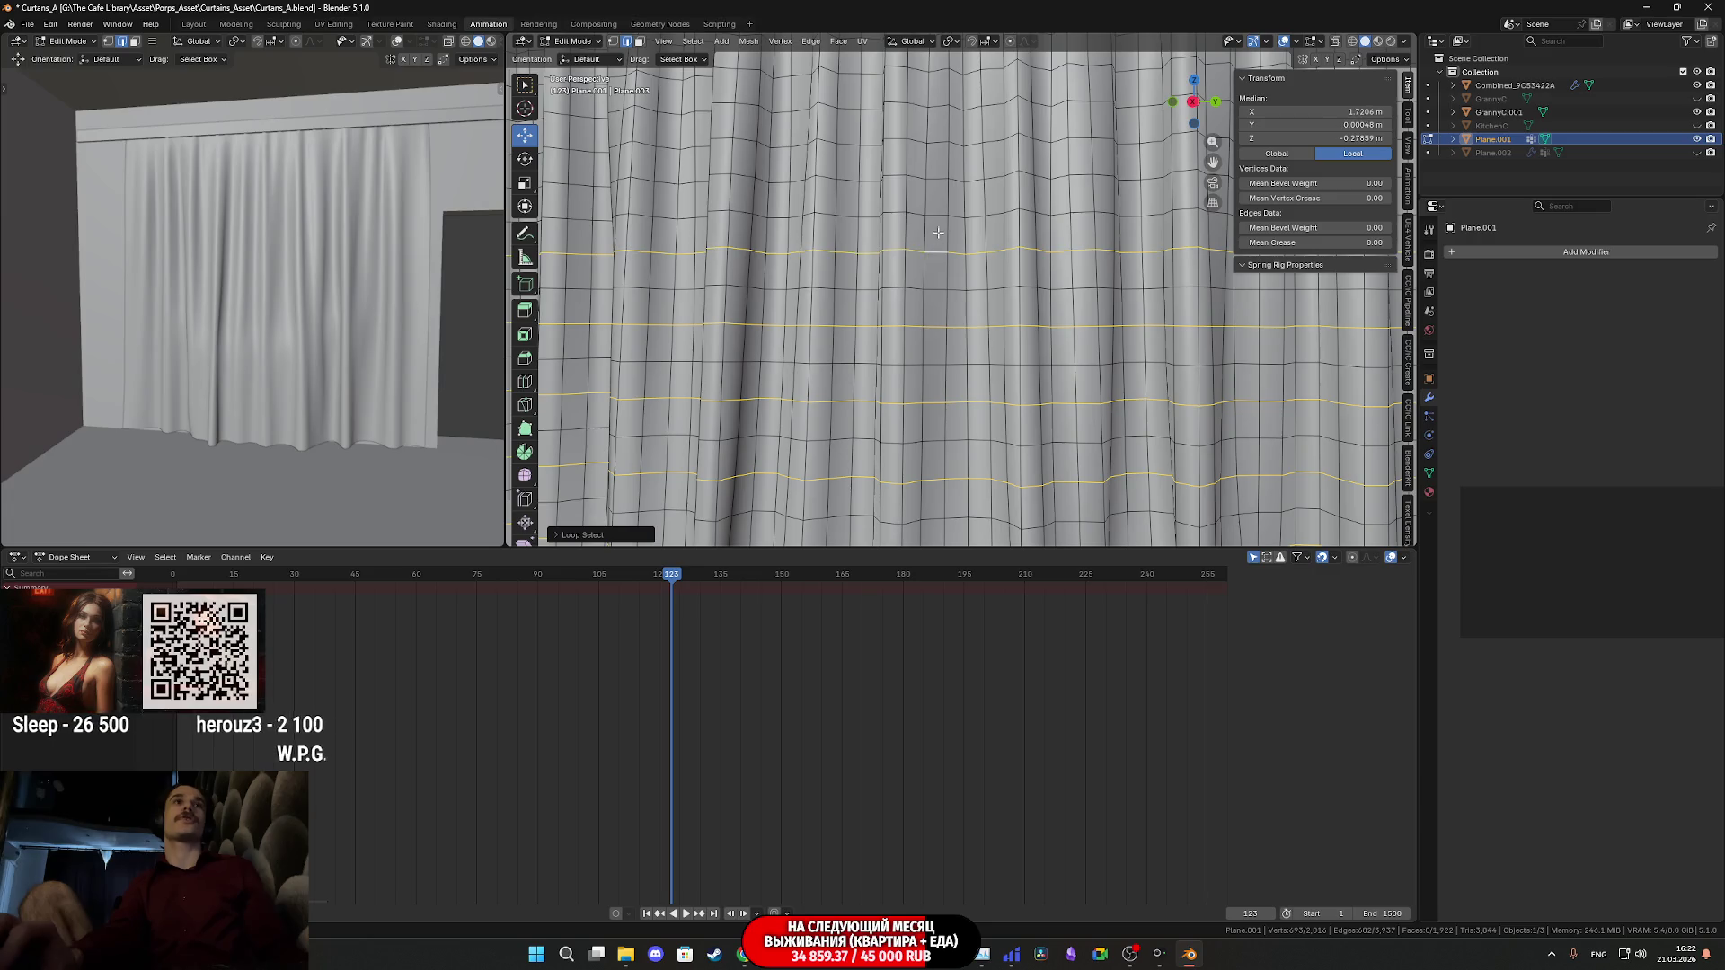
{"action": "left_click", "coordinate": [941, 179], "text": "alt+shift"}
{"action": "scroll", "coordinate": [952, 233], "scroll_direction": "up", "scroll_amount": 5, "text": "shift"}
{"action": "left_click", "coordinate": [962, 279], "text": "alt+shift"}
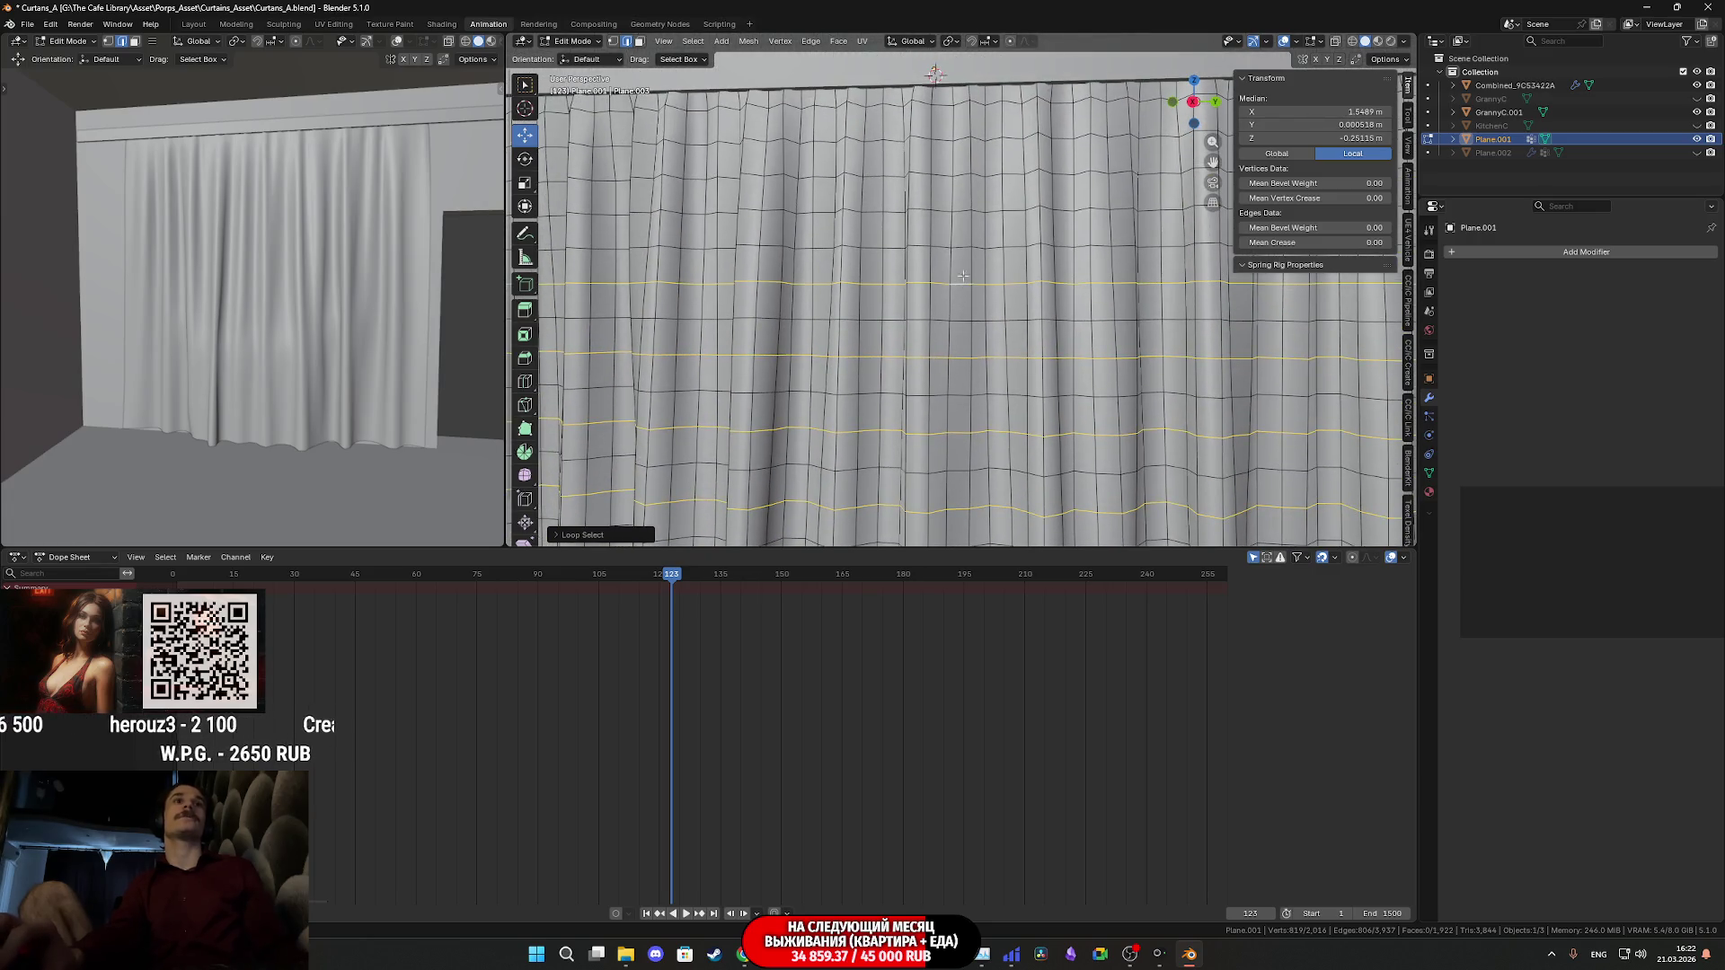
{"action": "left_click", "coordinate": [962, 138], "text": "alt+shift"}
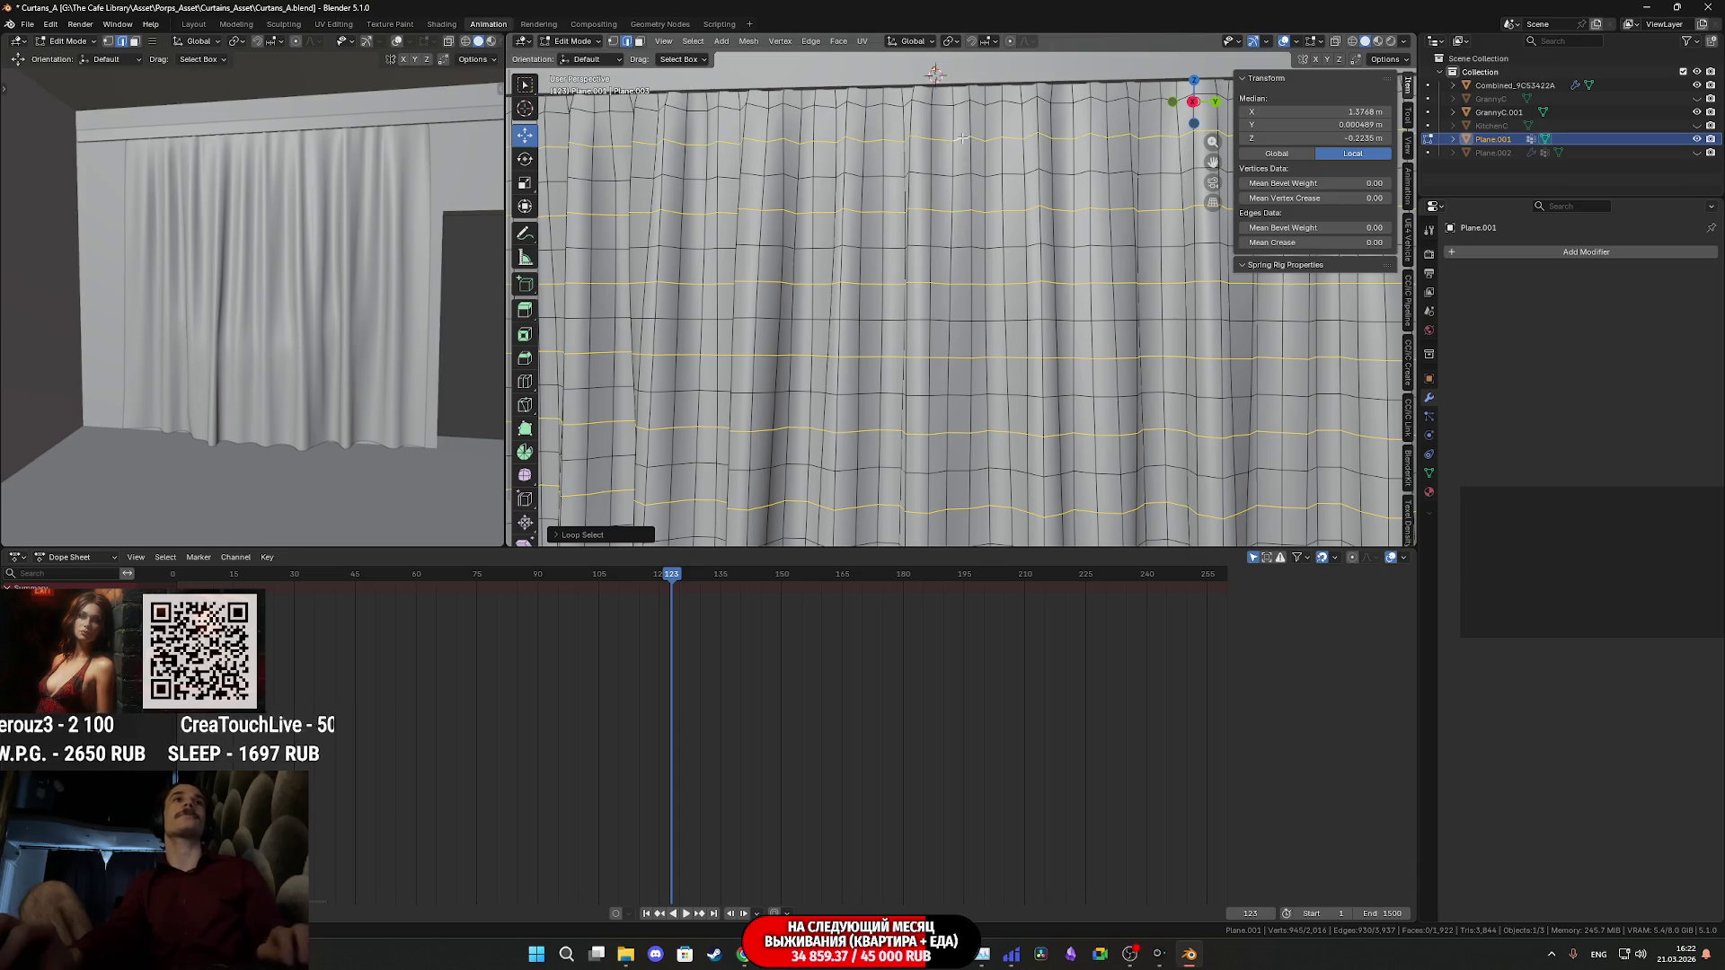
{"action": "key", "text": "x"}
{"action": "left_click", "coordinate": [978, 162]}
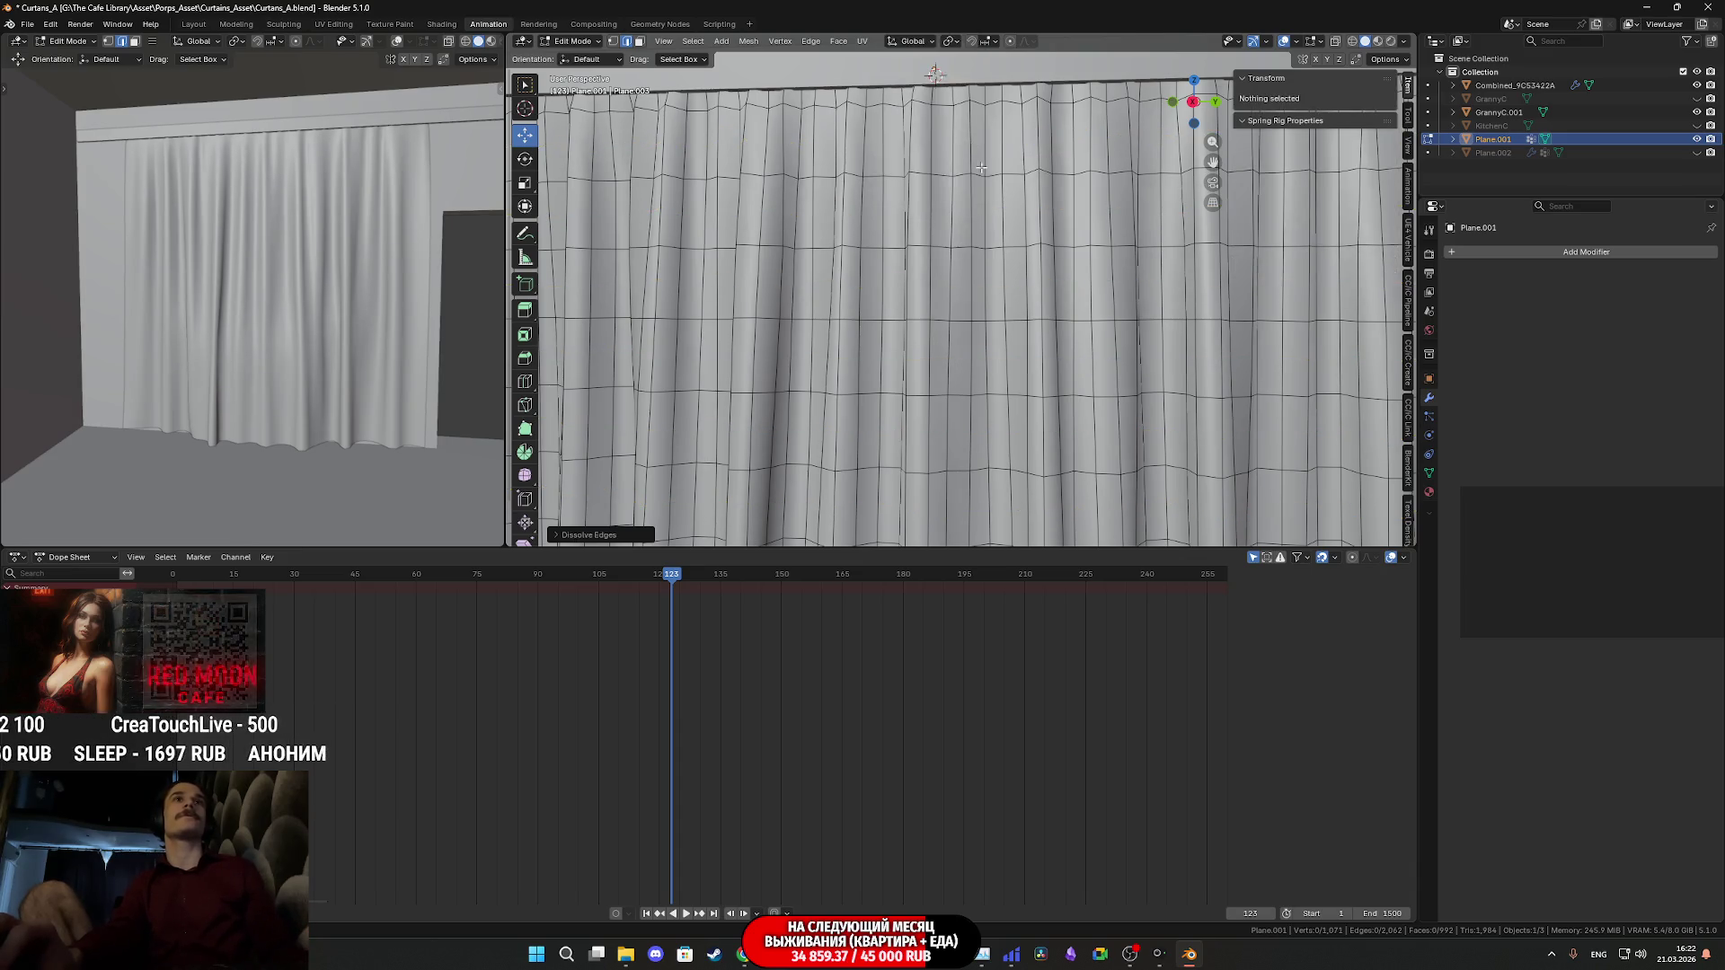
- Select the remaining alternating horizontal loops, including the top one, and dissolve them
{"action": "scroll", "coordinate": [978, 162], "scroll_direction": "down", "scroll_amount": 5}
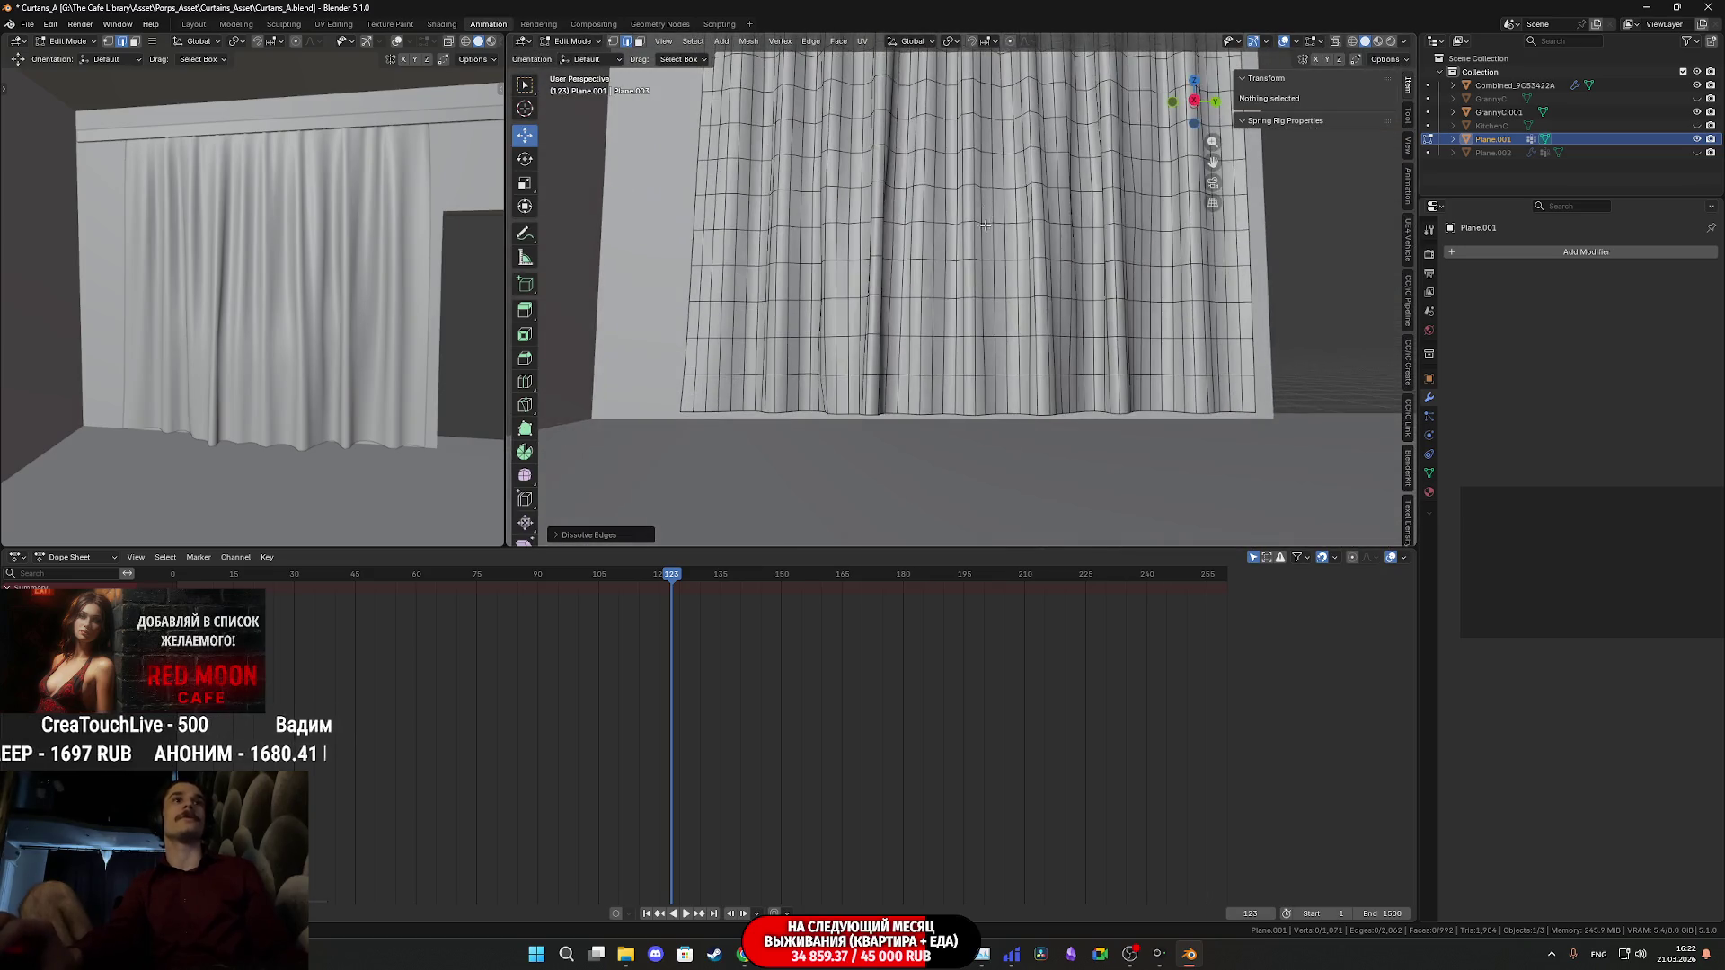
{"action": "middle_click_drag", "start_coordinate": [985, 222], "coordinate": [977, 296], "text": "shift"}
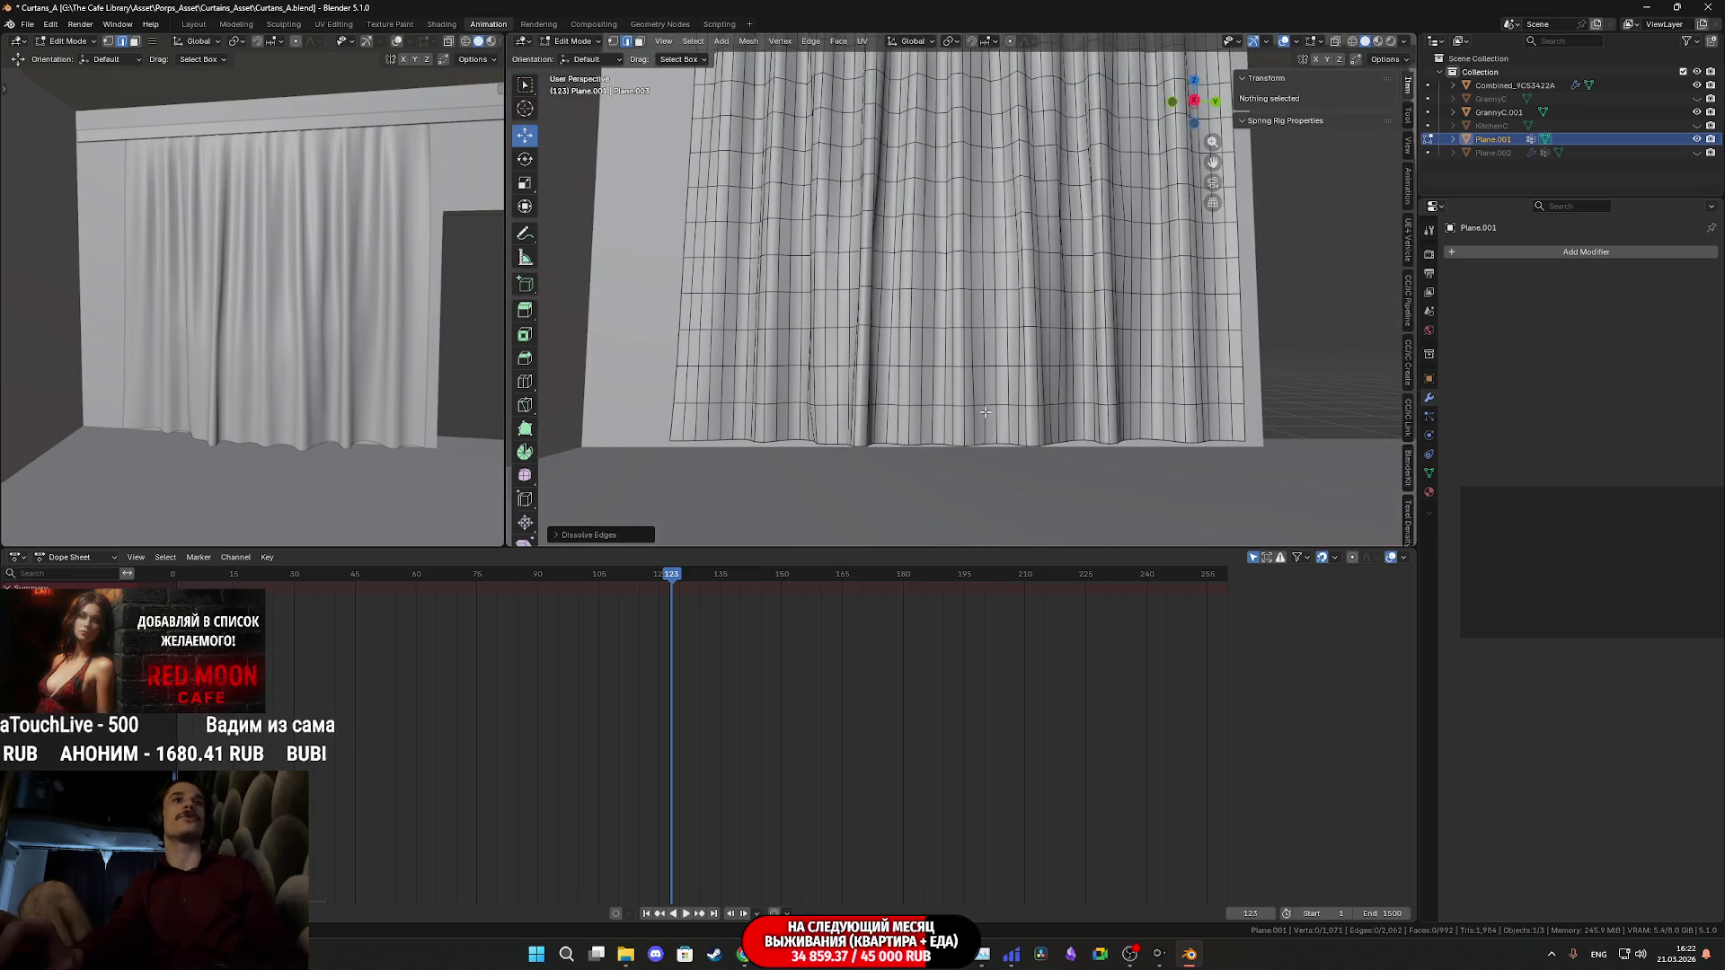
{"action": "left_click", "coordinate": [992, 406], "text": "alt"}
{"action": "left_click", "coordinate": [989, 331], "text": "alt+shift"}
{"action": "left_click", "coordinate": [989, 254], "text": "alt+shift"}
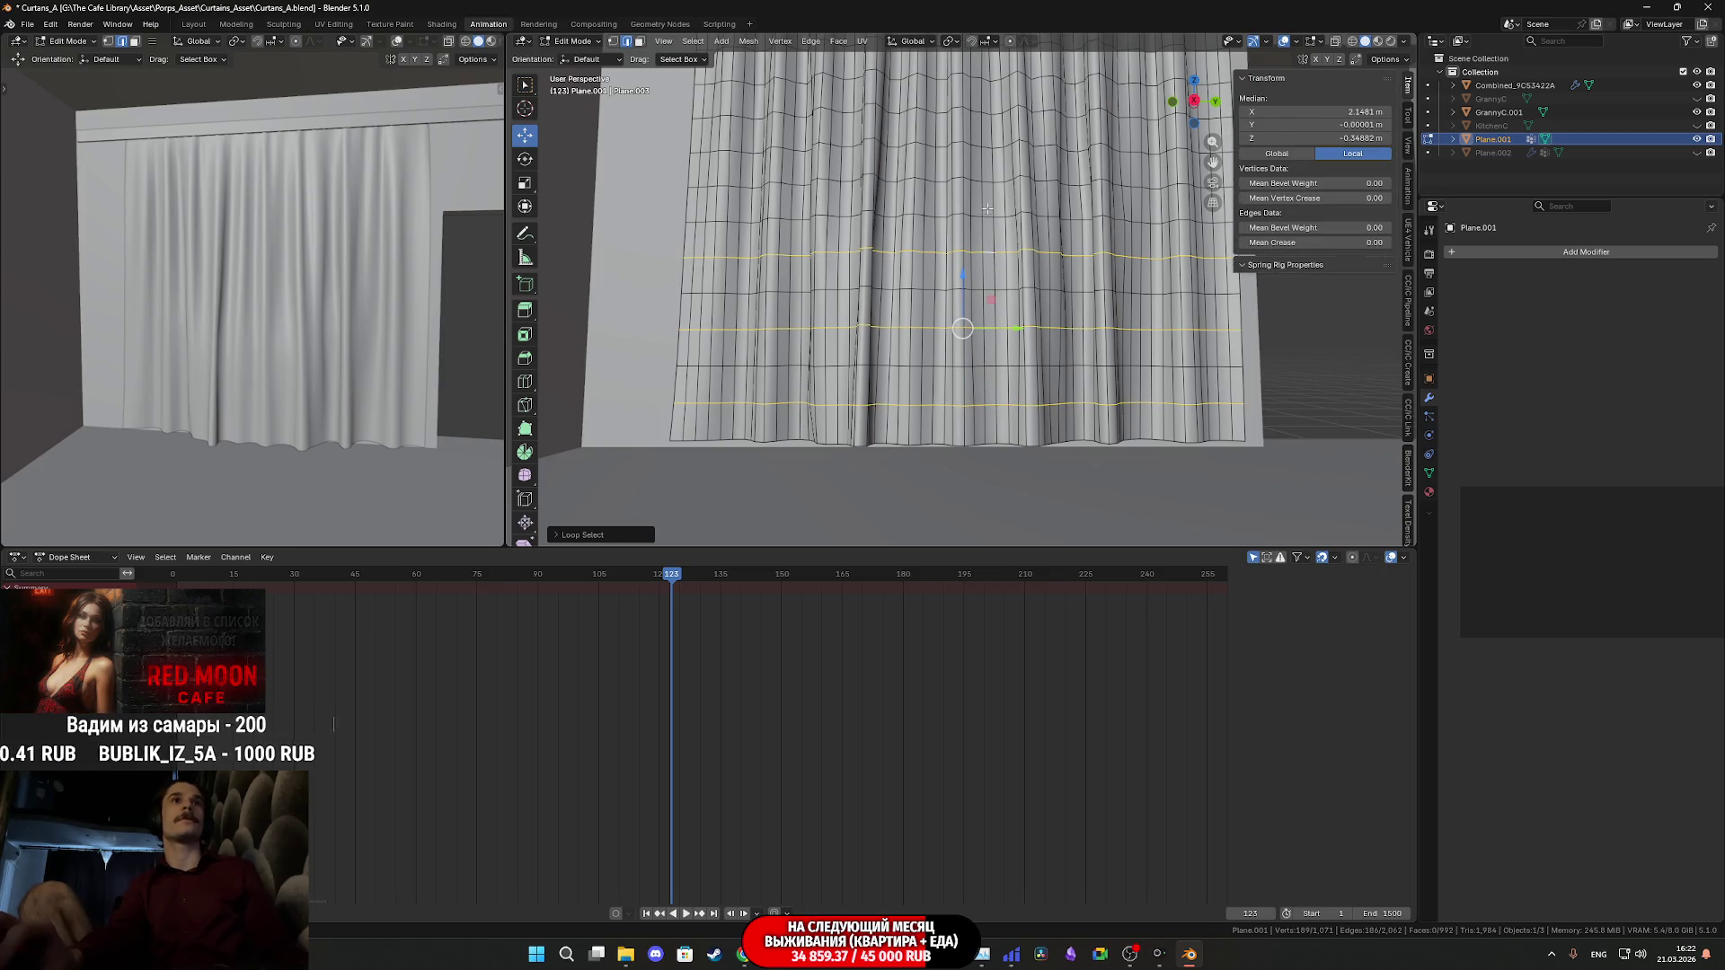
{"action": "left_click", "coordinate": [988, 182], "text": "alt+shift"}
{"action": "scroll", "coordinate": [970, 234], "scroll_direction": "up", "scroll_amount": 3}
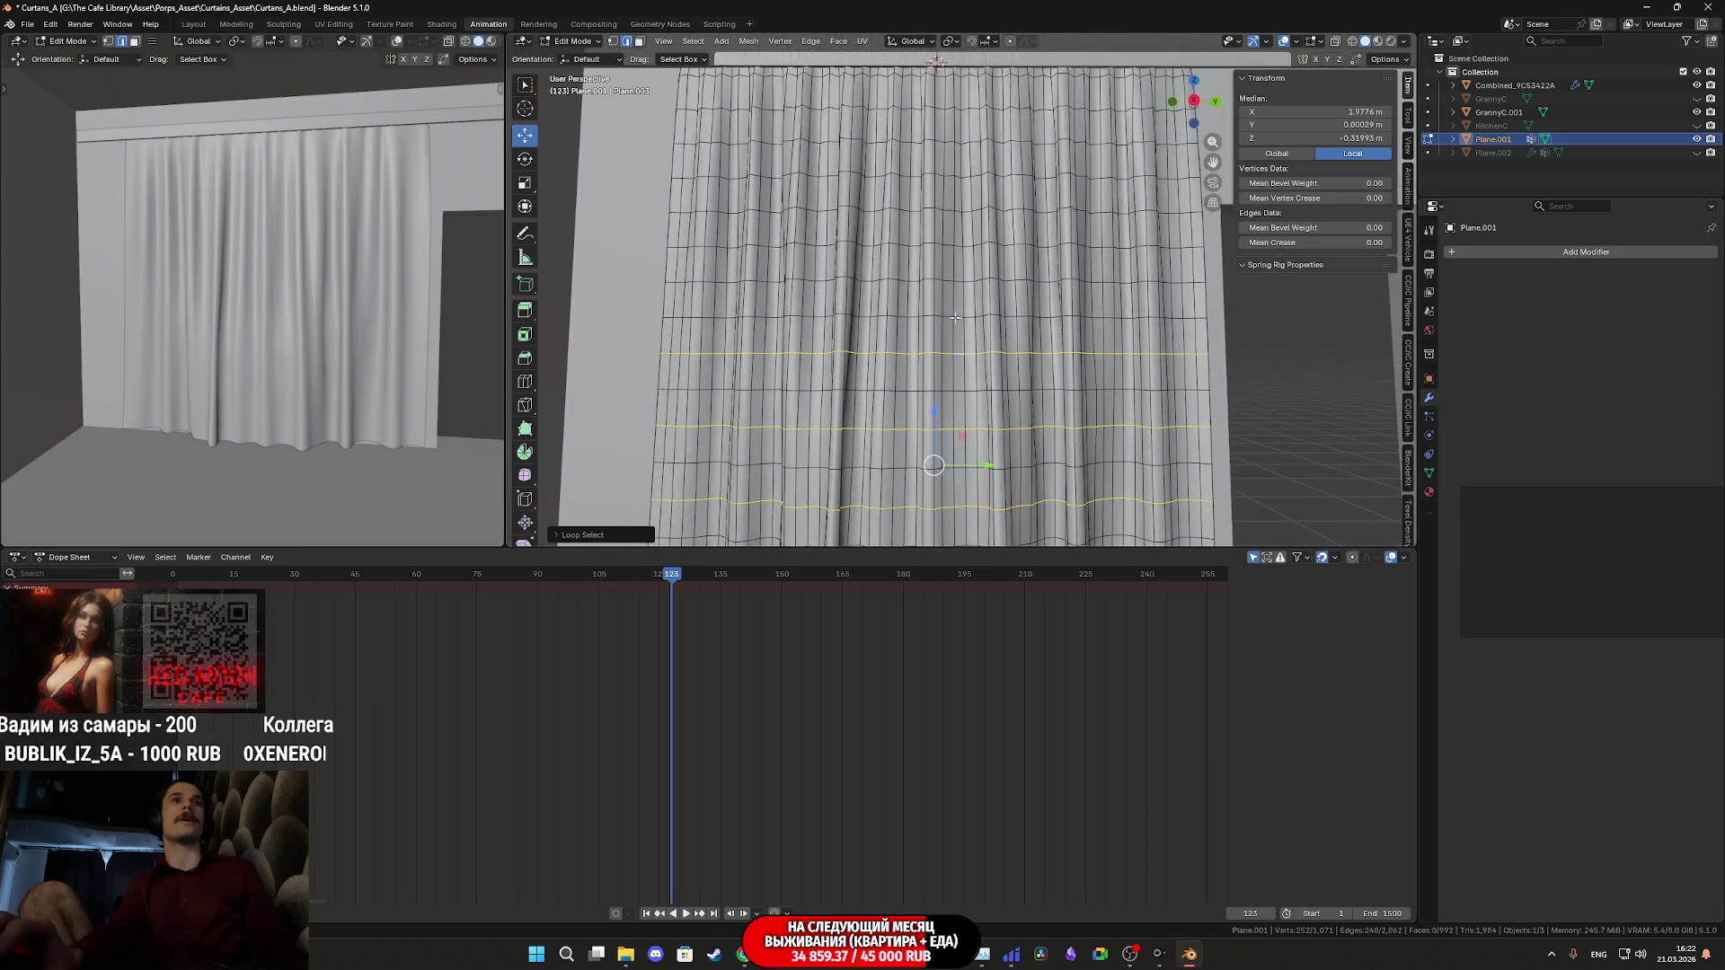
{"action": "left_click", "coordinate": [954, 279], "text": "alt+shift"}
{"action": "left_click", "coordinate": [959, 192], "text": "alt+shift"}
{"action": "left_click", "coordinate": [955, 111], "text": "alt+shift"}
{"action": "middle_click_drag", "start_coordinate": [955, 111], "coordinate": [952, 248], "text": "shift"}
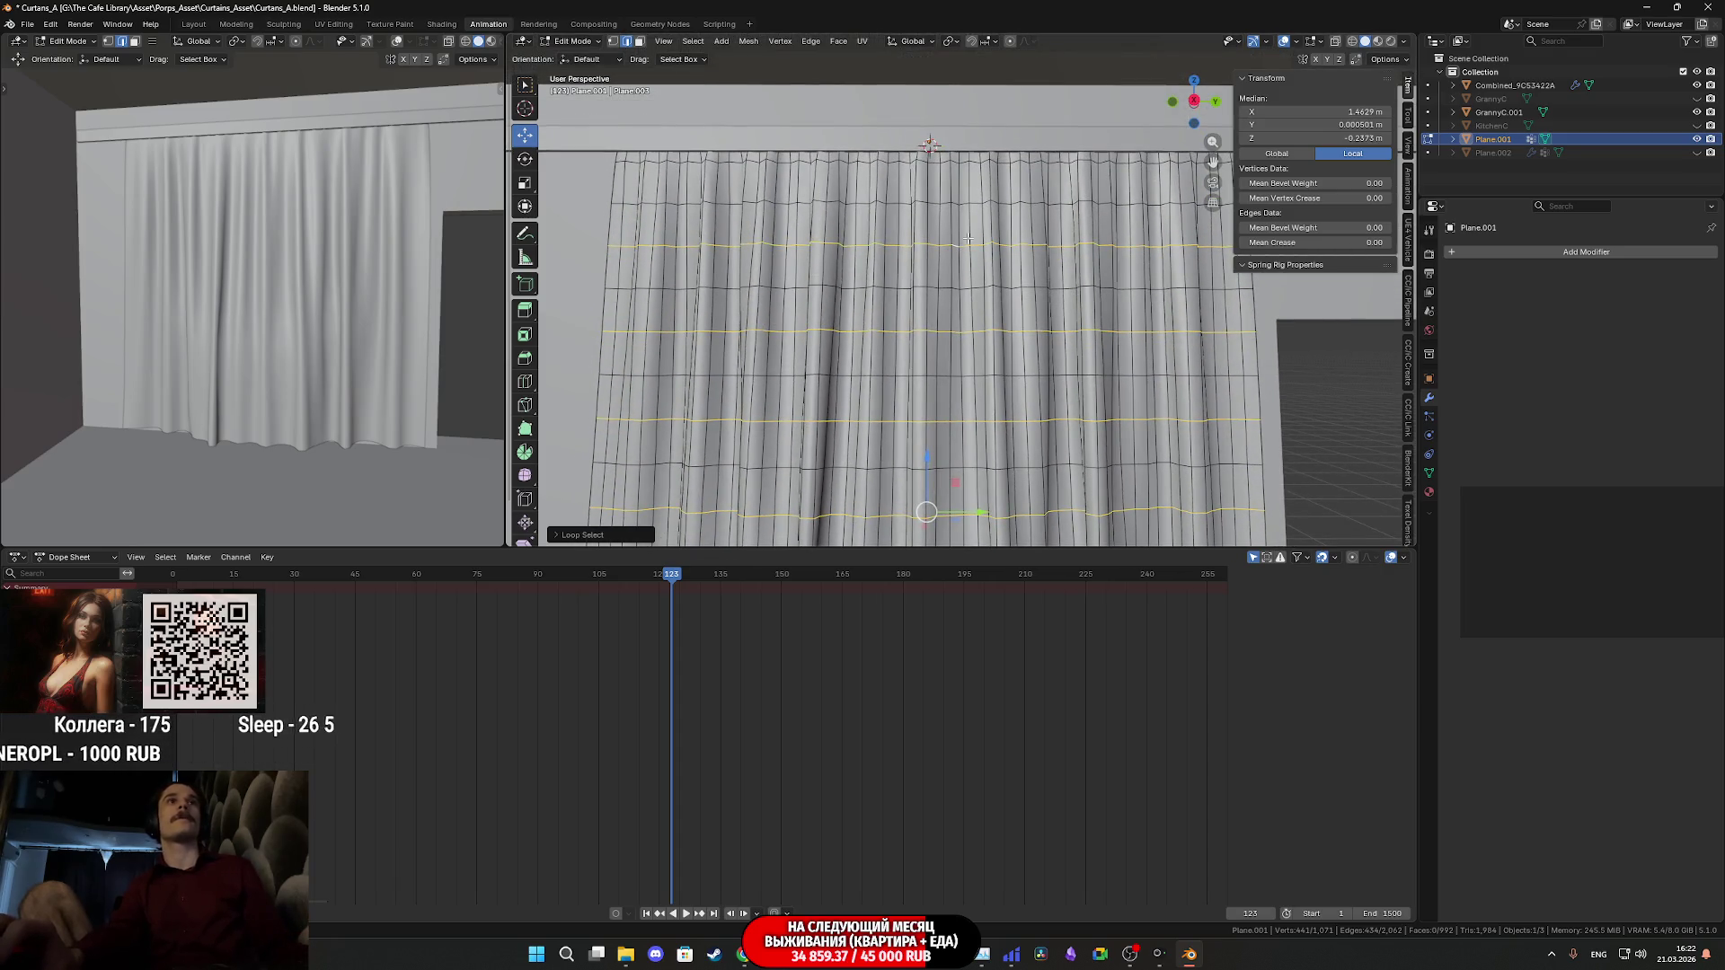
{"action": "left_click", "coordinate": [939, 164], "text": "alt+shift"}
{"action": "key", "text": "ctrl+z"}
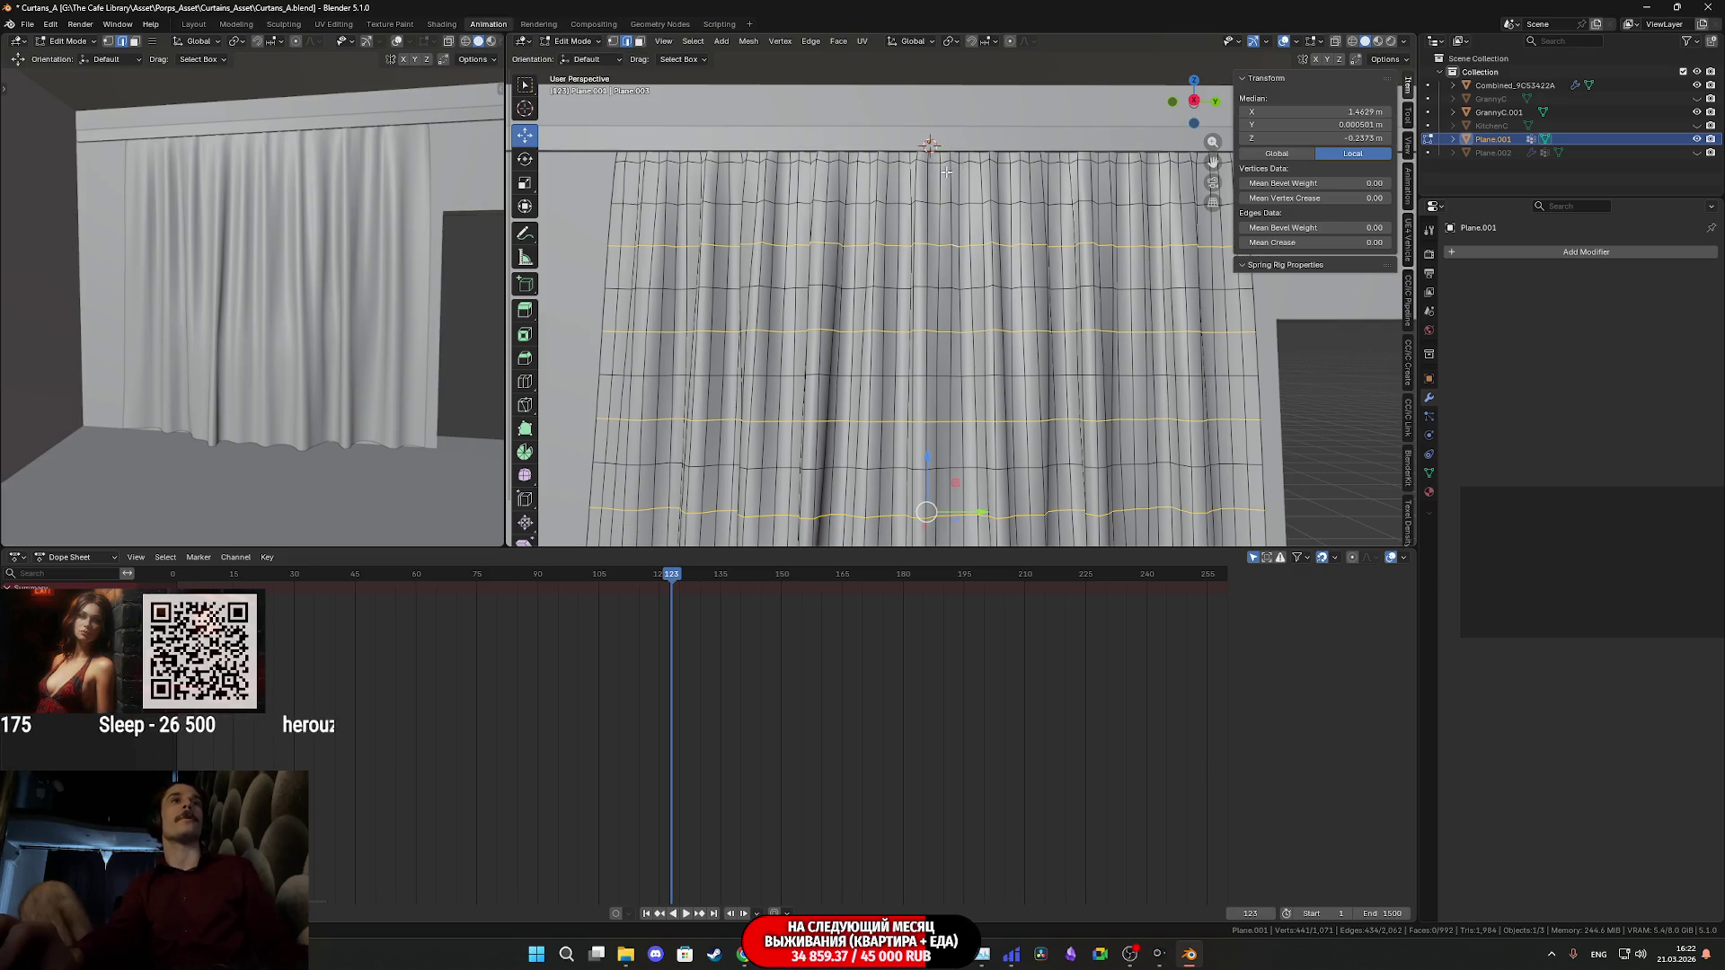
{"action": "left_click", "coordinate": [939, 164], "text": "alt+shift"}
{"action": "key", "text": "x"}
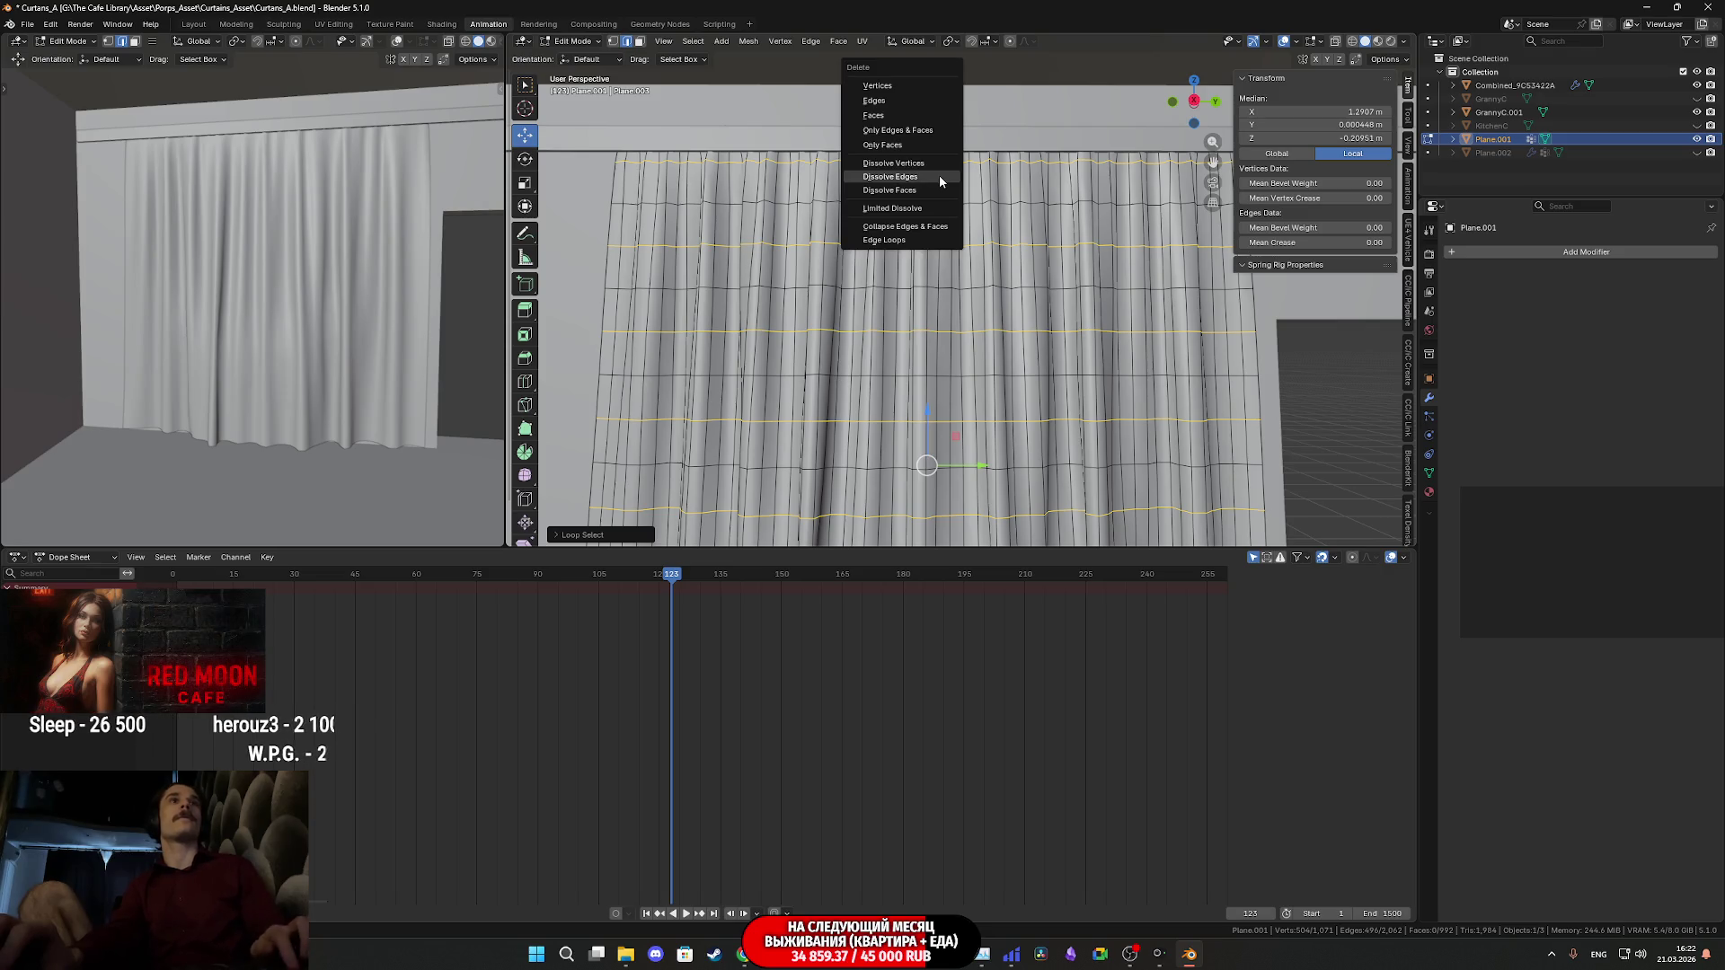
{"action": "left_click", "coordinate": [940, 175]}
{"action": "mouse_move", "coordinate": [940, 176]}
{"action": "middle_mouse_down"}
{"action": "mouse_move", "coordinate": [879, 281]}
{"action": "mouse_move", "coordinate": [827, 292]}
{"action": "mouse_move", "coordinate": [880, 241]}
{"action": "mouse_move", "coordinate": [904, 314]}
{"action": "mouse_move", "coordinate": [971, 247]}
{"action": "middle_mouse_up"}
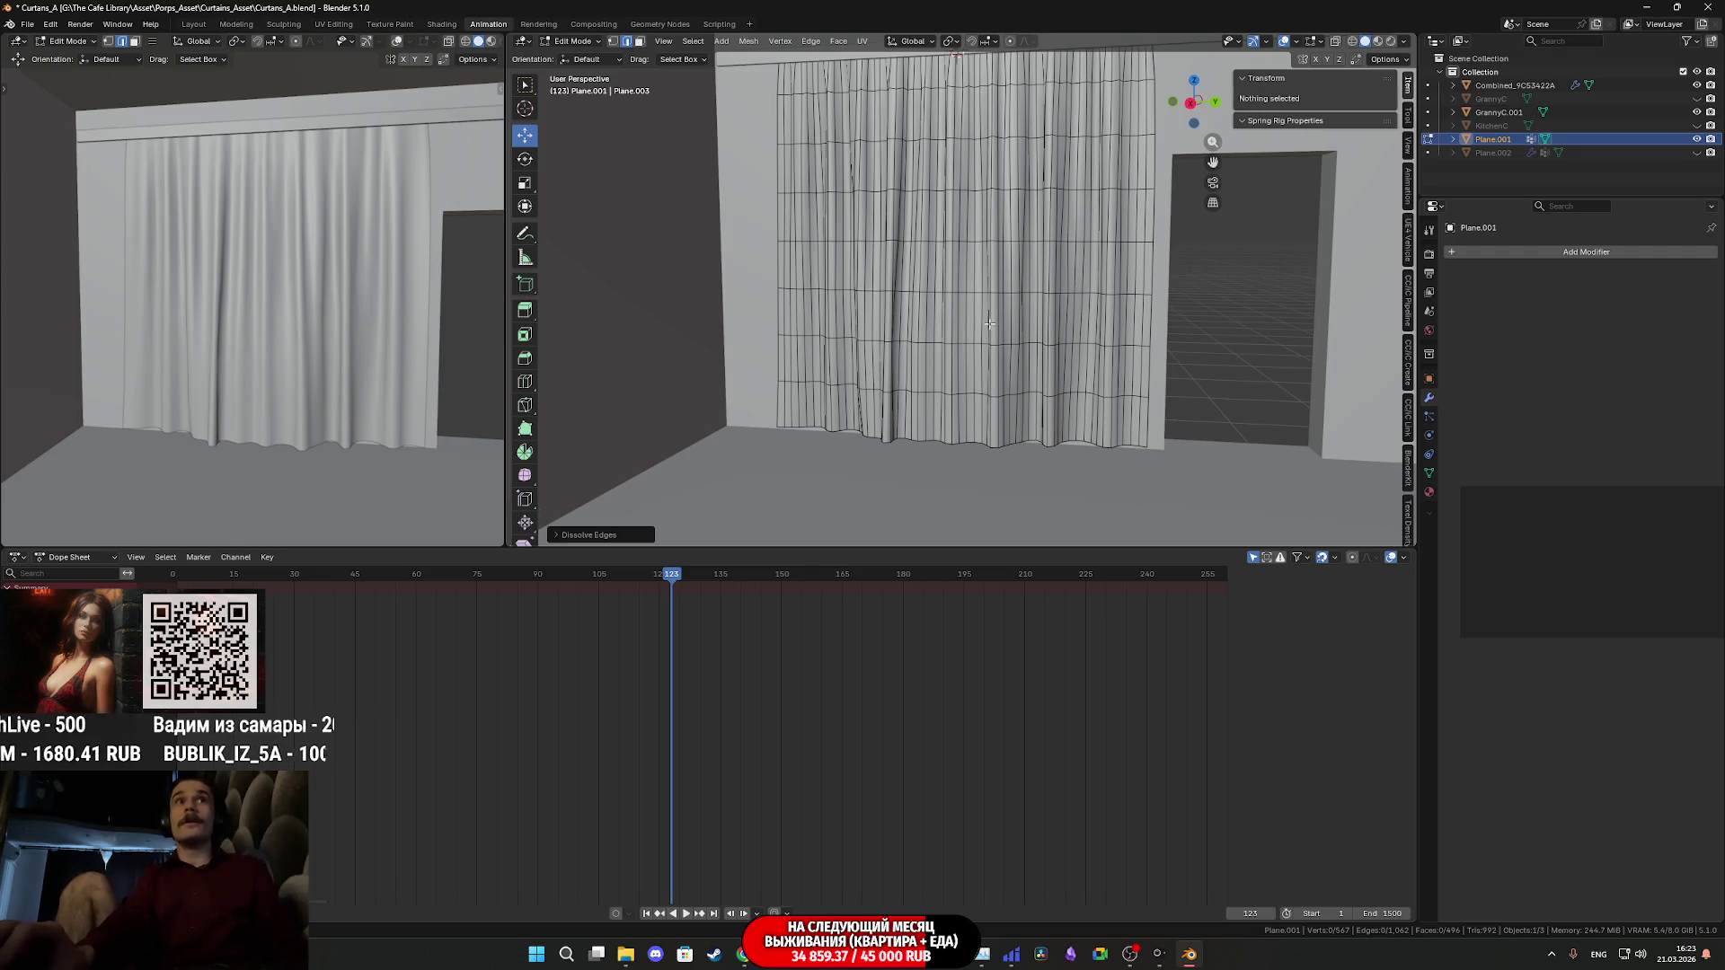
- Inspect the reduced curtain mesh from several angles in both viewports, then return to Object Mode
{"action": "middle_click_drag", "start_coordinate": [986, 279], "coordinate": [889, 292]}
{"action": "scroll", "coordinate": [368, 338], "scroll_direction": "up", "scroll_amount": 5}
{"action": "scroll", "coordinate": [368, 337], "scroll_direction": "down", "scroll_amount": 5}
{"action": "mouse_move", "coordinate": [368, 338]}
{"action": "middle_mouse_down"}
{"action": "mouse_move", "coordinate": [413, 312]}
{"action": "mouse_move", "coordinate": [348, 348]}
{"action": "mouse_move", "coordinate": [314, 273]}
{"action": "mouse_move", "coordinate": [368, 348]}
{"action": "middle_mouse_up"}
{"action": "scroll", "coordinate": [349, 348], "scroll_direction": "up", "scroll_amount": 8}
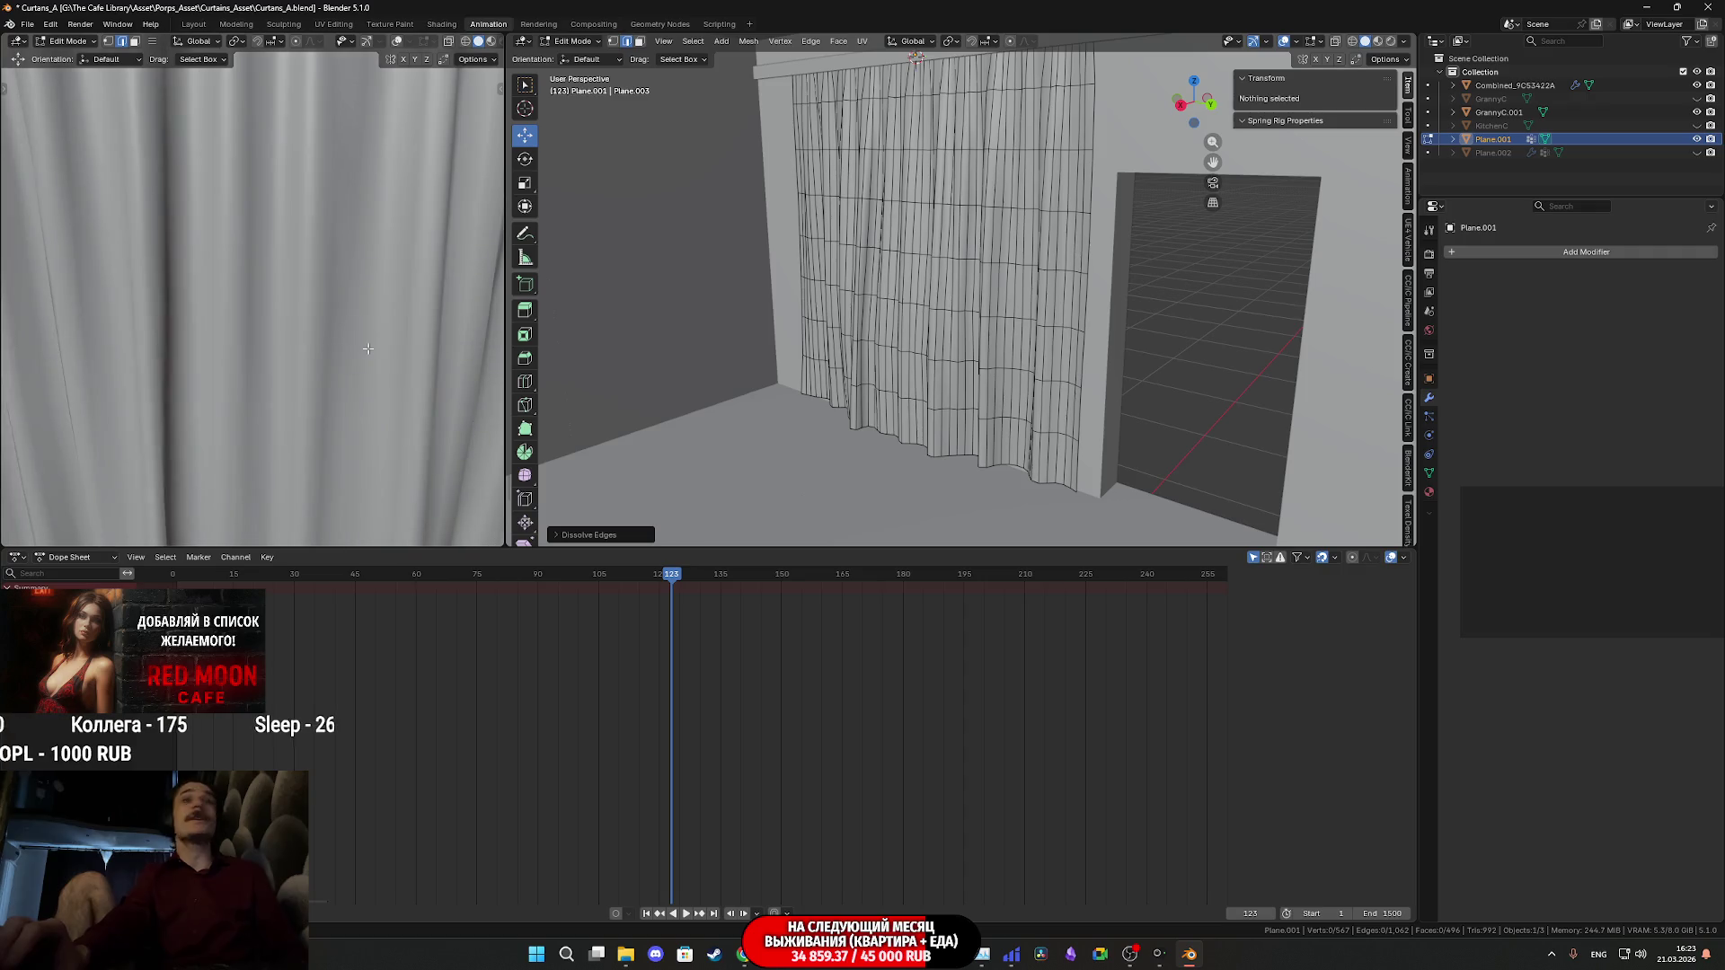
{"action": "scroll", "coordinate": [401, 384], "scroll_direction": "down", "scroll_amount": 2}
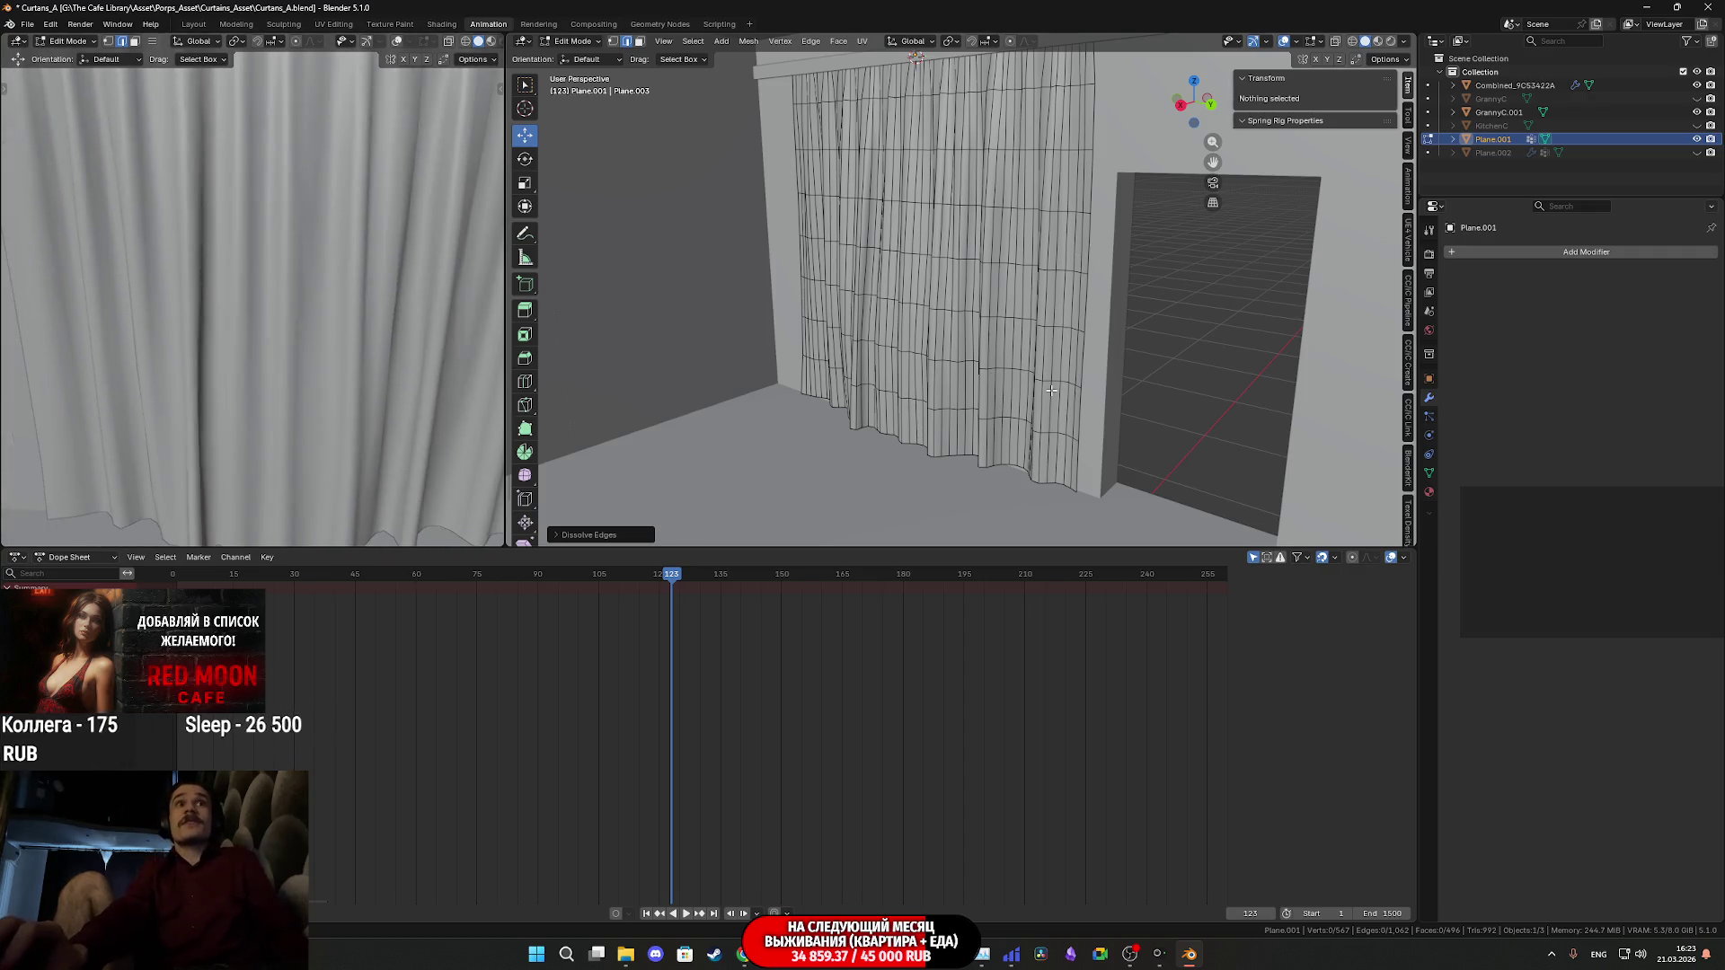
{"action": "middle_click_drag", "start_coordinate": [1038, 376], "coordinate": [979, 369]}
{"action": "scroll", "coordinate": [979, 368], "scroll_direction": "up", "scroll_amount": 4}
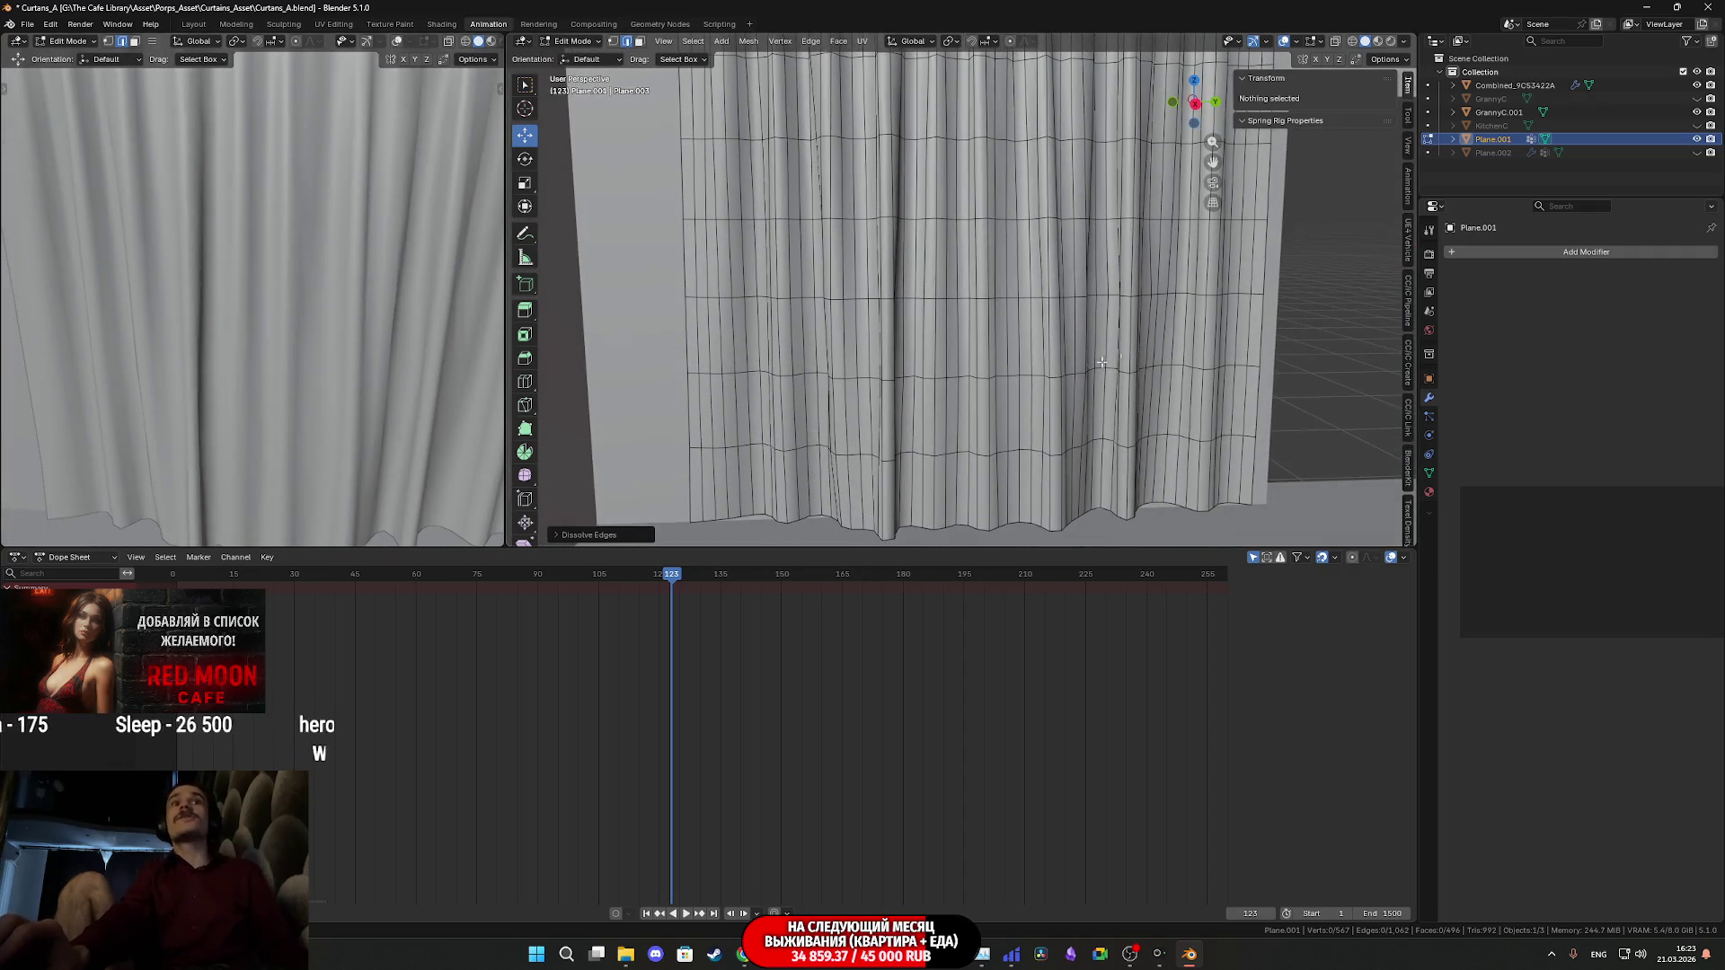
{"action": "scroll", "coordinate": [342, 346], "scroll_direction": "down", "scroll_amount": 4}
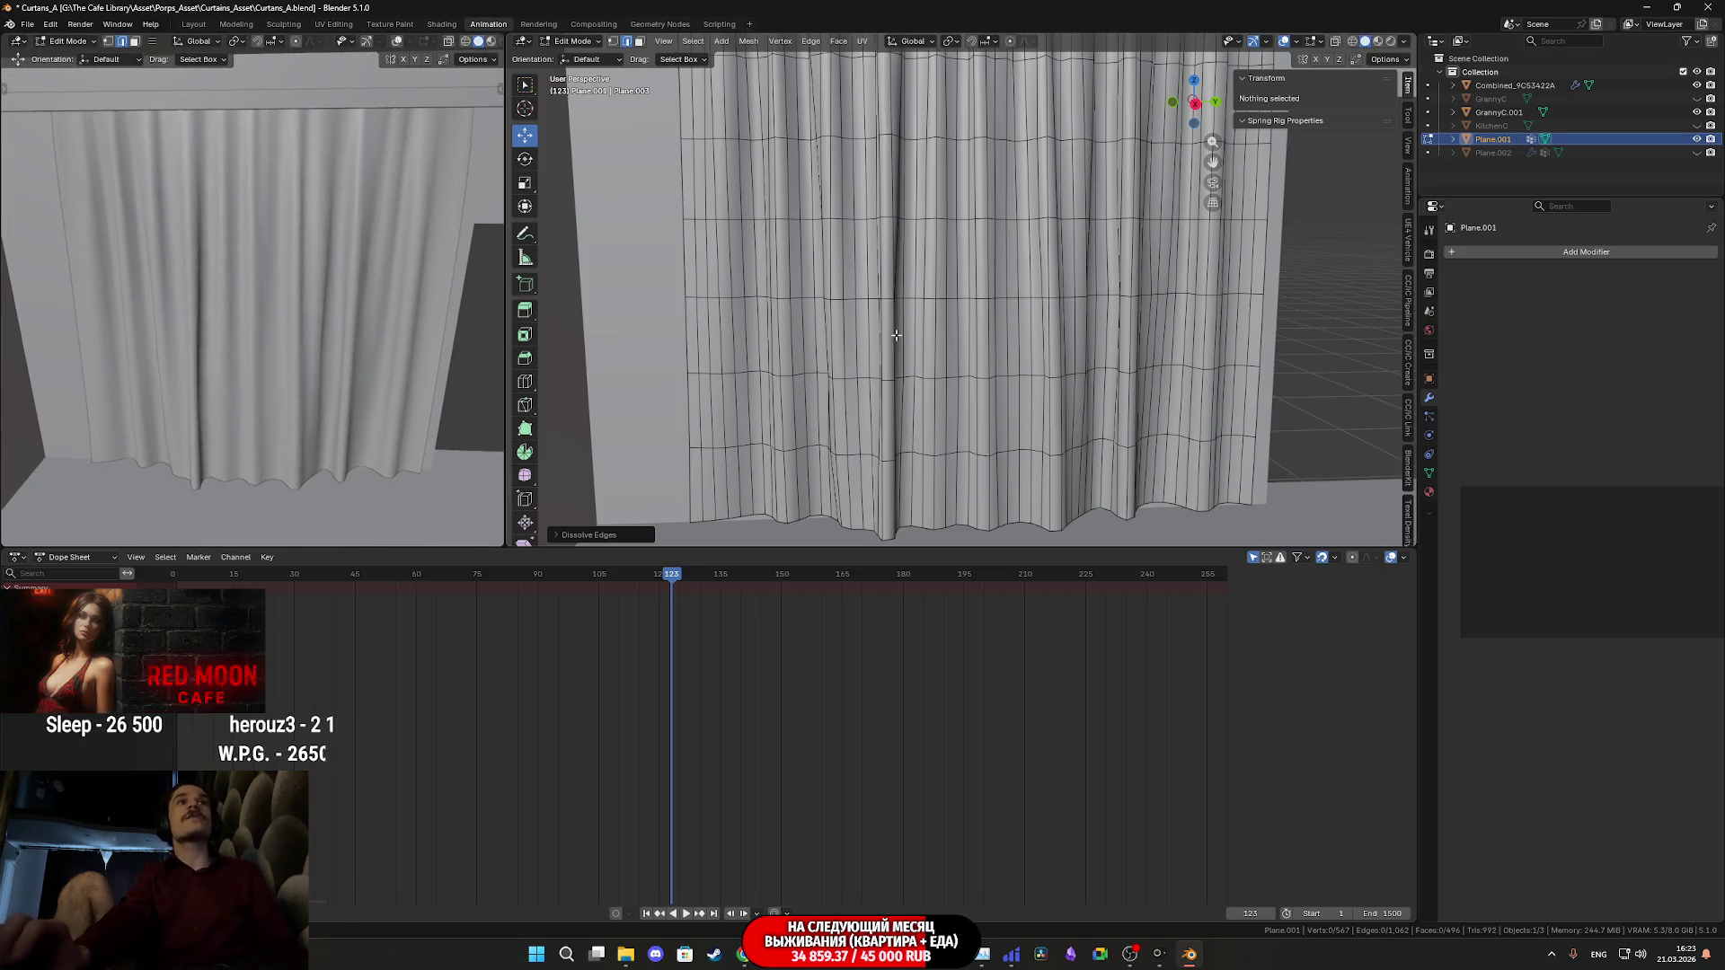
{"action": "middle_click_drag", "start_coordinate": [955, 339], "coordinate": [958, 350]}
{"action": "middle_click_drag", "start_coordinate": [260, 327], "coordinate": [388, 327]}
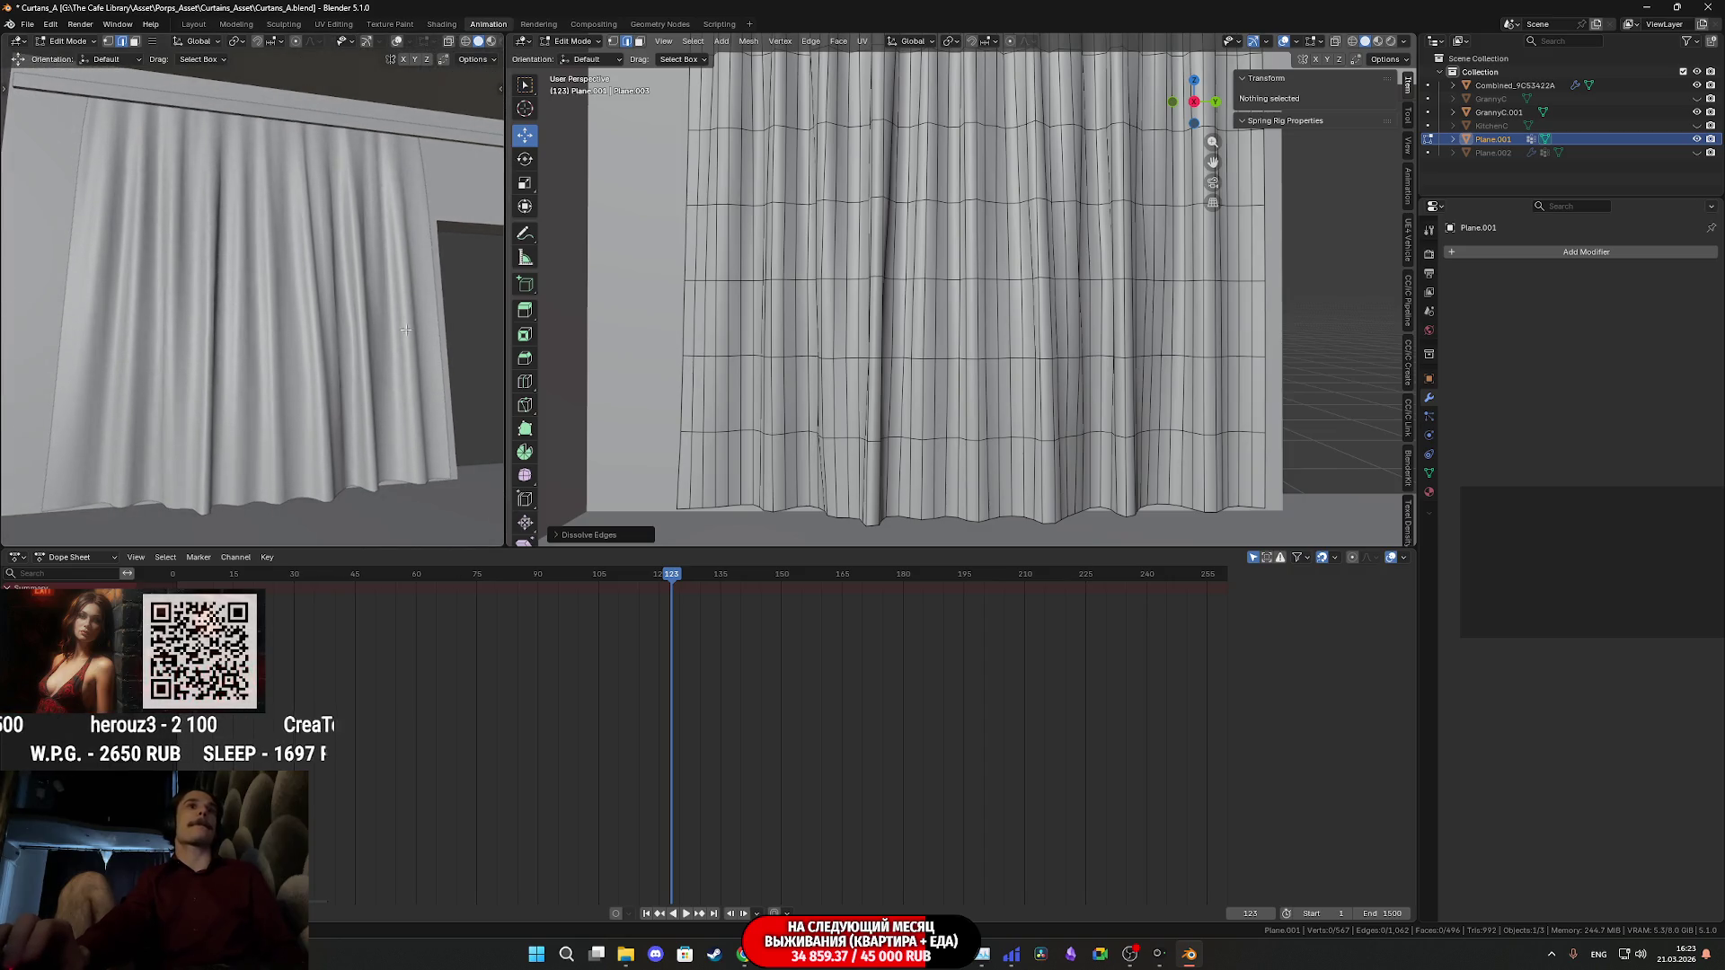
{"action": "key", "text": "Tab"}
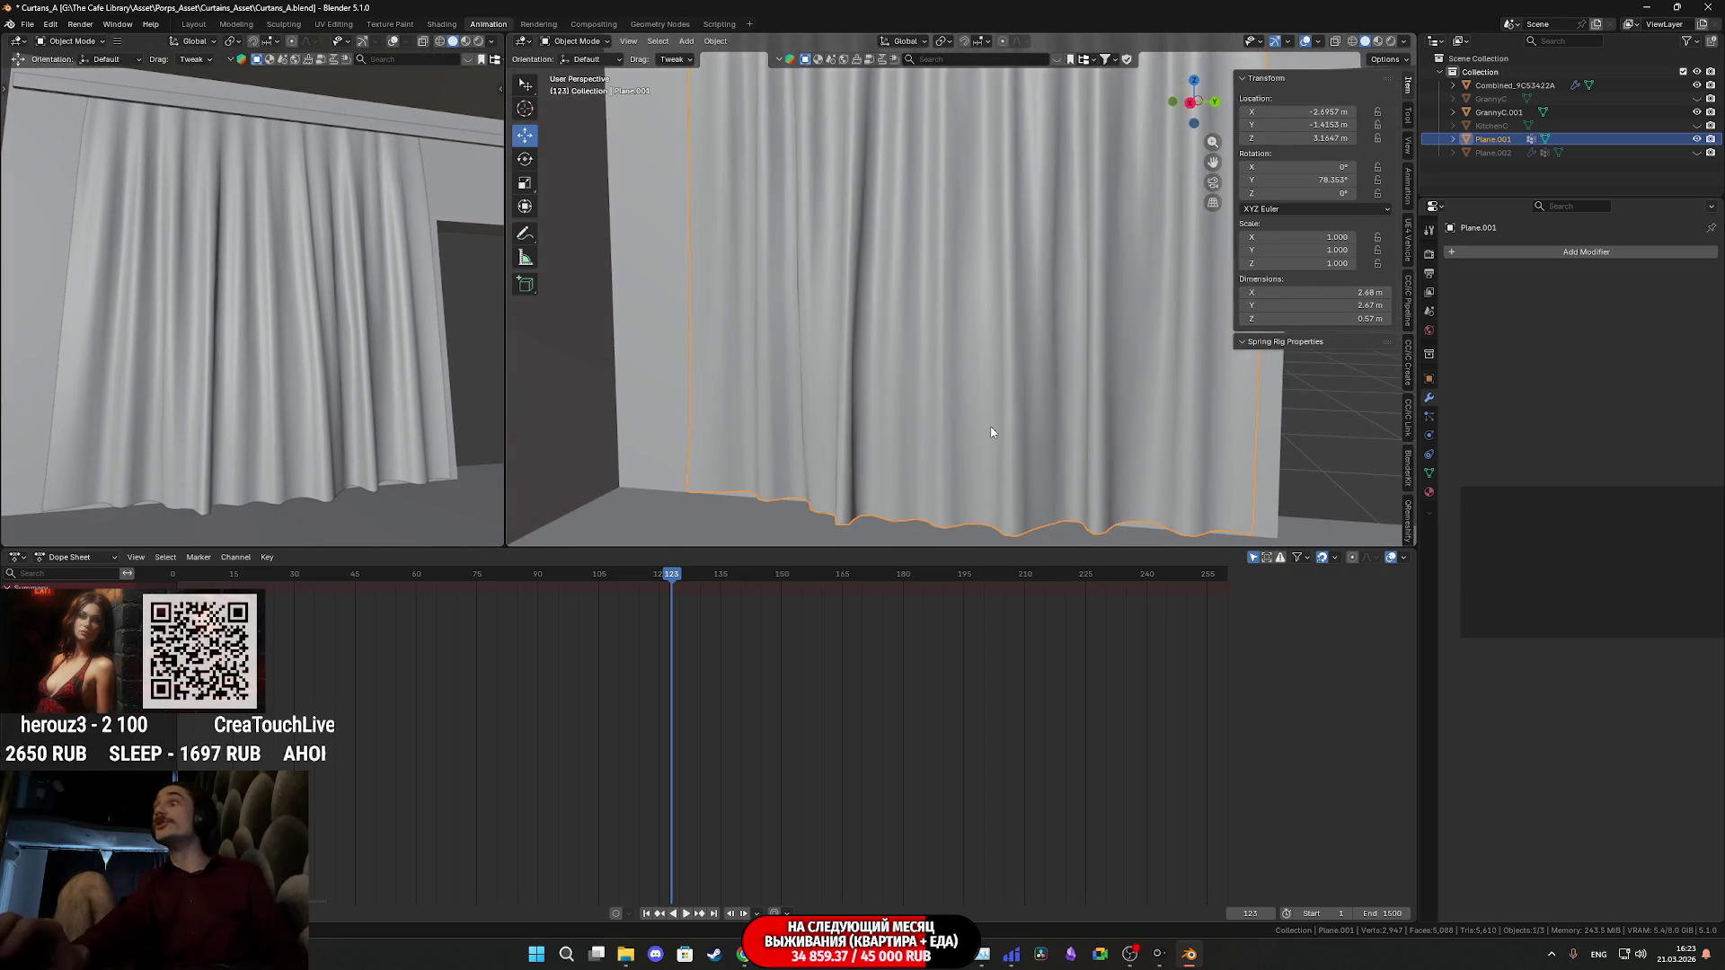
- Frame the draped curtain and bring up its Object context menu
{"action": "mouse_move", "coordinate": [982, 374]}
{"action": "middle_mouse_down"}
{"action": "mouse_move", "coordinate": [847, 462]}
{"action": "mouse_move", "coordinate": [878, 366]}
{"action": "mouse_move", "coordinate": [922, 316]}
{"action": "middle_mouse_up"}
{"action": "scroll", "coordinate": [913, 373], "scroll_direction": "down", "scroll_amount": 5}
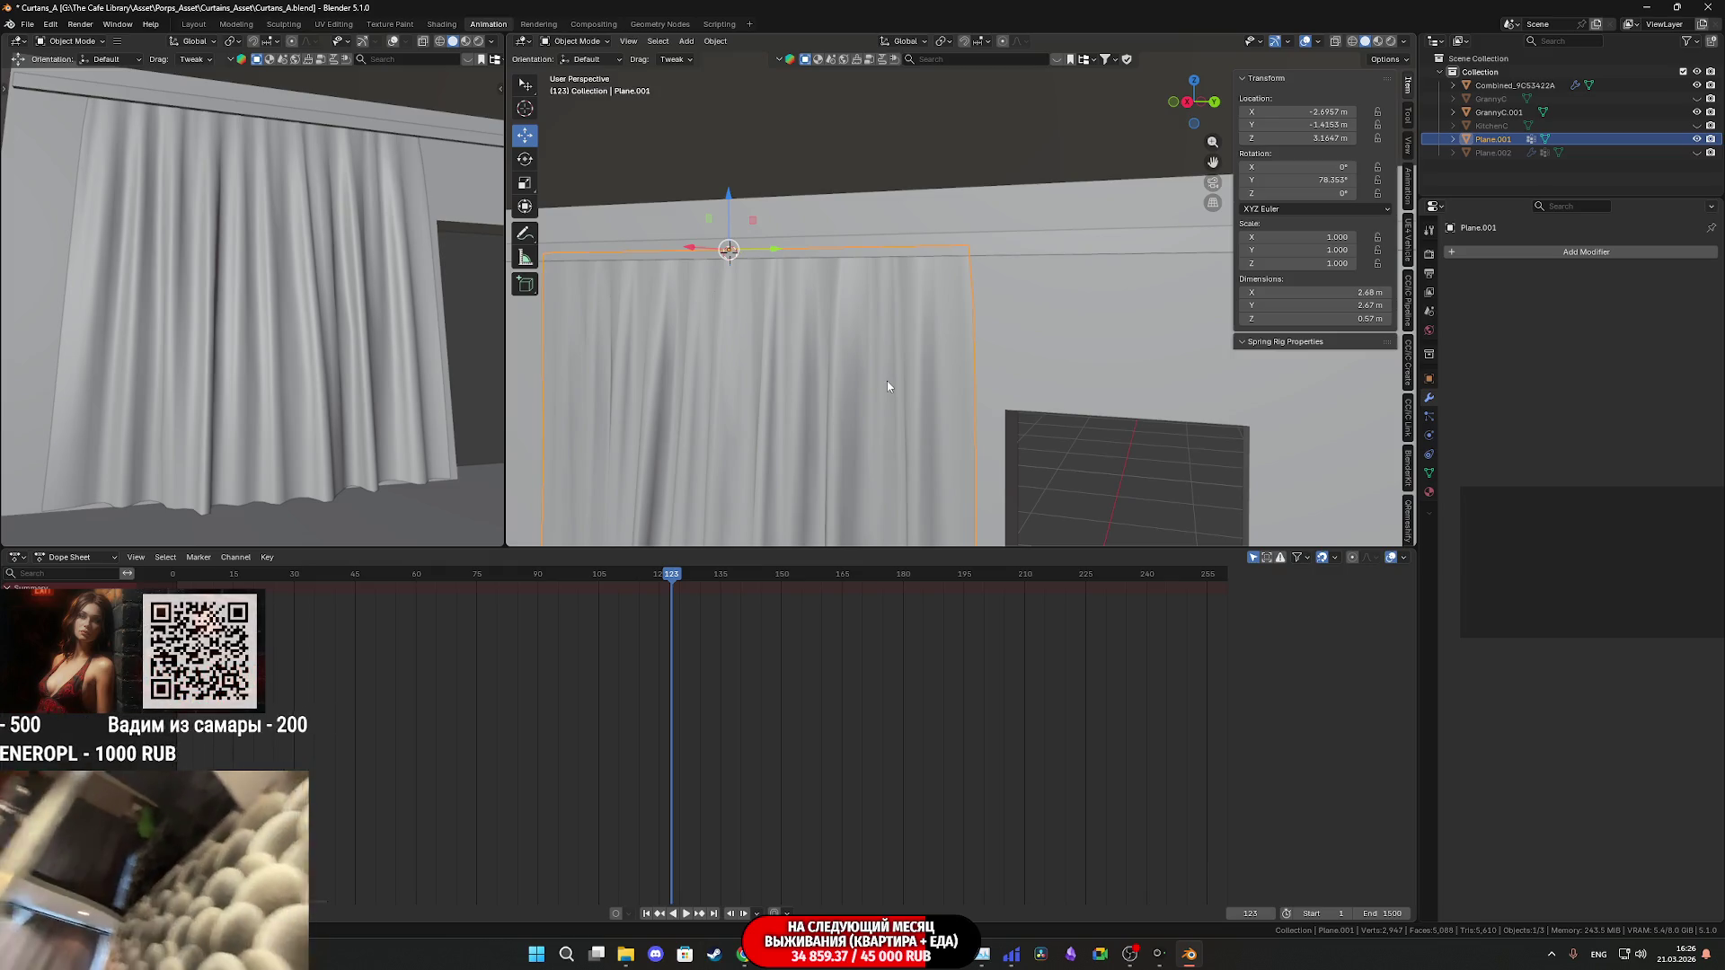
{"action": "right_click", "coordinate": [887, 381]}
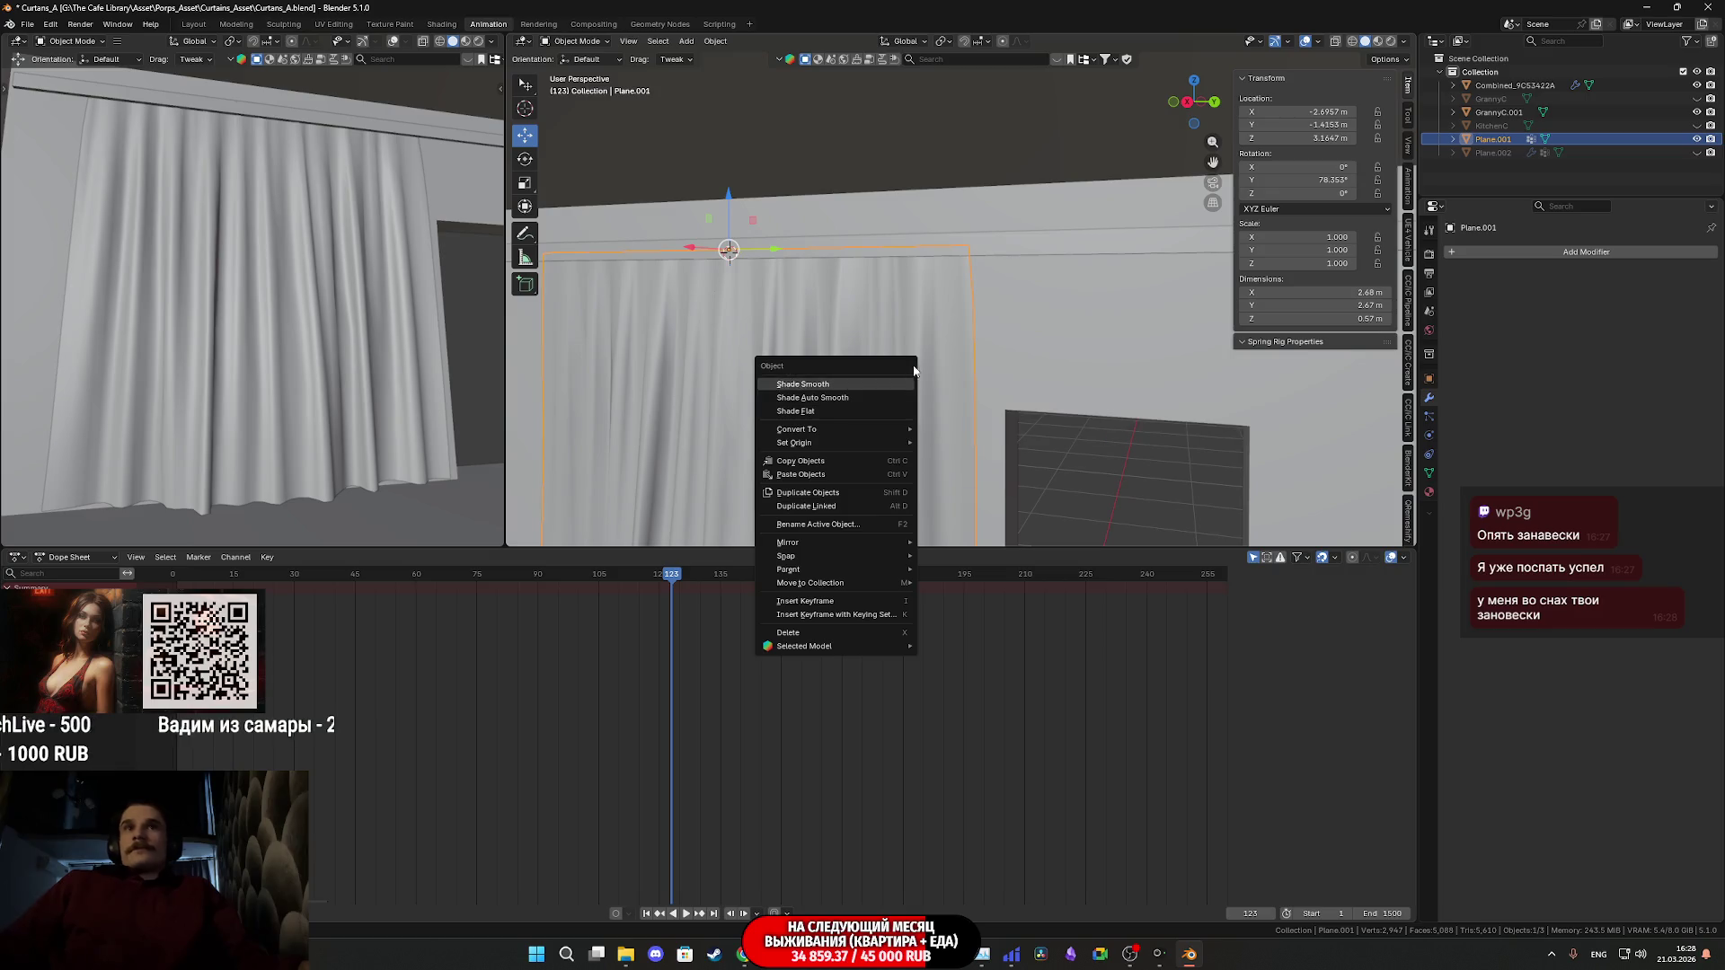
- Unhide the doorway plane Plane.002 and remove its hook modifier
{"action": "left_click", "coordinate": [1028, 383]}
{"action": "mouse_move", "coordinate": [1028, 382]}
{"action": "middle_mouse_down"}
{"action": "mouse_move", "coordinate": [1063, 401]}
{"action": "mouse_move", "coordinate": [1042, 305]}
{"action": "mouse_move", "coordinate": [1068, 359]}
{"action": "mouse_move", "coordinate": [1043, 397]}
{"action": "middle_mouse_up"}
{"action": "left_click", "coordinate": [1696, 152]}
{"action": "left_click", "coordinate": [1043, 397]}
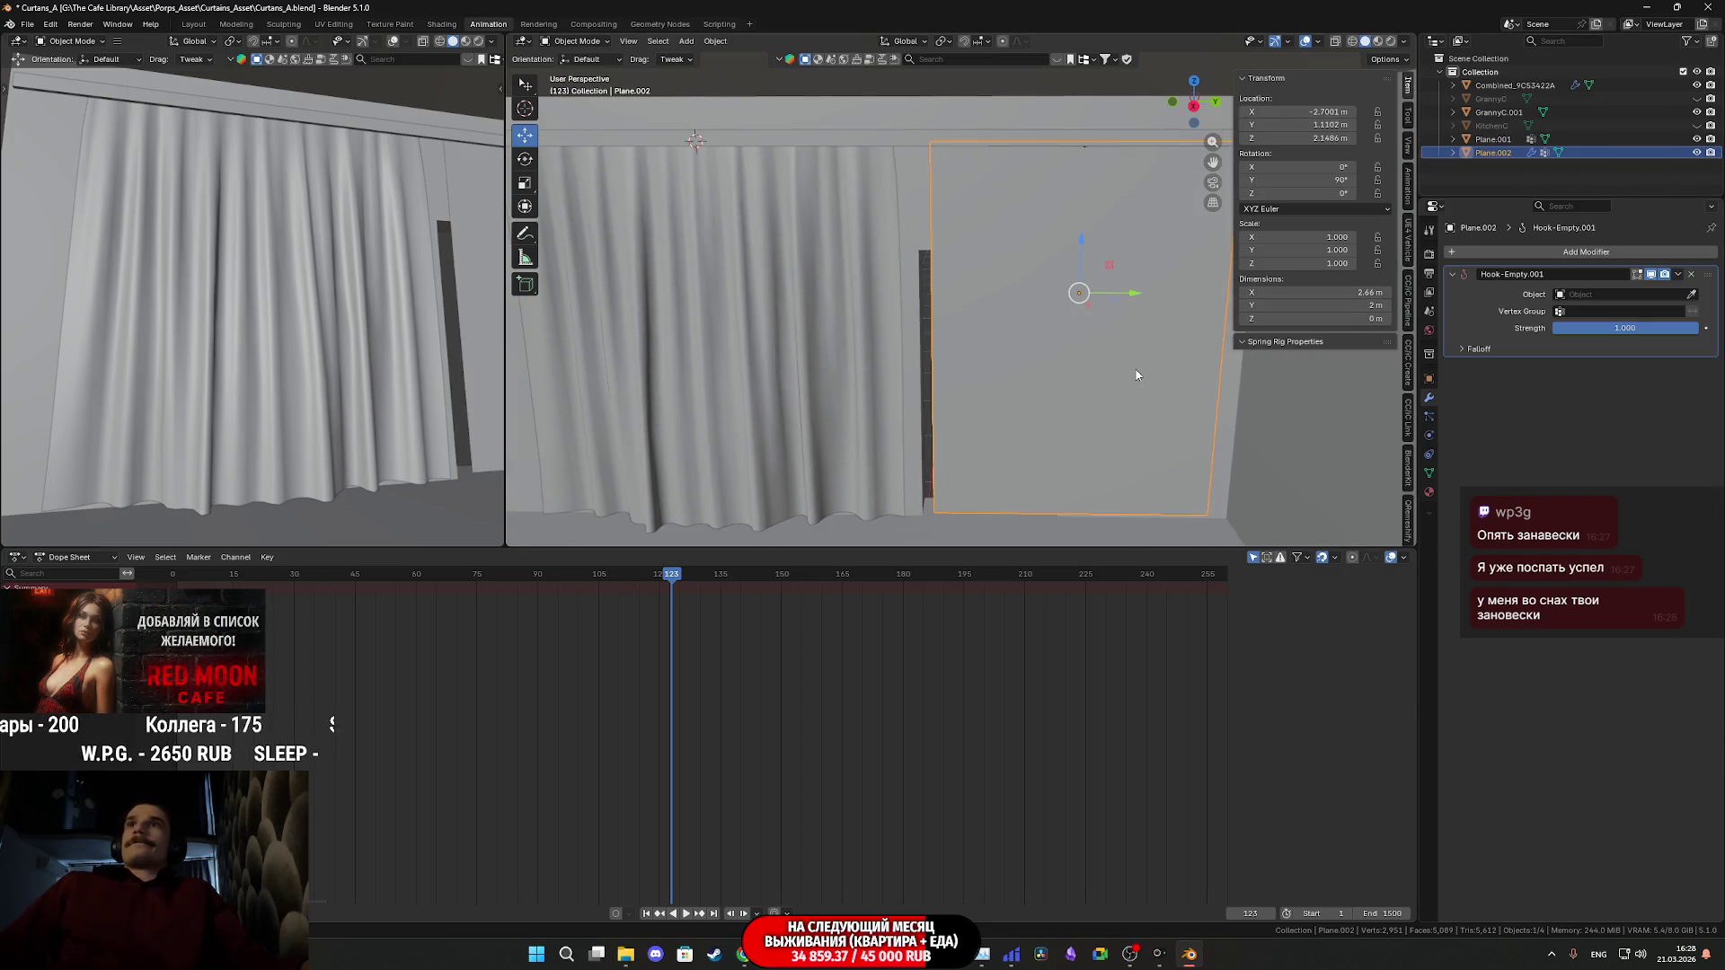
{"action": "left_click", "coordinate": [1690, 273]}
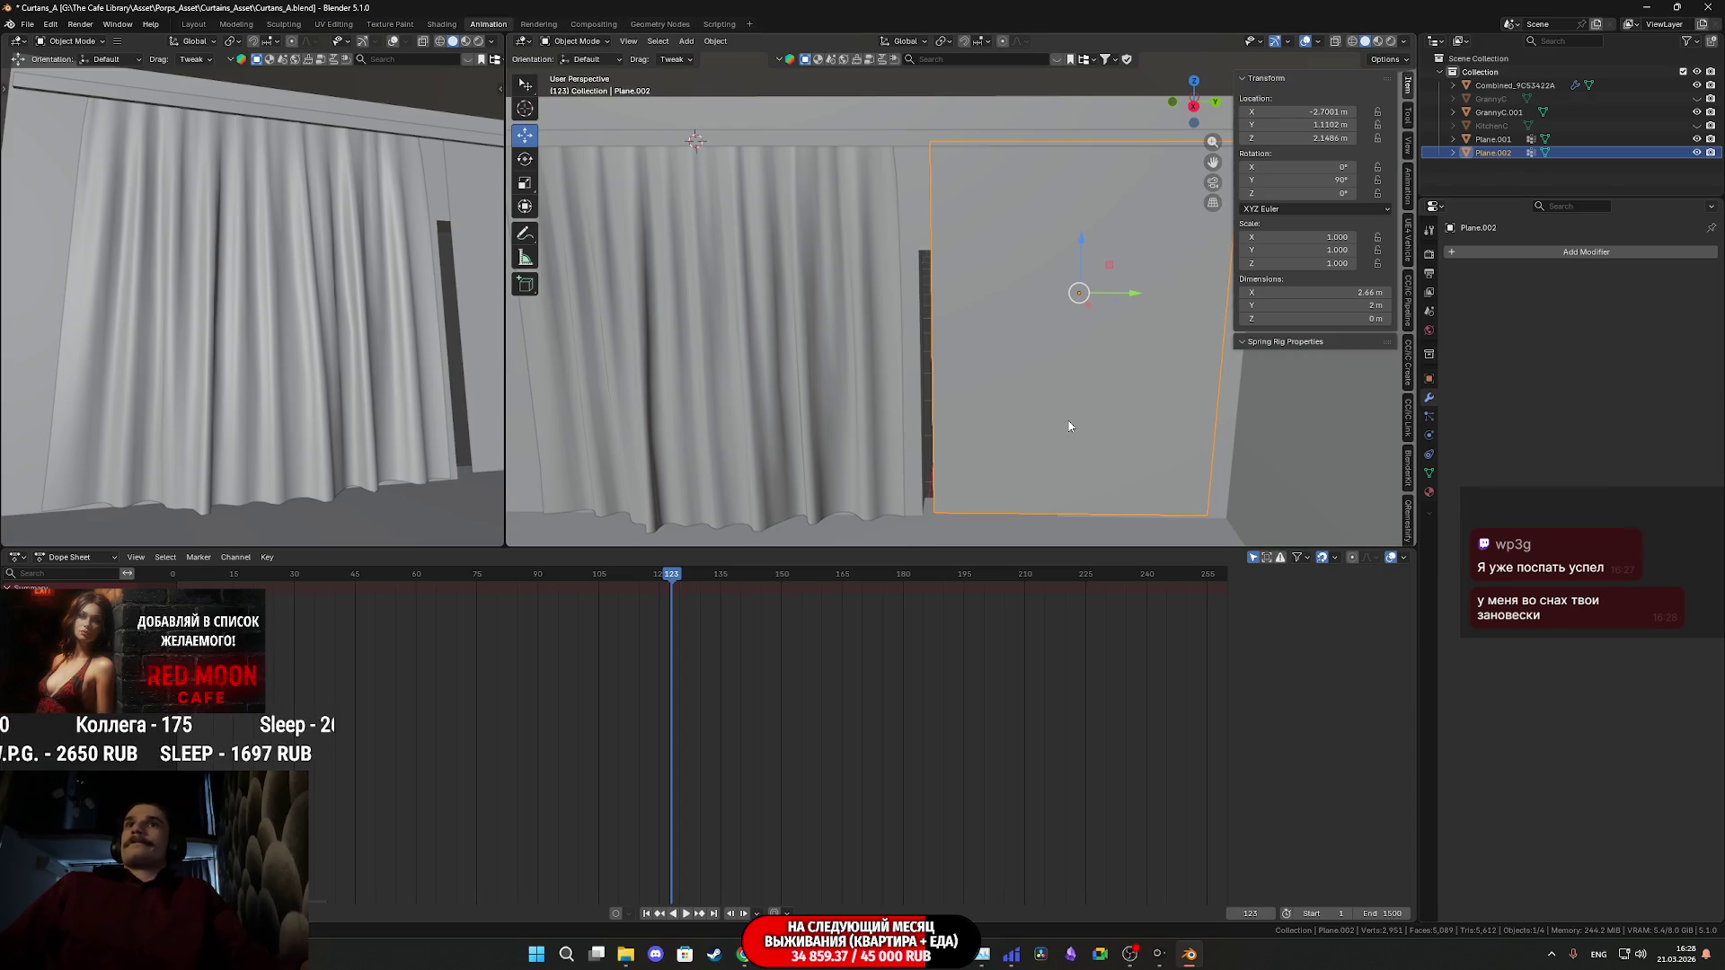
{"action": "left_click", "coordinate": [1429, 473]}
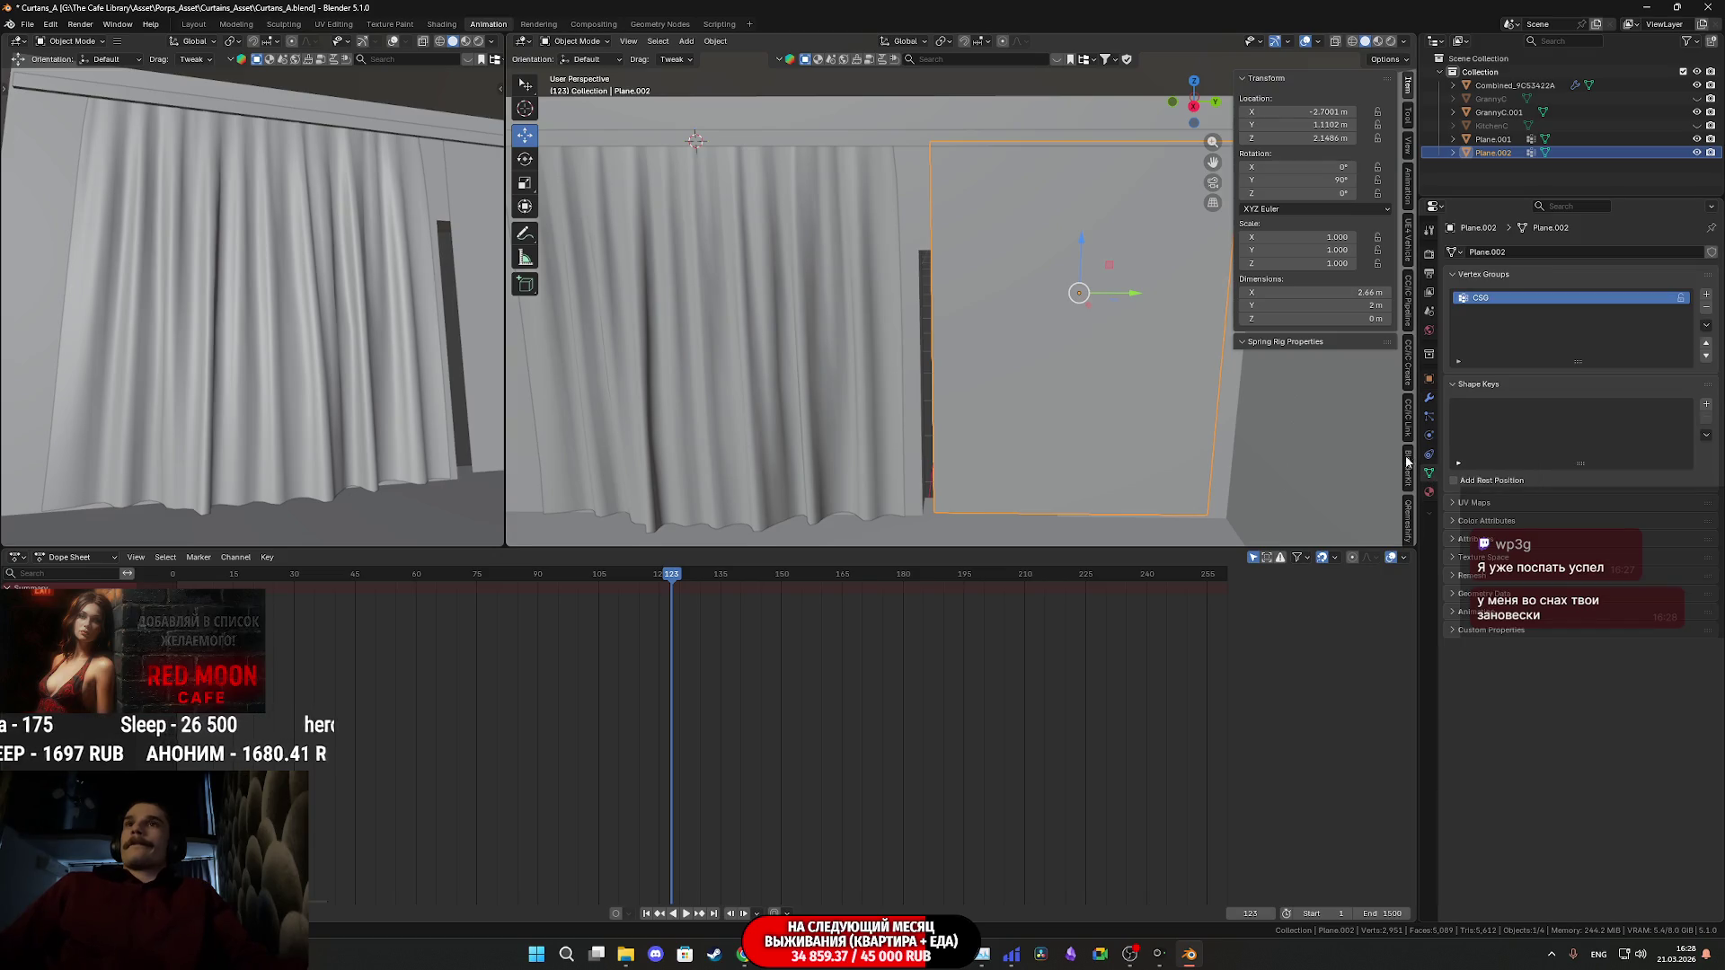
- Select Plane.002, view it head-on, and show its Physics properties
{"action": "middle_click_drag", "start_coordinate": [341, 422], "coordinate": [282, 446]}
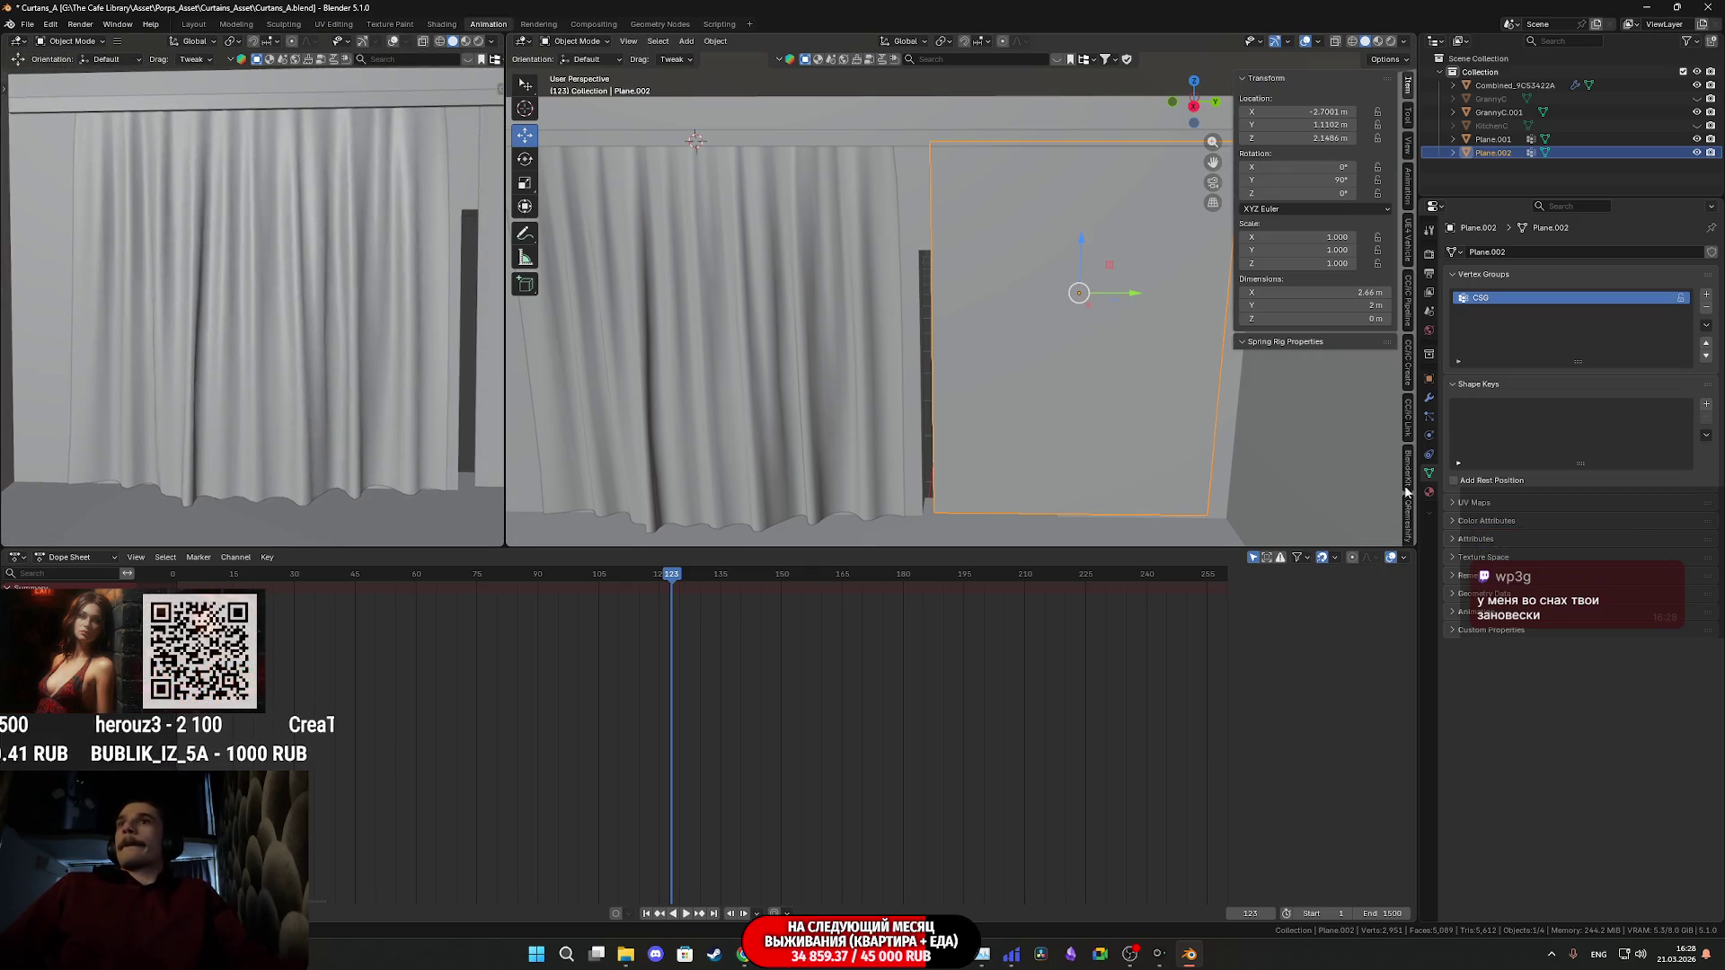
{"action": "left_click", "coordinate": [1119, 440]}
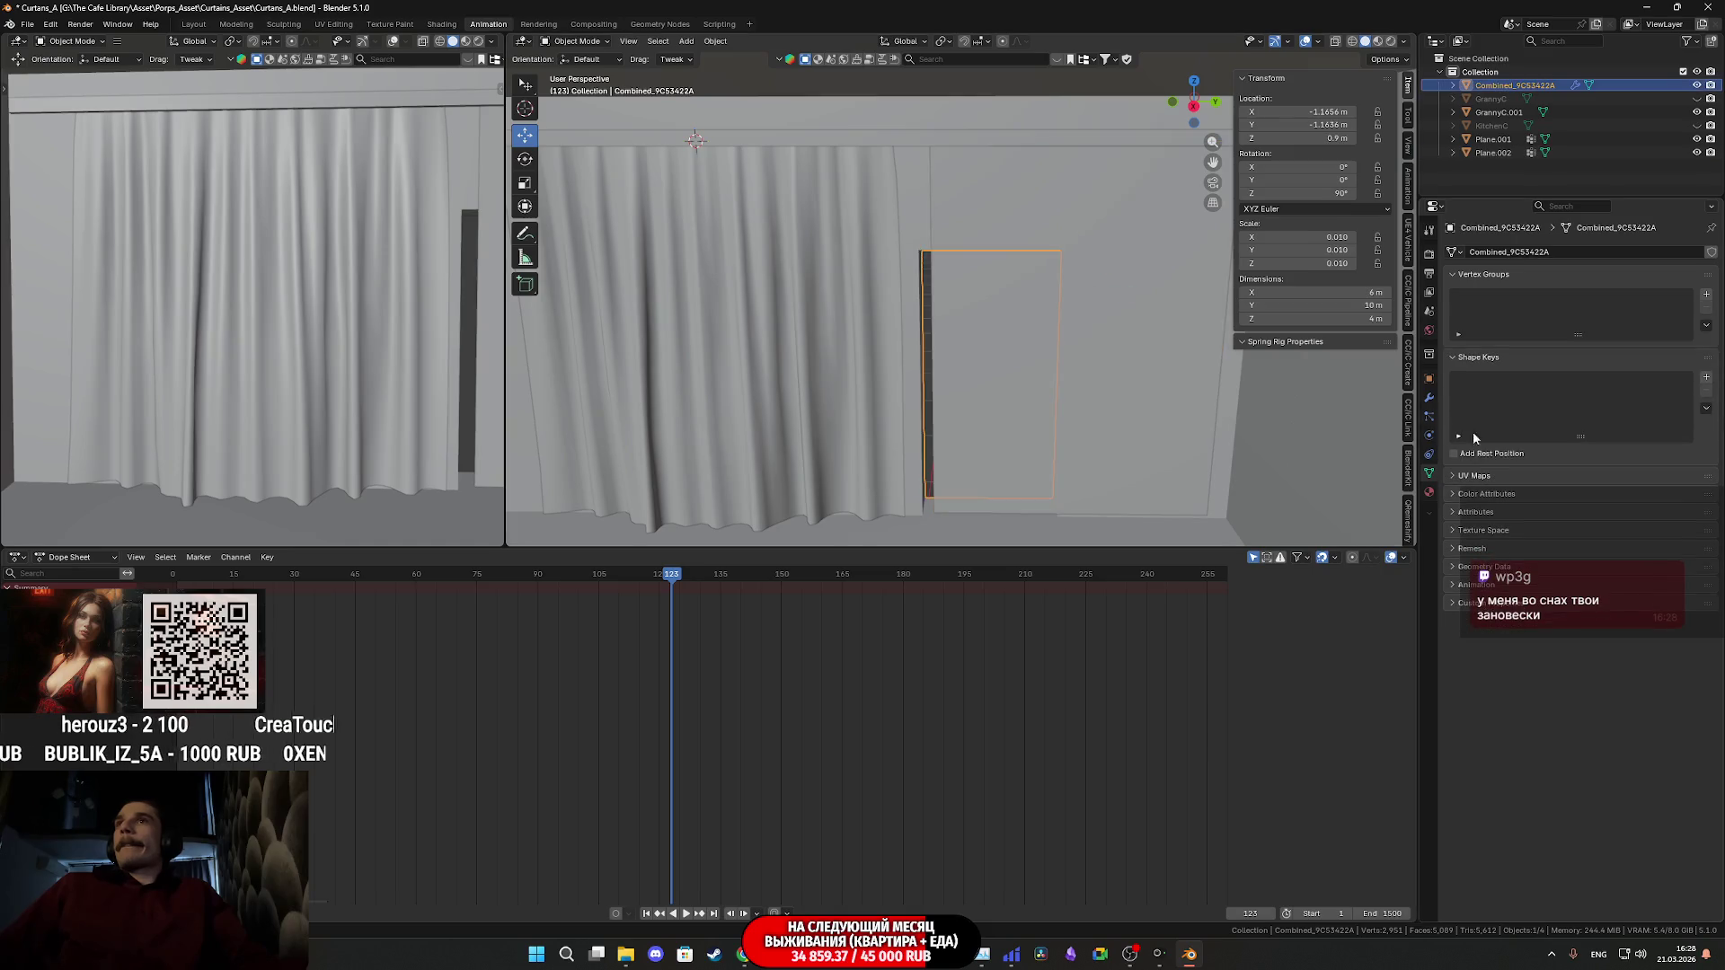
{"action": "left_click", "coordinate": [1170, 393]}
{"action": "mouse_move", "coordinate": [1127, 311]}
{"action": "middle_mouse_down"}
{"action": "mouse_move", "coordinate": [952, 354]}
{"action": "mouse_move", "coordinate": [955, 334]}
{"action": "middle_mouse_up"}
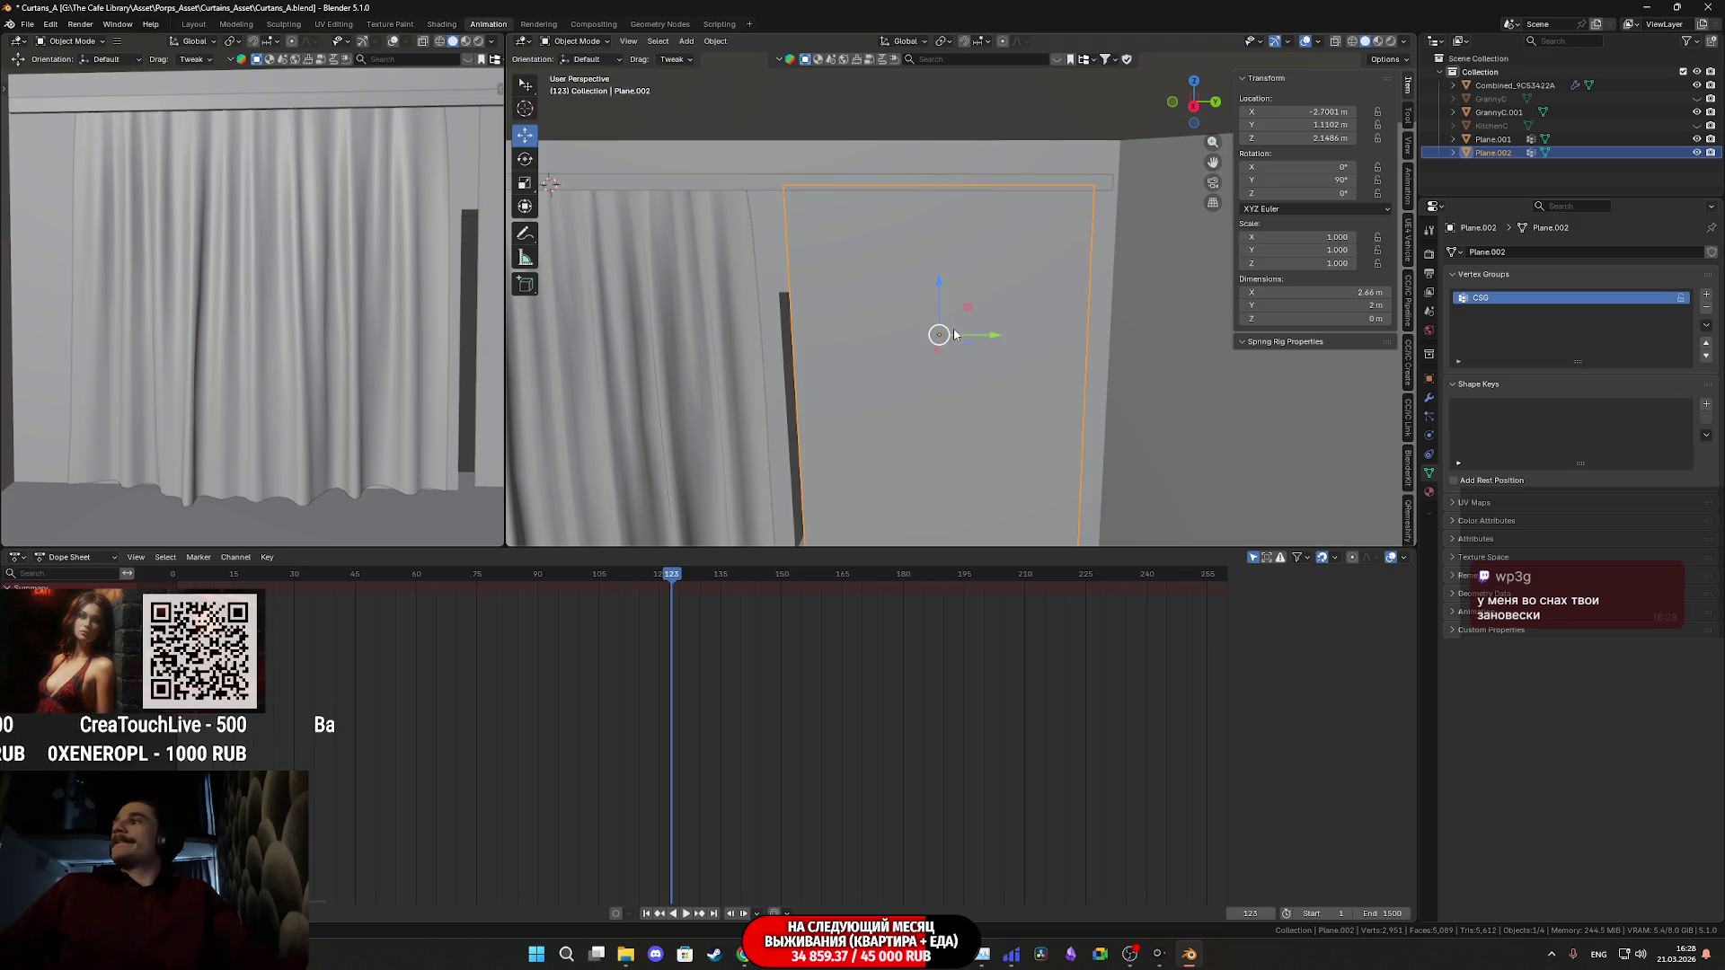
{"action": "left_click", "coordinate": [1430, 436]}
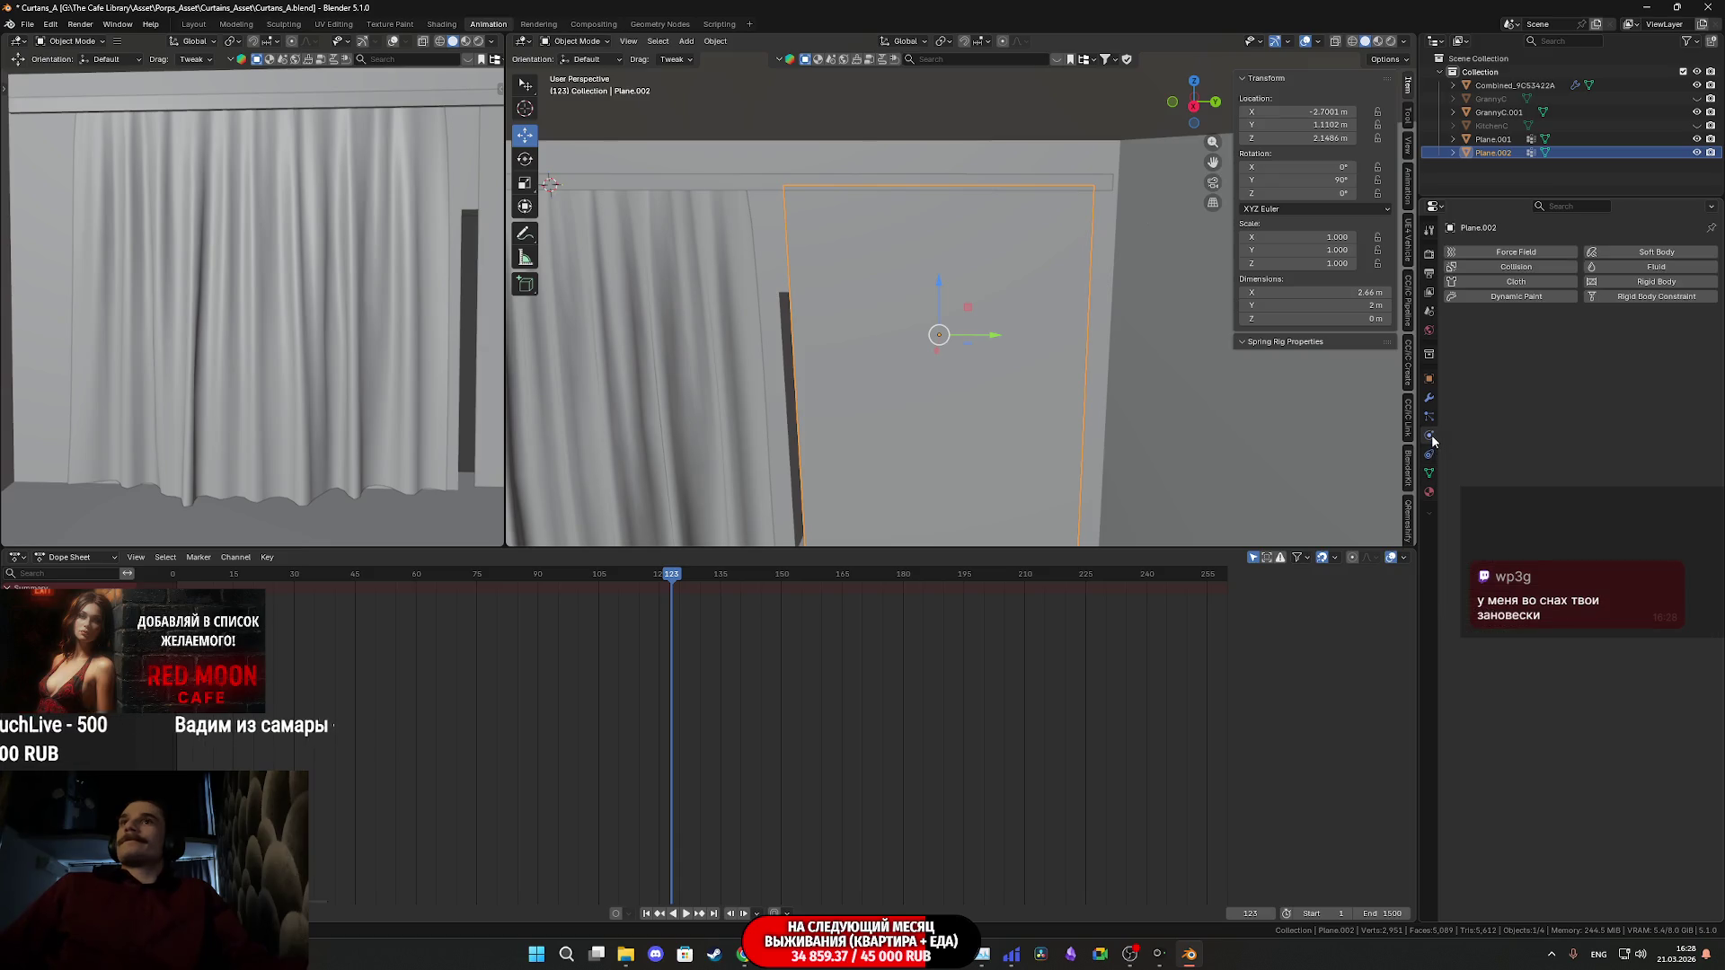
- Make Plane.002 a cloth pinned by the CSG group and test-play the simulation from frame 0
{"action": "left_click", "coordinate": [1510, 283]}
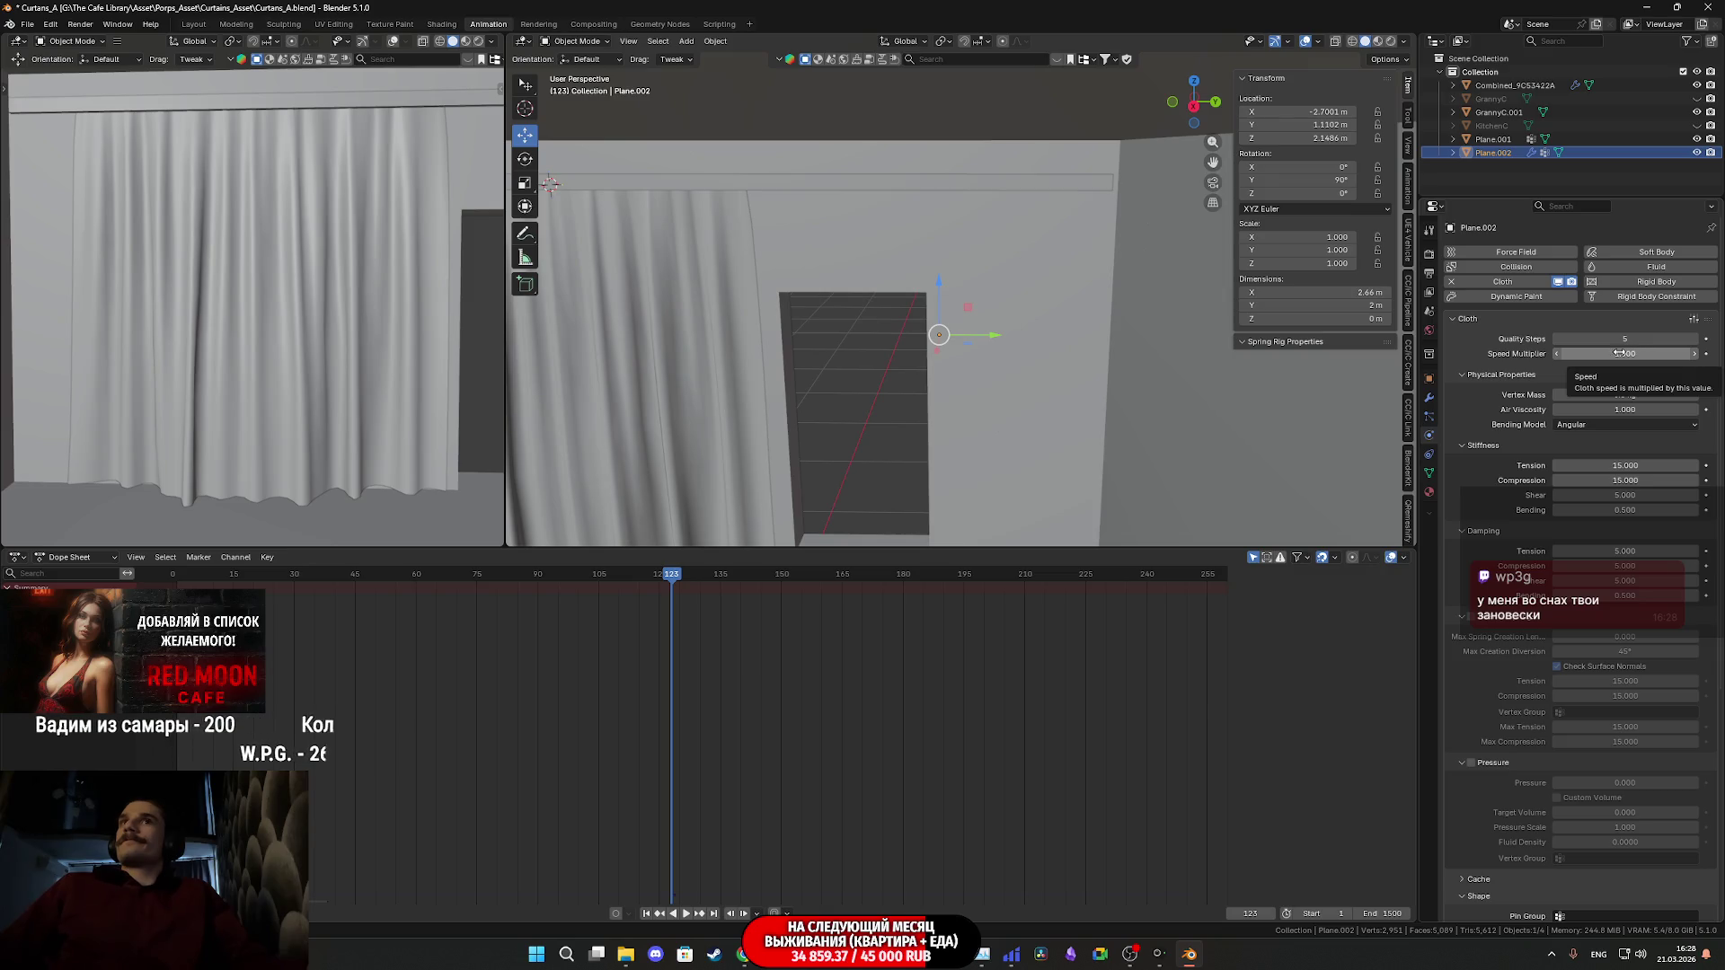
{"action": "left_click_drag", "start_coordinate": [669, 582], "coordinate": [173, 583]}
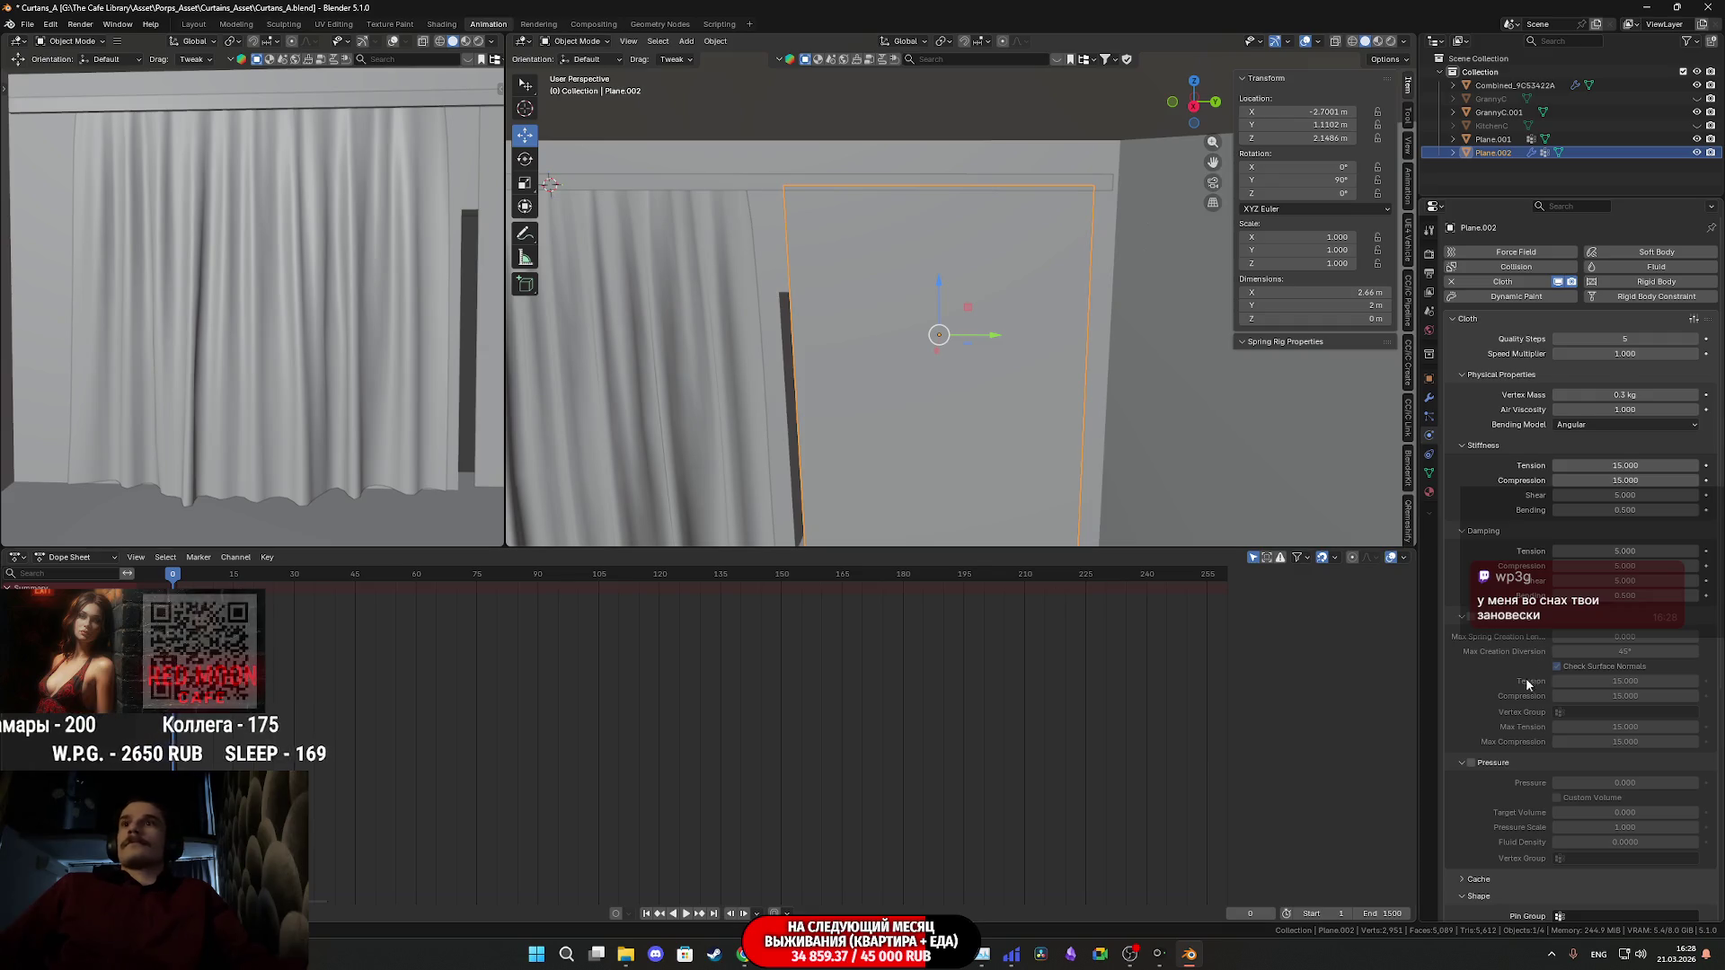
{"action": "scroll", "coordinate": [1527, 678], "scroll_direction": "down", "scroll_amount": 6}
{"action": "left_click", "coordinate": [1572, 698]}
{"action": "left_click", "coordinate": [1581, 723]}
{"action": "key", "text": "space"}
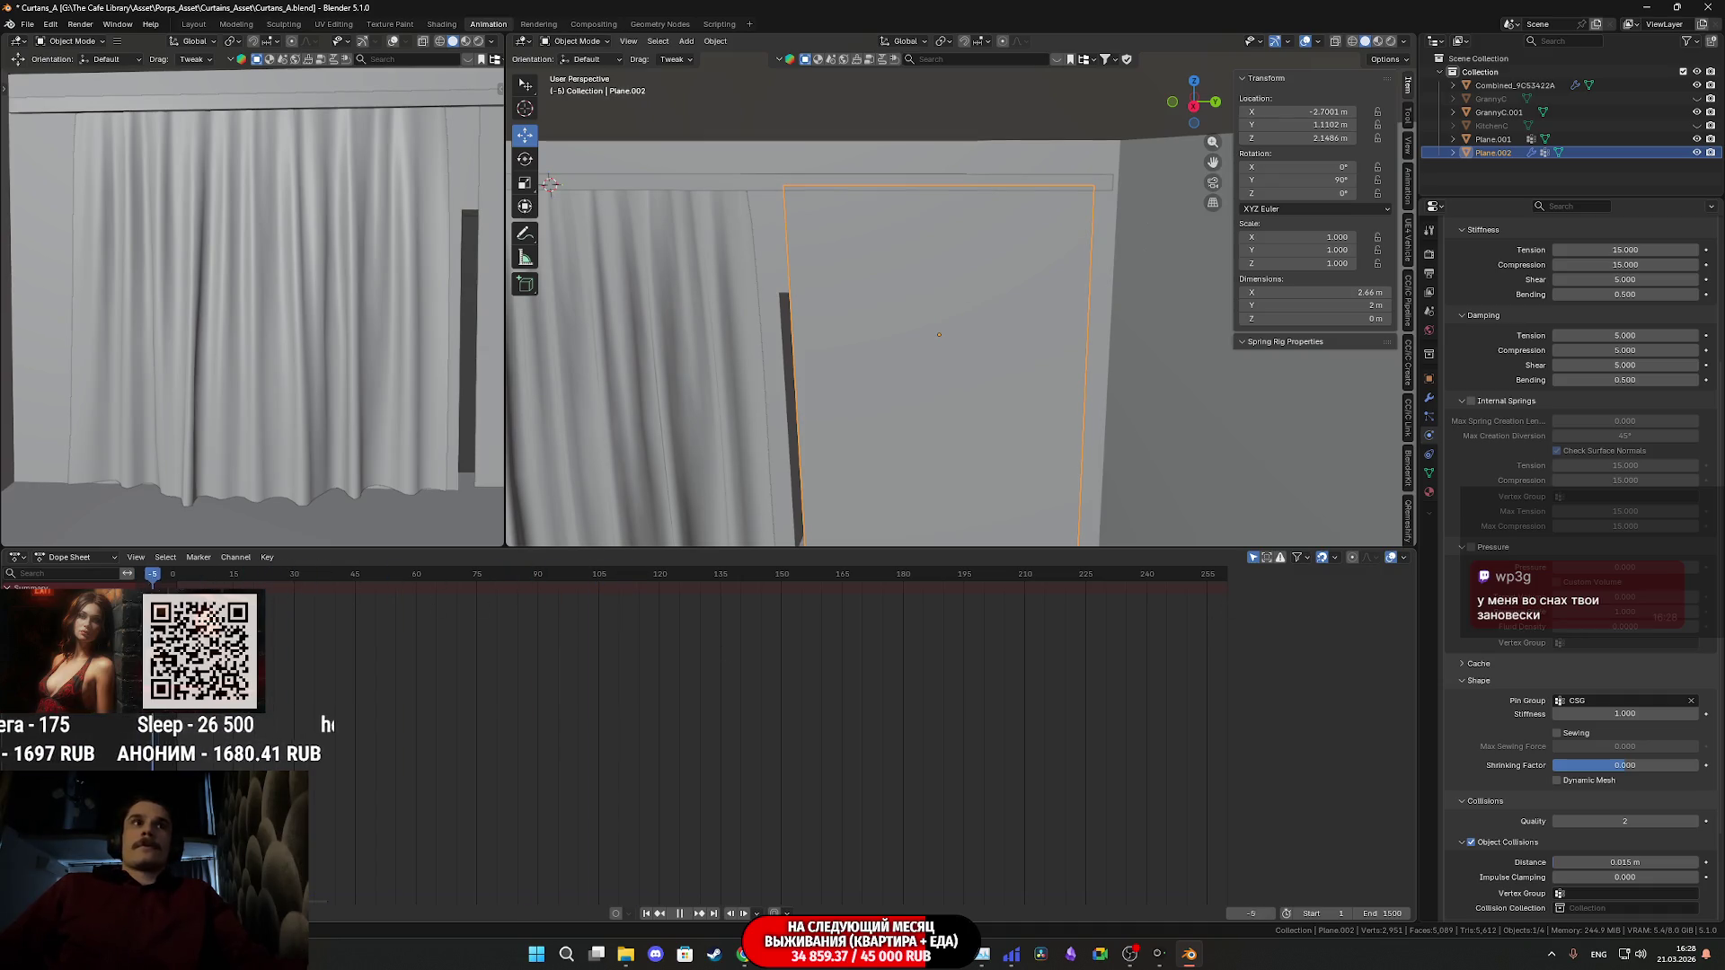
{"action": "key", "text": "space"}
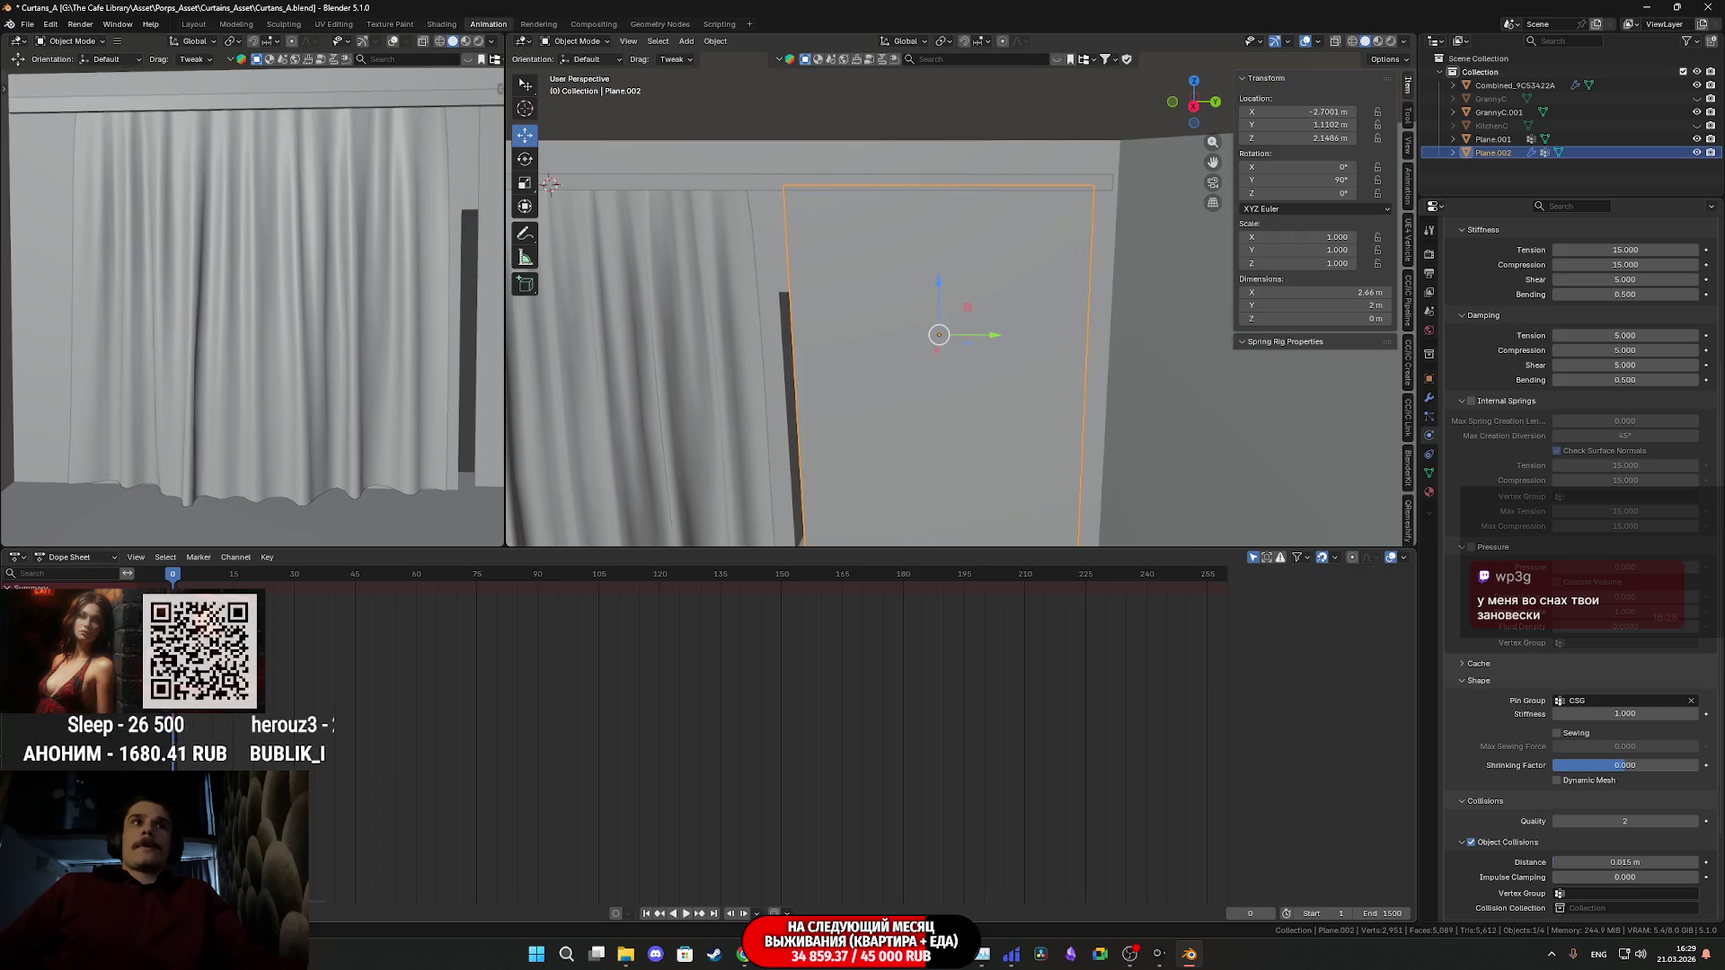
- Enable cloth self collisions and set the vertex mass to 1 kg
{"action": "scroll", "coordinate": [1471, 713], "scroll_direction": "down", "scroll_amount": 3}
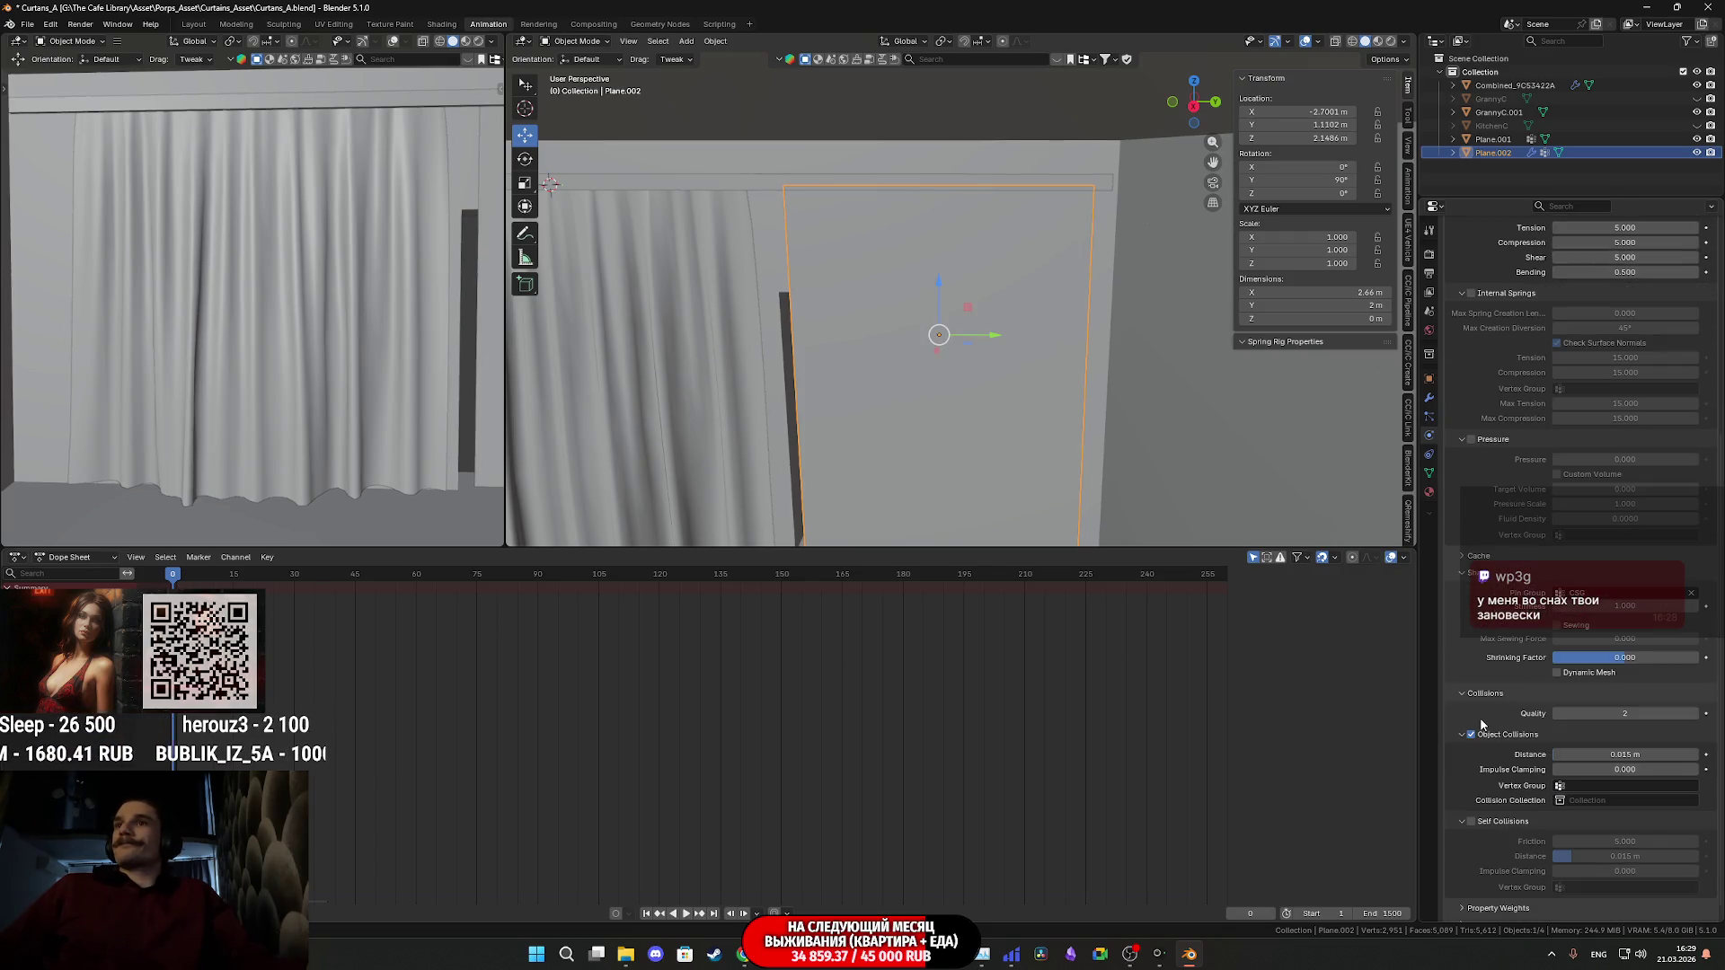
{"action": "left_click", "coordinate": [1483, 822]}
{"action": "scroll", "coordinate": [1484, 829], "scroll_direction": "up", "scroll_amount": 1}
{"action": "scroll", "coordinate": [1487, 832], "scroll_direction": "up", "scroll_amount": 5}
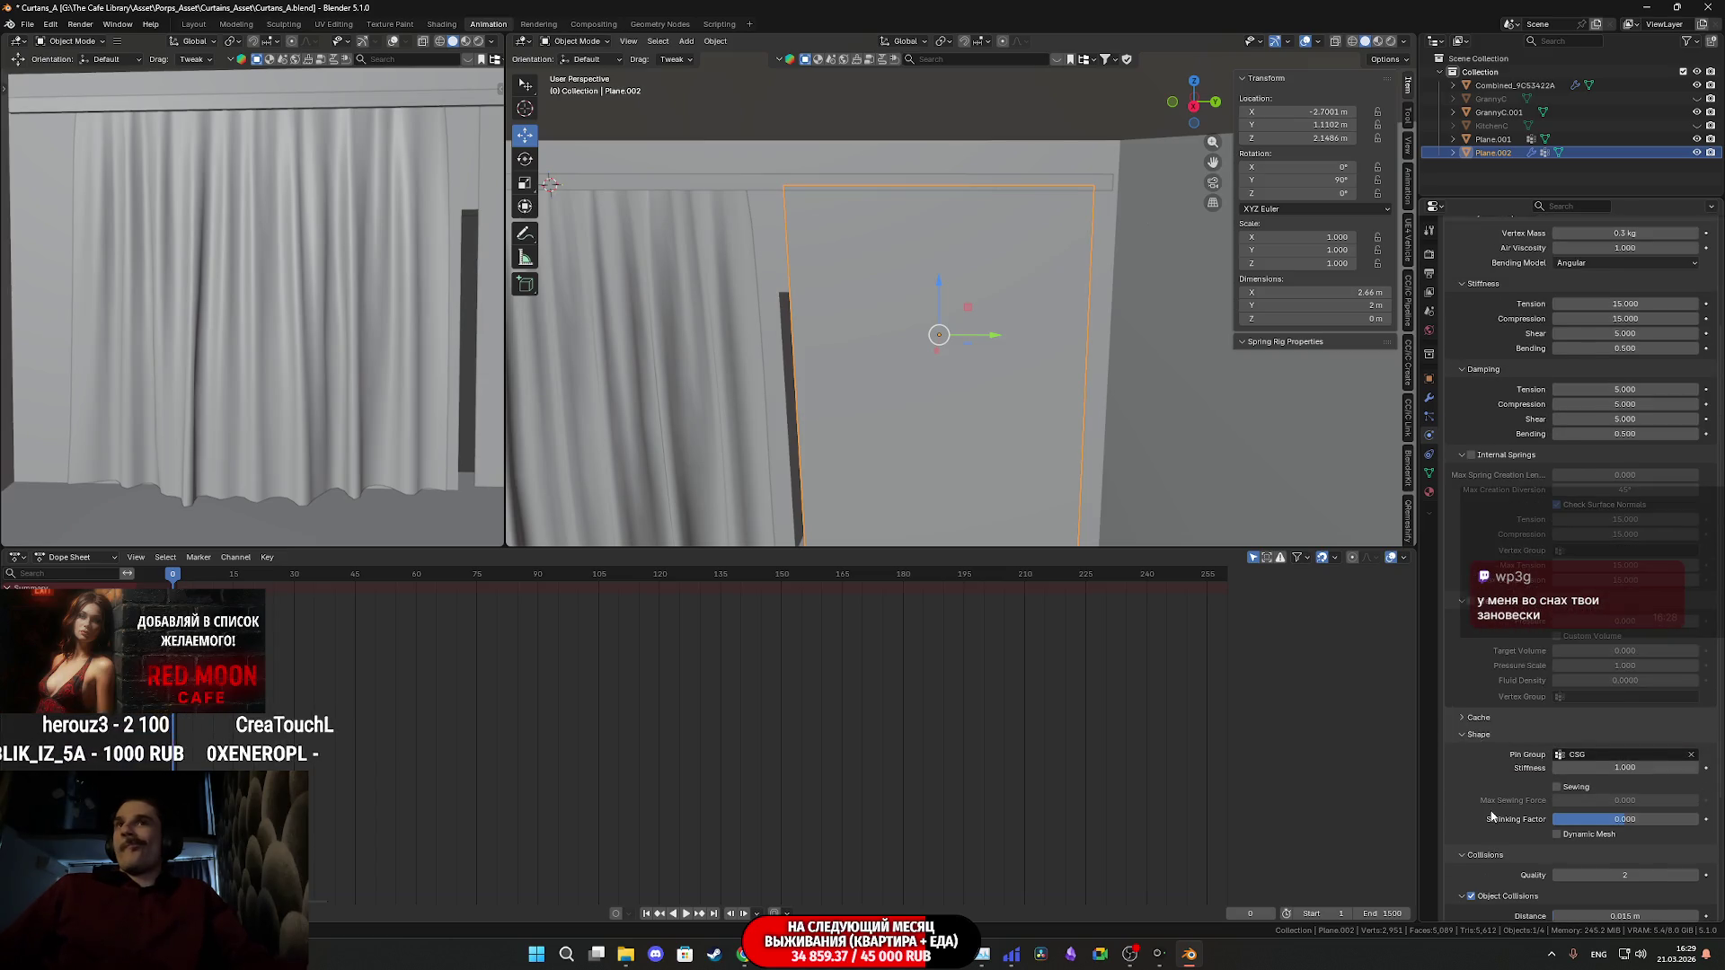
{"action": "scroll", "coordinate": [1487, 737], "scroll_direction": "up", "scroll_amount": 6}
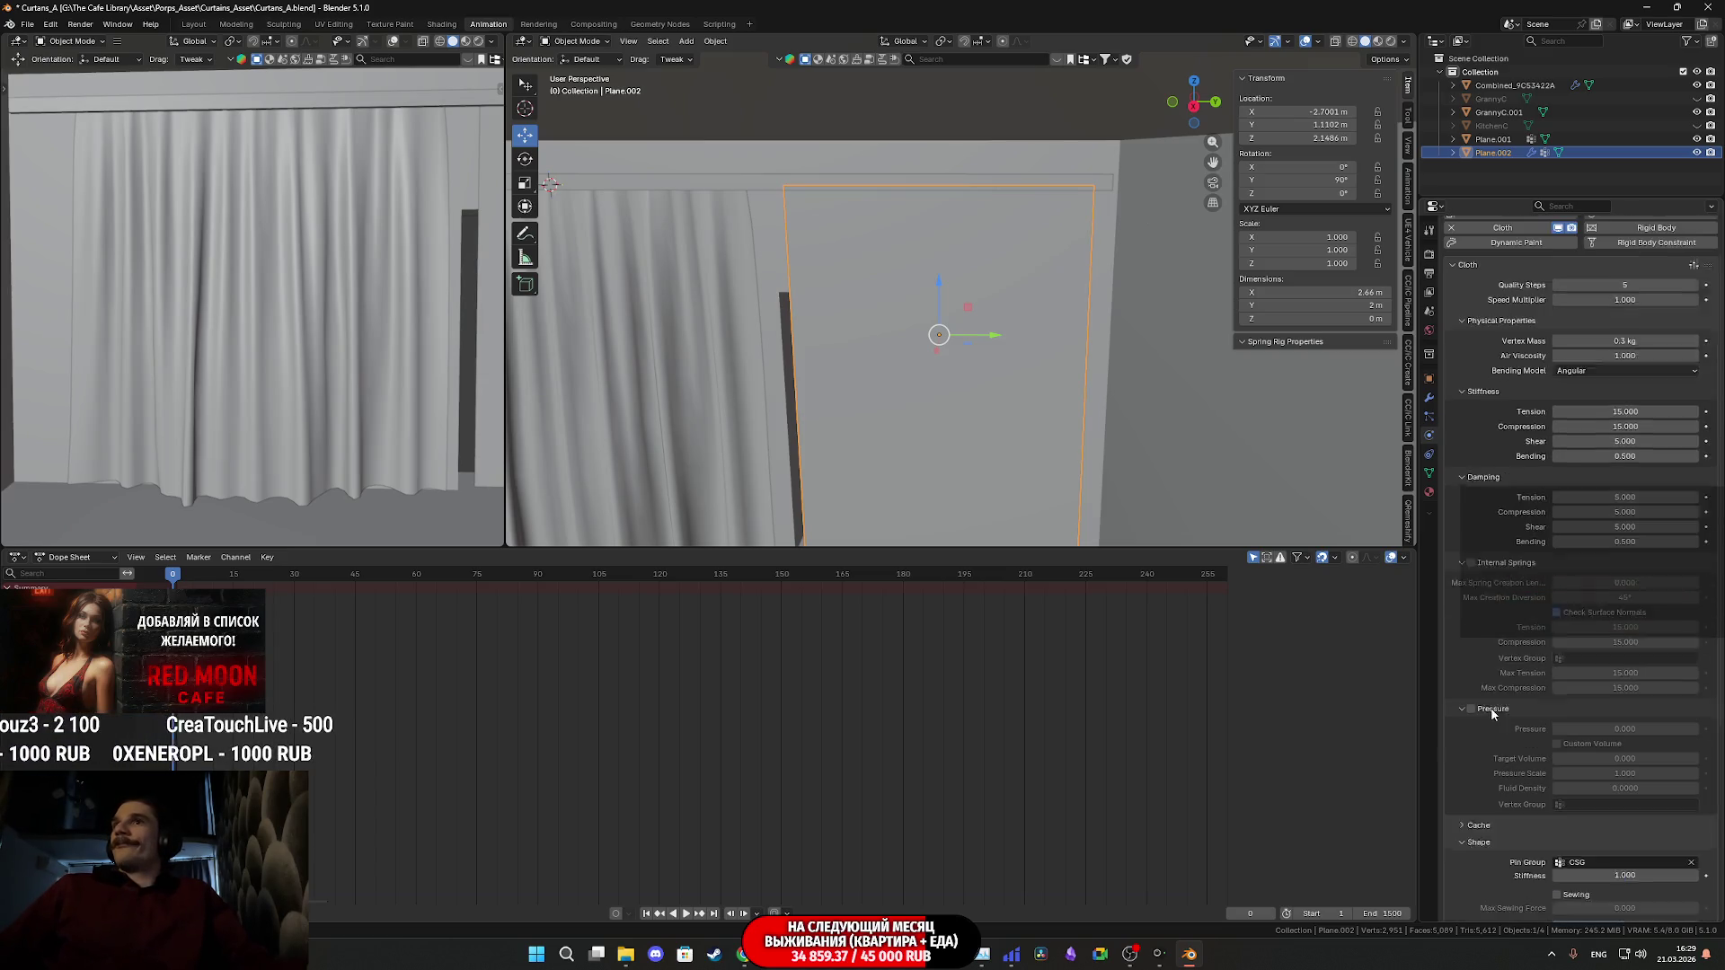
{"action": "left_click", "coordinate": [1615, 395]}
{"action": "type", "text": "1"}
{"action": "key", "text": "Return"}
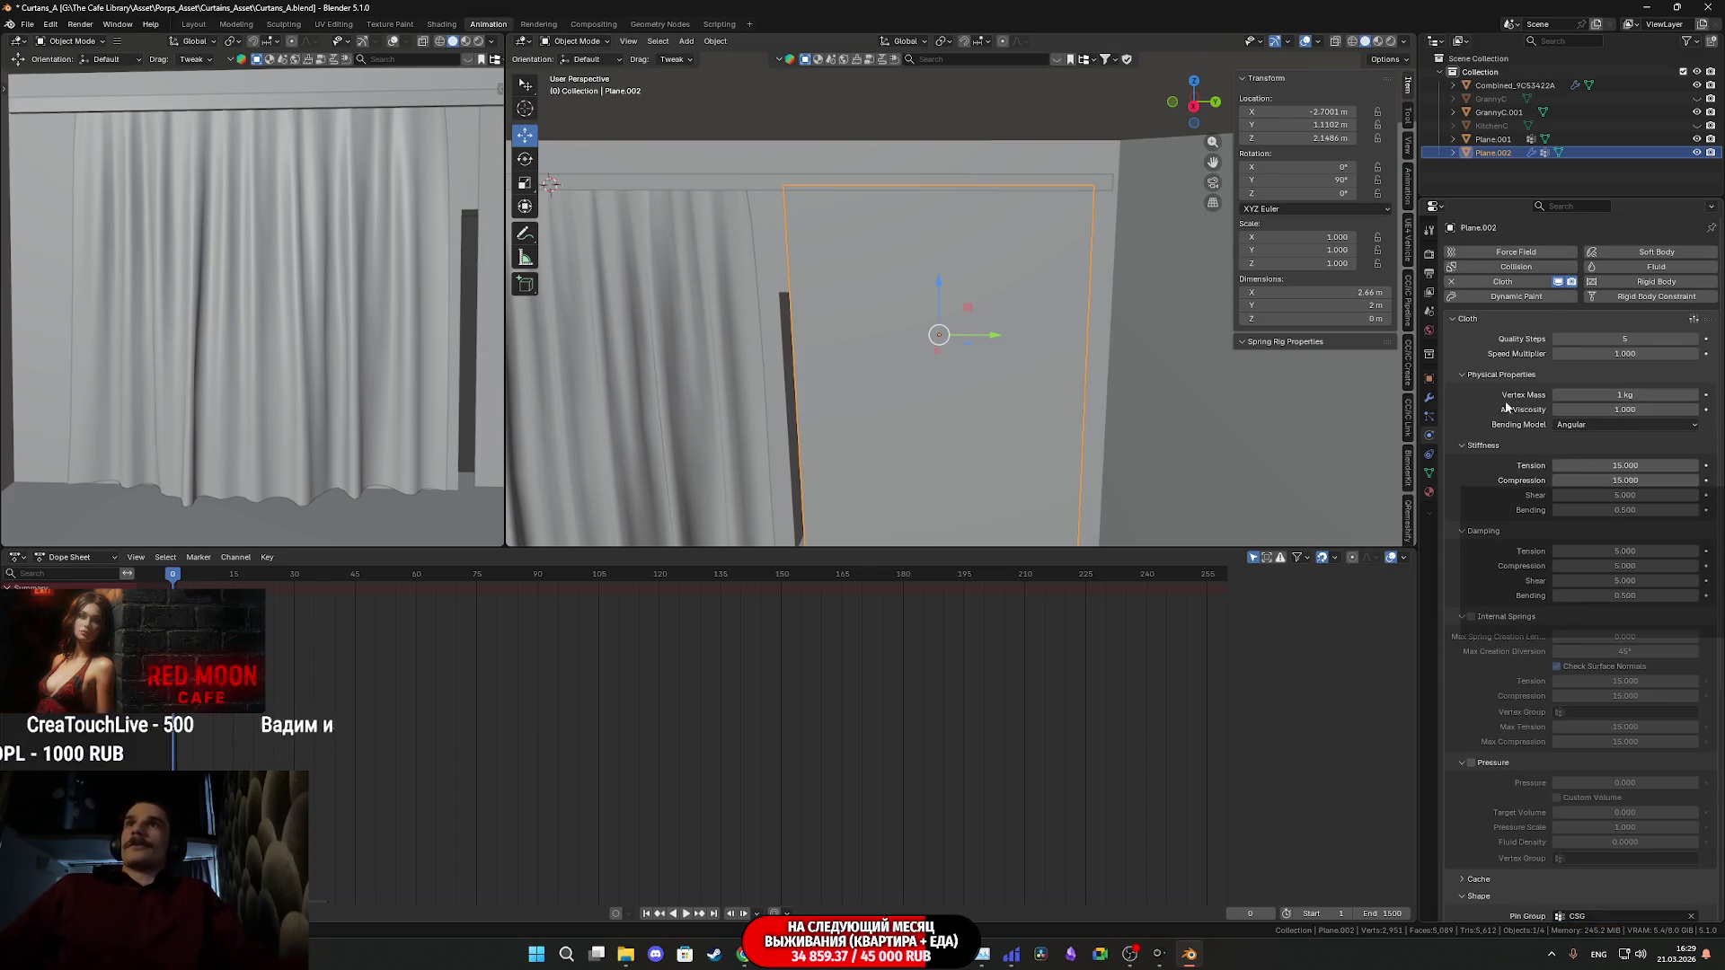
- Briefly enter Edit Mode on the plane, then return to Object Mode
{"action": "key", "text": "Tab"}
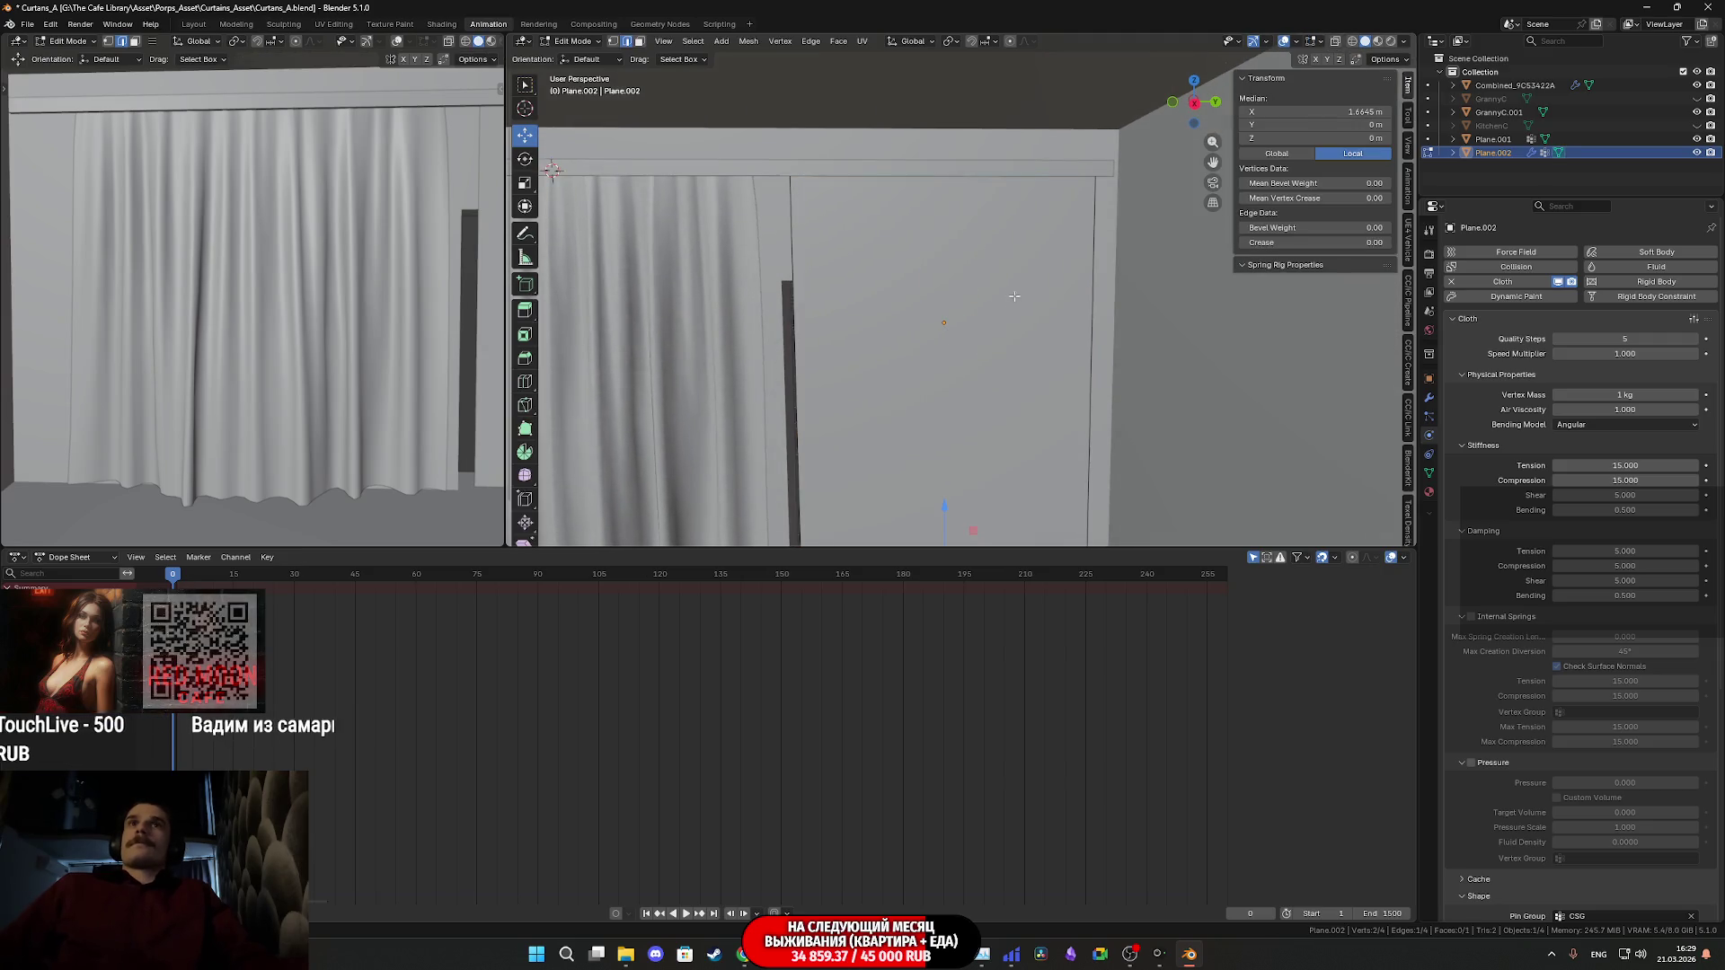
{"action": "scroll", "coordinate": [1003, 313], "scroll_direction": "down", "scroll_amount": 4}
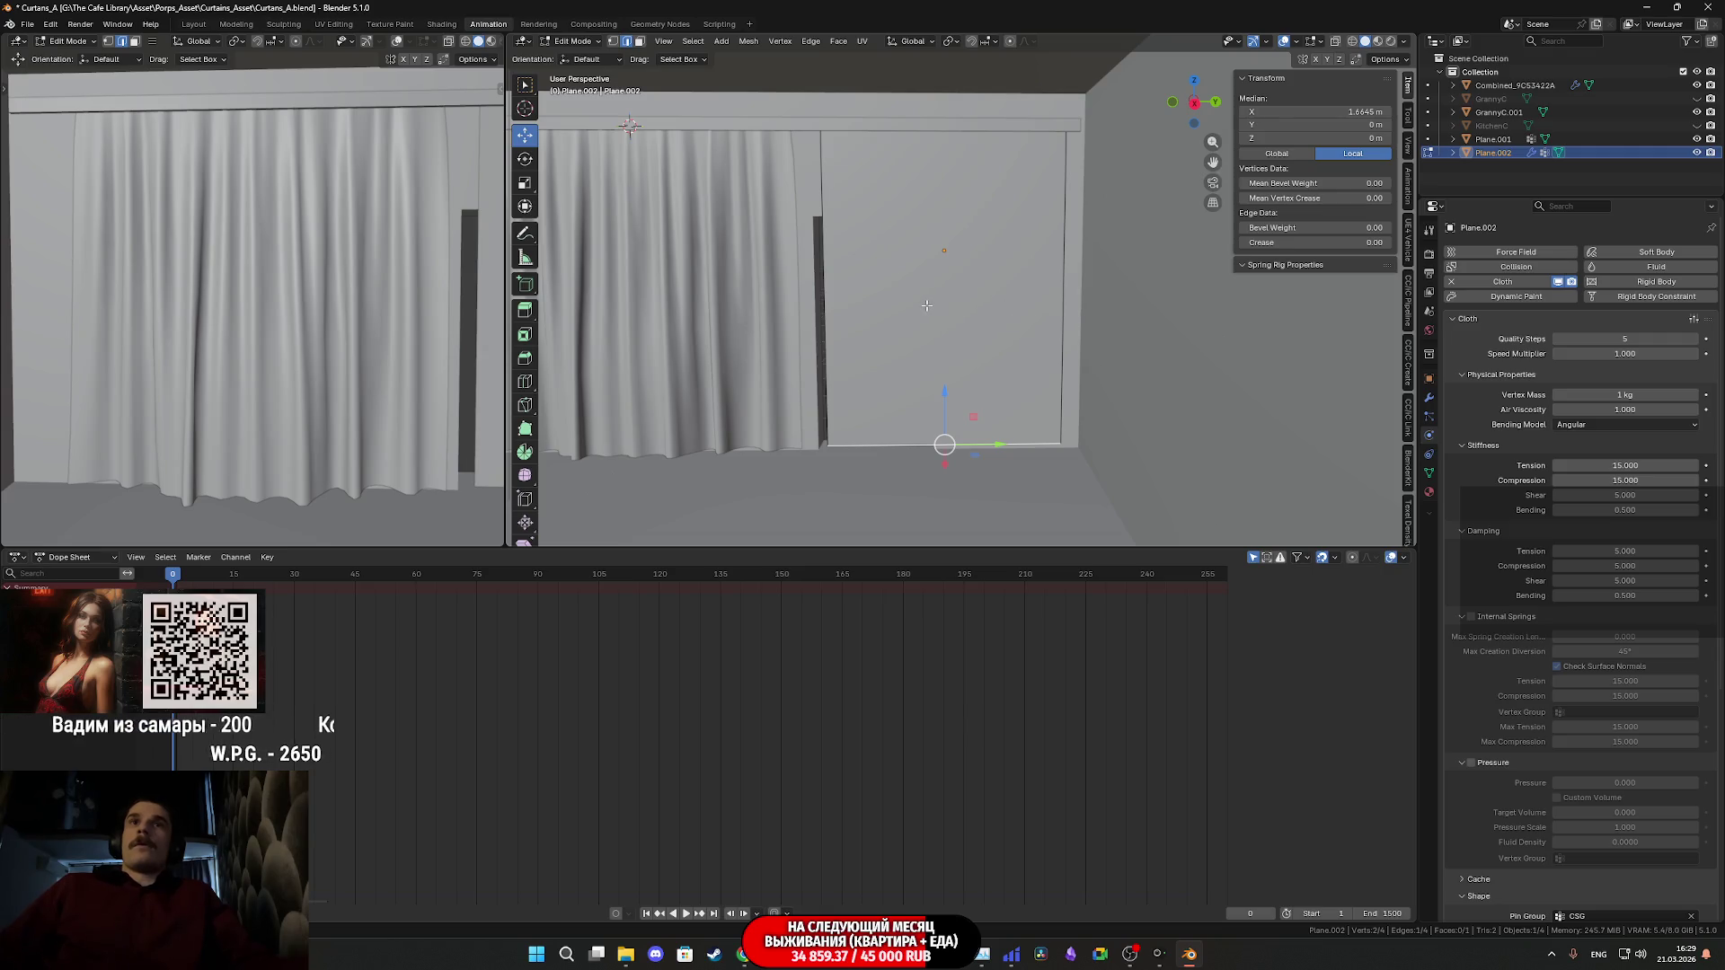
{"action": "scroll", "coordinate": [927, 306], "scroll_direction": "up", "scroll_amount": 2}
{"action": "key", "text": "Tab"}
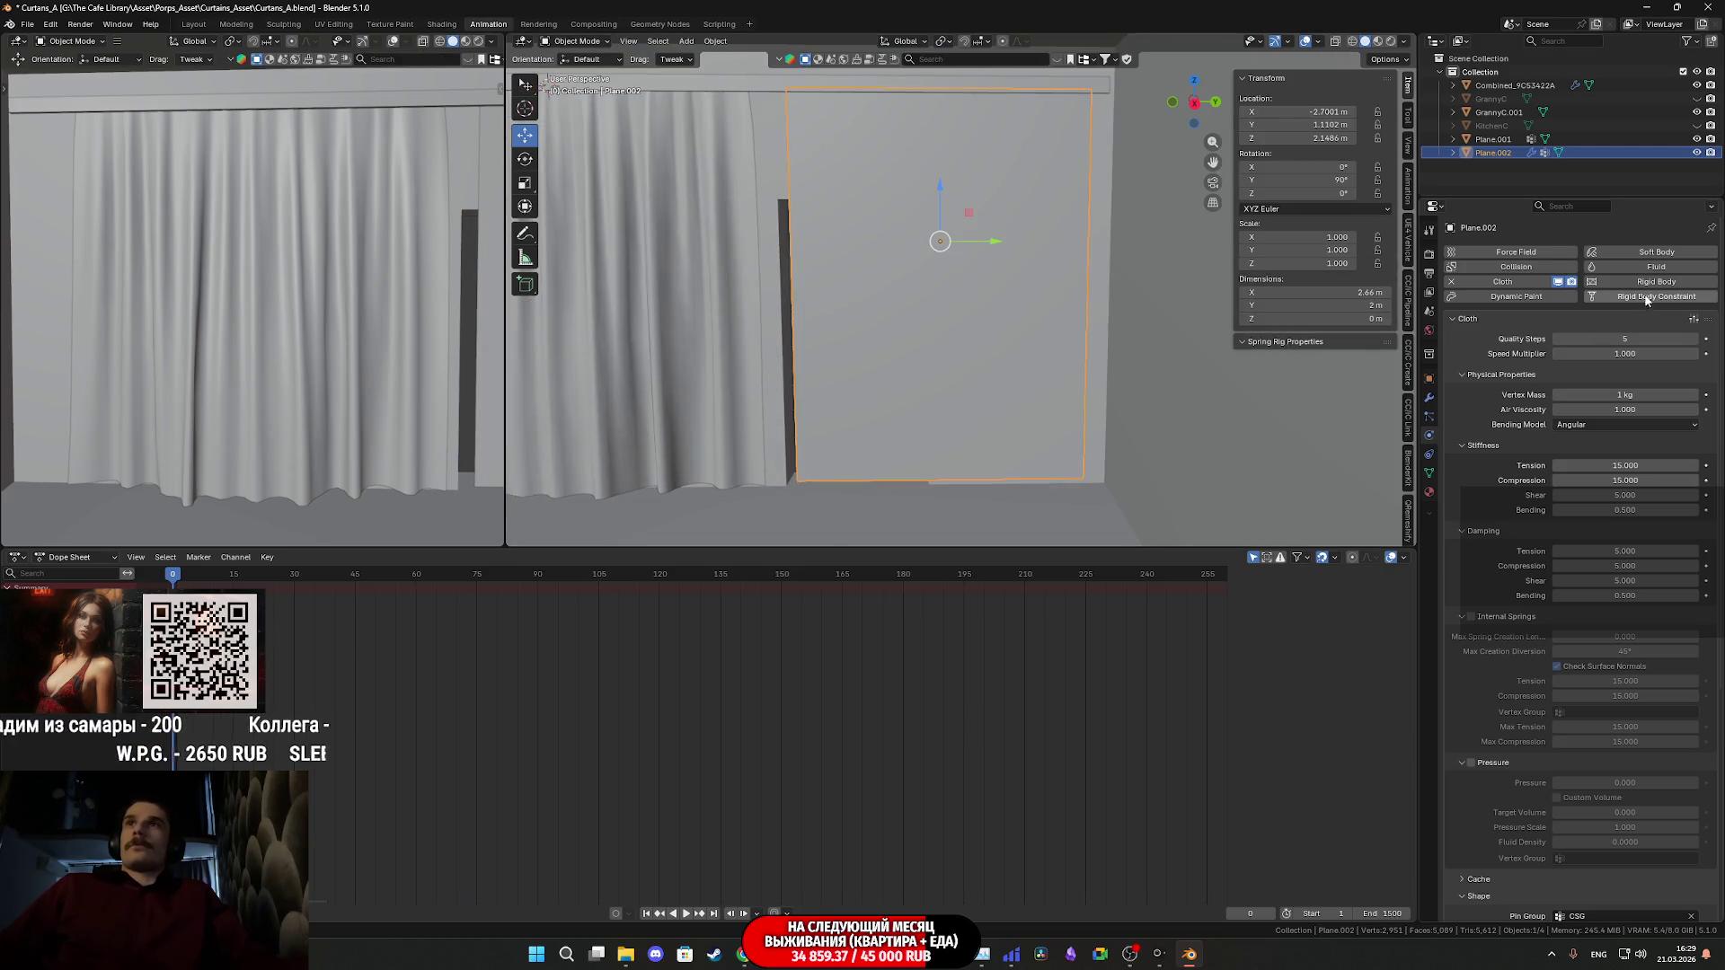
- Remove the plane's cloth simulation and enter Edit Mode on Plane.002
{"action": "left_click", "coordinate": [1451, 281]}
{"action": "left_click", "coordinate": [969, 300]}
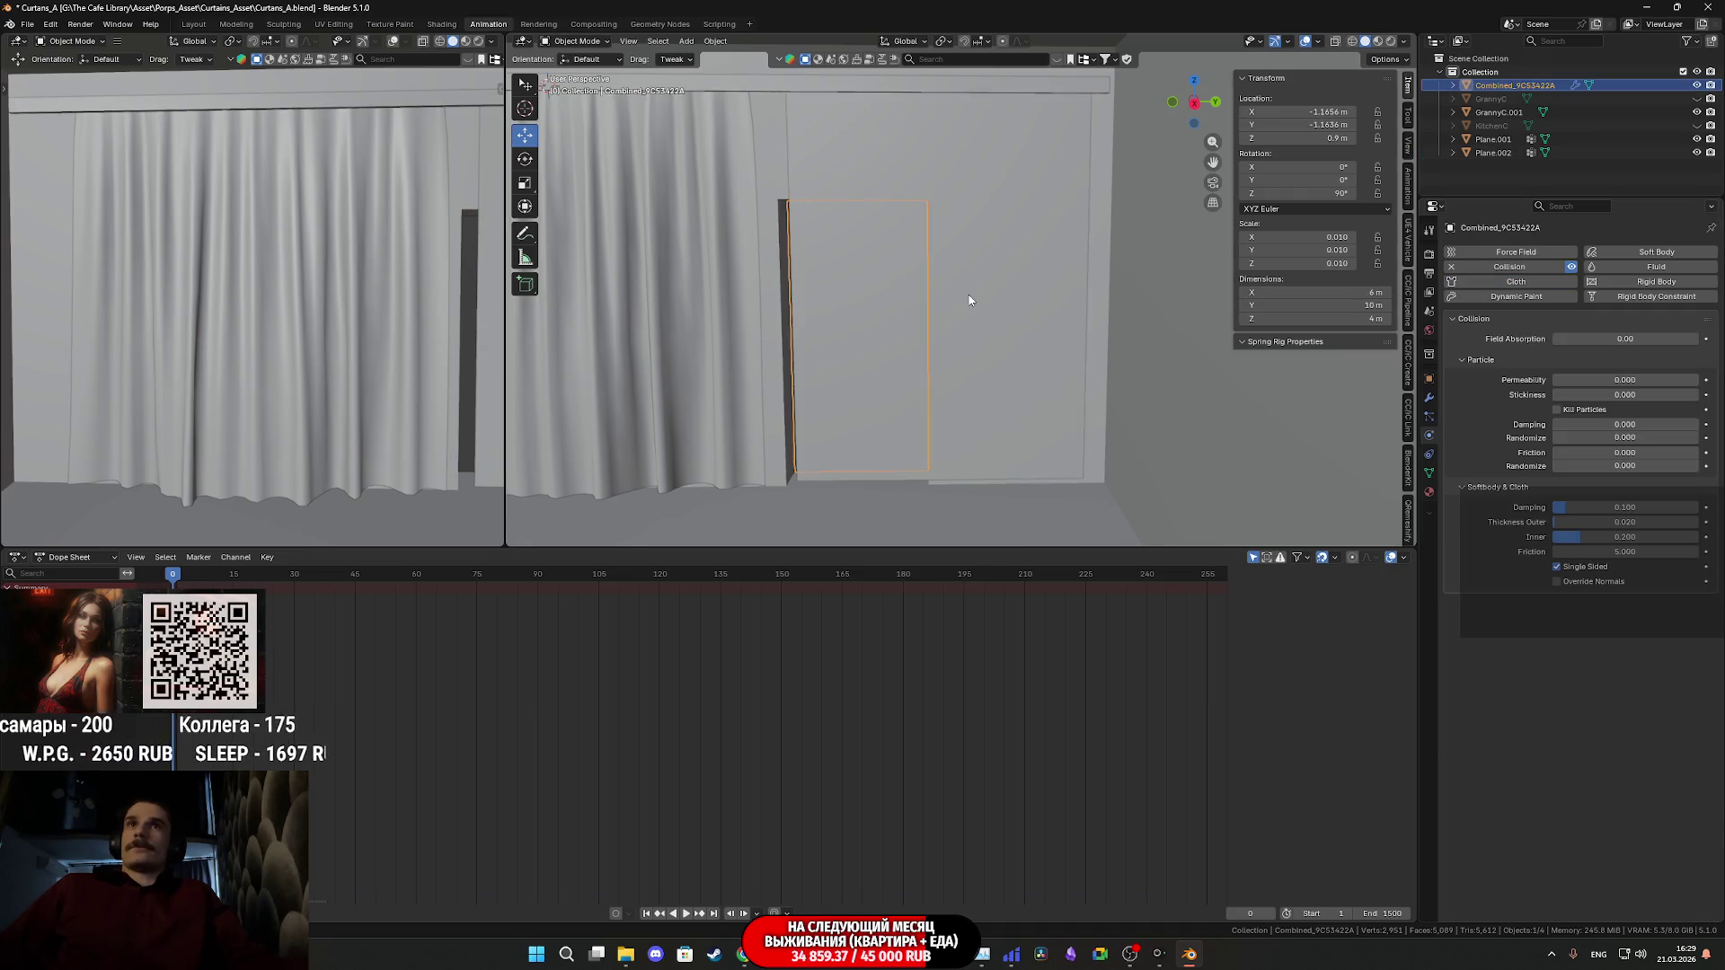
{"action": "key", "text": "Tab"}
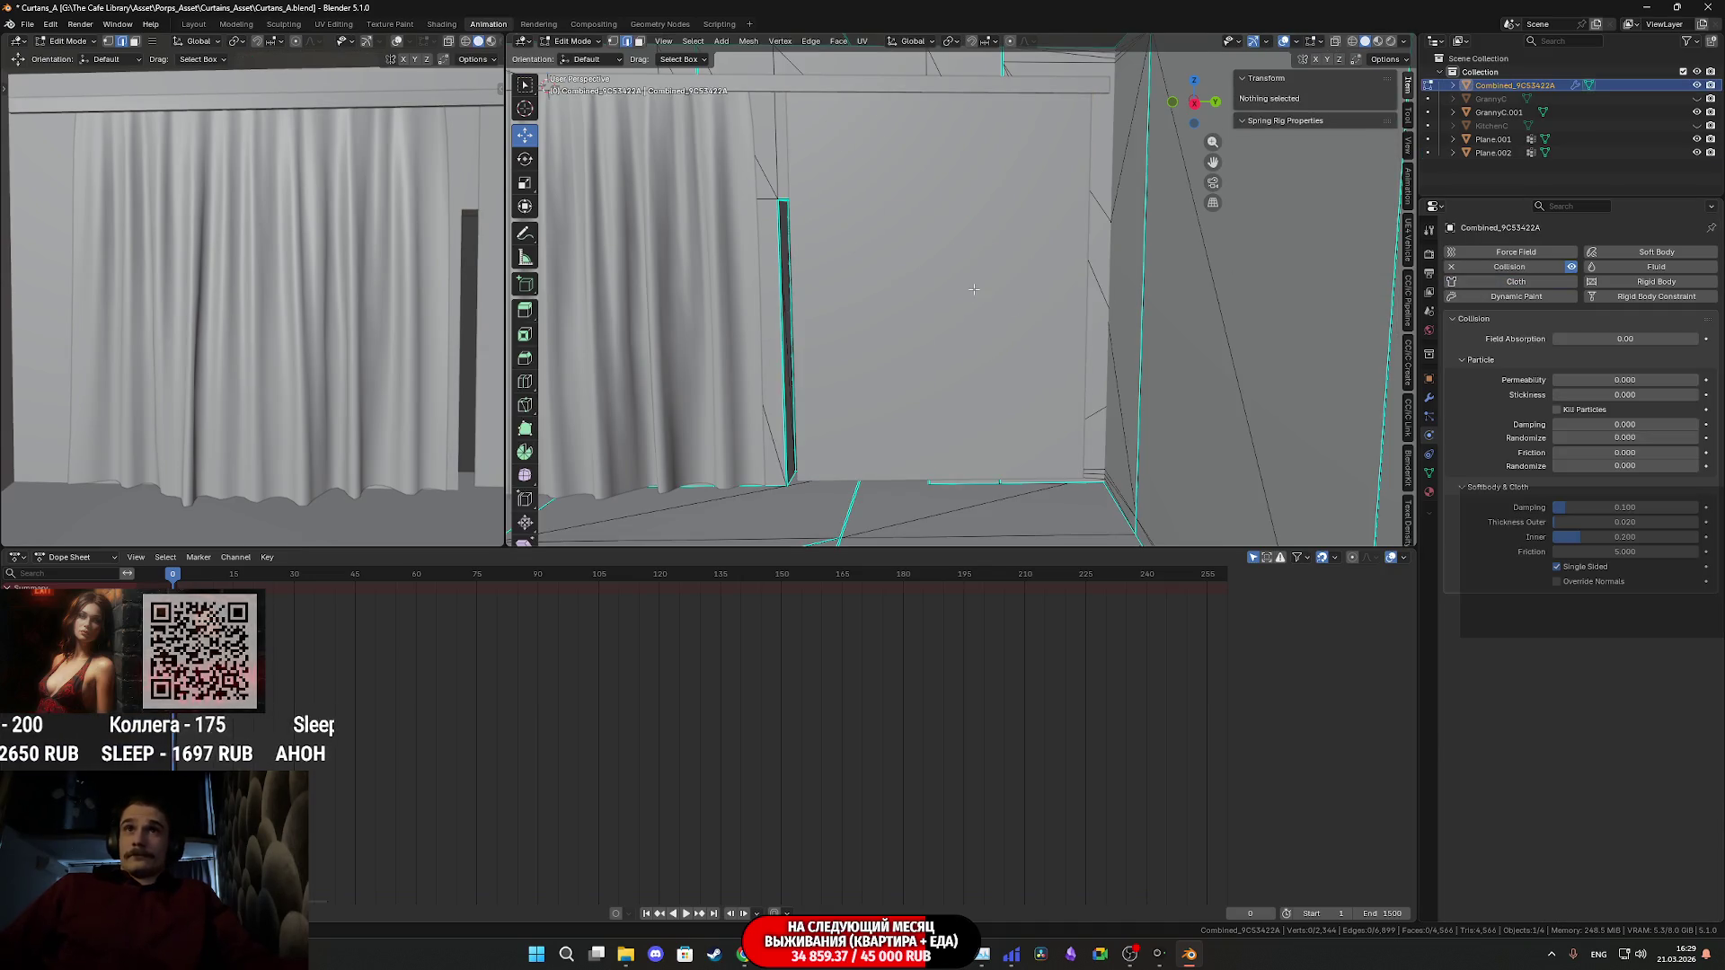
{"action": "key", "text": "Tab"}
{"action": "left_click", "coordinate": [974, 289]}
{"action": "key", "text": "Tab"}
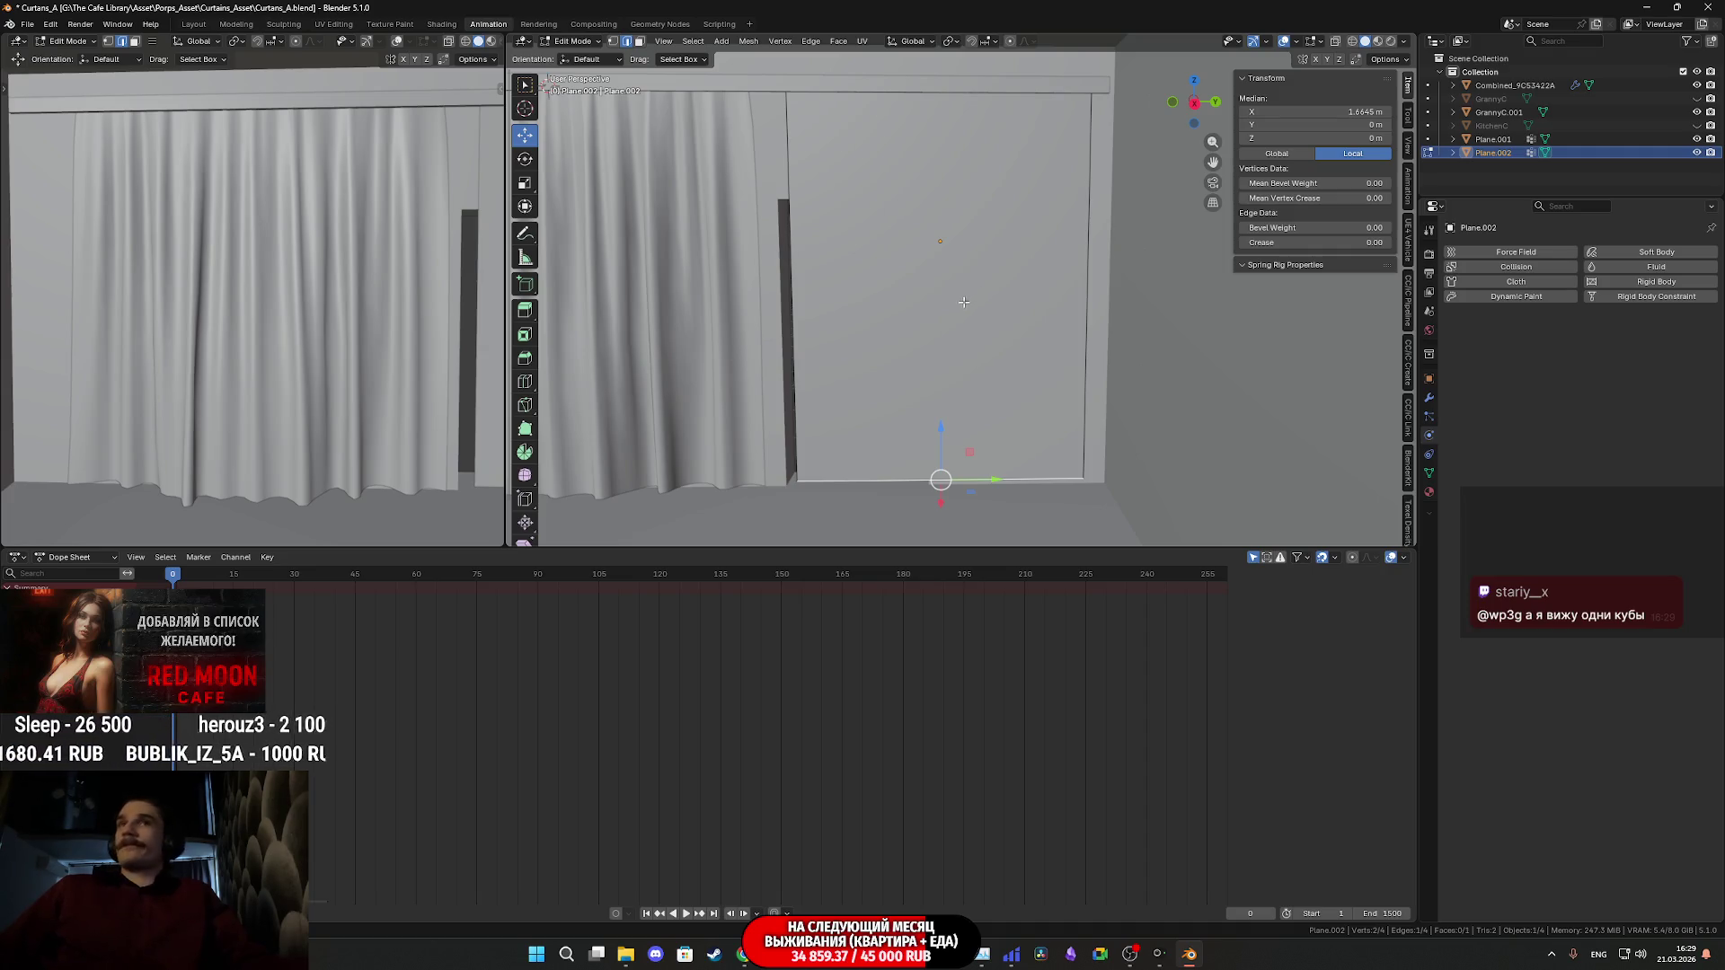
- Subdivide the plane's whole face with 35 cuts into a dense grid
{"action": "key", "text": "a"}
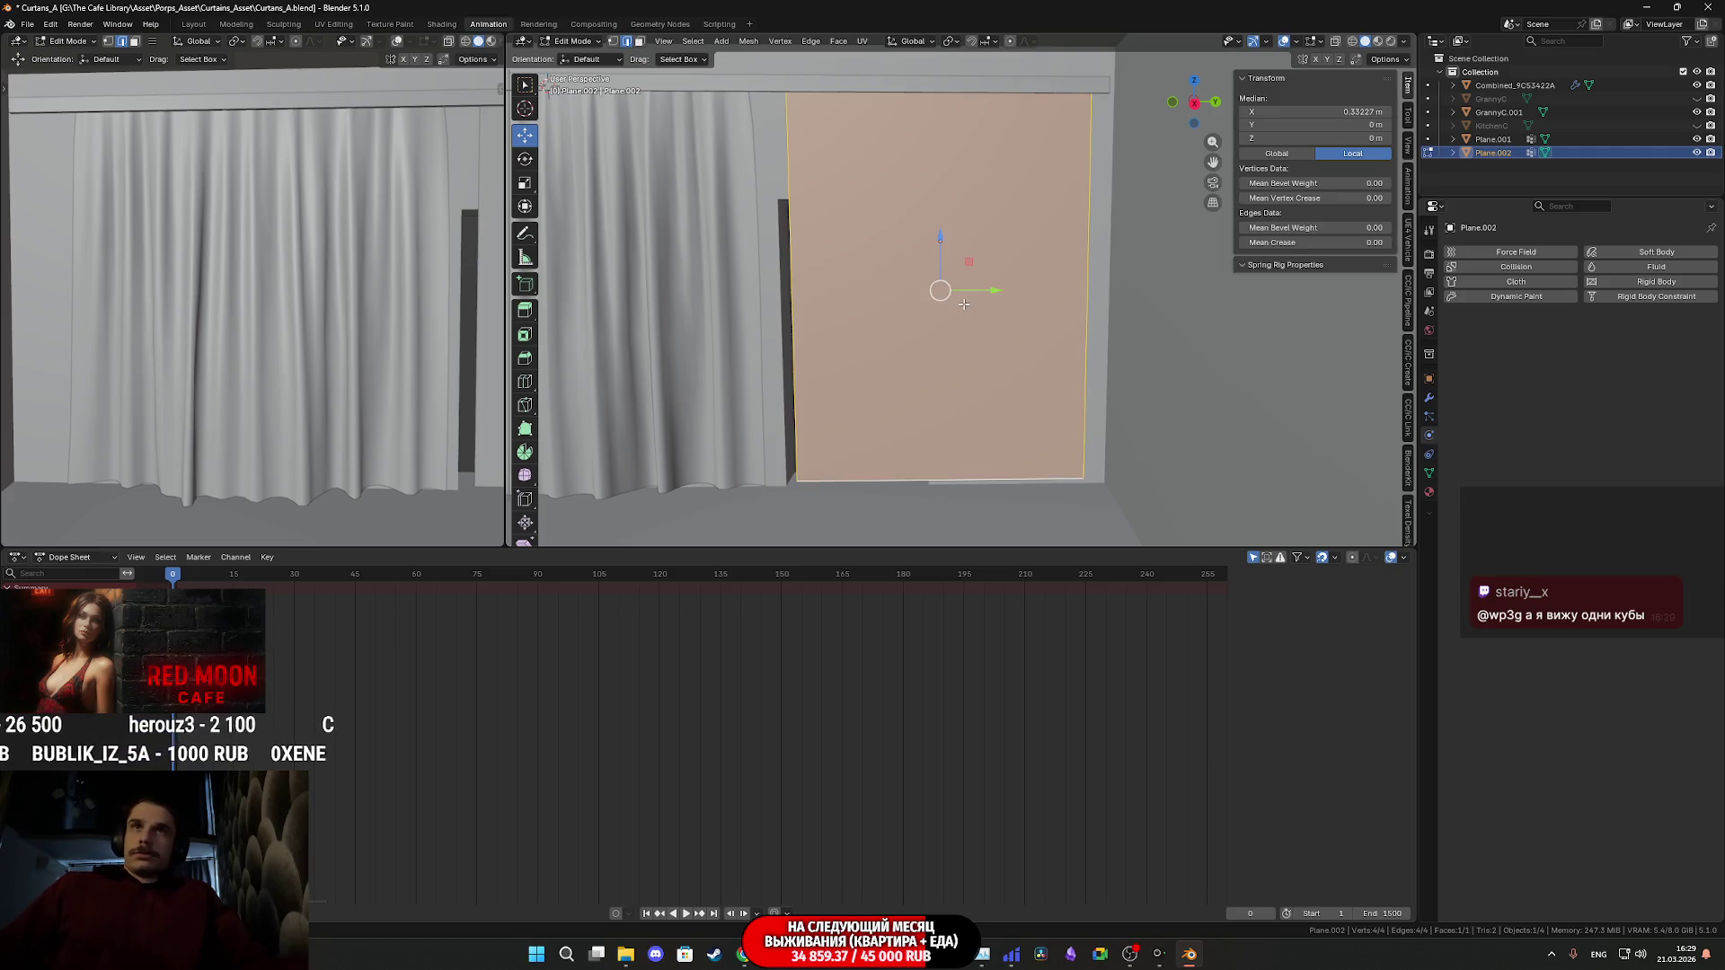
{"action": "right_click", "coordinate": [967, 307]}
{"action": "left_click", "coordinate": [967, 305]}
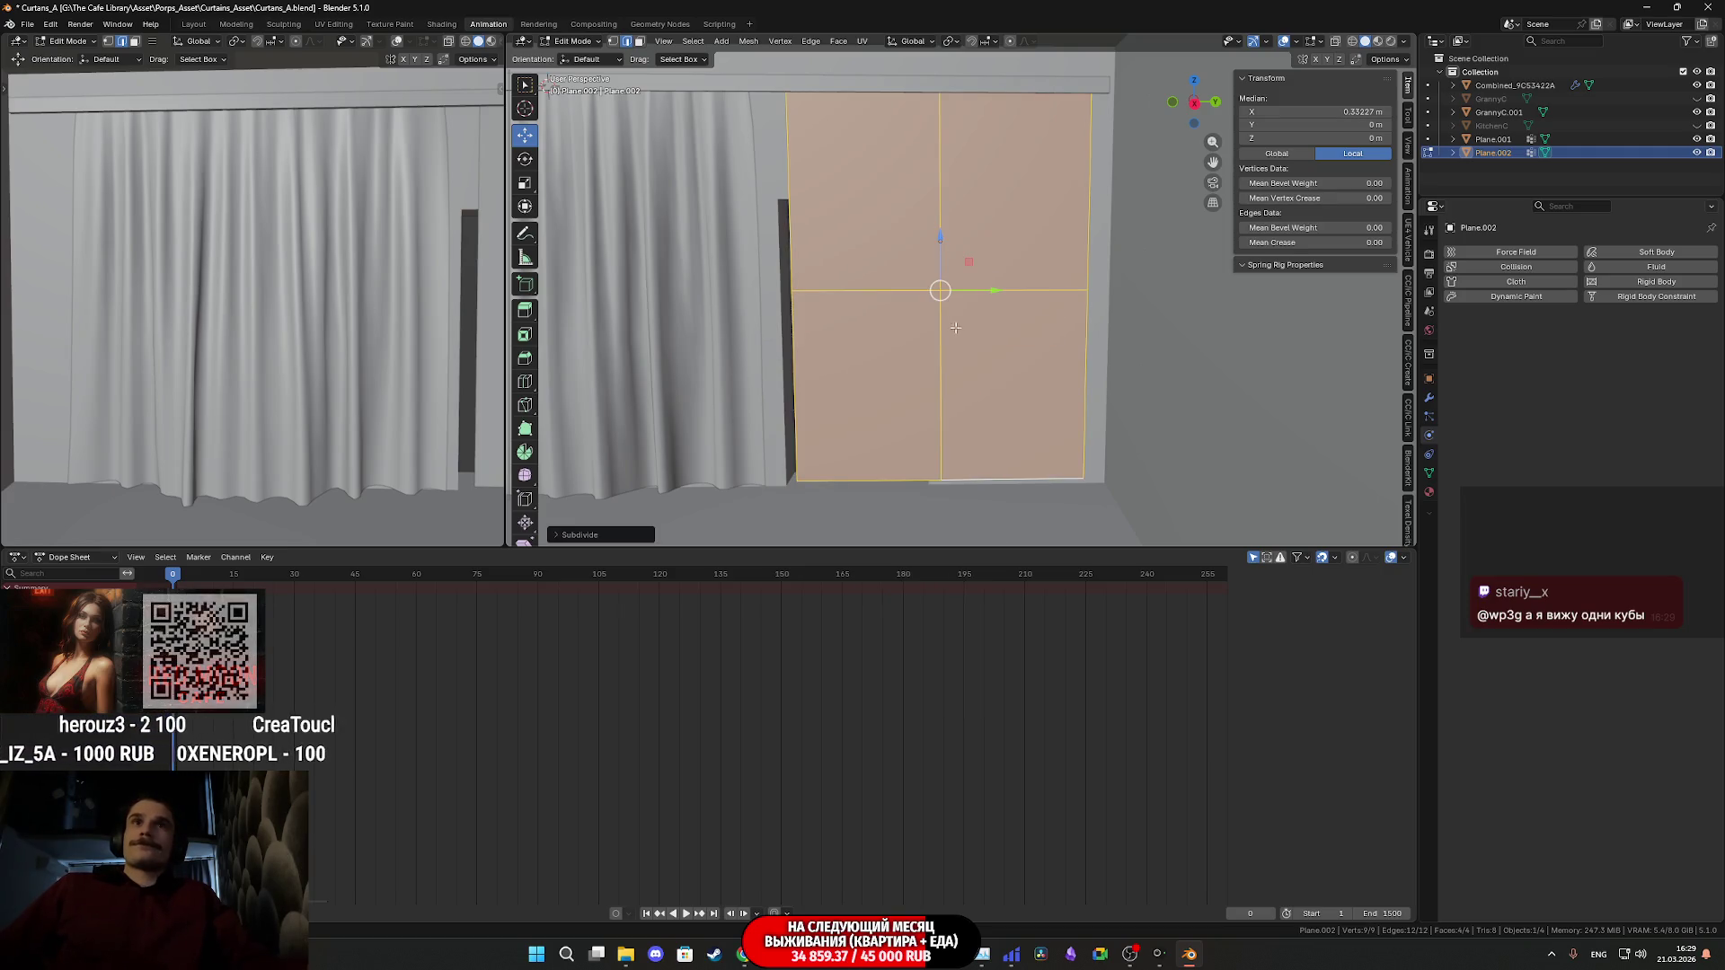
{"action": "left_click", "coordinate": [579, 536]}
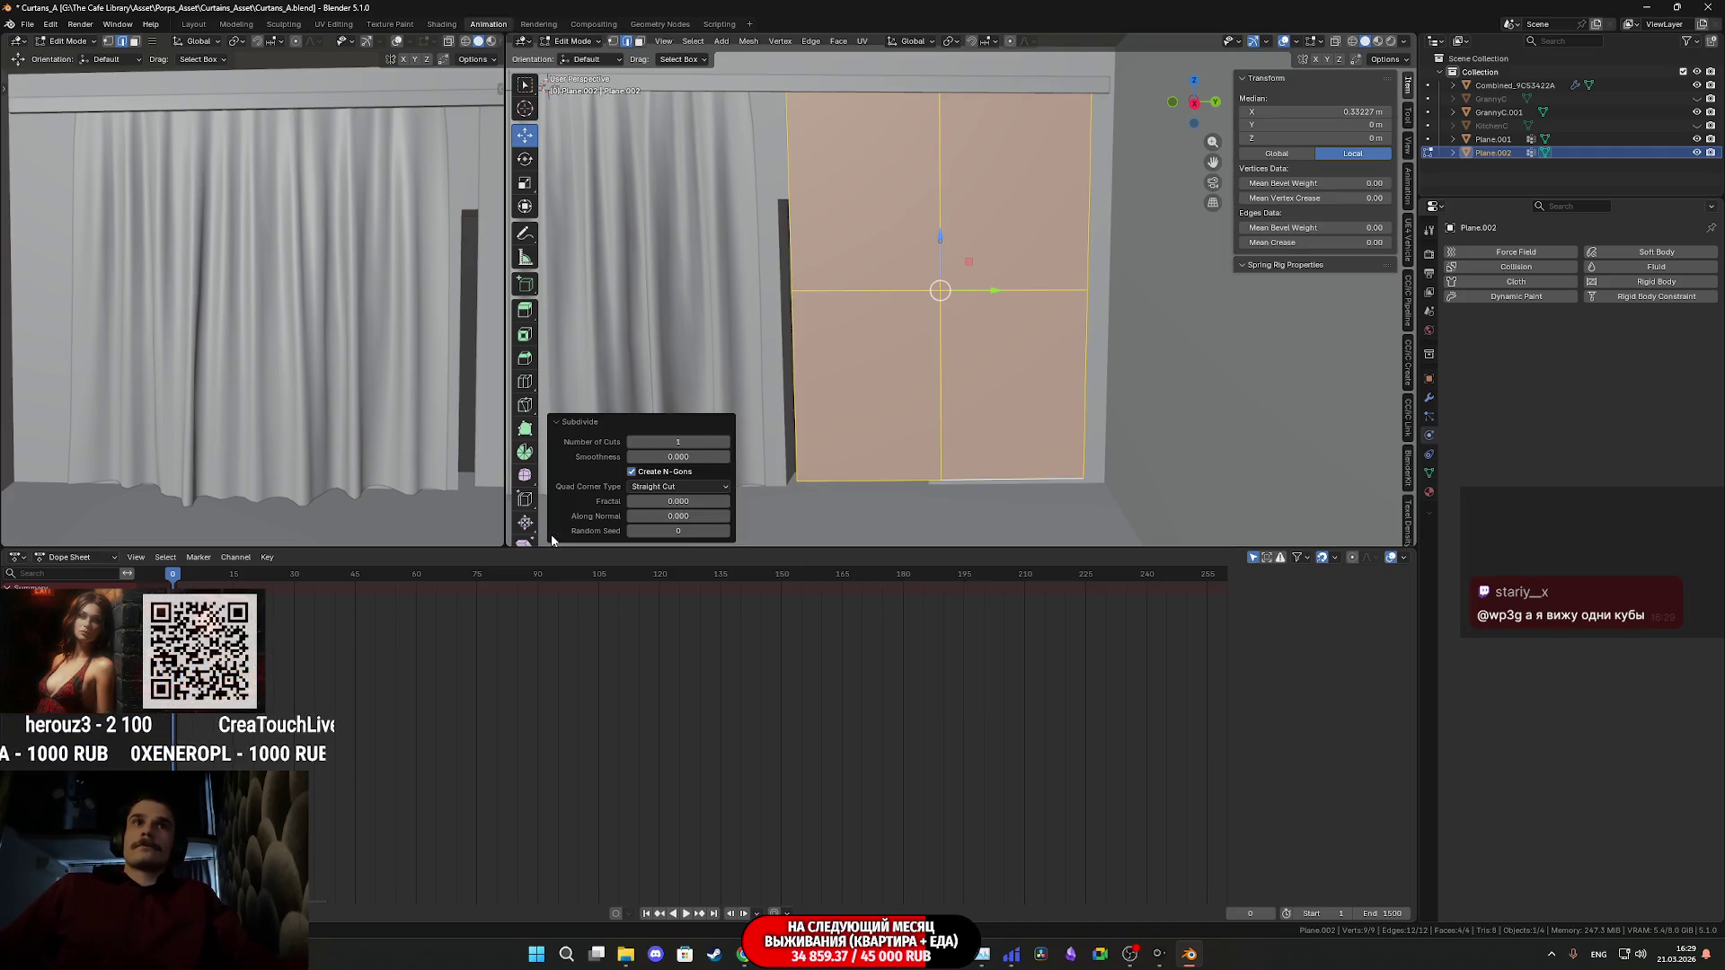
{"action": "left_click_drag", "start_coordinate": [677, 441], "coordinate": [754, 441]}
{"action": "left_click", "coordinate": [677, 441]}
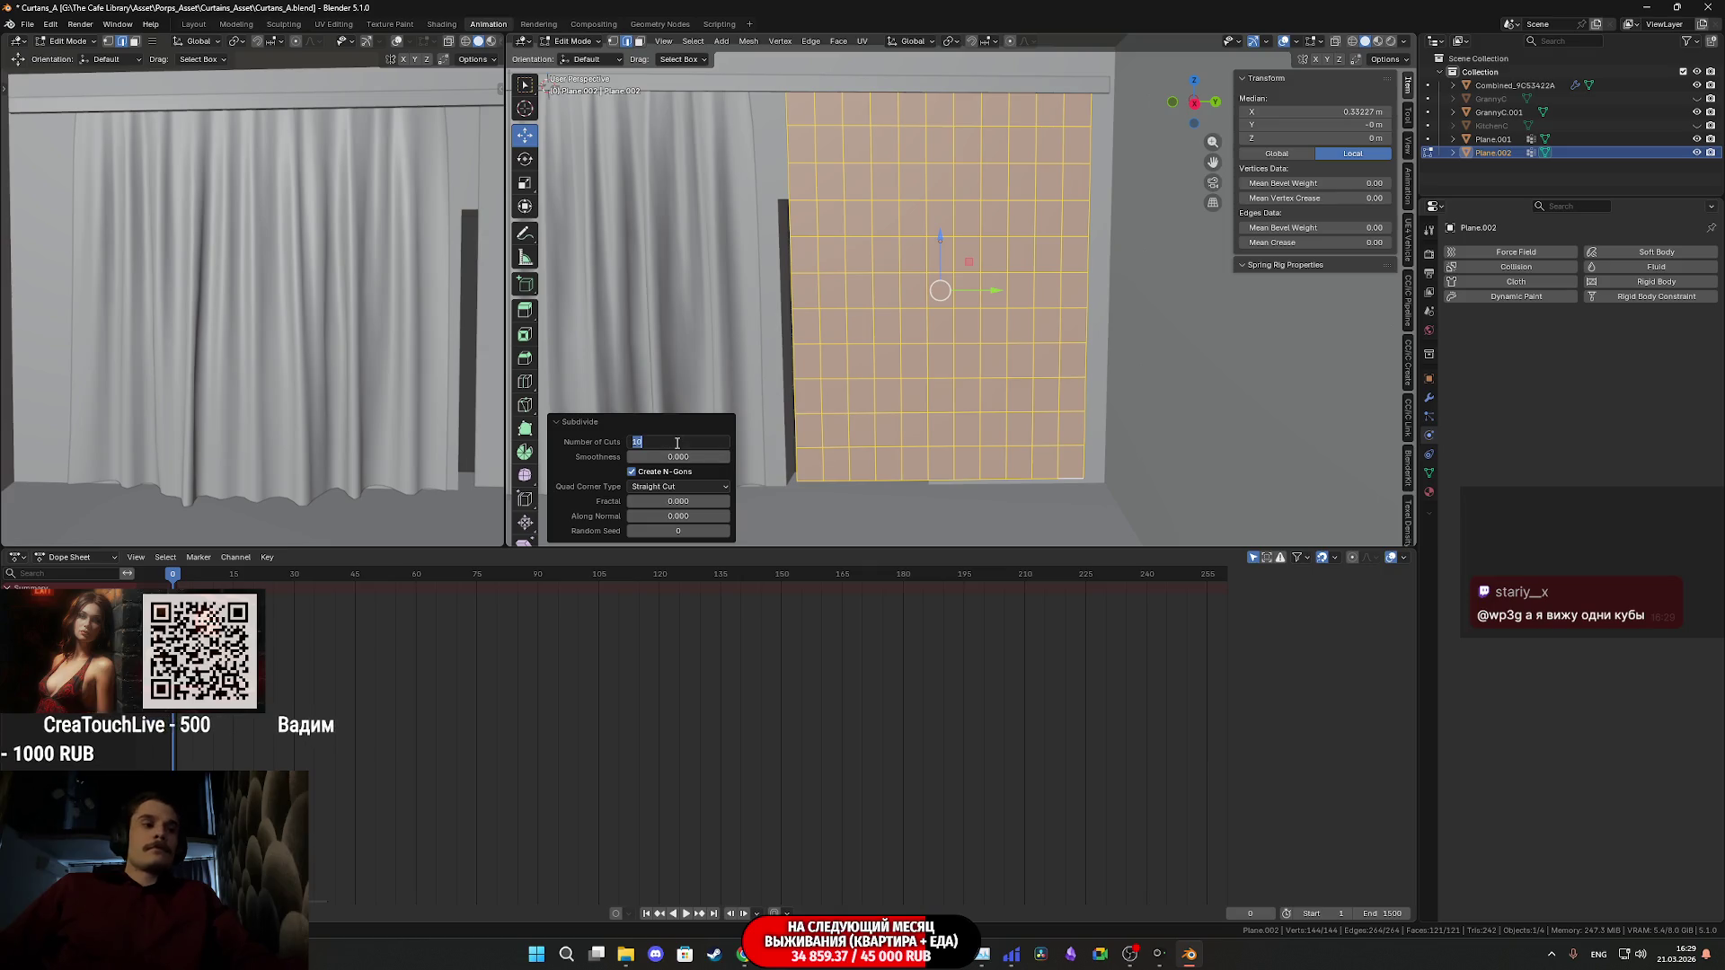
{"action": "type", "text": "55"}
{"action": "key", "text": "Return"}
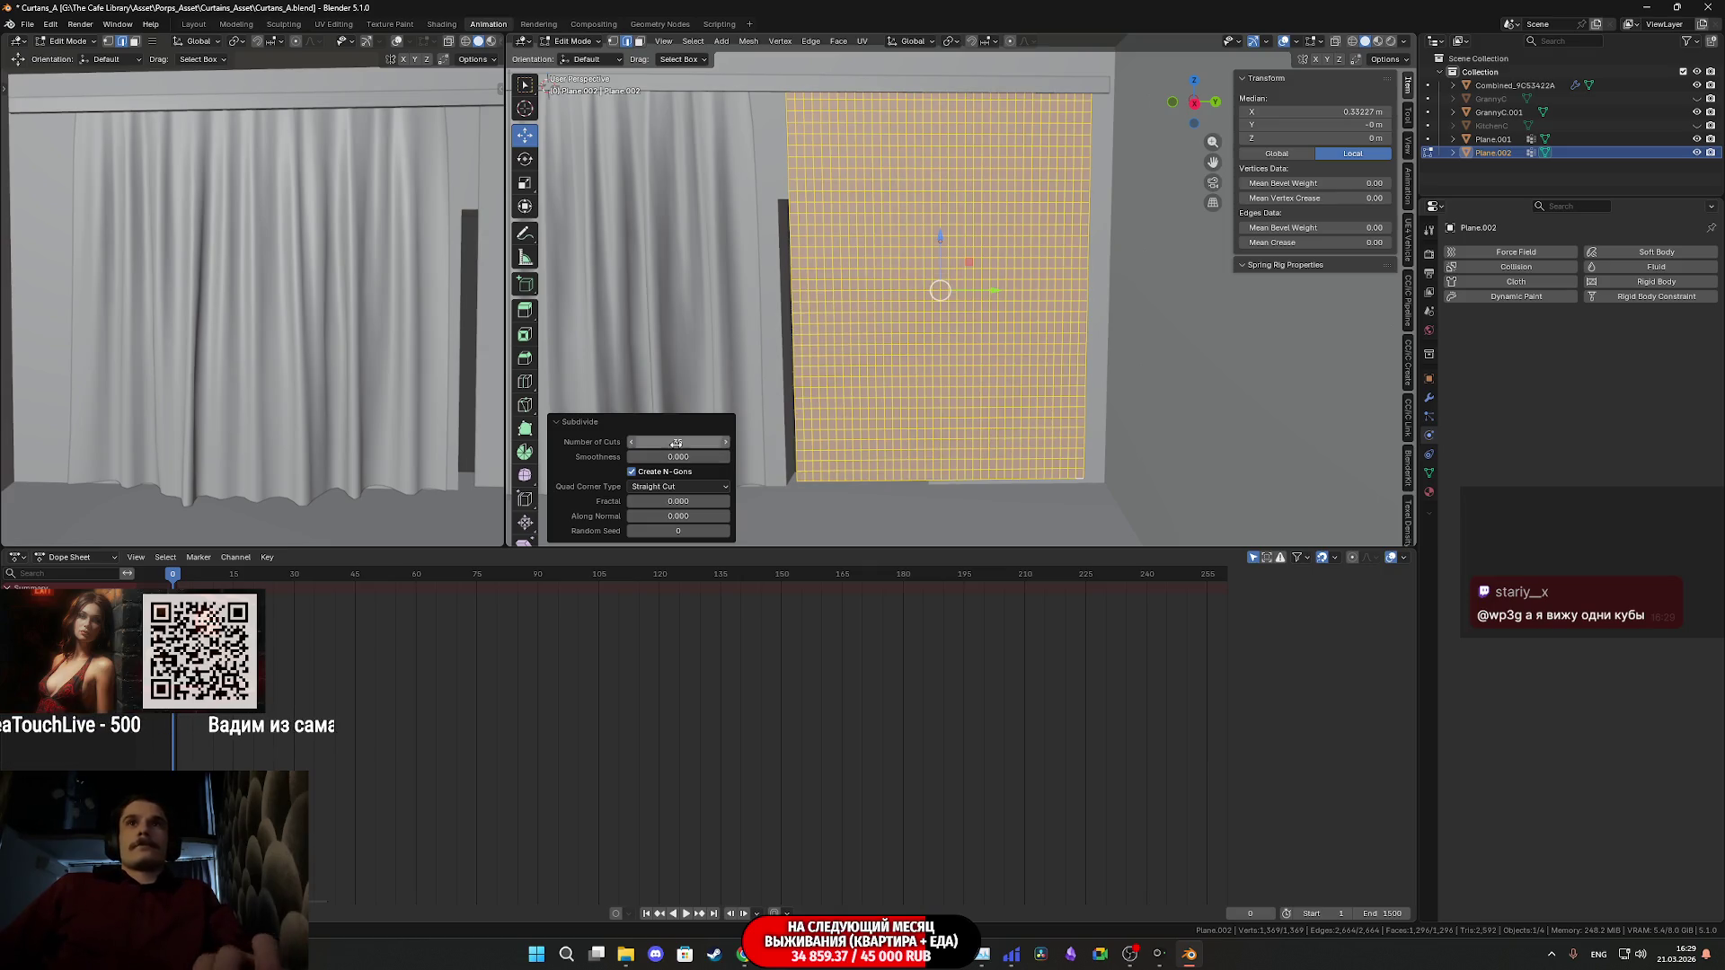
{"action": "left_click", "coordinate": [959, 428]}
{"action": "scroll", "coordinate": [970, 404], "scroll_direction": "up", "scroll_amount": 2}
{"action": "scroll", "coordinate": [976, 381], "scroll_direction": "down", "scroll_amount": 2}
{"action": "scroll", "coordinate": [970, 380], "scroll_direction": "up", "scroll_amount": 2}
{"action": "scroll", "coordinate": [942, 380], "scroll_direction": "down", "scroll_amount": 2}
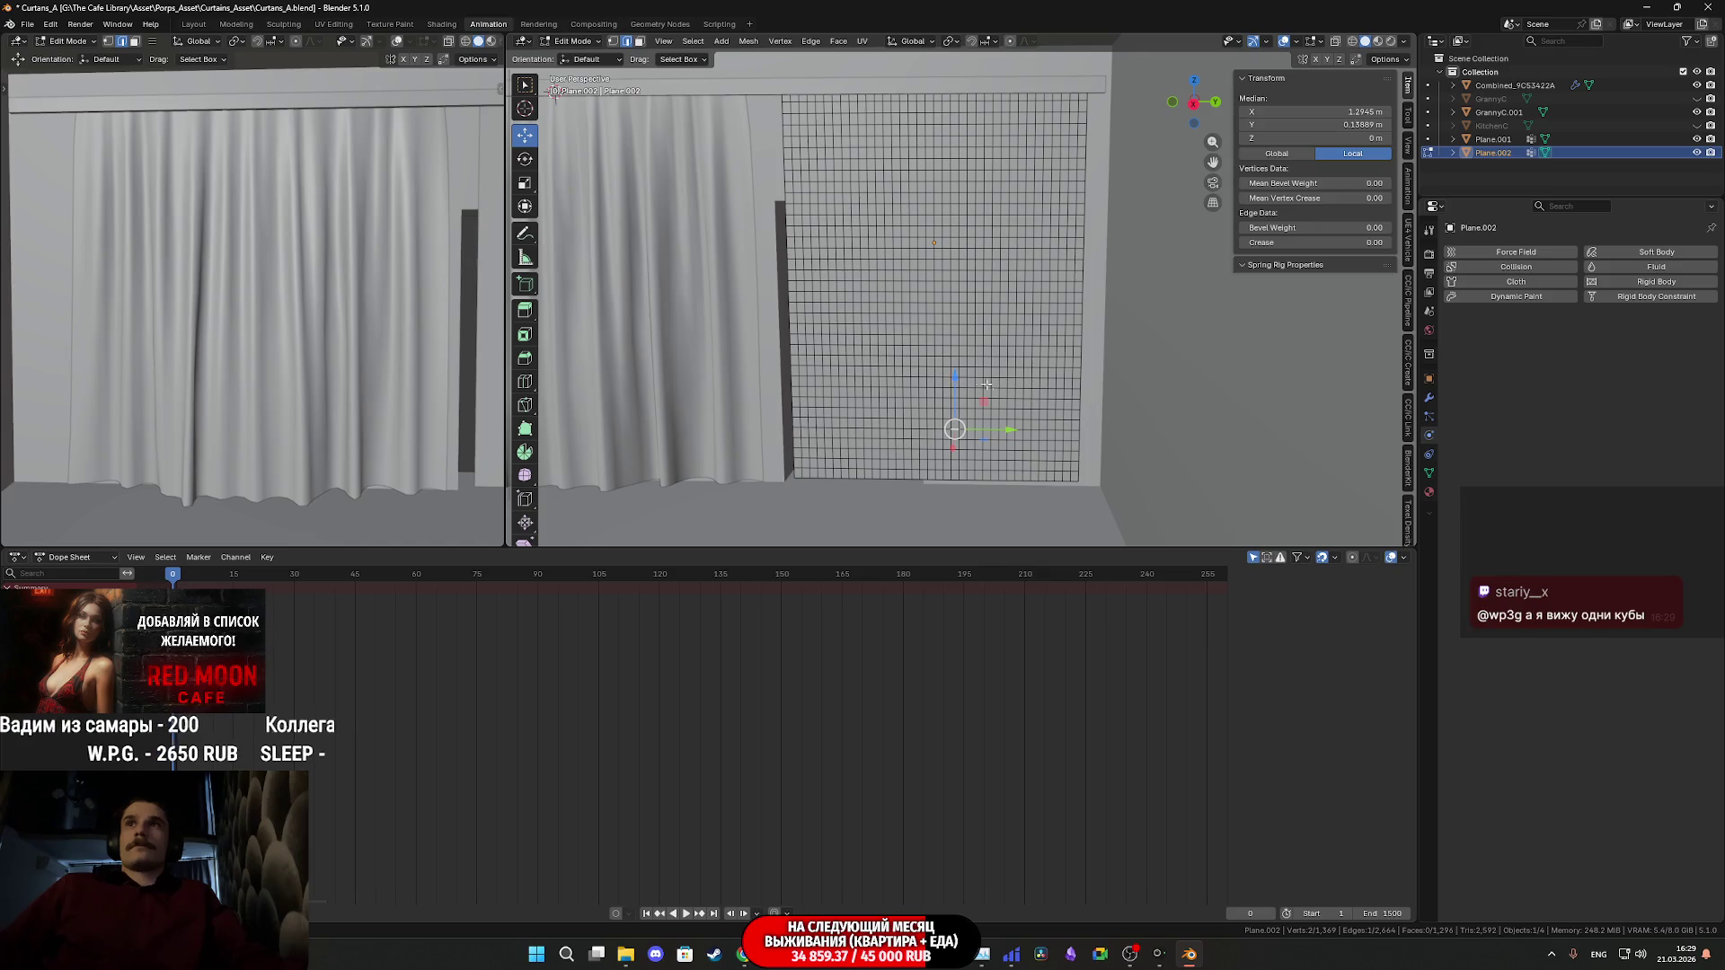
- Return to Object Mode and hide the wall object Combined_9C53422A
{"action": "middle_click_drag", "start_coordinate": [1020, 229], "coordinate": [884, 295]}
{"action": "scroll", "coordinate": [897, 281], "scroll_direction": "up", "scroll_amount": 1}
{"action": "scroll", "coordinate": [820, 485], "scroll_direction": "down", "scroll_amount": 2}
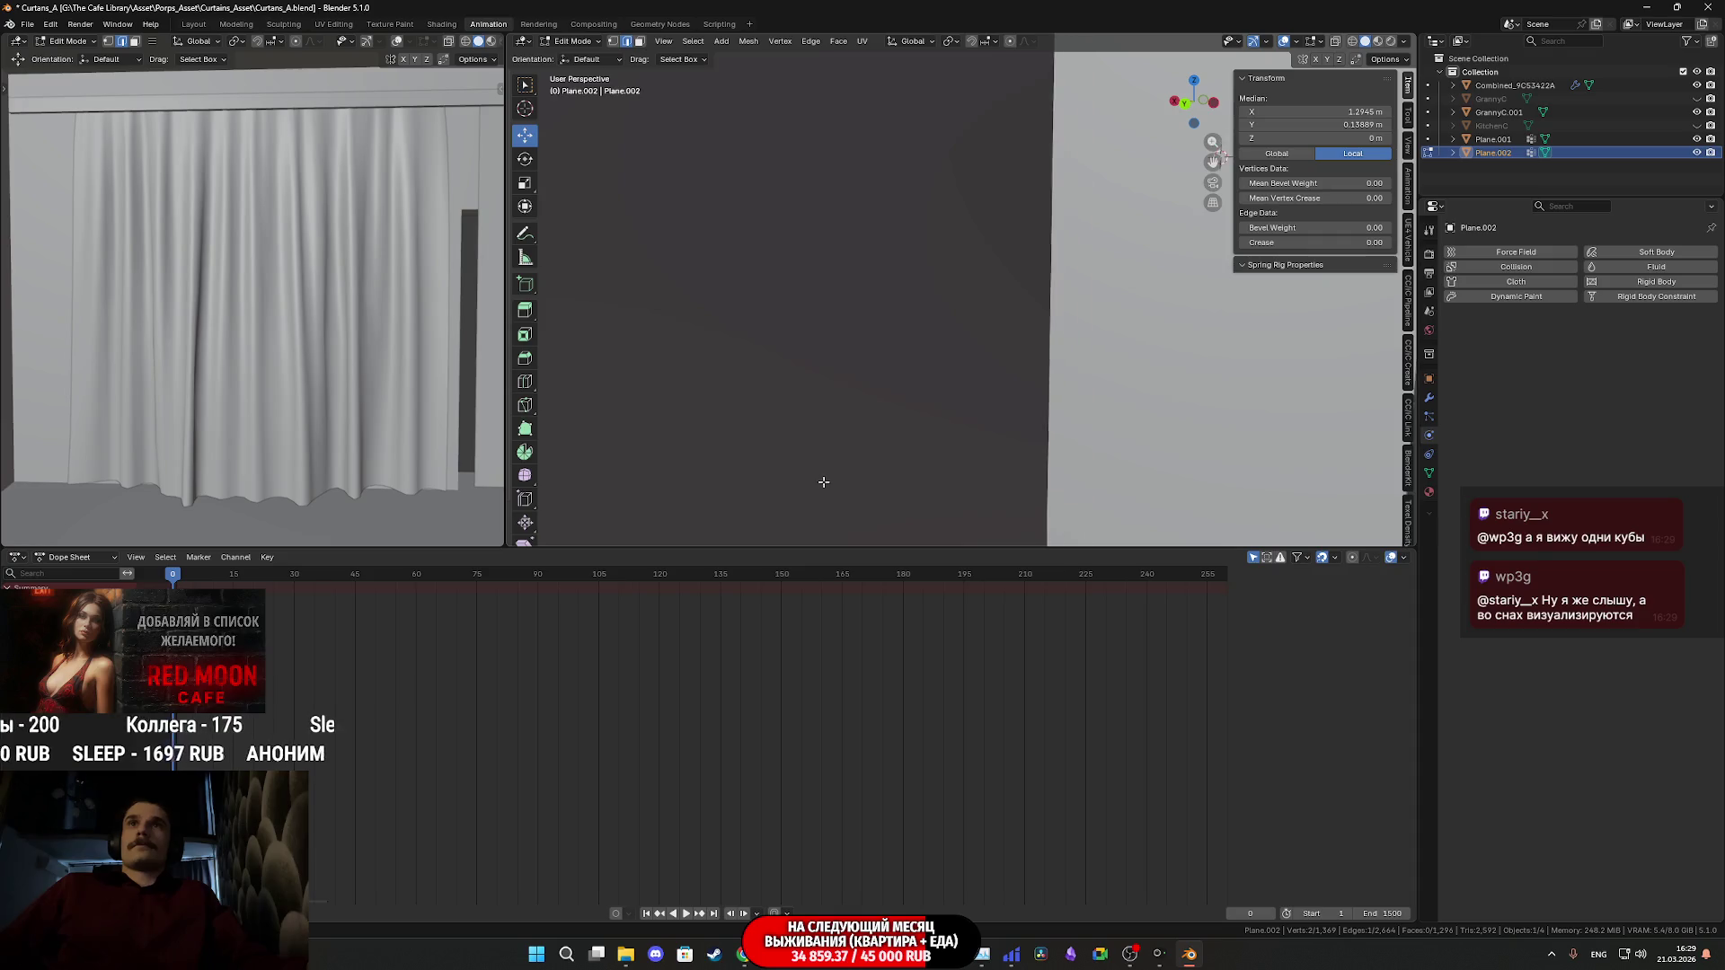
{"action": "scroll", "coordinate": [901, 443], "scroll_direction": "down", "scroll_amount": 4}
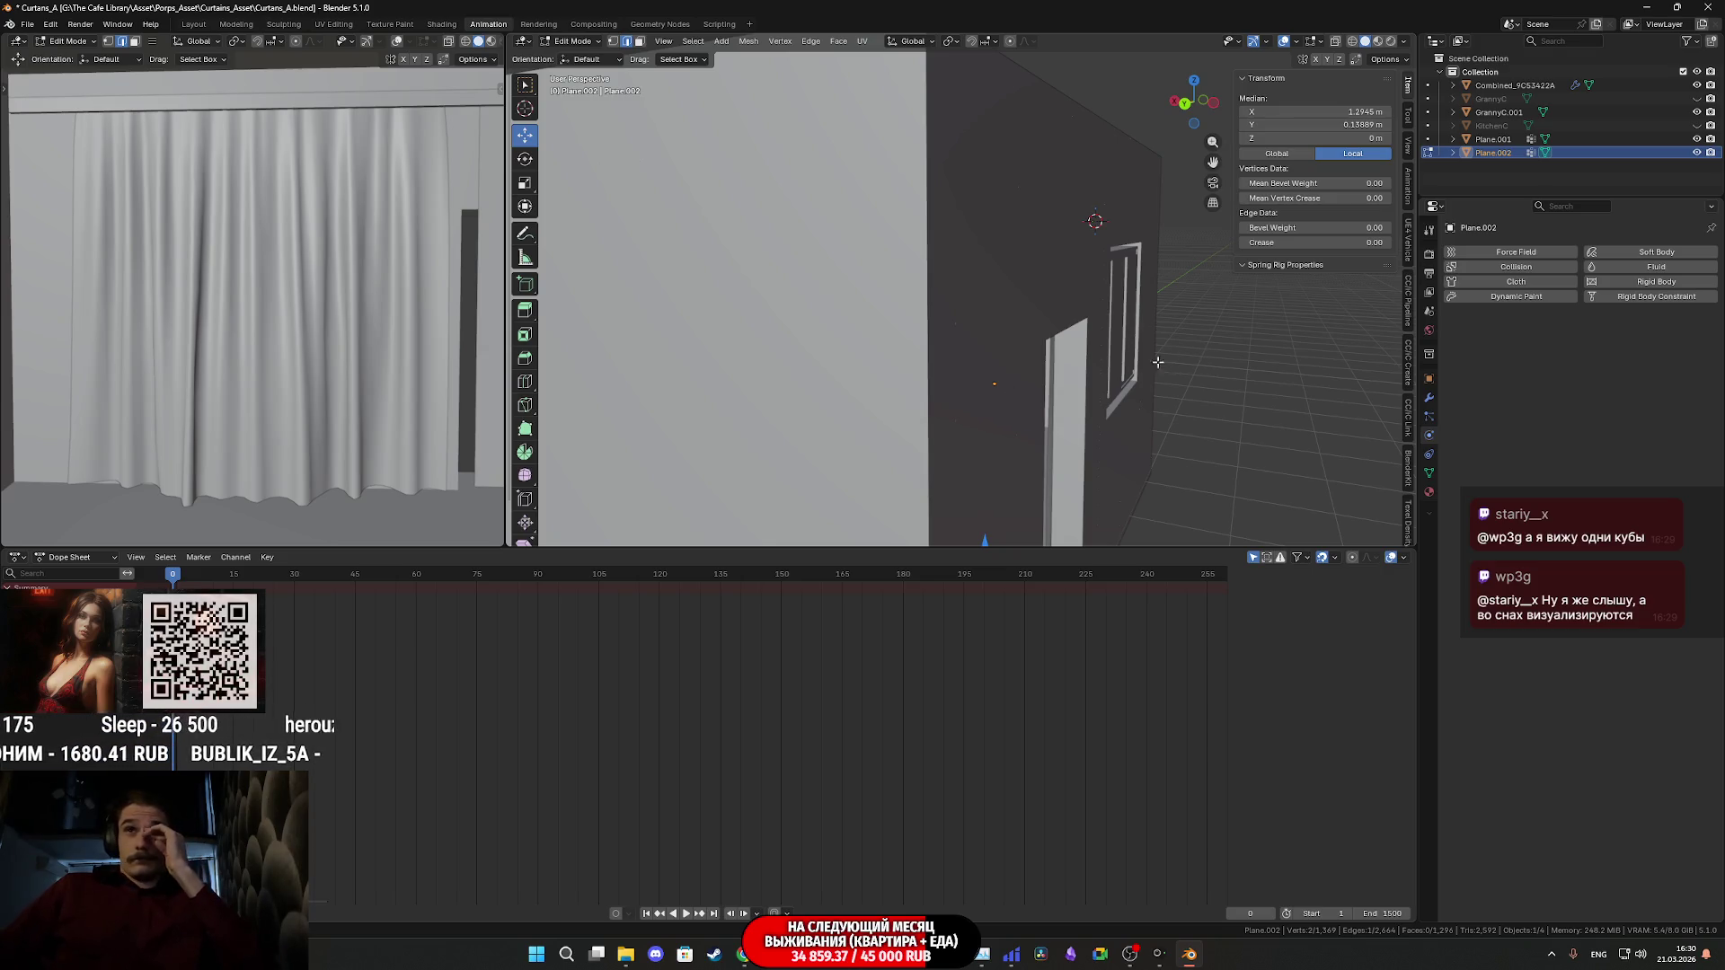
{"action": "key", "text": "Tab"}
{"action": "left_click", "coordinate": [1057, 292]}
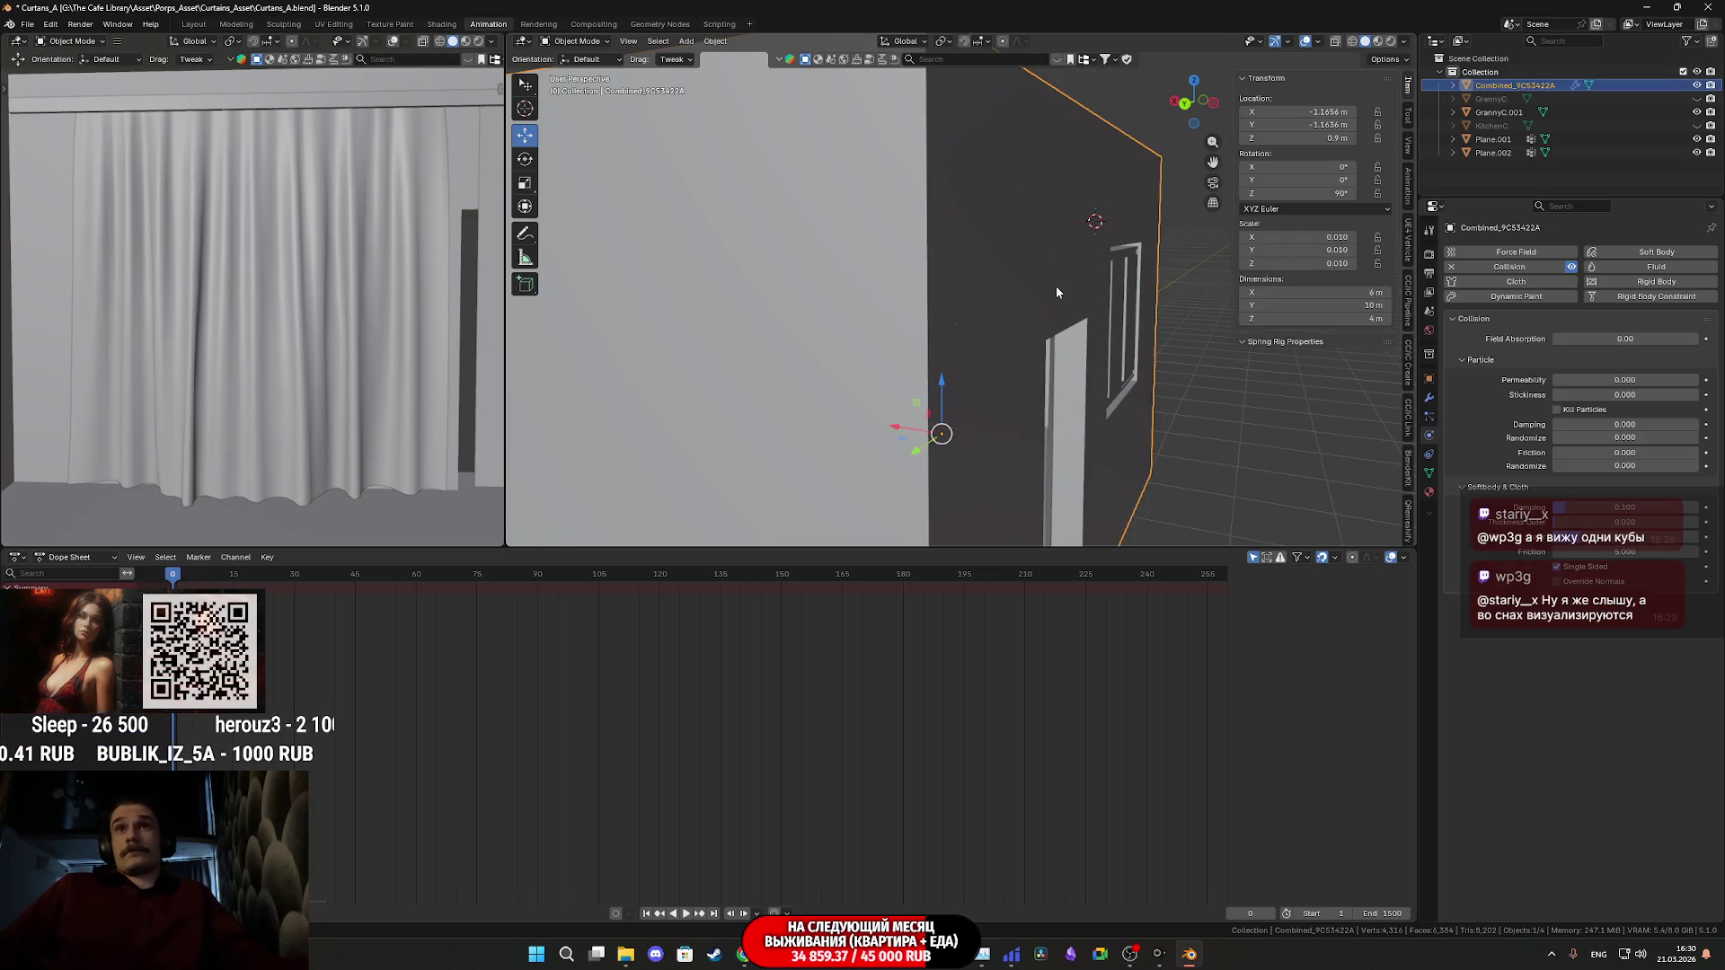
{"action": "left_click", "coordinate": [1696, 85]}
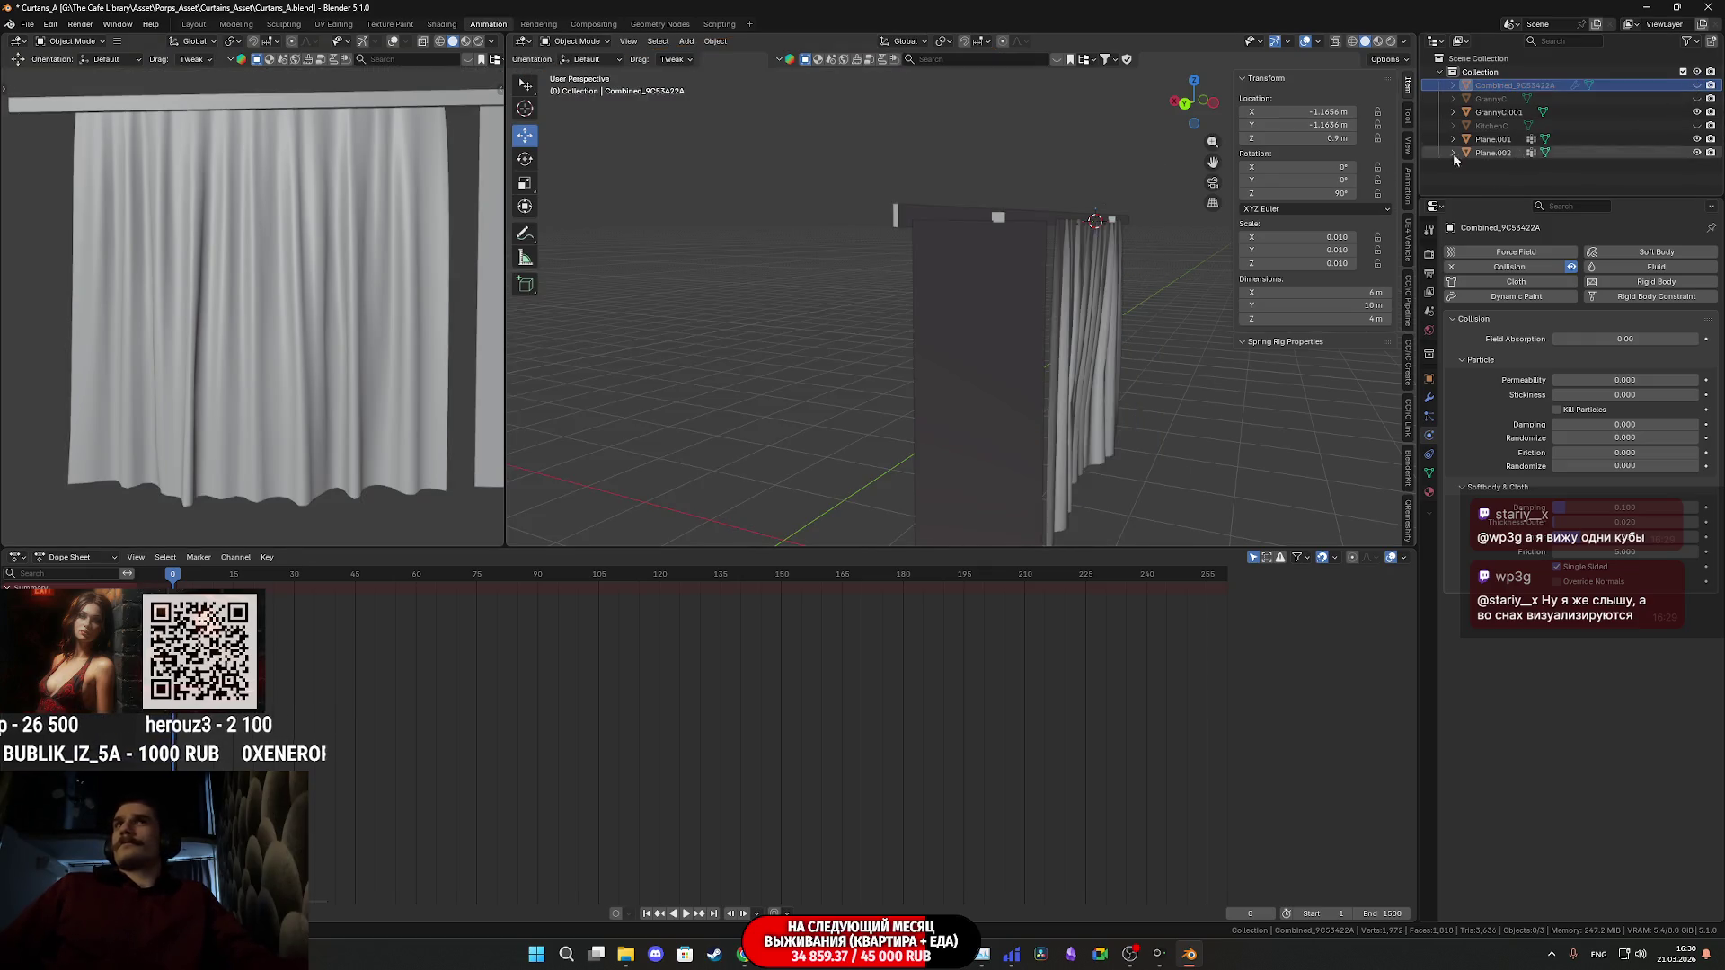
- Frame Plane.002, enter vertex select mode, and box-select its top row of vertices
{"action": "left_click", "coordinate": [985, 345]}
{"action": "key", "text": "KP_Decimal"}
{"action": "key", "text": "Tab"}
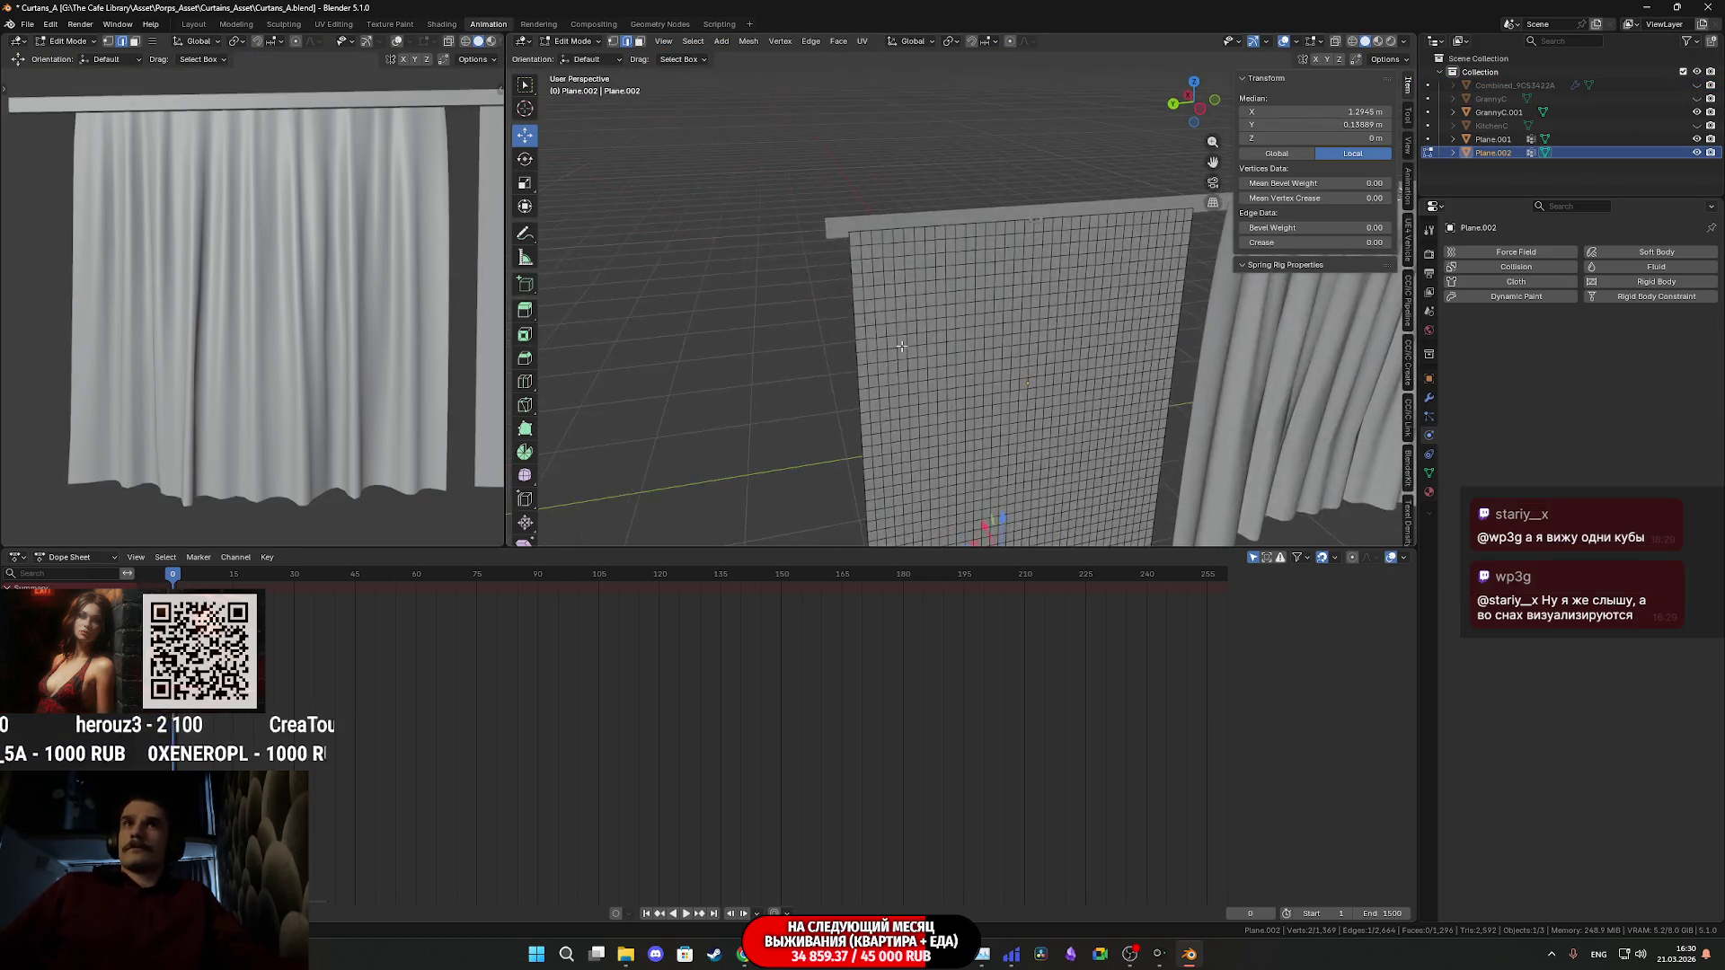
{"action": "left_click", "coordinate": [612, 42]}
{"action": "mouse_move", "coordinate": [718, 297]}
{"action": "middle_mouse_down"}
{"action": "mouse_move", "coordinate": [797, 270]}
{"action": "mouse_move", "coordinate": [769, 265]}
{"action": "middle_mouse_up"}
{"action": "mouse_move", "coordinate": [689, 237]}
{"action": "left_mouse_down"}
{"action": "mouse_move", "coordinate": [1073, 287]}
{"action": "mouse_move", "coordinate": [1058, 284]}
{"action": "left_mouse_up"}
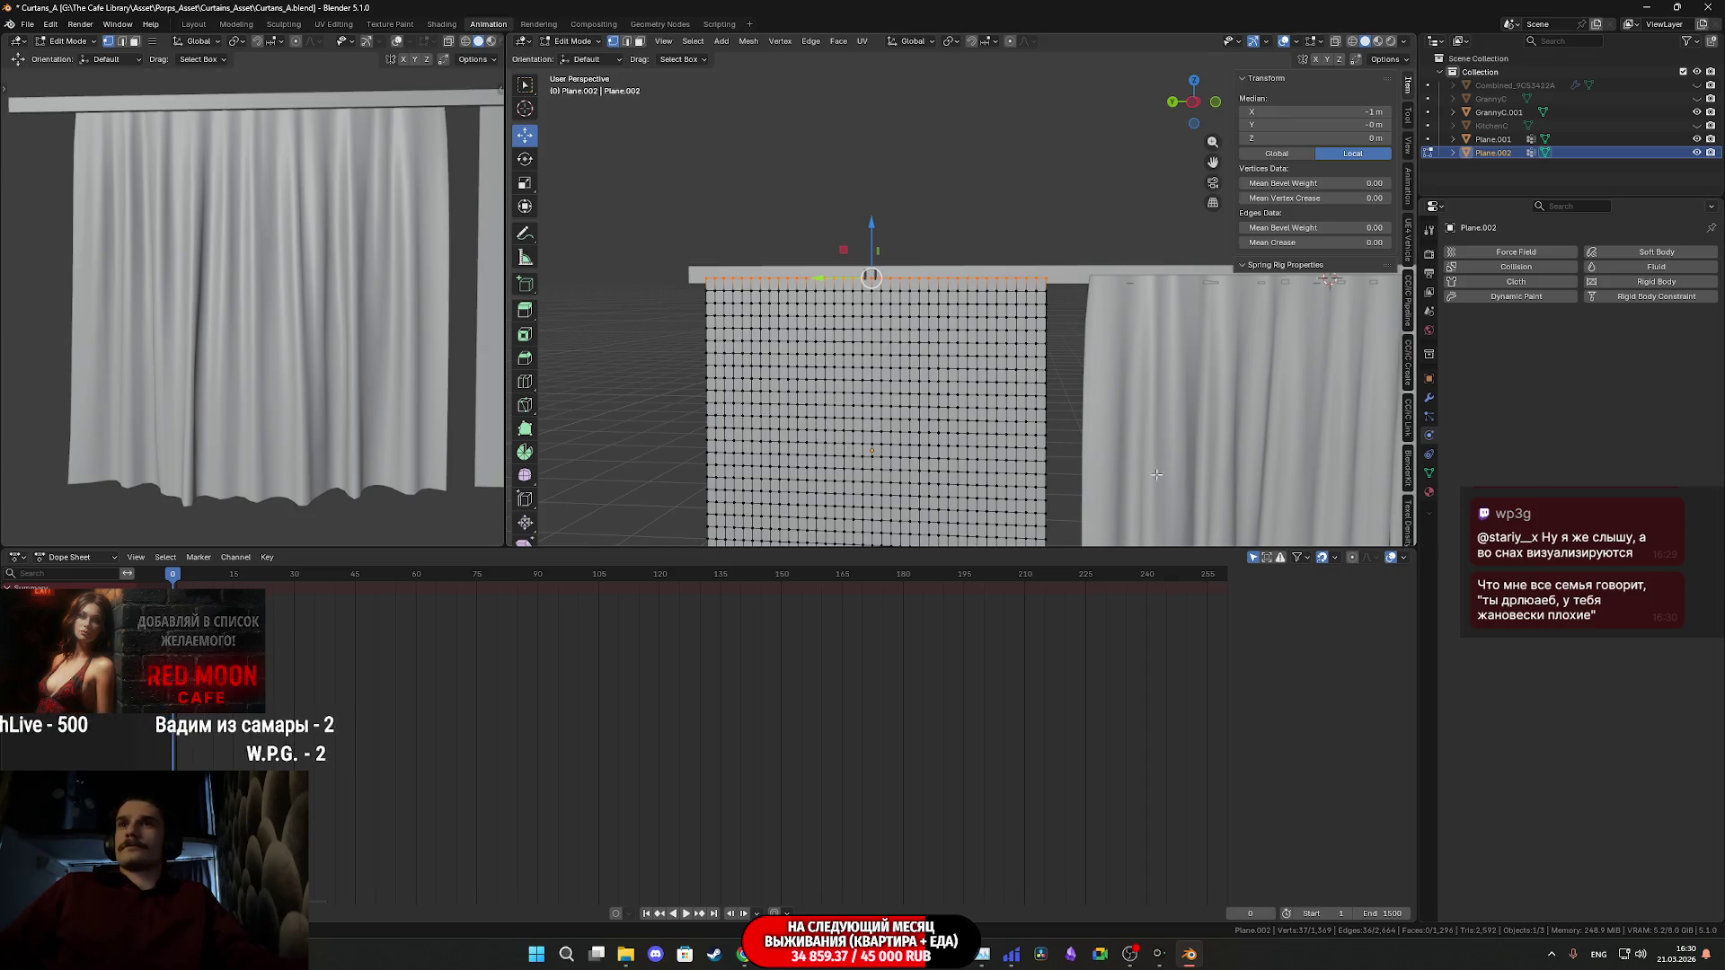
- Reselect the plane's top vertex row and assign it to the CSG vertex group
{"action": "key", "text": "a"}
{"action": "left_click", "coordinate": [1429, 473]}
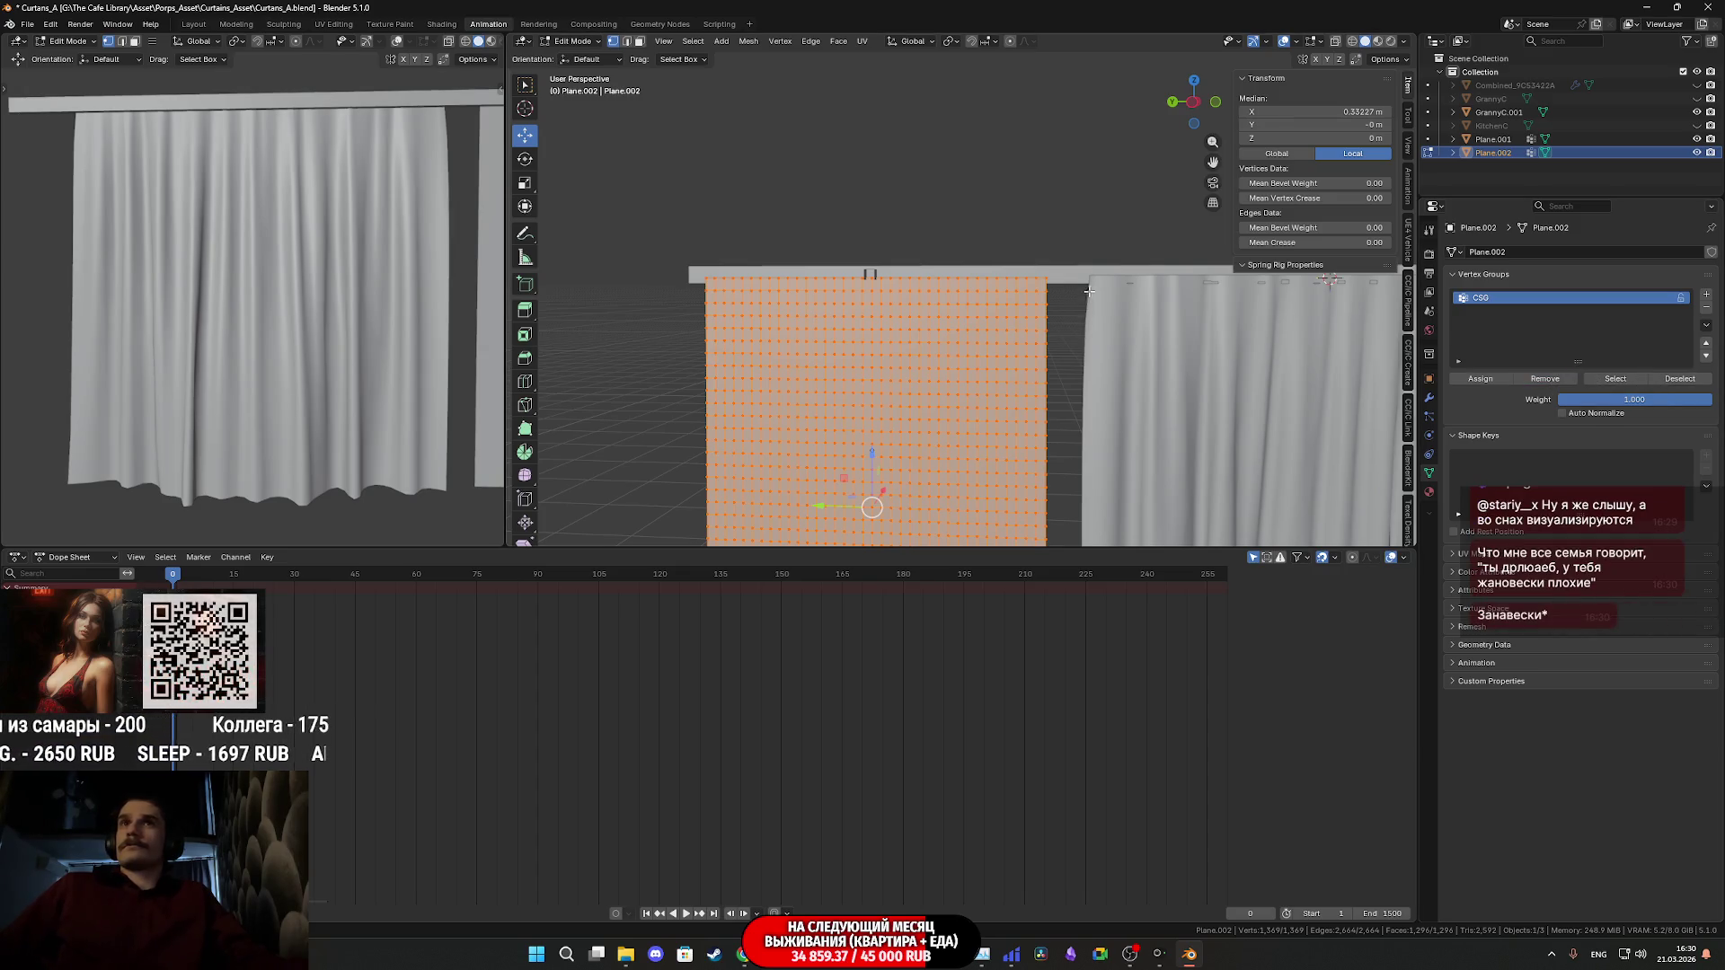
{"action": "left_click_drag", "start_coordinate": [1027, 267], "coordinate": [1098, 289]}
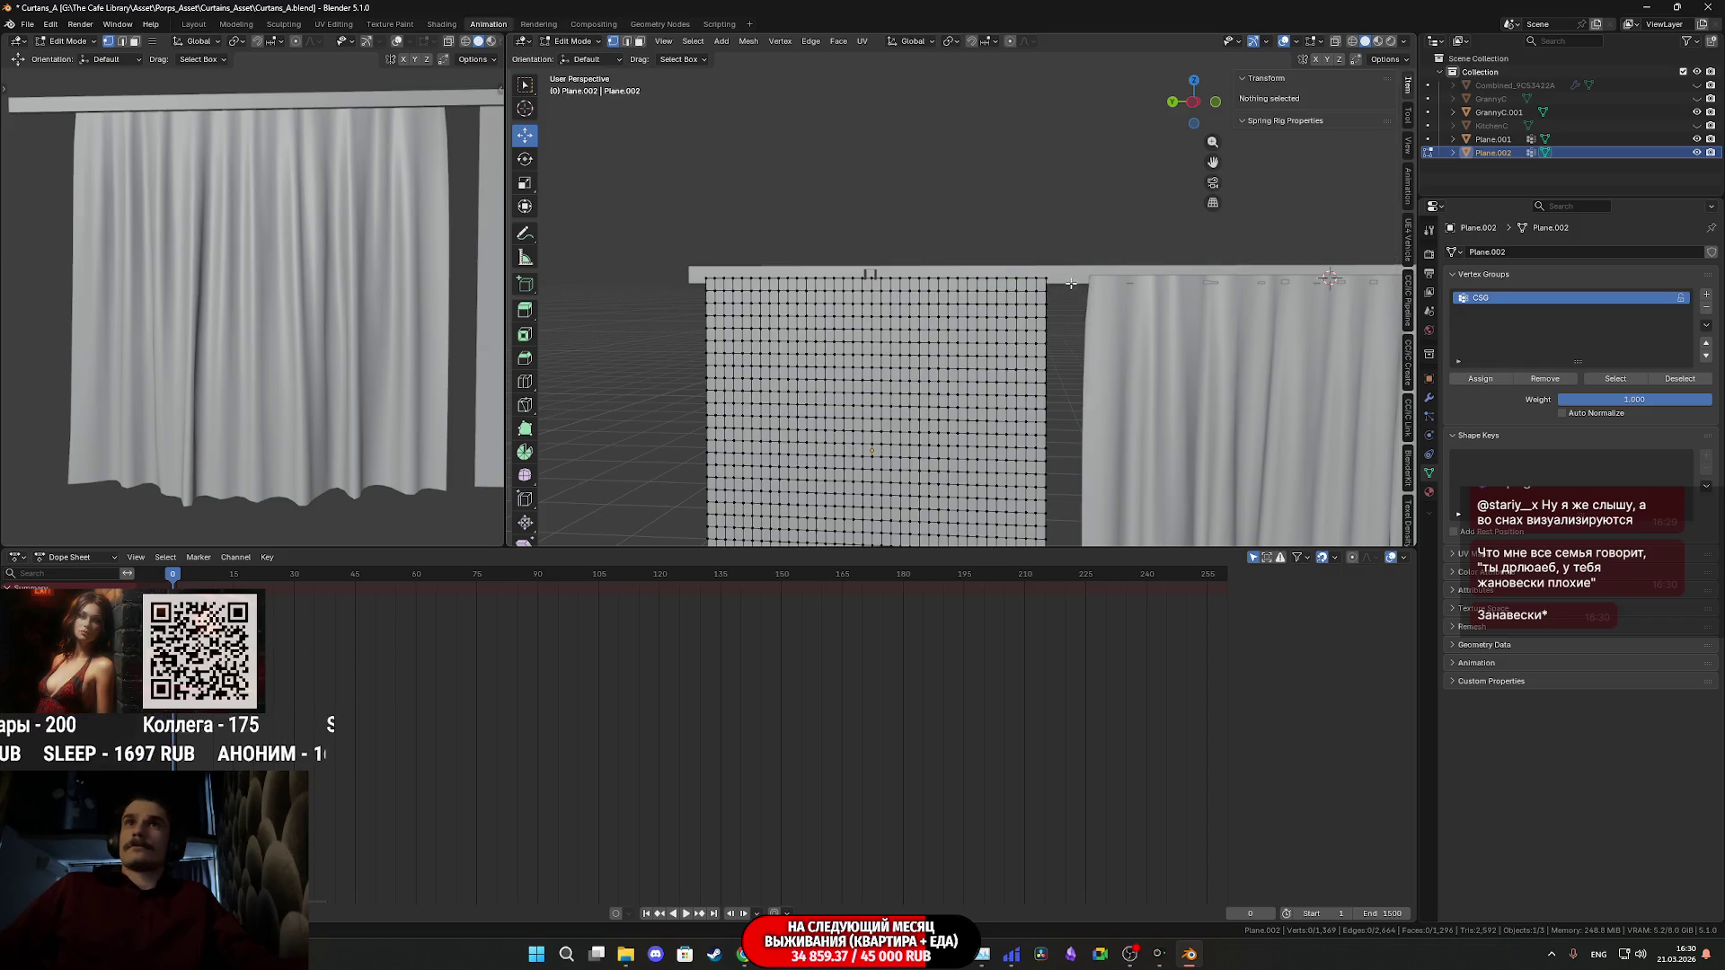
{"action": "left_click_drag", "start_coordinate": [953, 253], "coordinate": [690, 259]}
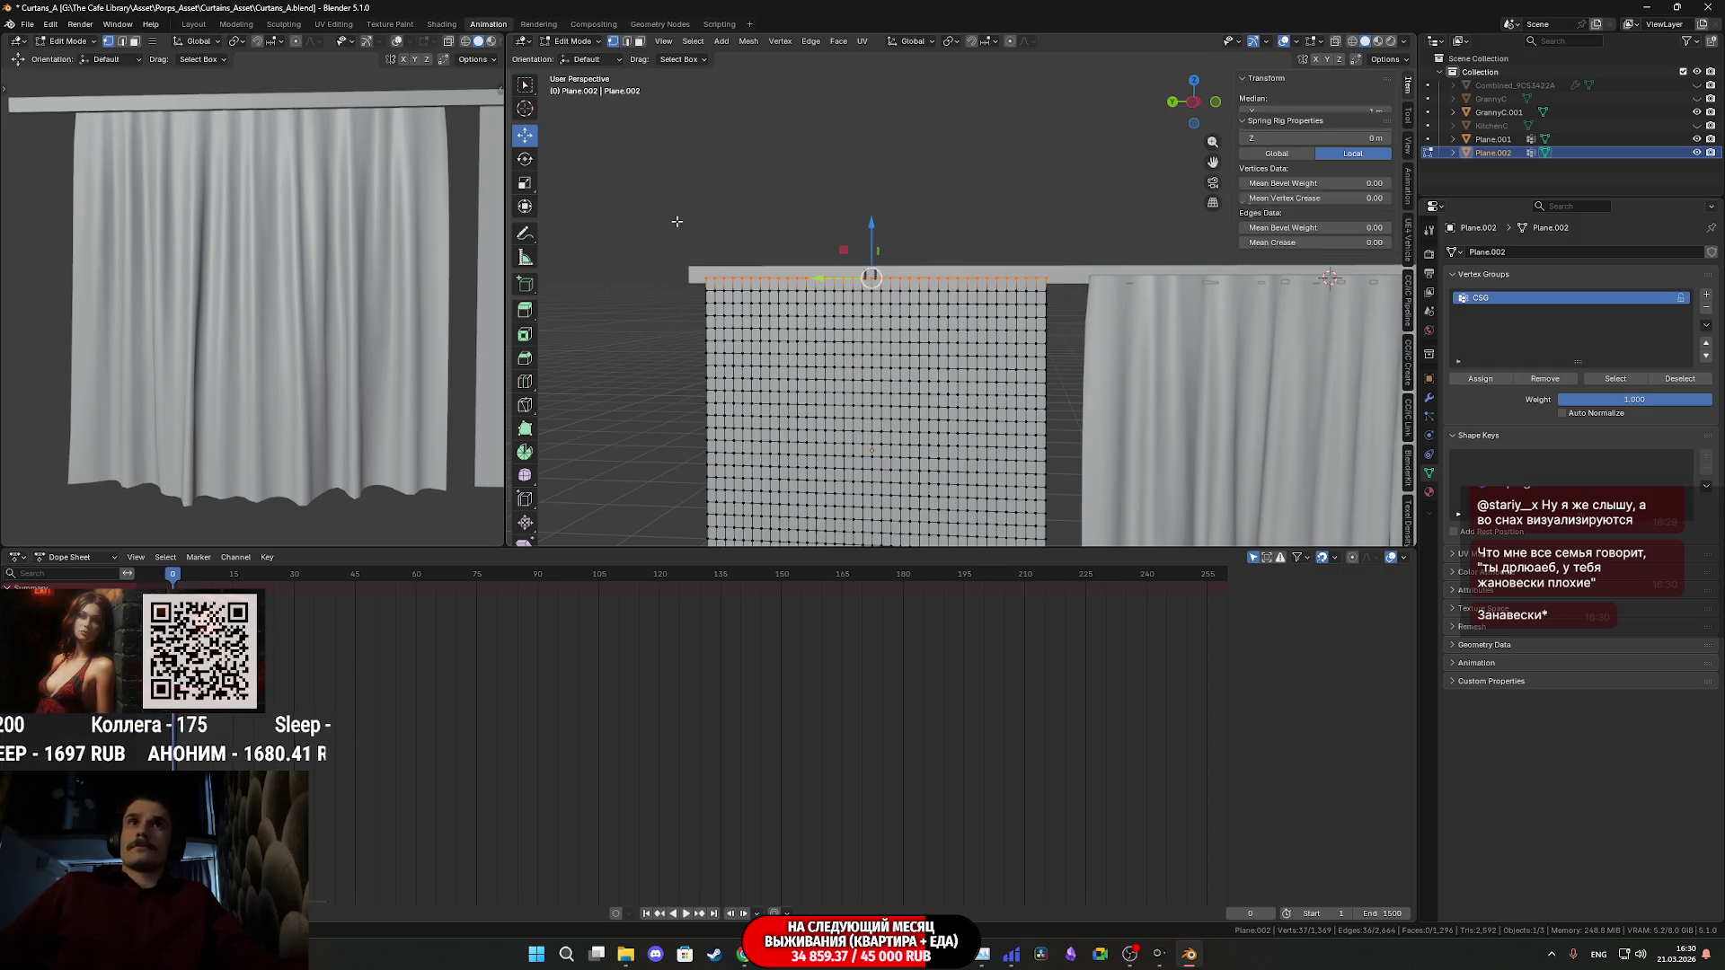
{"action": "left_click", "coordinate": [1493, 383]}
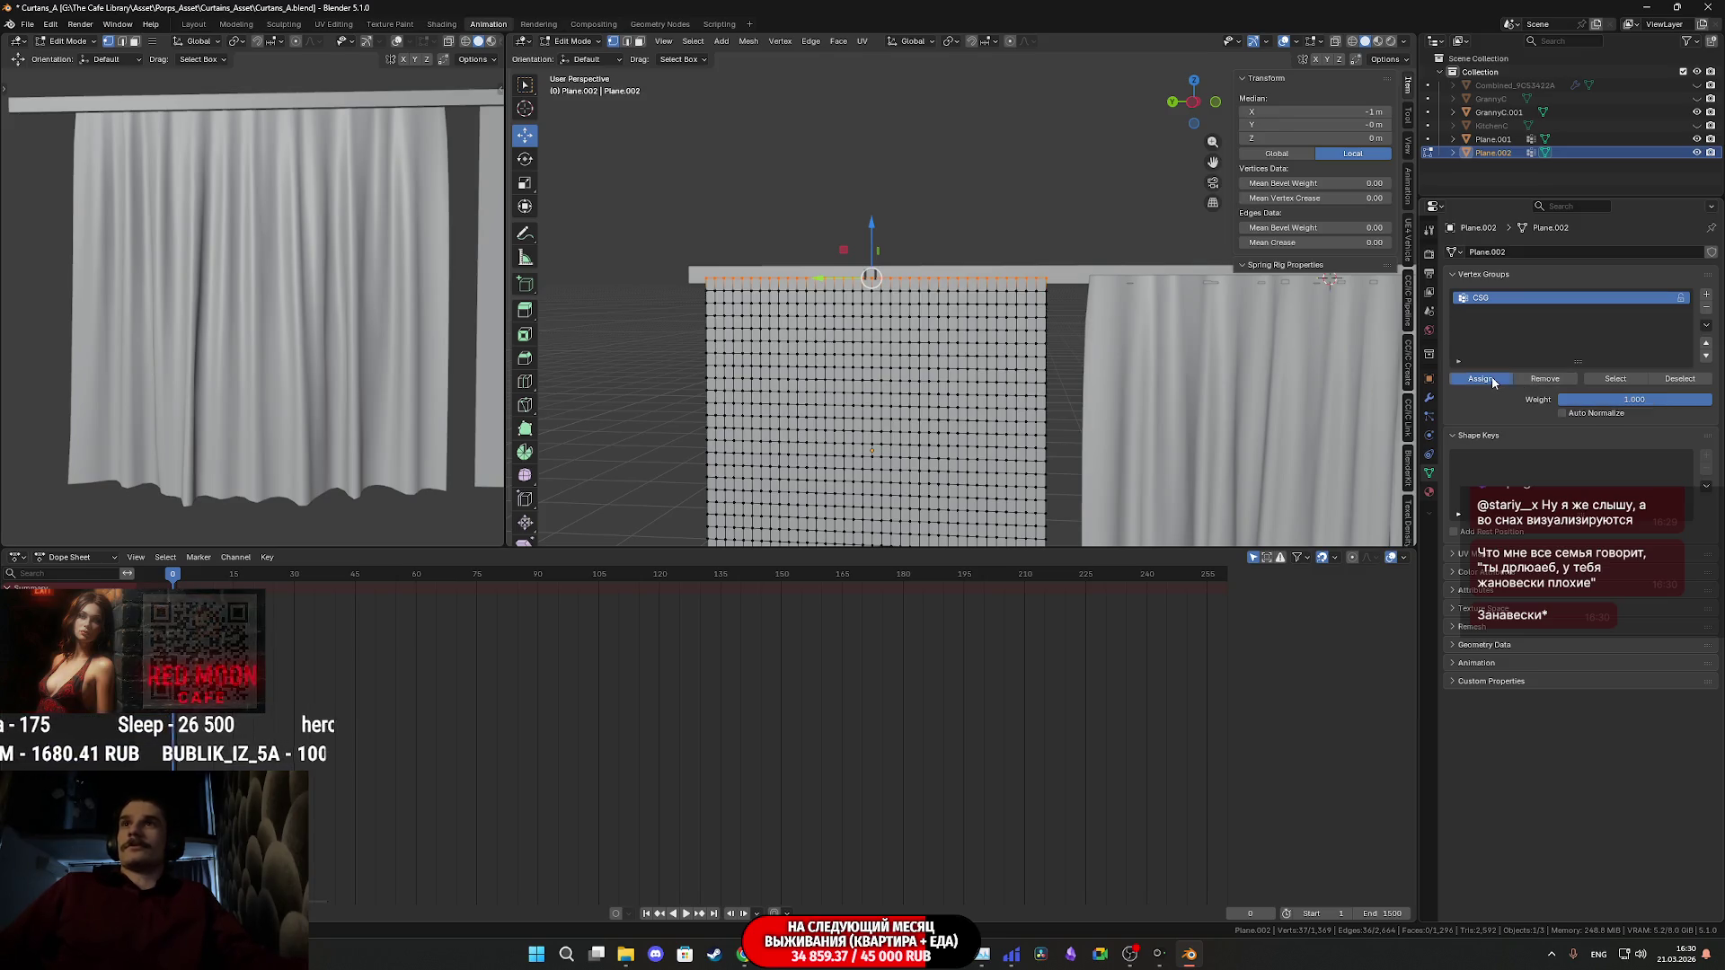
{"action": "middle_click_drag", "start_coordinate": [860, 350], "coordinate": [926, 351]}
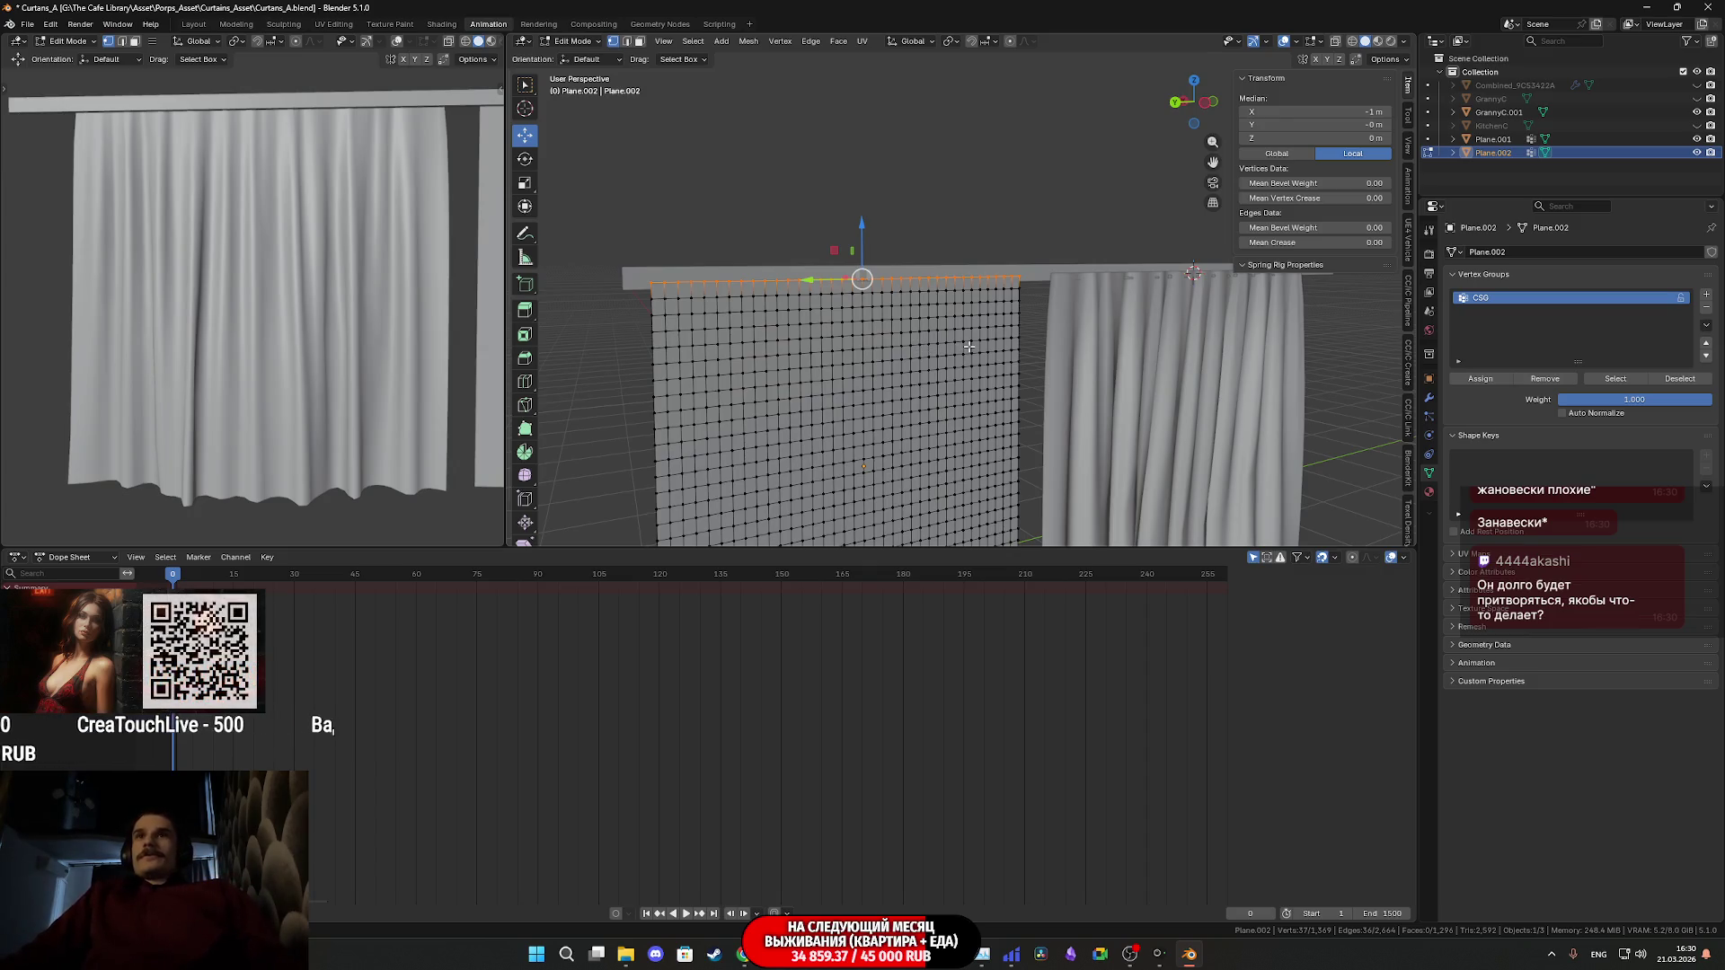
- Check from several angles that the plane's top row sits under the rod, then return to Object Mode
{"action": "middle_click_drag", "start_coordinate": [970, 355], "coordinate": [958, 338]}
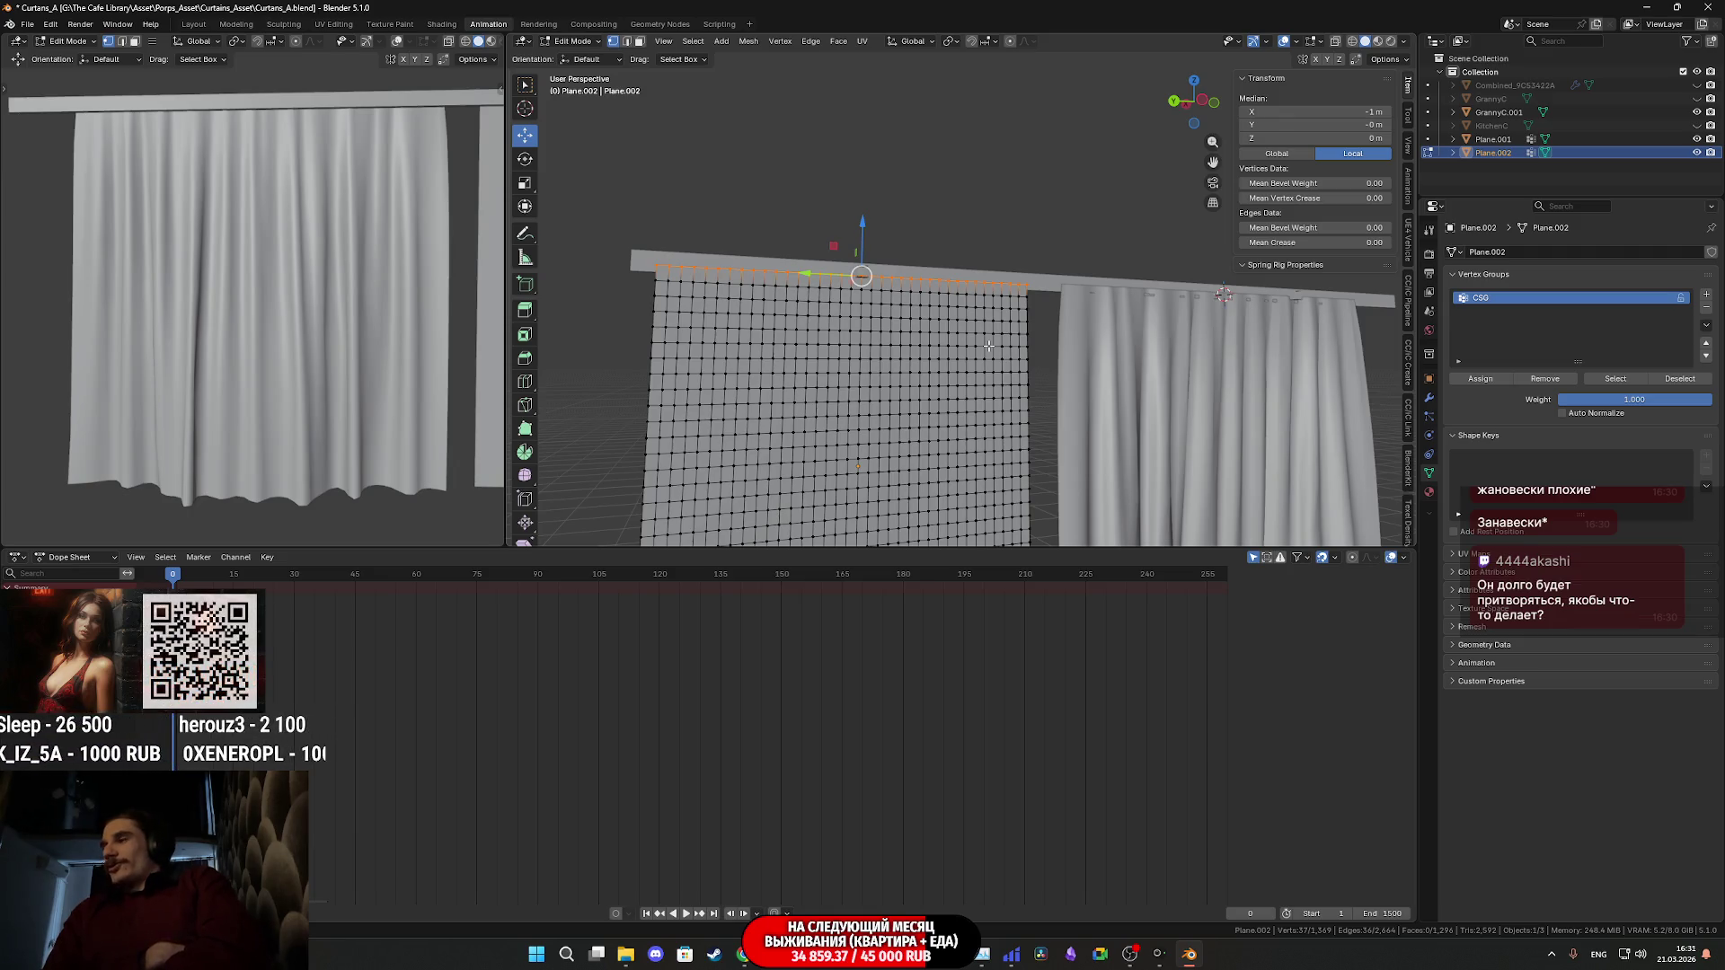
{"action": "mouse_move", "coordinate": [958, 323]}
{"action": "middle_mouse_down"}
{"action": "mouse_move", "coordinate": [1105, 352]}
{"action": "mouse_move", "coordinate": [1060, 360]}
{"action": "mouse_move", "coordinate": [1015, 253]}
{"action": "mouse_move", "coordinate": [980, 265]}
{"action": "mouse_move", "coordinate": [949, 312]}
{"action": "middle_mouse_up"}
{"action": "scroll", "coordinate": [1060, 360], "scroll_direction": "down", "scroll_amount": 3}
{"action": "scroll", "coordinate": [950, 313], "scroll_direction": "up", "scroll_amount": 4}
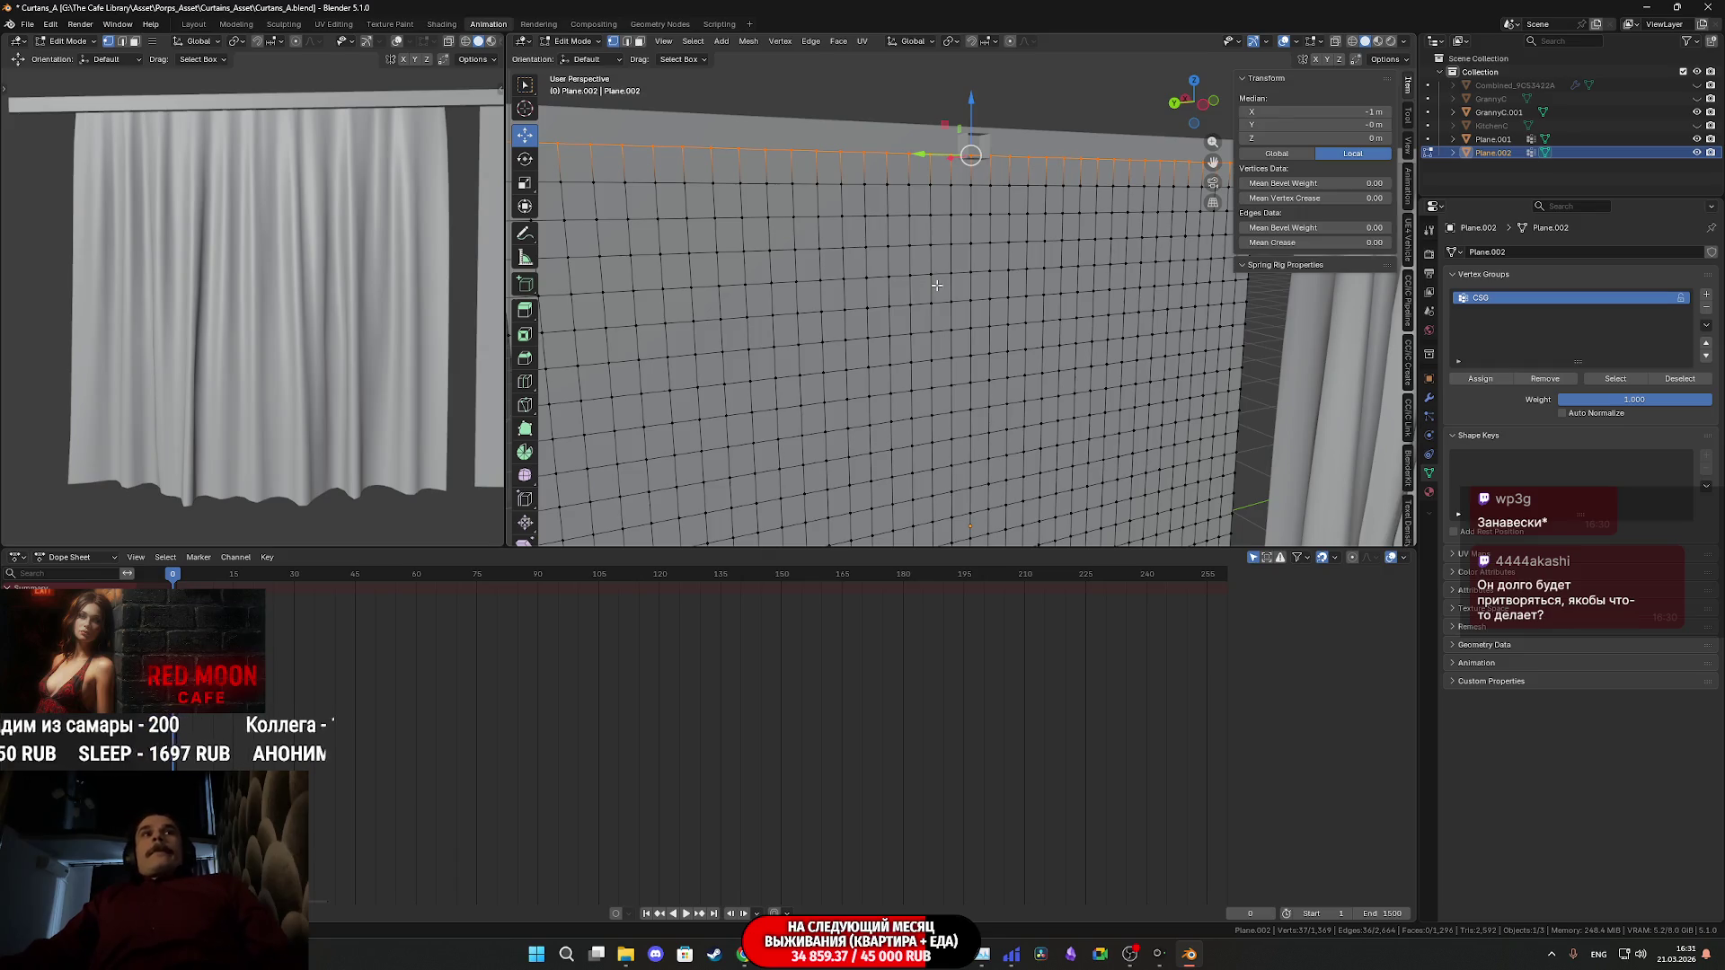
{"action": "mouse_move", "coordinate": [933, 285]}
{"action": "middle_mouse_down"}
{"action": "mouse_move", "coordinate": [1123, 321]}
{"action": "mouse_move", "coordinate": [1061, 335]}
{"action": "middle_mouse_up"}
{"action": "scroll", "coordinate": [1061, 335], "scroll_direction": "up", "scroll_amount": 3}
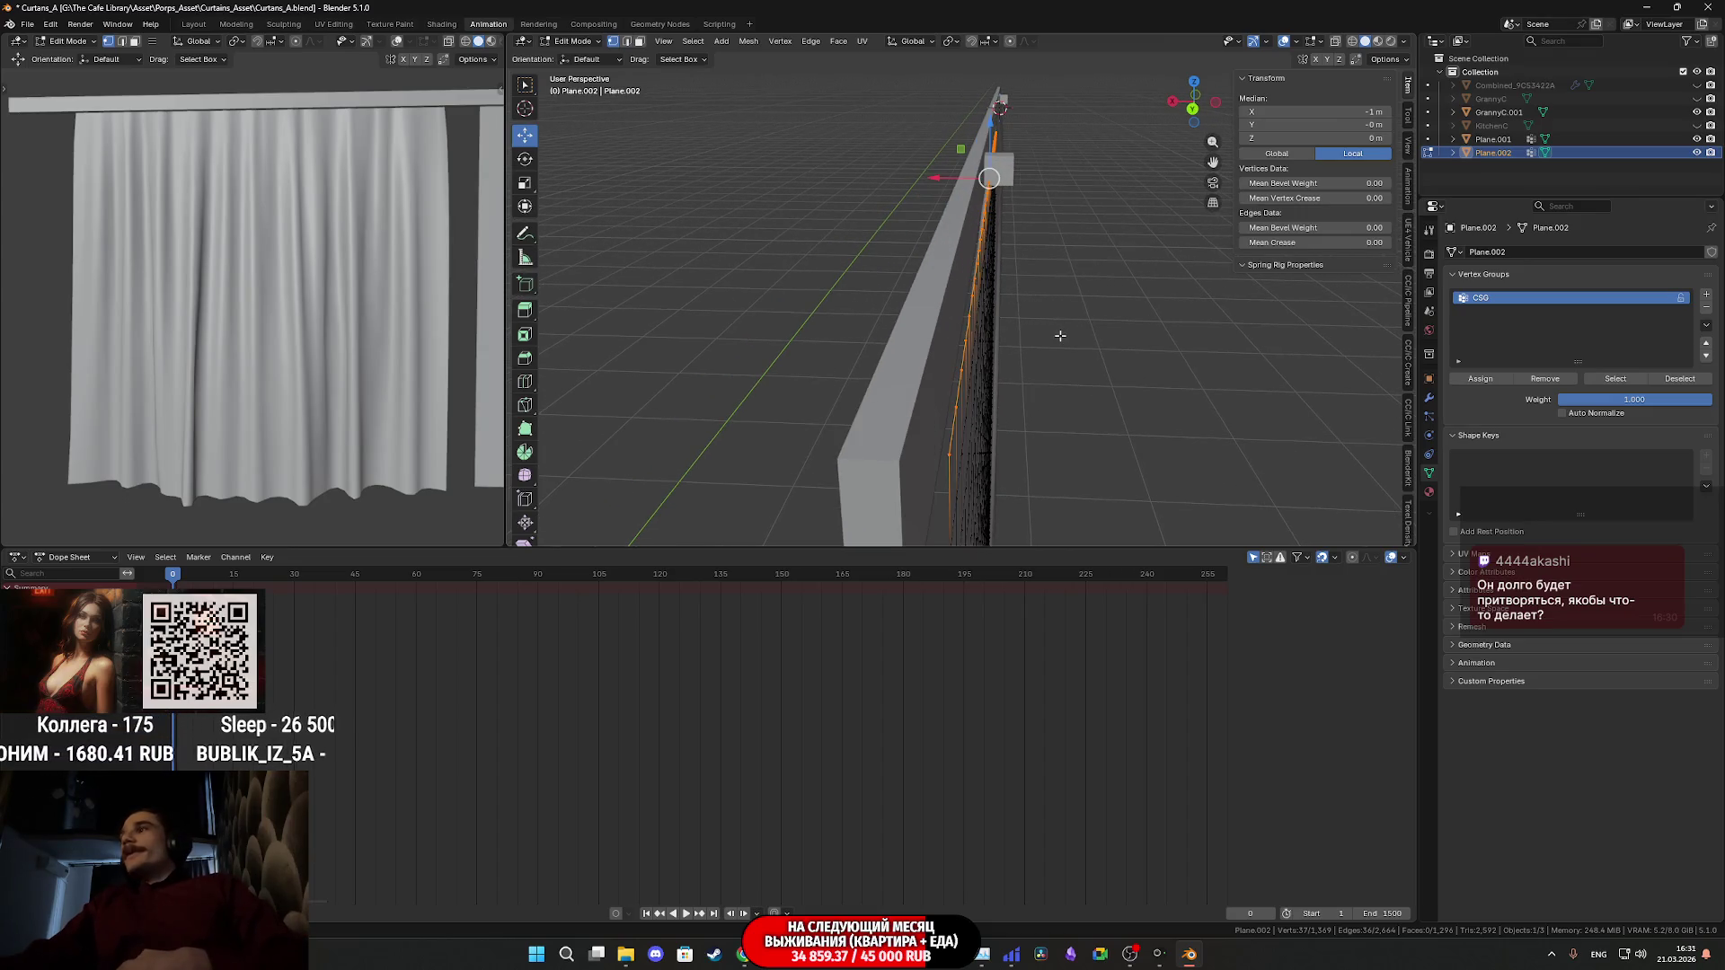
{"action": "mouse_move", "coordinate": [1058, 320]}
{"action": "middle_mouse_down"}
{"action": "mouse_move", "coordinate": [1081, 298]}
{"action": "mouse_move", "coordinate": [912, 315]}
{"action": "mouse_move", "coordinate": [945, 322]}
{"action": "middle_mouse_up"}
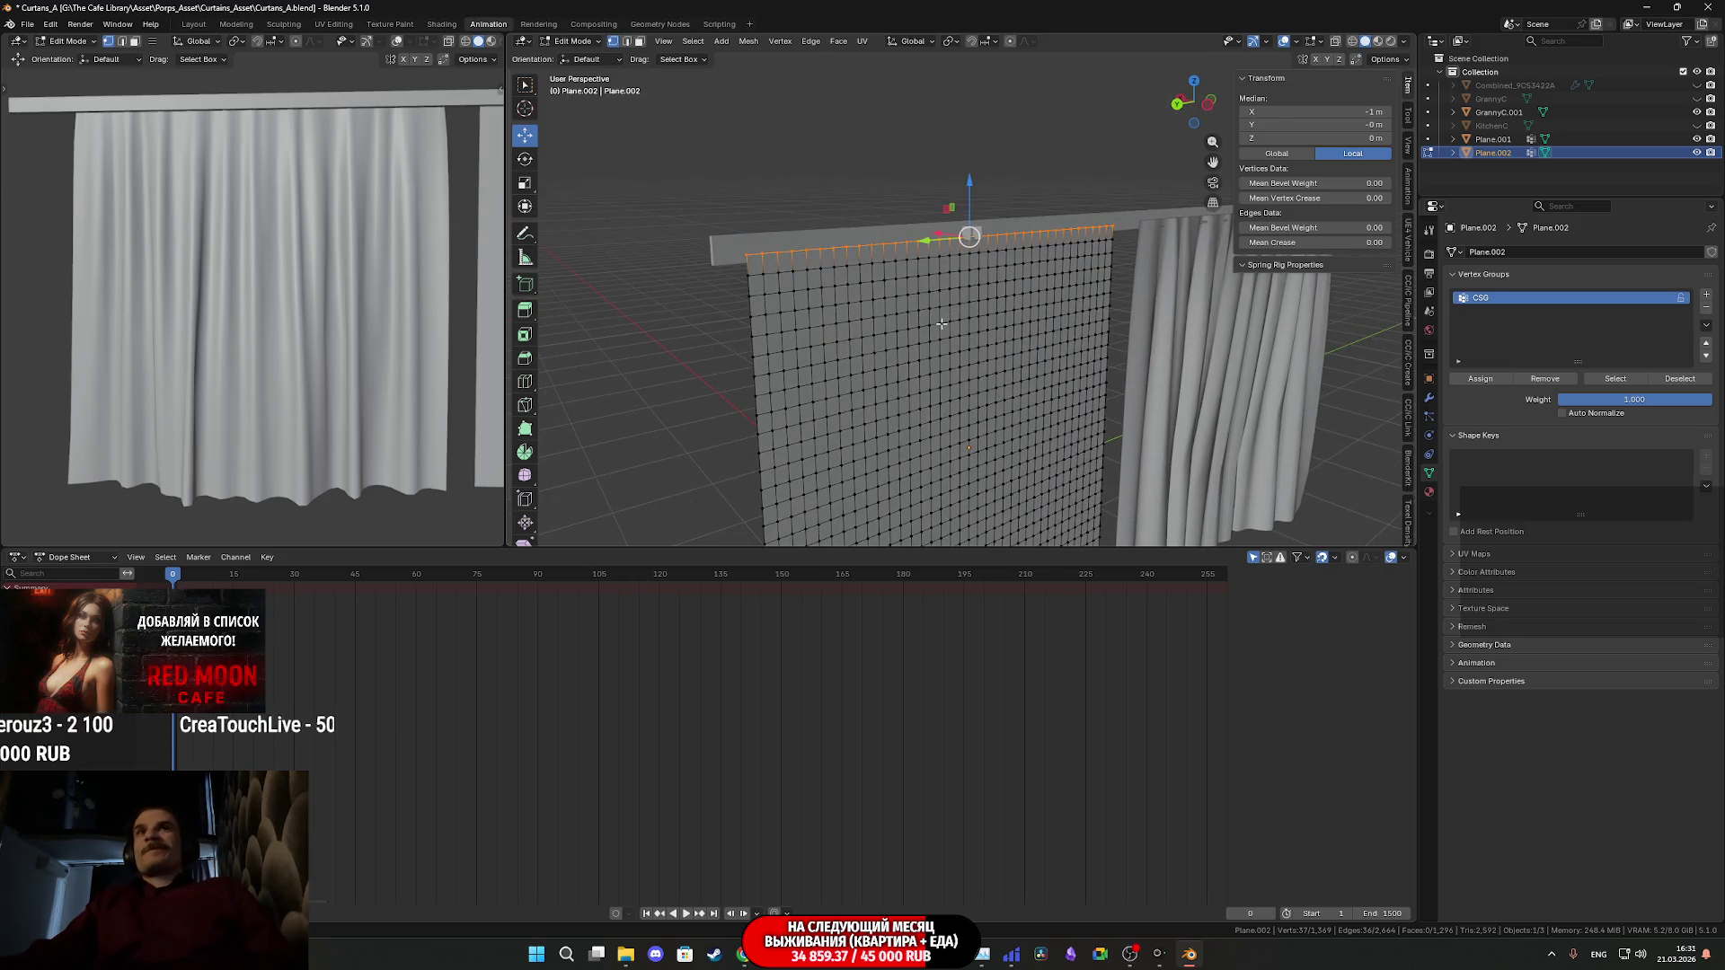
{"action": "middle_click_drag", "start_coordinate": [998, 314], "coordinate": [1038, 318]}
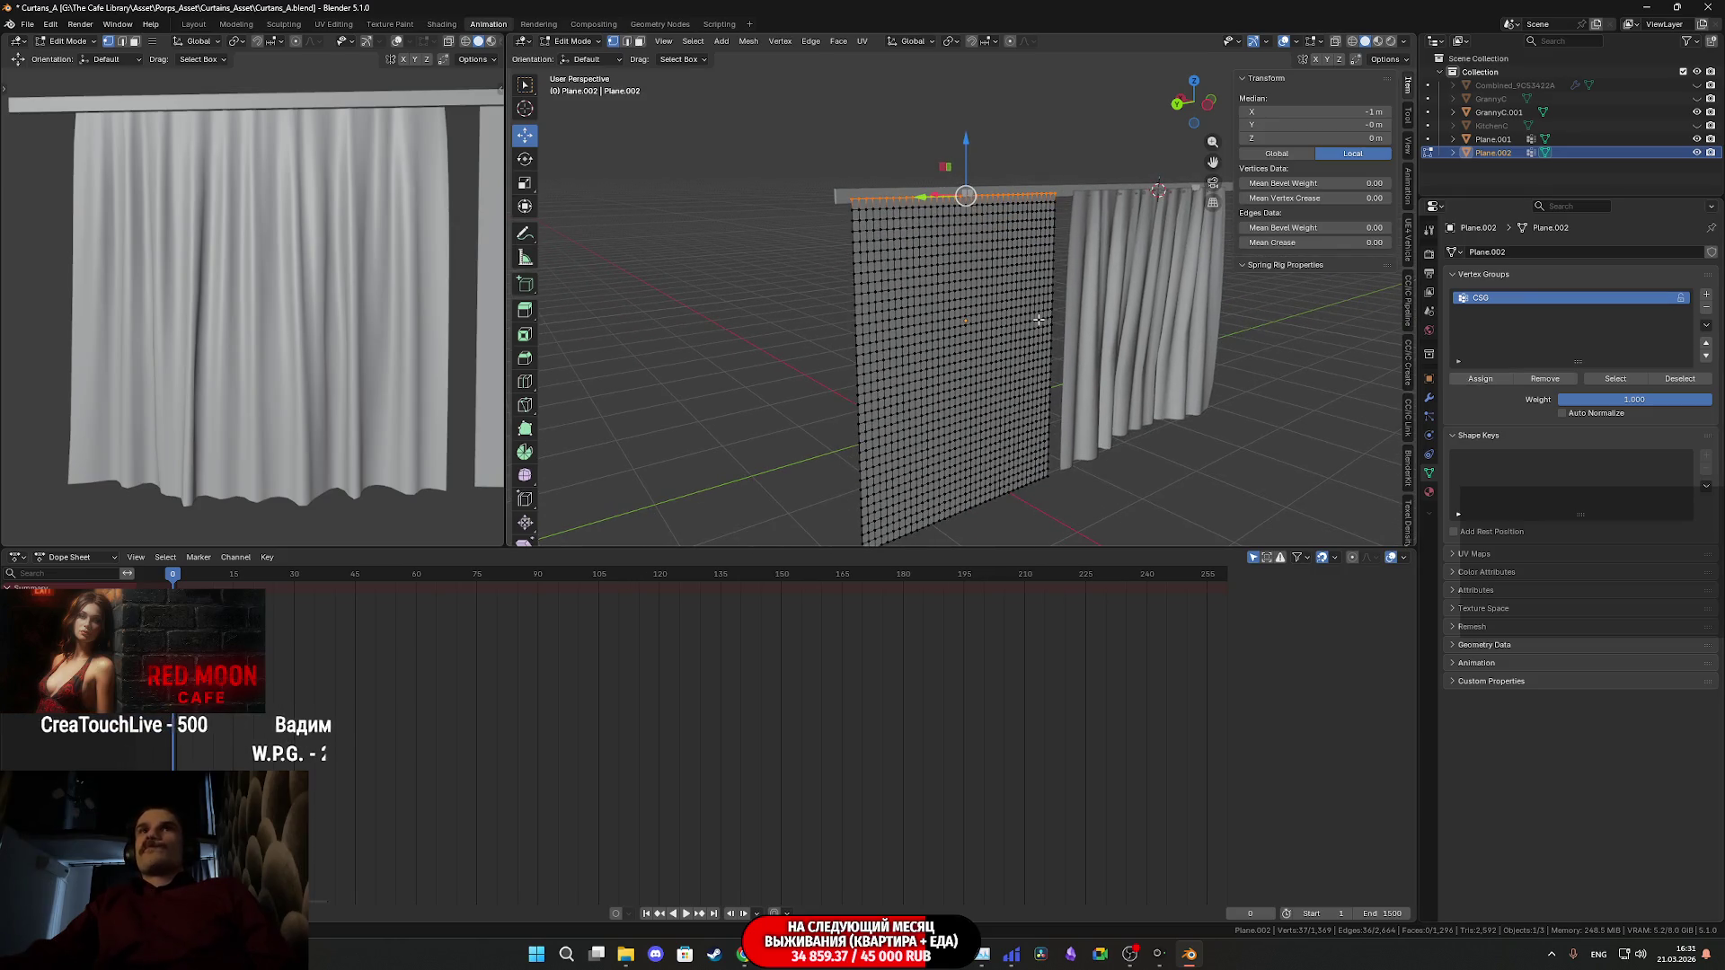
{"action": "key", "text": "Tab"}
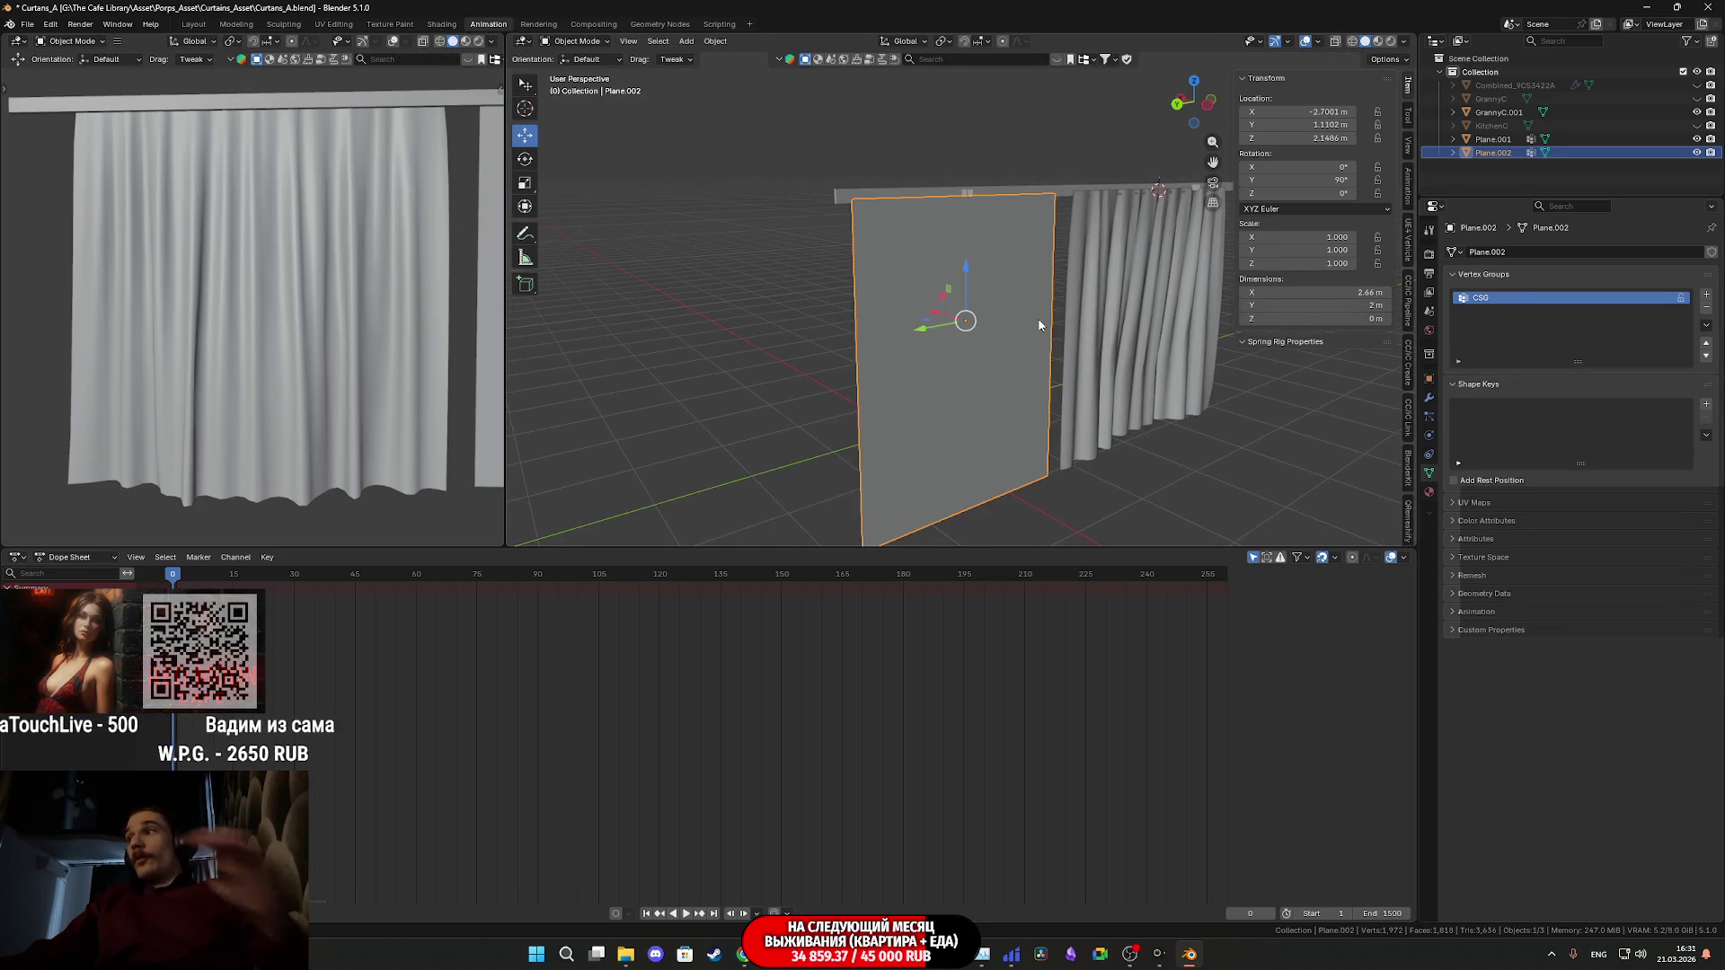
- Hook Plane.002's top vertices to a new Empty, then reselect Plane.002 in Object Mode
{"action": "scroll", "coordinate": [1038, 329], "scroll_direction": "up", "scroll_amount": 1}
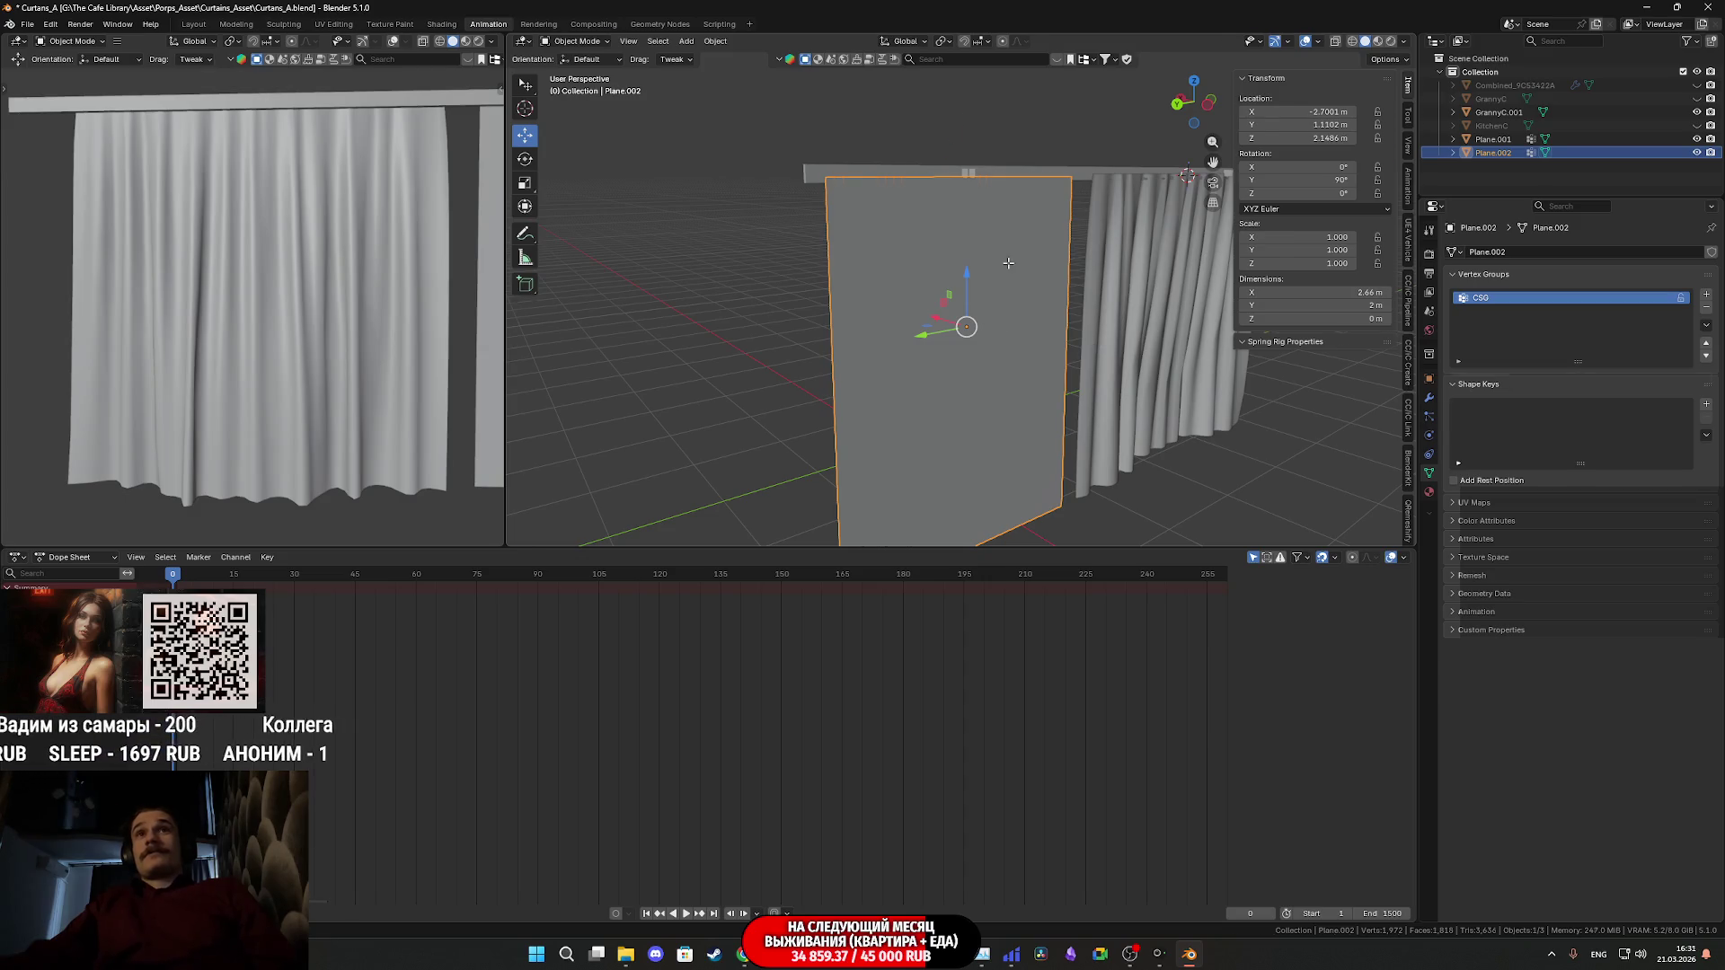
{"action": "key", "text": "Tab"}
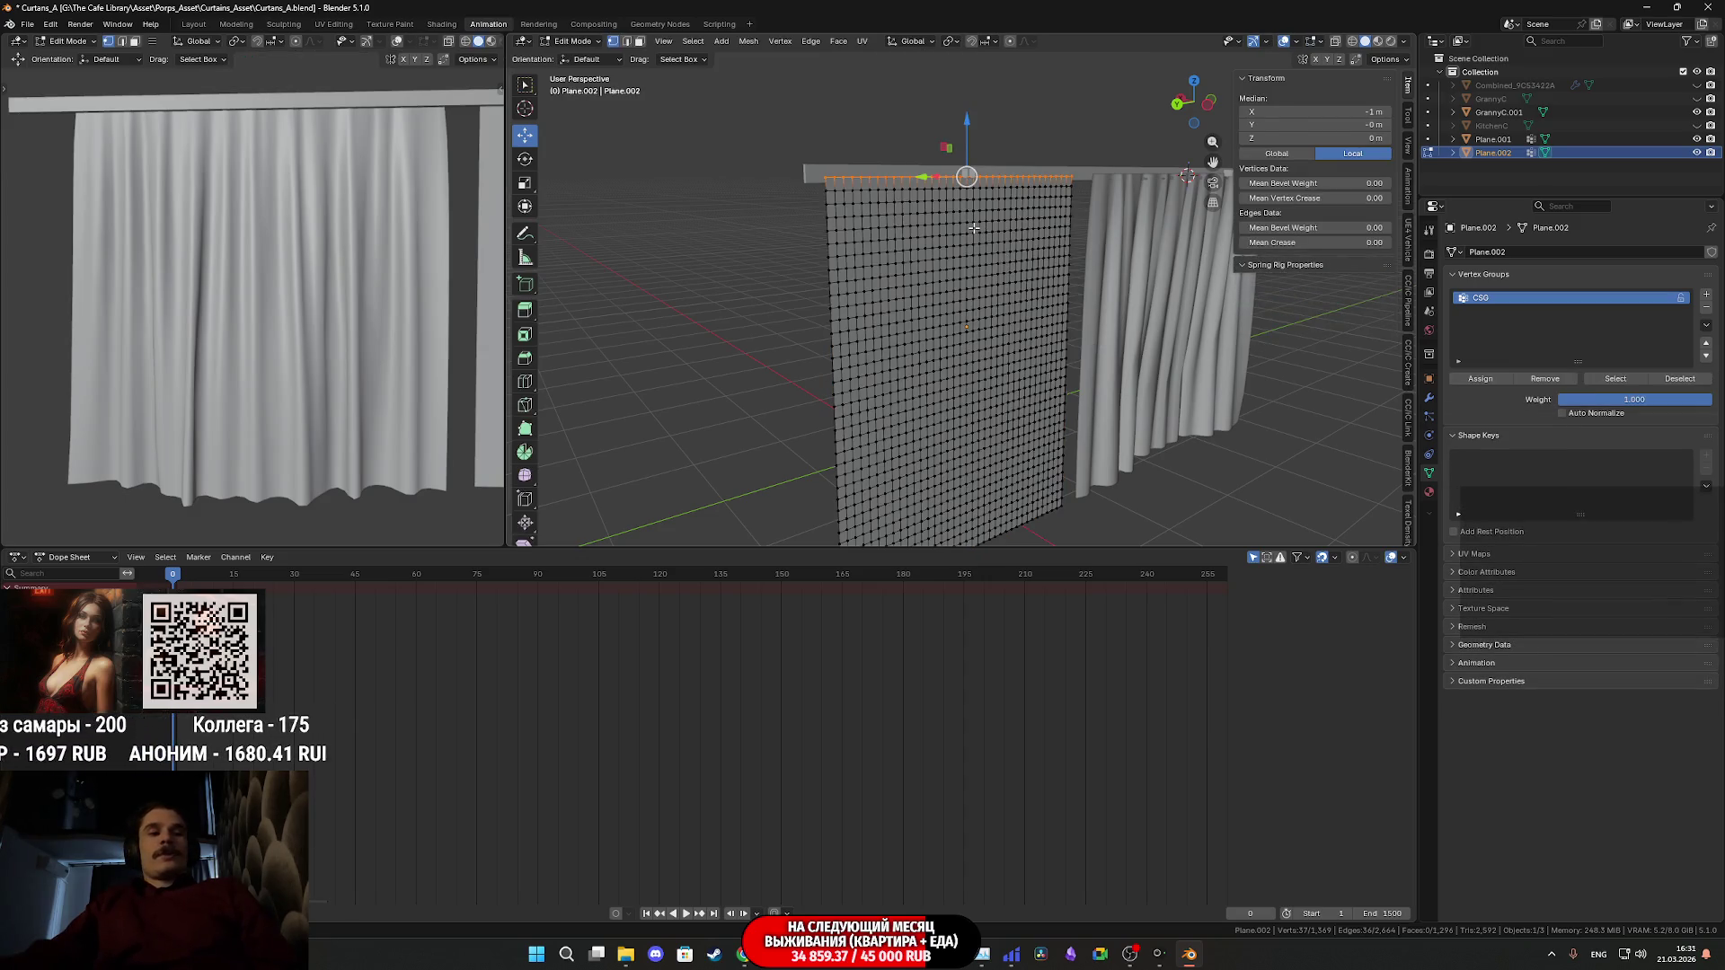
{"action": "key", "text": "ctrl+h"}
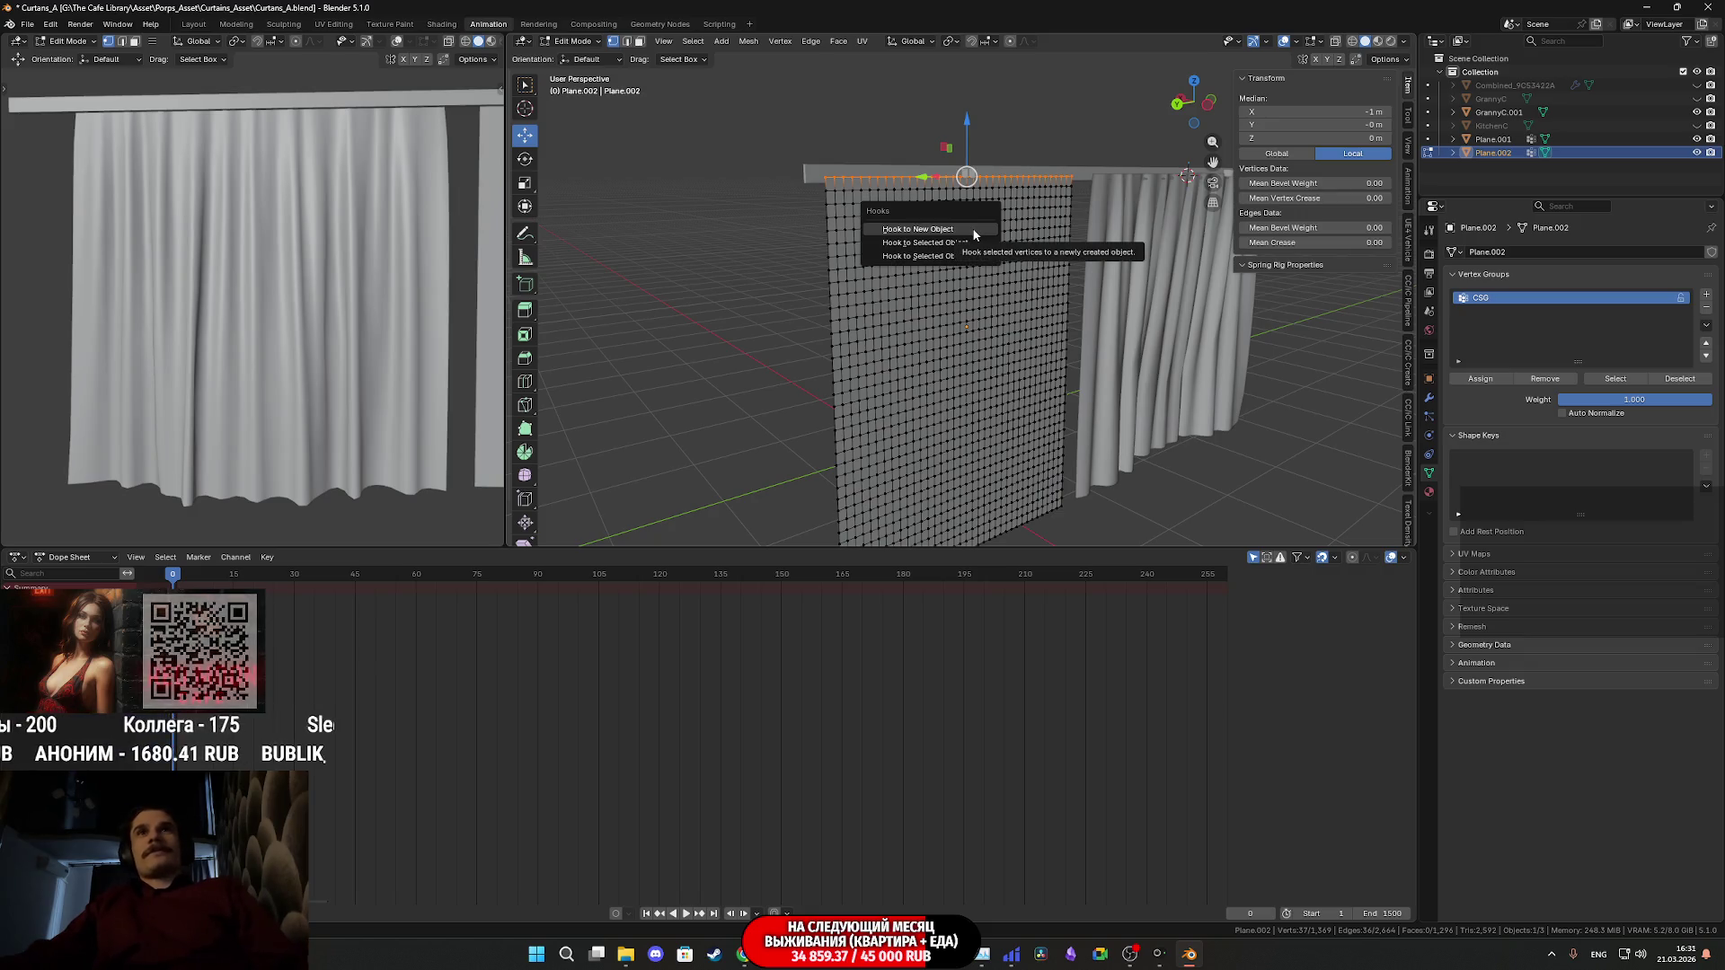
{"action": "left_click", "coordinate": [972, 228]}
{"action": "key", "text": "Tab"}
{"action": "mouse_move", "coordinate": [972, 228]}
{"action": "middle_mouse_down"}
{"action": "mouse_move", "coordinate": [1137, 260]}
{"action": "mouse_move", "coordinate": [1075, 295]}
{"action": "middle_mouse_up"}
{"action": "left_click", "coordinate": [1077, 302]}
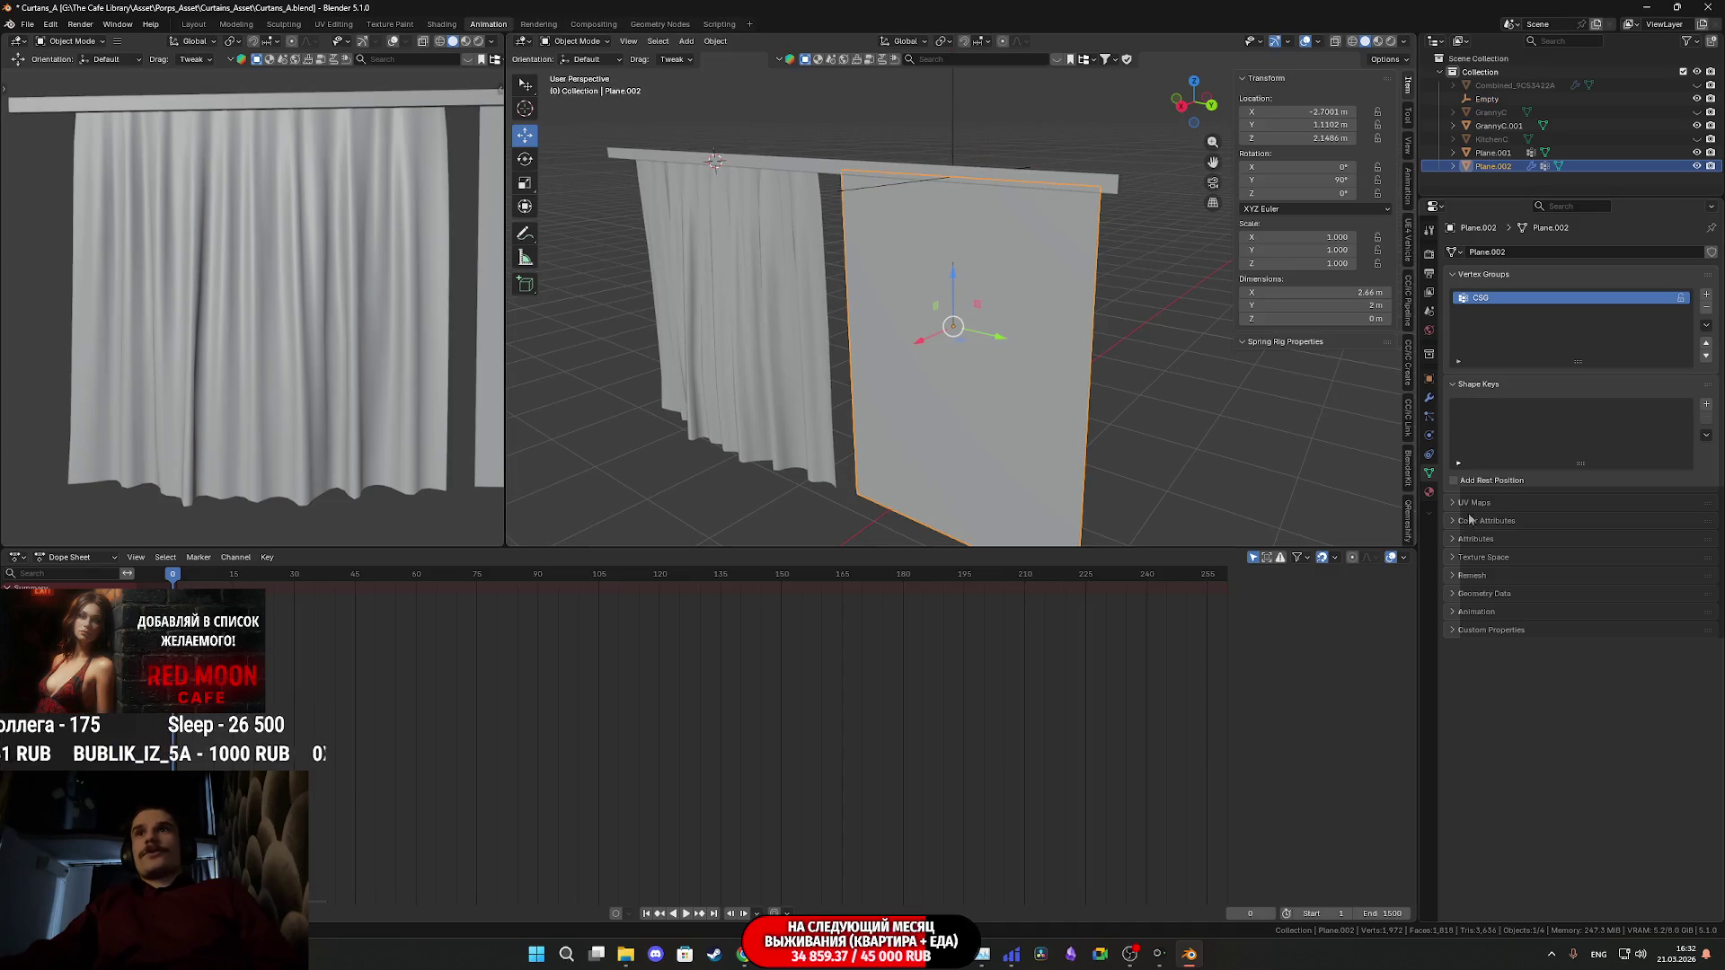
- Add cloth to Plane.002 with 20 quality steps, 1 kg vertex mass, self collisions and CSG pin group
{"action": "left_click", "coordinate": [1429, 436]}
{"action": "left_click", "coordinate": [1515, 281]}
{"action": "left_click", "coordinate": [1613, 338]}
{"action": "key", "text": "Return"}
{"action": "left_click", "coordinate": [1630, 394]}
{"action": "type", "text": "1"}
{"action": "key", "text": "Return"}
{"action": "scroll", "coordinate": [1486, 519], "scroll_direction": "down", "scroll_amount": 6}
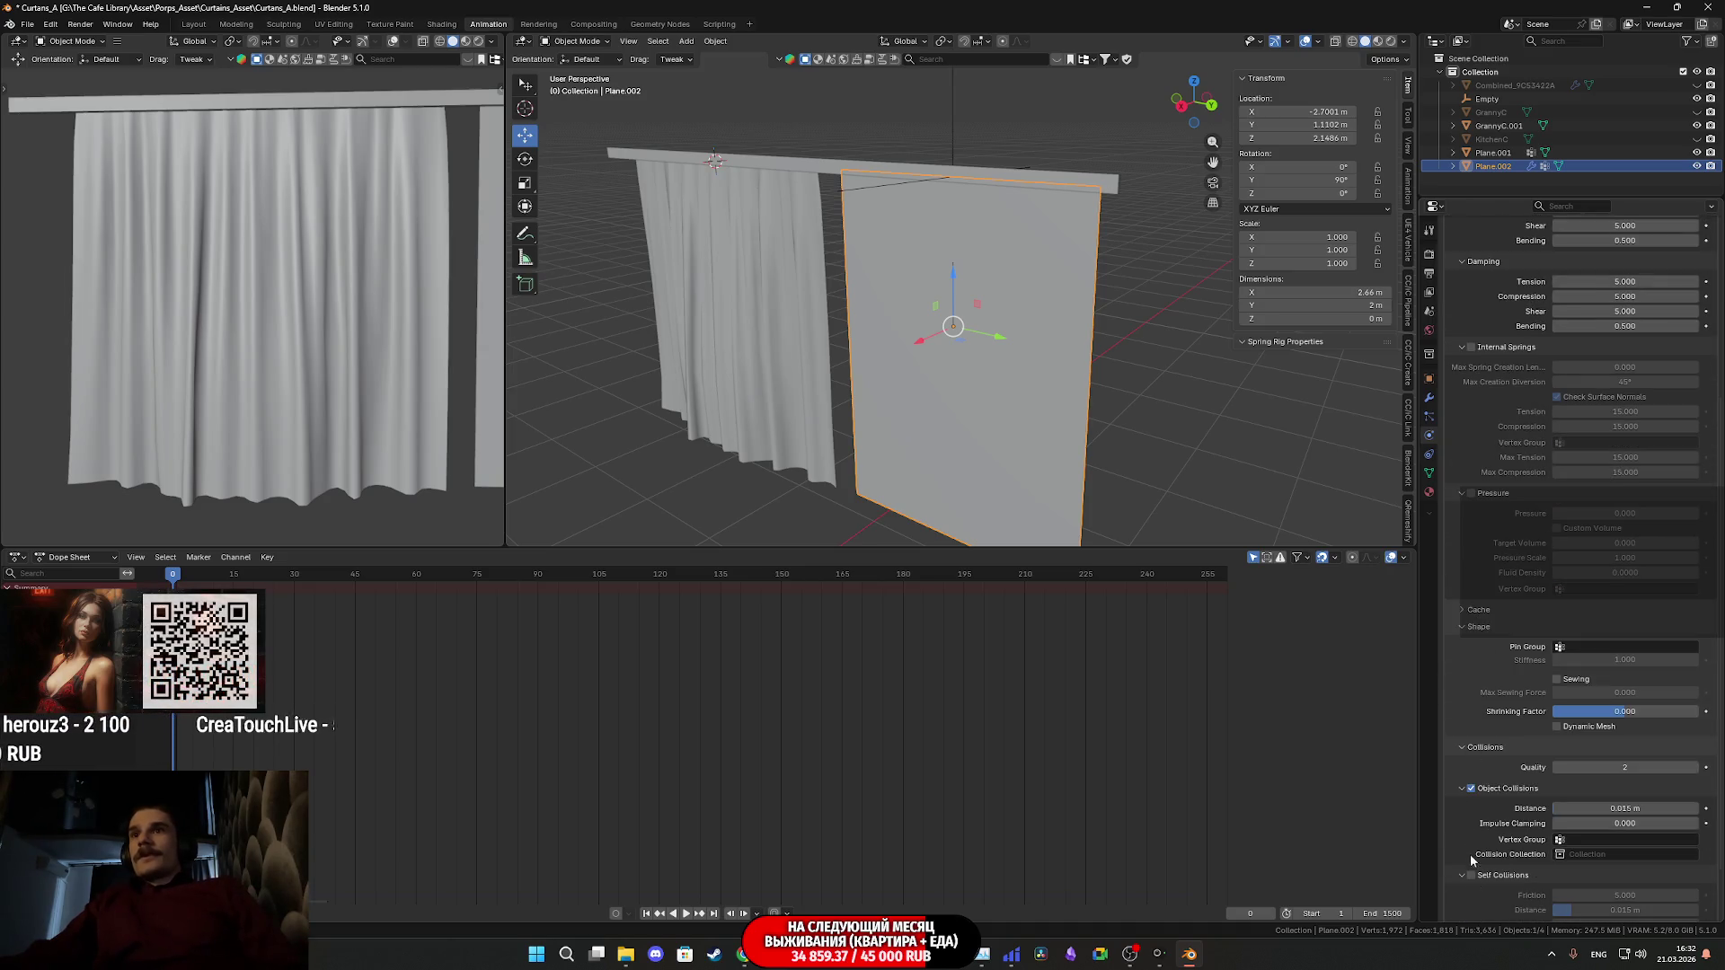
{"action": "left_click", "coordinate": [1470, 876]}
{"action": "left_click", "coordinate": [1579, 648]}
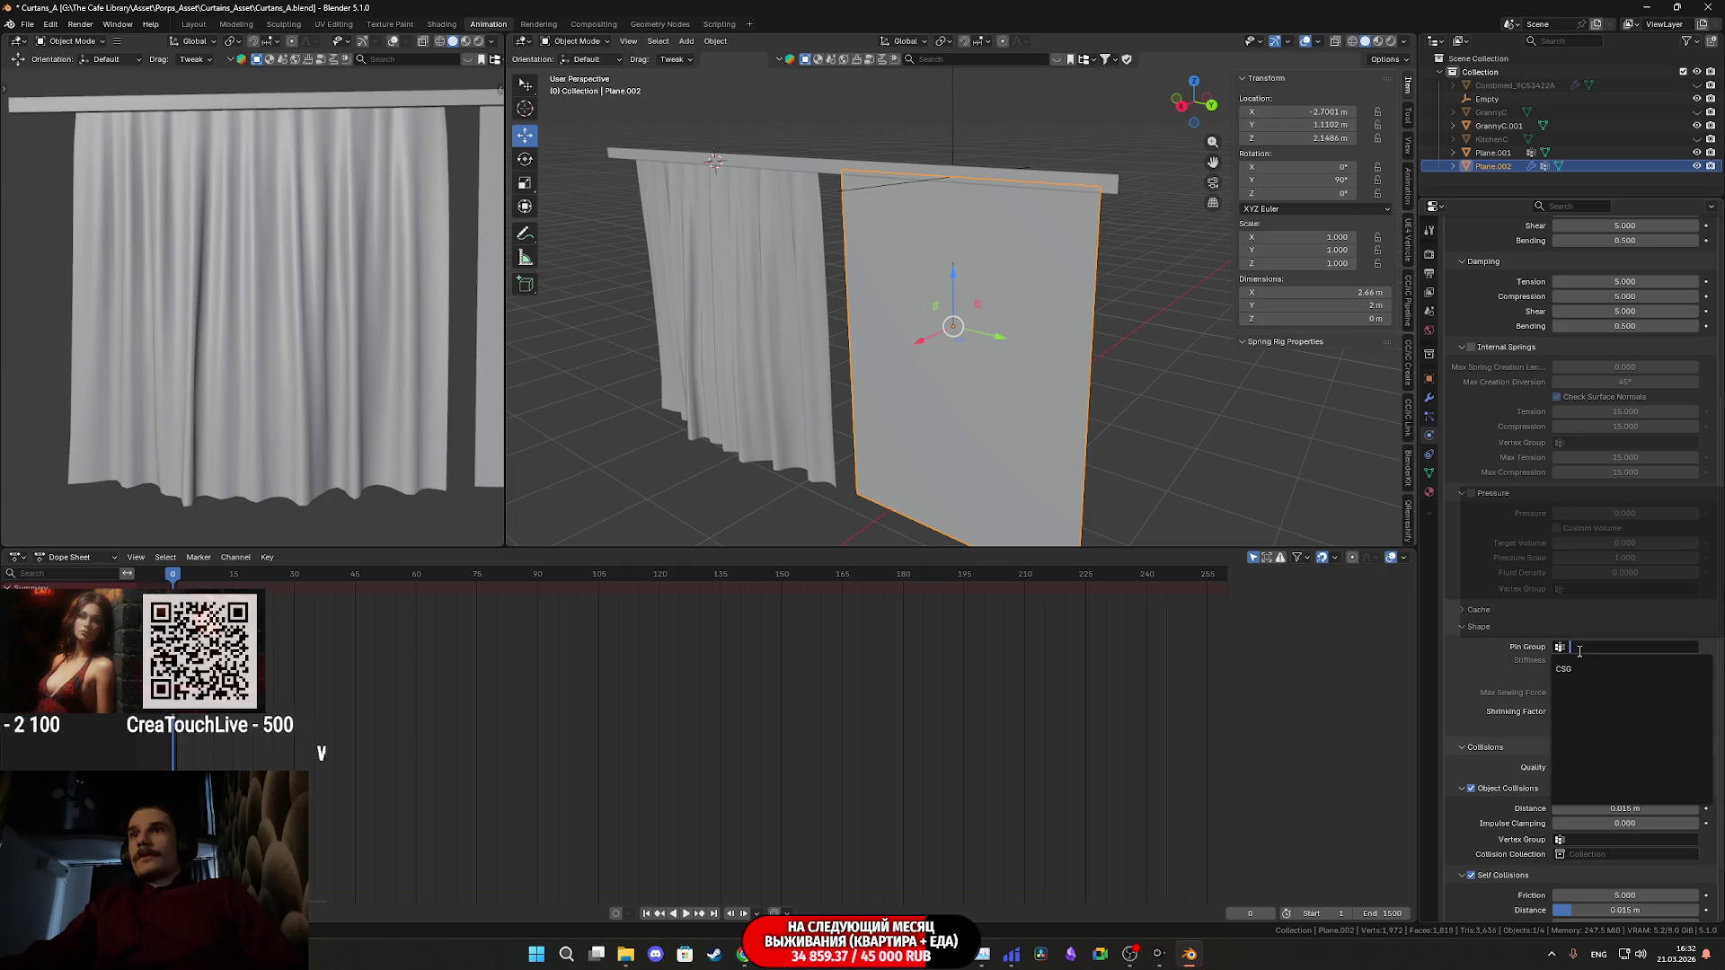
{"action": "left_click", "coordinate": [1578, 668]}
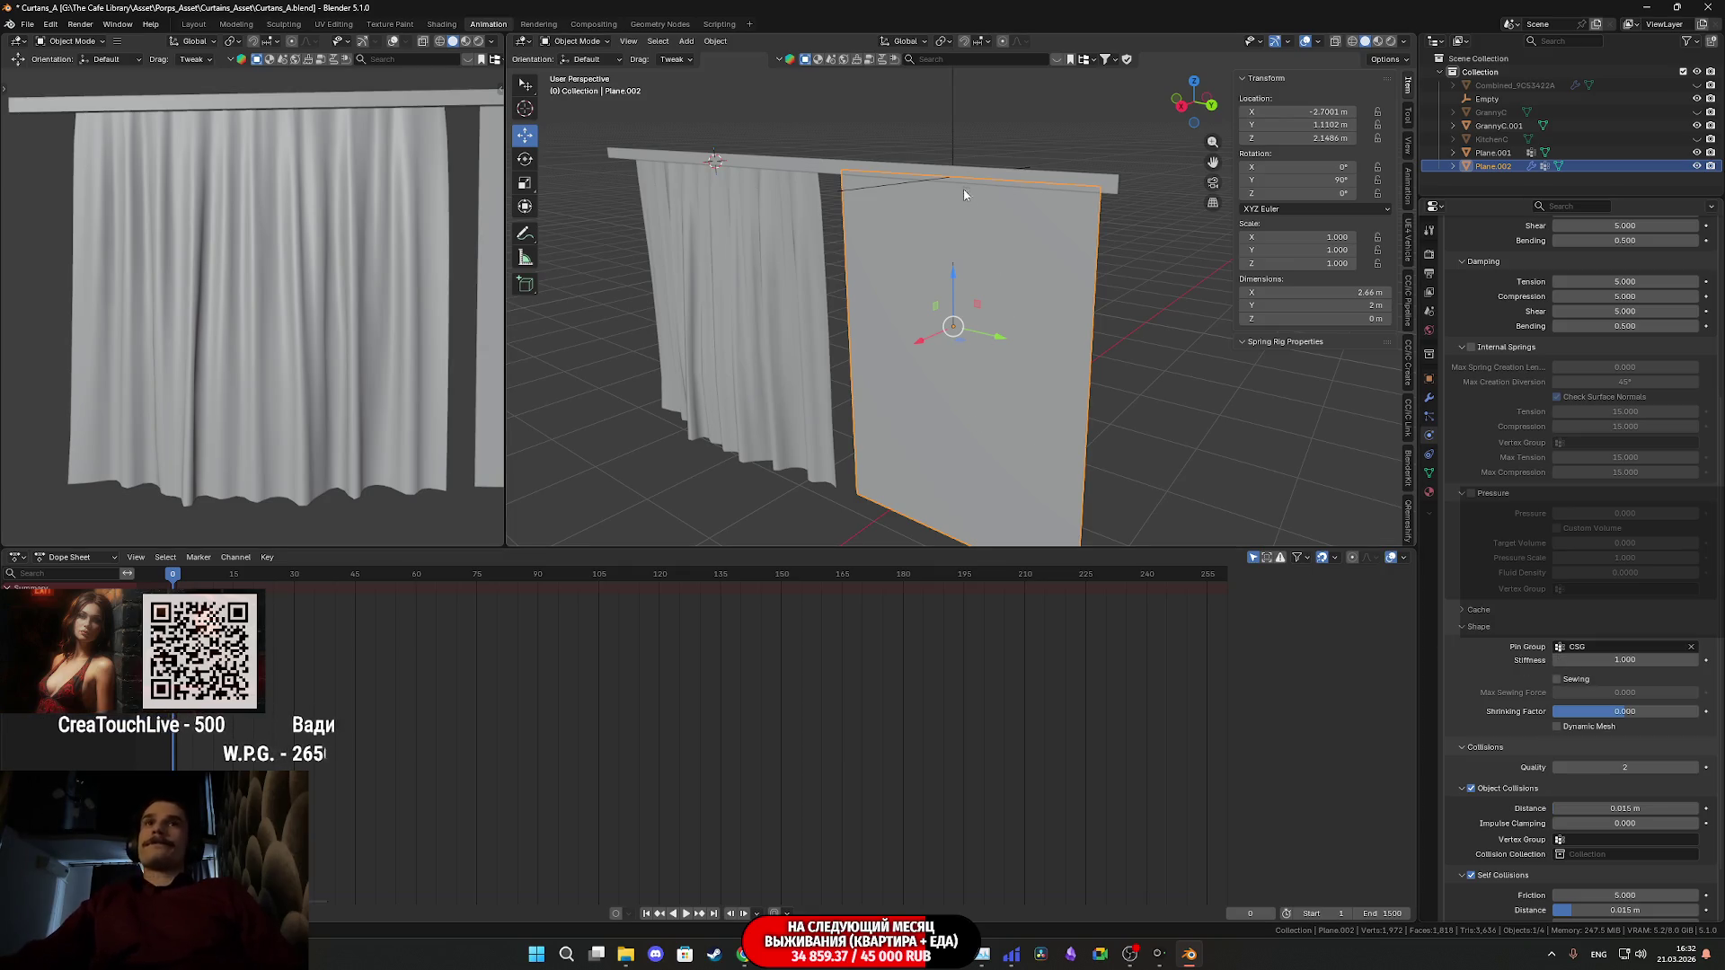
- Unhide the Combined room geometry and select the hook Empty at the top of the wall
{"action": "left_click", "coordinate": [869, 191]}
{"action": "left_click", "coordinate": [1696, 85]}
{"action": "mouse_move", "coordinate": [1157, 224]}
{"action": "middle_mouse_down"}
{"action": "mouse_move", "coordinate": [1032, 269]}
{"action": "mouse_move", "coordinate": [1089, 258]}
{"action": "mouse_move", "coordinate": [1018, 312]}
{"action": "mouse_move", "coordinate": [1027, 262]}
{"action": "mouse_move", "coordinate": [1024, 285]}
{"action": "middle_mouse_up"}
{"action": "left_click", "coordinate": [1028, 261]}
{"action": "left_click", "coordinate": [974, 90]}
{"action": "mouse_move", "coordinate": [973, 90]}
{"action": "middle_mouse_down", "text": "shift"}
{"action": "mouse_move", "coordinate": [995, 204]}
{"action": "mouse_move", "coordinate": [983, 180]}
{"action": "mouse_move", "coordinate": [1057, 230]}
{"action": "middle_mouse_up", "text": "shift"}
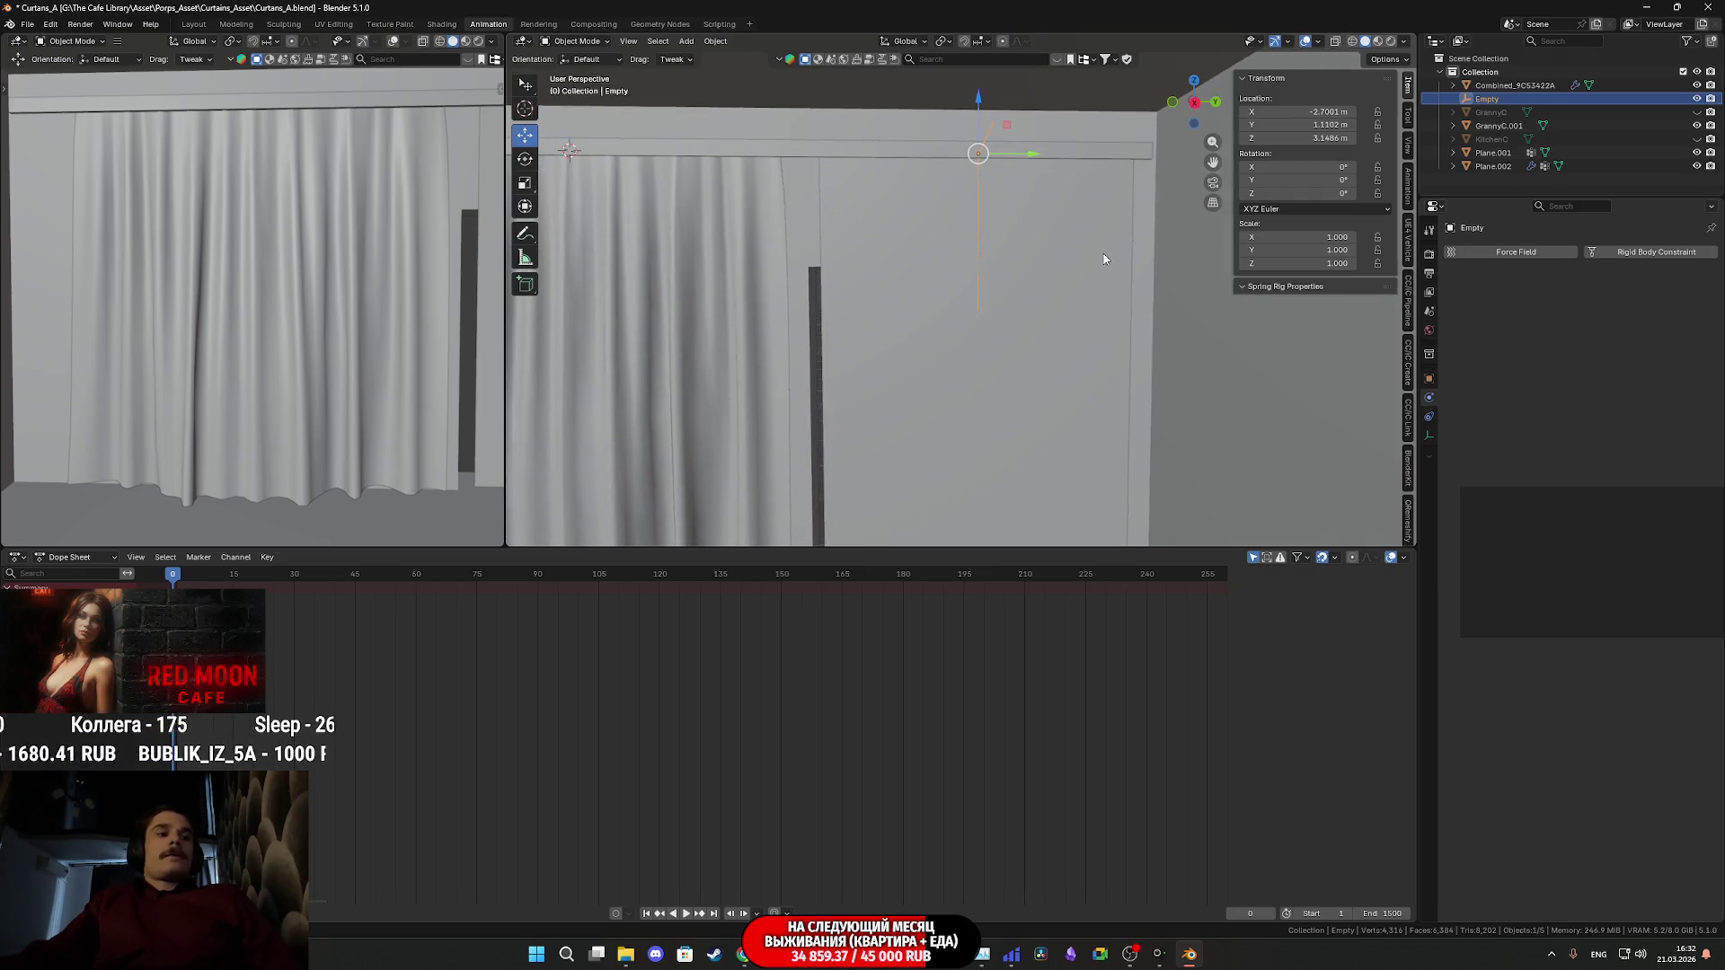
- Play the cloth simulation while scaling the hook Empty to 0.576, gathering the plane into folds
{"action": "key", "text": "space"}
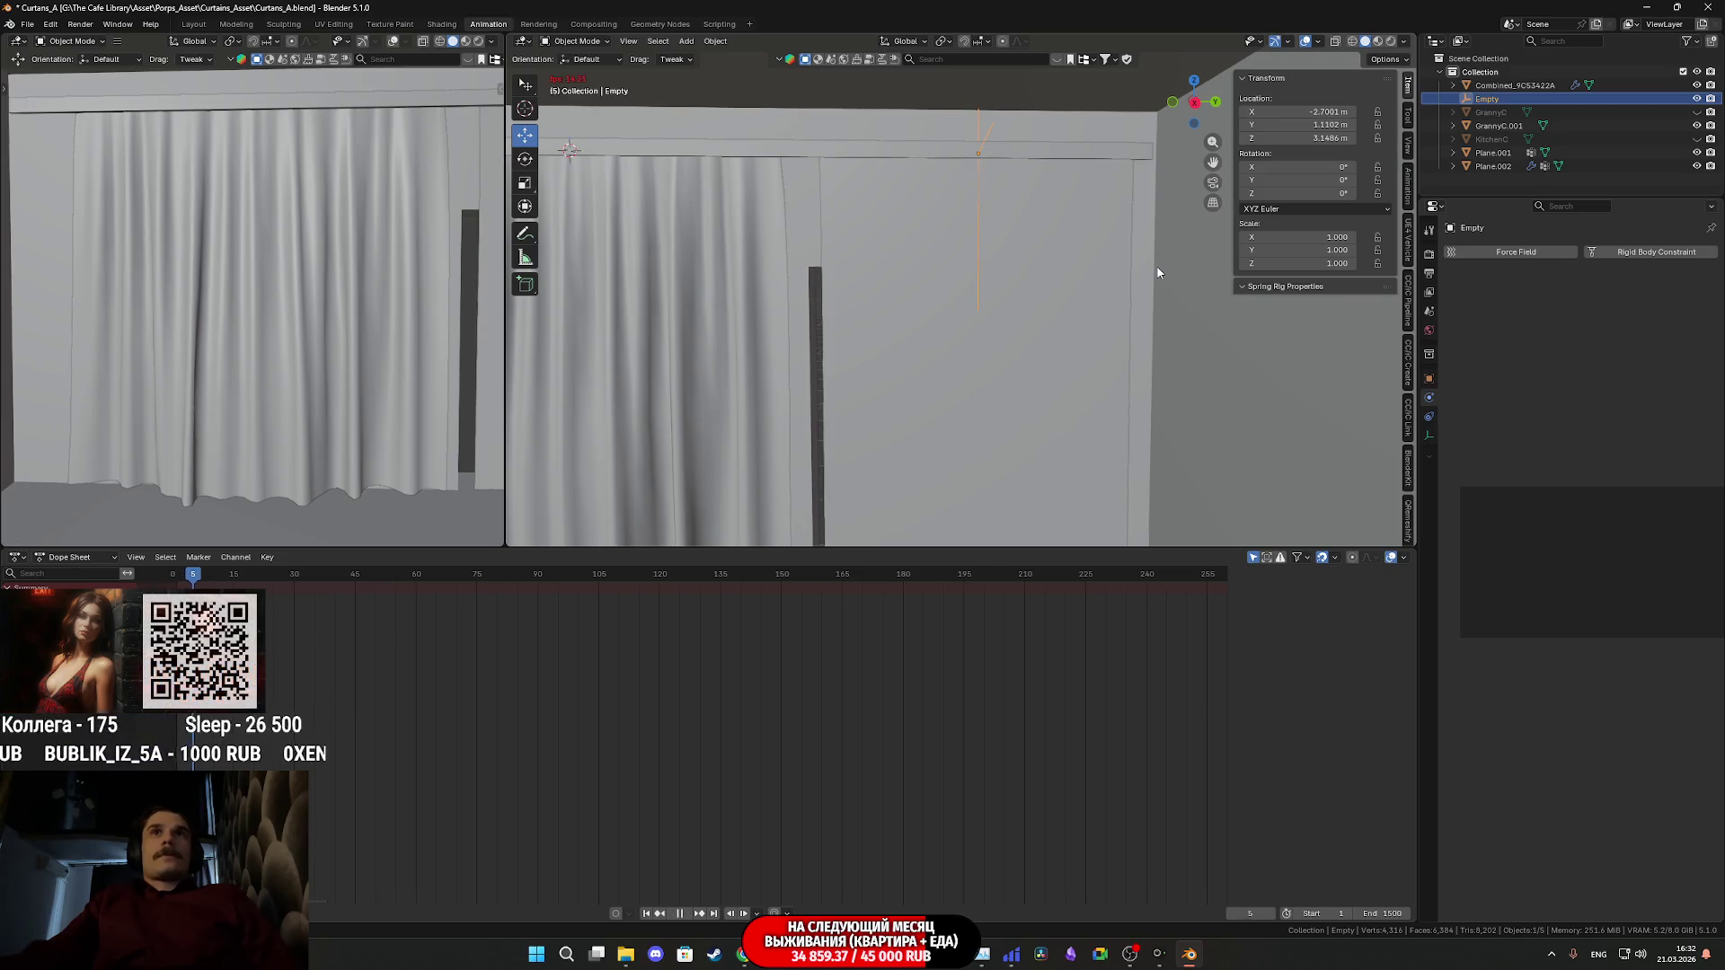
{"action": "key", "text": "s"}
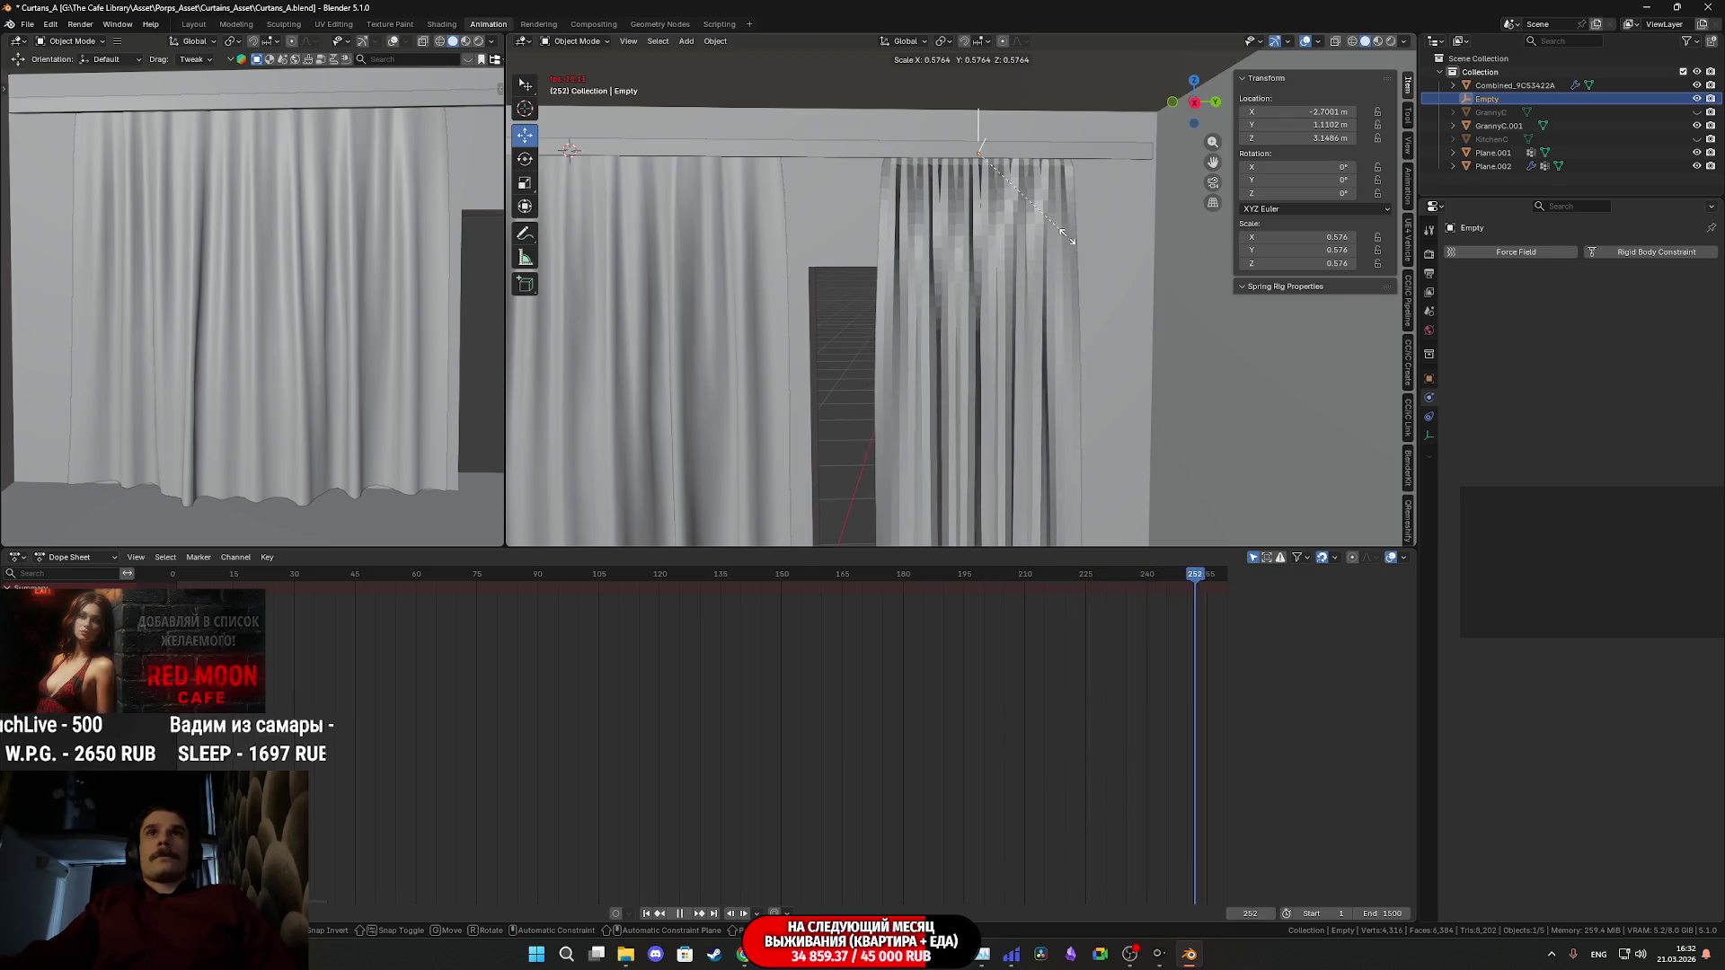
{"action": "left_click", "coordinate": [1068, 239]}
{"action": "mouse_move", "coordinate": [1058, 288]}
{"action": "middle_mouse_down"}
{"action": "mouse_move", "coordinate": [1091, 305]}
{"action": "mouse_move", "coordinate": [1036, 269]}
{"action": "middle_mouse_up"}
- Shade the gathered curtain Plane.002 smooth
{"action": "left_click", "coordinate": [997, 296]}
{"action": "right_click", "coordinate": [995, 293]}
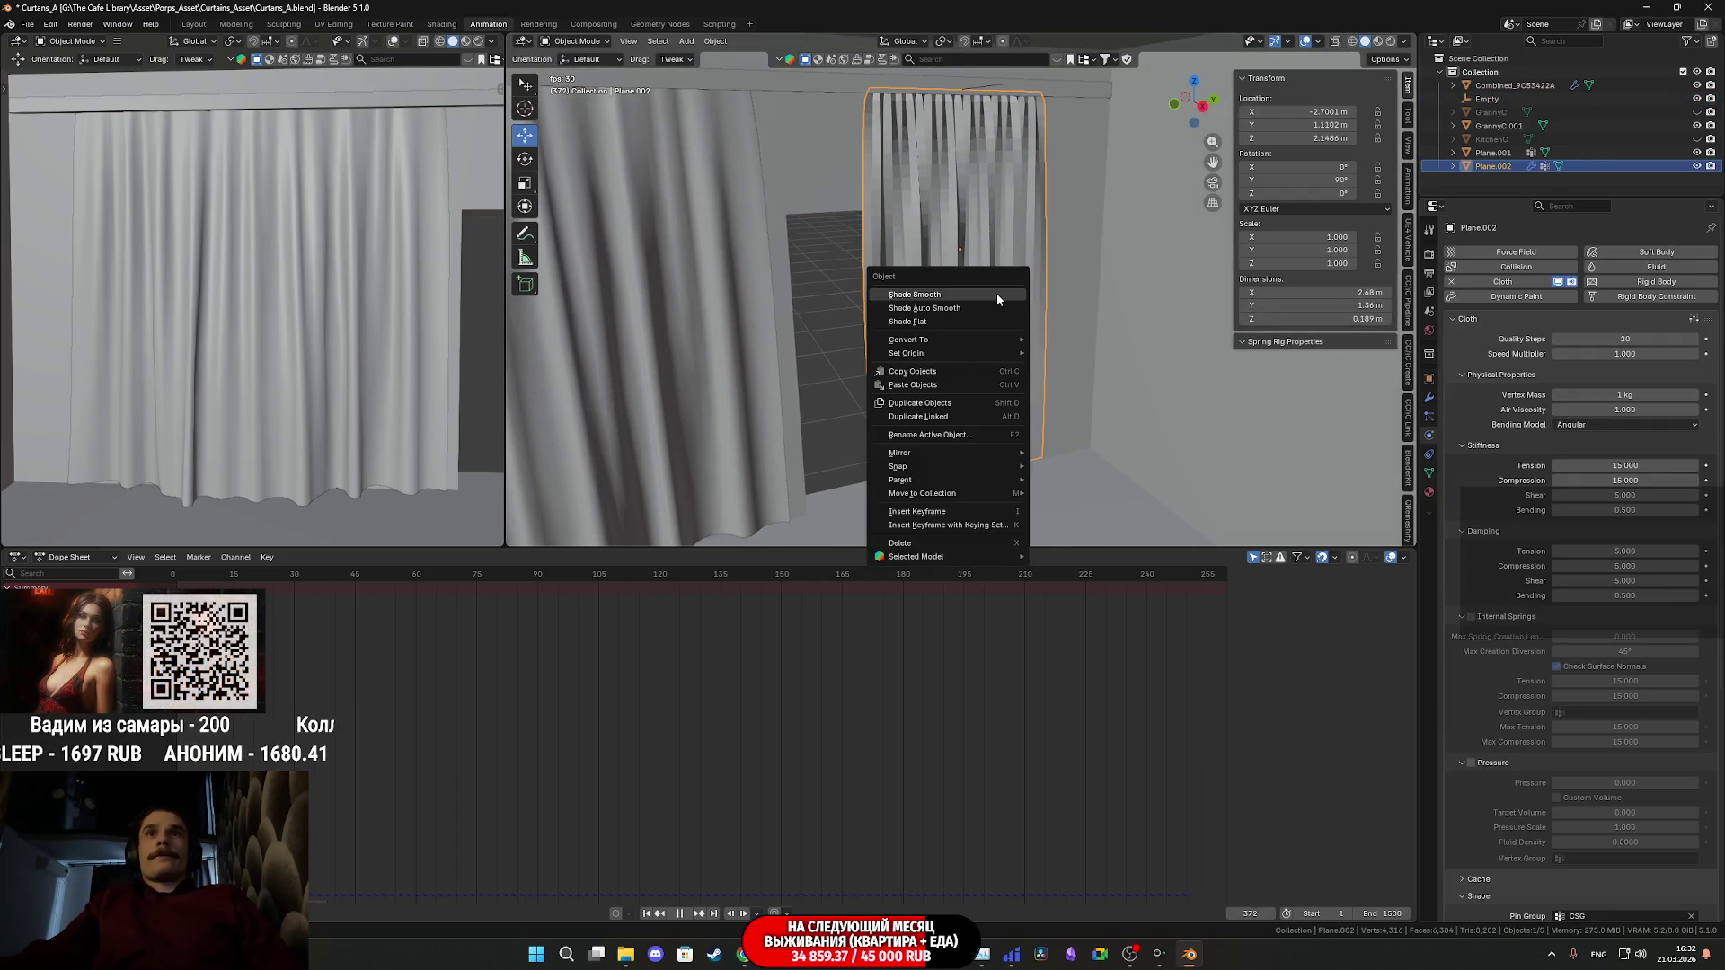
{"action": "left_click", "coordinate": [990, 294]}
{"action": "middle_click_drag", "start_coordinate": [990, 294], "coordinate": [947, 276]}
- Reselect Plane.002, frame it in the view, and rewind the simulation to frame 0
{"action": "key", "text": "w"}
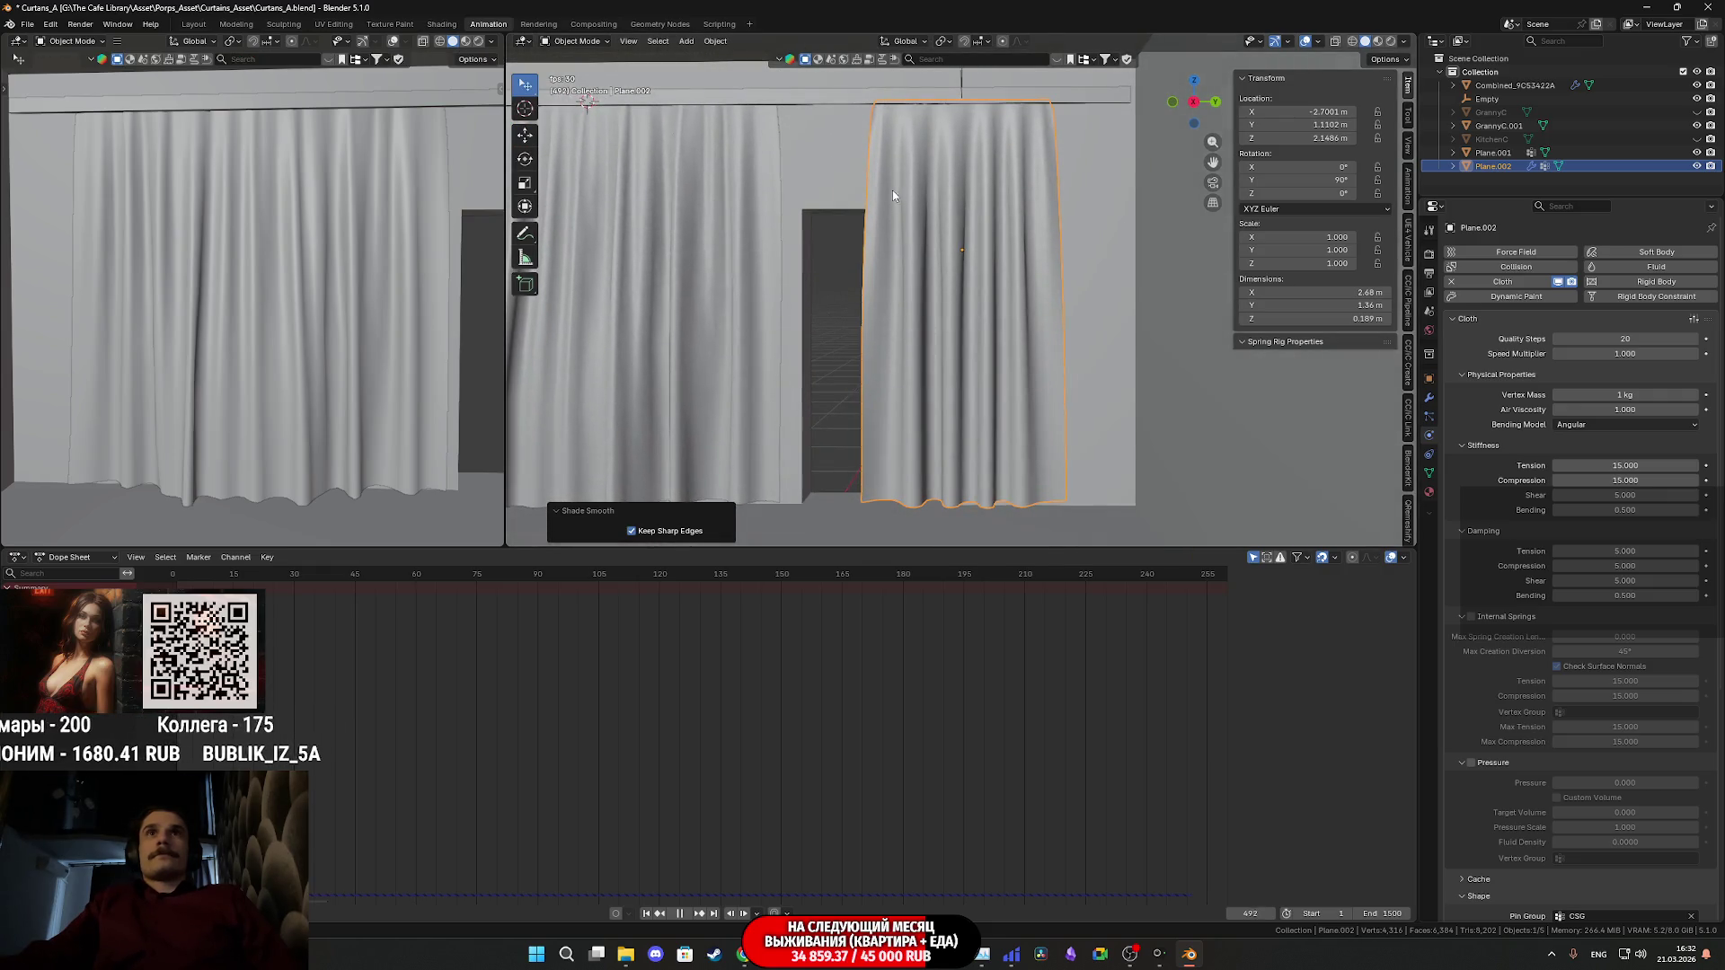
{"action": "left_click", "coordinate": [526, 144]}
{"action": "left_click", "coordinate": [918, 236]}
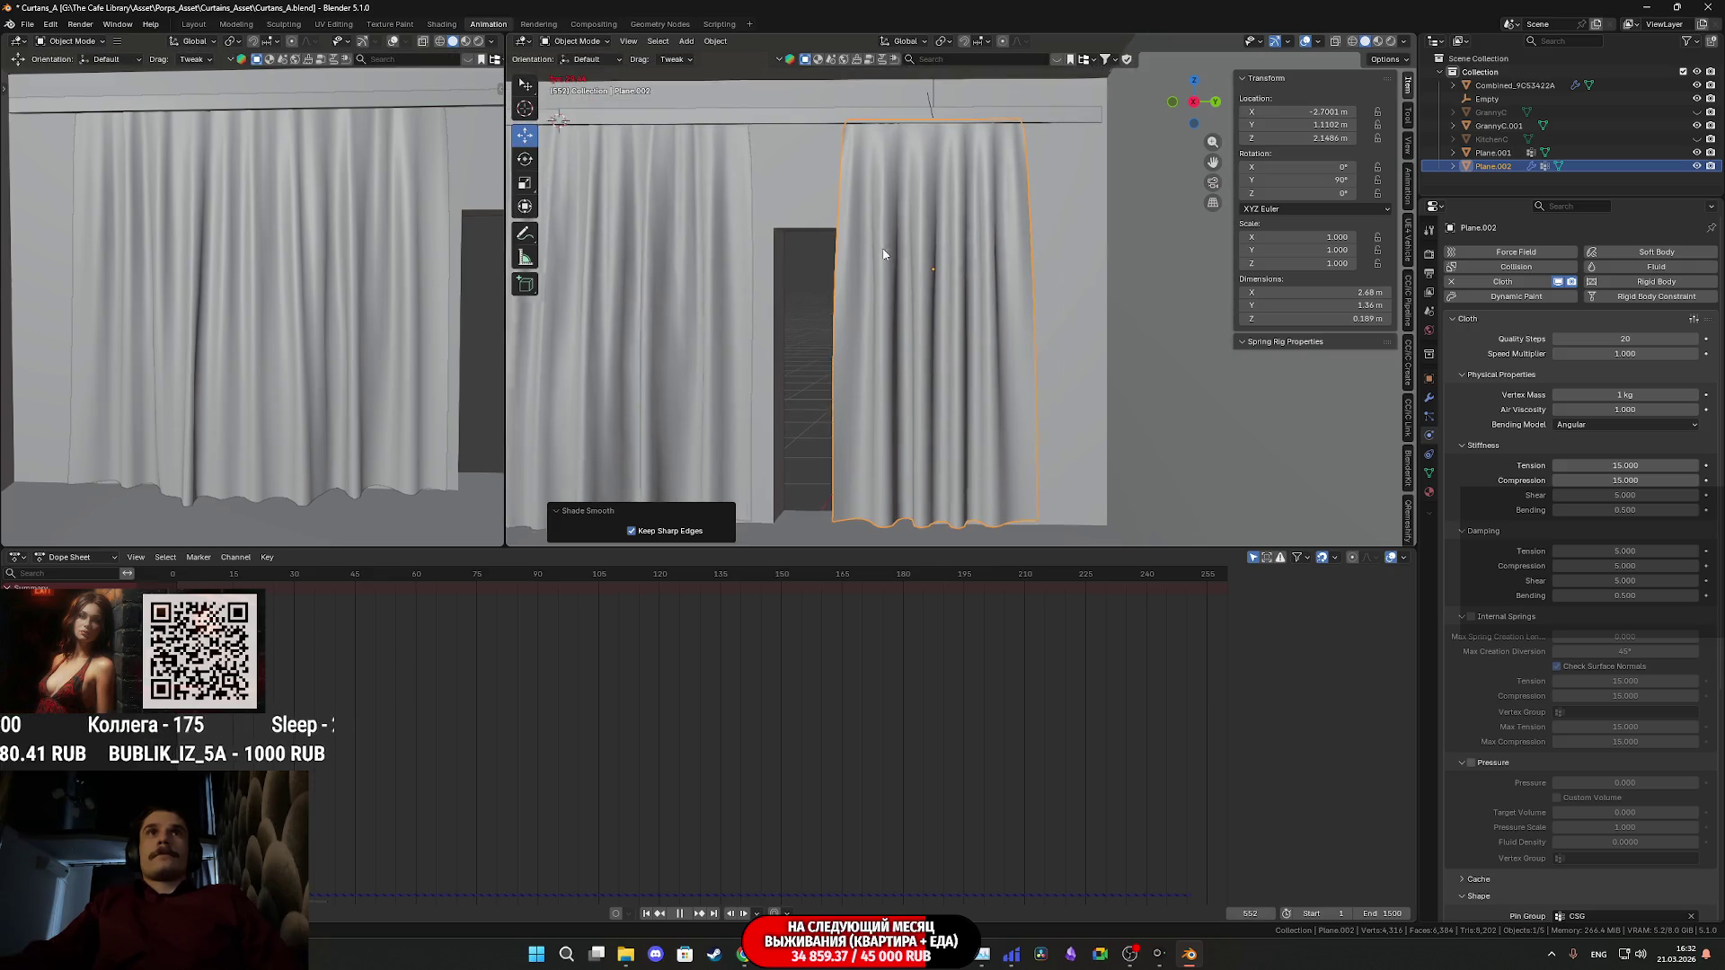
{"action": "middle_click_drag", "start_coordinate": [918, 236], "coordinate": [941, 227]}
{"action": "left_click", "coordinate": [995, 206]}
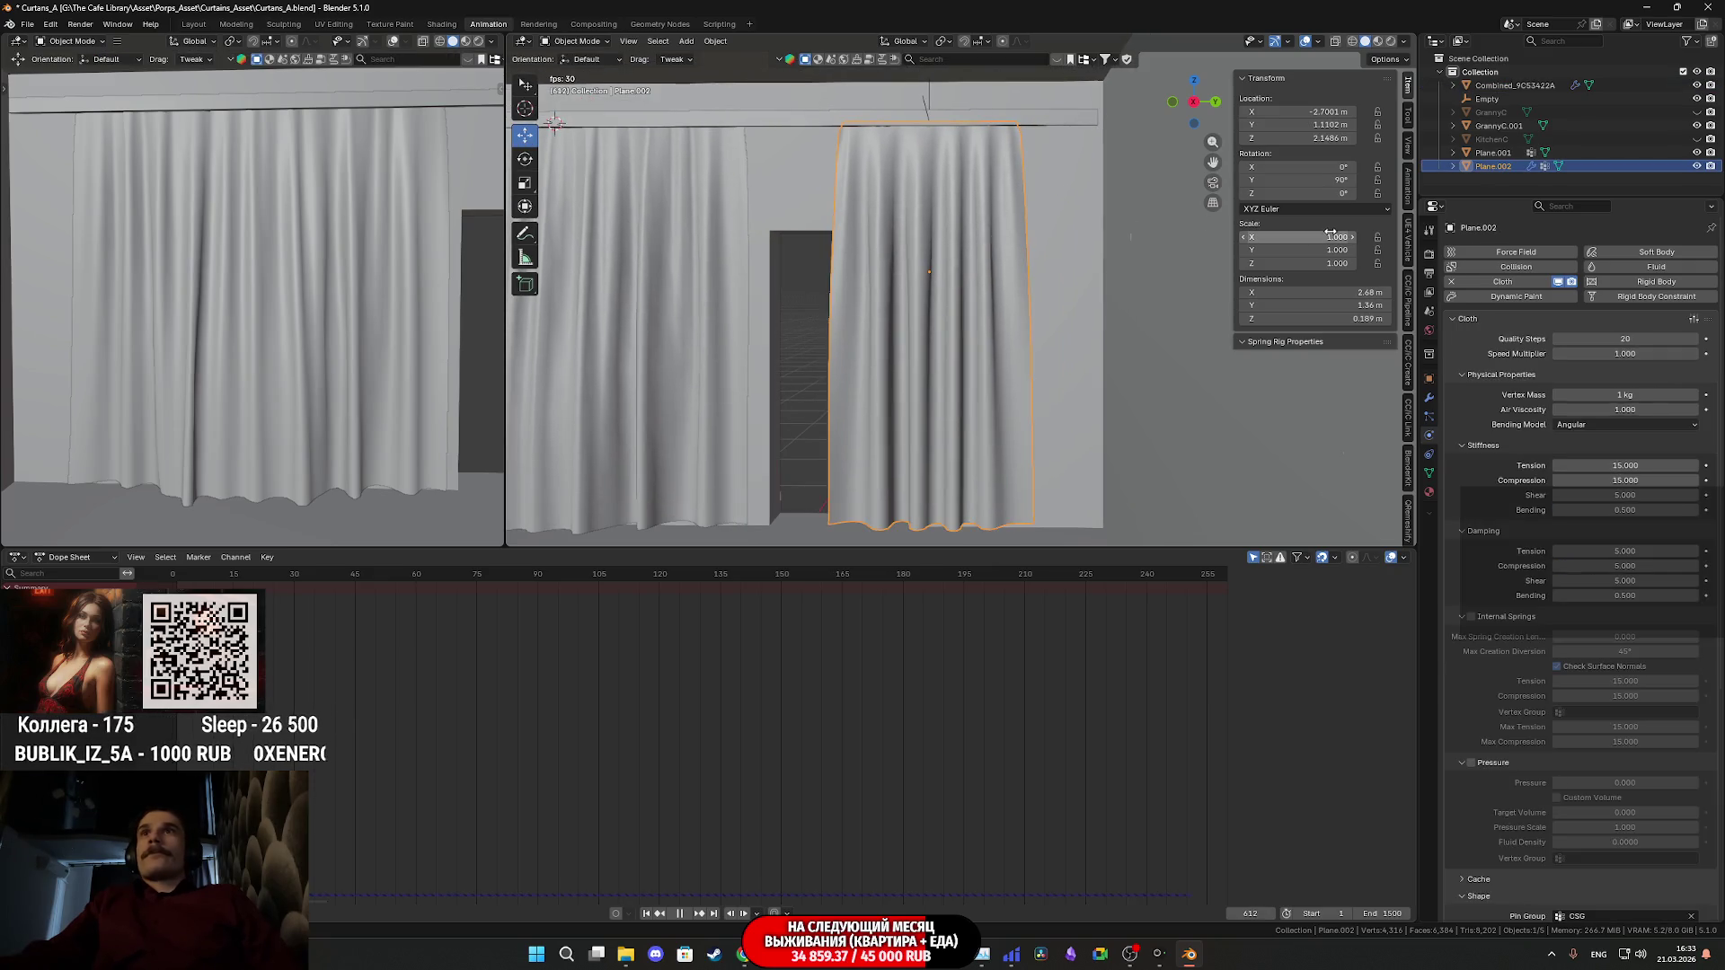
{"action": "mouse_move", "coordinate": [899, 325]}
{"action": "middle_mouse_down"}
{"action": "mouse_move", "coordinate": [1206, 328]}
{"action": "mouse_move", "coordinate": [921, 329]}
{"action": "mouse_move", "coordinate": [1139, 334]}
{"action": "middle_mouse_up"}
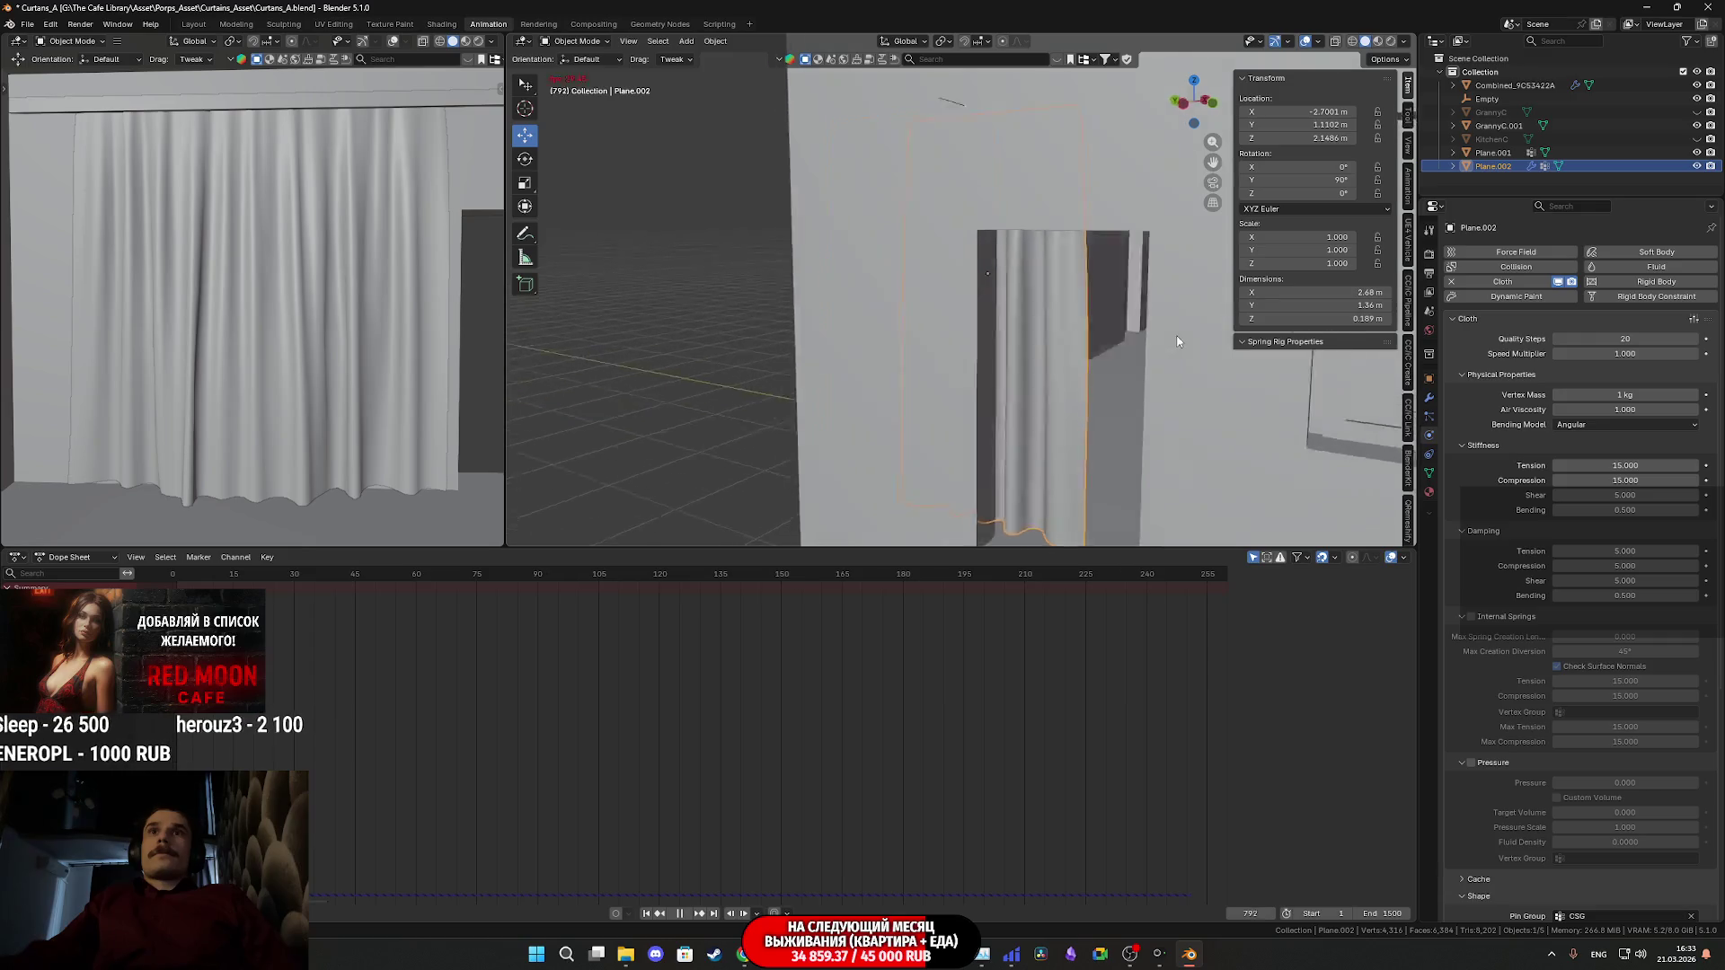
{"action": "key", "text": "KP_Decimal"}
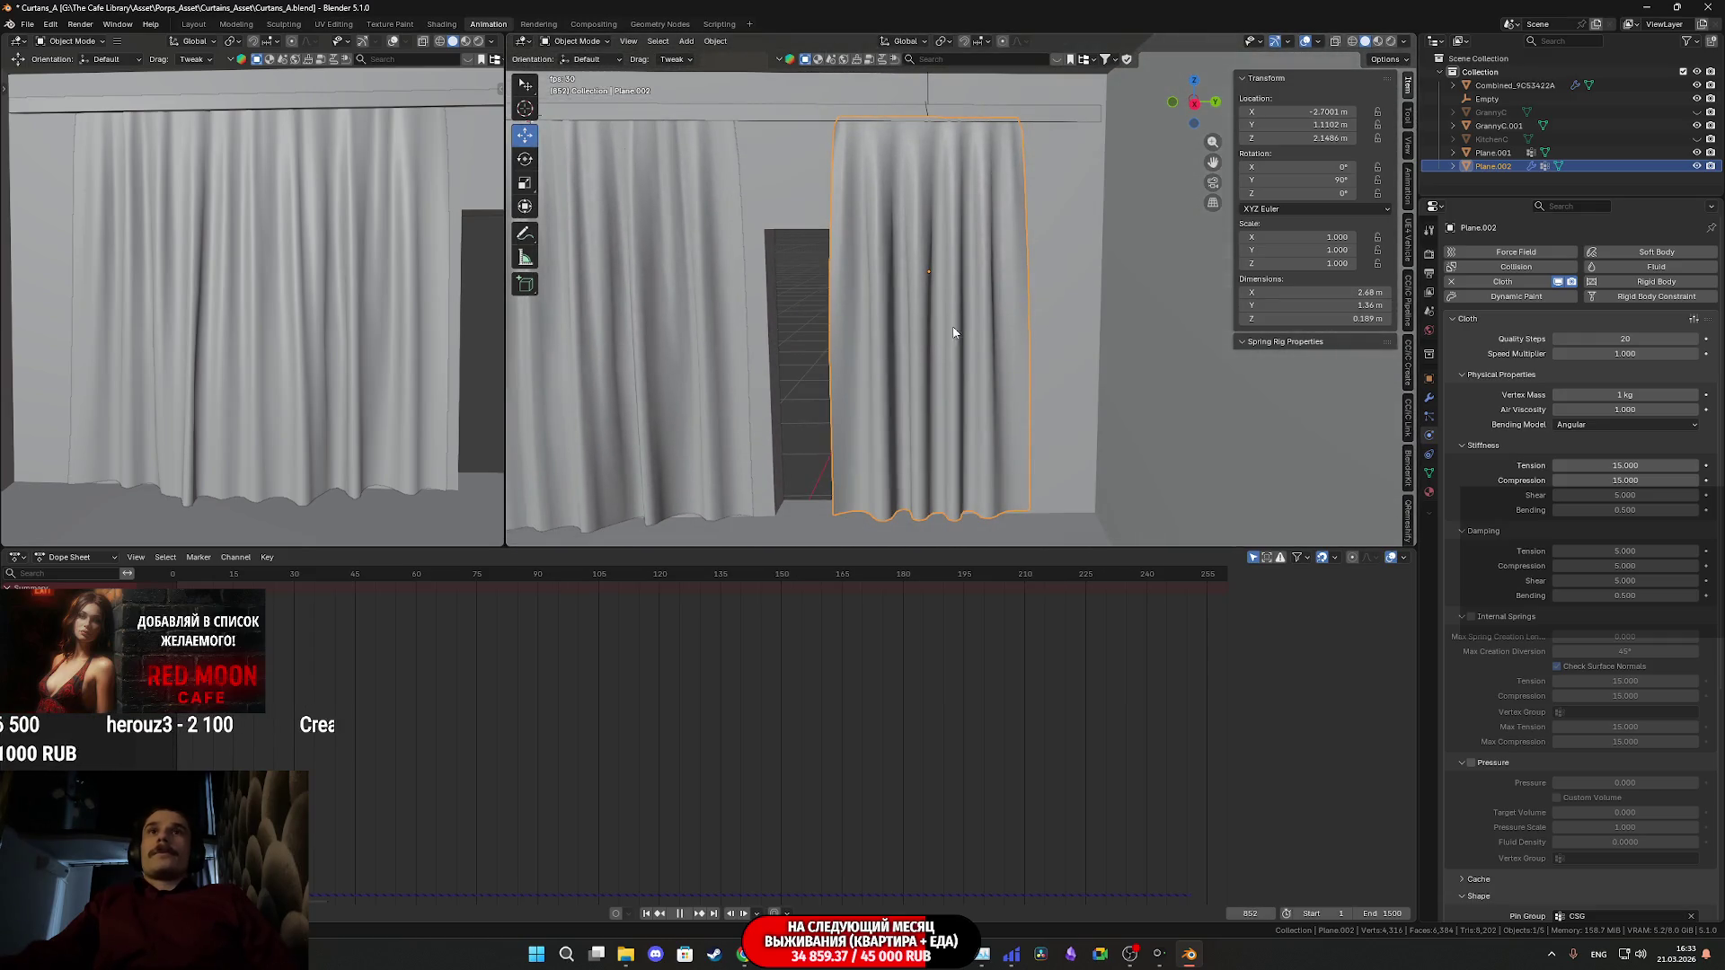
{"action": "key", "text": "ctrl+z"}
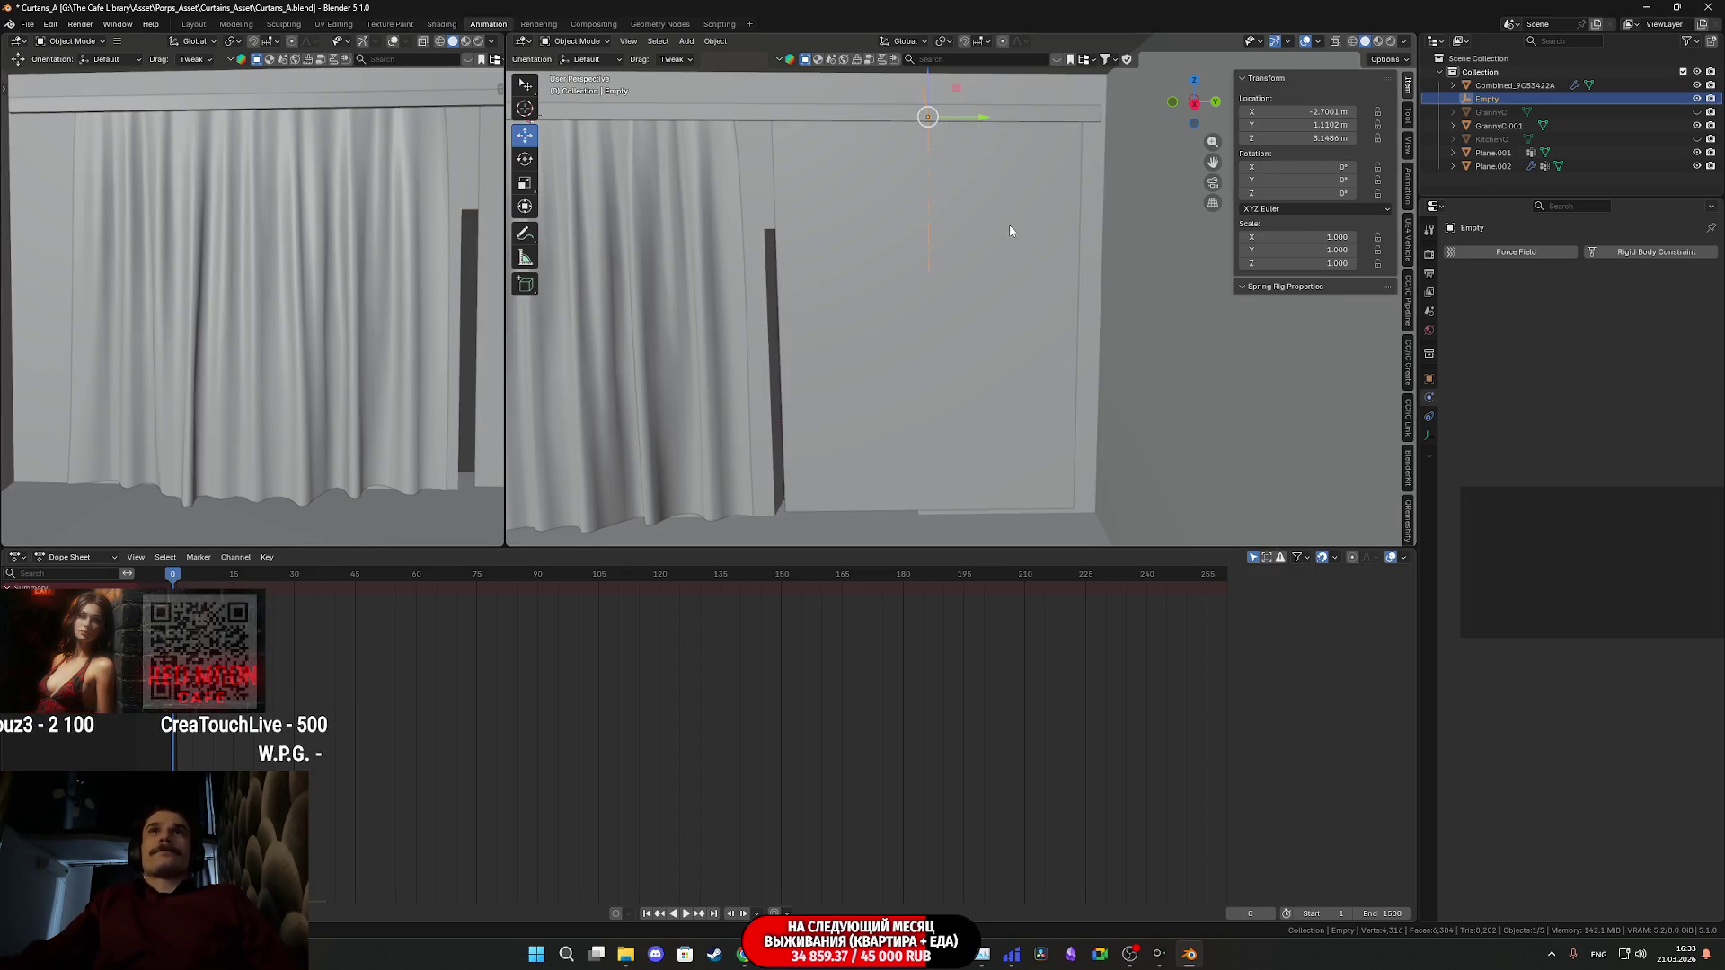
- Replay the drape with the hook Empty scaled to 0.412, stopping at frame 144
{"action": "scroll", "coordinate": [963, 256], "scroll_direction": "up", "scroll_amount": 2}
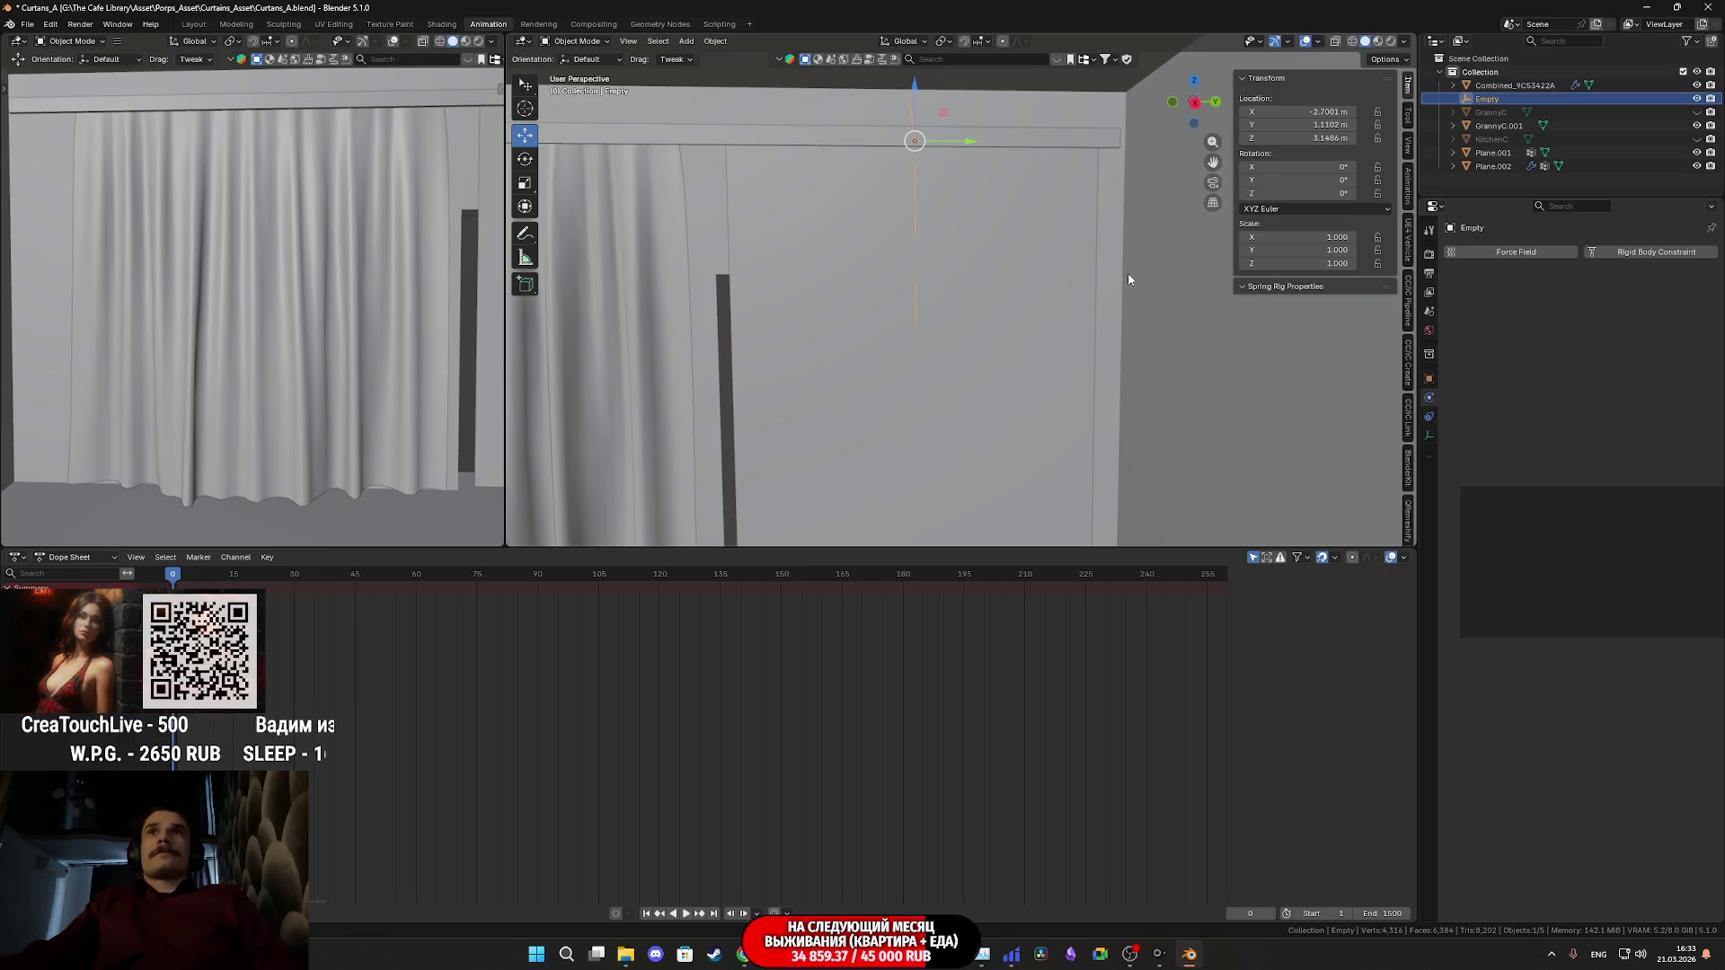
{"action": "key", "text": "s"}
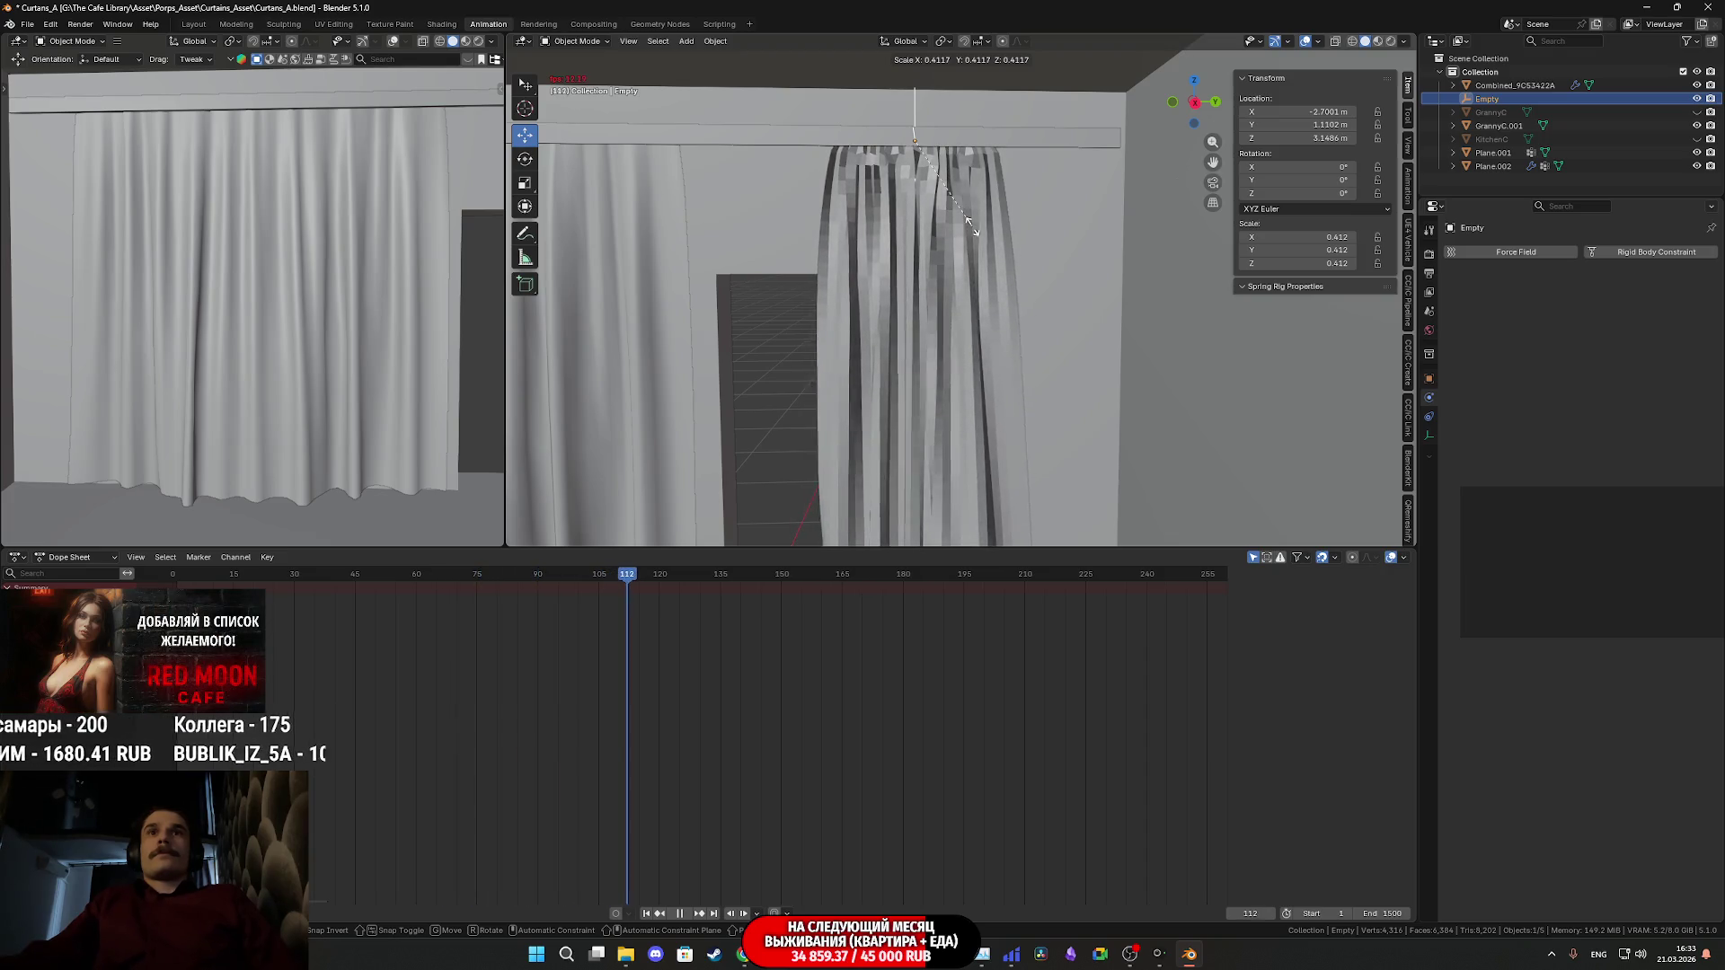
{"action": "left_click", "coordinate": [973, 231]}
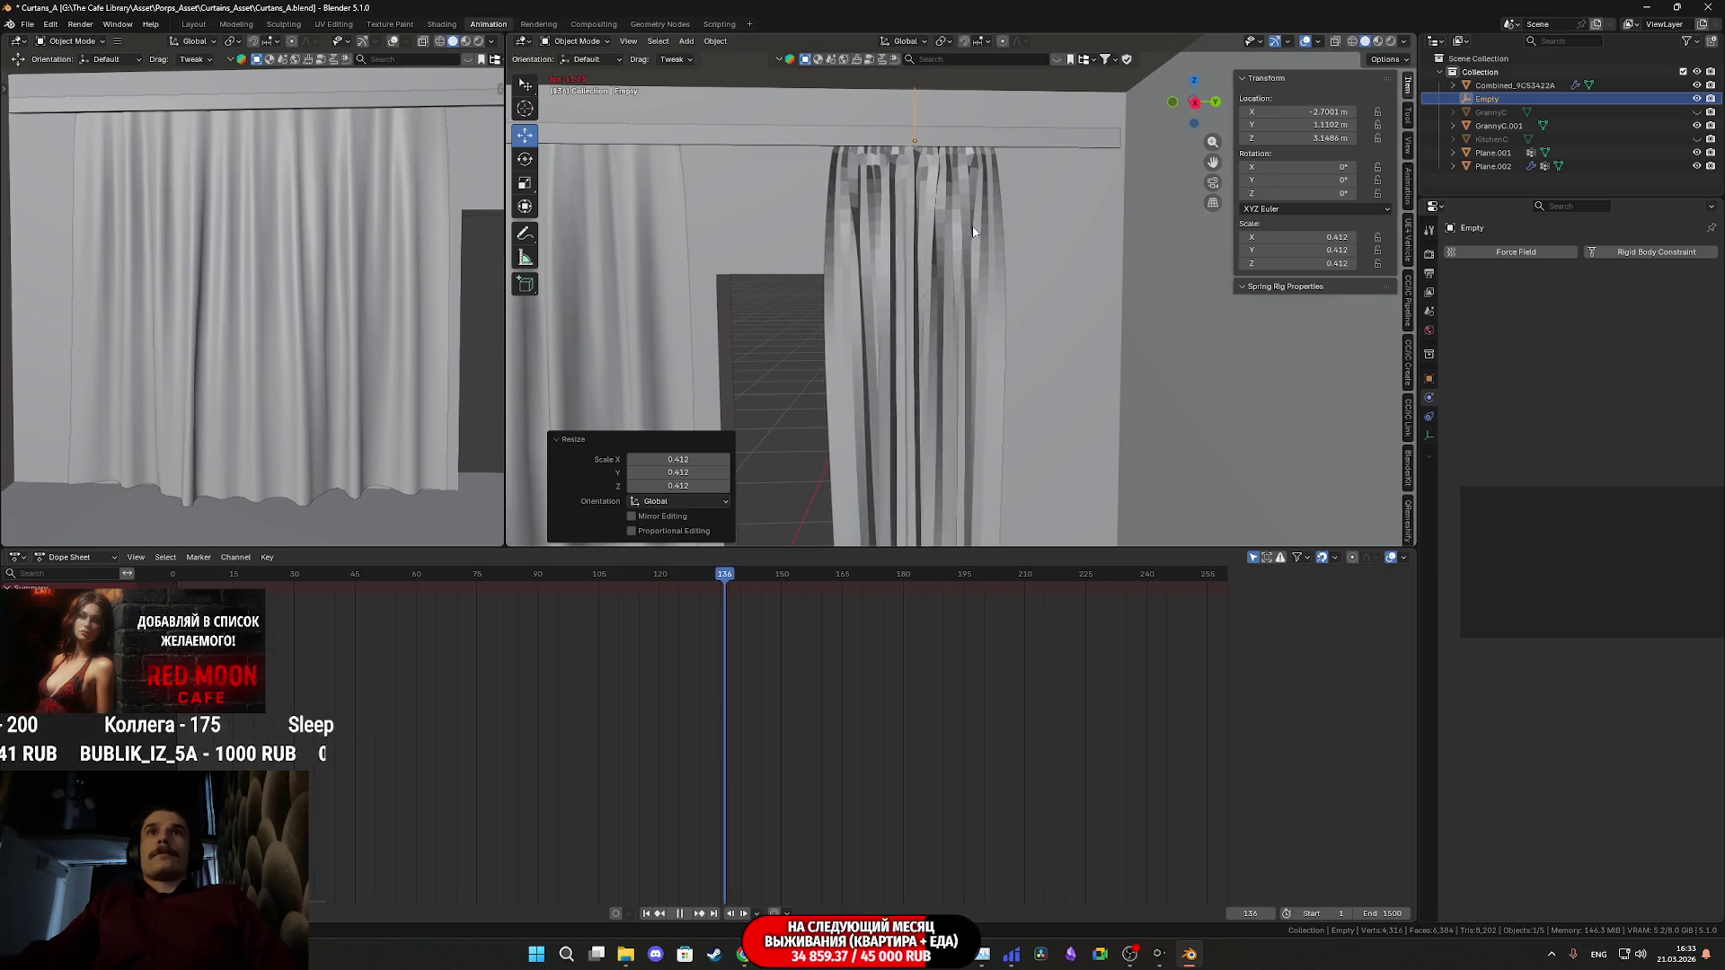
{"action": "key", "text": "space"}
- Shade the regathered curtain Plane.002 smooth
{"action": "mouse_move", "coordinate": [1008, 384]}
{"action": "middle_mouse_down"}
{"action": "mouse_move", "coordinate": [1056, 409]}
{"action": "mouse_move", "coordinate": [974, 252]}
{"action": "middle_mouse_up"}
{"action": "right_click", "coordinate": [956, 264]}
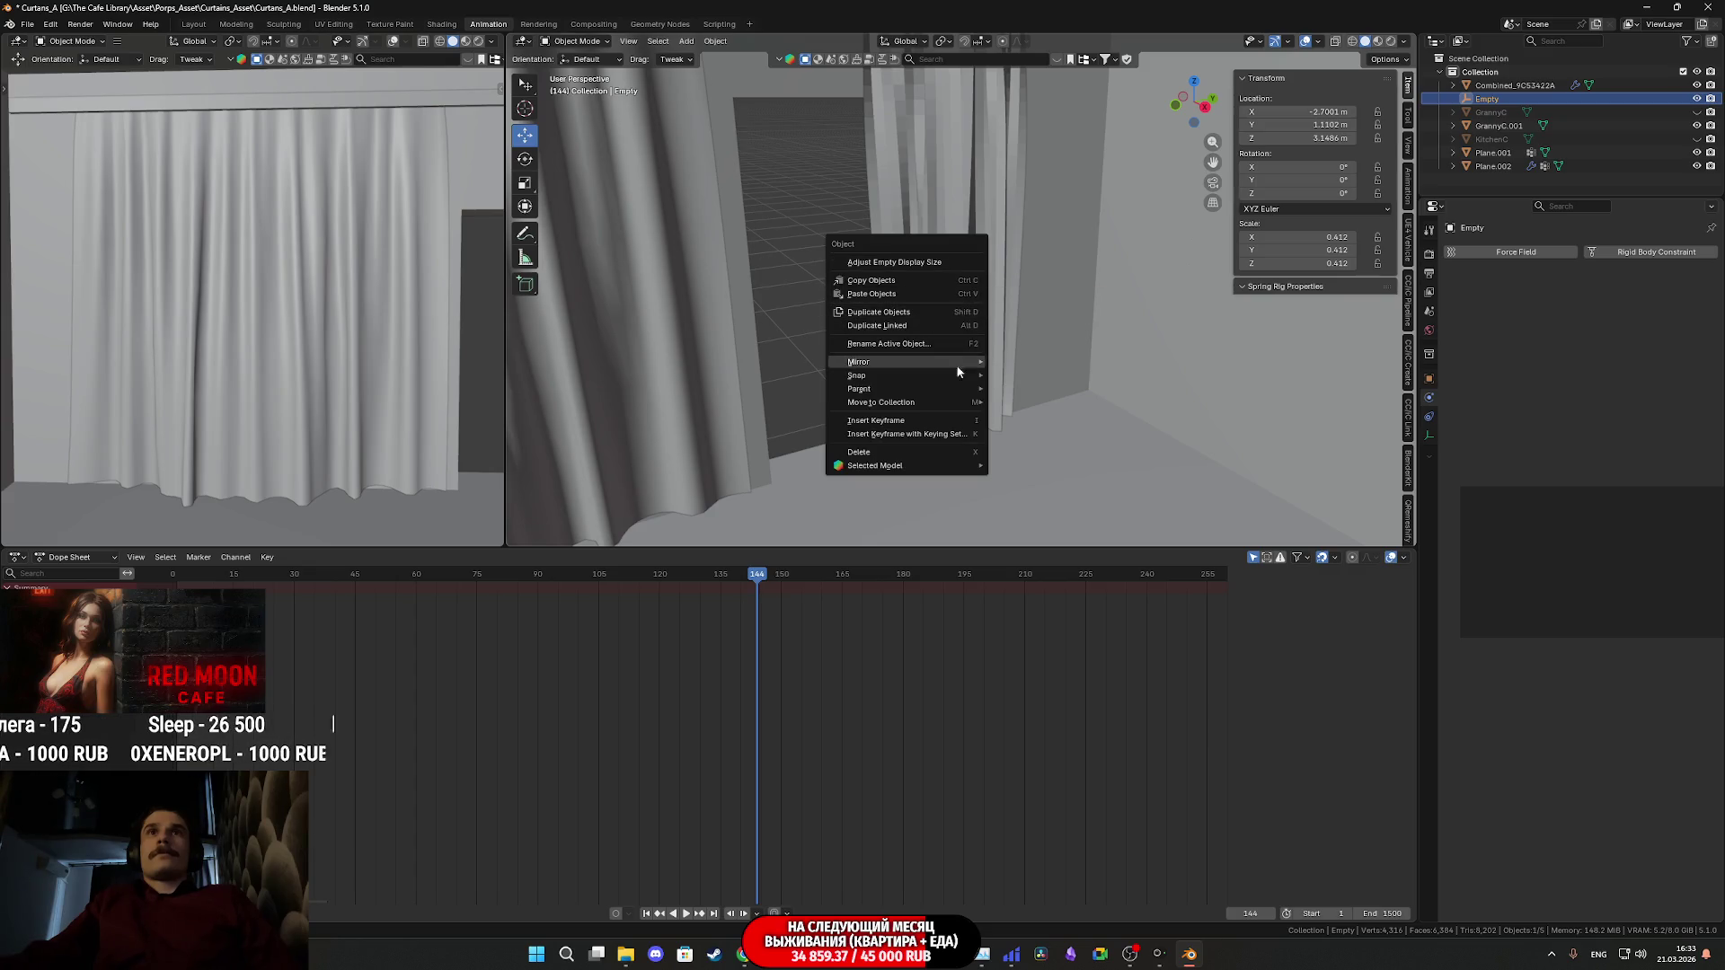
{"action": "left_click", "coordinate": [979, 210]}
{"action": "right_click", "coordinate": [979, 212]}
{"action": "left_click", "coordinate": [979, 212]}
{"action": "mouse_move", "coordinate": [979, 212]}
{"action": "middle_mouse_down"}
{"action": "mouse_move", "coordinate": [929, 212]}
{"action": "mouse_move", "coordinate": [1015, 266]}
{"action": "mouse_move", "coordinate": [824, 220]}
{"action": "mouse_move", "coordinate": [878, 300]}
{"action": "mouse_move", "coordinate": [1048, 254]}
{"action": "mouse_move", "coordinate": [841, 239]}
{"action": "mouse_move", "coordinate": [890, 270]}
{"action": "mouse_move", "coordinate": [917, 239]}
{"action": "mouse_move", "coordinate": [952, 327]}
{"action": "mouse_move", "coordinate": [996, 308]}
{"action": "mouse_move", "coordinate": [948, 271]}
{"action": "middle_mouse_up"}
{"action": "left_click_drag", "start_coordinate": [951, 253], "coordinate": [982, 254]}
{"action": "key", "text": "Escape"}
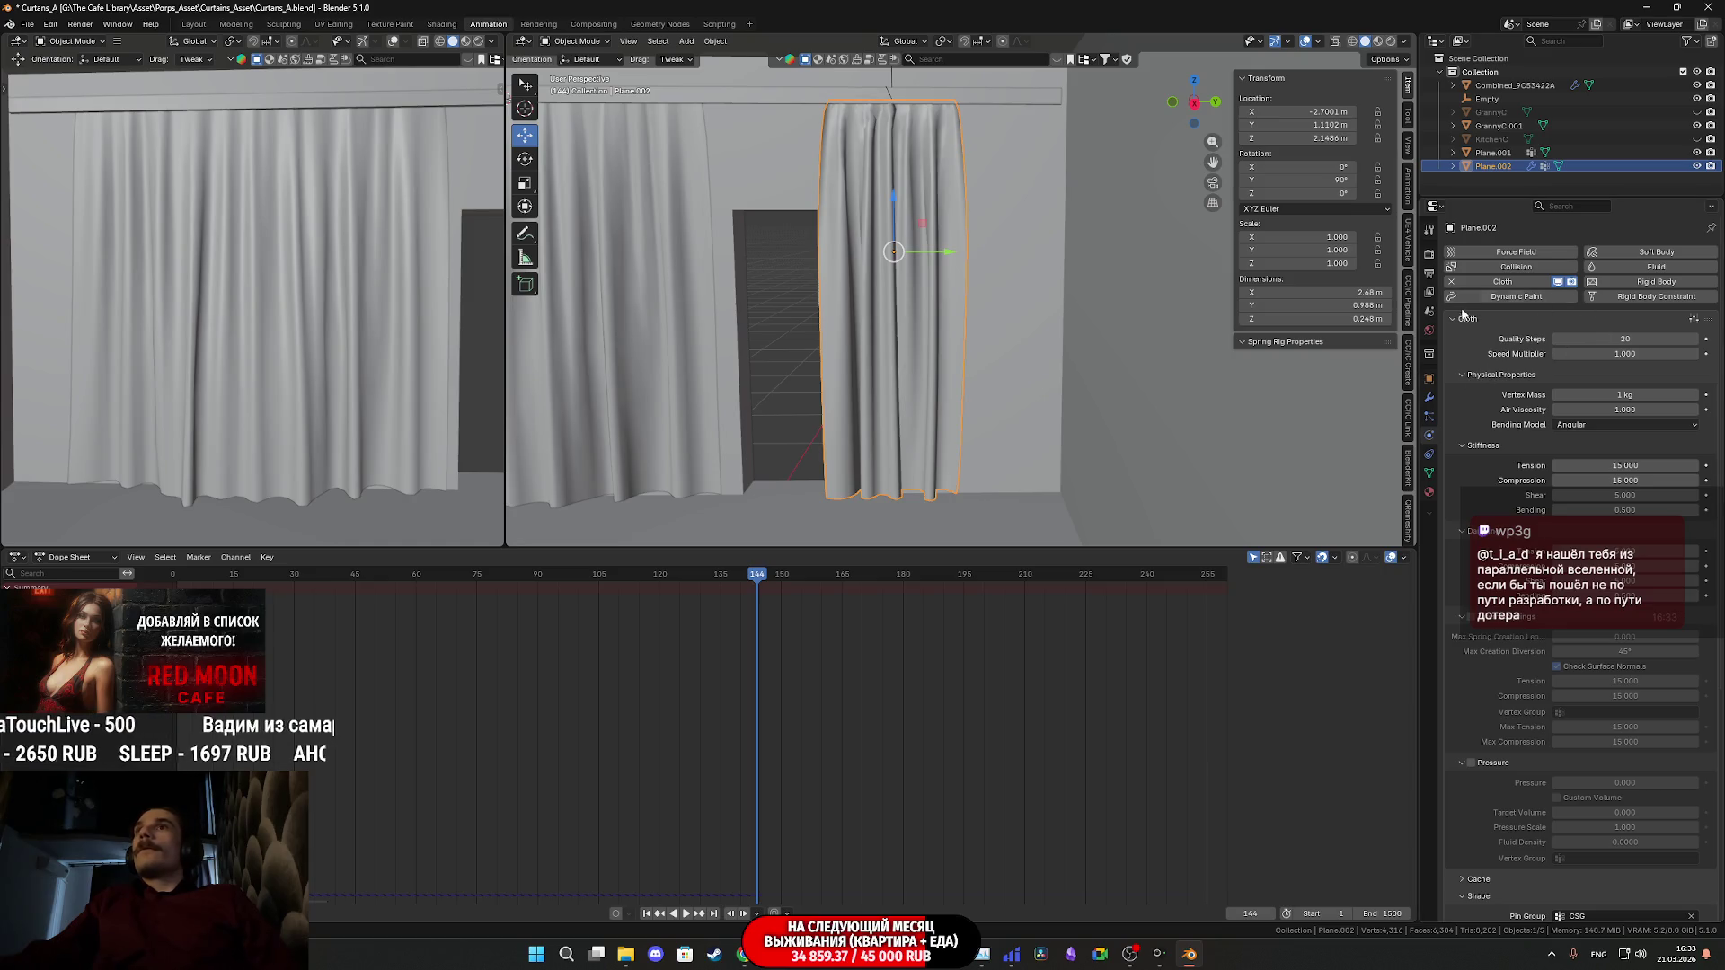
- Apply the Cloth modifier on Plane.002 and remove the Hook-Empty modifier
{"action": "left_click", "coordinate": [1428, 397]}
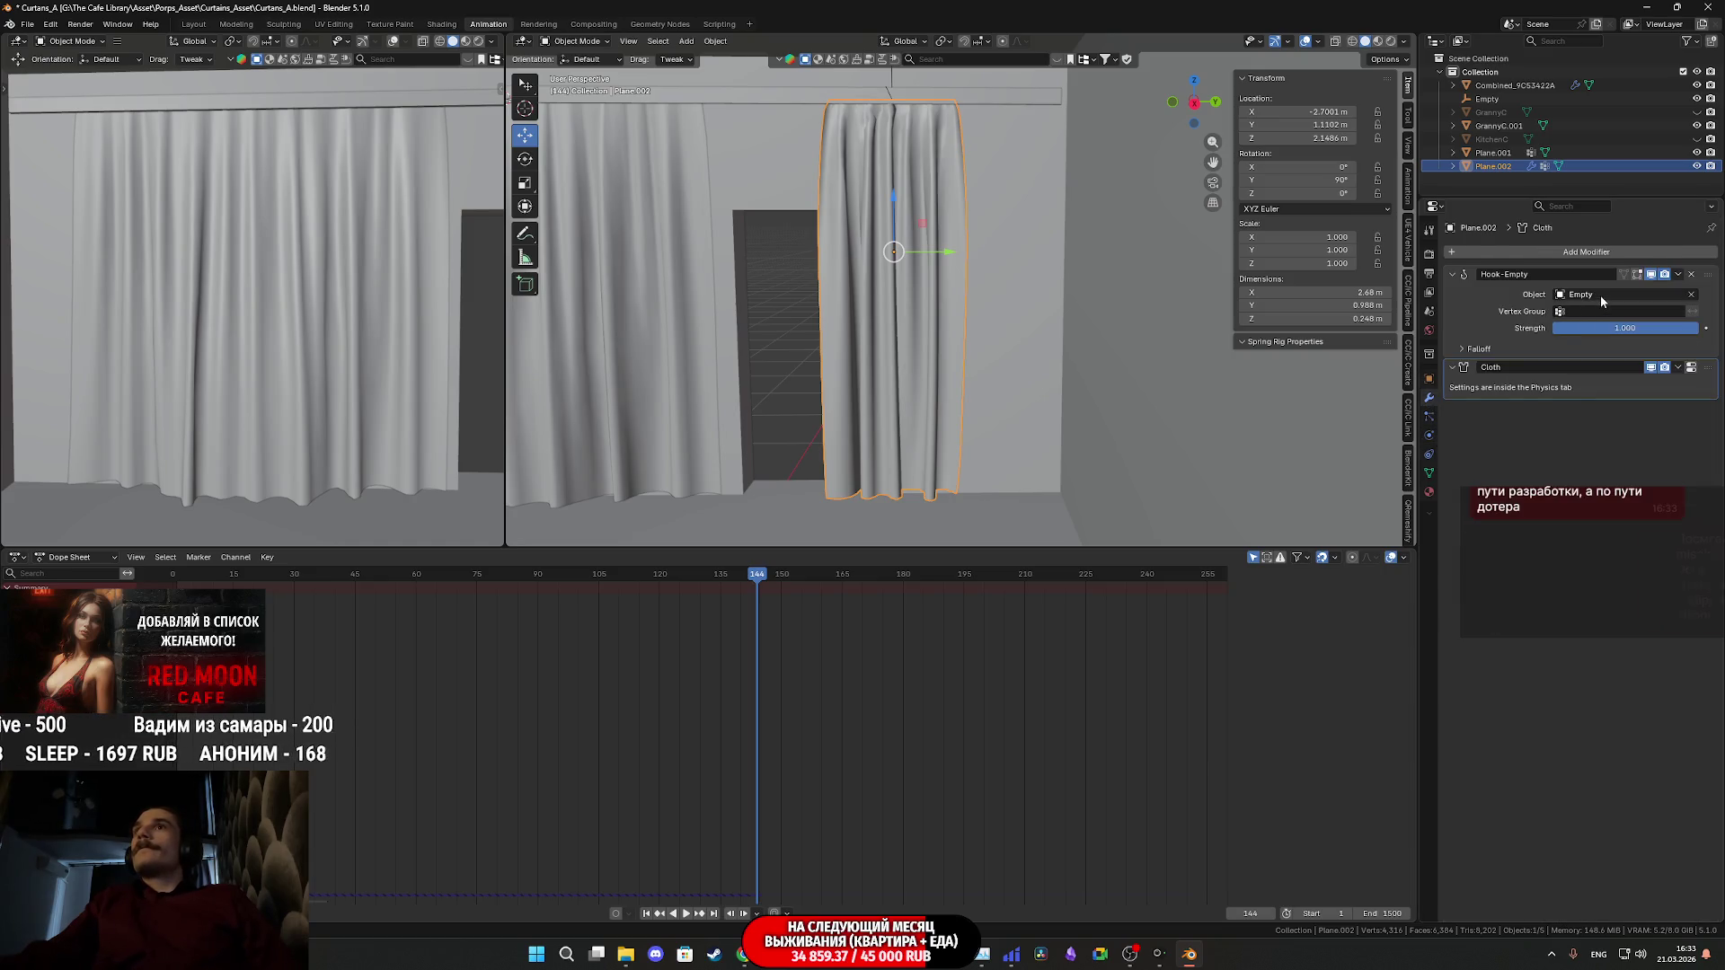
{"action": "left_click", "coordinate": [1676, 368]}
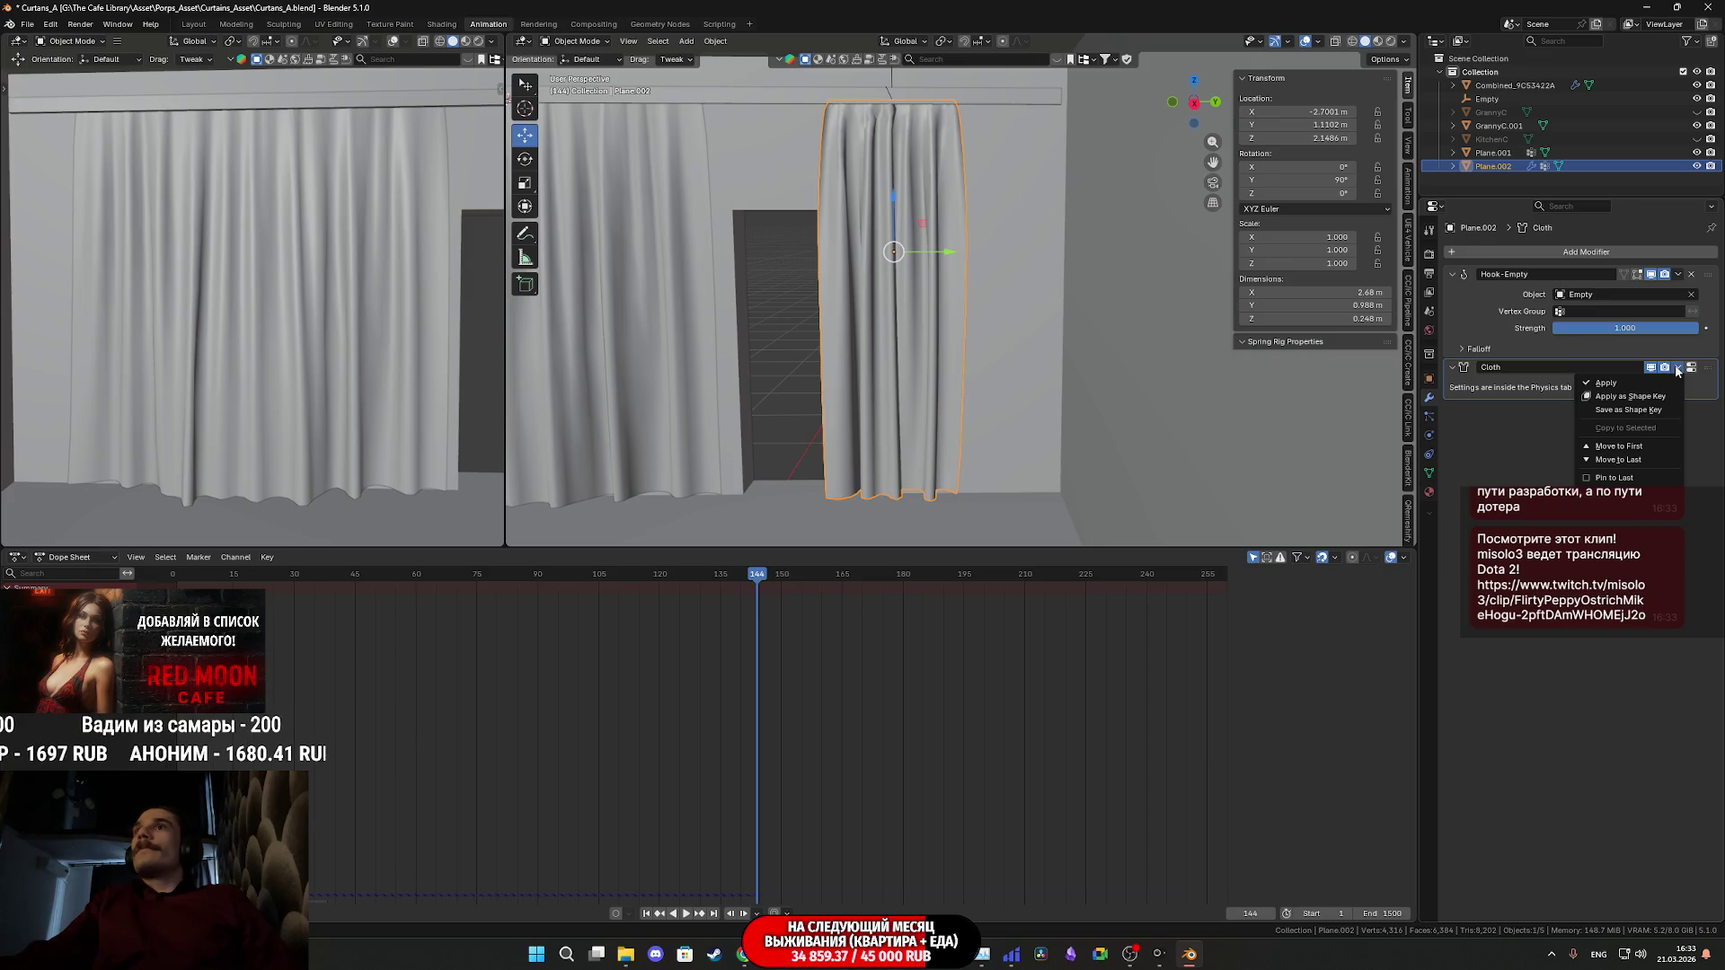
{"action": "left_click", "coordinate": [1606, 383]}
{"action": "left_click", "coordinate": [1692, 275]}
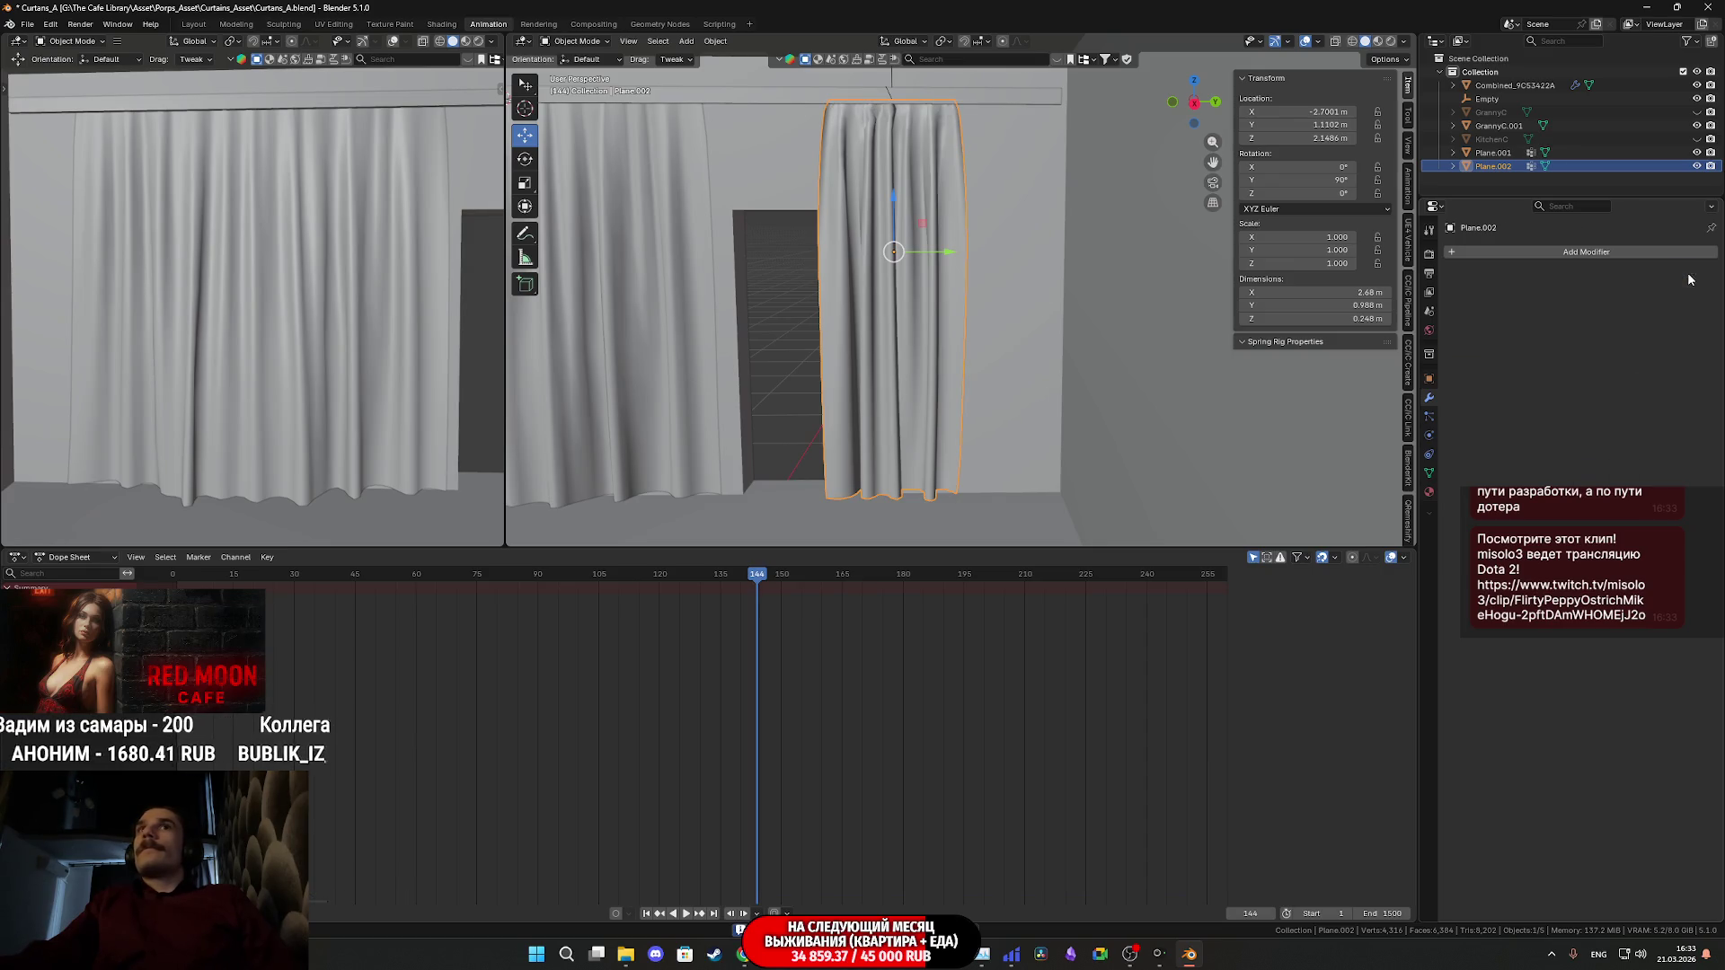
- Slide the curtain 0.454 m along Y and reselect the right curtain Plane.002
{"action": "left_click_drag", "start_coordinate": [946, 250], "coordinate": [1021, 259]}
{"action": "mouse_move", "coordinate": [1020, 258]}
{"action": "middle_mouse_down"}
{"action": "mouse_move", "coordinate": [1060, 339]}
{"action": "mouse_move", "coordinate": [963, 313]}
{"action": "mouse_move", "coordinate": [1150, 318]}
{"action": "mouse_move", "coordinate": [997, 298]}
{"action": "mouse_move", "coordinate": [979, 317]}
{"action": "mouse_move", "coordinate": [881, 310]}
{"action": "mouse_move", "coordinate": [994, 314]}
{"action": "mouse_move", "coordinate": [916, 339]}
{"action": "mouse_move", "coordinate": [901, 365]}
{"action": "mouse_move", "coordinate": [985, 358]}
{"action": "mouse_move", "coordinate": [916, 354]}
{"action": "mouse_move", "coordinate": [955, 324]}
{"action": "mouse_move", "coordinate": [951, 235]}
{"action": "mouse_move", "coordinate": [939, 320]}
{"action": "middle_mouse_up"}
{"action": "left_click", "coordinate": [997, 299]}
{"action": "scroll", "coordinate": [994, 315], "scroll_direction": "up", "scroll_amount": 5}
{"action": "left_click", "coordinate": [949, 281]}
- In Edit Mode, select a first set of horizontal edge loops on the right curtain and dissolve them
{"action": "key", "text": "Tab"}
{"action": "scroll", "coordinate": [972, 364], "scroll_direction": "up", "scroll_amount": 3}
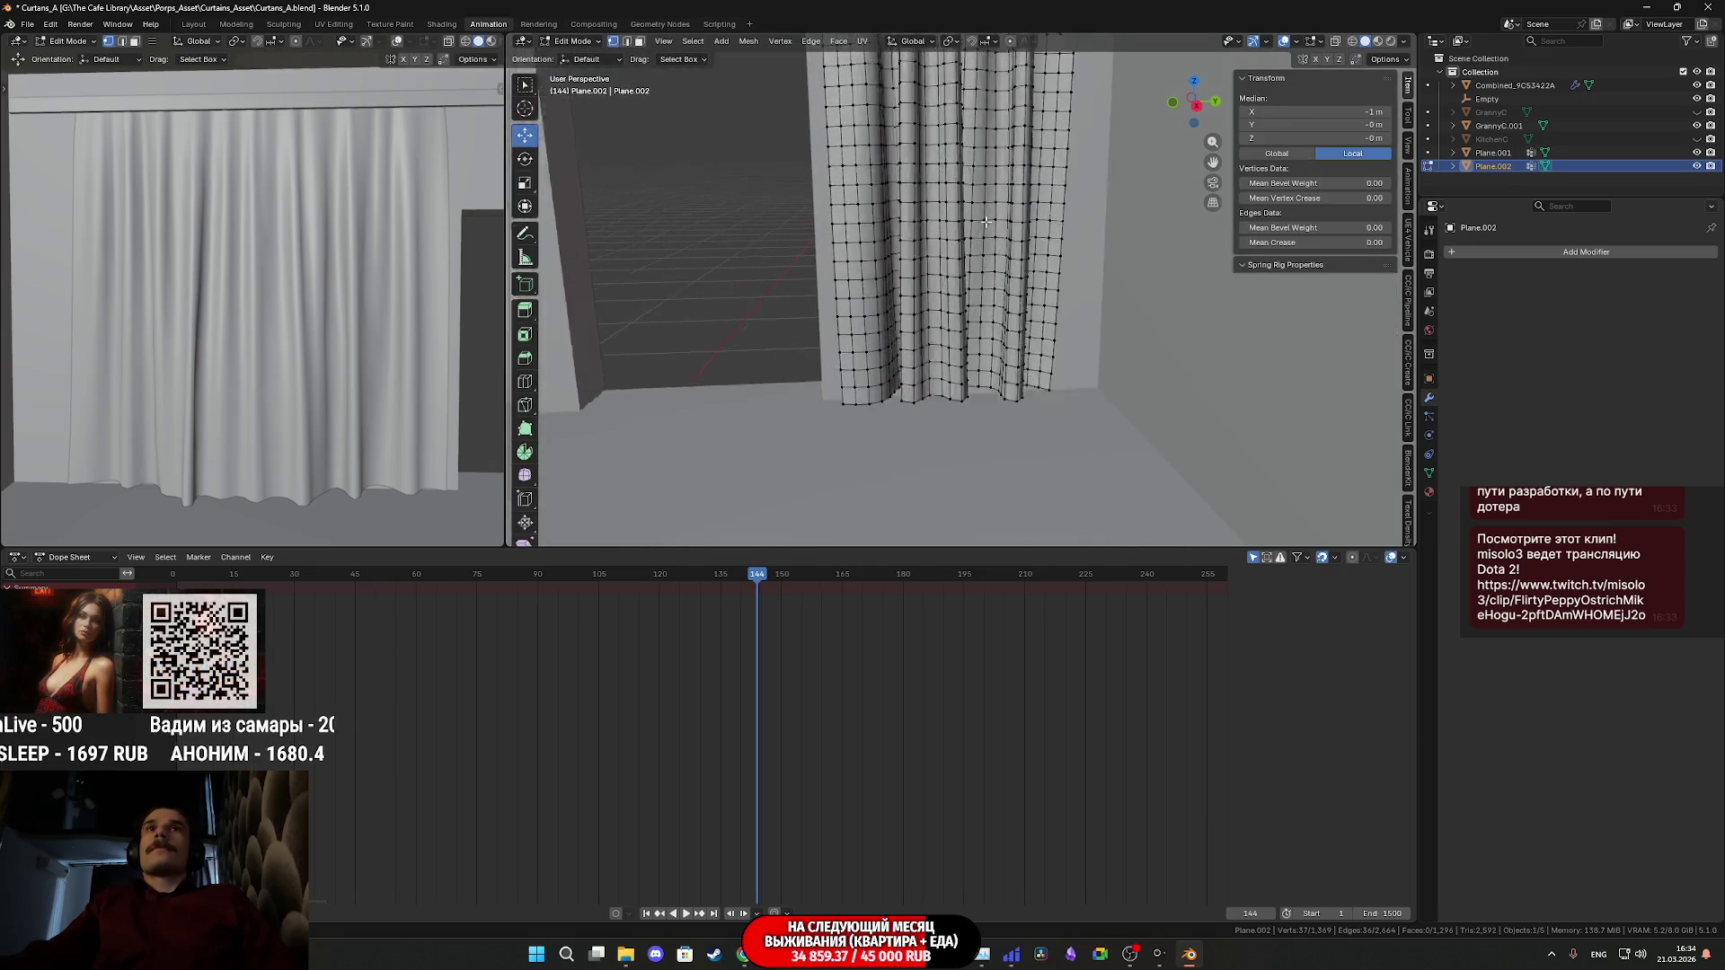
{"action": "middle_click_drag", "start_coordinate": [962, 279], "coordinate": [989, 491]}
{"action": "left_click", "coordinate": [982, 469], "text": "alt"}
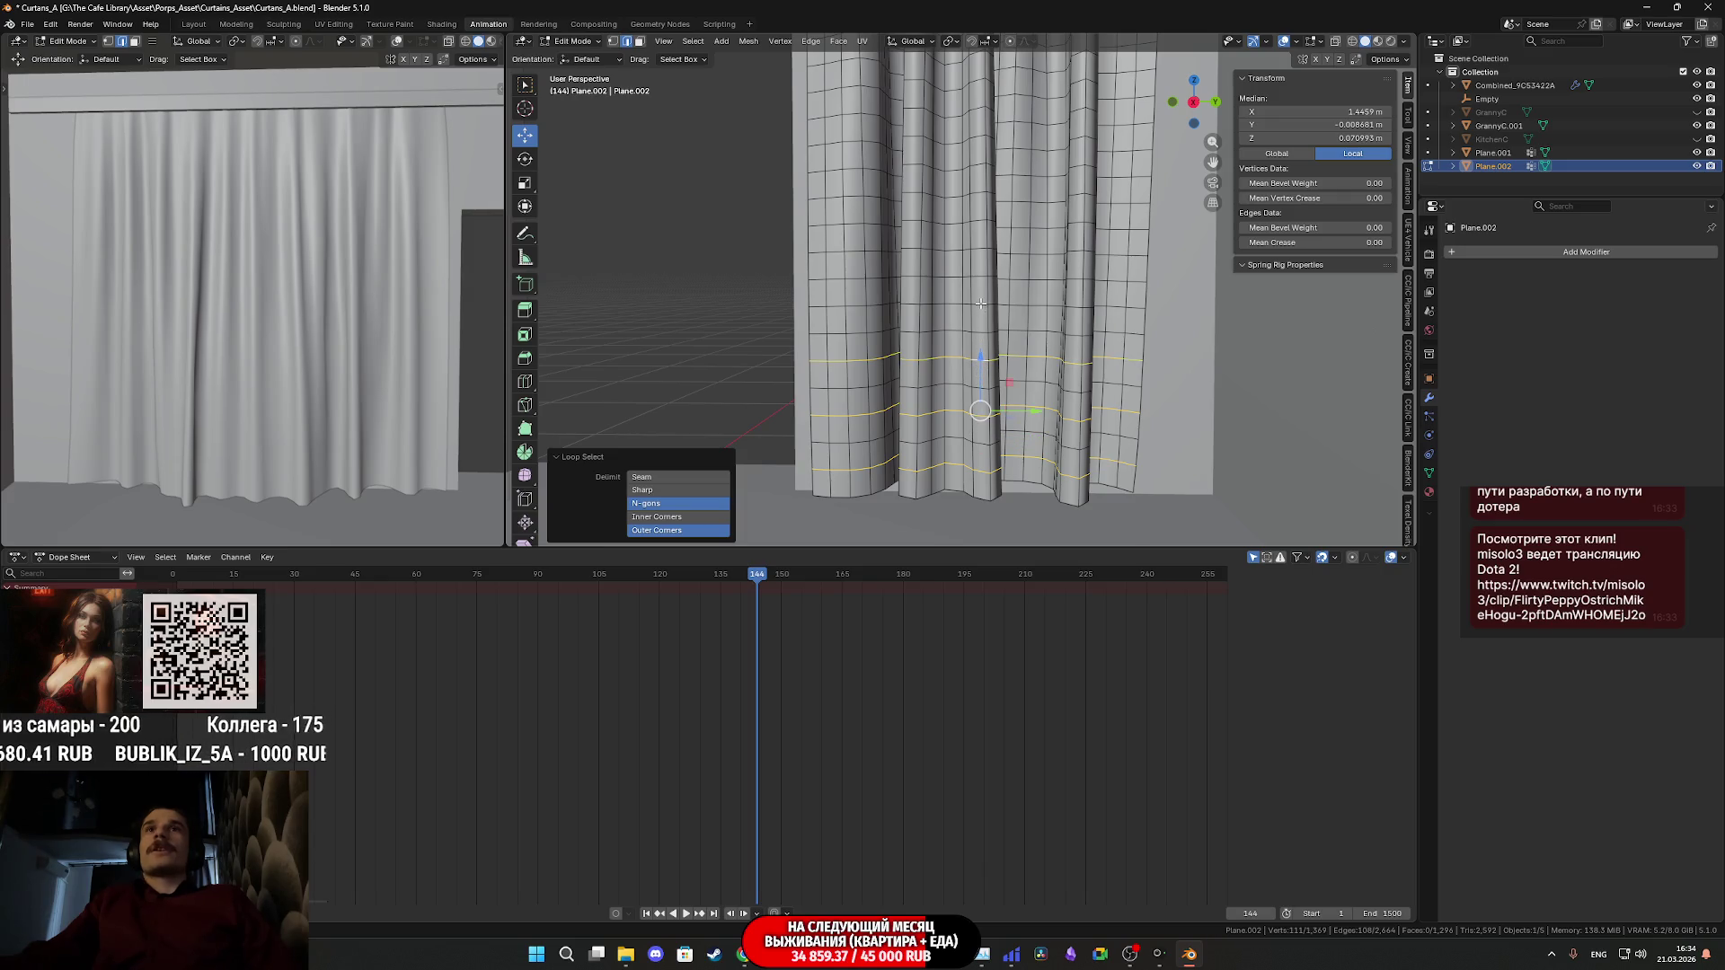
{"action": "middle_click_drag", "start_coordinate": [985, 259], "coordinate": [988, 337], "text": "shift"}
{"action": "left_click", "coordinate": [987, 338], "text": "alt+shift"}
{"action": "middle_click_drag", "start_coordinate": [985, 251], "coordinate": [990, 348], "text": "shift"}
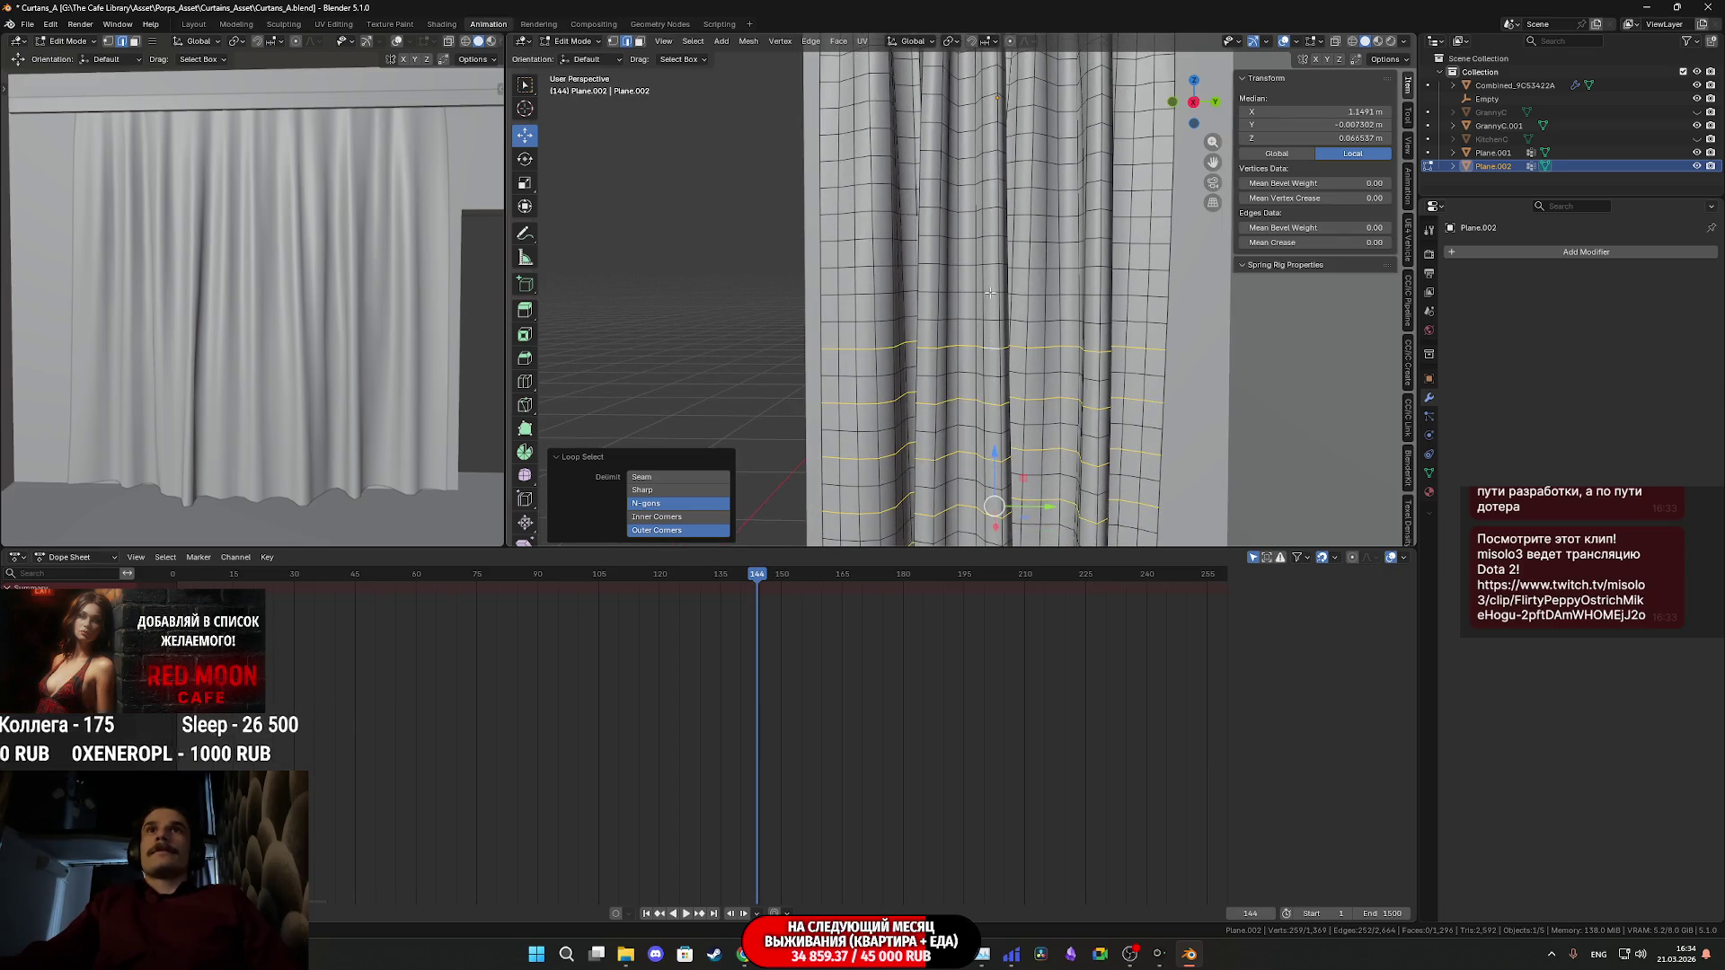
{"action": "middle_click_drag", "start_coordinate": [992, 232], "coordinate": [1010, 409], "text": "shift"}
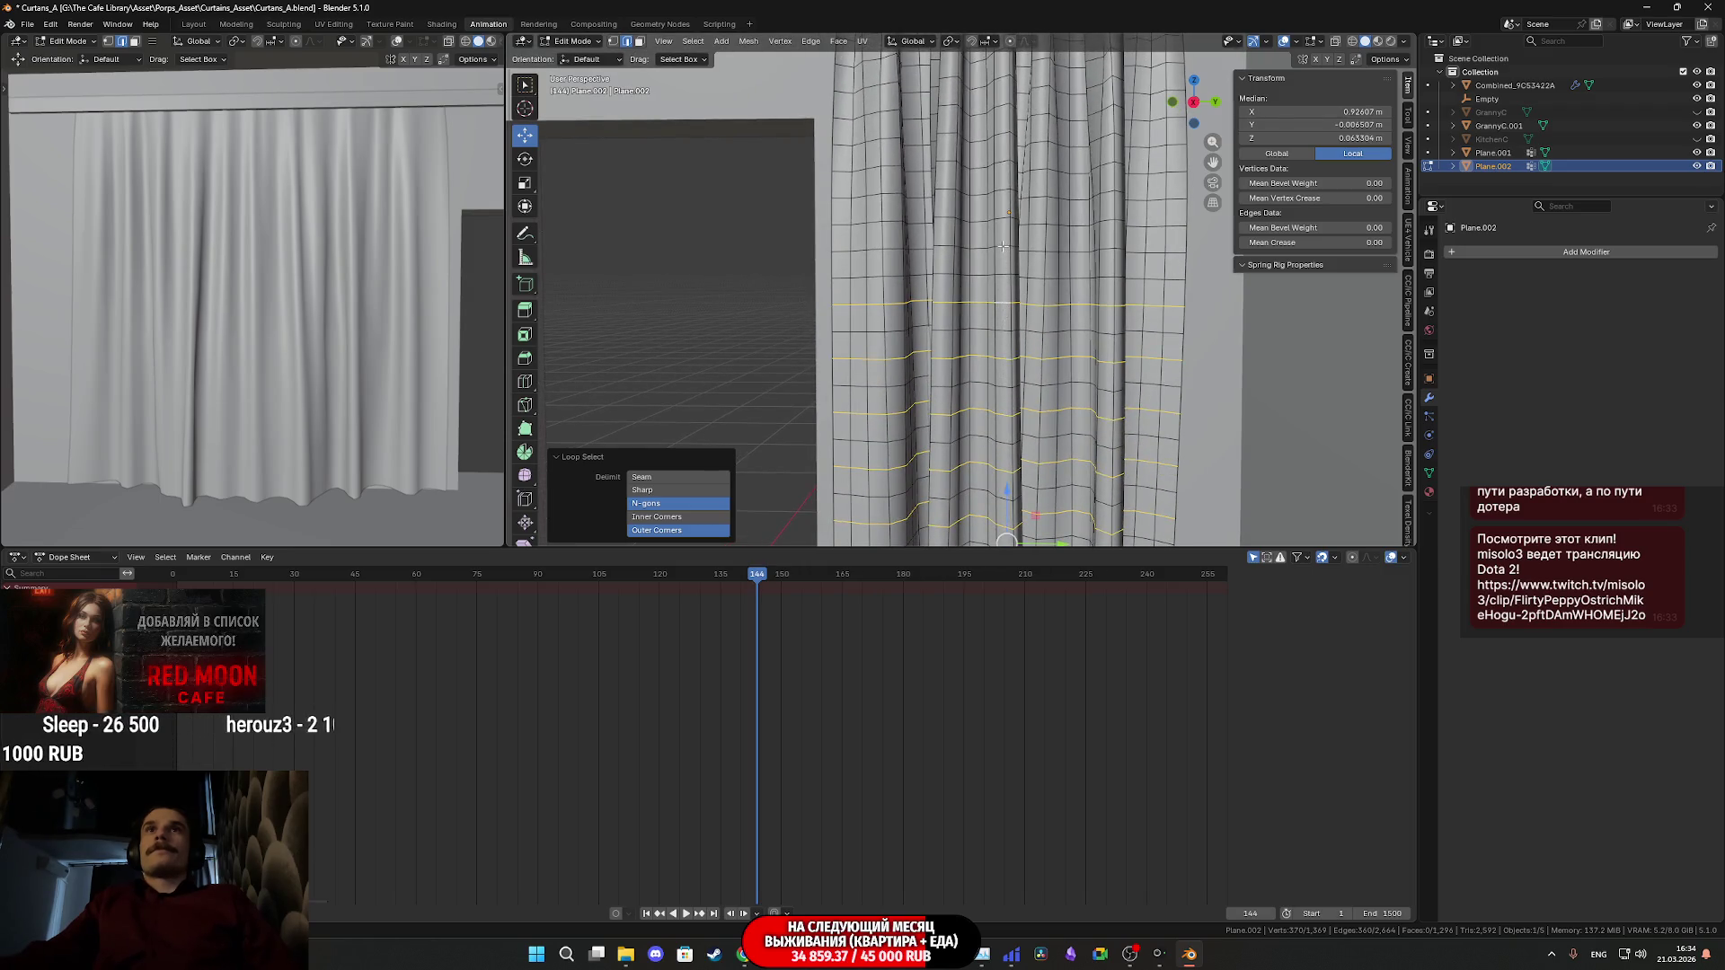
{"action": "middle_click_drag", "start_coordinate": [1004, 185], "coordinate": [1035, 429], "text": "shift"}
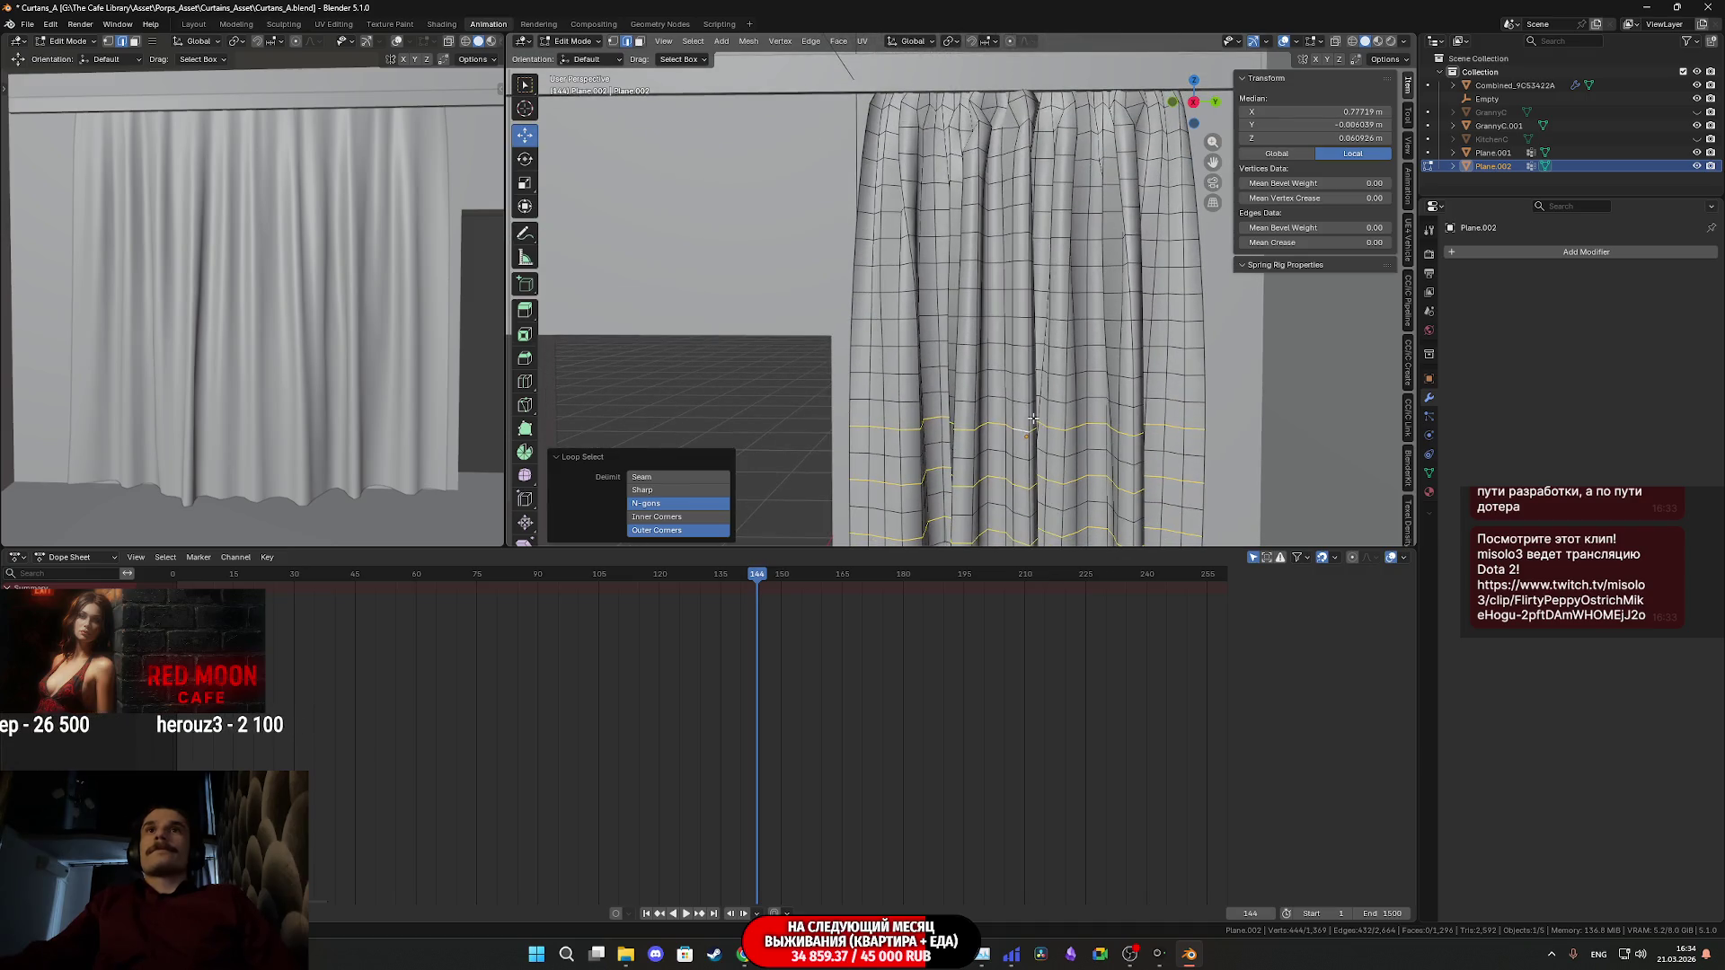
{"action": "left_click", "coordinate": [1020, 369], "text": "alt+shift"}
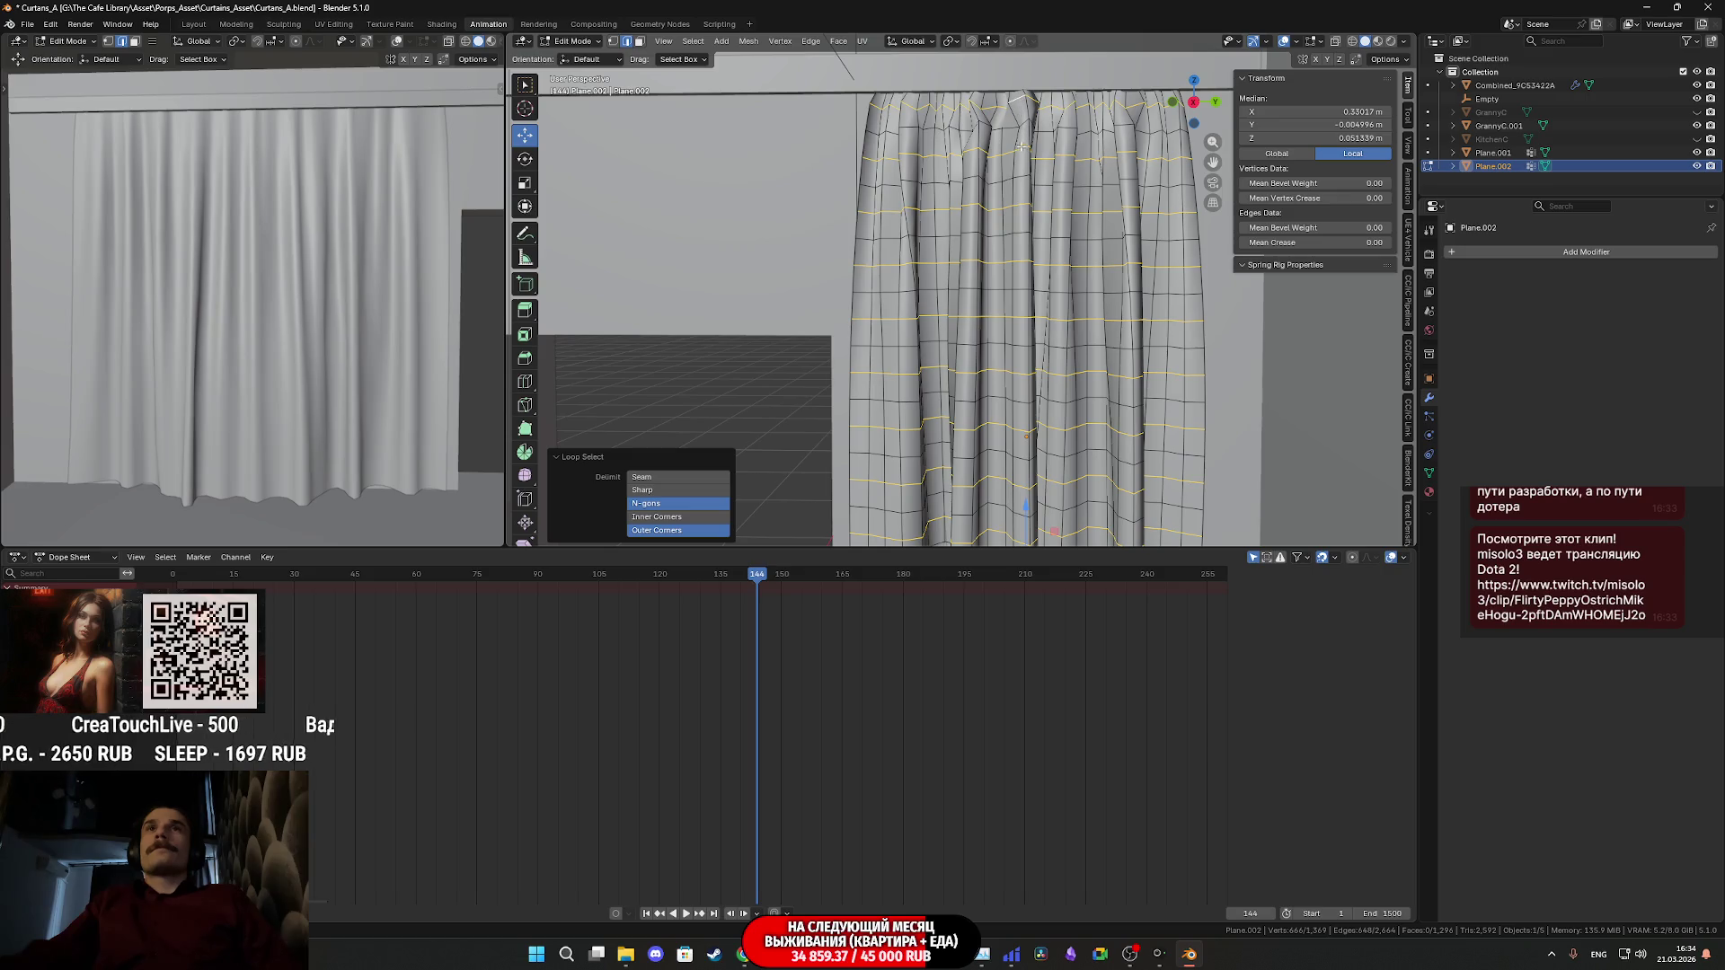
{"action": "key", "text": "x"}
{"action": "left_click", "coordinate": [1026, 167]}
- Select more horizontal edge loops on the curtain and dissolve them
{"action": "mouse_move", "coordinate": [1026, 167]}
{"action": "middle_mouse_down"}
{"action": "mouse_move", "coordinate": [1080, 216]}
{"action": "mouse_move", "coordinate": [1074, 417]}
{"action": "mouse_move", "coordinate": [1062, 400]}
{"action": "mouse_move", "coordinate": [1018, 447]}
{"action": "middle_mouse_up"}
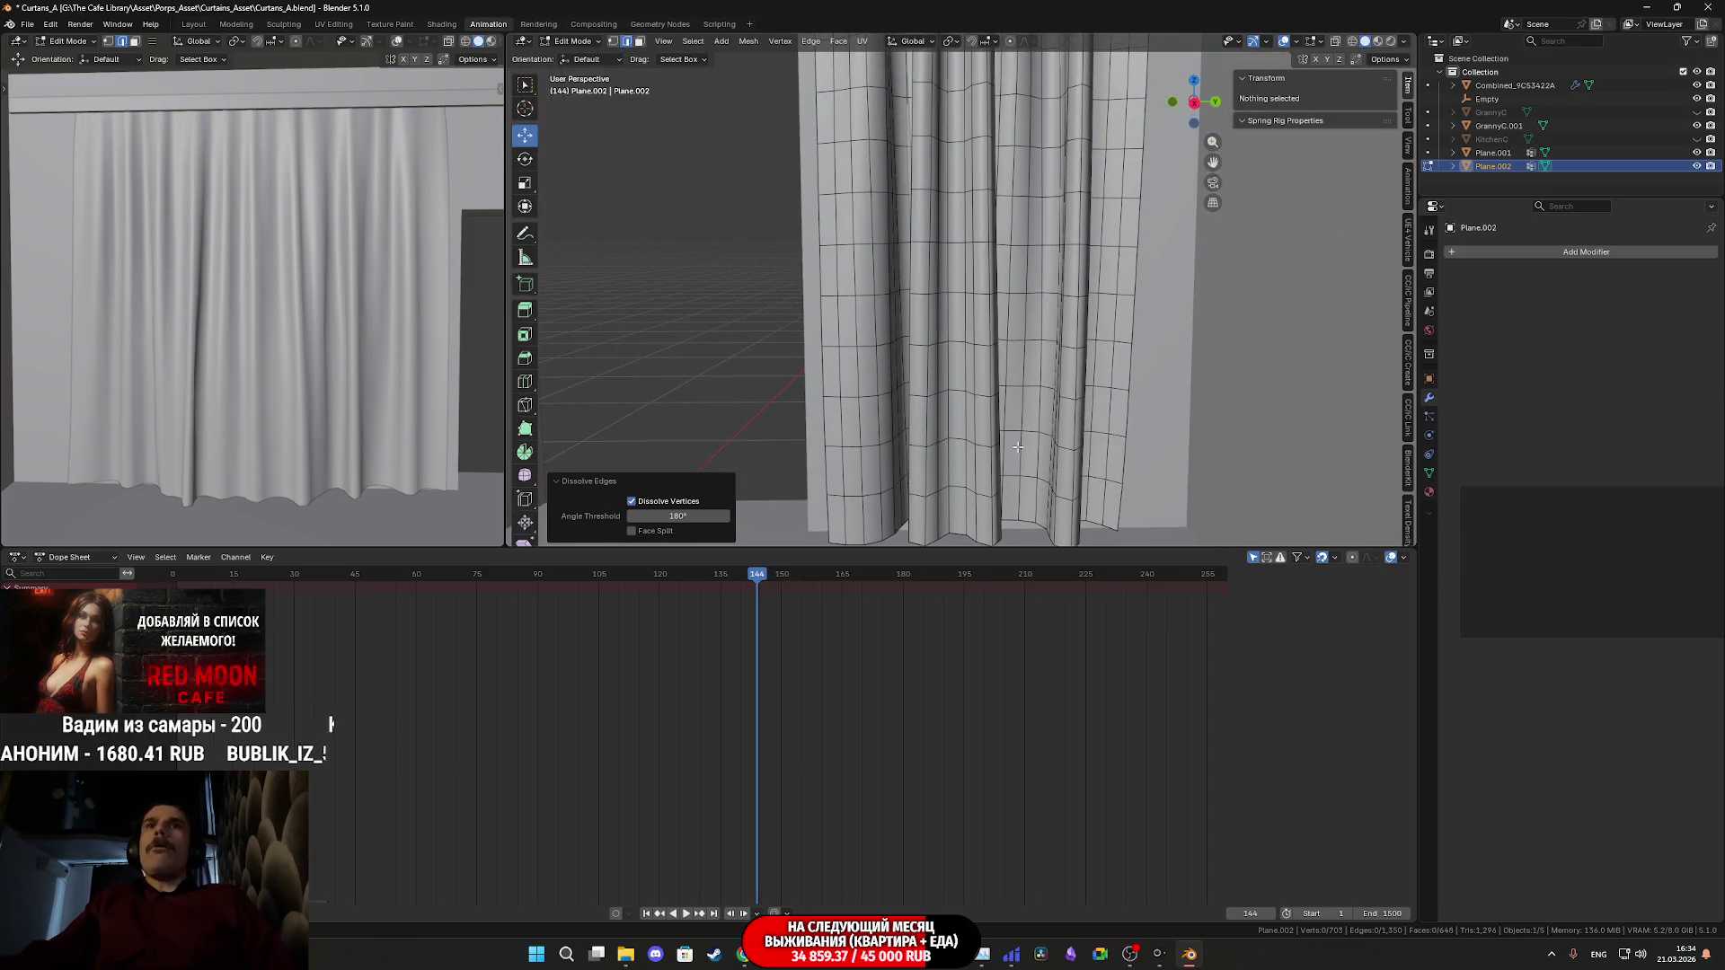
{"action": "left_click", "coordinate": [982, 493], "text": "alt"}
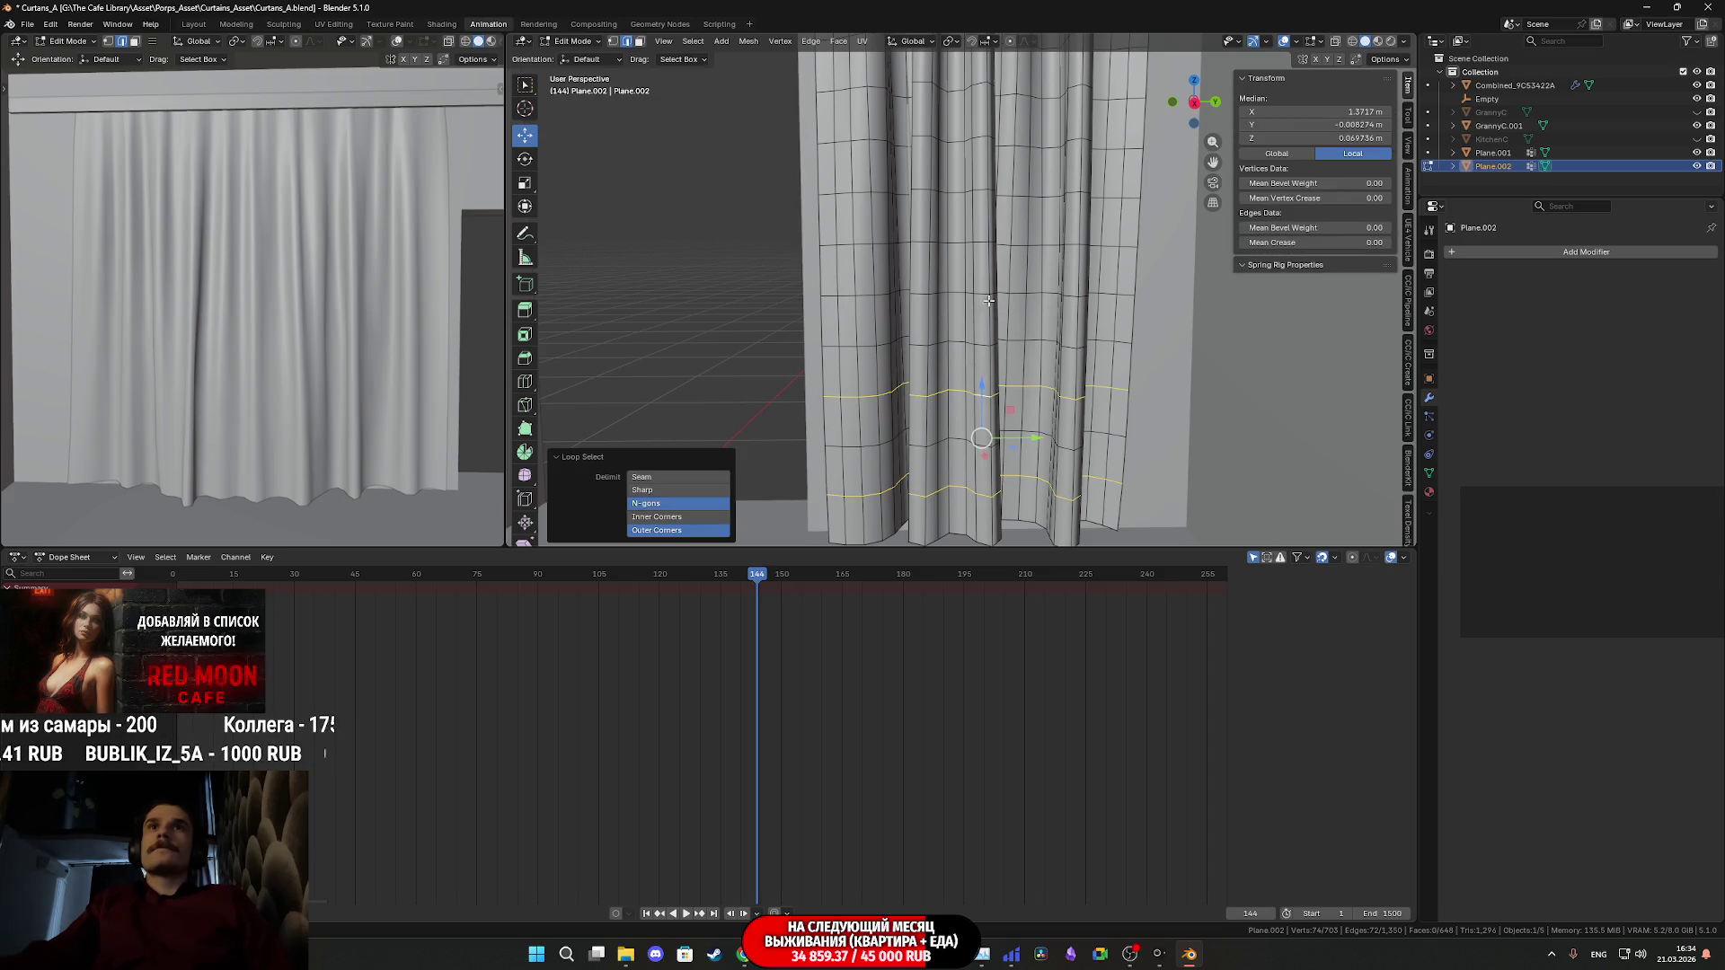
{"action": "middle_click_drag", "start_coordinate": [1029, 230], "coordinate": [967, 332], "text": "shift"}
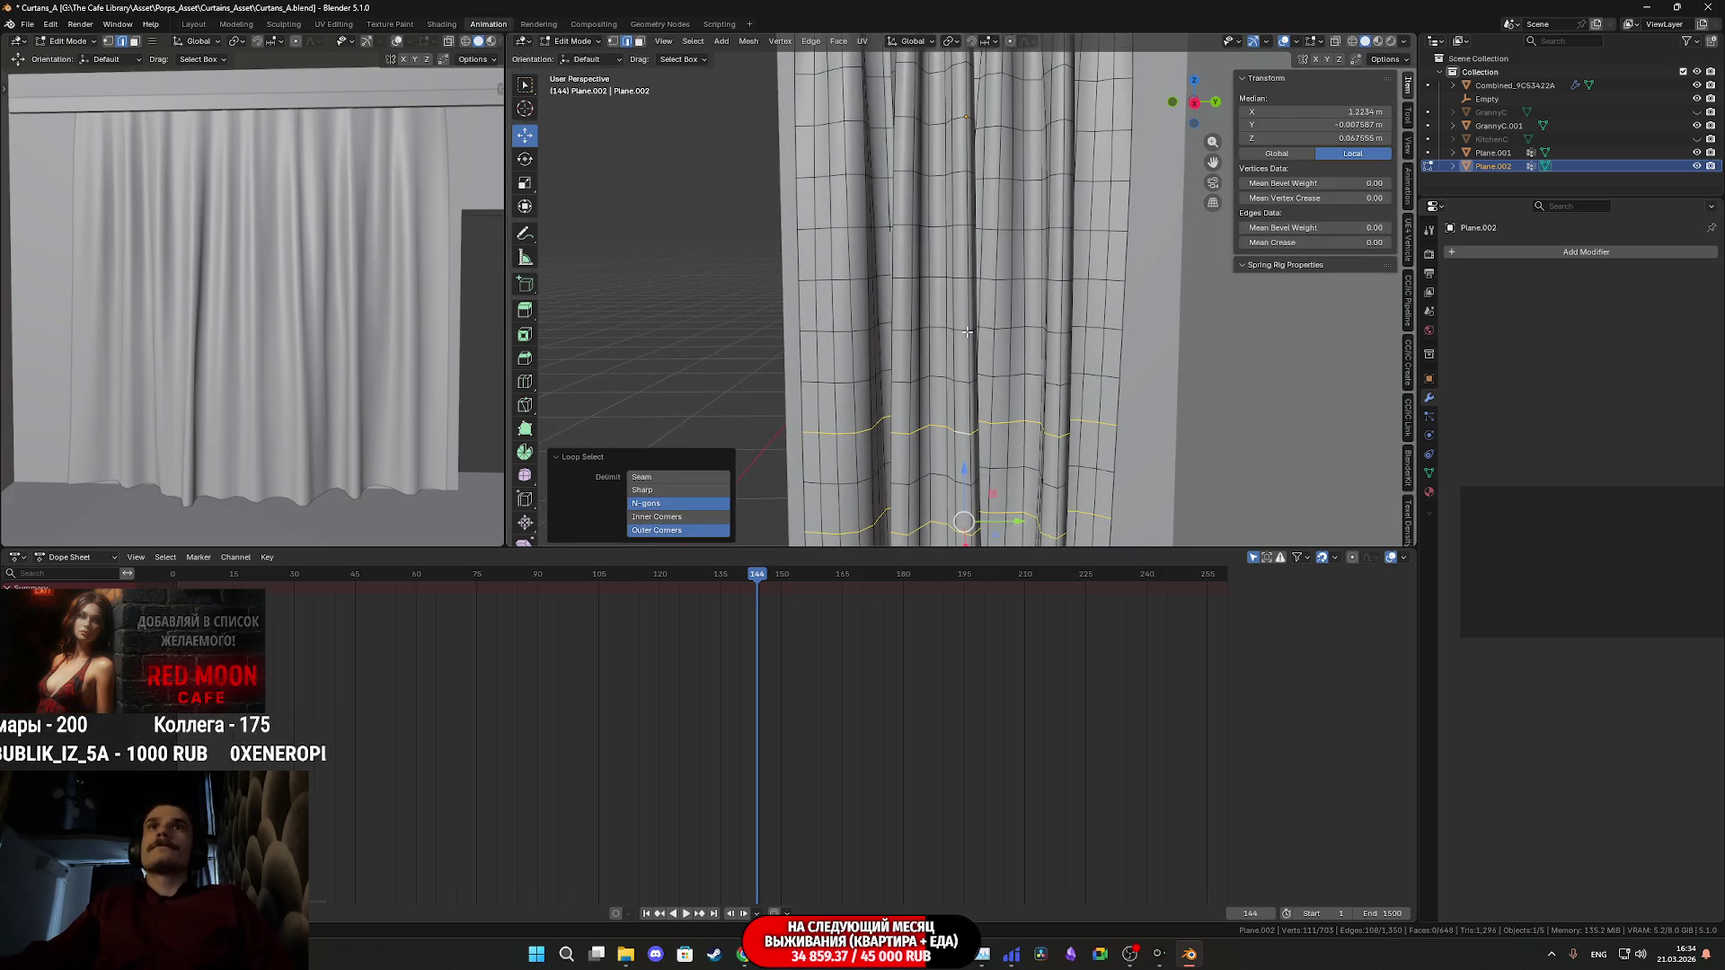
{"action": "scroll", "coordinate": [962, 325], "scroll_direction": "up", "scroll_amount": 3, "text": "shift"}
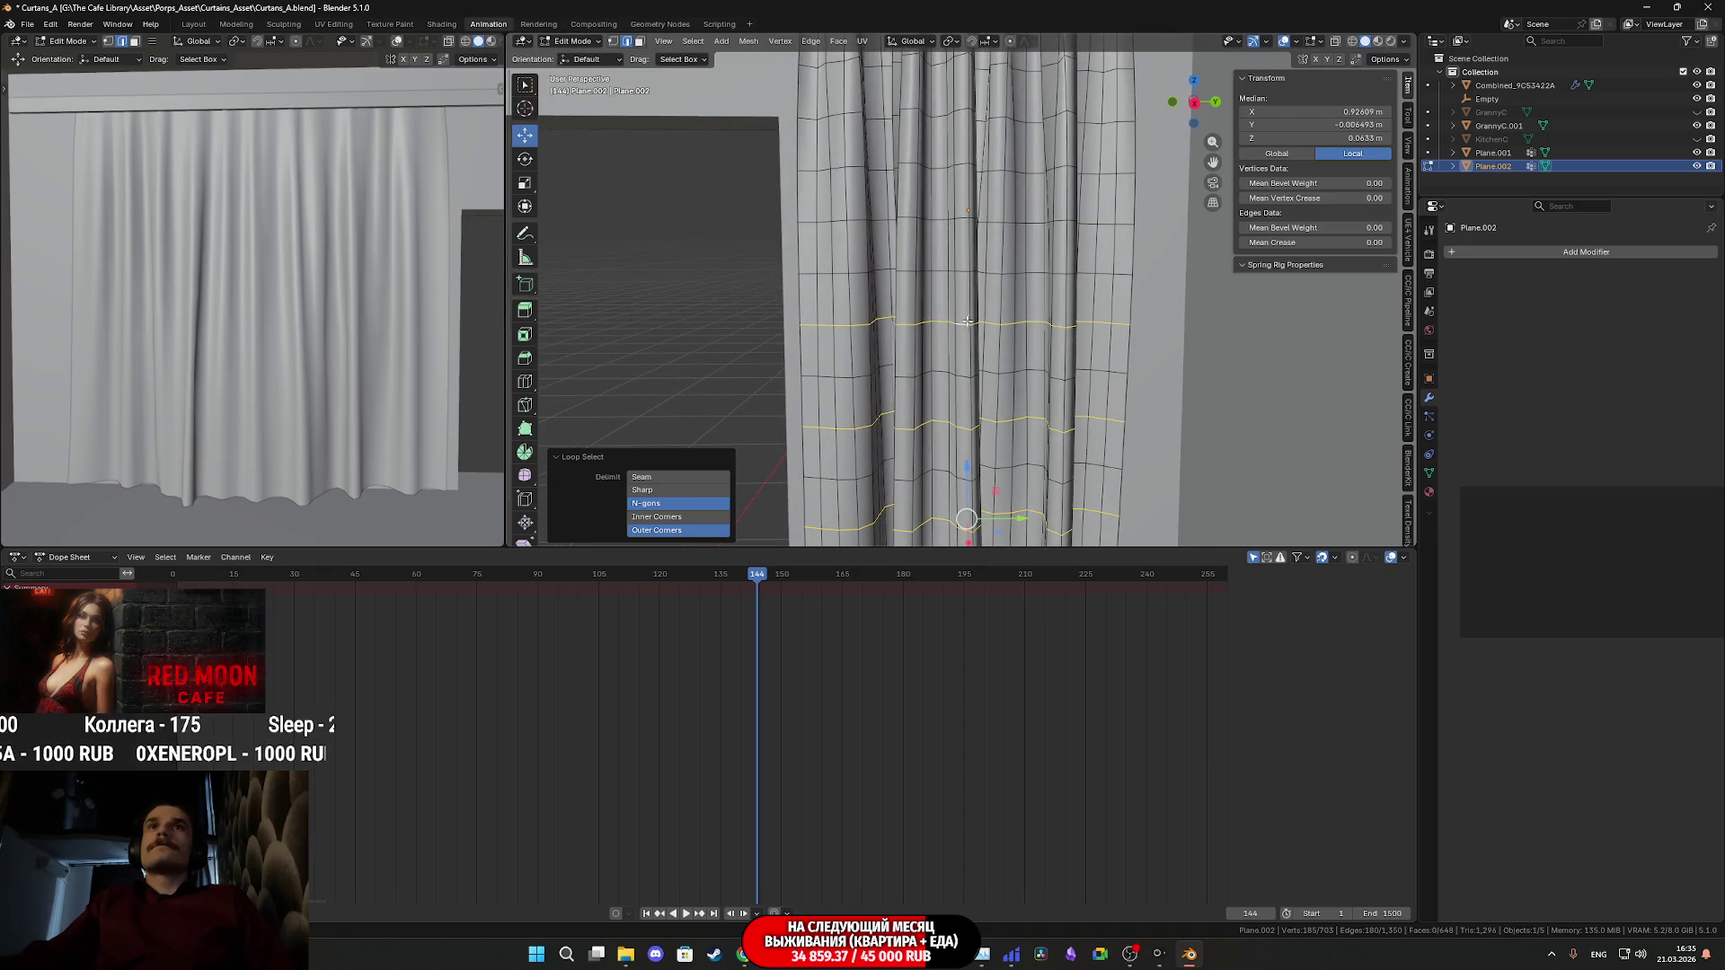
{"action": "scroll", "coordinate": [965, 321], "scroll_direction": "up", "scroll_amount": 4, "text": "shift"}
{"action": "left_click", "coordinate": [966, 330], "text": "alt+shift"}
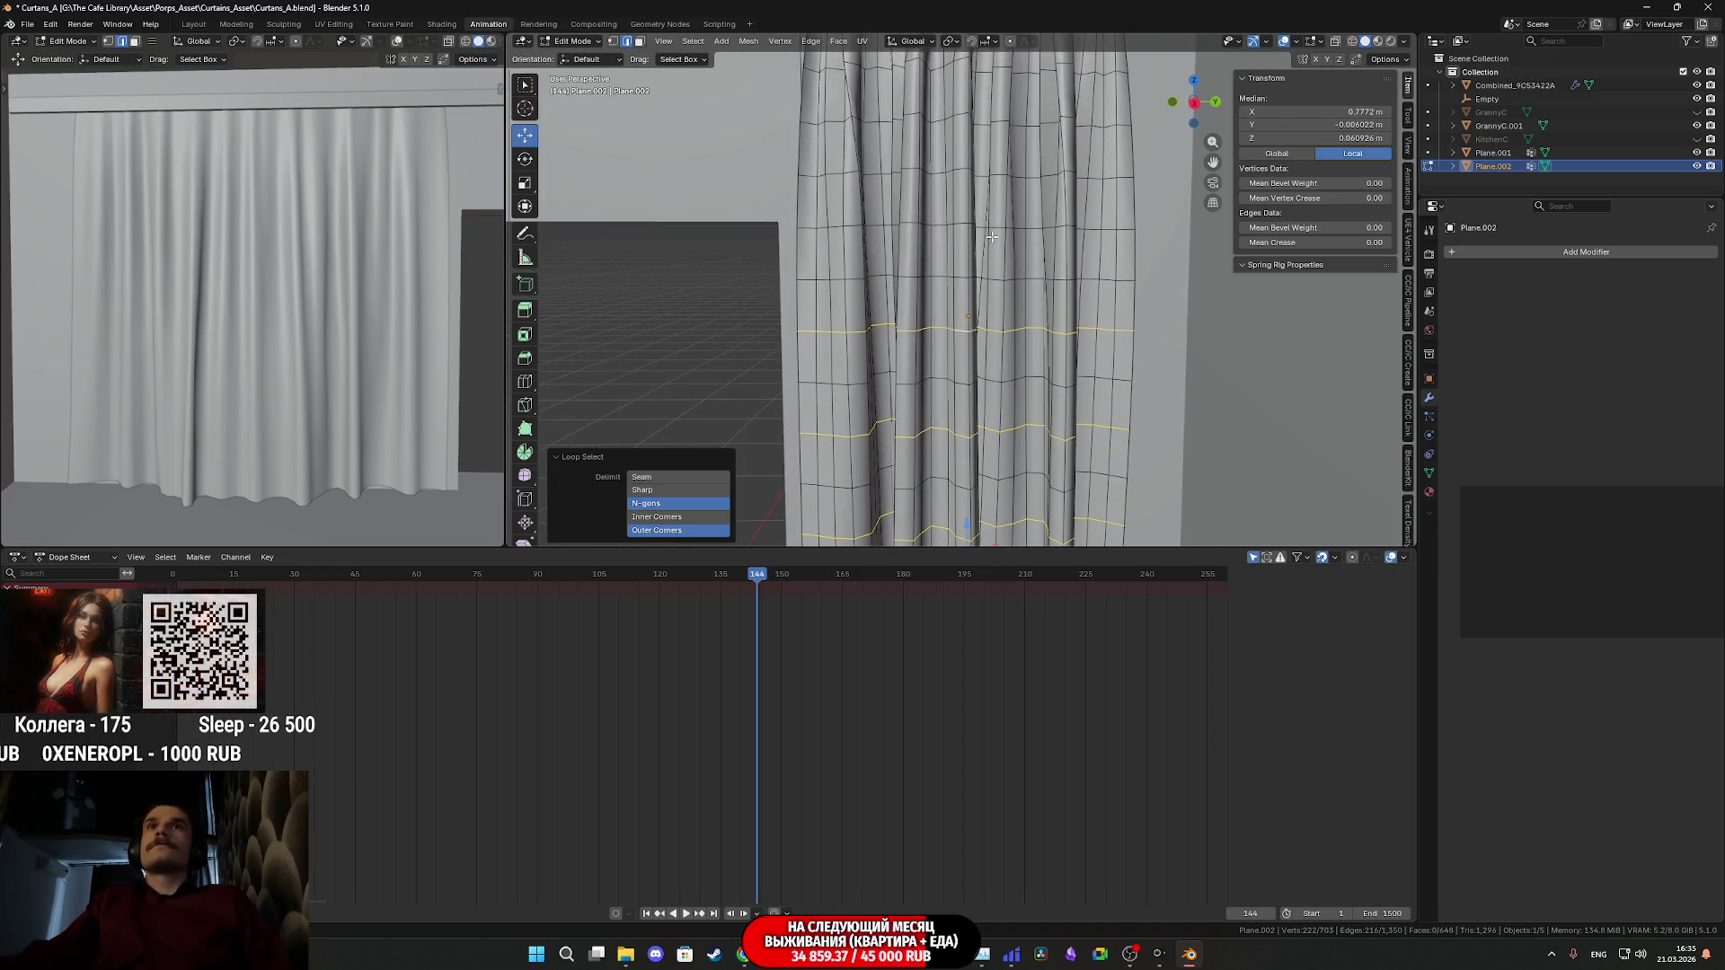
{"action": "scroll", "coordinate": [970, 357], "scroll_direction": "up", "scroll_amount": 3, "text": "shift"}
{"action": "scroll", "coordinate": [964, 336], "scroll_direction": "up", "scroll_amount": 2, "text": "shift"}
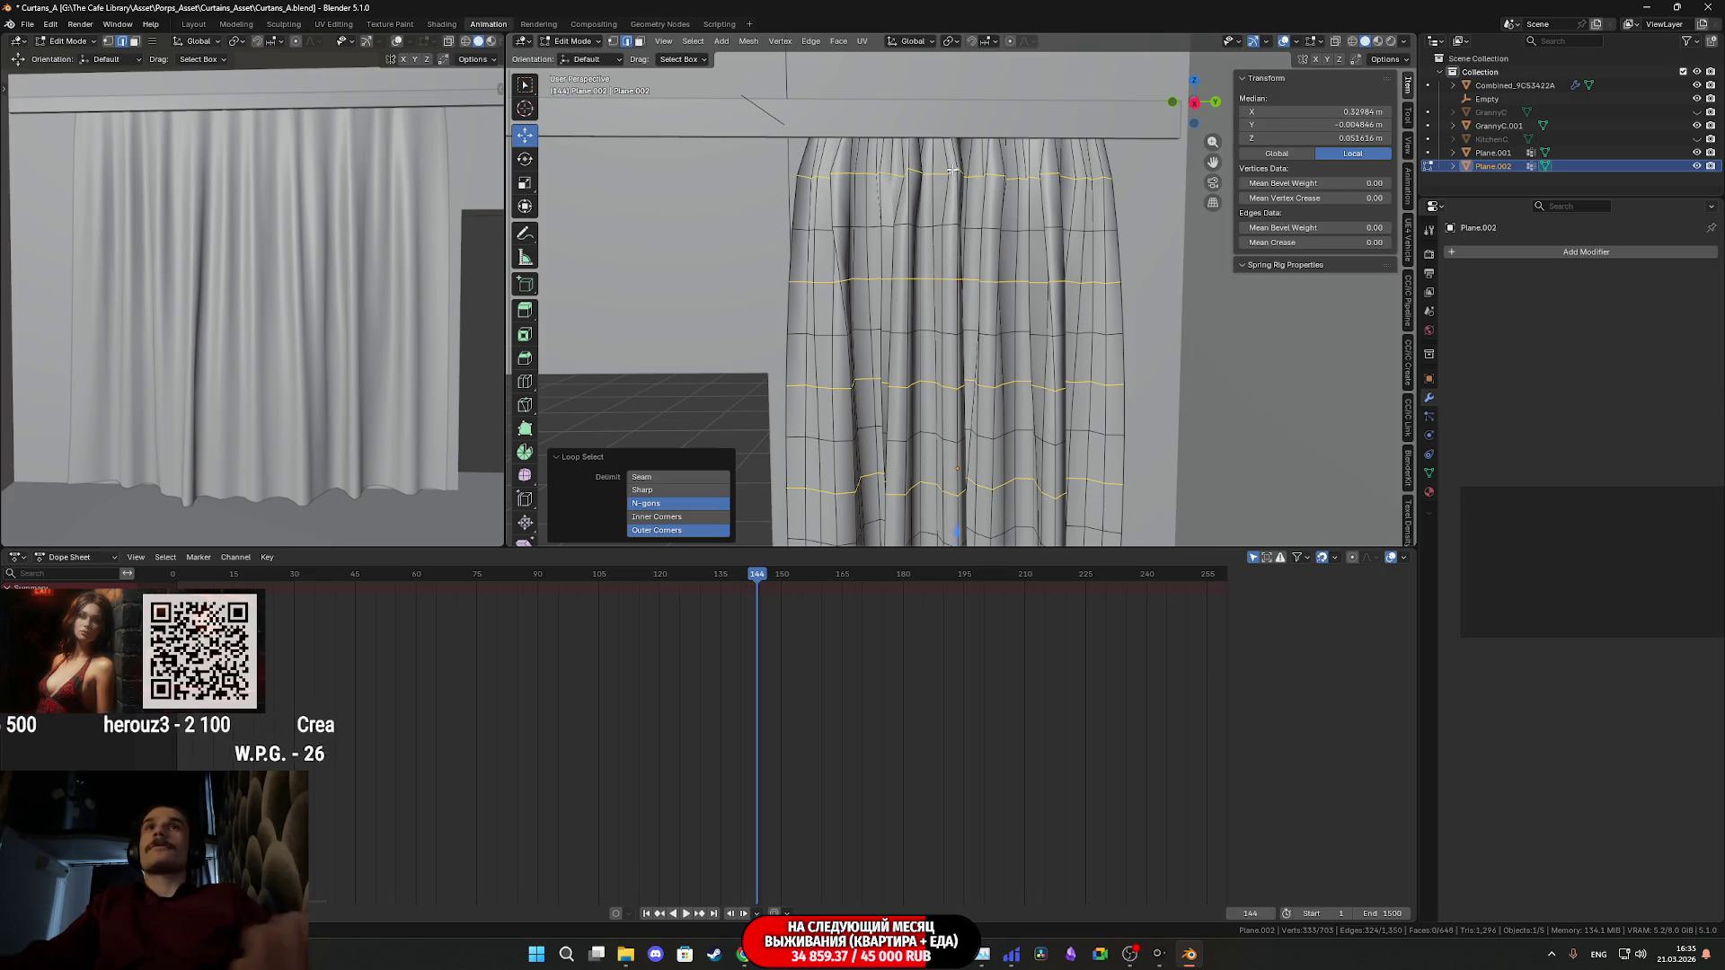
{"action": "key", "text": "x"}
{"action": "left_click", "coordinate": [951, 168]}
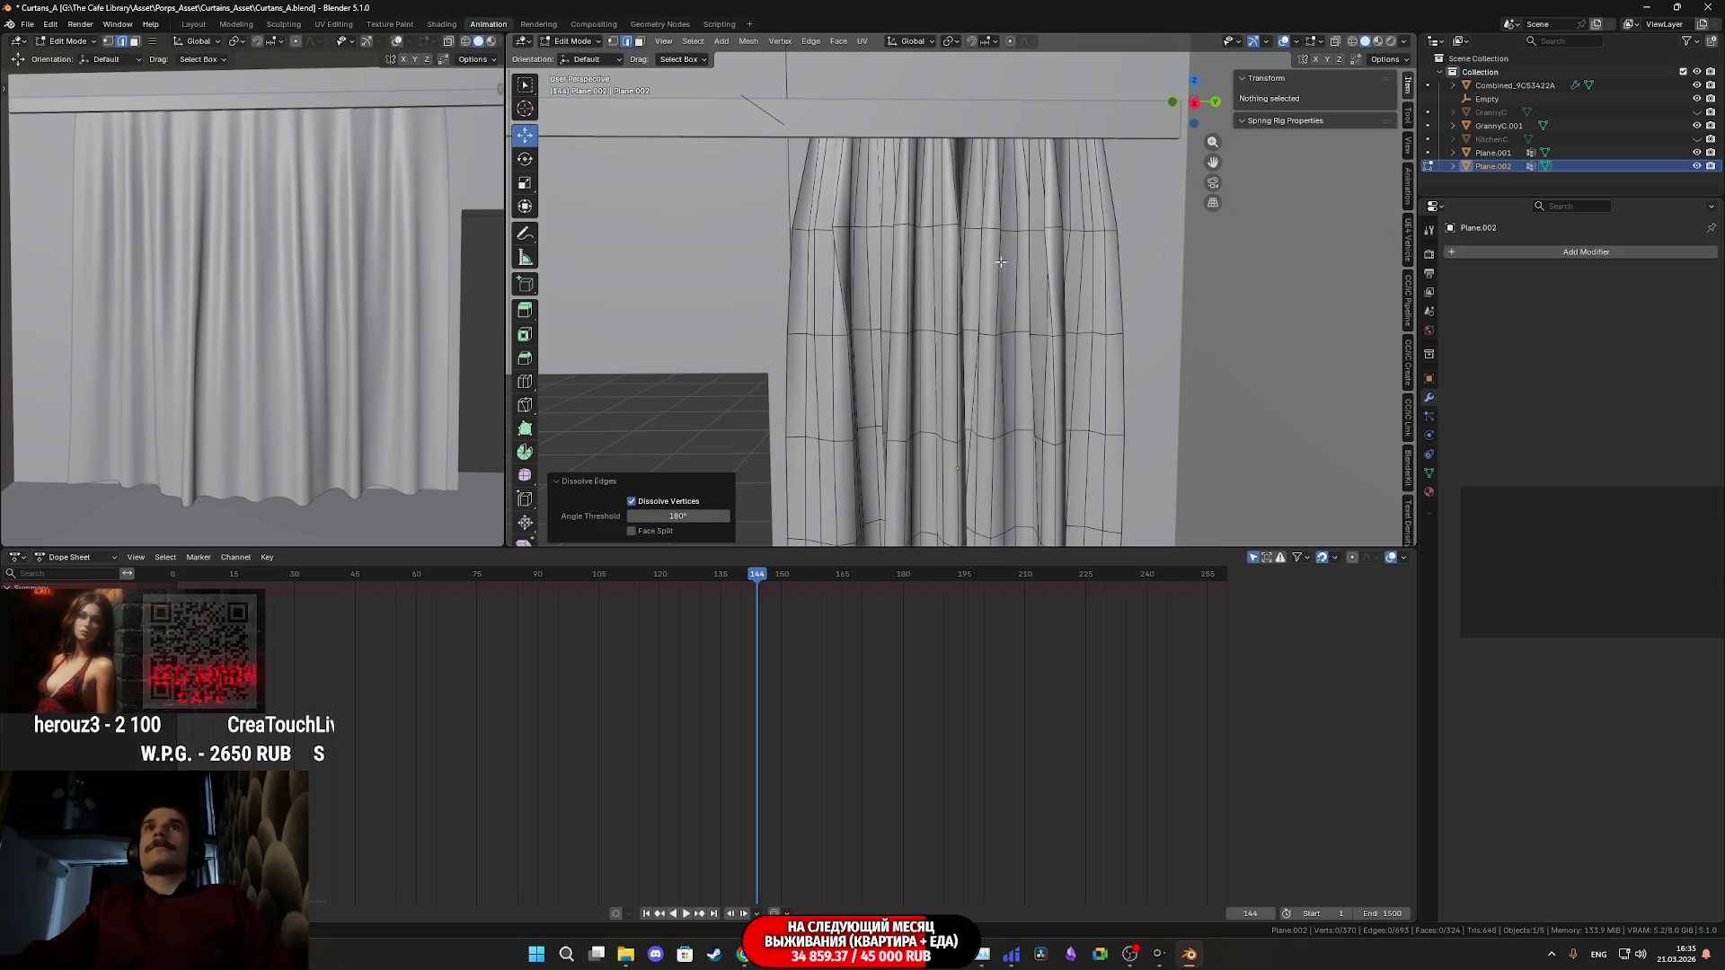
- Undo that dissolve, deselect the top loop, dissolve the rest, and return to Object Mode
{"action": "scroll", "coordinate": [1000, 261], "scroll_direction": "down", "scroll_amount": 1, "text": "shift"}
{"action": "key", "text": "ctrl+z"}
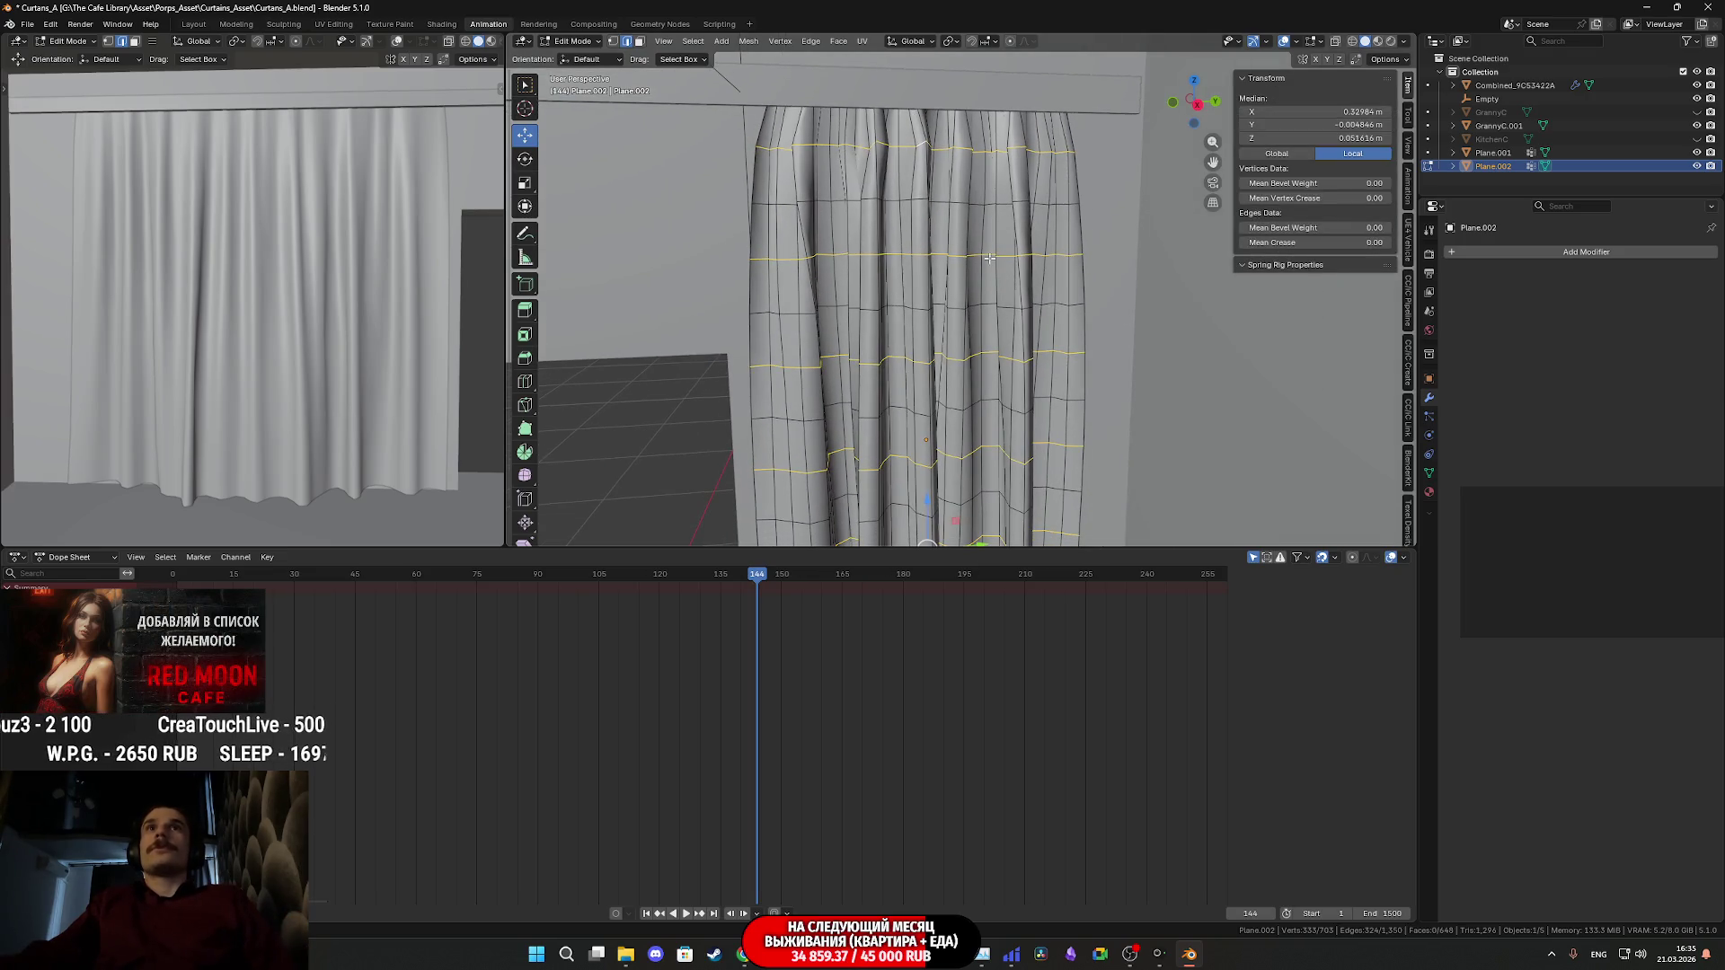
{"action": "left_click", "coordinate": [909, 150], "text": "alt+shift"}
{"action": "key", "text": "x"}
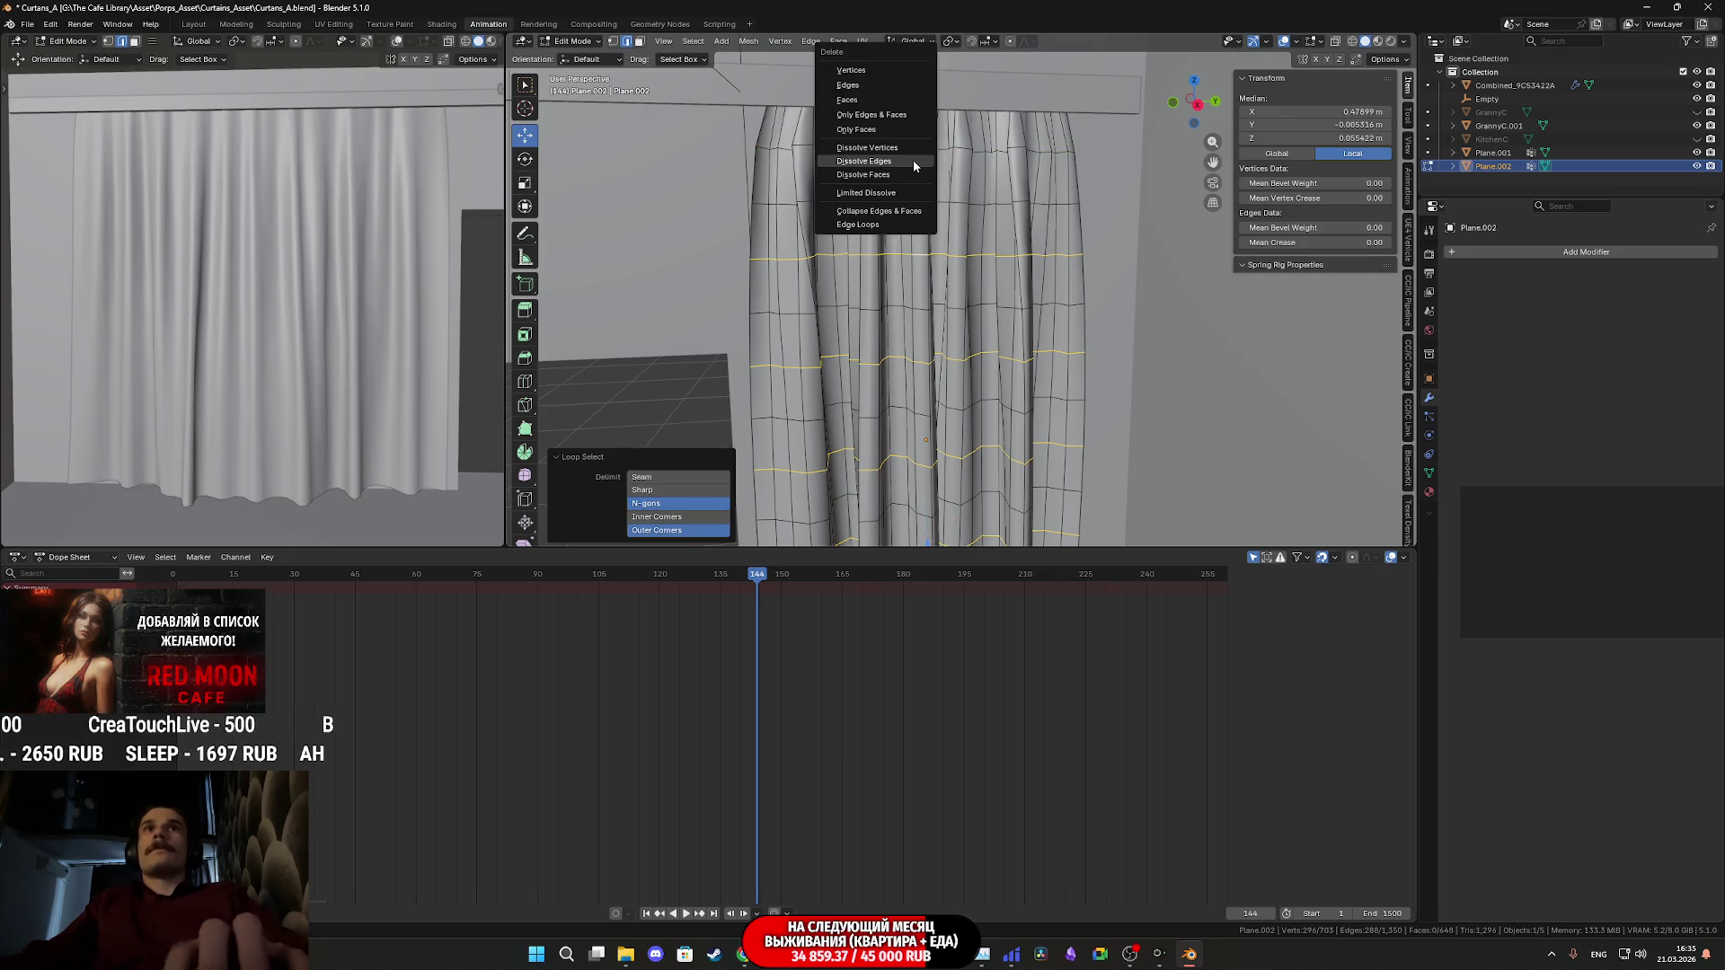
{"action": "left_click", "coordinate": [913, 160]}
{"action": "scroll", "coordinate": [892, 222], "scroll_direction": "left", "scroll_amount": 2, "text": "ctrl"}
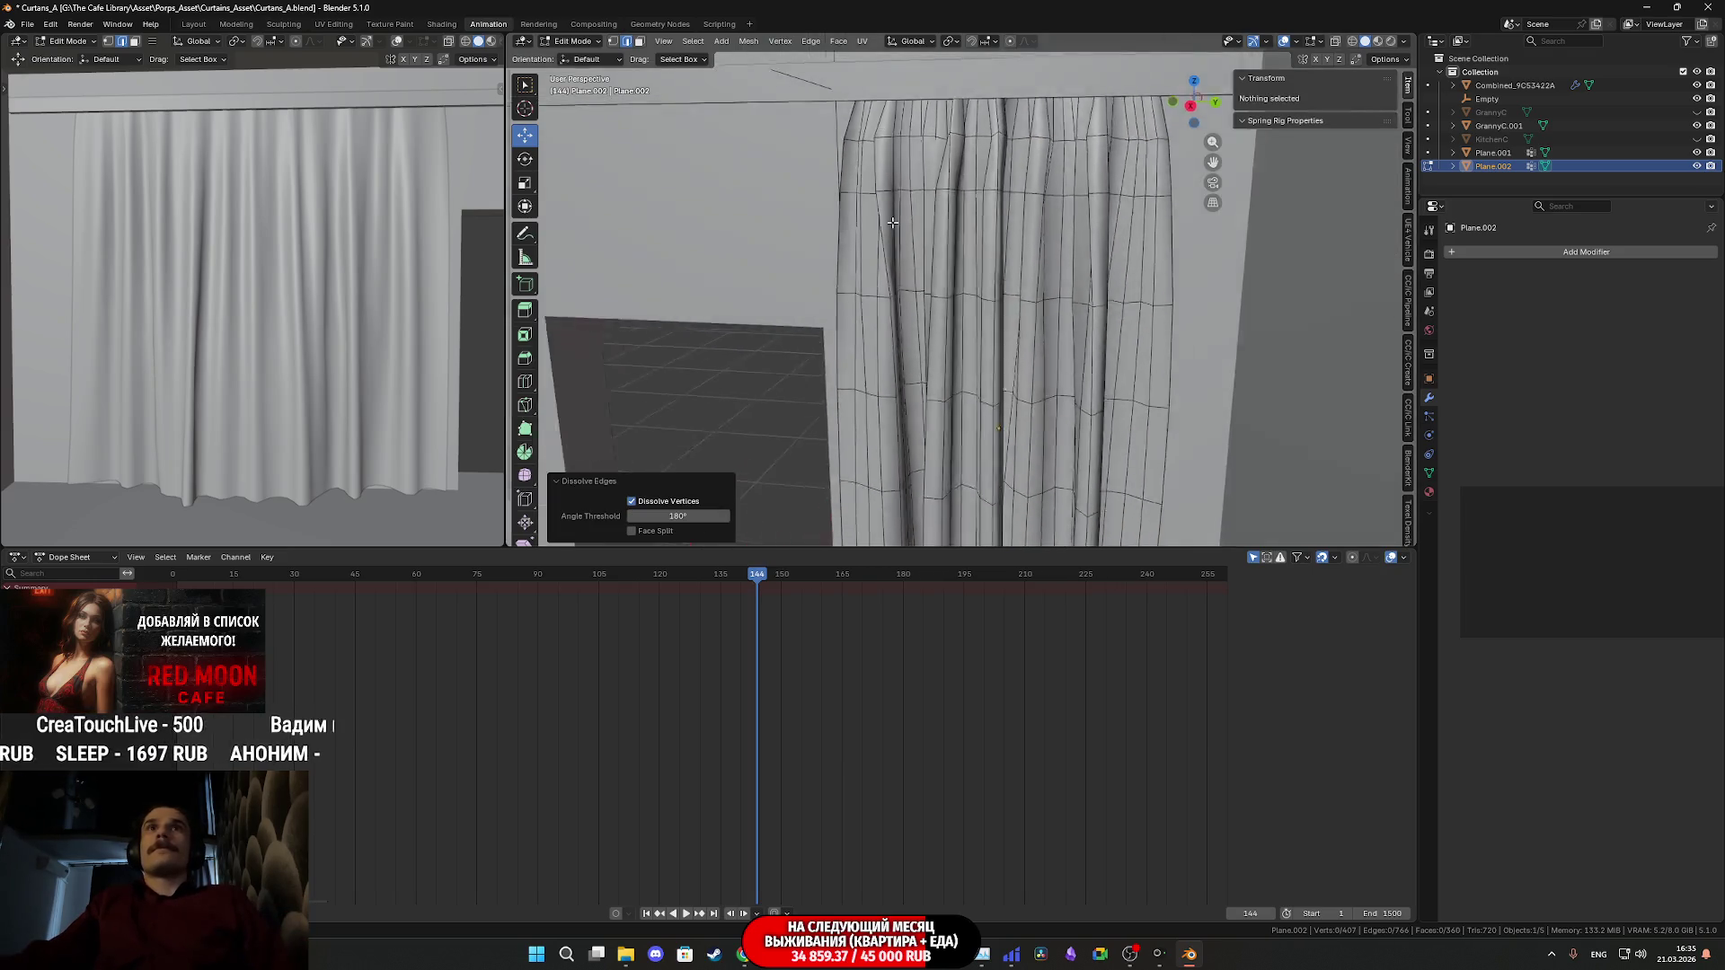
{"action": "mouse_move", "coordinate": [892, 222]}
{"action": "middle_mouse_down"}
{"action": "mouse_move", "coordinate": [916, 261]}
{"action": "mouse_move", "coordinate": [908, 300]}
{"action": "mouse_move", "coordinate": [1027, 292]}
{"action": "mouse_move", "coordinate": [948, 355]}
{"action": "mouse_move", "coordinate": [925, 336]}
{"action": "middle_mouse_up"}
{"action": "key", "text": "Tab"}
{"action": "mouse_move", "coordinate": [377, 330]}
{"action": "middle_mouse_down"}
{"action": "mouse_move", "coordinate": [279, 350]}
{"action": "mouse_move", "coordinate": [247, 442]}
{"action": "mouse_move", "coordinate": [319, 446]}
{"action": "mouse_move", "coordinate": [459, 114]}
{"action": "middle_mouse_up"}
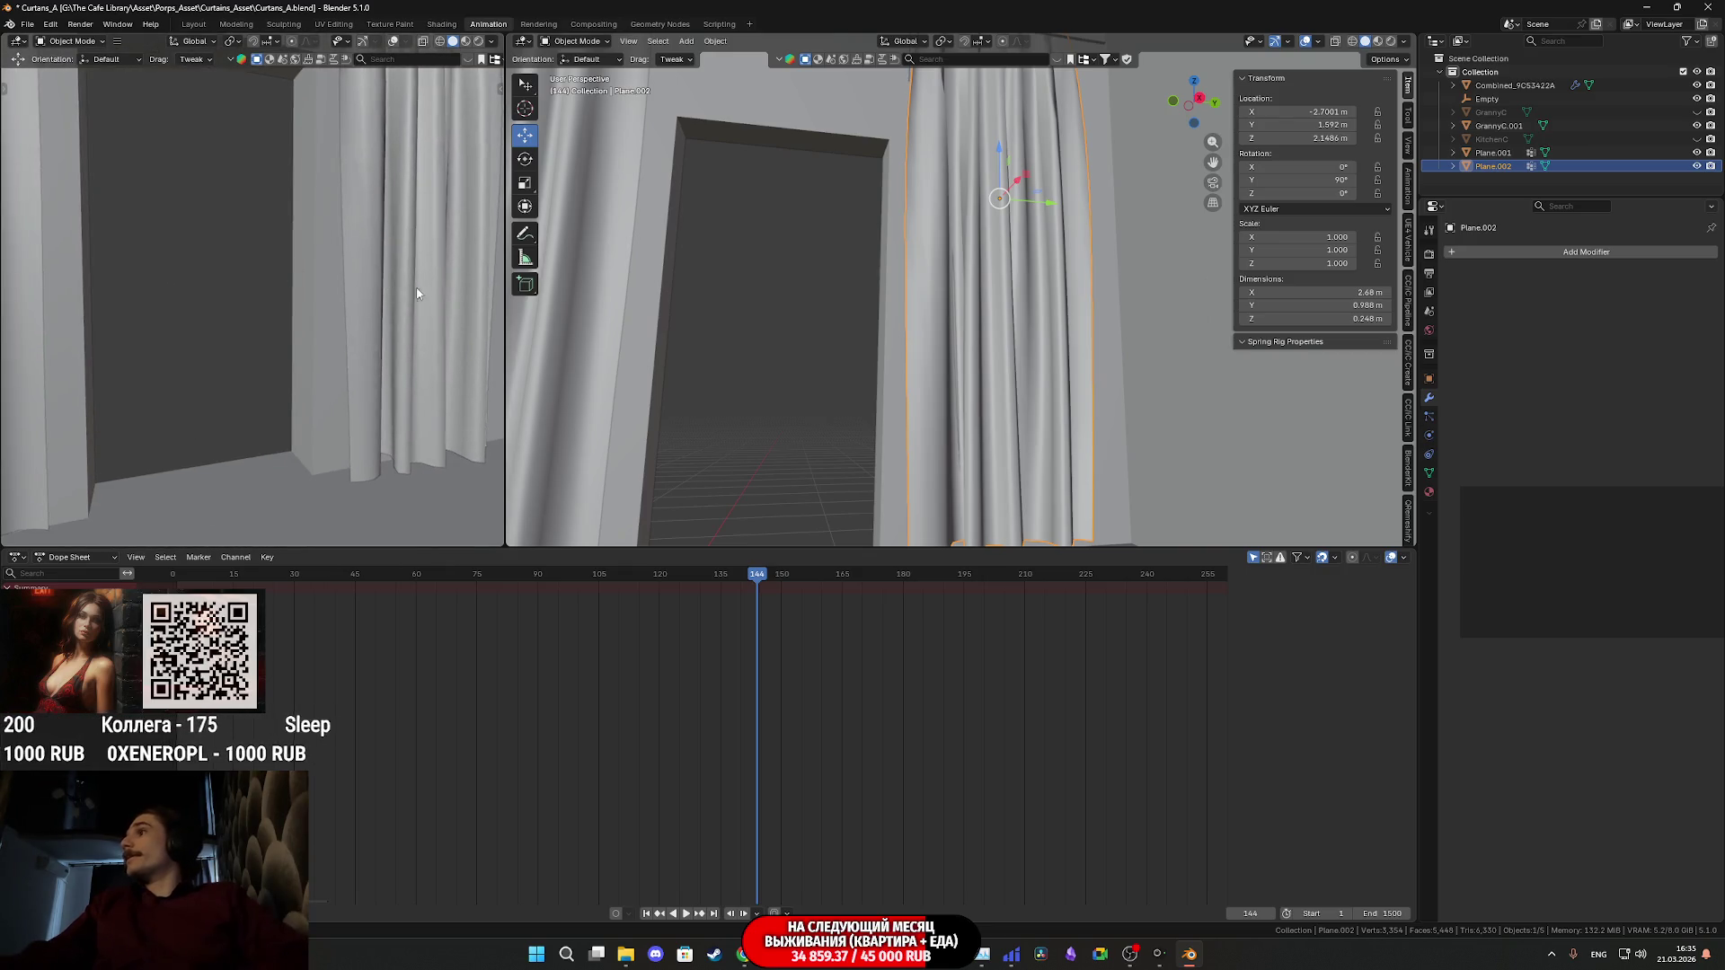
- Join Plane.001 and Plane.002 into the active rod object GrannyC.001 with Ctrl+J
{"action": "scroll", "coordinate": [738, 361], "scroll_direction": "down", "scroll_amount": 4}
{"action": "mouse_move", "coordinate": [731, 366]}
{"action": "middle_mouse_down"}
{"action": "mouse_move", "coordinate": [719, 381]}
{"action": "mouse_move", "coordinate": [925, 413]}
{"action": "mouse_move", "coordinate": [843, 405]}
{"action": "mouse_move", "coordinate": [884, 414]}
{"action": "middle_mouse_up"}
{"action": "left_click", "coordinate": [847, 360], "text": "shift"}
{"action": "left_click", "coordinate": [962, 116], "text": "shift"}
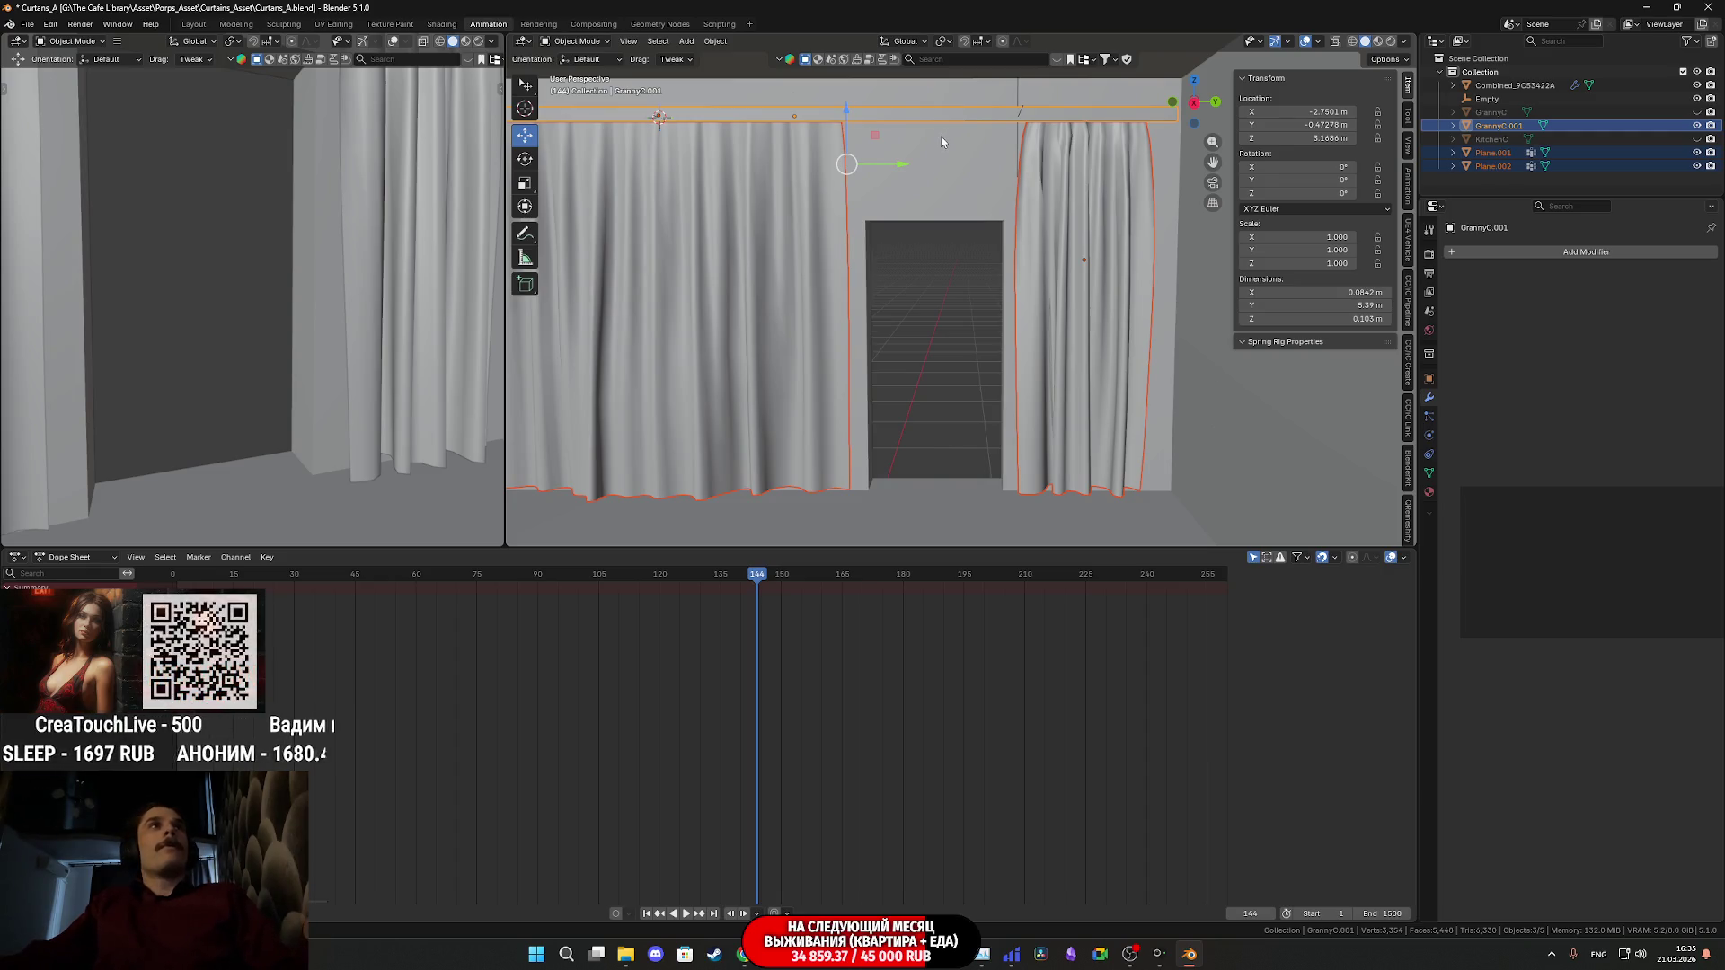
{"action": "key", "text": "ctrl+j"}
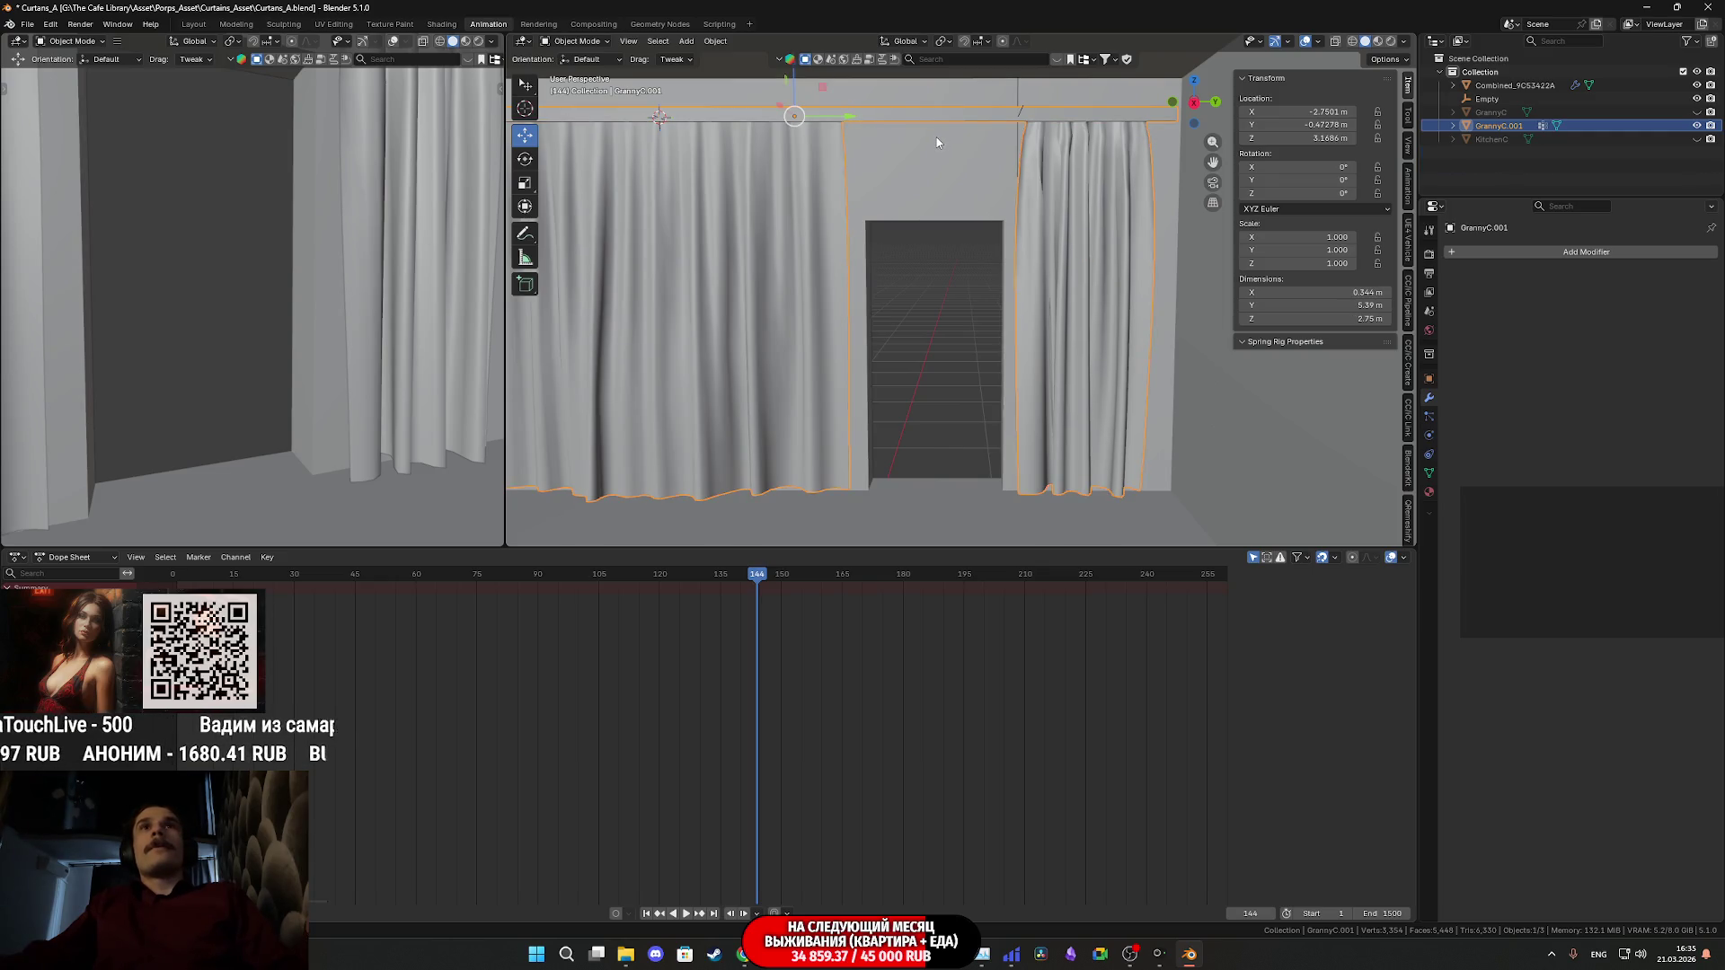
- Delete the leftover Empty and reselect the joined GrannyC.001 curtains
{"action": "mouse_move", "coordinate": [880, 176]}
{"action": "middle_mouse_down", "text": "shift"}
{"action": "mouse_move", "coordinate": [1036, 229]}
{"action": "mouse_move", "coordinate": [1048, 207]}
{"action": "mouse_move", "coordinate": [898, 286]}
{"action": "mouse_move", "coordinate": [927, 388]}
{"action": "mouse_move", "coordinate": [849, 294]}
{"action": "mouse_move", "coordinate": [767, 273]}
{"action": "mouse_move", "coordinate": [827, 389]}
{"action": "mouse_move", "coordinate": [647, 379]}
{"action": "mouse_move", "coordinate": [672, 383]}
{"action": "middle_mouse_up", "text": "shift"}
{"action": "key", "text": "Delete"}
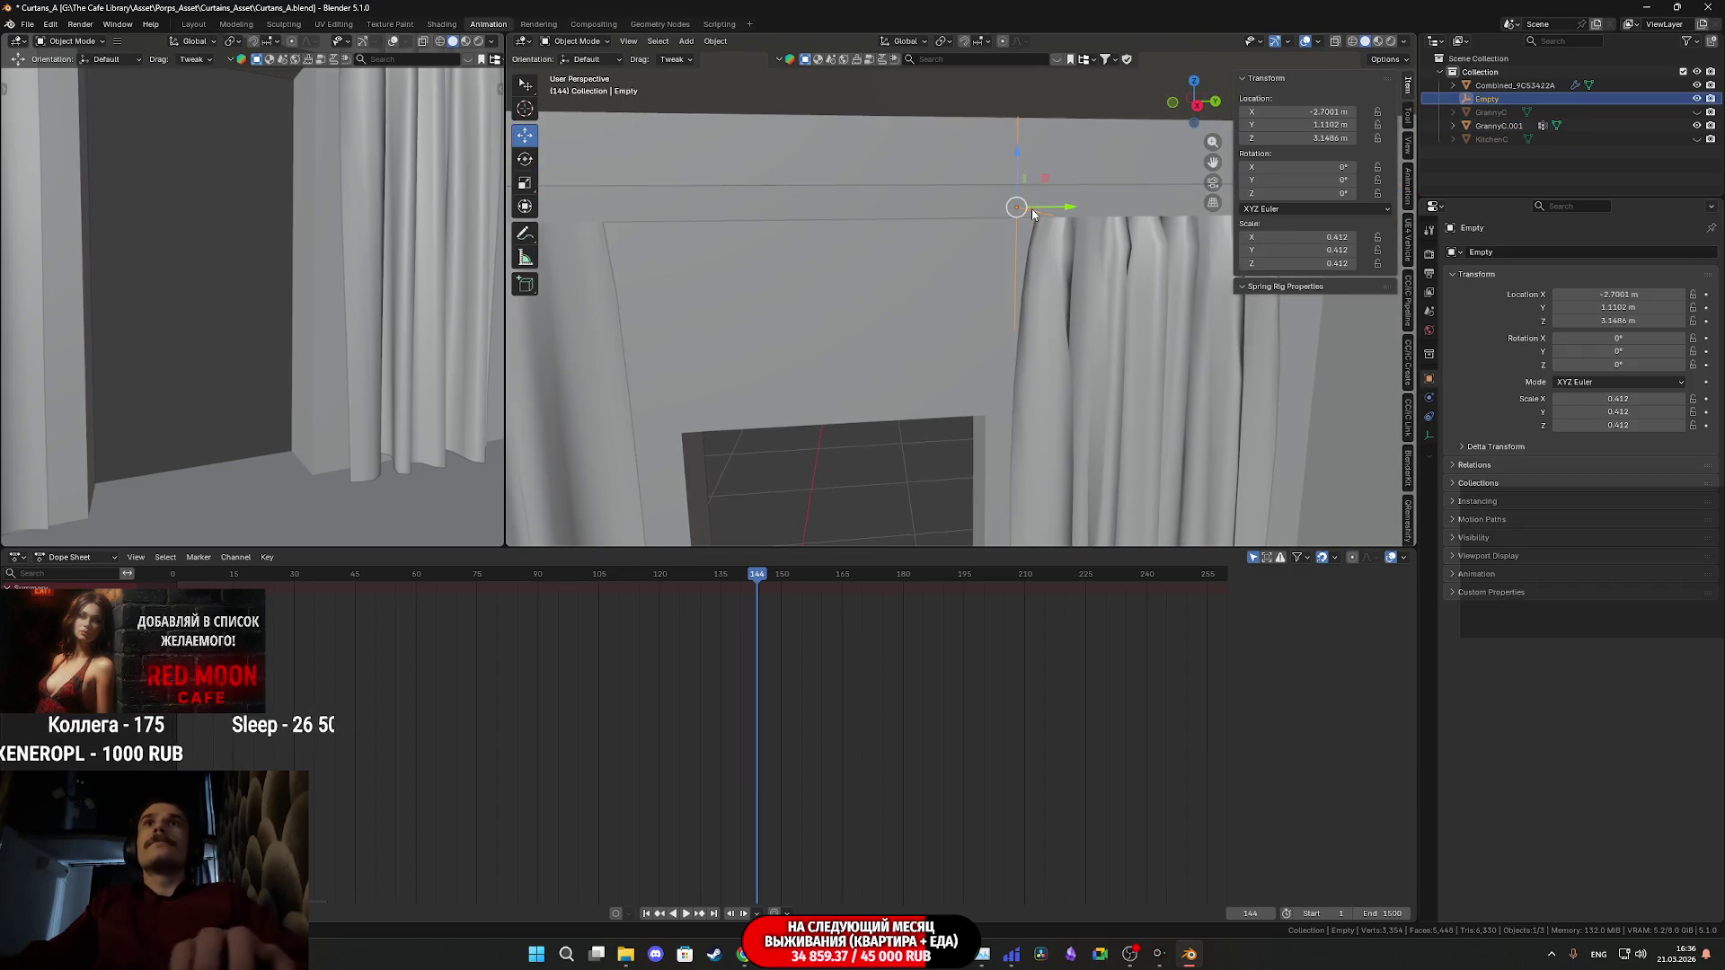
{"action": "mouse_move", "coordinate": [959, 298]}
{"action": "middle_mouse_down"}
{"action": "mouse_move", "coordinate": [920, 416]}
{"action": "mouse_move", "coordinate": [1083, 220]}
{"action": "middle_mouse_up"}
{"action": "left_click", "coordinate": [1121, 339]}
{"action": "mouse_move", "coordinate": [1121, 339]}
{"action": "middle_mouse_down"}
{"action": "mouse_move", "coordinate": [992, 323]}
{"action": "mouse_move", "coordinate": [1021, 270]}
{"action": "mouse_move", "coordinate": [800, 357]}
{"action": "middle_mouse_up"}
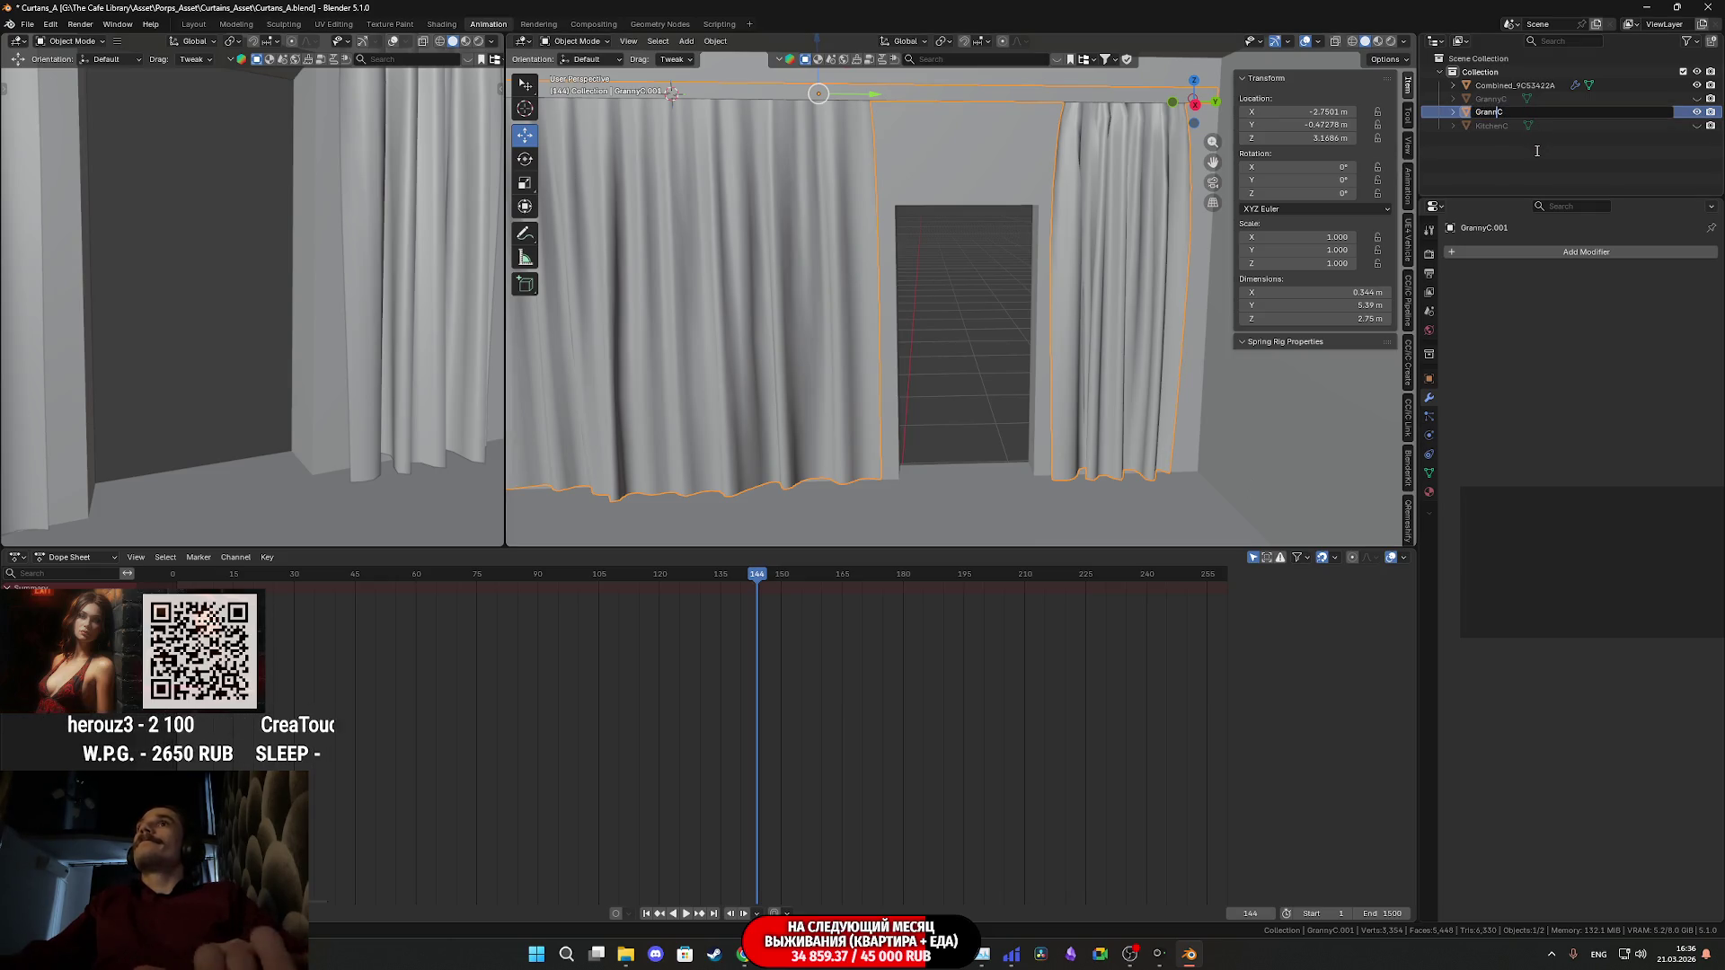
- Rename the joined curtains to HallC and switch to the UV Editing workspace
{"action": "type", "text": "Ha"}
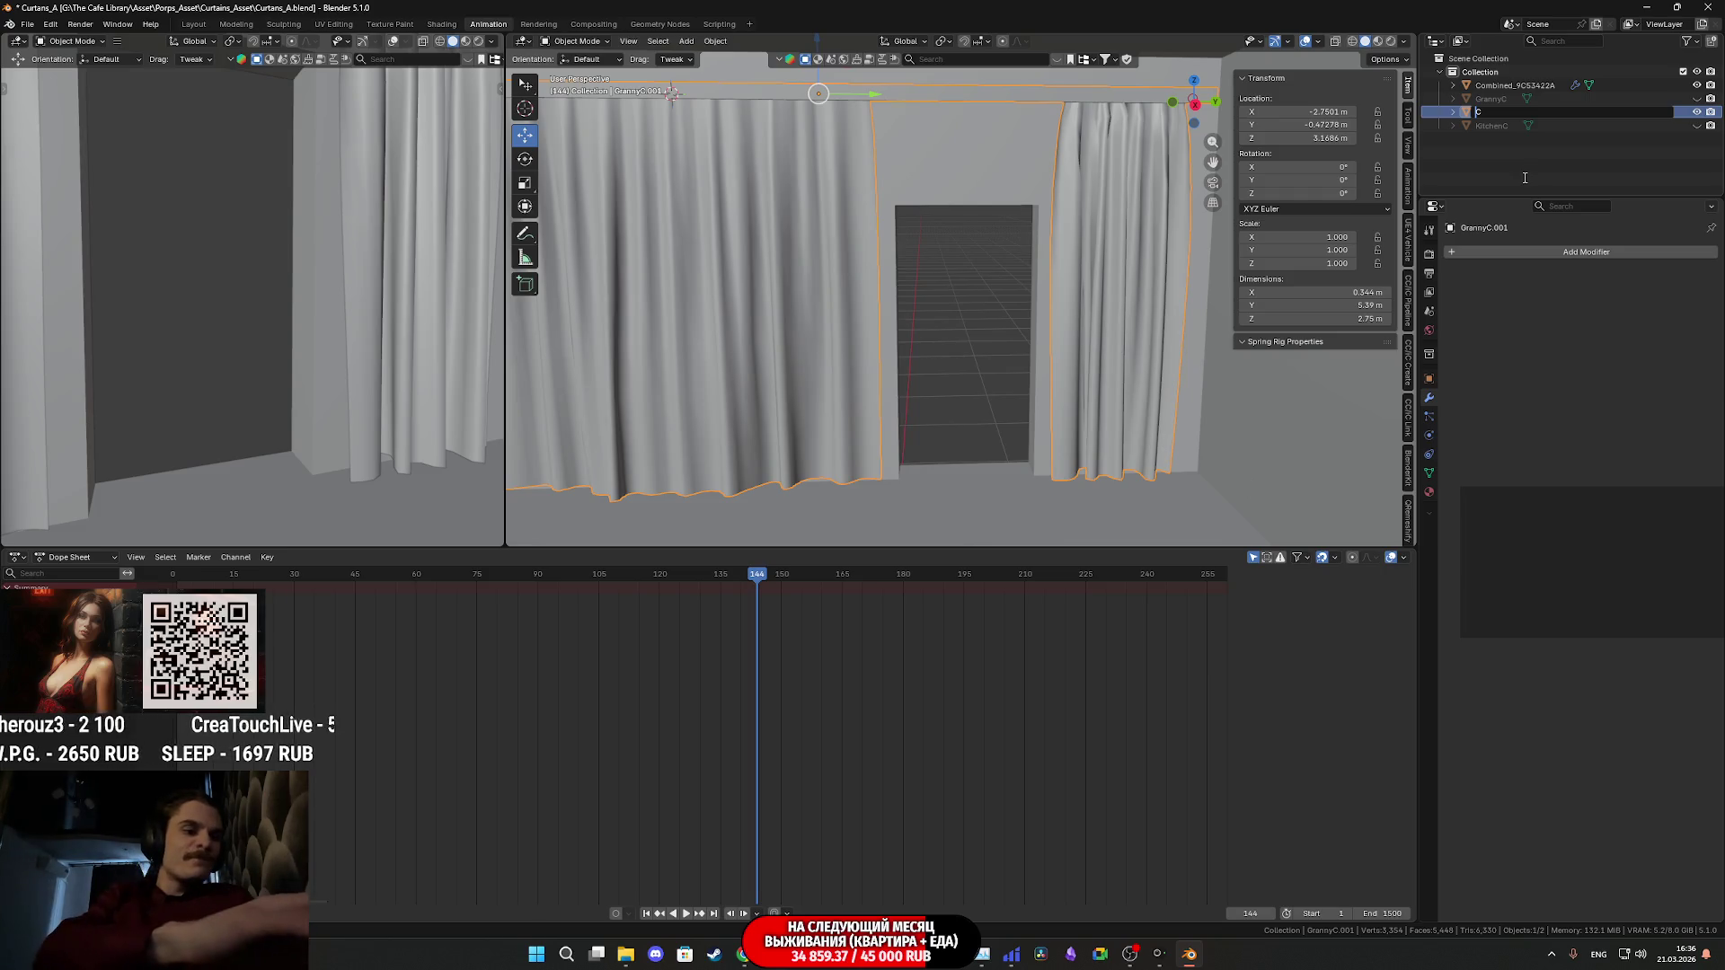
{"action": "type", "text": "ll"}
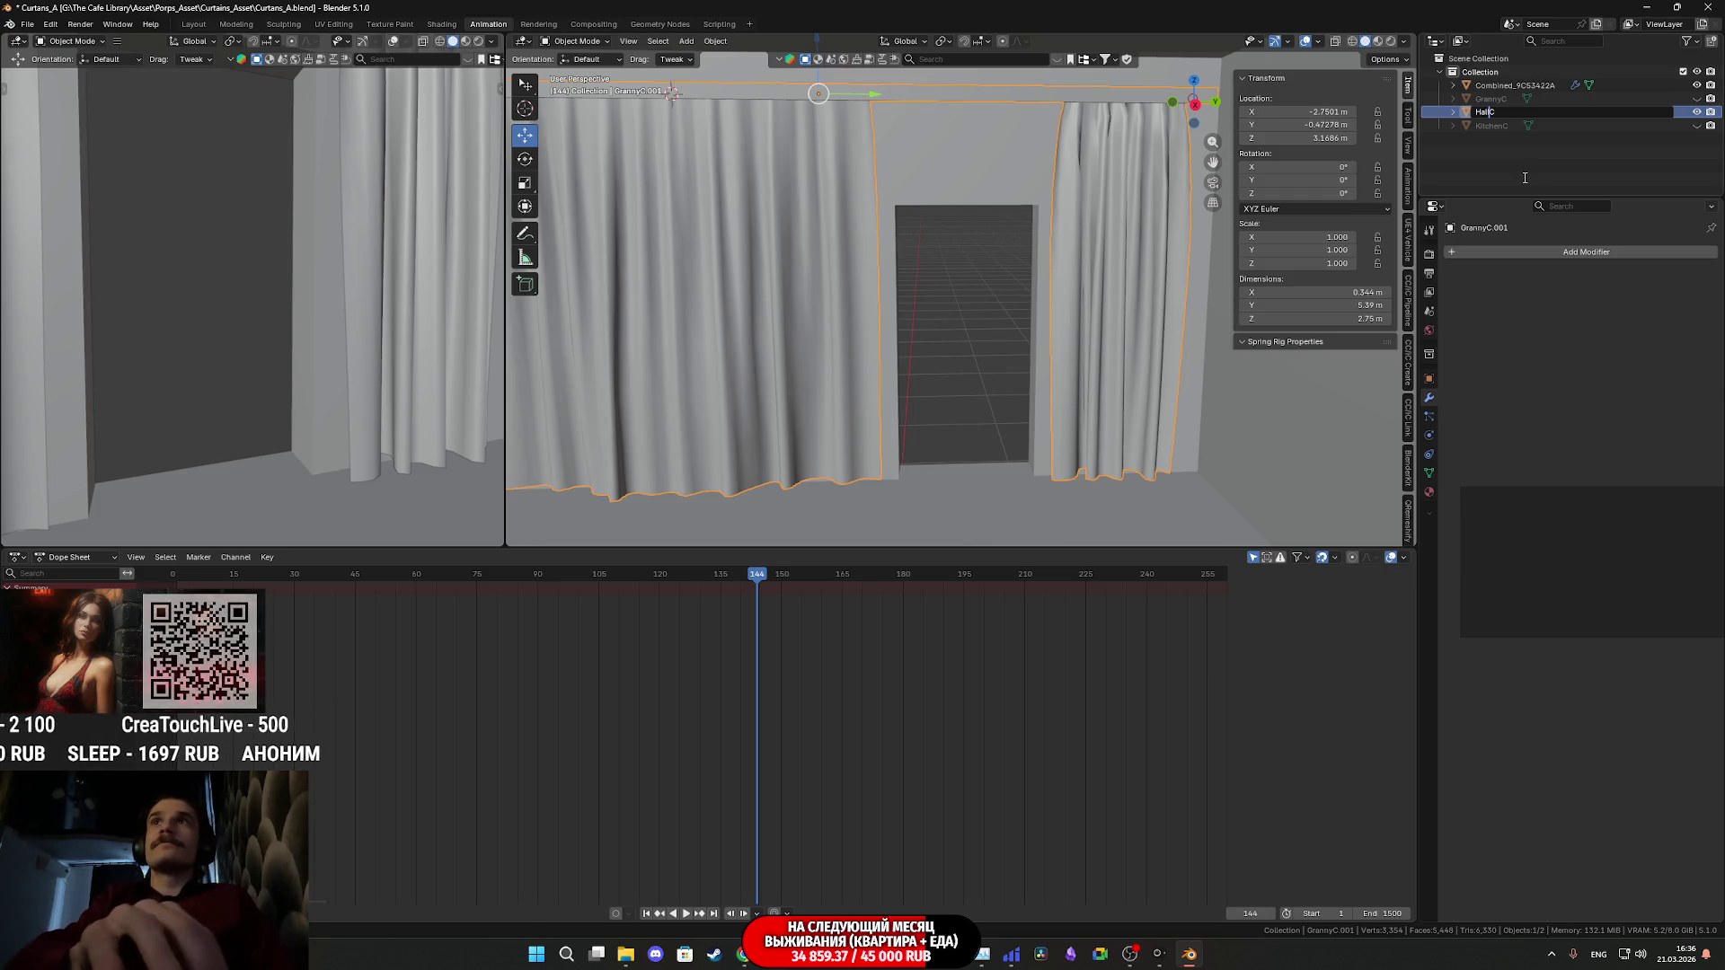
{"action": "key", "text": "Return"}
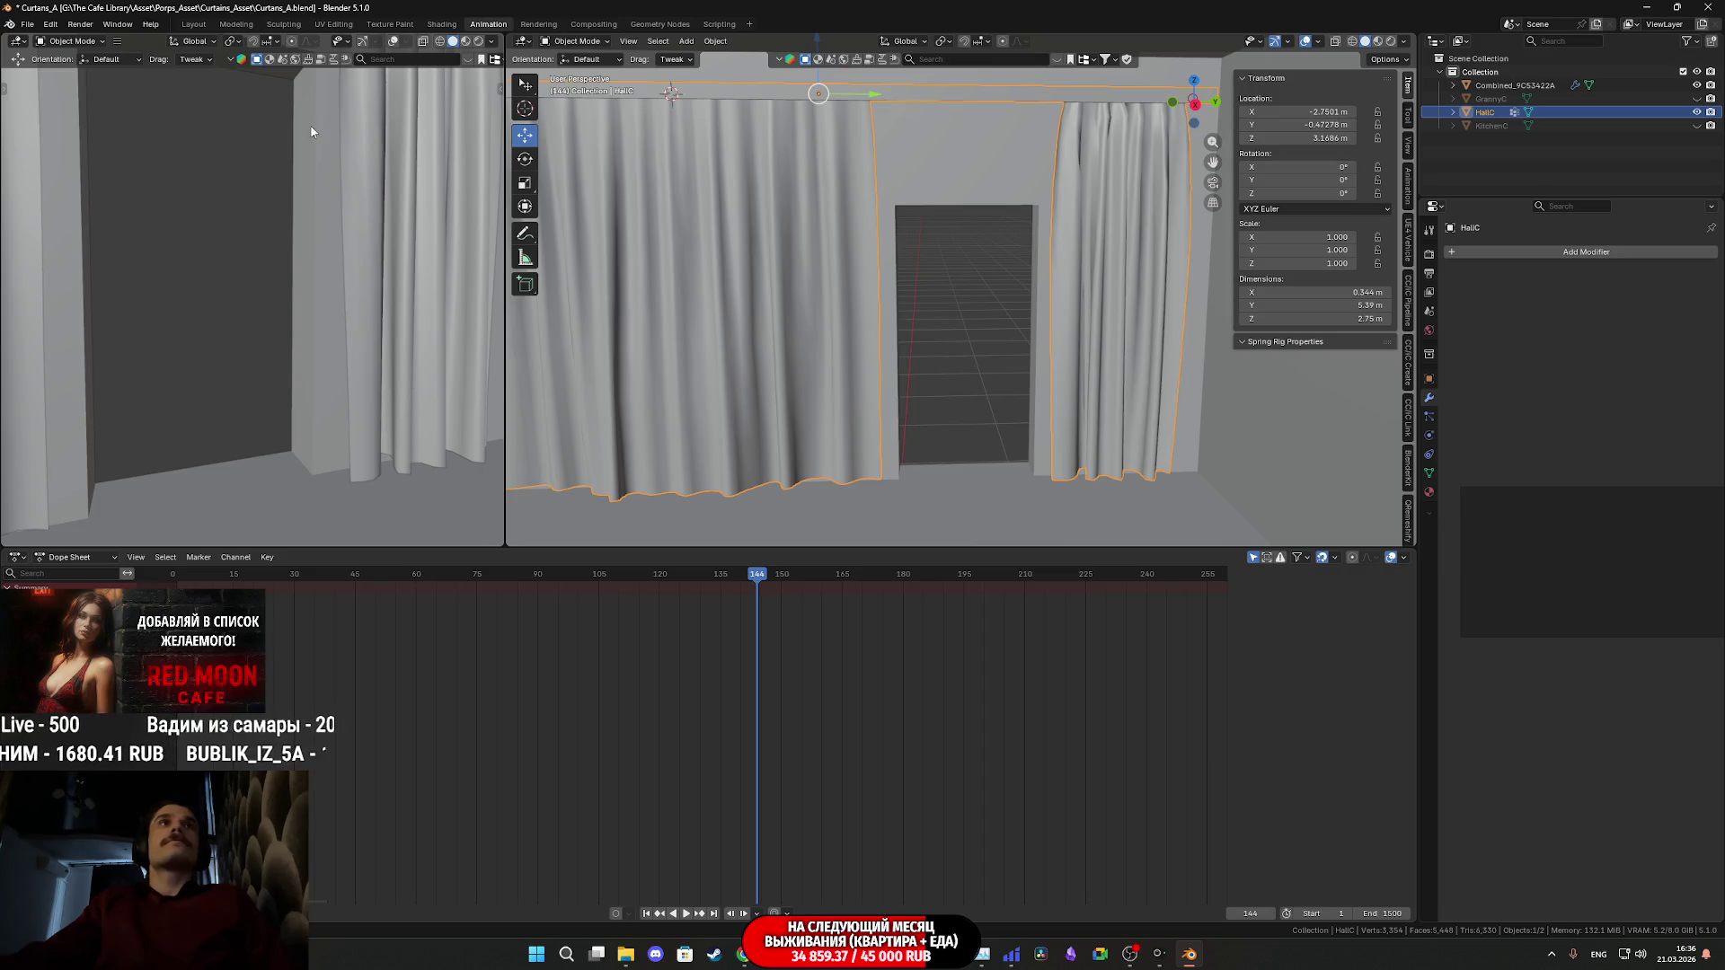
{"action": "middle_click_drag", "start_coordinate": [397, 249], "coordinate": [350, 92]}
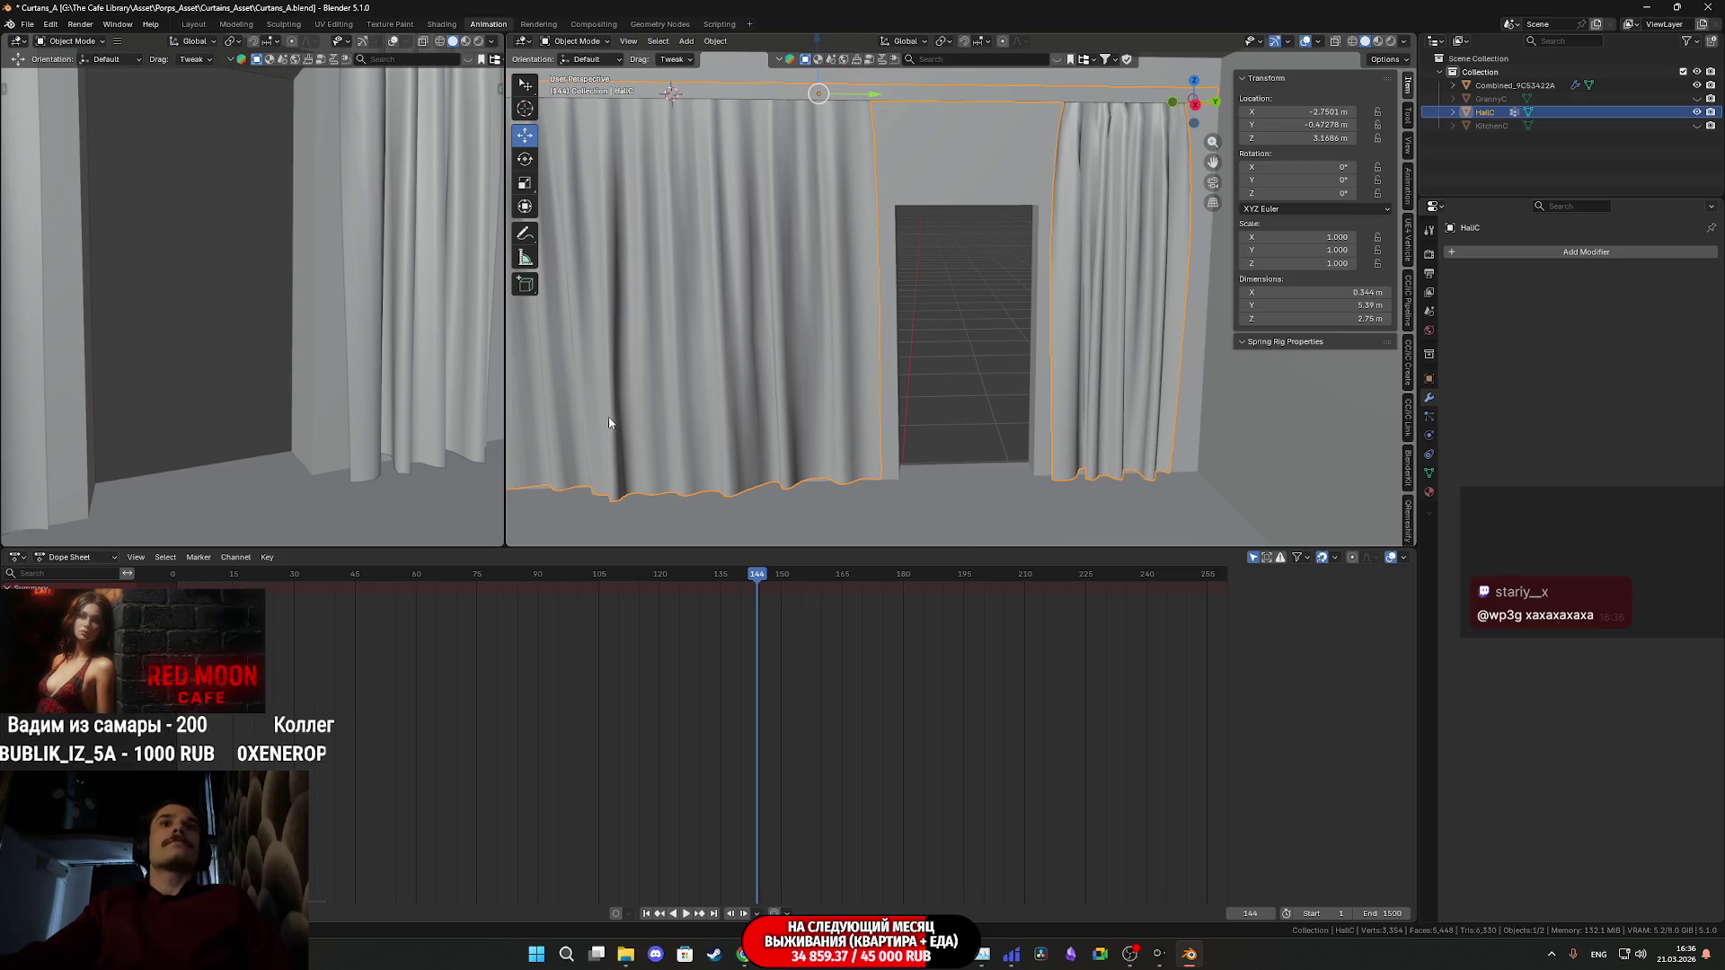
{"action": "left_click", "coordinate": [338, 24]}
{"action": "mouse_move", "coordinate": [1042, 543]}
{"action": "middle_mouse_down"}
{"action": "mouse_move", "coordinate": [1000, 475]}
{"action": "mouse_move", "coordinate": [1028, 440]}
{"action": "mouse_move", "coordinate": [954, 410]}
{"action": "middle_mouse_up"}
- Select the whole right curtain island from face G2 with Ctrl+L, then bring up Chrome's Twitch dashboard
{"action": "left_click", "coordinate": [1216, 441]}
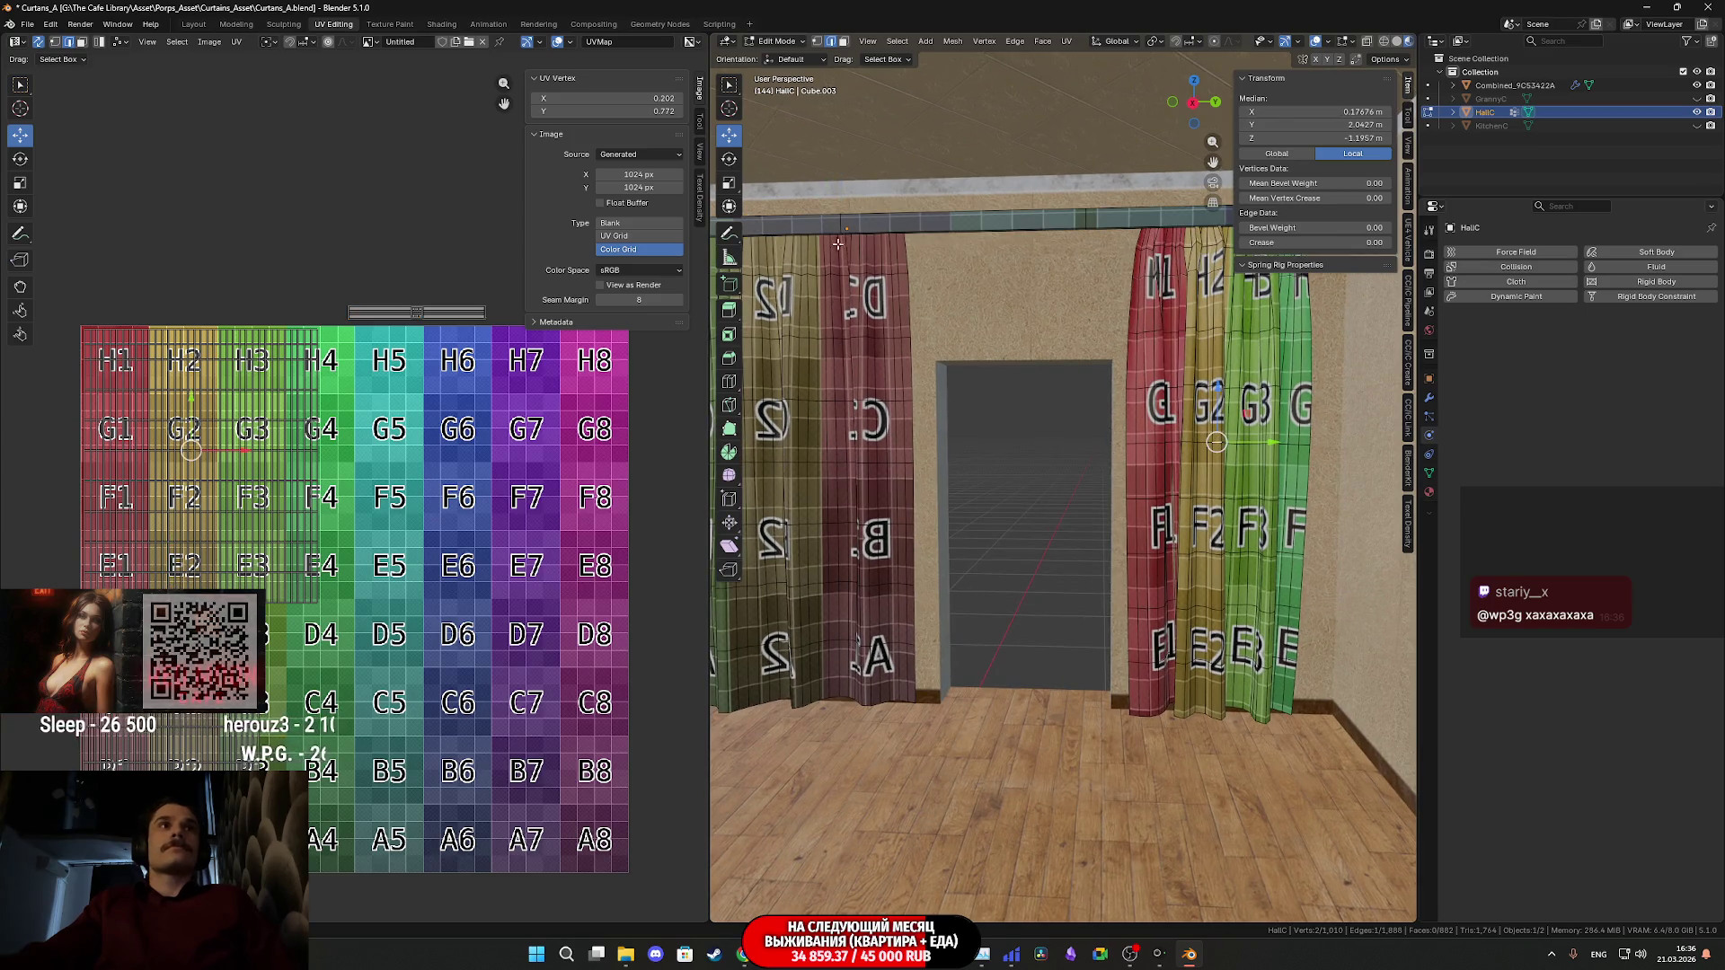
{"action": "left_click", "coordinate": [843, 42]}
{"action": "left_click", "coordinate": [1210, 413]}
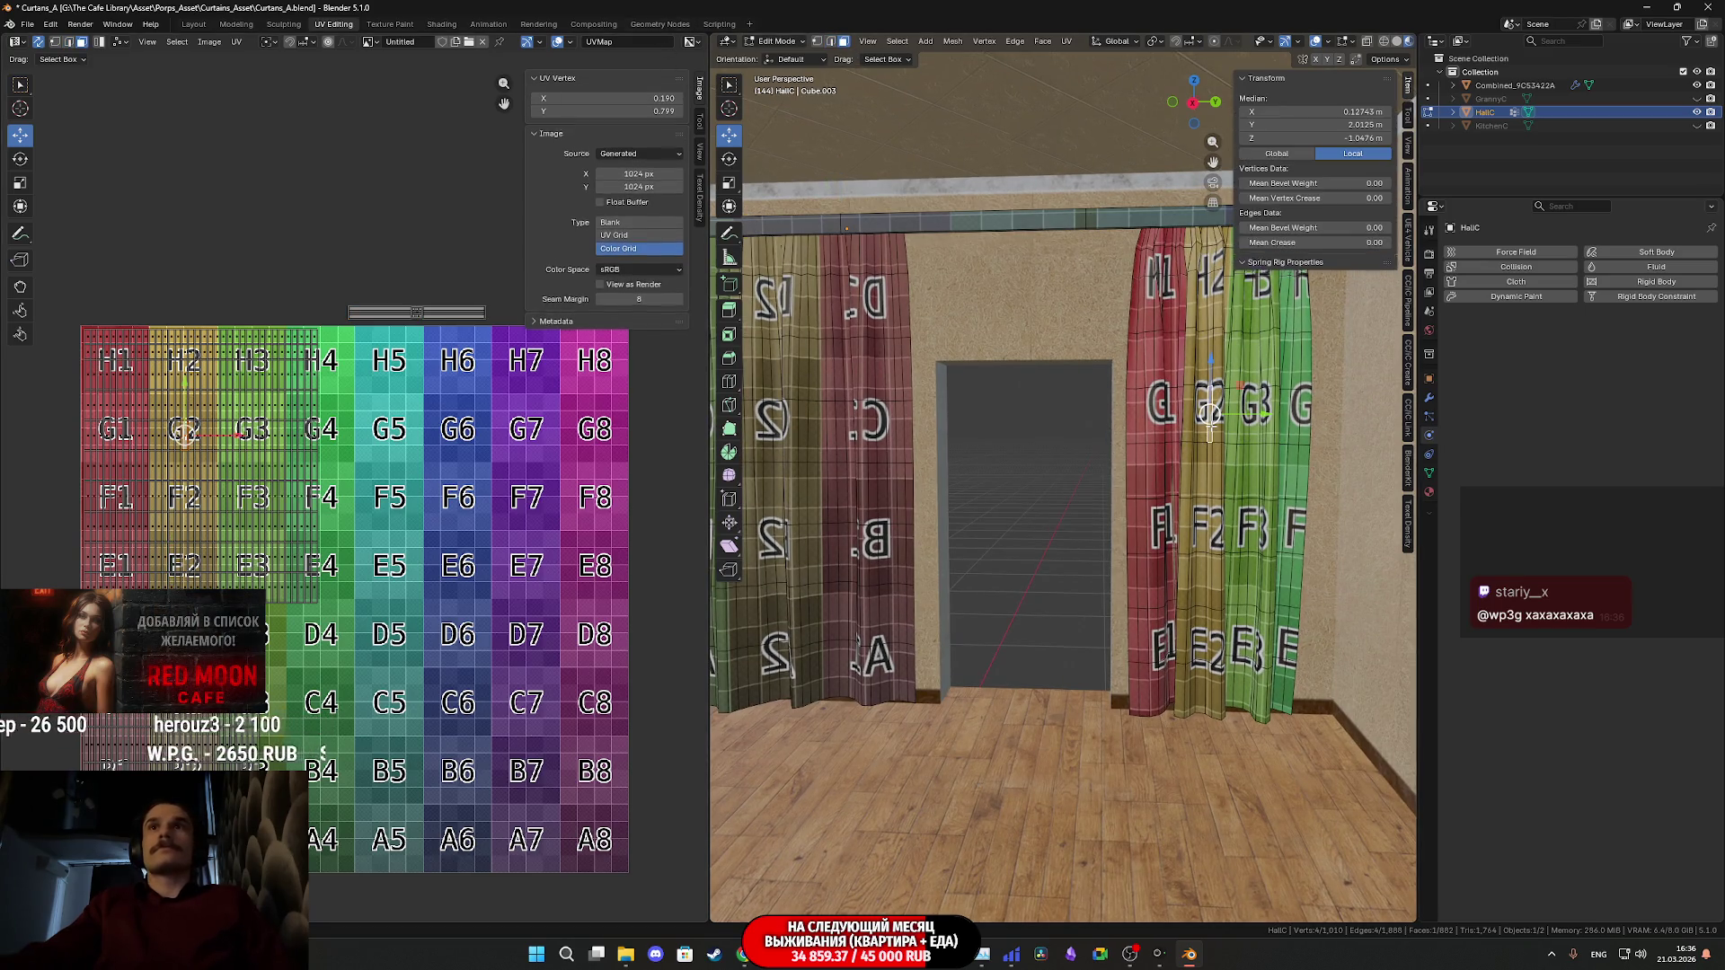
{"action": "key", "text": "ctrl+l"}
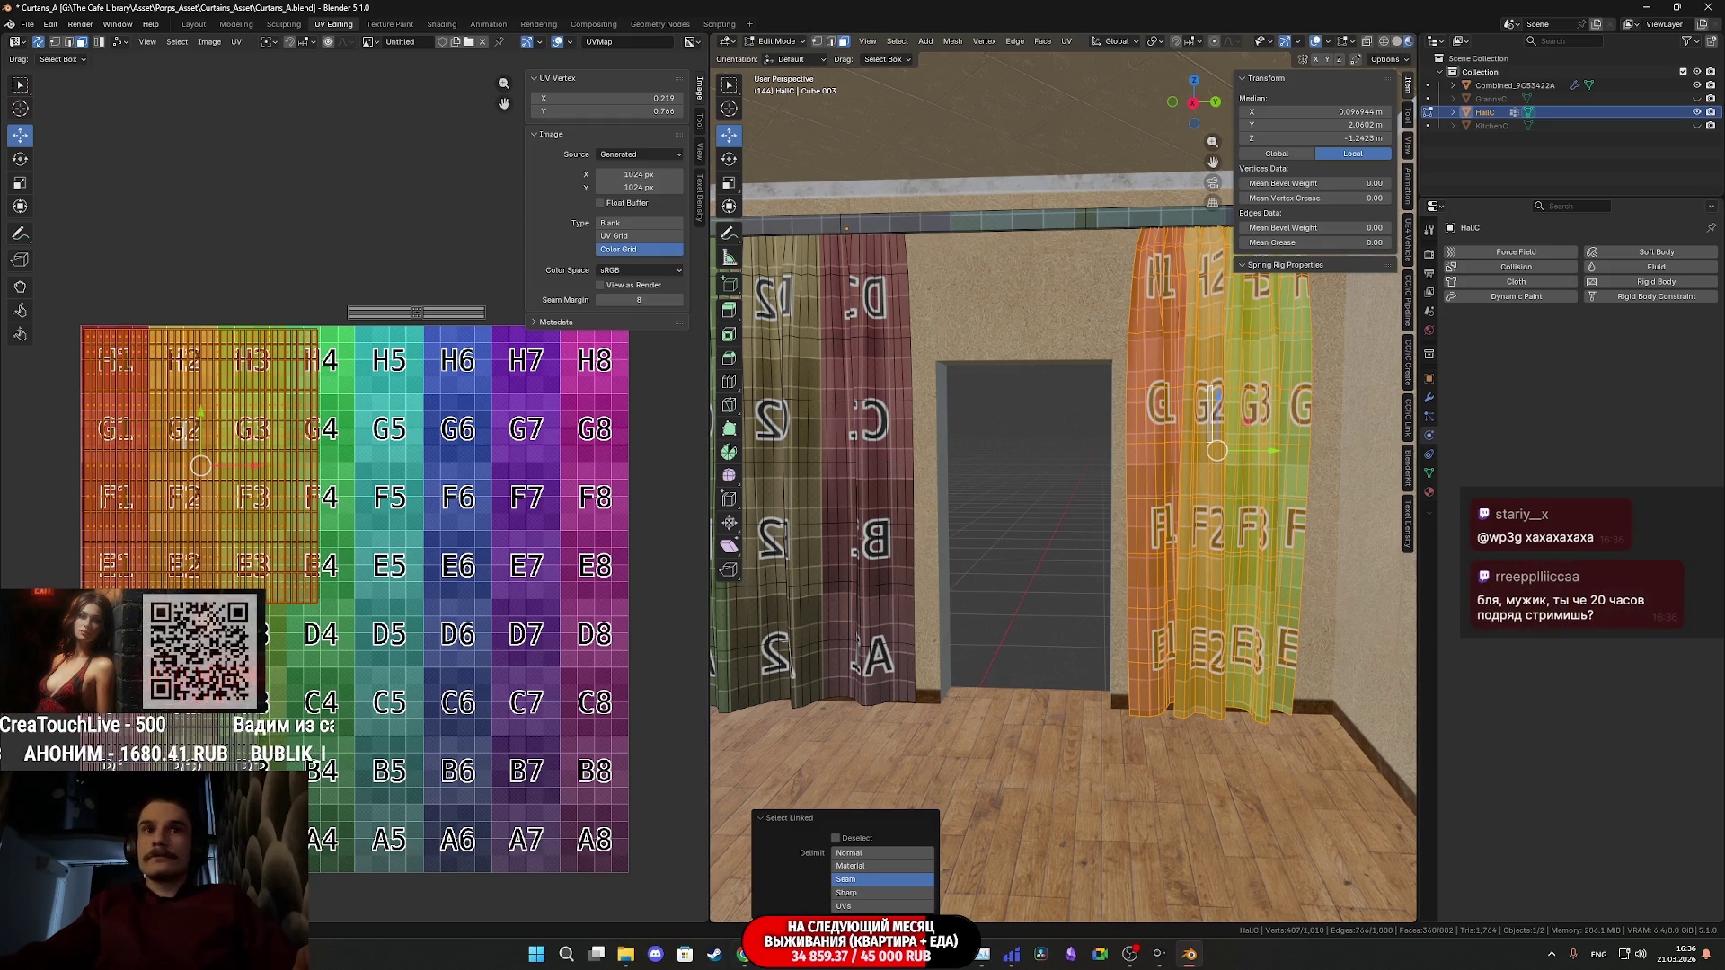
{"action": "left_click", "coordinate": [744, 960]}
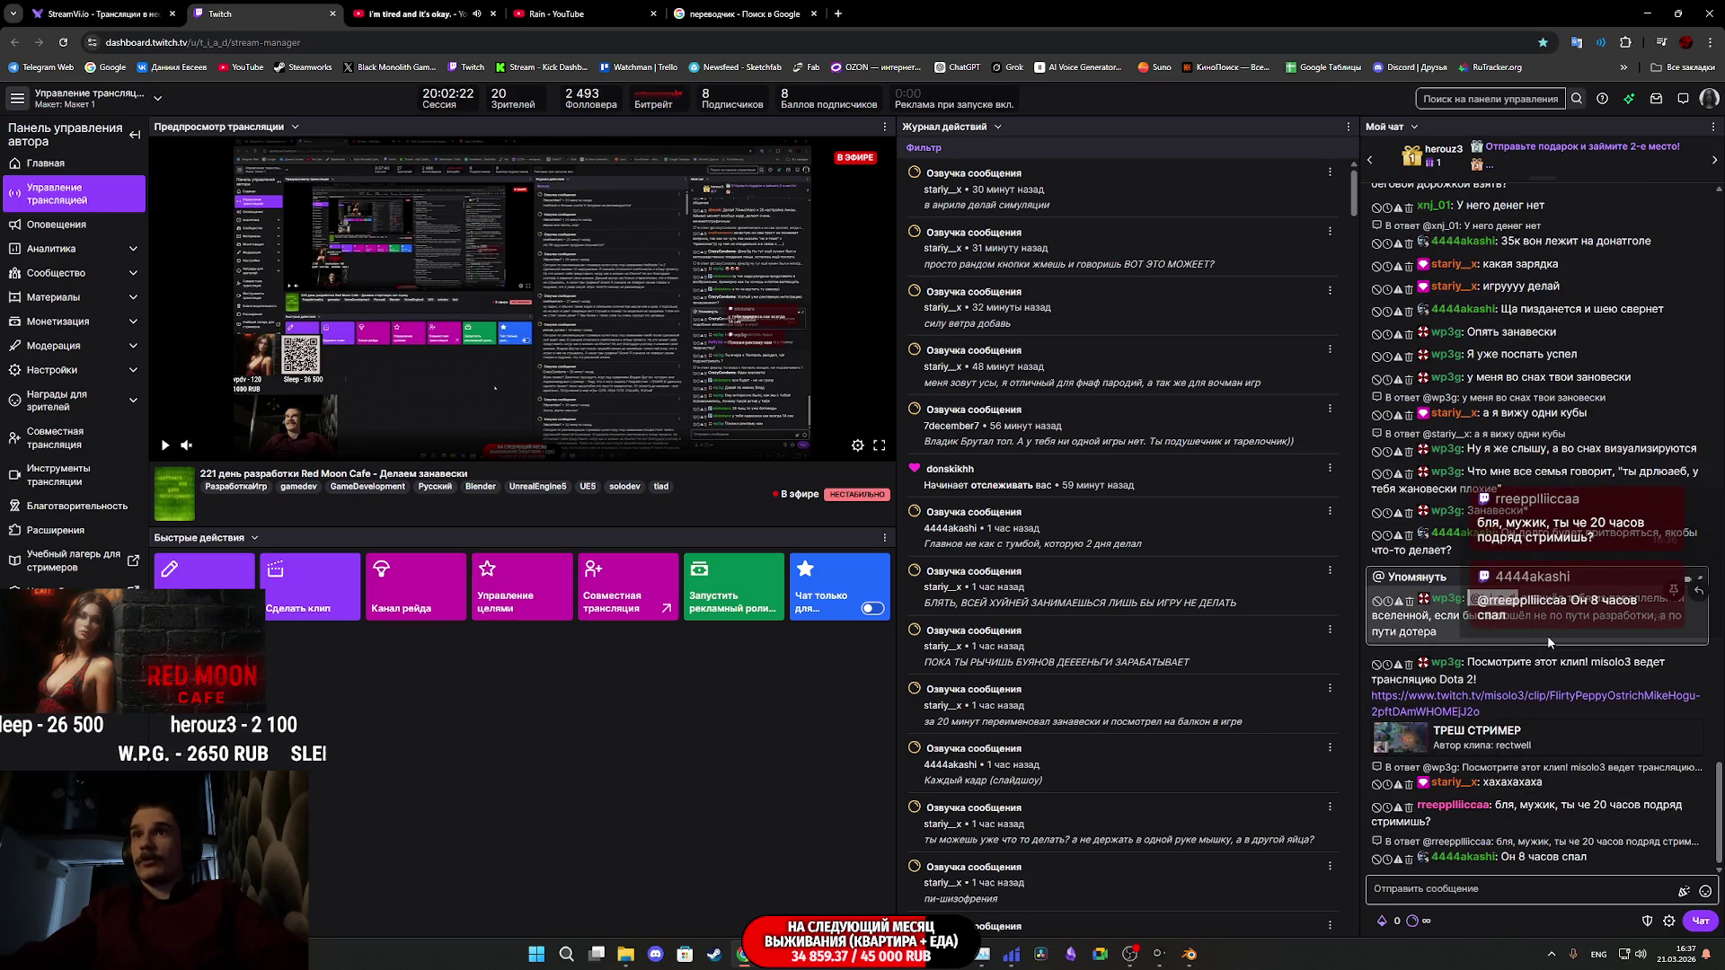
- Open the Dota 2 clip link from the chat in a new tab and switch to it
{"action": "middle_click", "coordinate": [1542, 704]}
{"action": "left_click", "coordinate": [393, 9]}
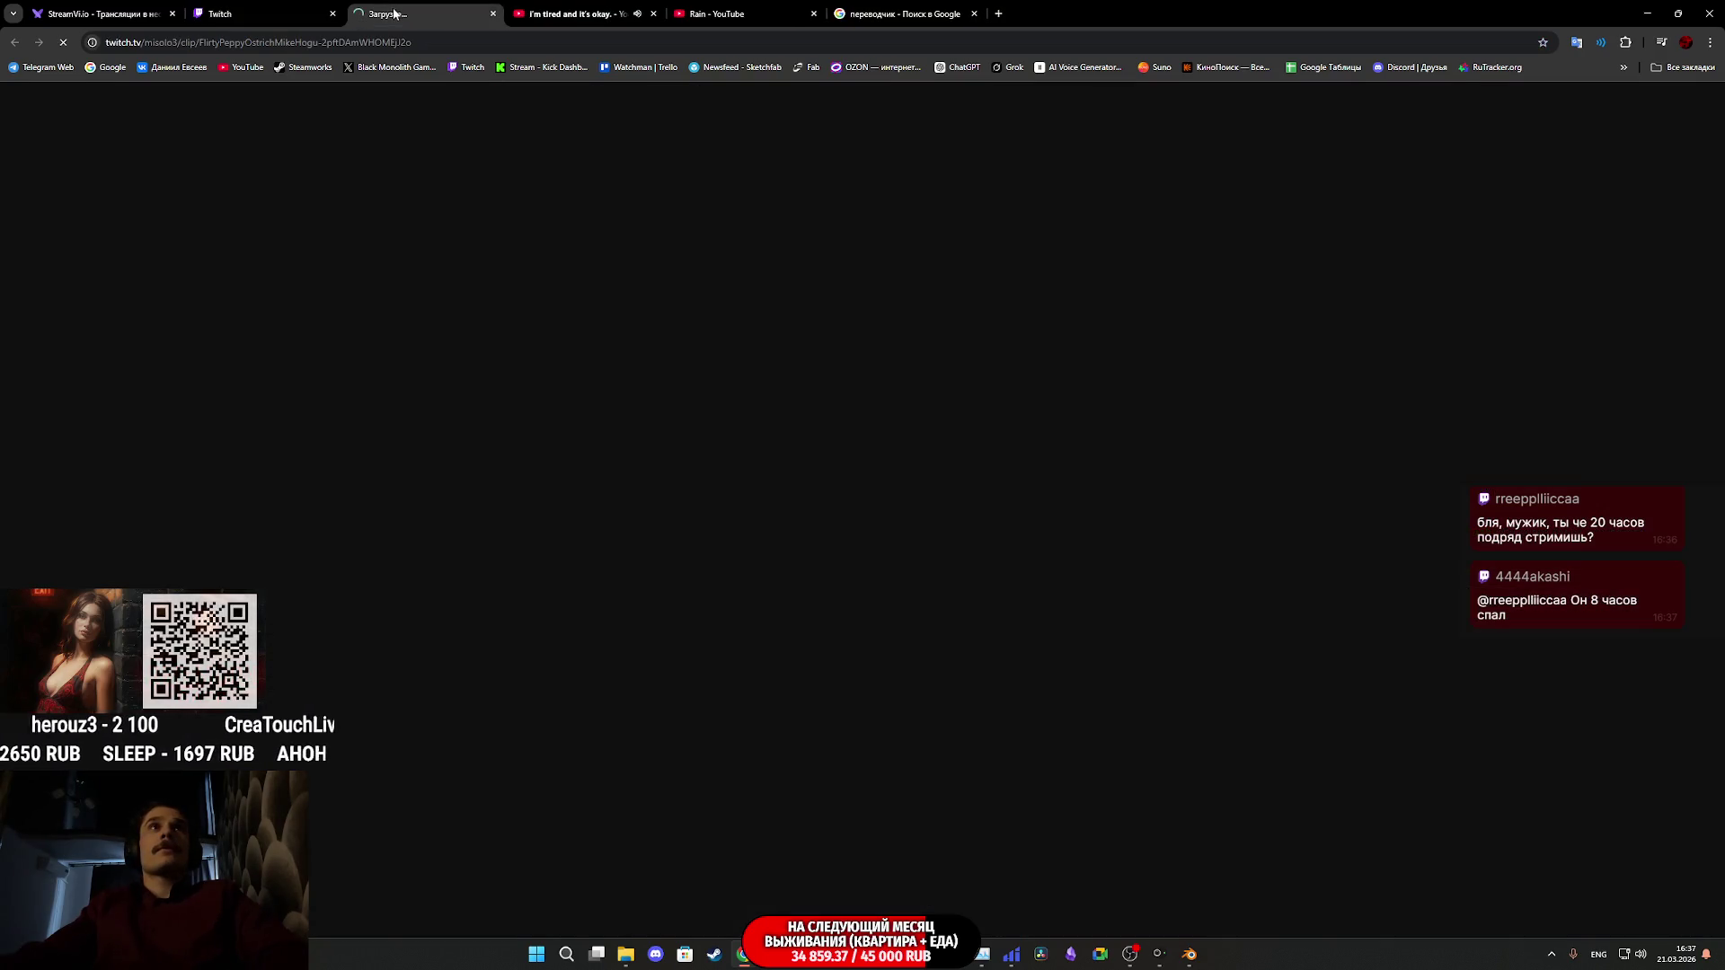
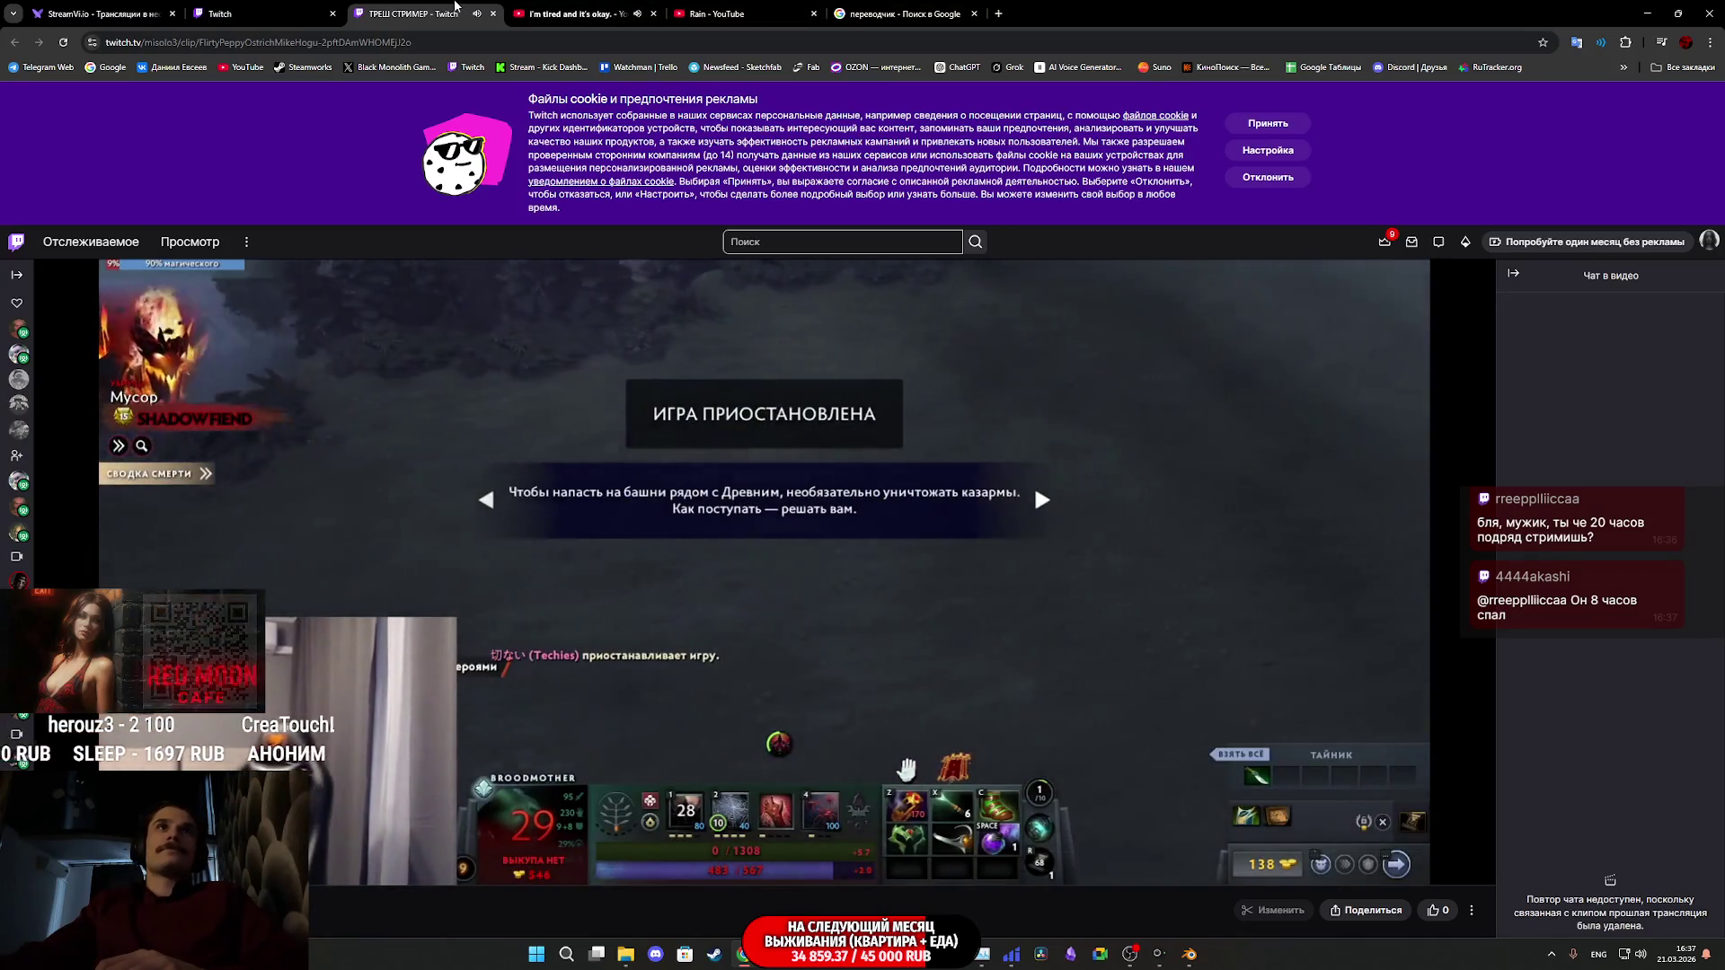
- Go back to Twitch's Stream Manager dashboard and close the Dota 2 clip tab
{"action": "left_click", "coordinate": [341, 8]}
{"action": "left_click", "coordinate": [426, 13]}
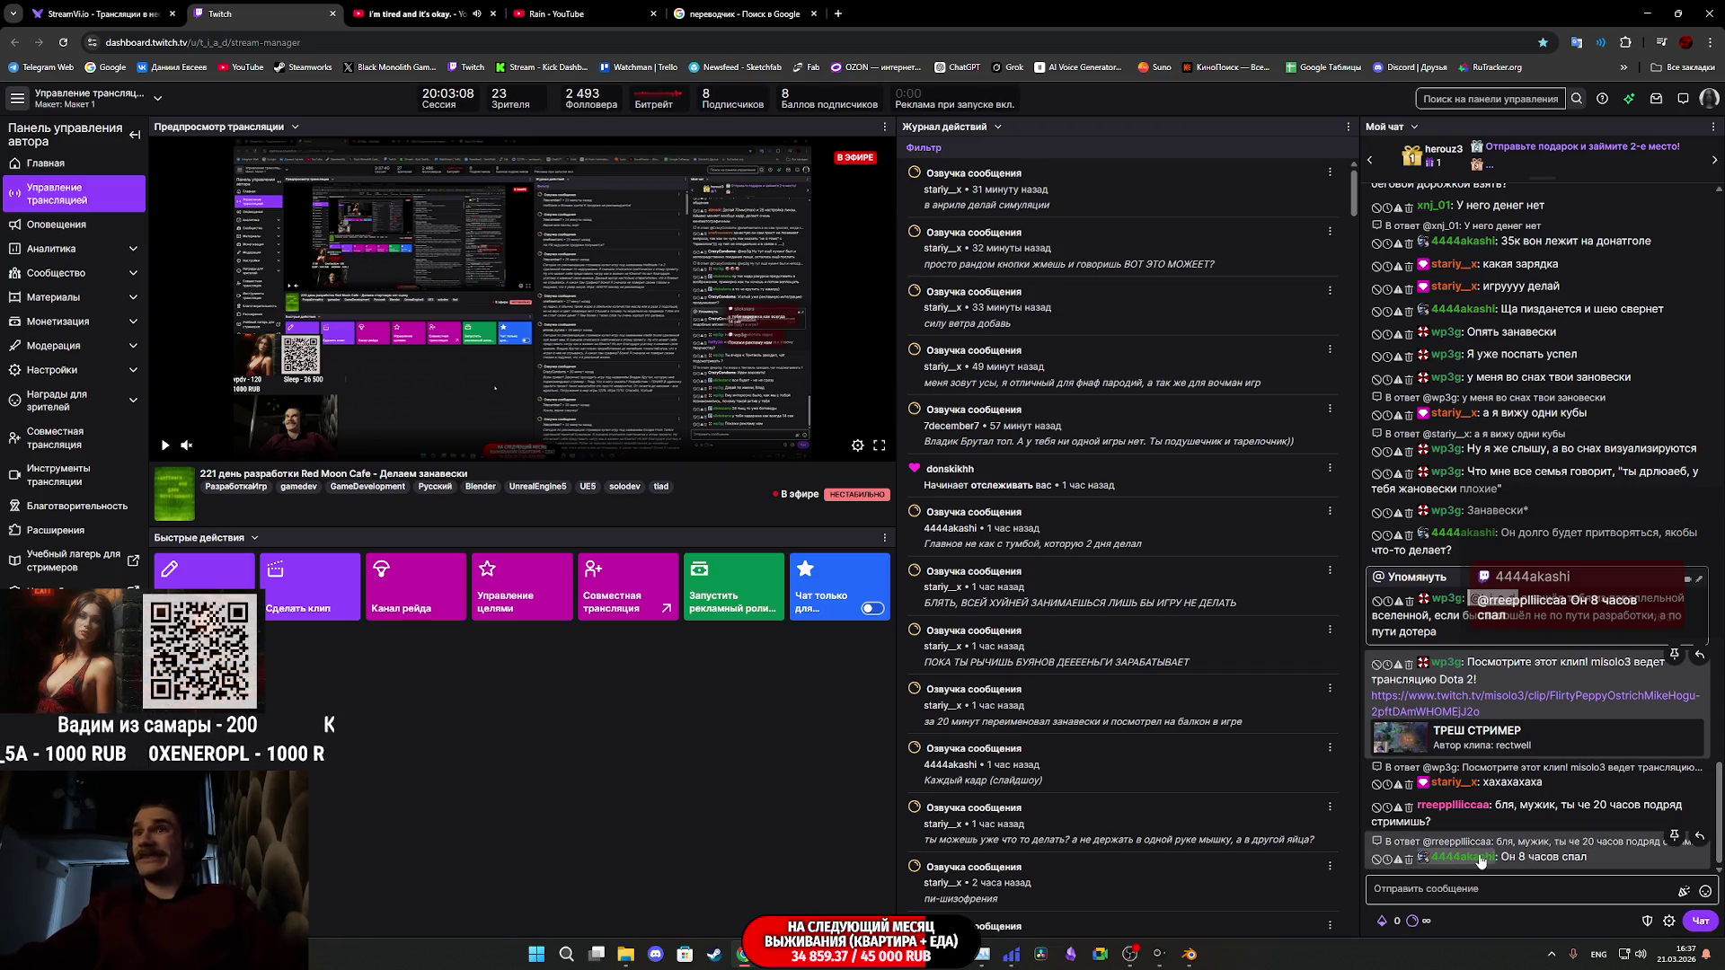
- Return to the curtain file in Blender and select one curtain piece from behind
{"action": "left_click", "coordinate": [1190, 956]}
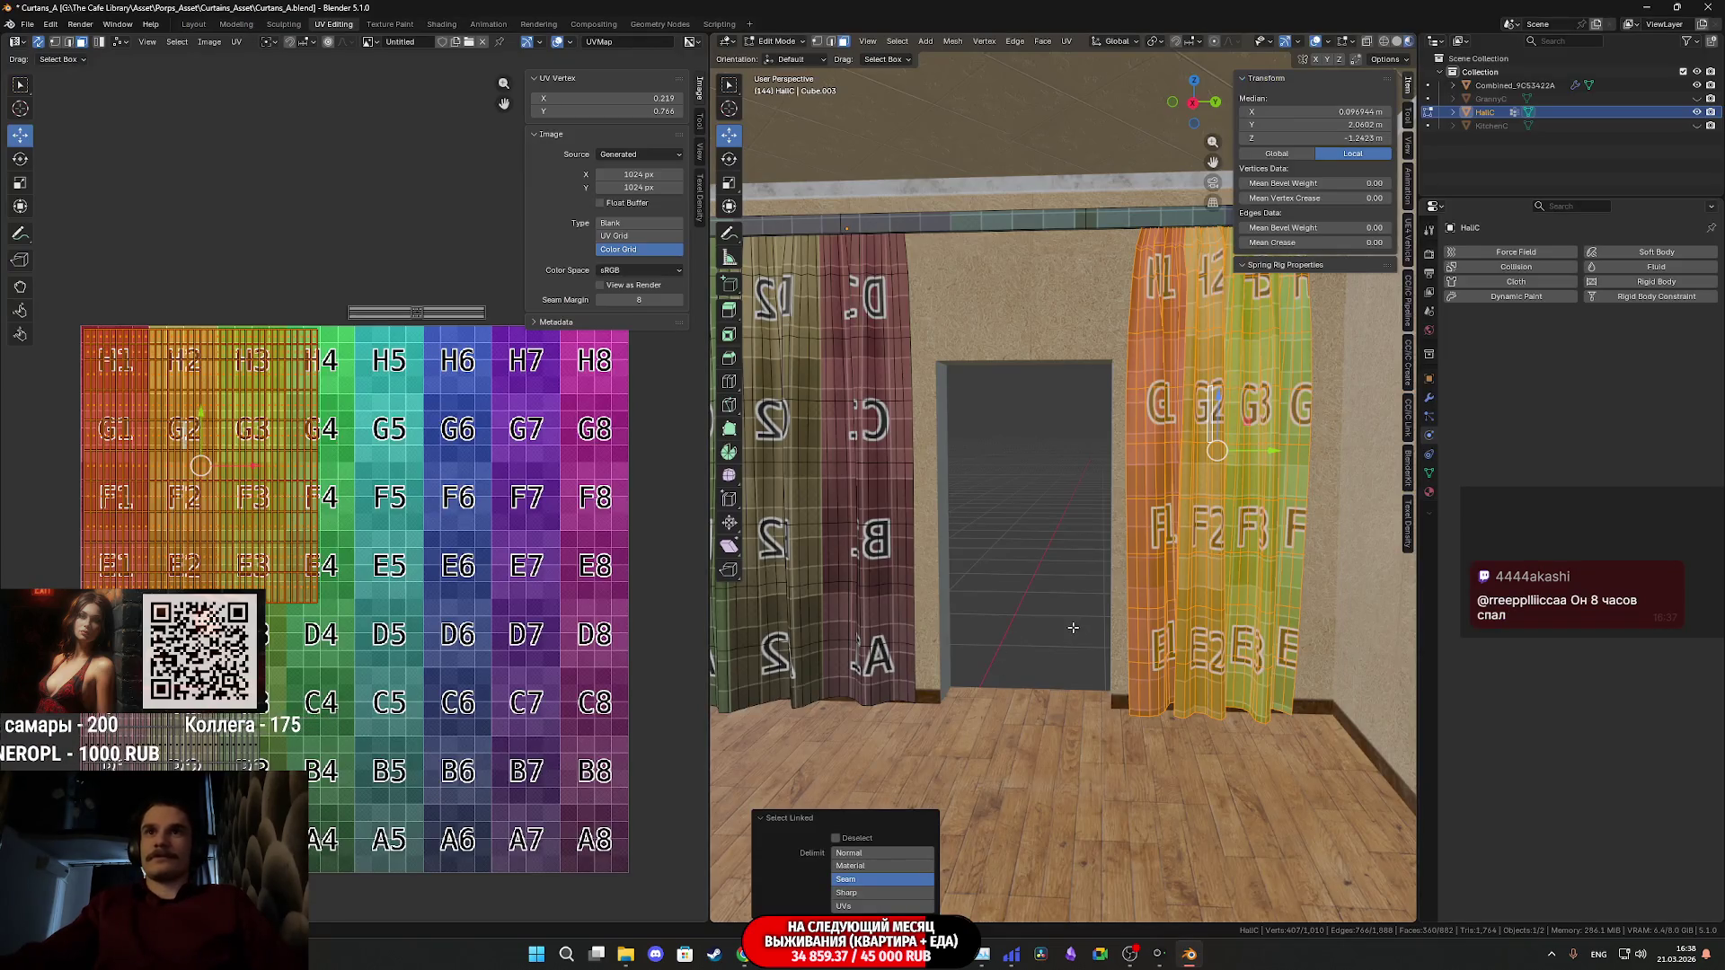
{"action": "middle_click_drag", "start_coordinate": [1057, 602], "coordinate": [1058, 602]}
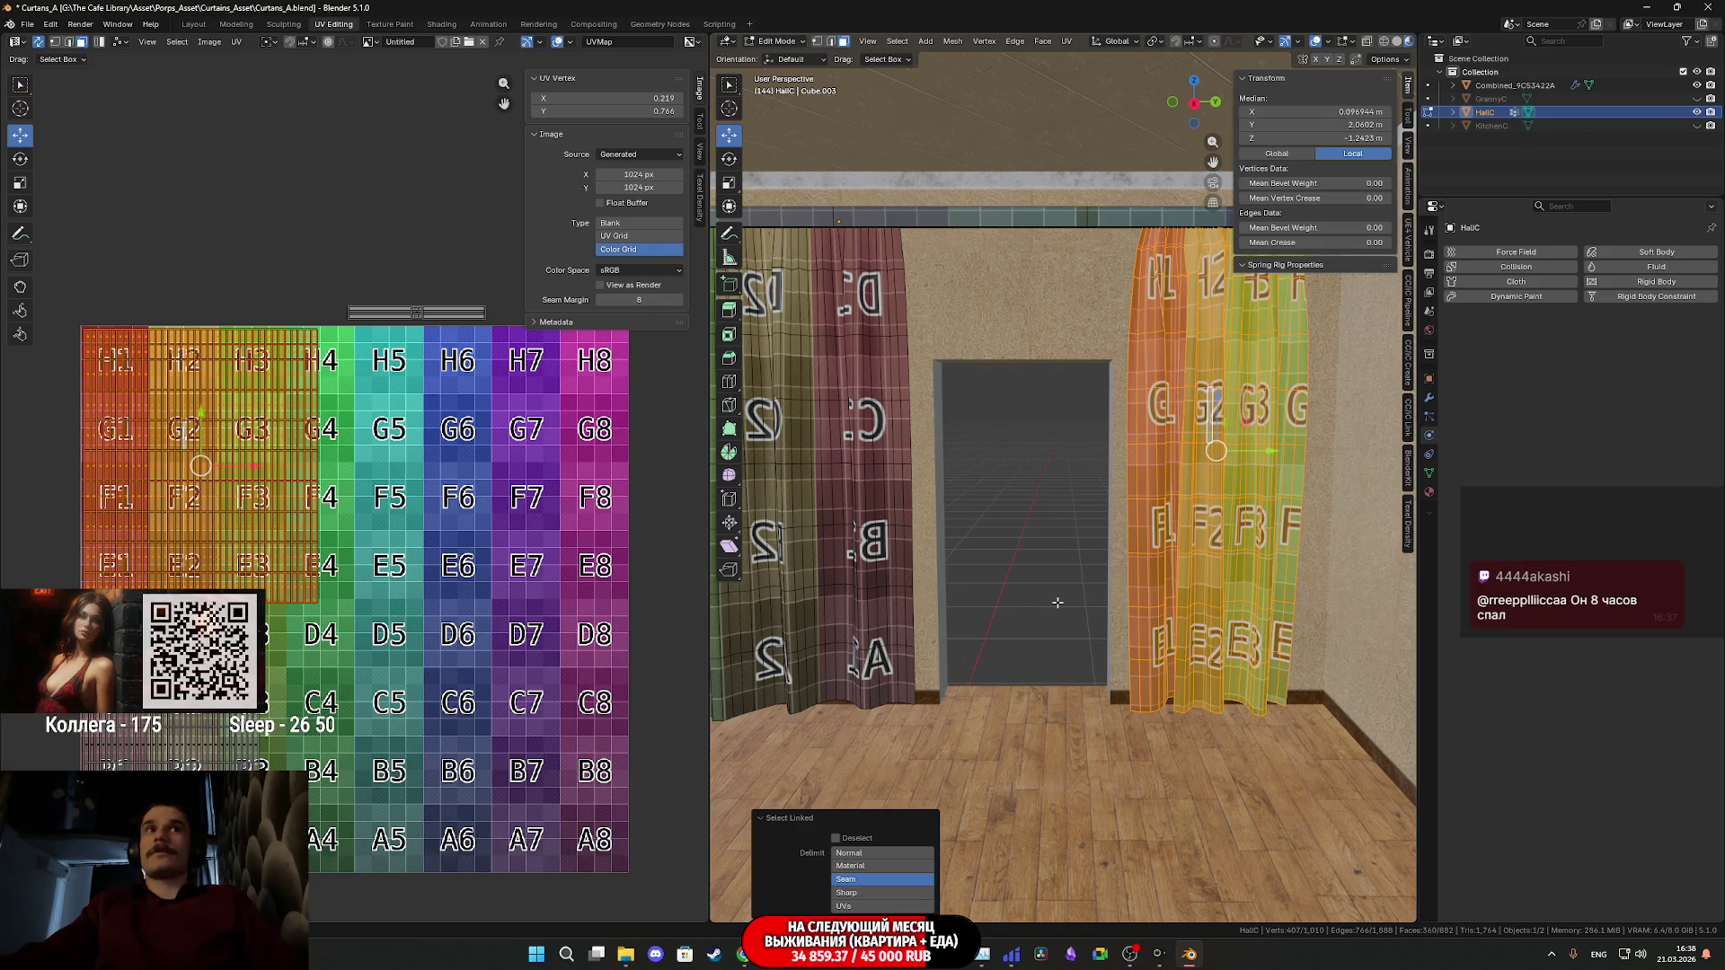
{"action": "scroll", "coordinate": [1057, 602], "scroll_direction": "up", "scroll_amount": 2}
{"action": "middle_click_drag", "start_coordinate": [499, 590], "coordinate": [507, 566]}
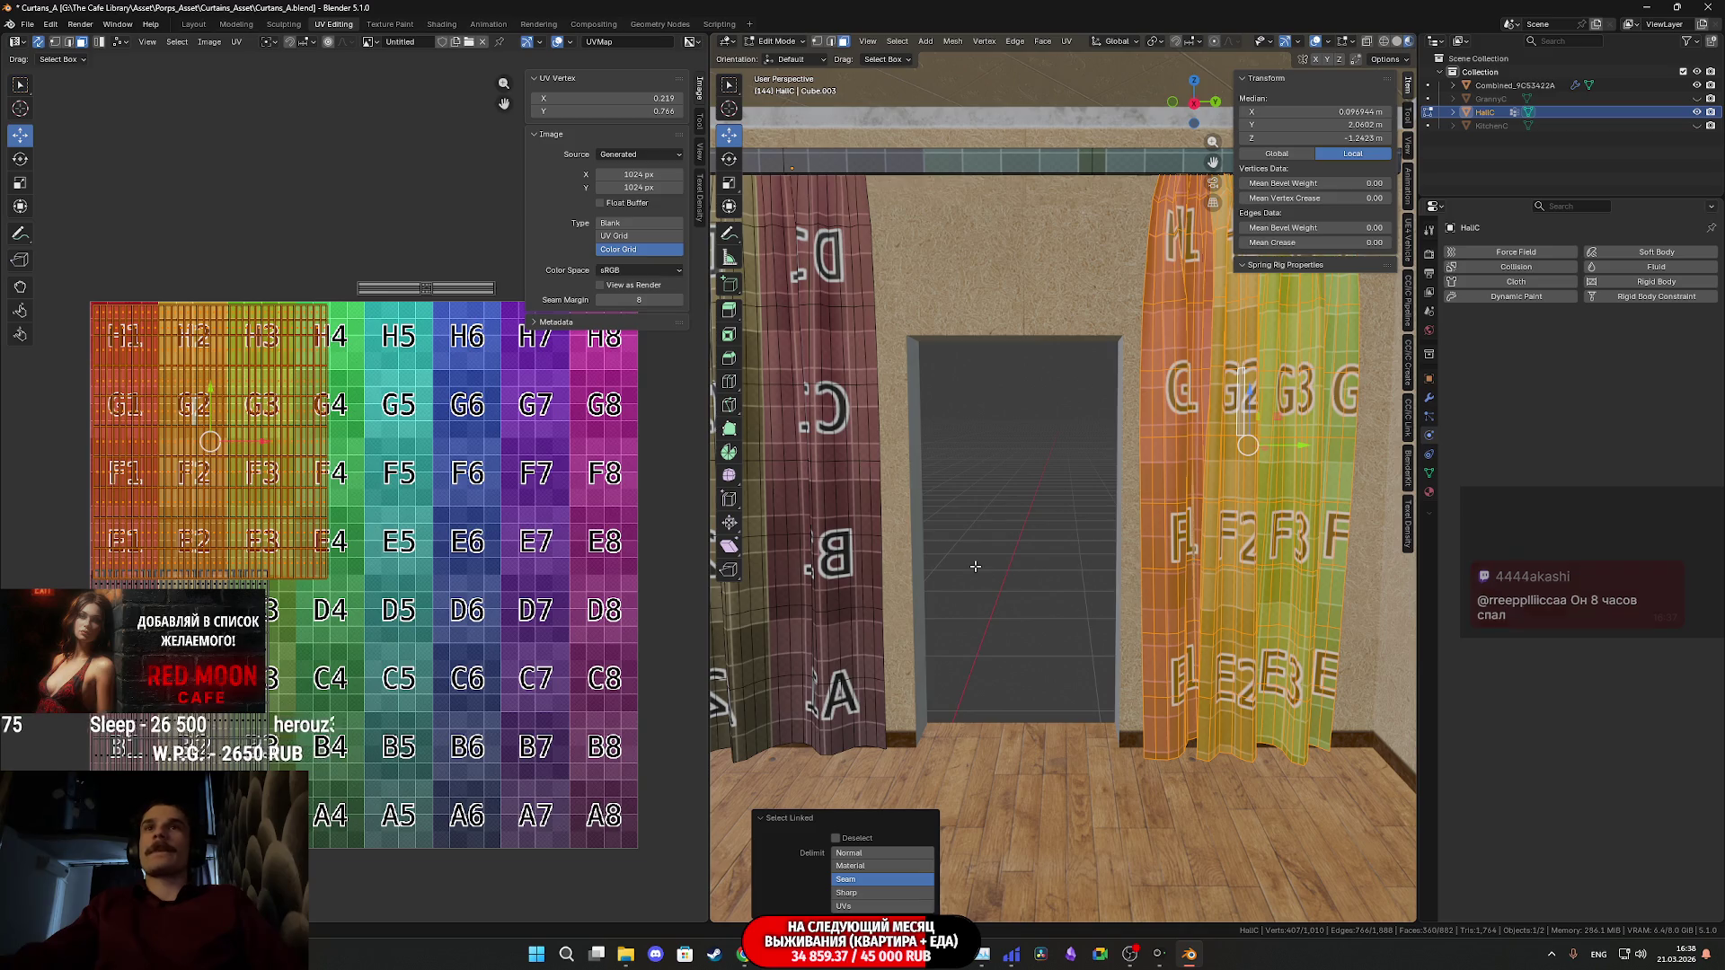
{"action": "middle_click_drag", "start_coordinate": [1138, 592], "coordinate": [1264, 590]}
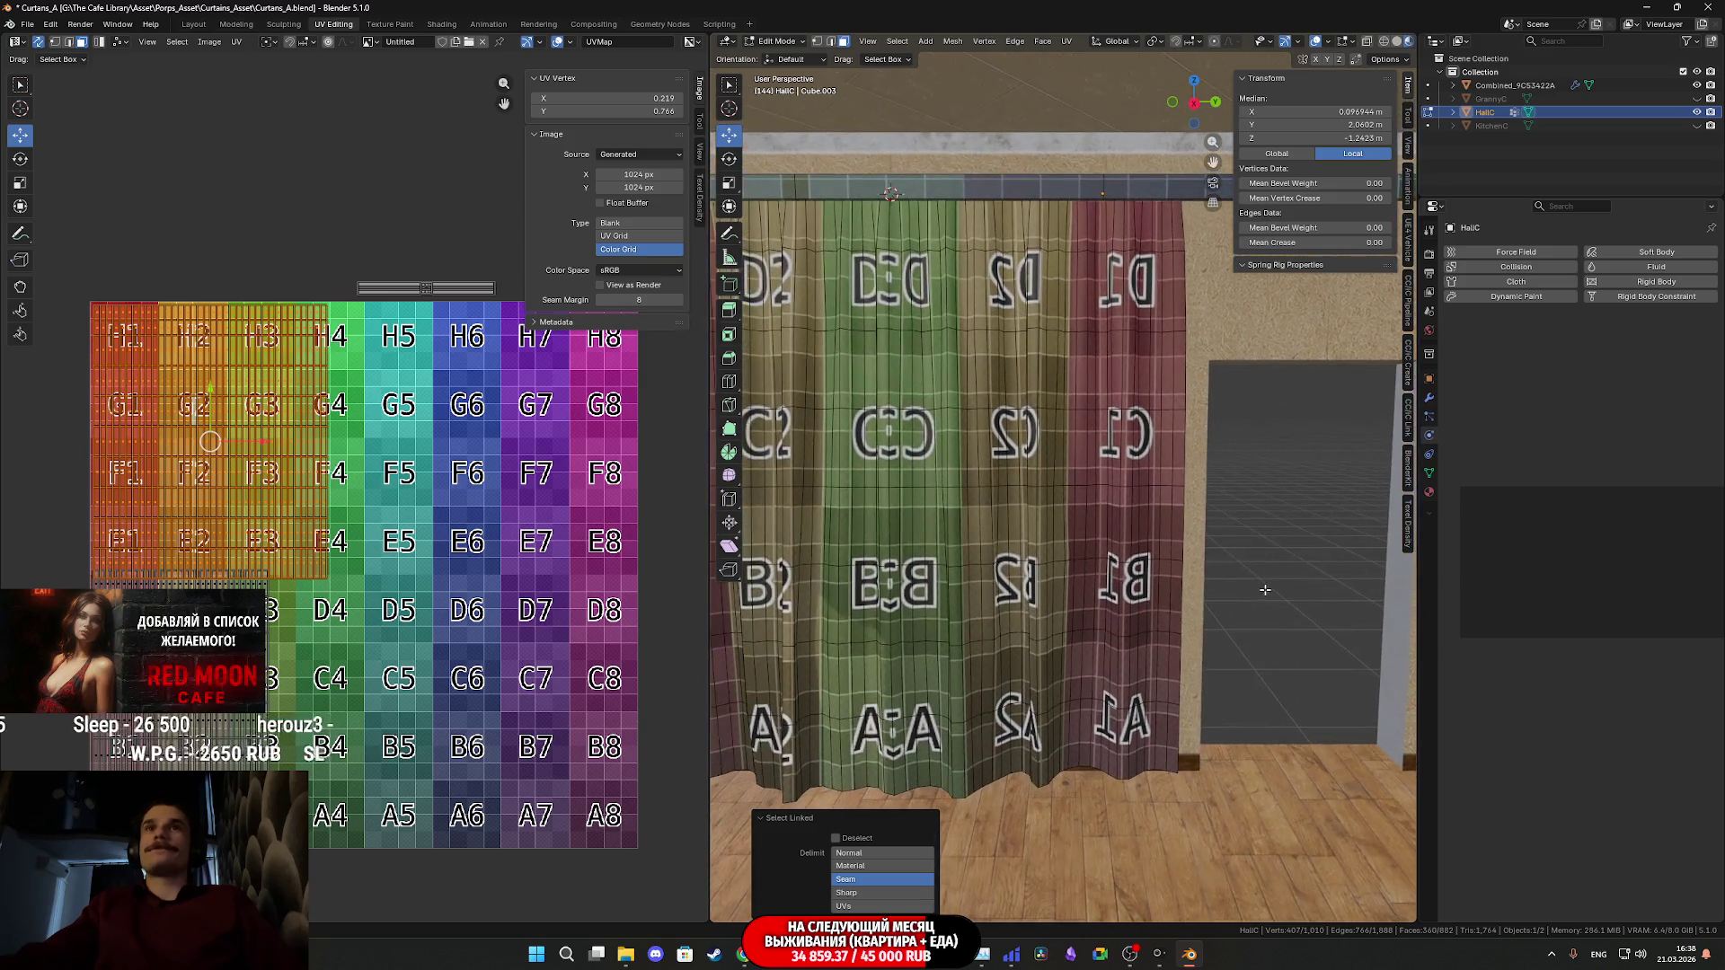
{"action": "left_click", "coordinate": [1002, 553]}
{"action": "key", "text": "l"}
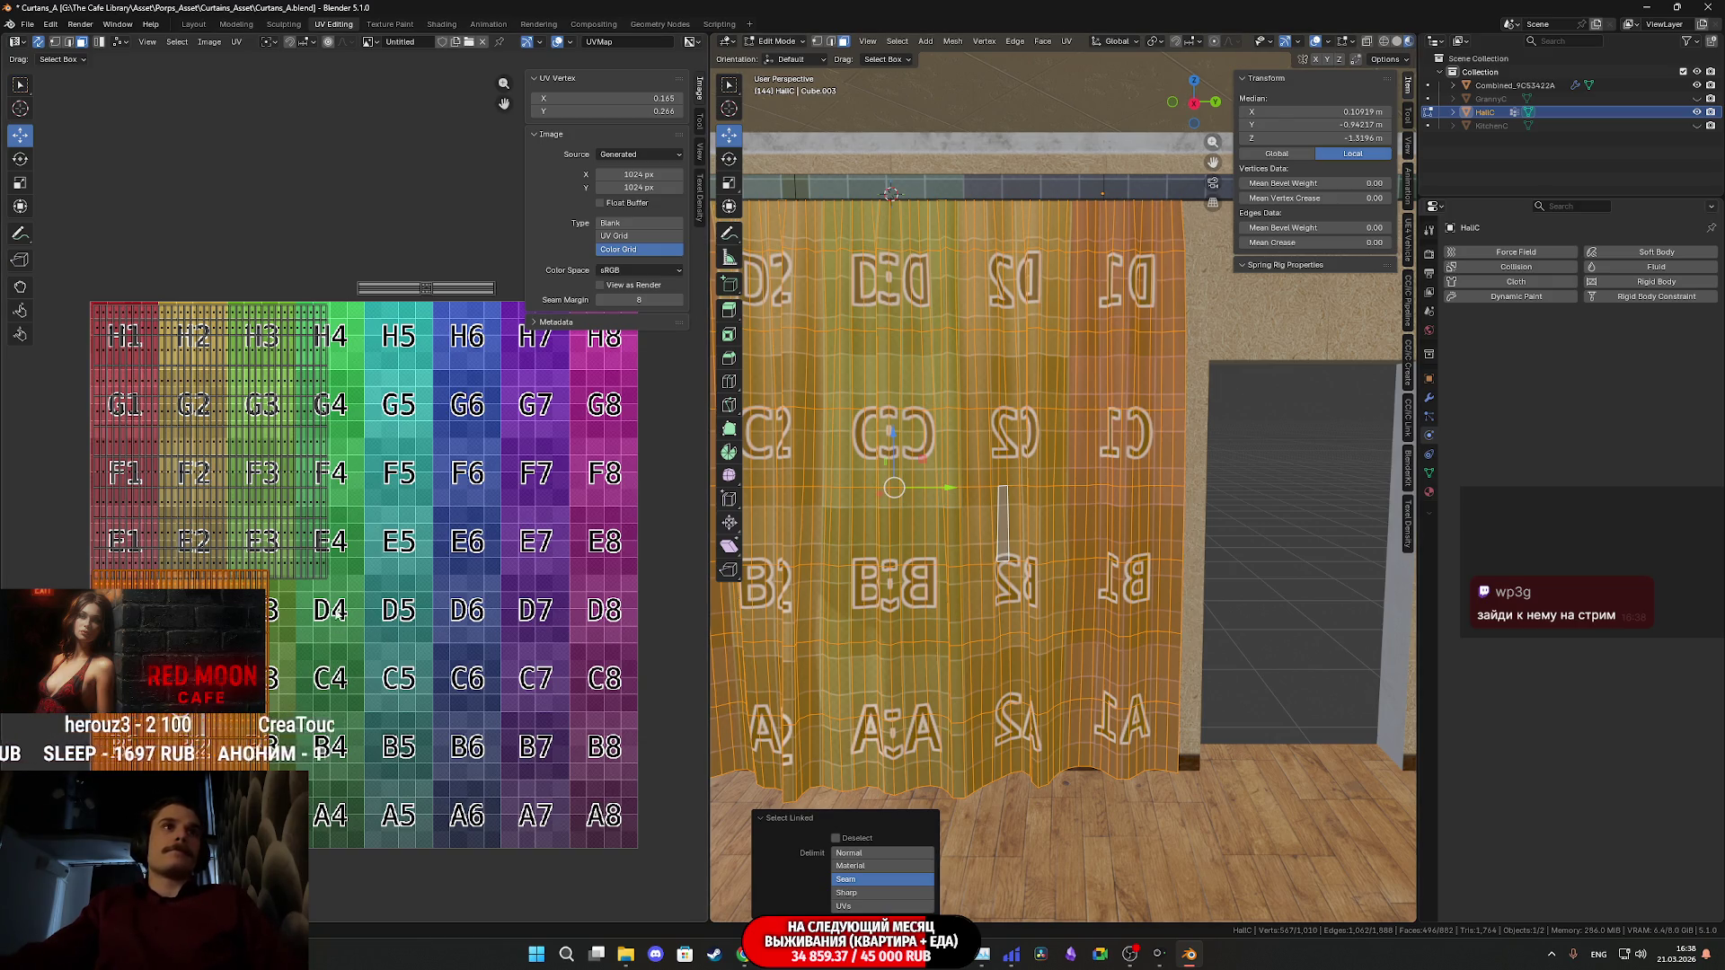
- Select the right curtain's island and set its UV Y to 0.766
{"action": "middle_click_drag", "start_coordinate": [1122, 593], "coordinate": [1268, 570]}
{"action": "left_click", "coordinate": [1269, 571]}
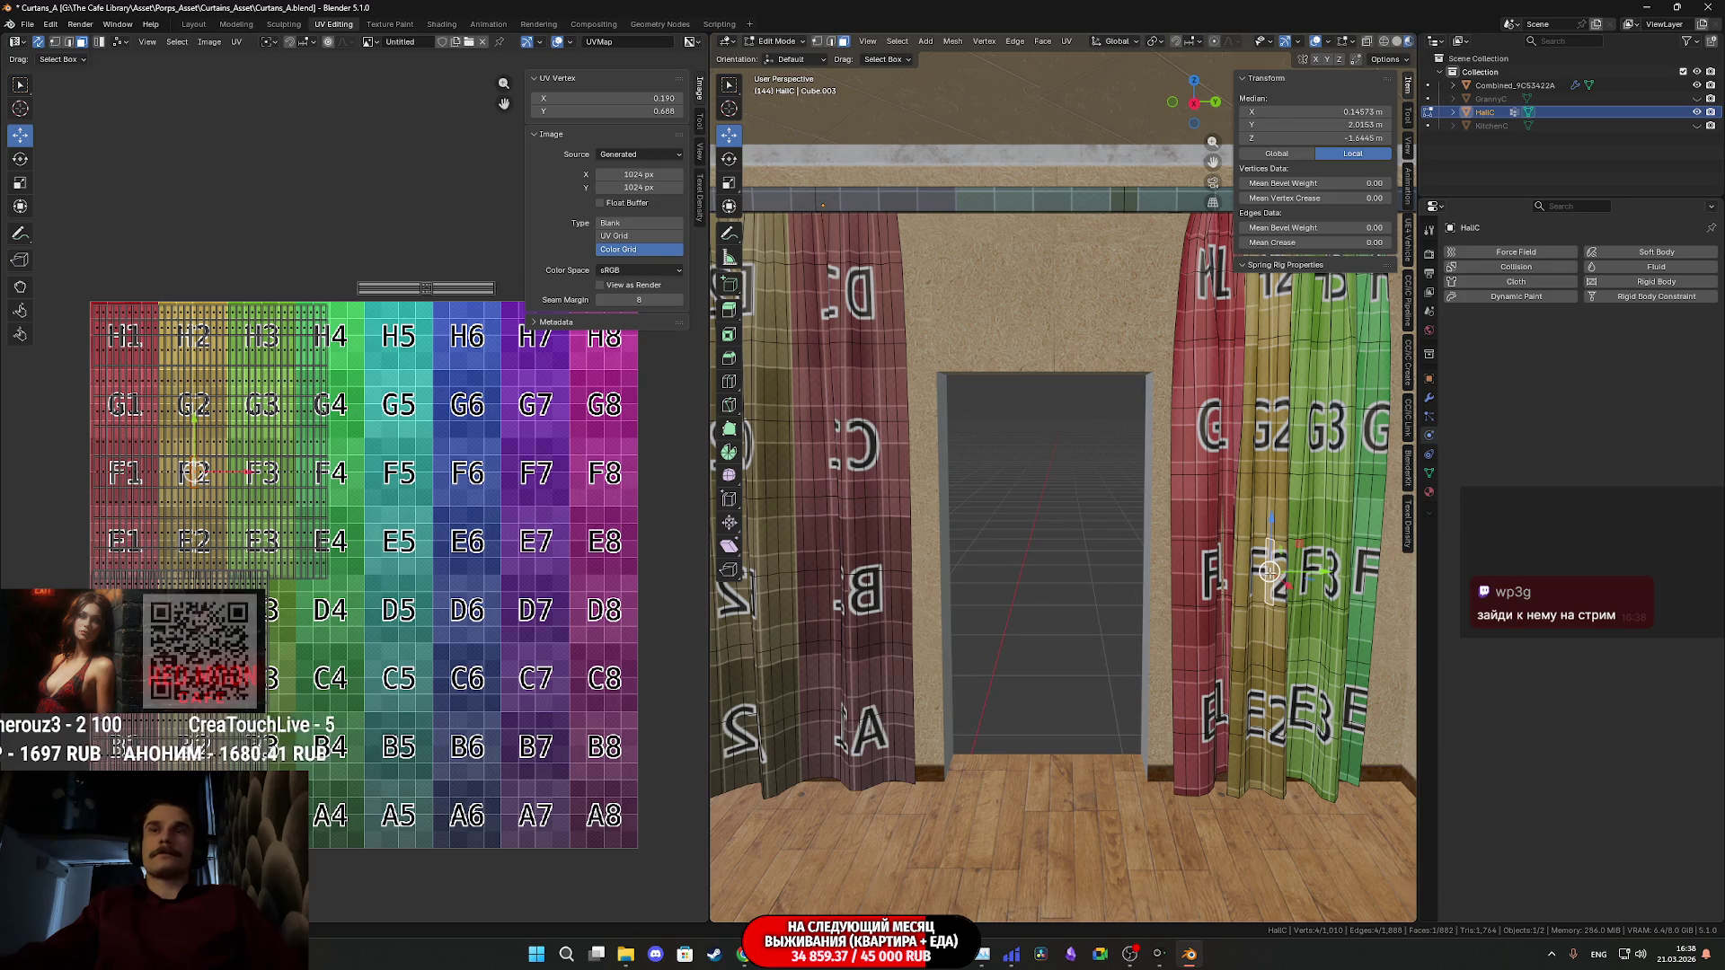
{"action": "key", "text": "l"}
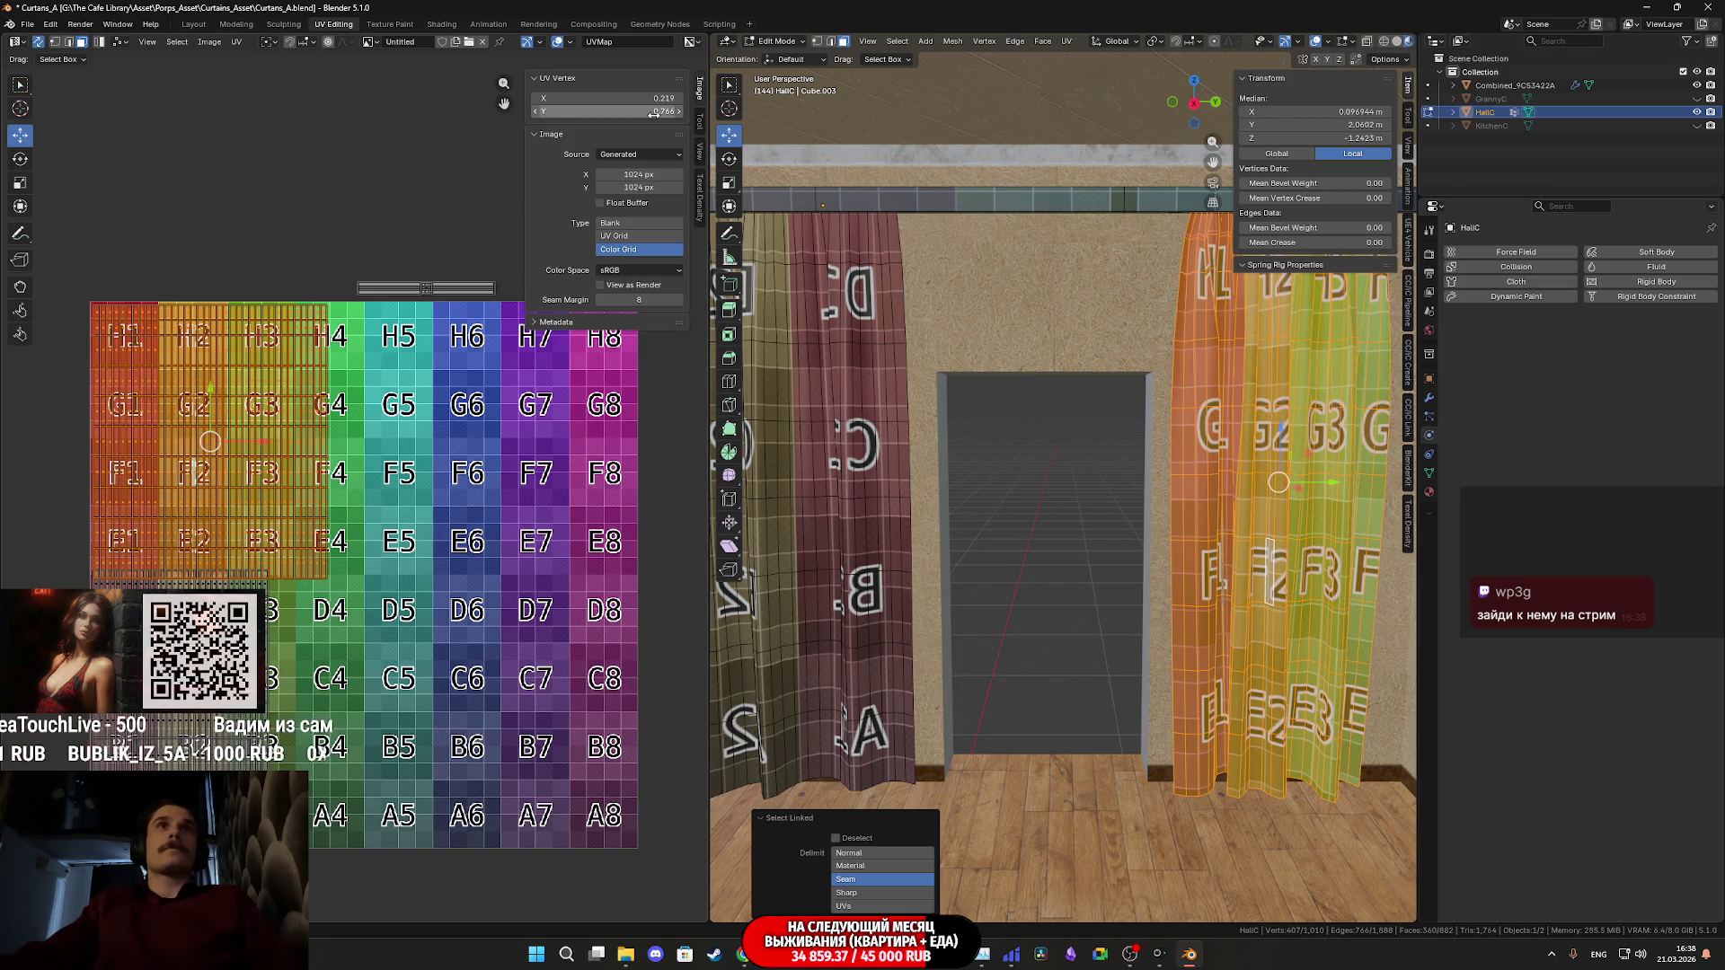
{"action": "key", "text": "Return"}
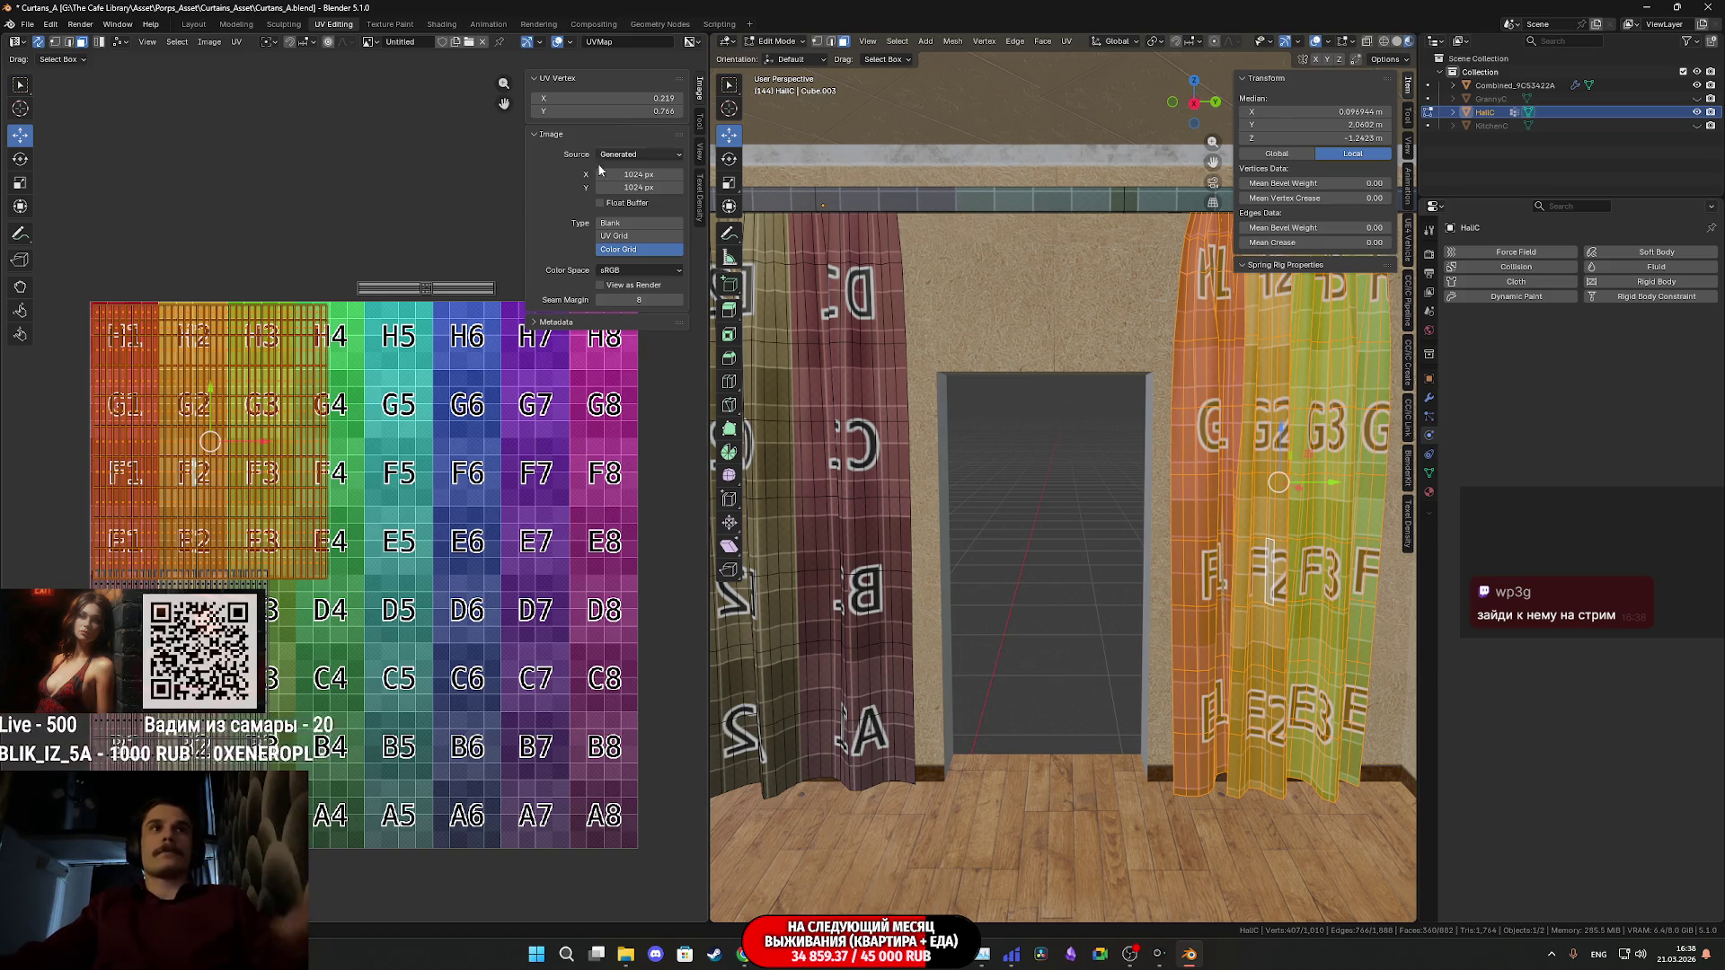
- Try UV Y 0.766 on the left curtain's island, then revert it to 0.266
{"action": "left_click", "coordinate": [1263, 527]}
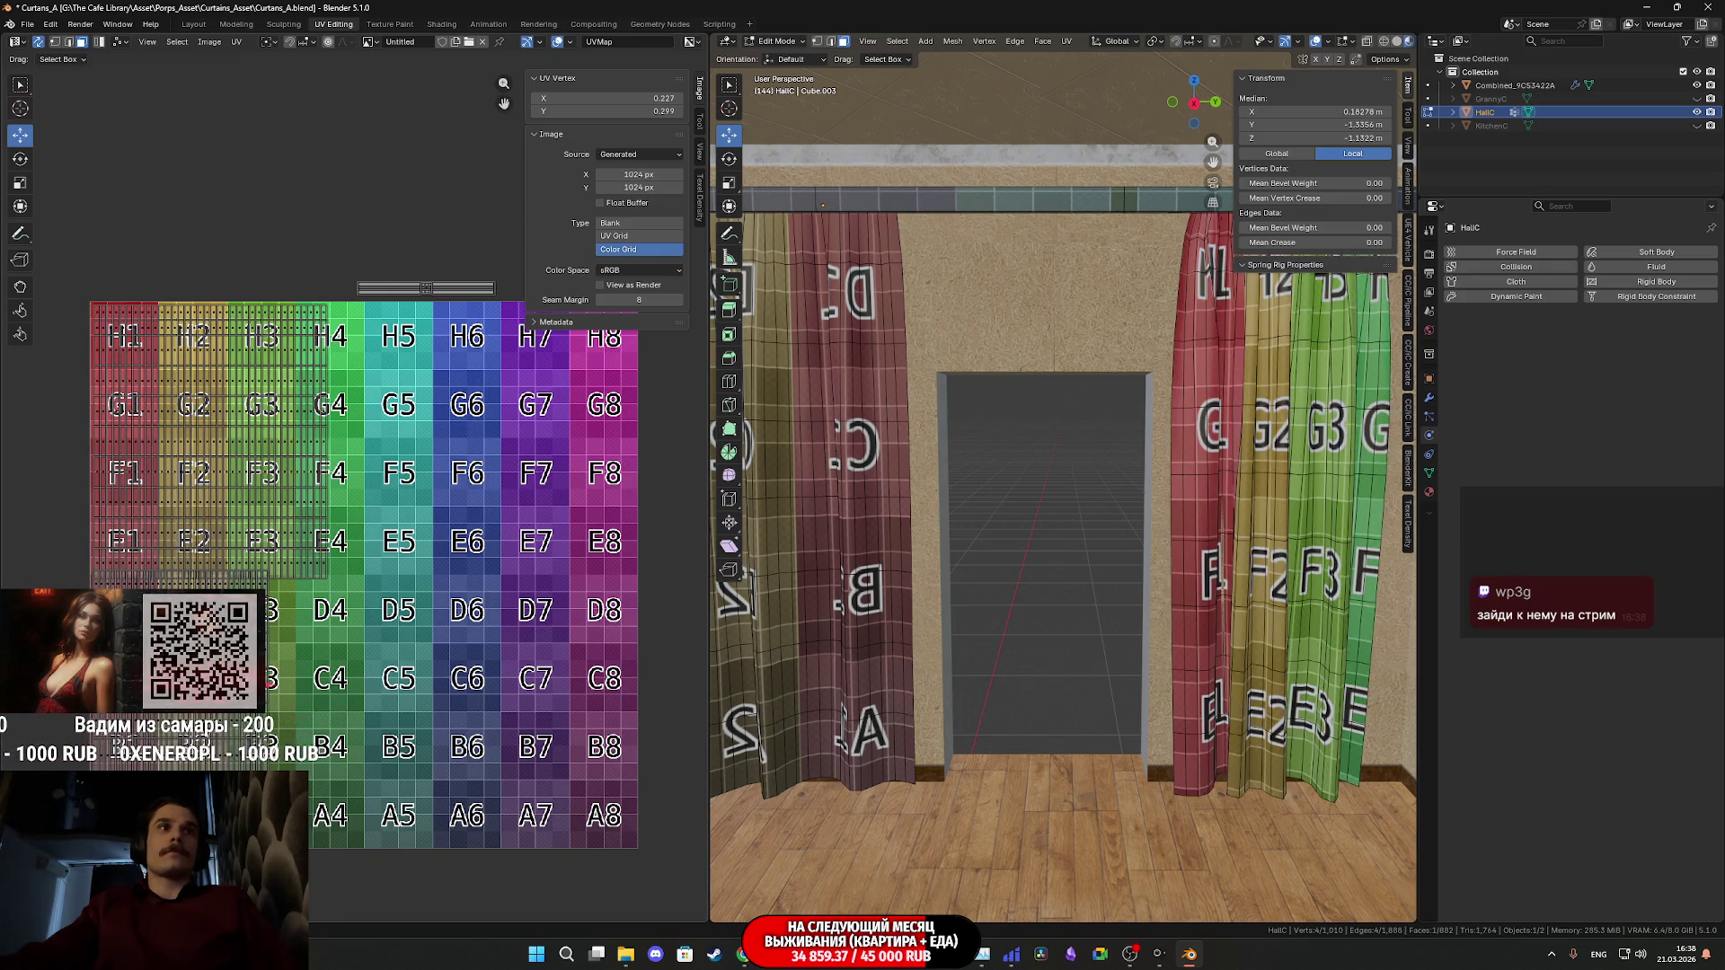
{"action": "key", "text": "ctrl+l"}
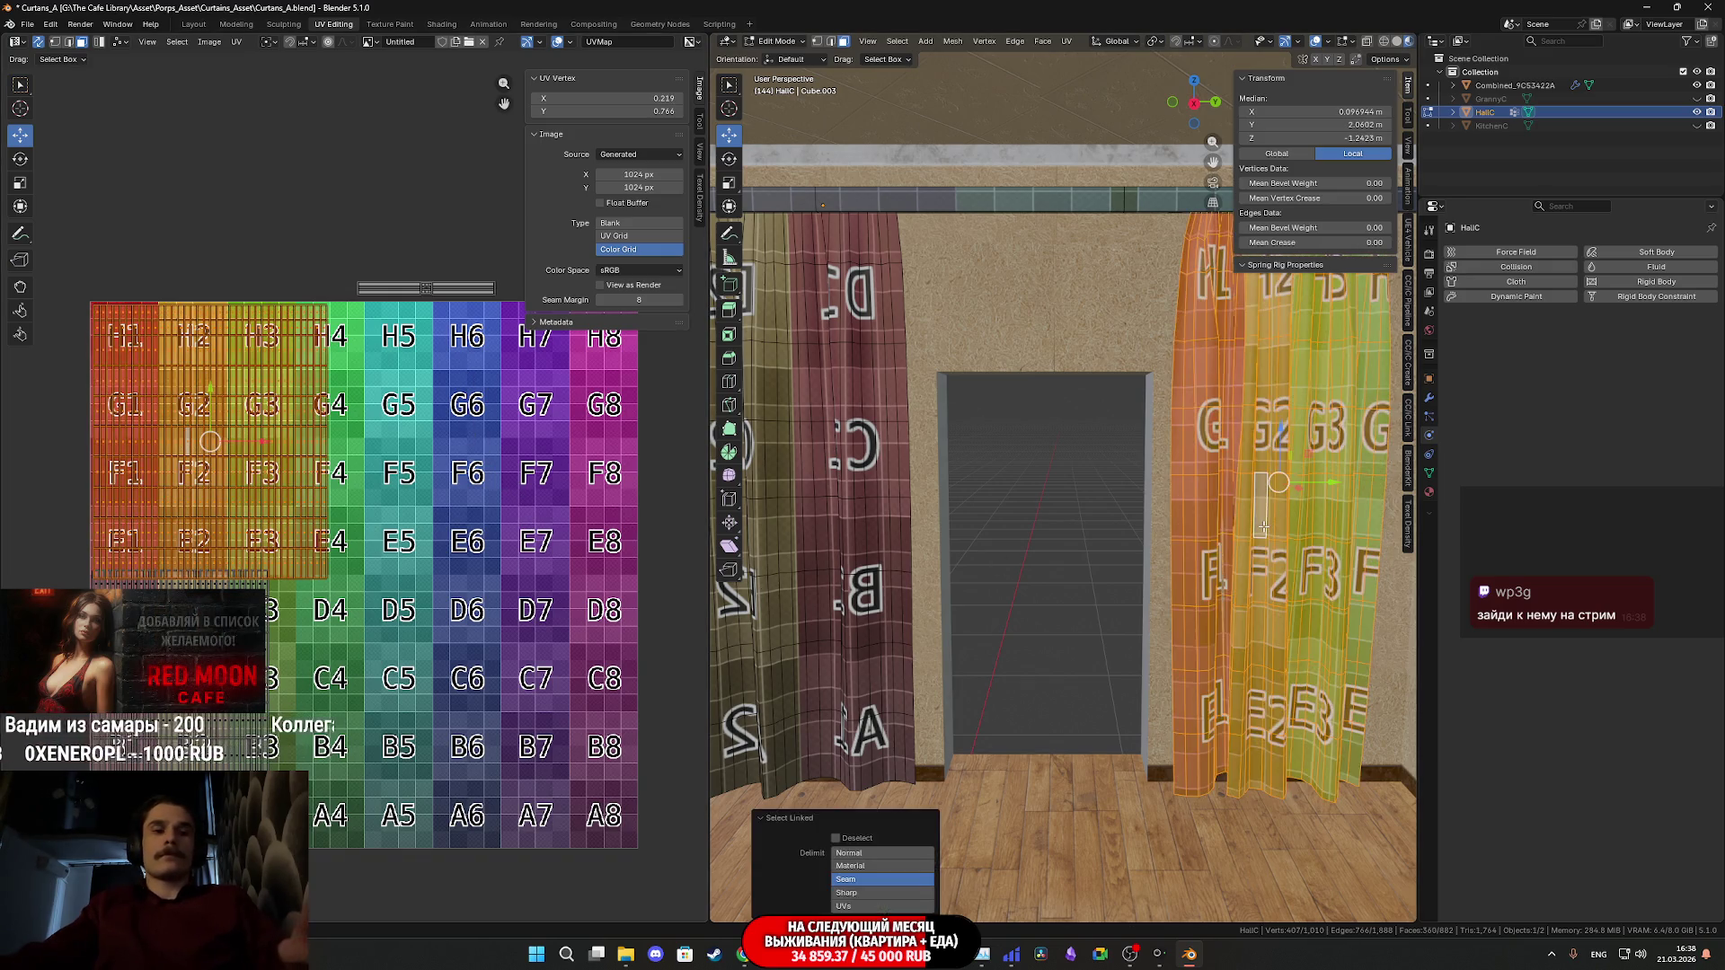
{"action": "left_click", "coordinate": [895, 530]}
{"action": "key", "text": "ctrl+l"}
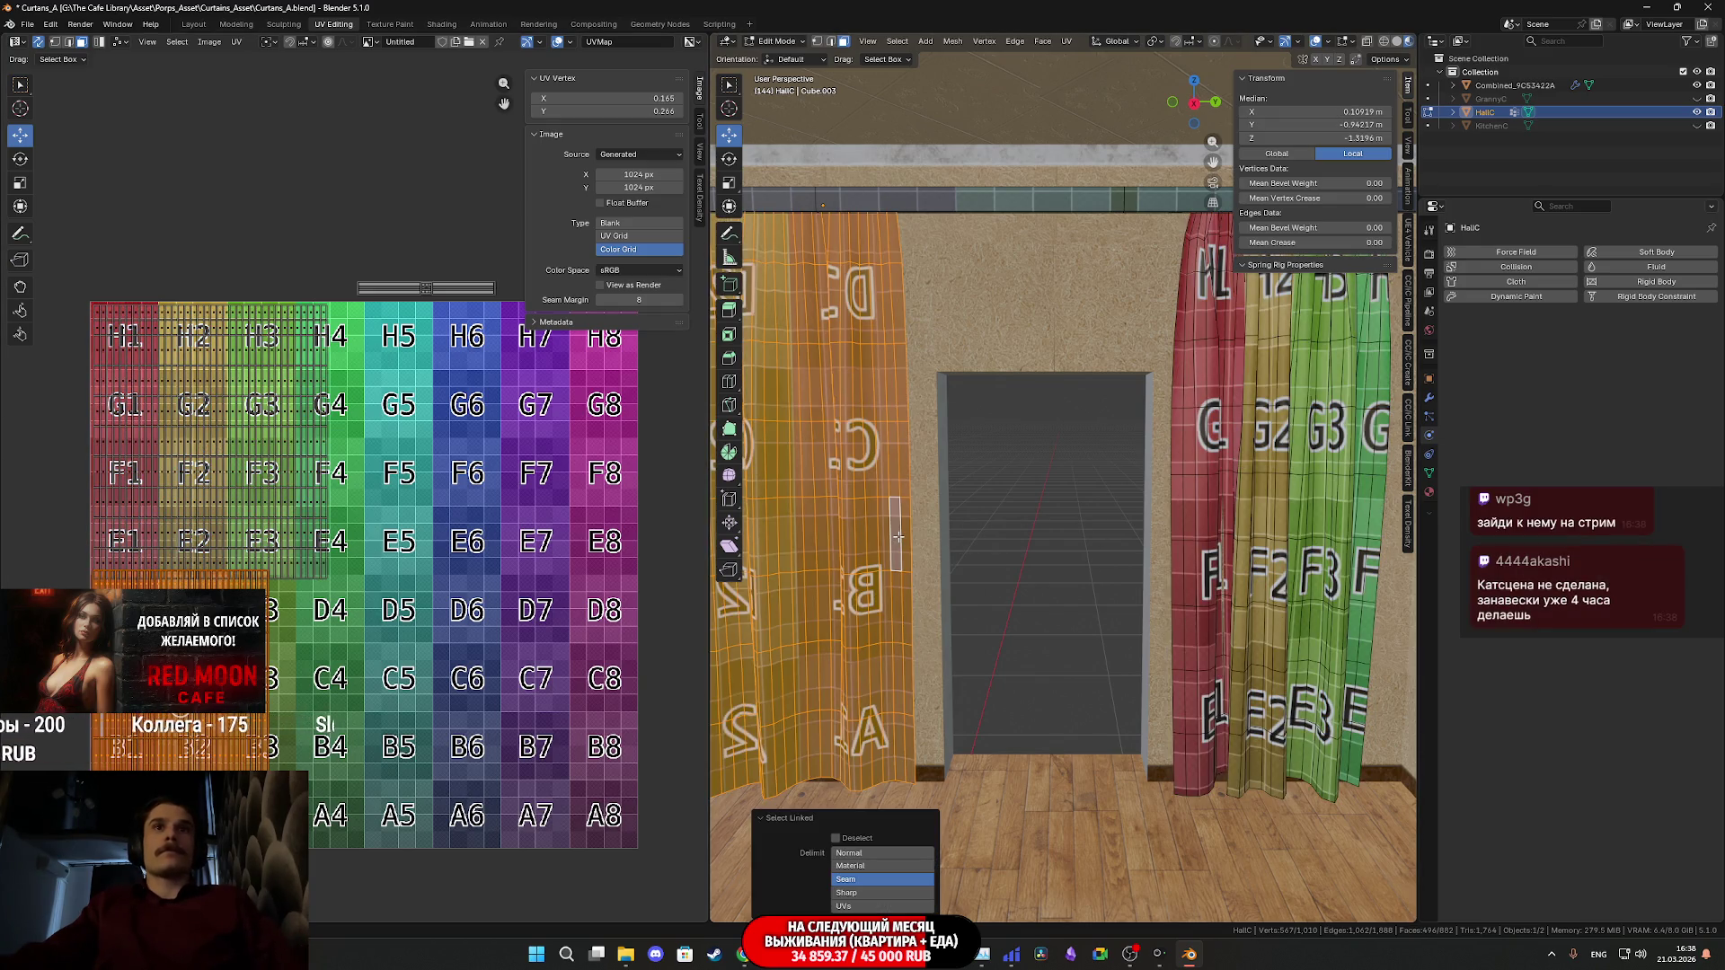
{"action": "left_click", "coordinate": [641, 111]}
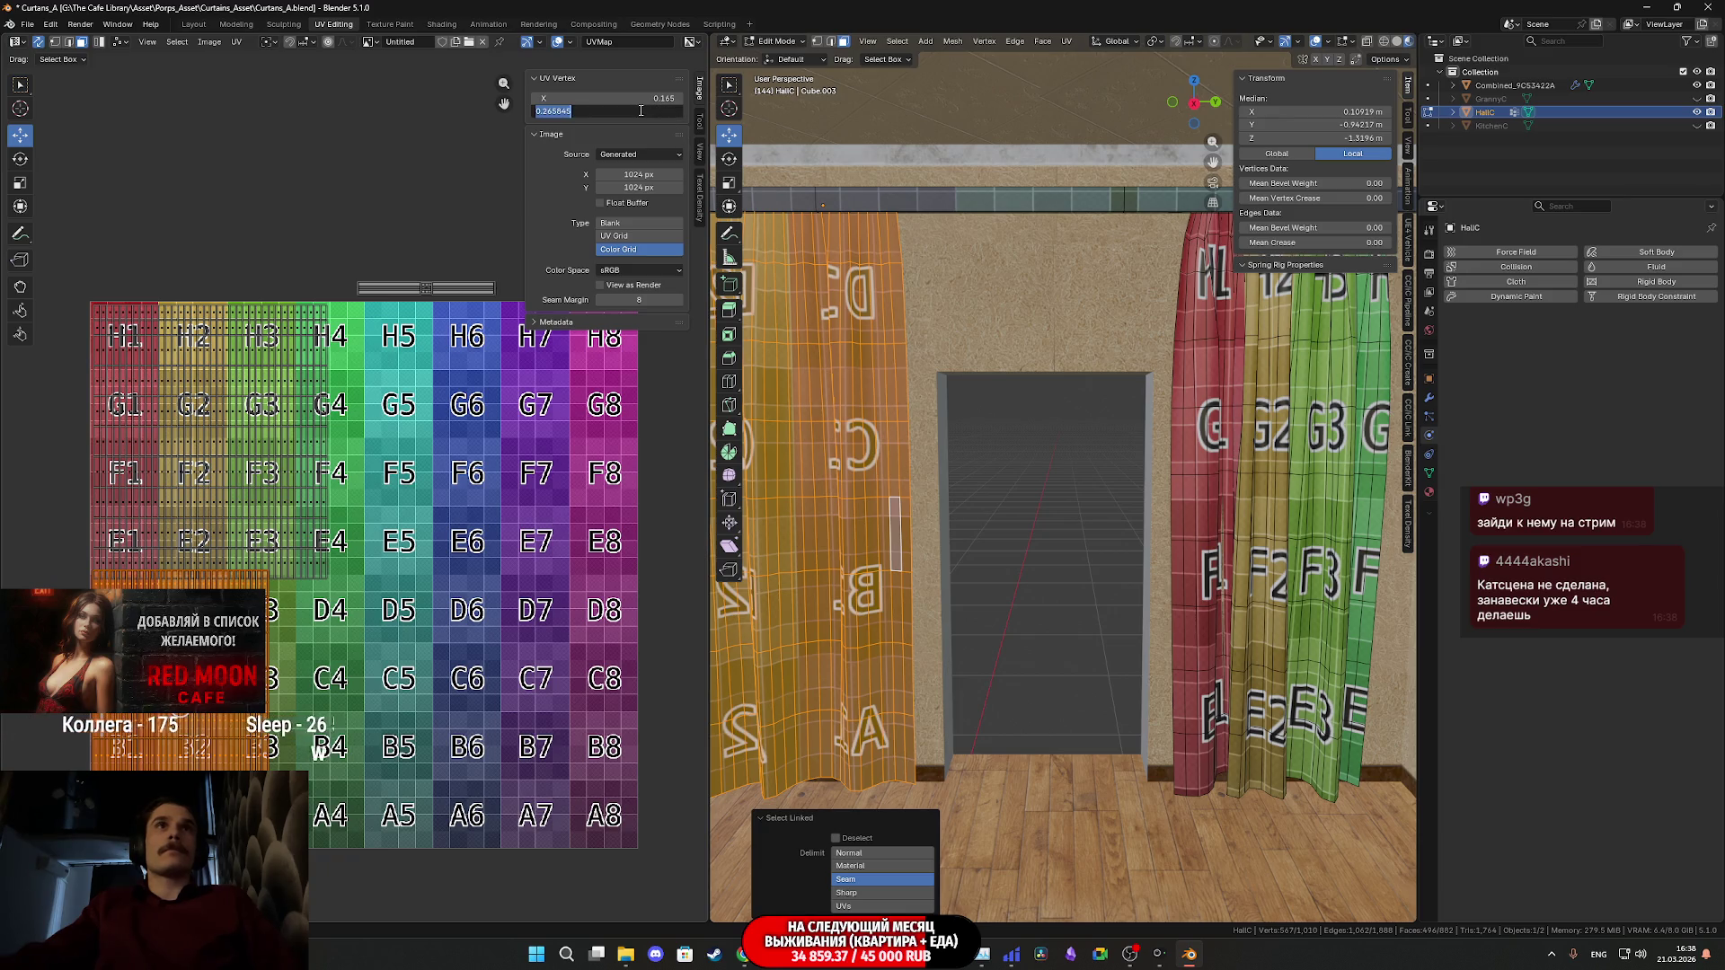
{"action": "type", "text": "0.764"}
{"action": "key", "text": "Return"}
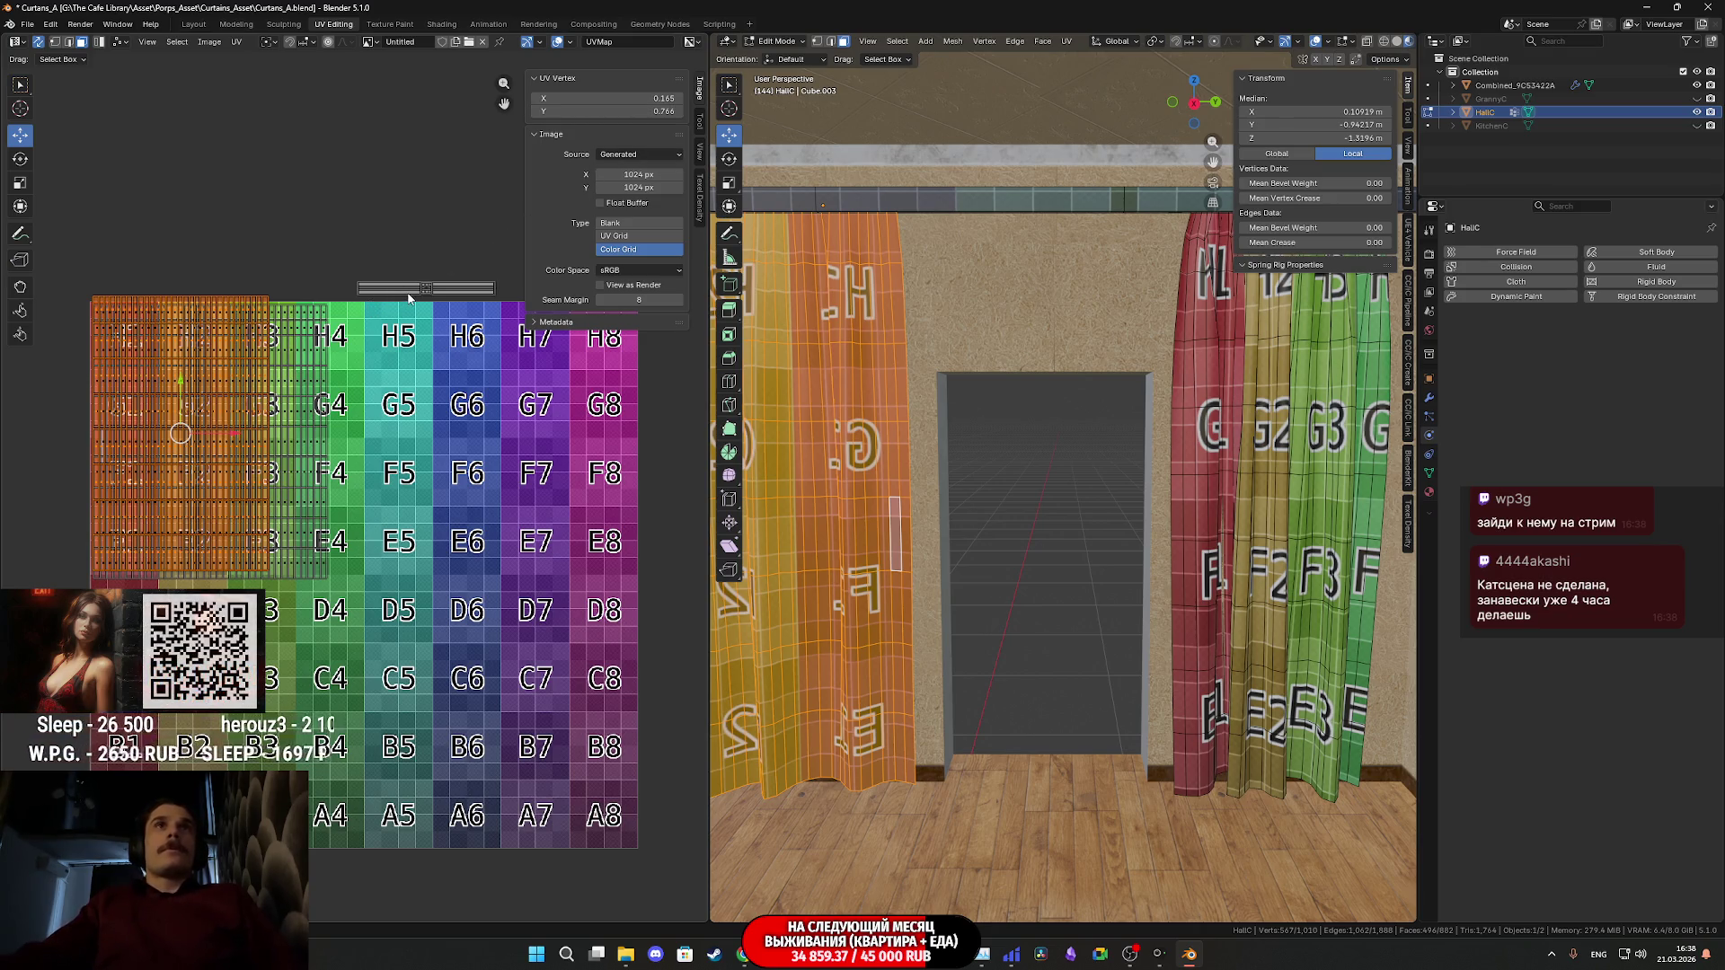
{"action": "key", "text": "ctrl+z"}
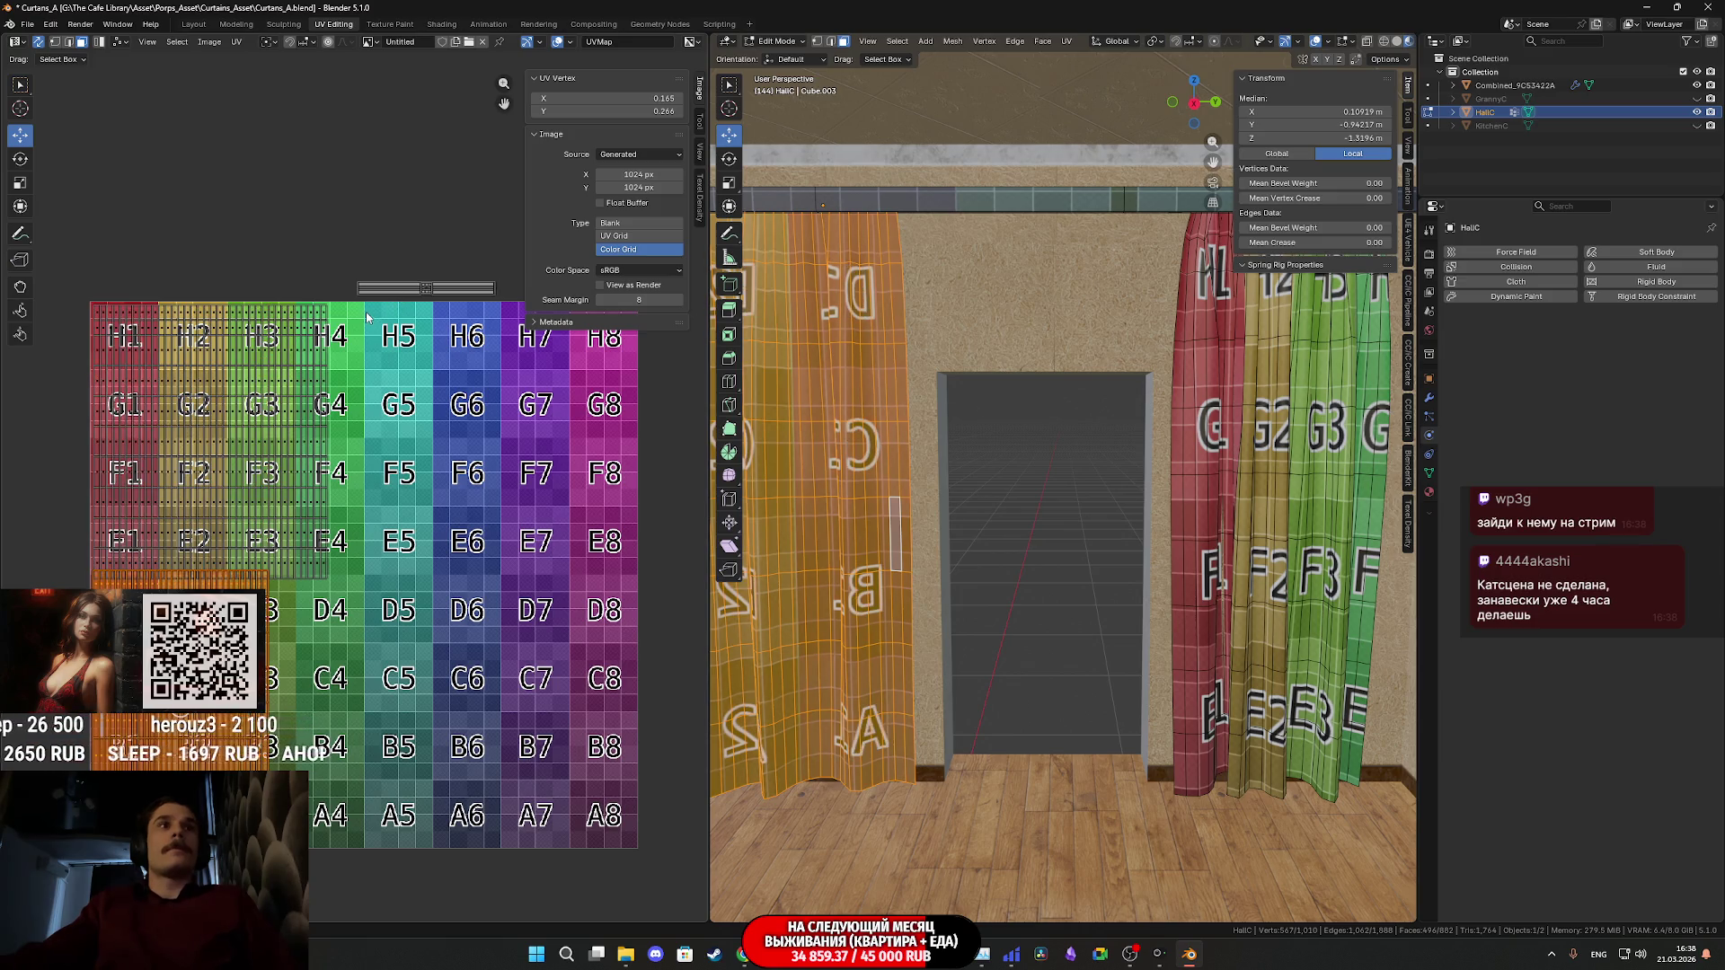
- Confirm the right curtain island's UV X at 0.219 and pick a left-curtain face
{"action": "left_click", "coordinate": [1277, 512]}
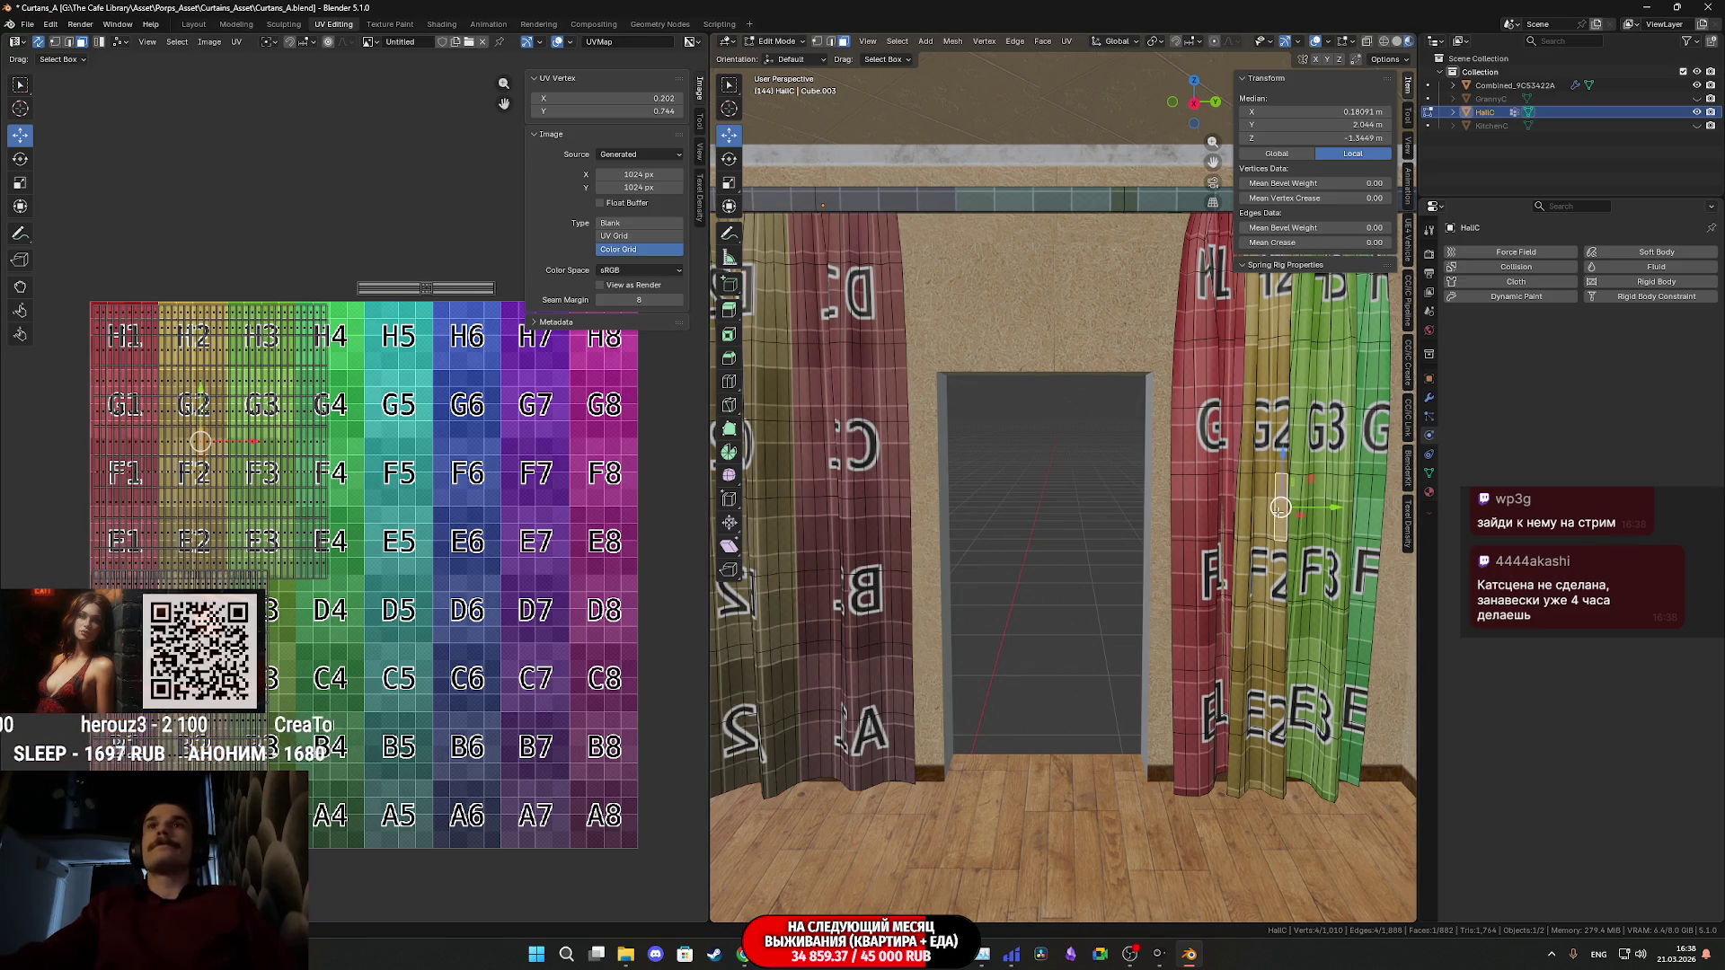
{"action": "key", "text": "l"}
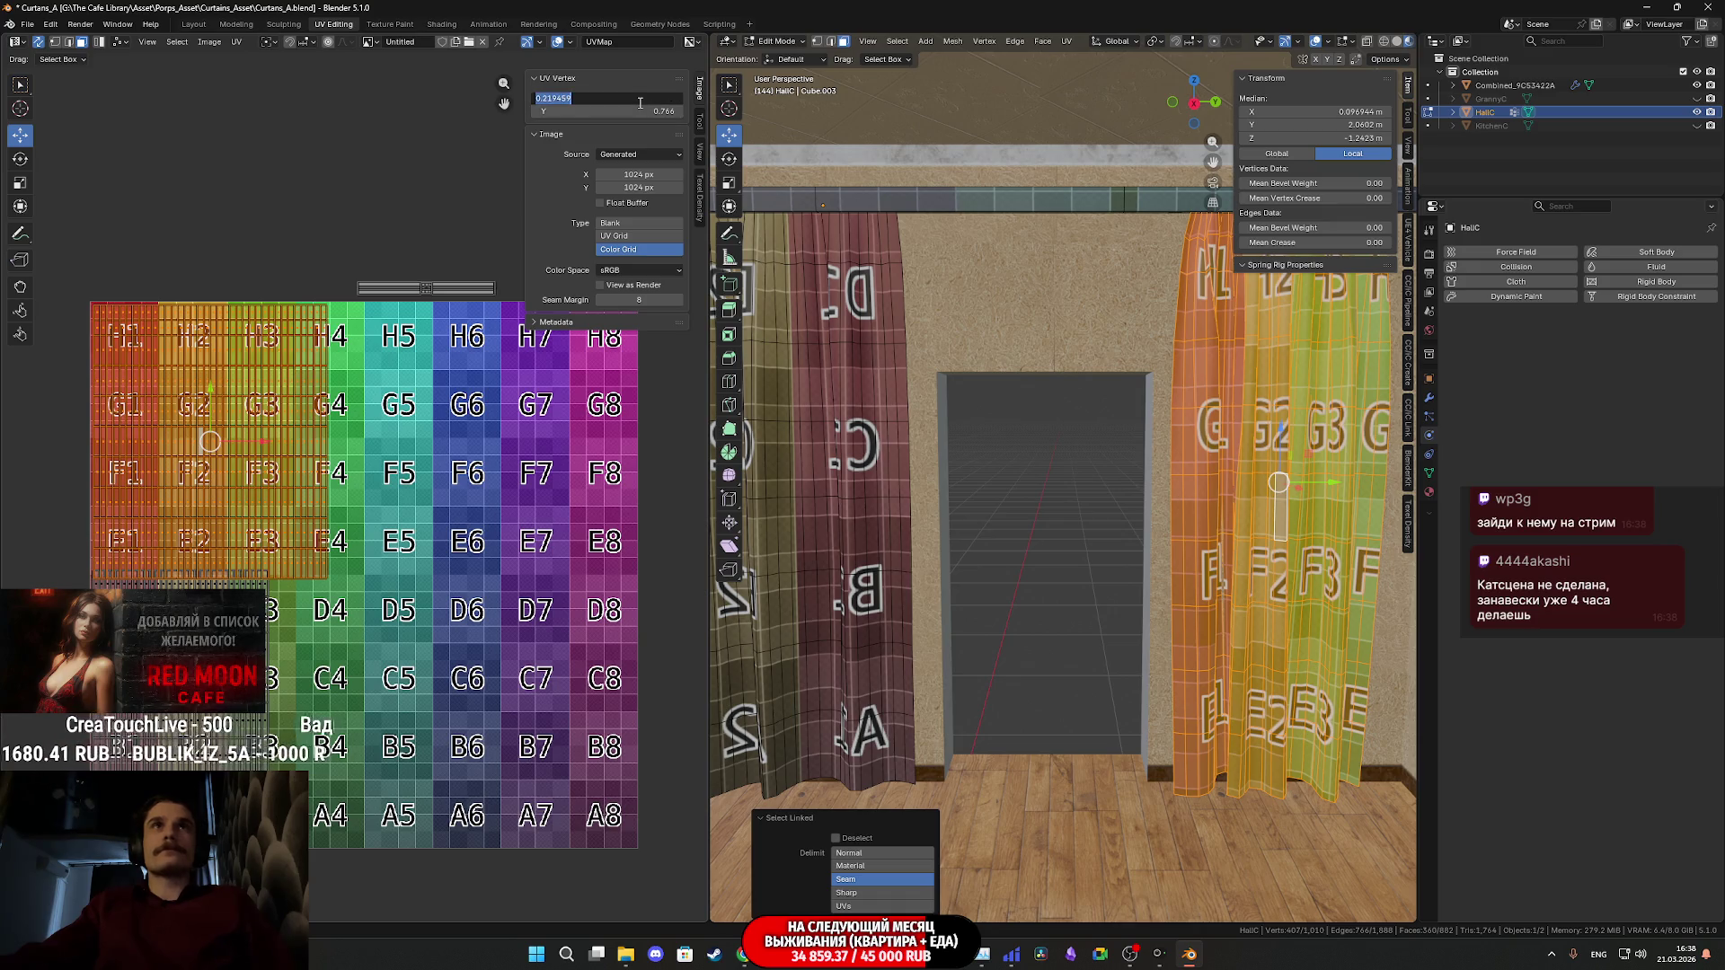
{"action": "key", "text": "Return"}
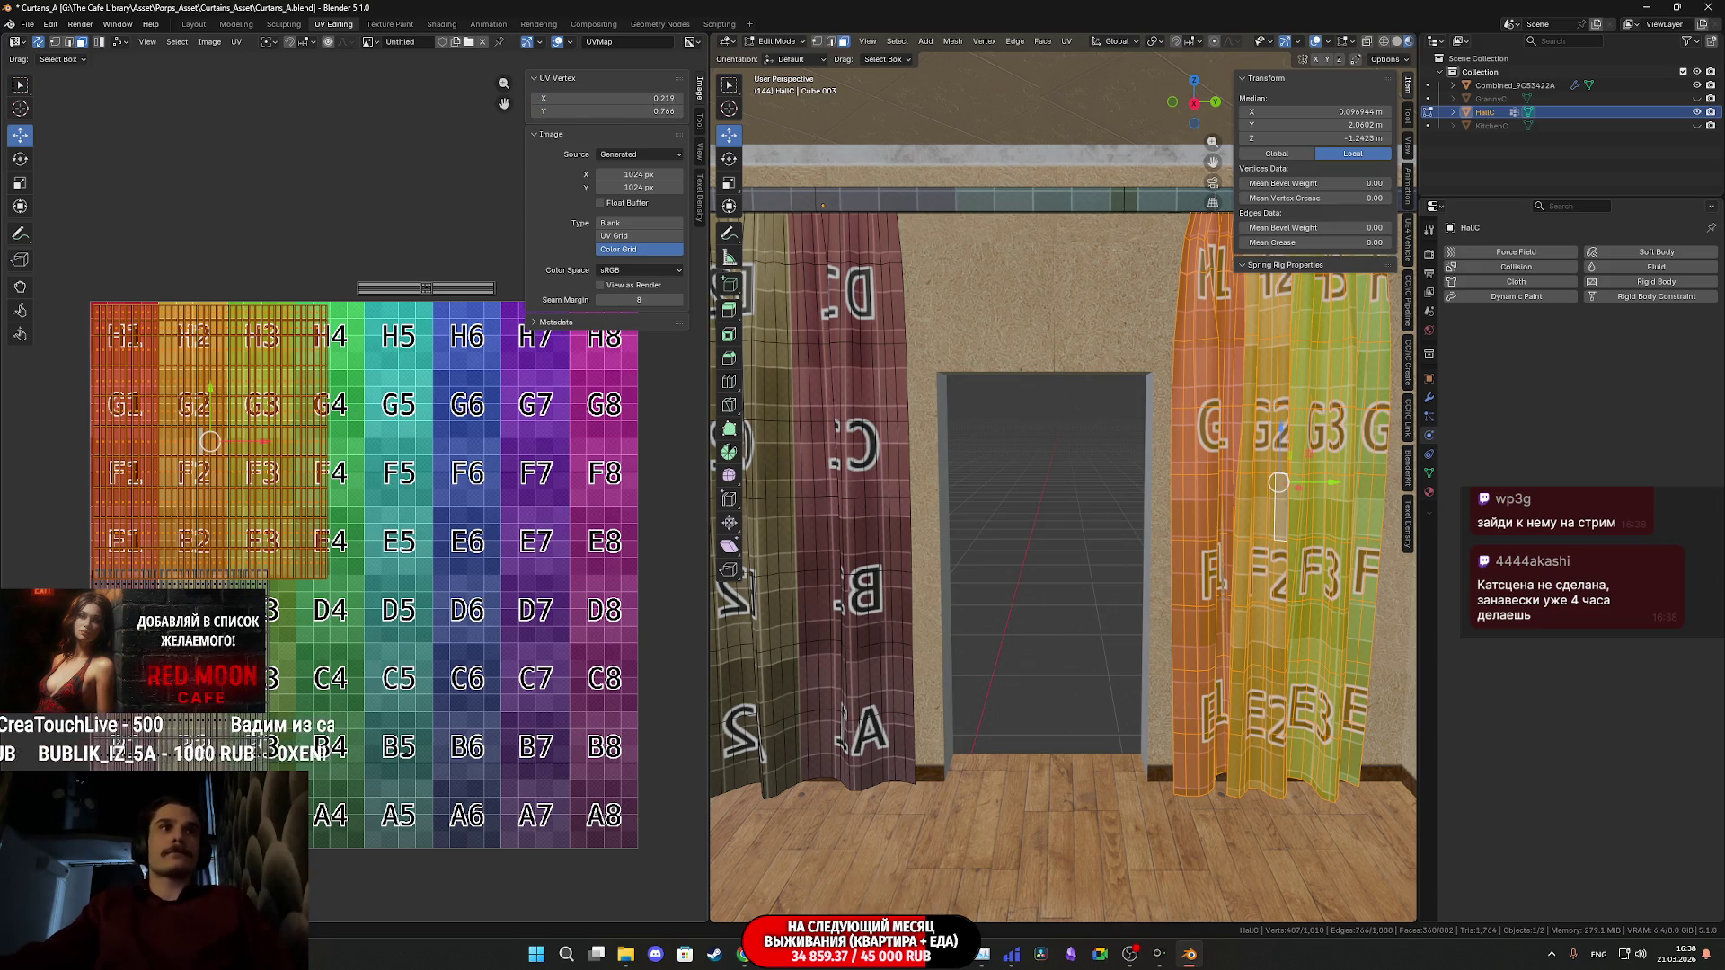
{"action": "left_click", "coordinate": [1300, 571]}
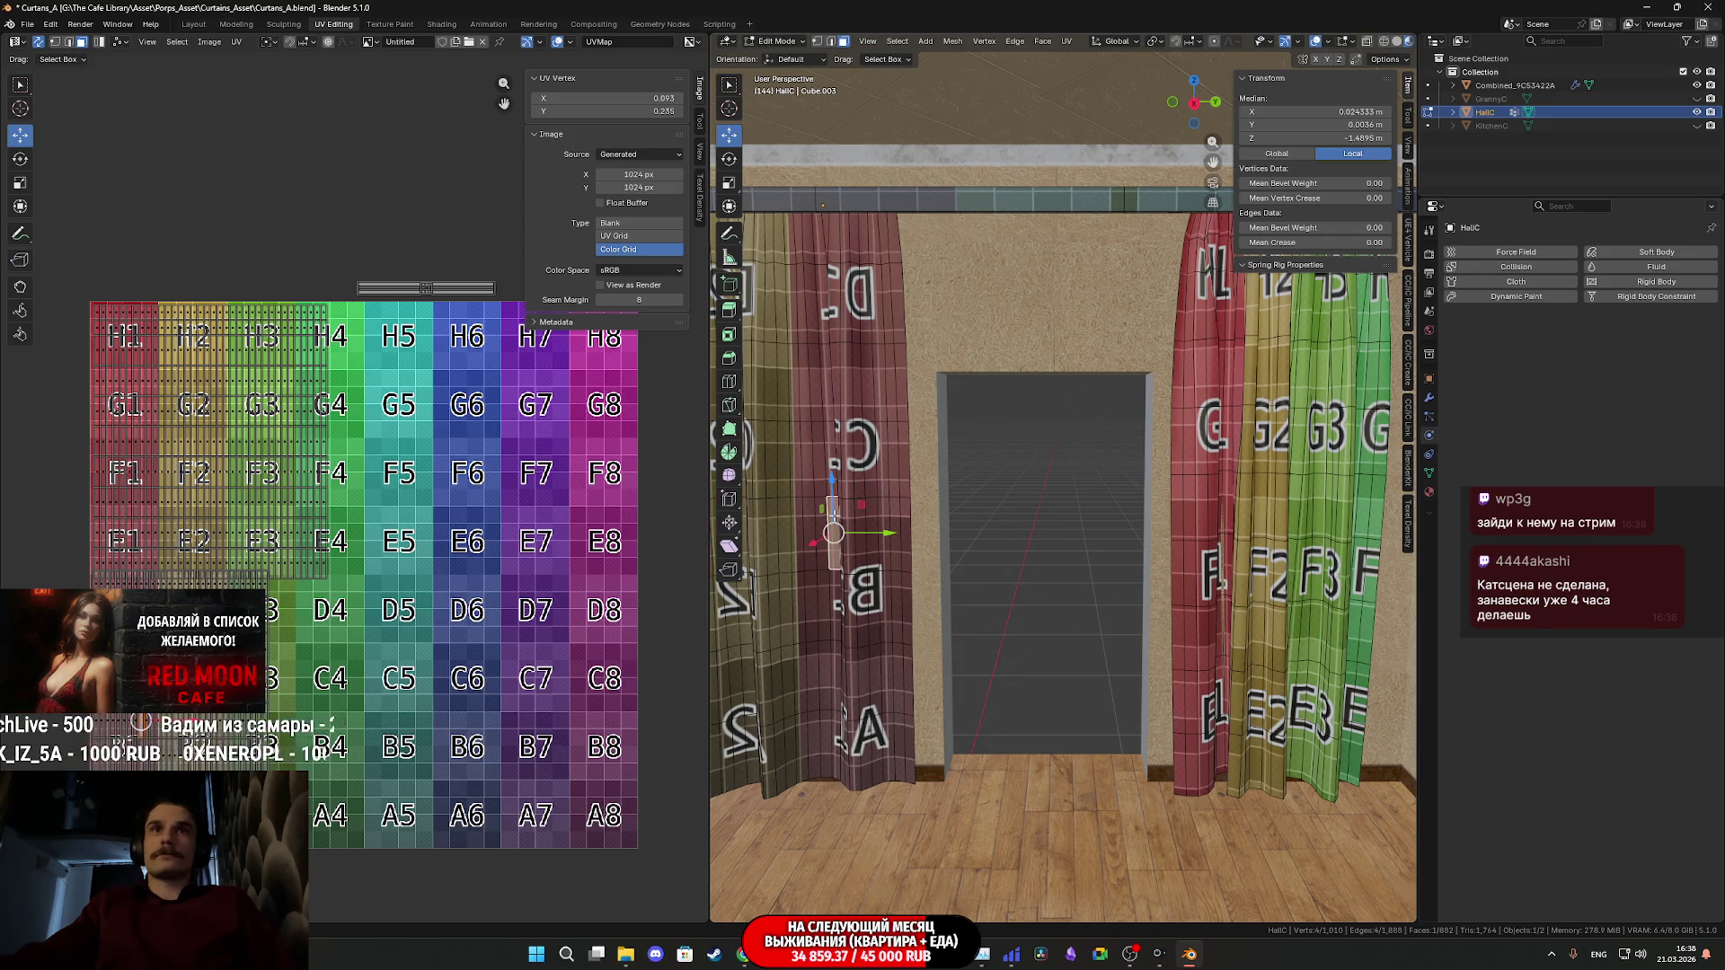
- Set the left curtain's UV island X coordinate to 0.219
{"action": "key", "text": "l"}
{"action": "double_click", "coordinate": [626, 98]}
{"action": "type", "text": "0.219"}
{"action": "key", "text": "Return"}
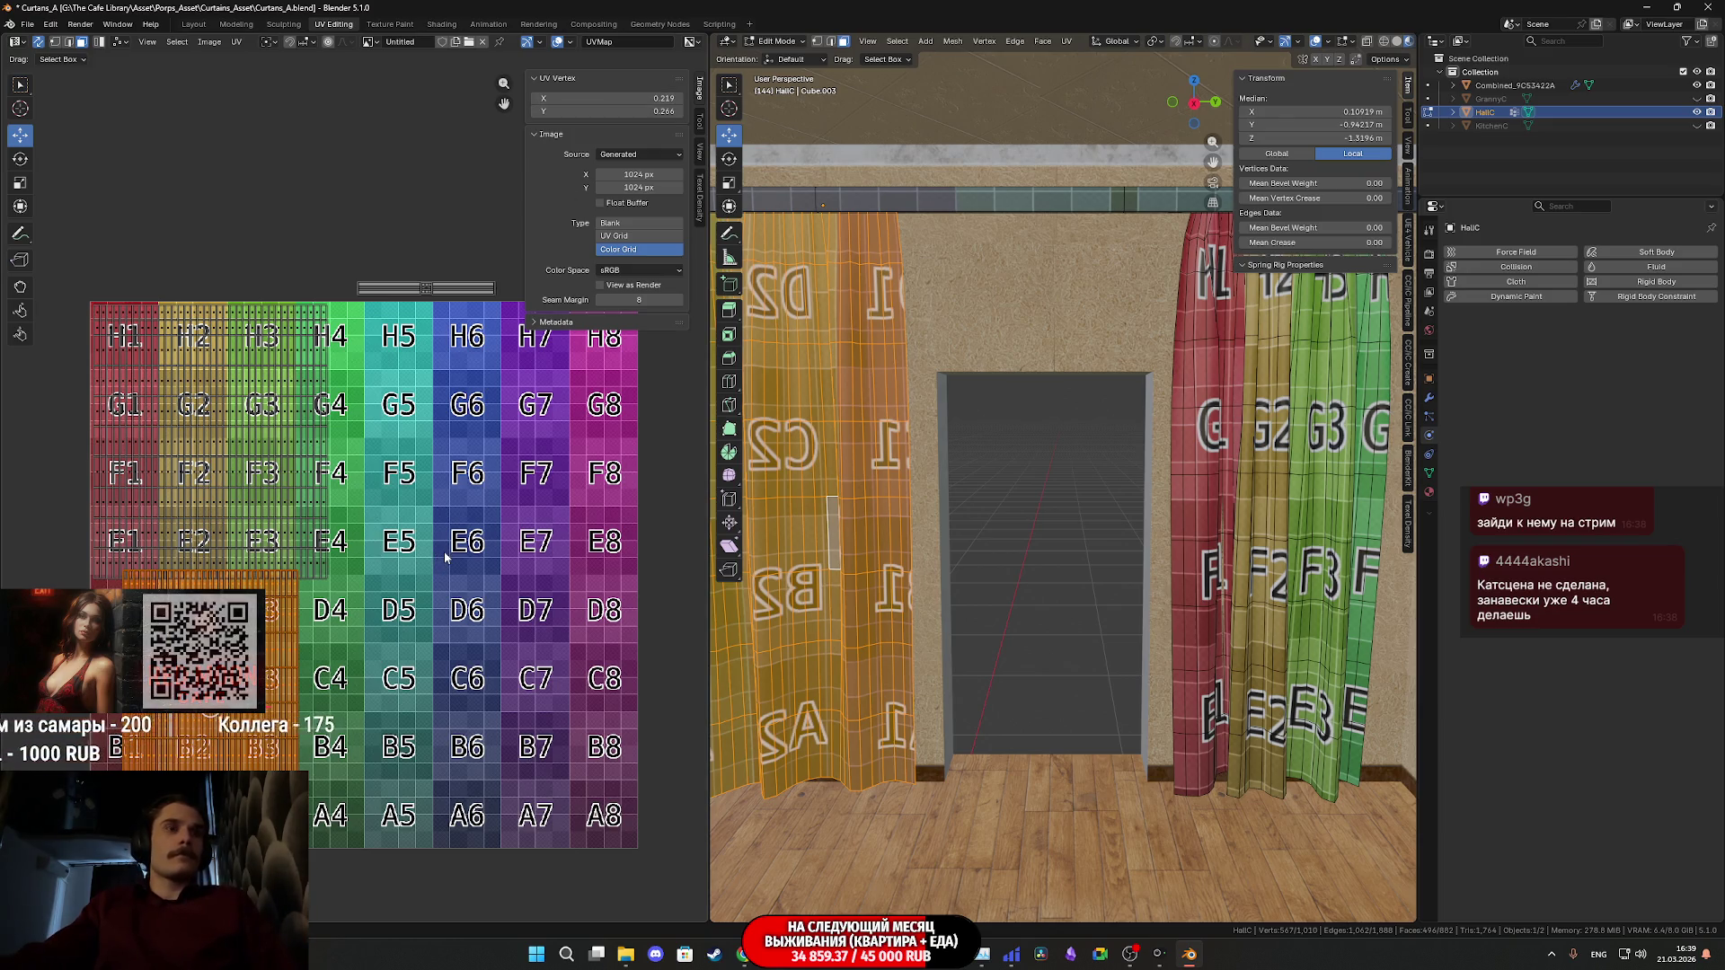
- Scale the curtain UV island horizontally along X
{"action": "key", "text": "s"}
{"action": "key", "text": "x"}
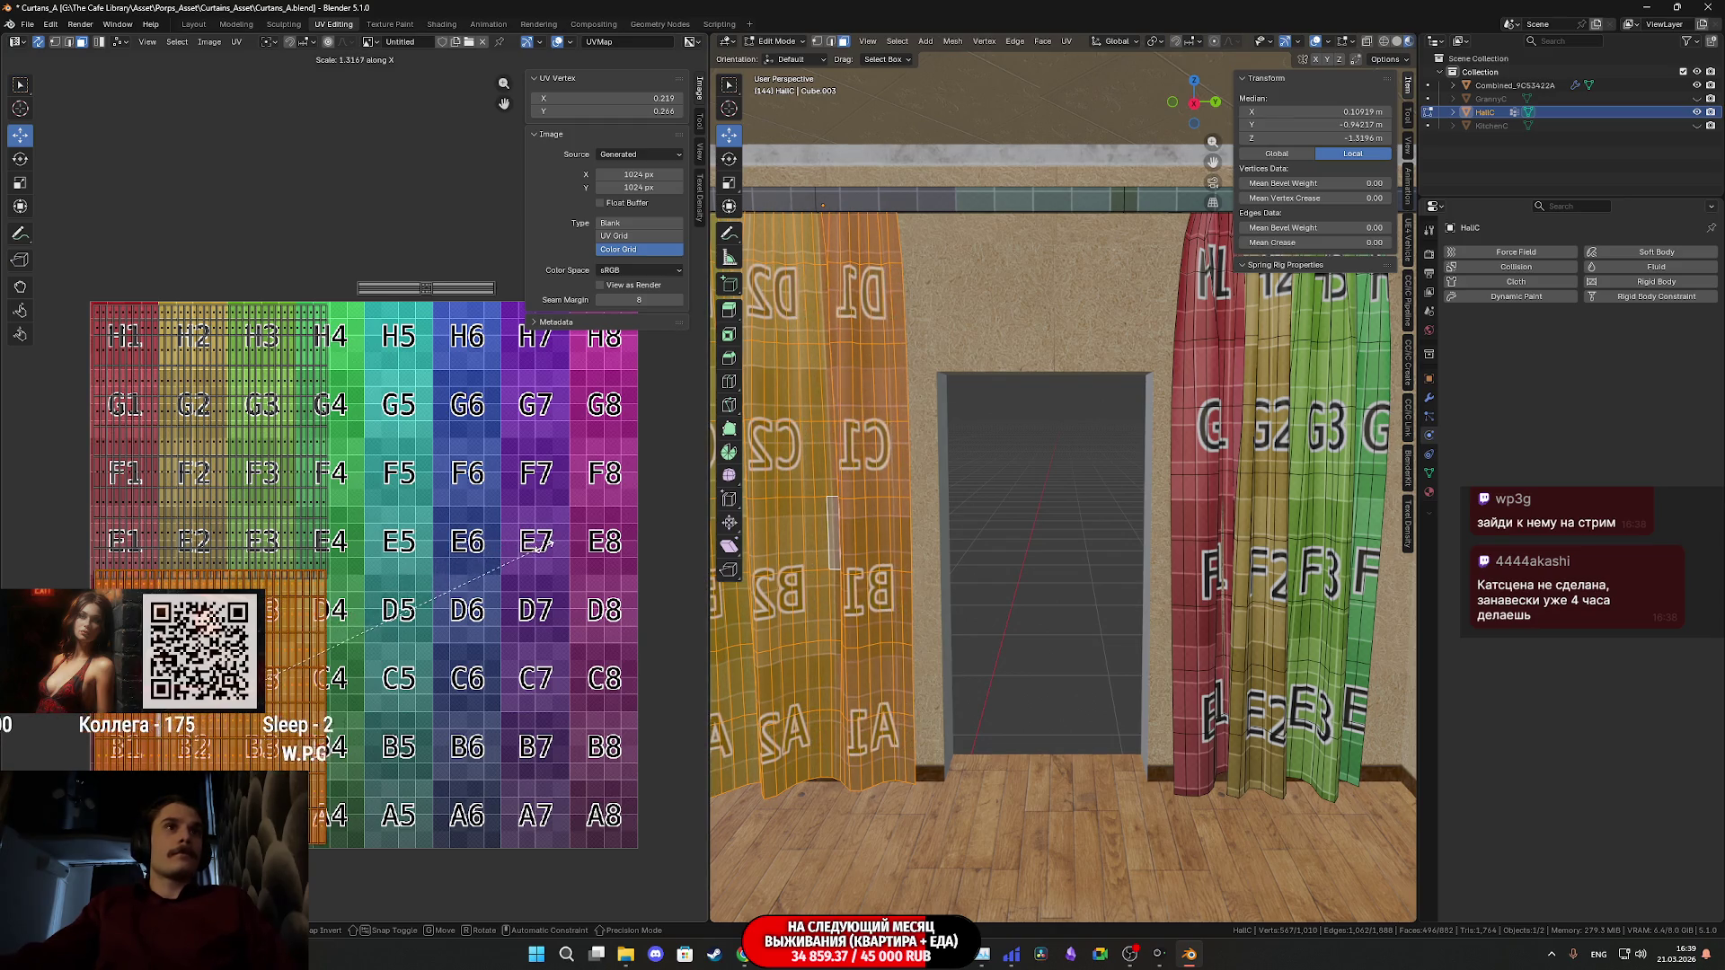
{"action": "left_click", "coordinate": [550, 543]}
{"action": "scroll", "coordinate": [422, 494], "scroll_direction": "up", "scroll_amount": 5}
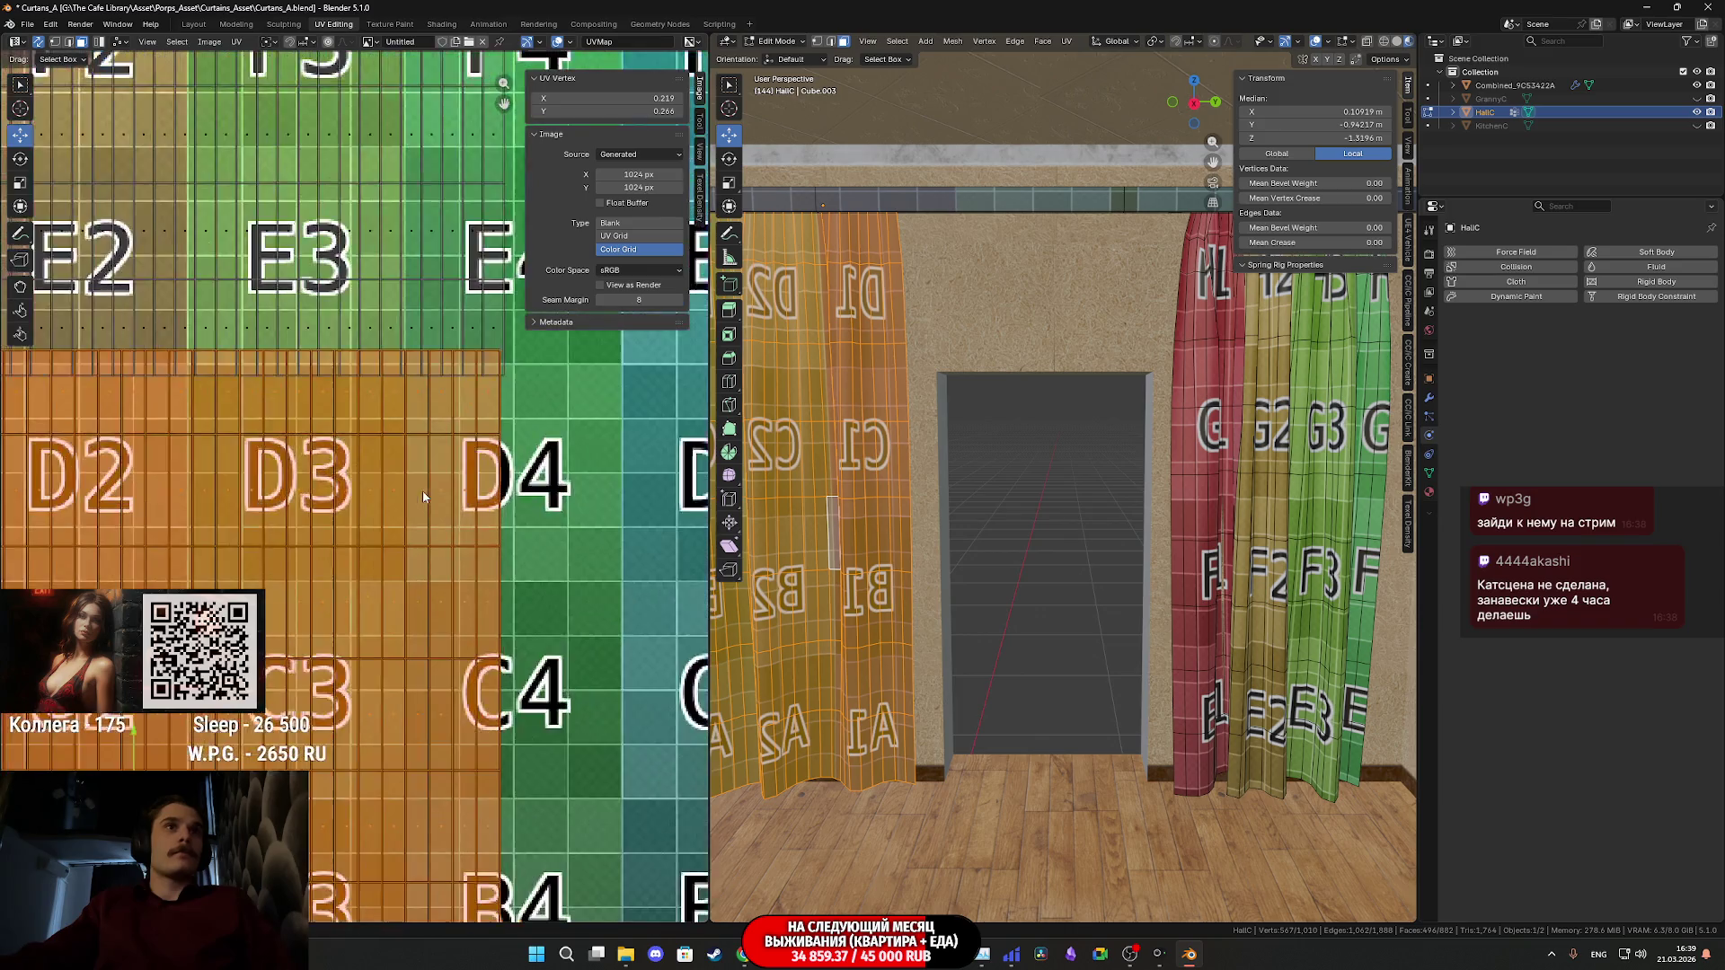
{"action": "scroll", "coordinate": [347, 510], "scroll_direction": "up", "scroll_amount": 6}
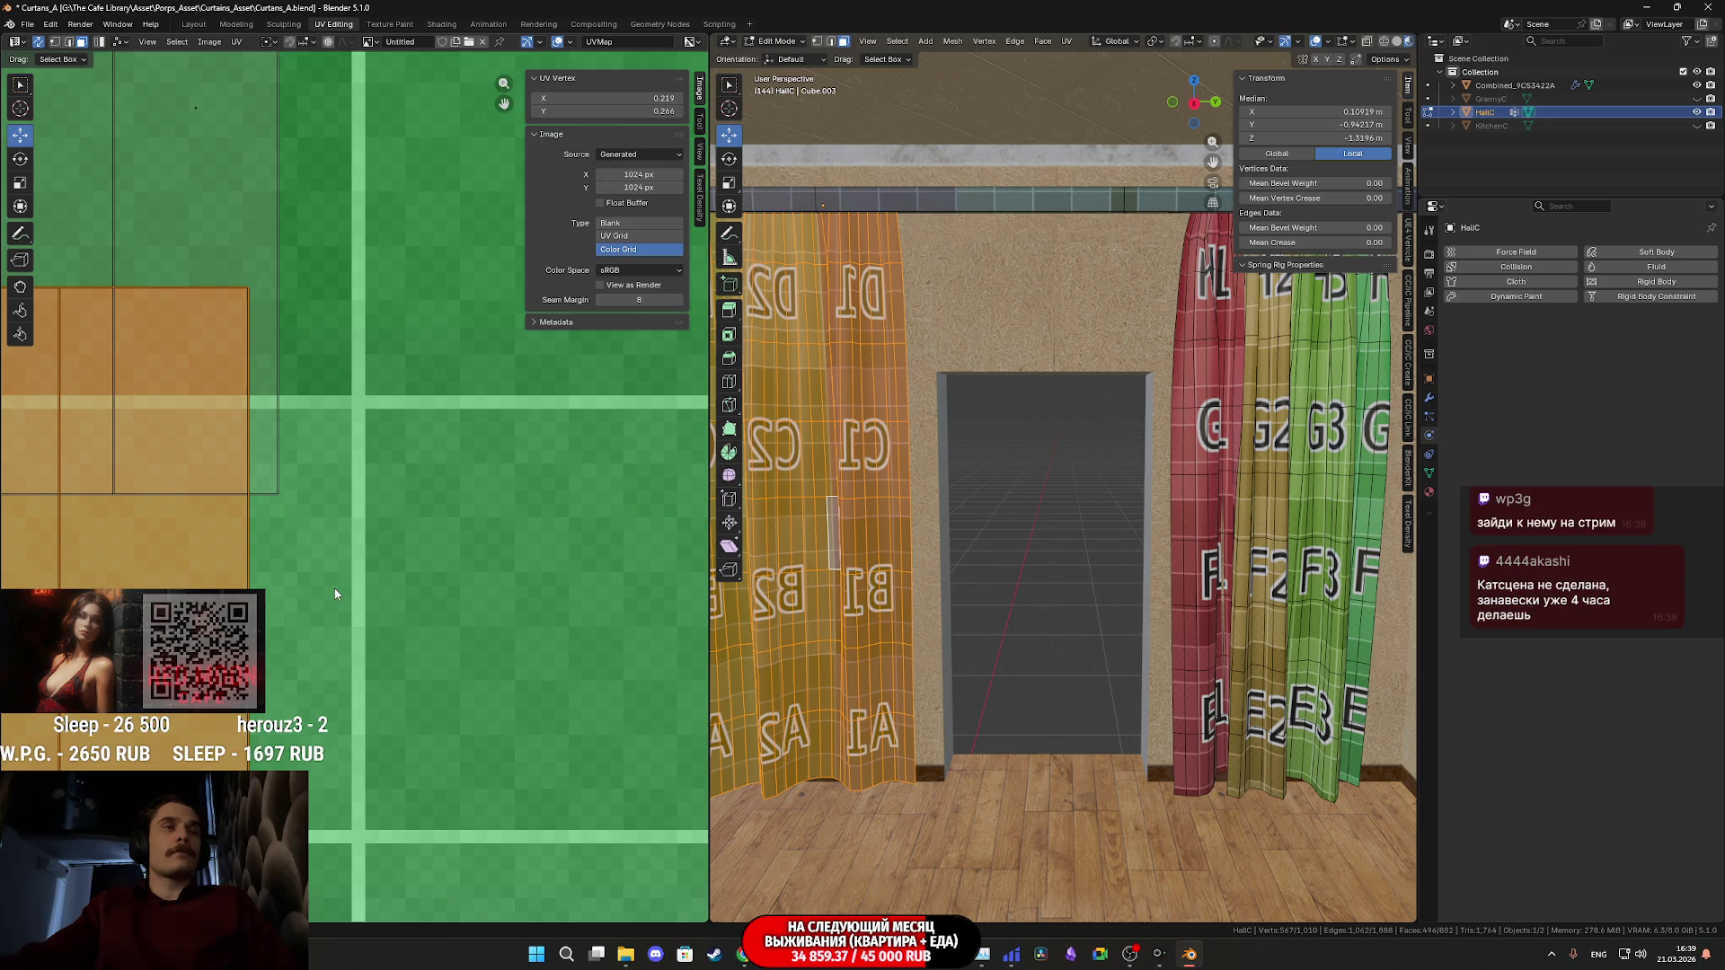
{"action": "key", "text": "s"}
{"action": "key", "text": "x"}
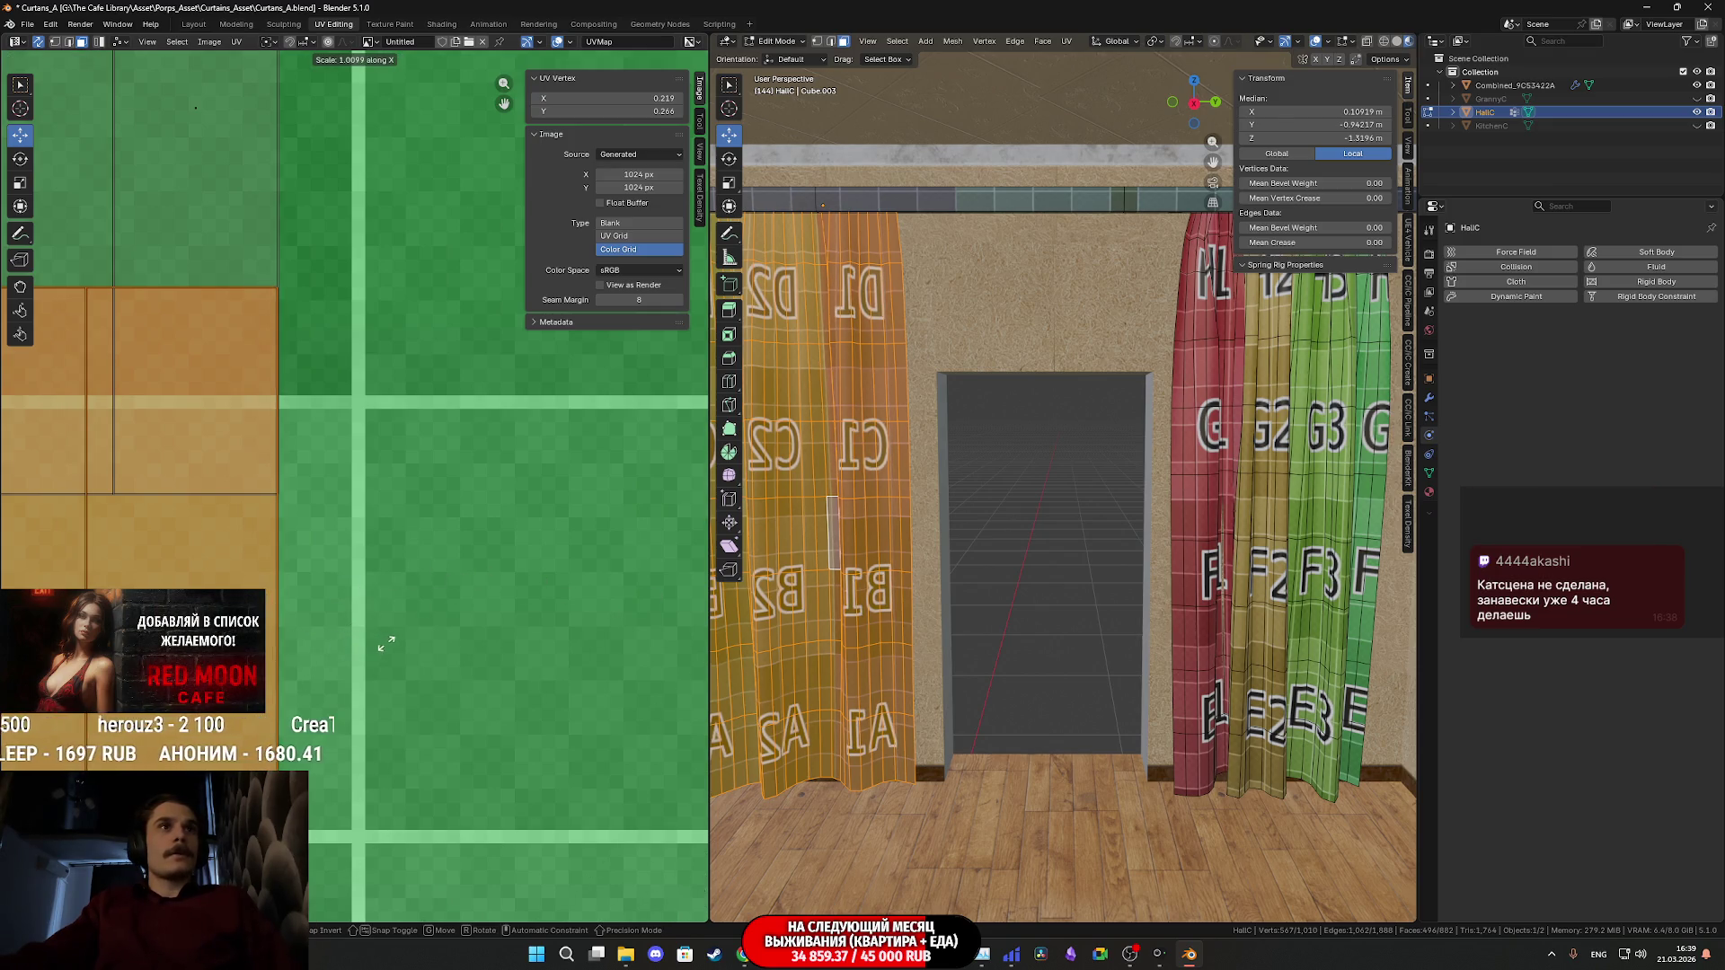
{"action": "left_click", "coordinate": [404, 641]}
{"action": "scroll", "coordinate": [404, 642], "scroll_direction": "down", "scroll_amount": 8}
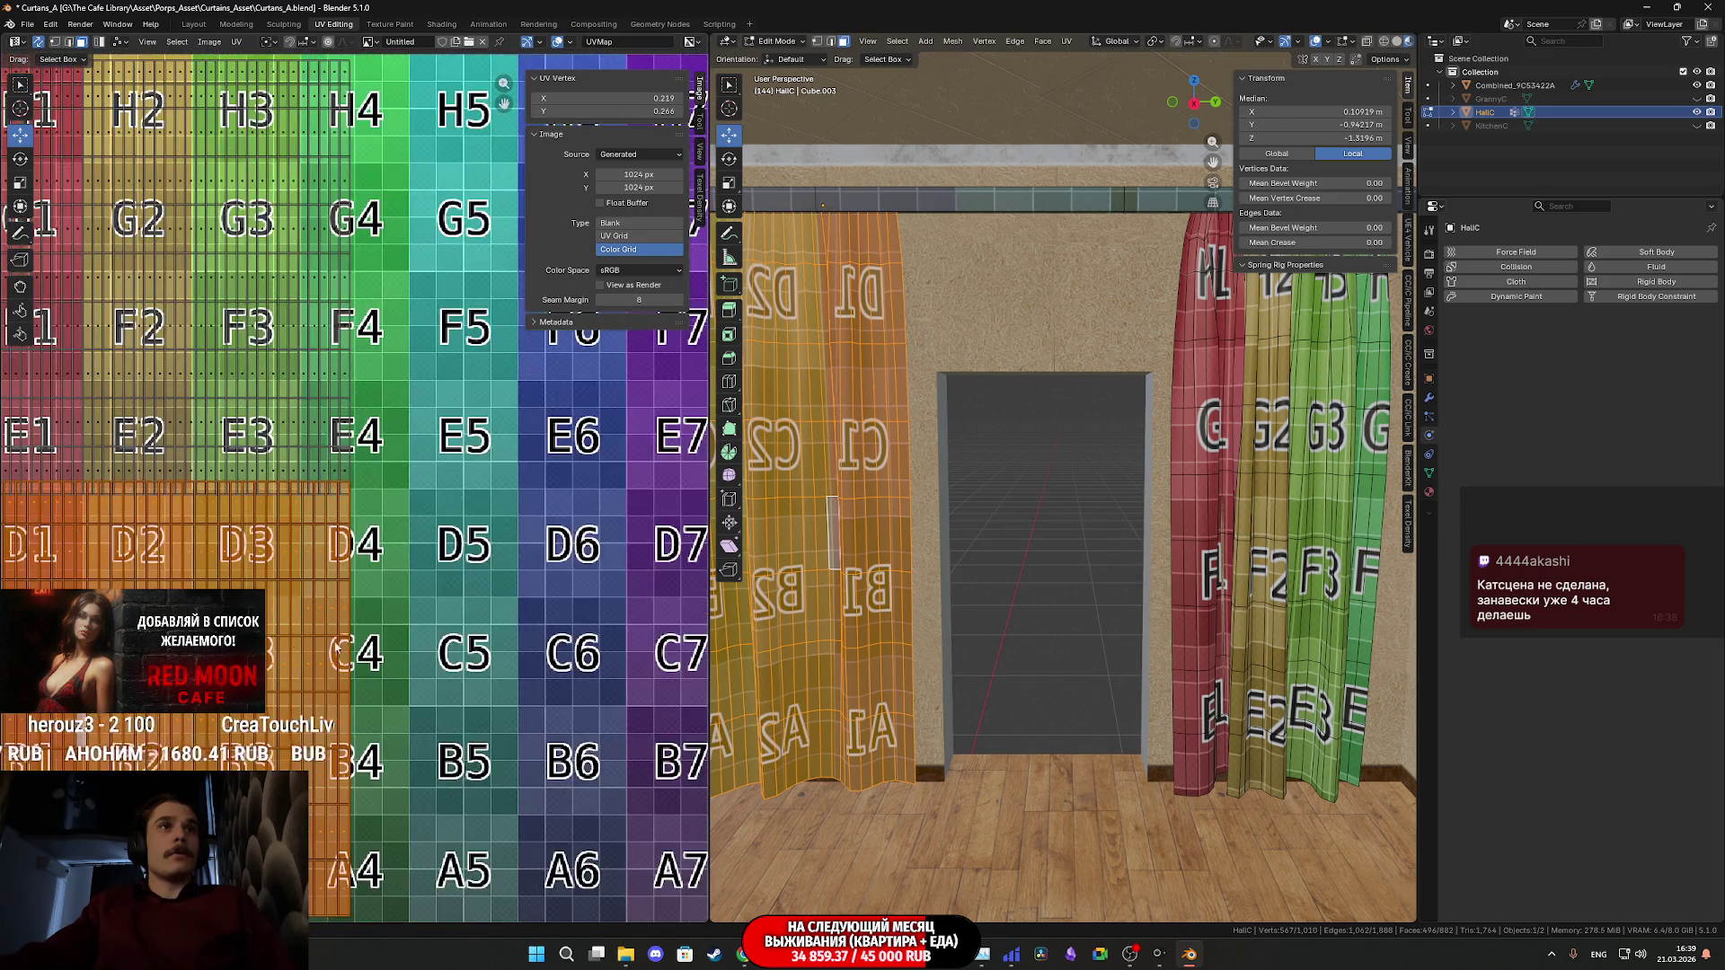
{"action": "scroll", "coordinate": [482, 582], "scroll_direction": "up", "scroll_amount": 4}
{"action": "scroll", "coordinate": [481, 582], "scroll_direction": "up", "scroll_amount": 6}
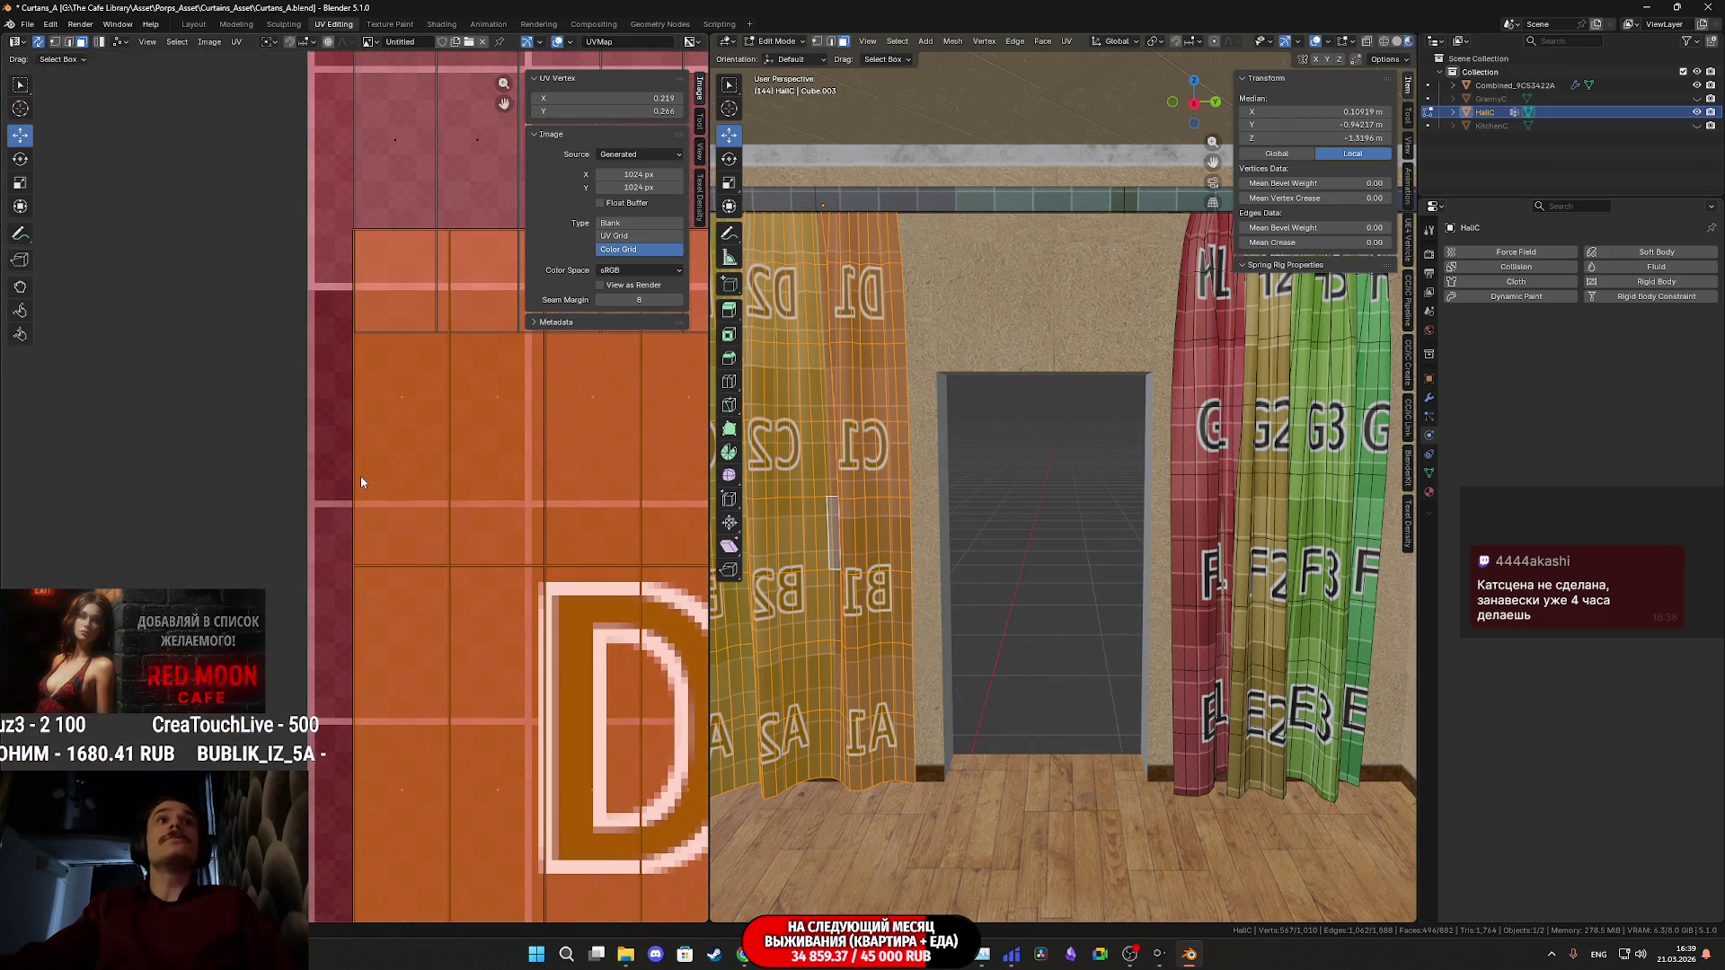
{"action": "scroll", "coordinate": [392, 498], "scroll_direction": "down", "scroll_amount": 10}
{"action": "middle_click_drag", "start_coordinate": [392, 497], "coordinate": [288, 452]}
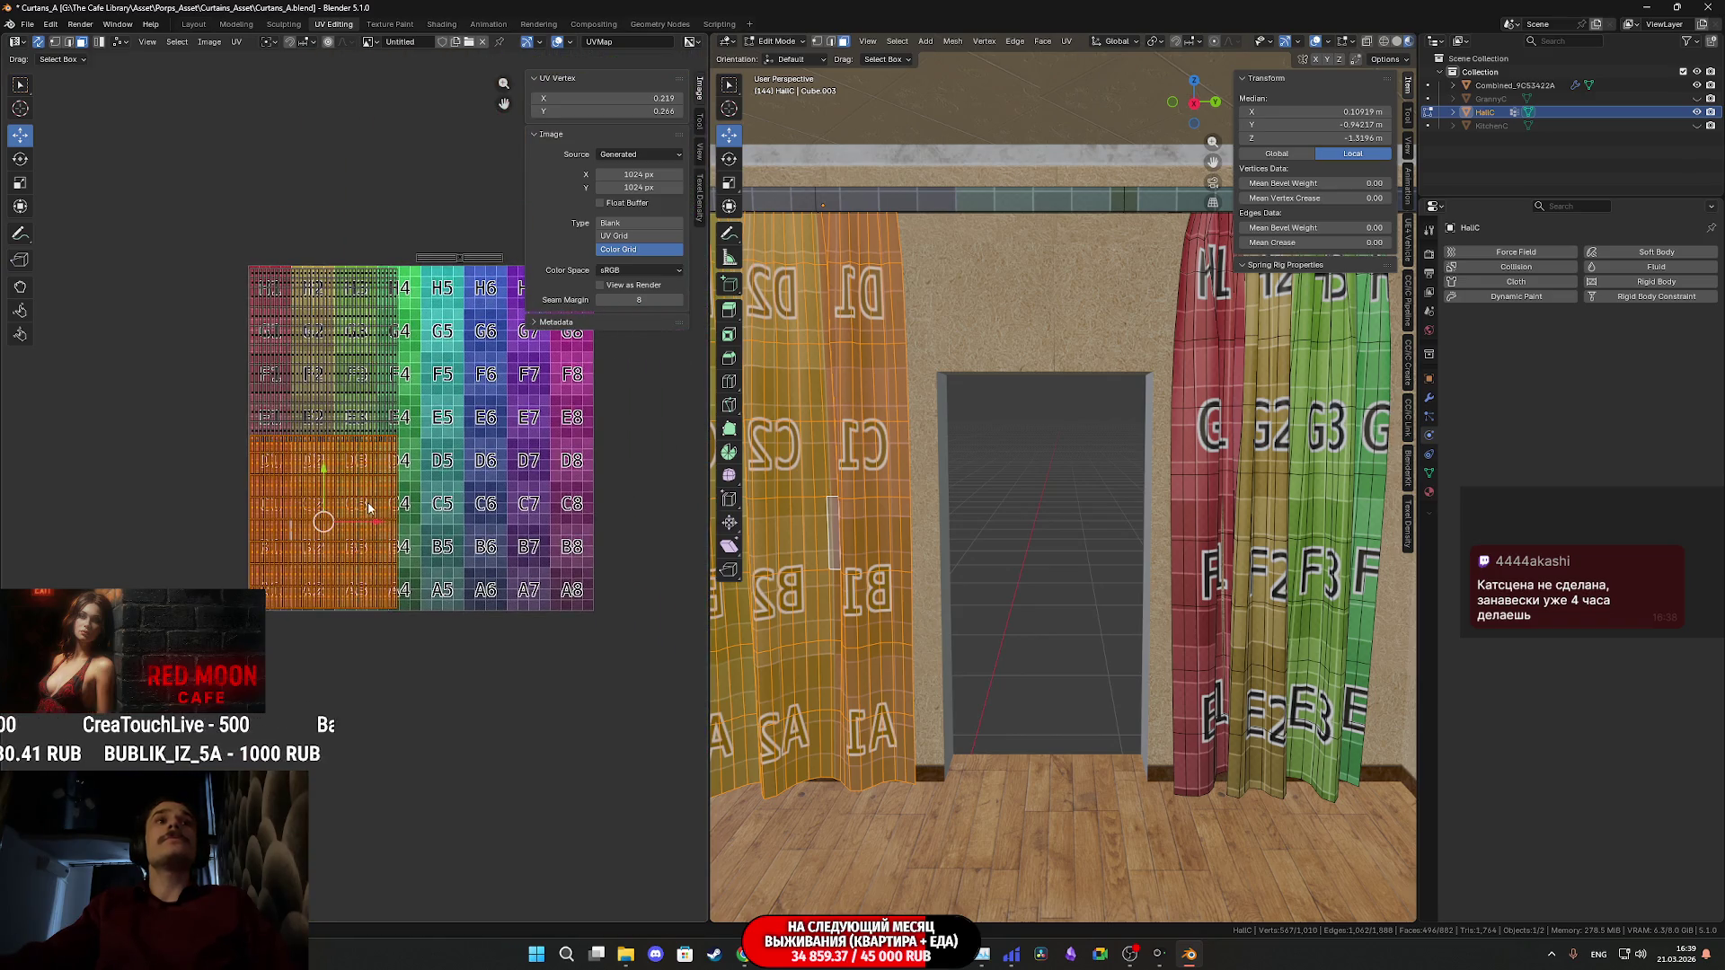
- Move the right curtain's UV island down by about 0.49
{"action": "left_click", "coordinate": [1257, 545]}
{"action": "key", "text": "l"}
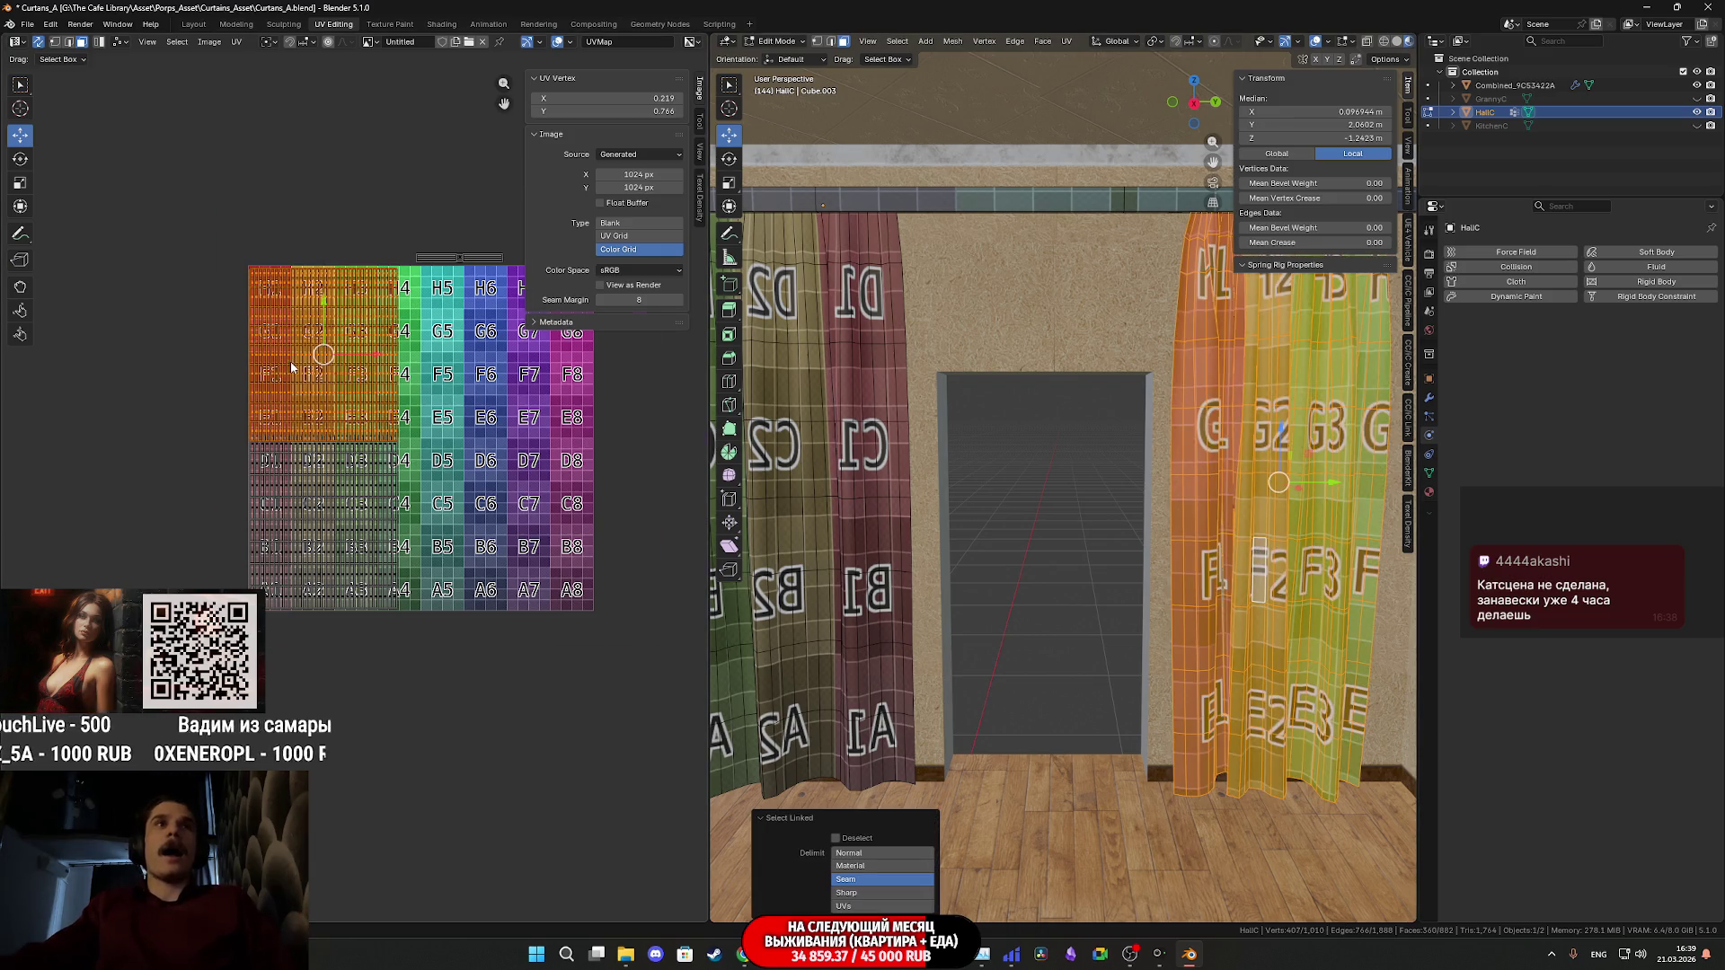
{"action": "scroll", "coordinate": [292, 367], "scroll_direction": "up", "scroll_amount": 4}
{"action": "left_click_drag", "start_coordinate": [276, 106], "coordinate": [360, 530]}
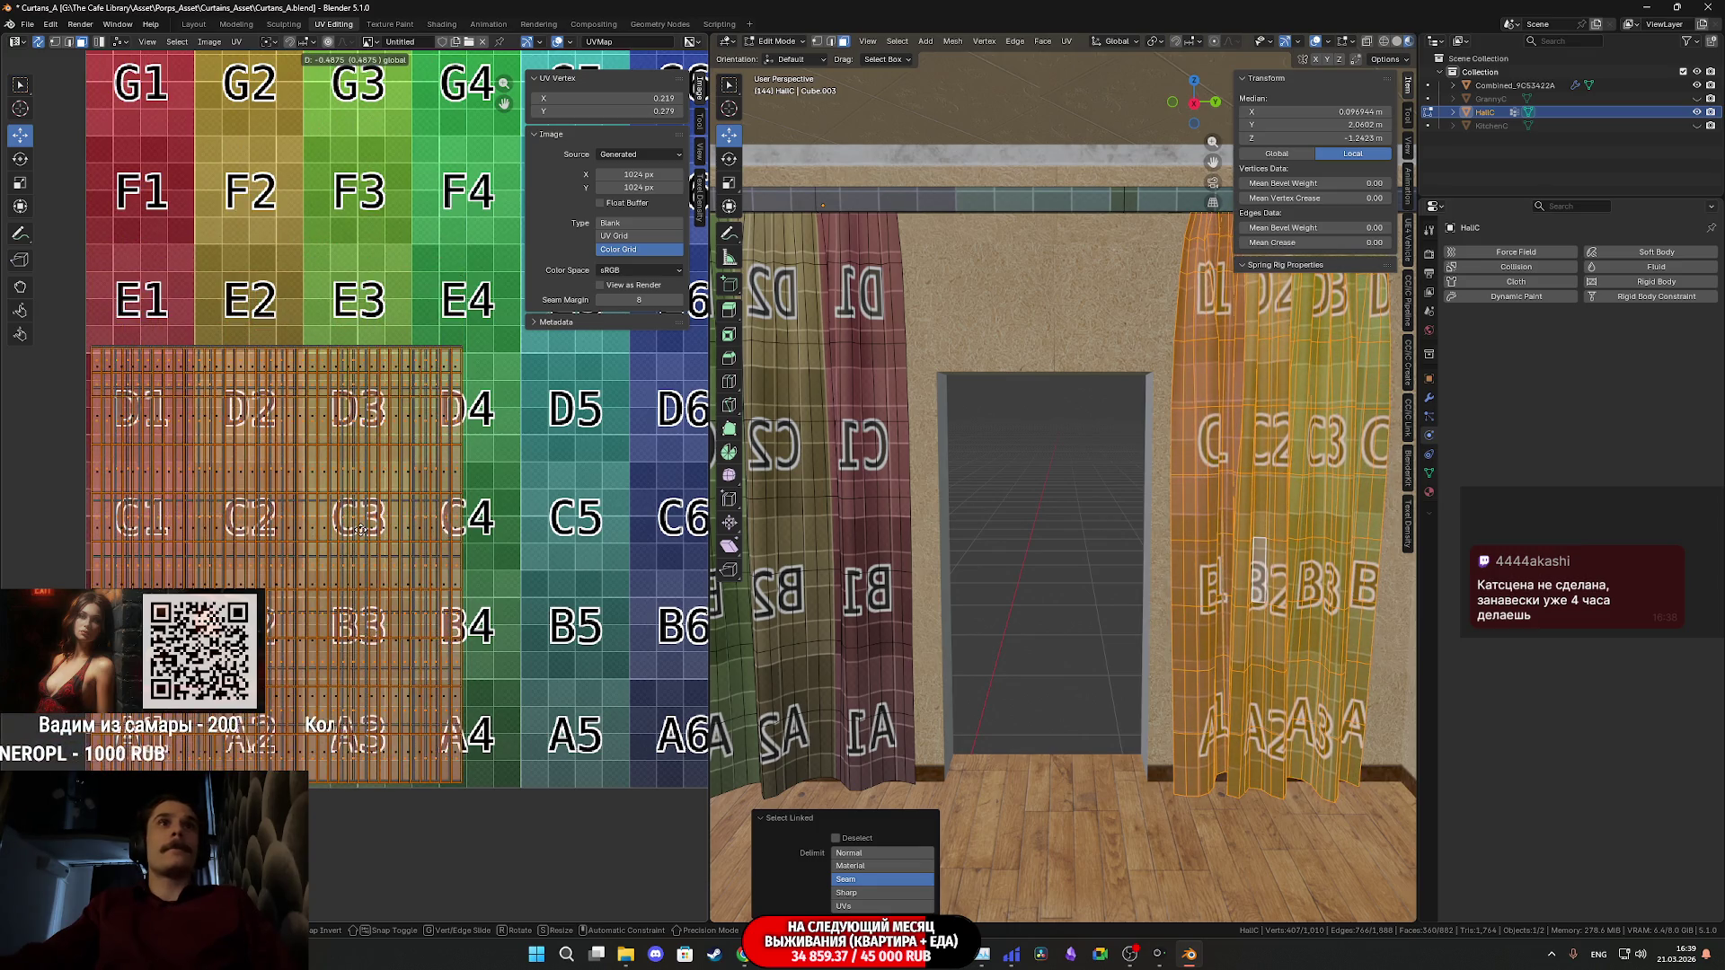
{"action": "left_click", "coordinate": [360, 530]}
- Nudge the right curtain's UV island slightly up along Y to 0.283
{"action": "scroll", "coordinate": [258, 485], "scroll_direction": "up", "scroll_amount": 8}
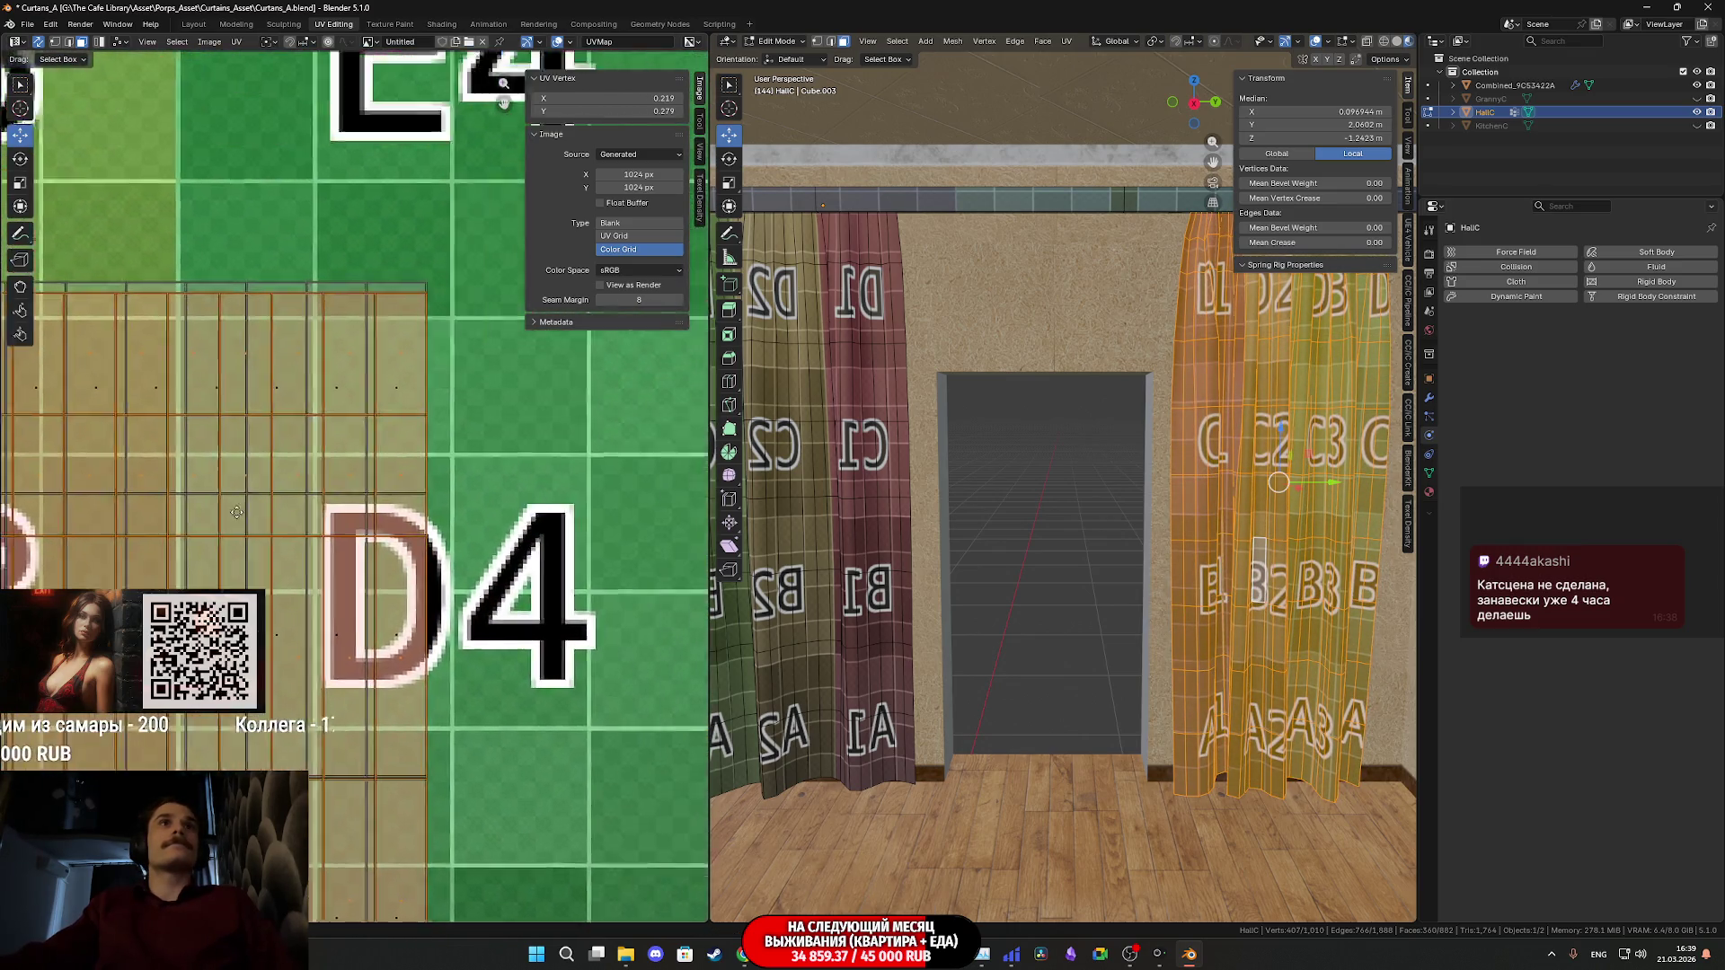
{"action": "scroll", "coordinate": [258, 485], "scroll_direction": "up", "scroll_amount": 8}
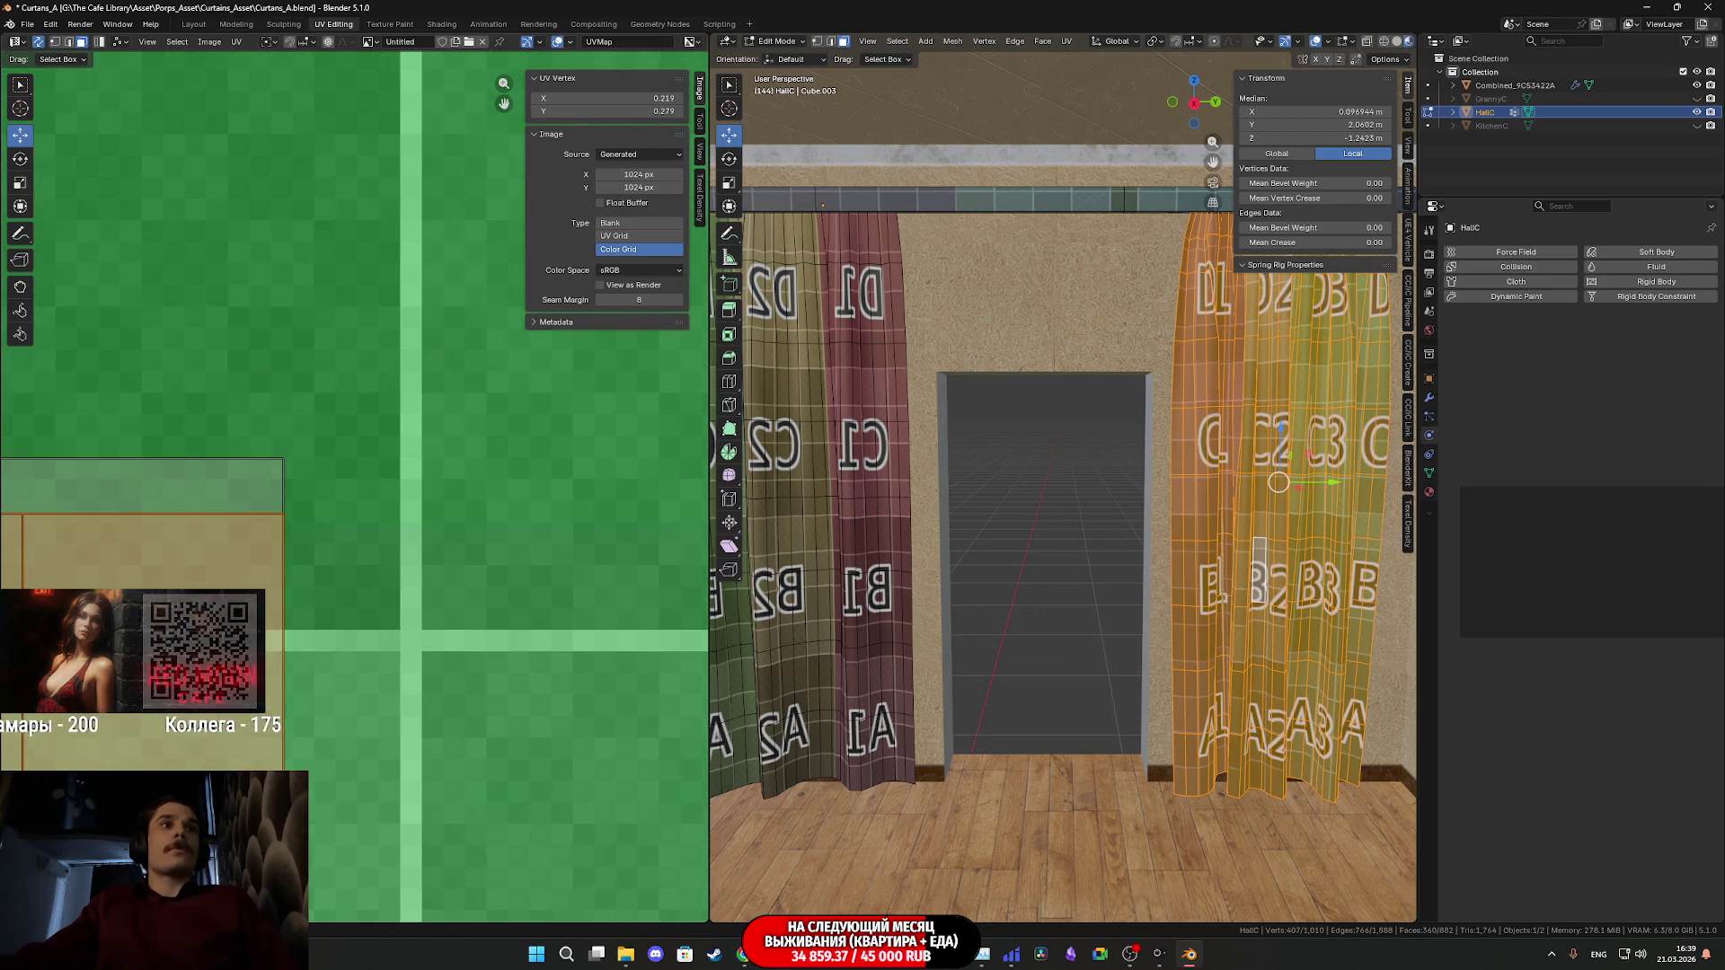
{"action": "scroll", "coordinate": [269, 562], "scroll_direction": "up", "scroll_amount": 3}
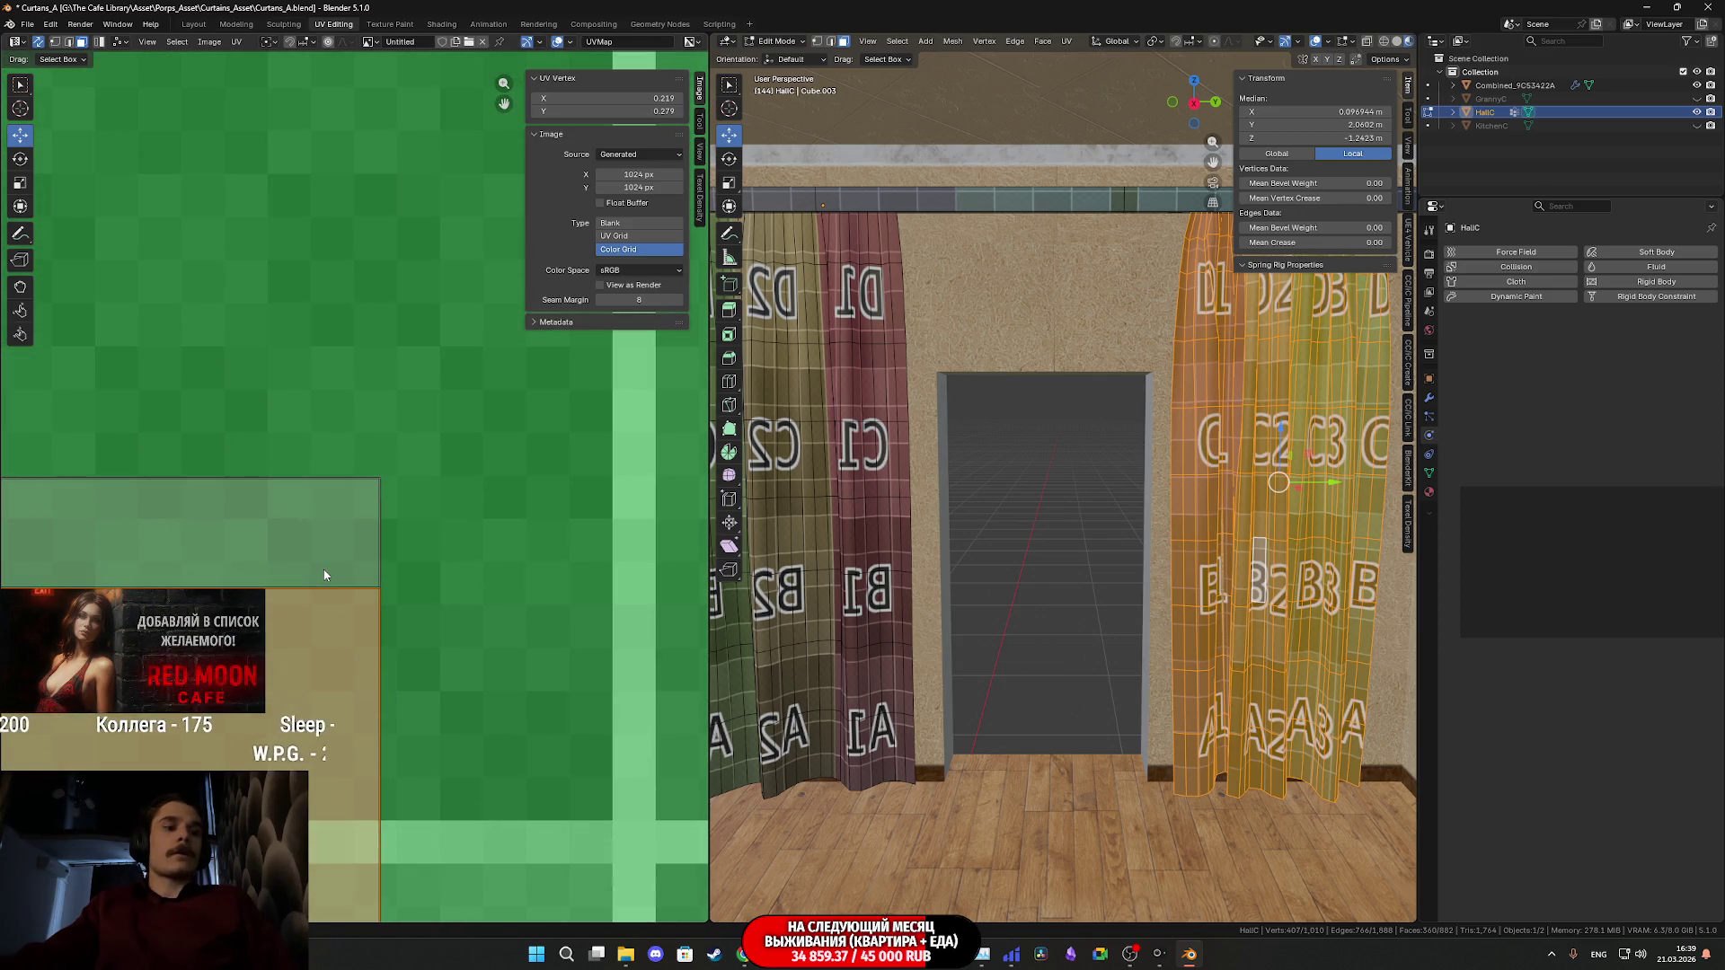
{"action": "key", "text": "g"}
{"action": "key", "text": "y"}
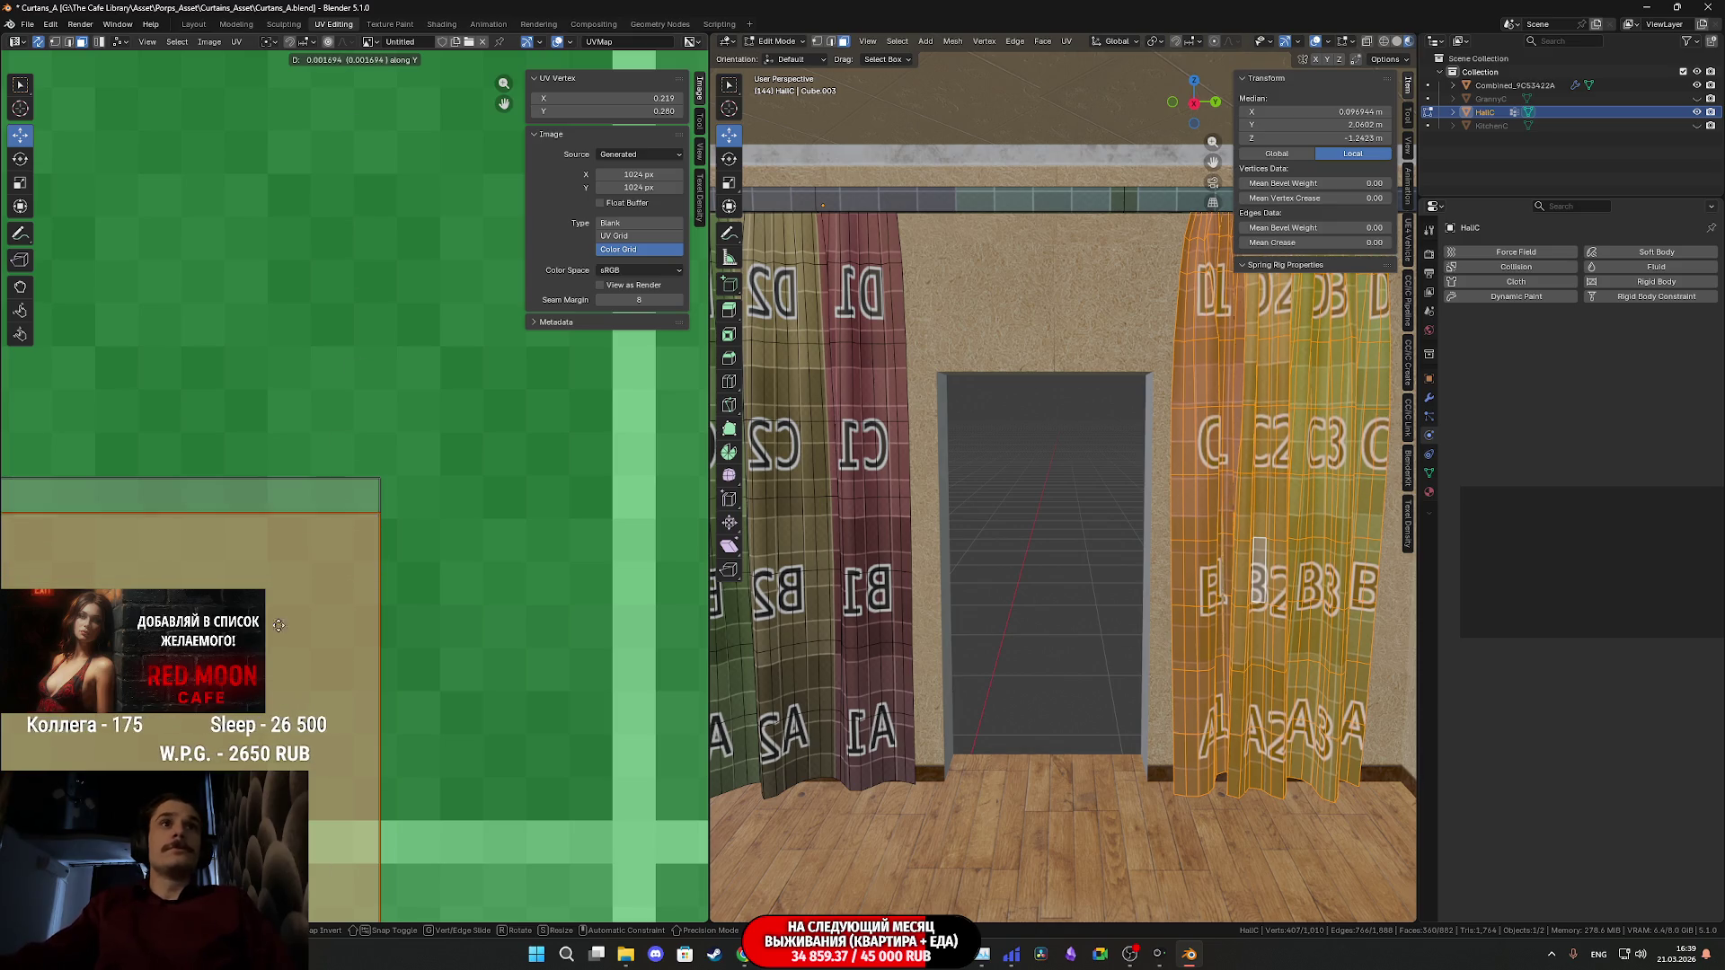
{"action": "left_click", "coordinate": [253, 350]}
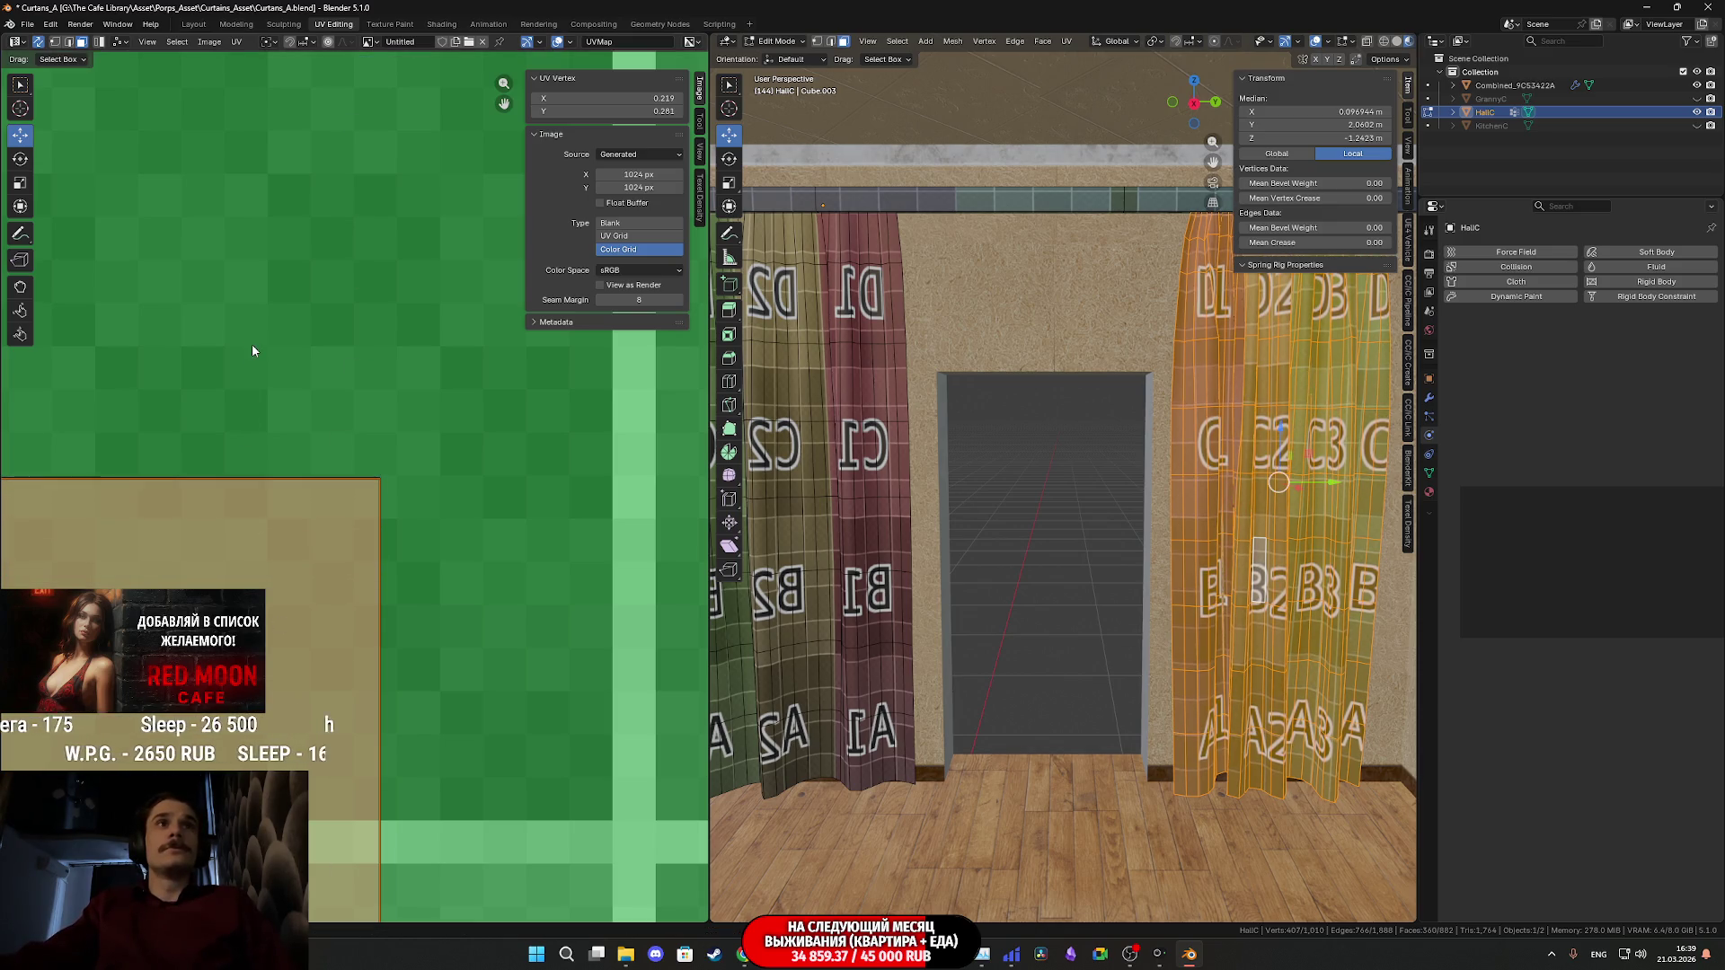
- Frame the whole colour grid and island, then add the left curtain's geometry
{"action": "scroll", "coordinate": [254, 354], "scroll_direction": "down", "scroll_amount": 5}
{"action": "middle_click_drag", "start_coordinate": [330, 654], "coordinate": [457, 155]}
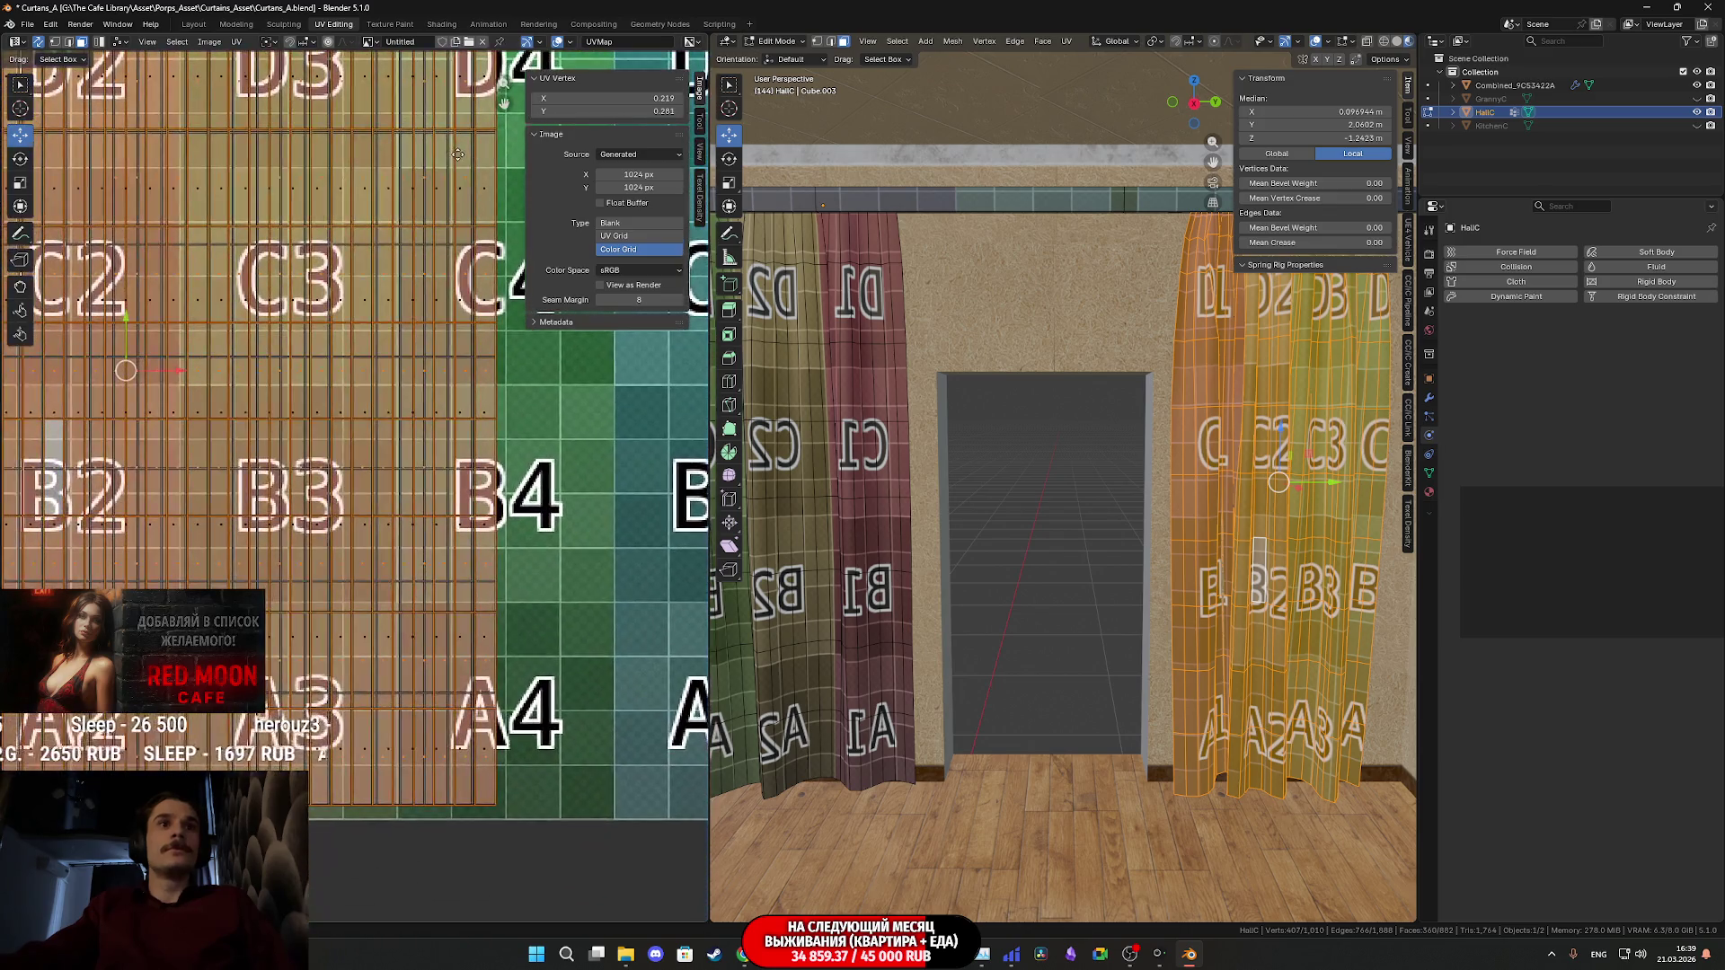
{"action": "middle_click_drag", "start_coordinate": [437, 262], "coordinate": [458, 322]}
{"action": "scroll", "coordinate": [467, 536], "scroll_direction": "down", "scroll_amount": 3}
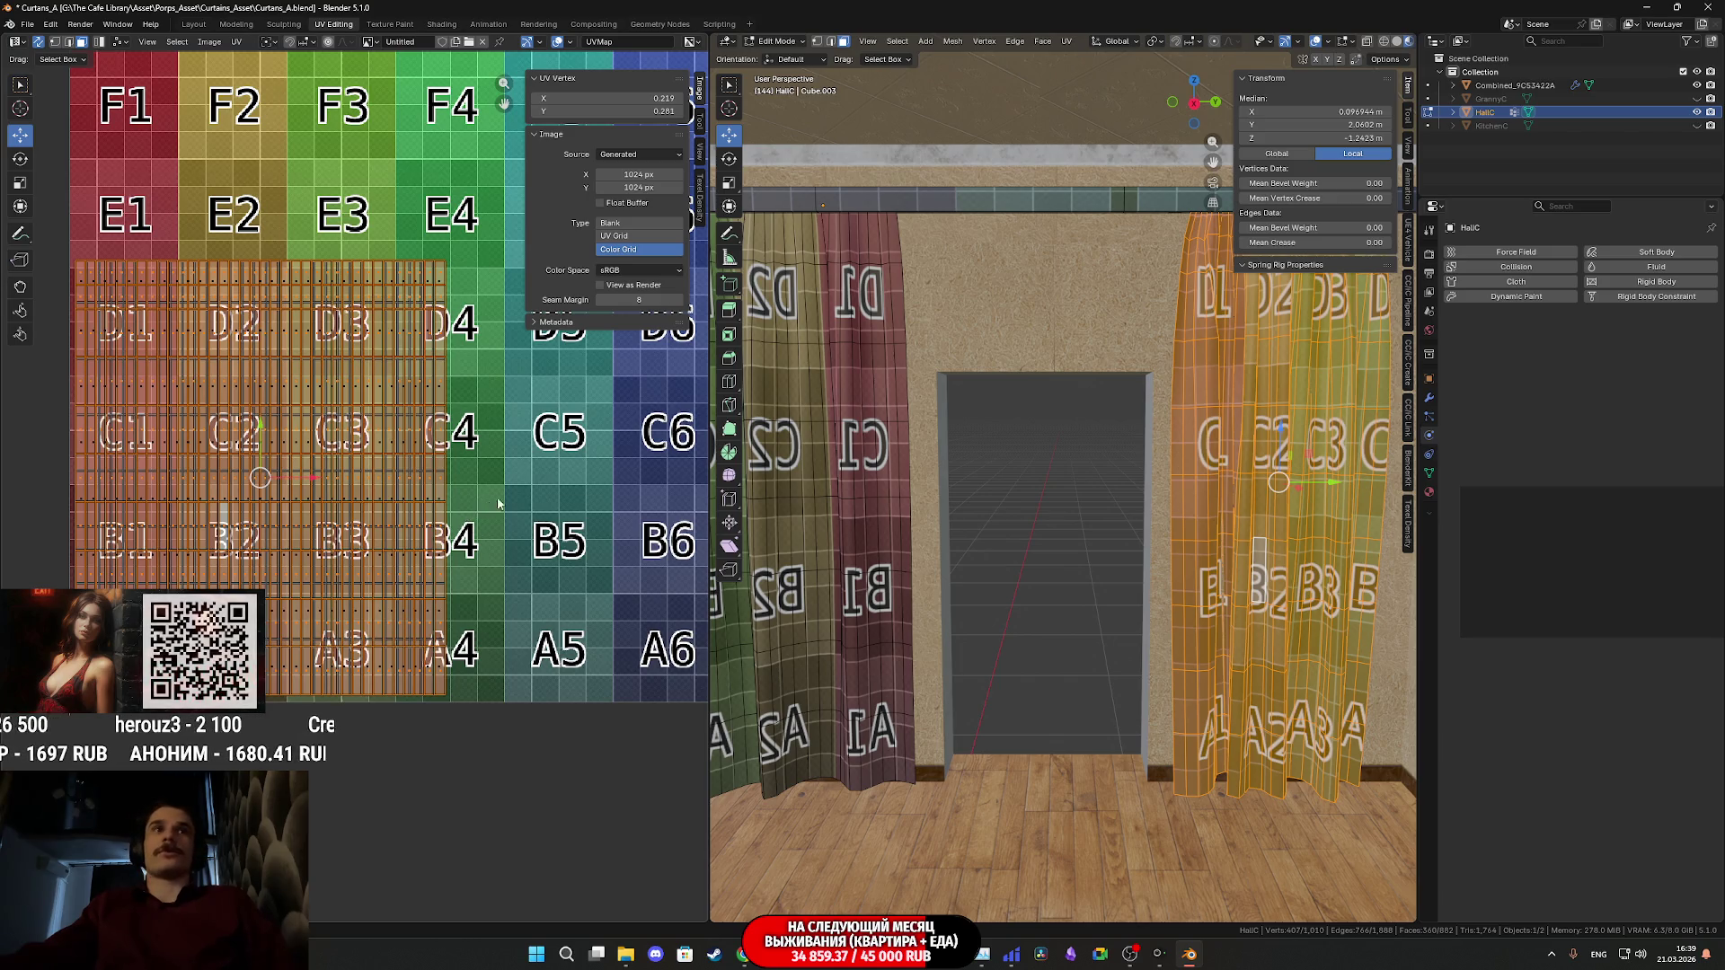
{"action": "middle_click_drag", "start_coordinate": [494, 504], "coordinate": [555, 565]}
{"action": "scroll", "coordinate": [559, 569], "scroll_direction": "down", "scroll_amount": 2}
{"action": "key", "text": "l"}
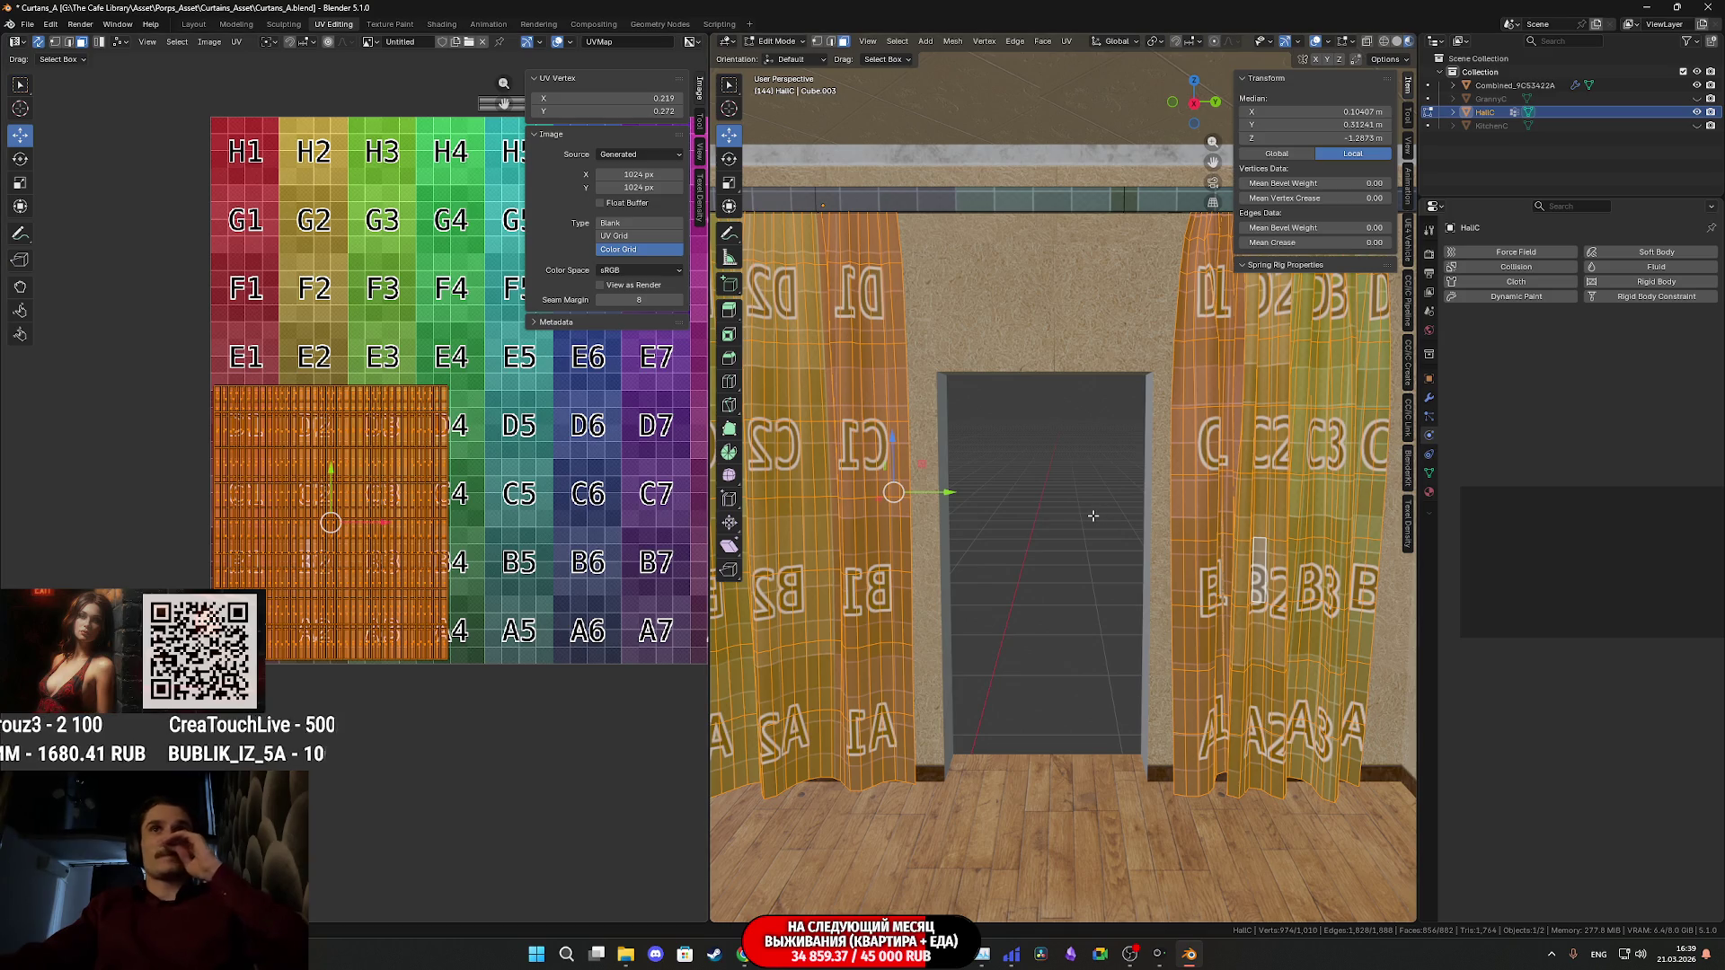
- Box-select the rod's UV strip lying above the colour grid
{"action": "scroll", "coordinate": [1093, 515], "scroll_direction": "down", "scroll_amount": 4}
{"action": "scroll", "coordinate": [574, 435], "scroll_direction": "down", "scroll_amount": 4}
{"action": "scroll", "coordinate": [427, 512], "scroll_direction": "up", "scroll_amount": 2}
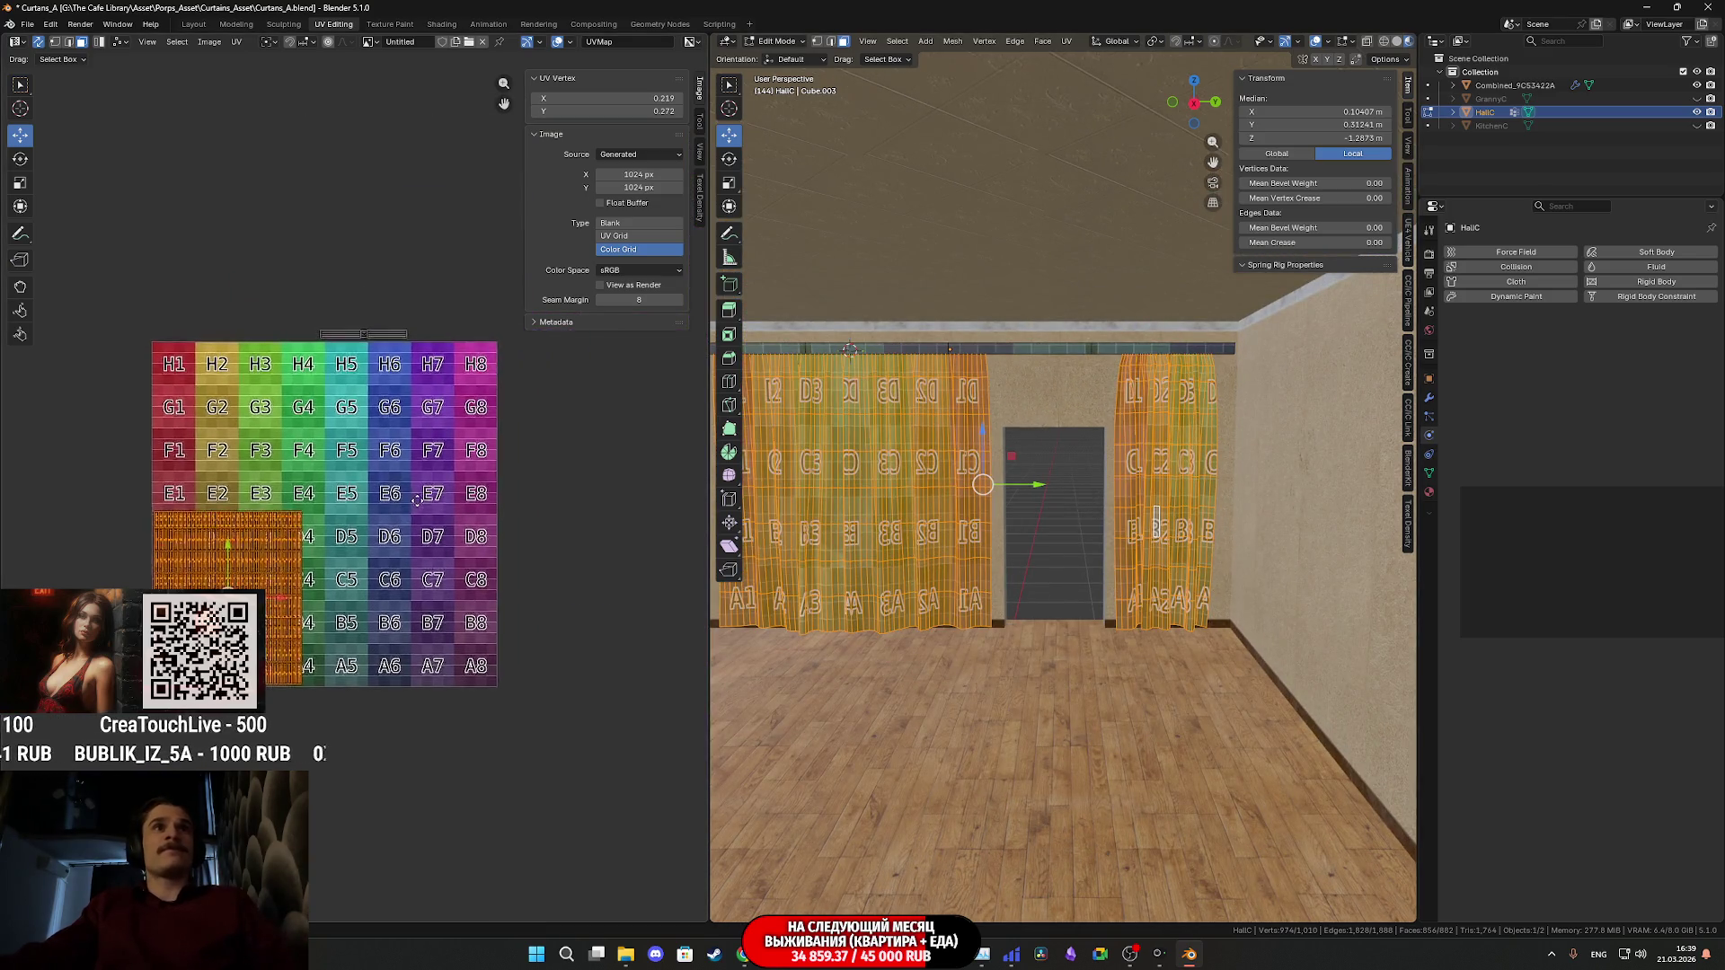
{"action": "middle_click_drag", "start_coordinate": [495, 457], "coordinate": [477, 495]}
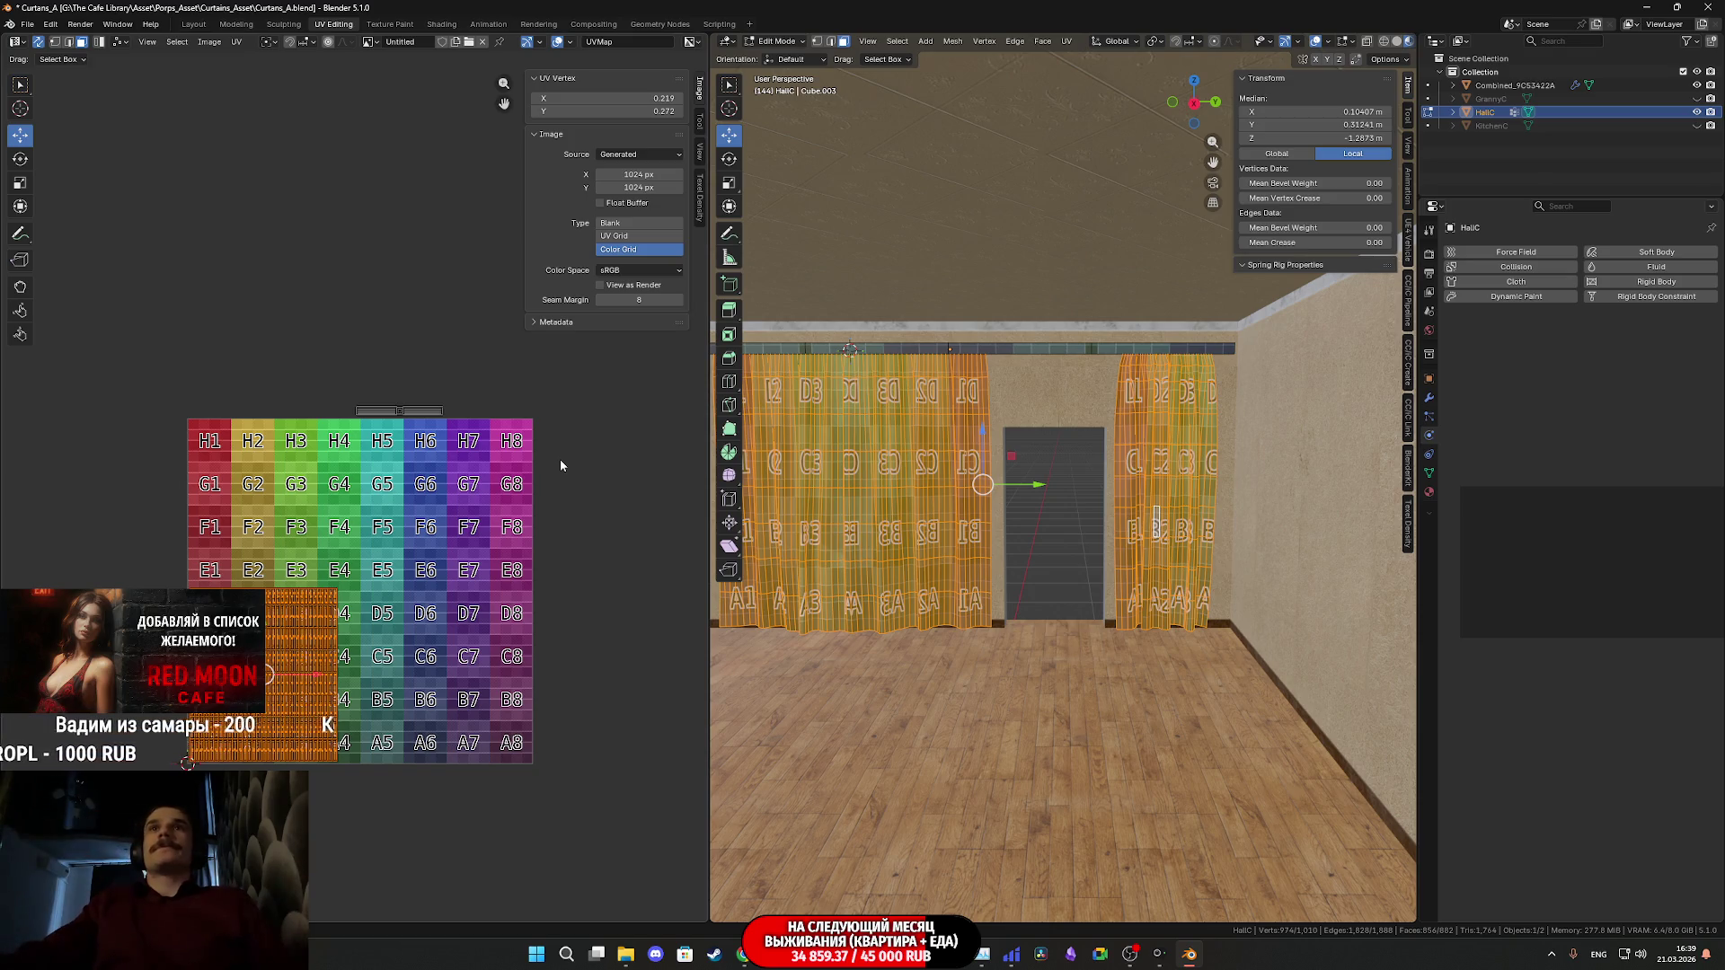
{"action": "scroll", "coordinate": [561, 463], "scroll_direction": "up", "scroll_amount": 4}
{"action": "middle_click_drag", "start_coordinate": [551, 414], "coordinate": [438, 487]}
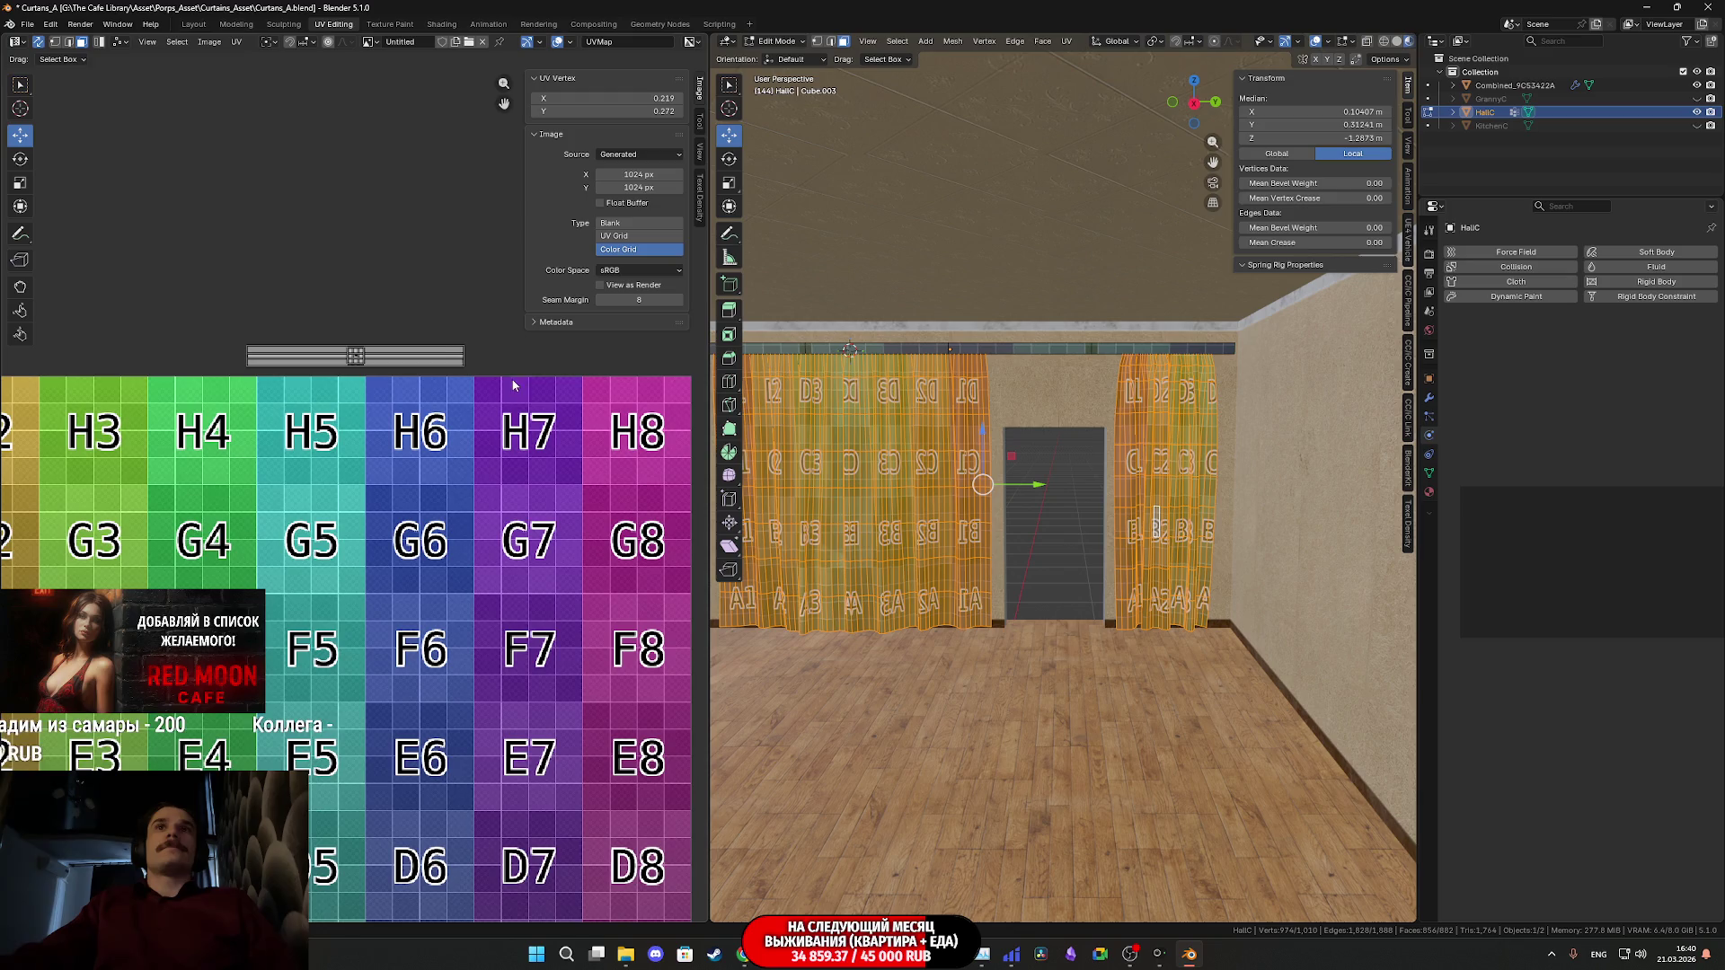
{"action": "left_click_drag", "start_coordinate": [201, 289], "coordinate": [551, 425]}
{"action": "scroll", "coordinate": [431, 422], "scroll_direction": "down", "scroll_amount": 3}
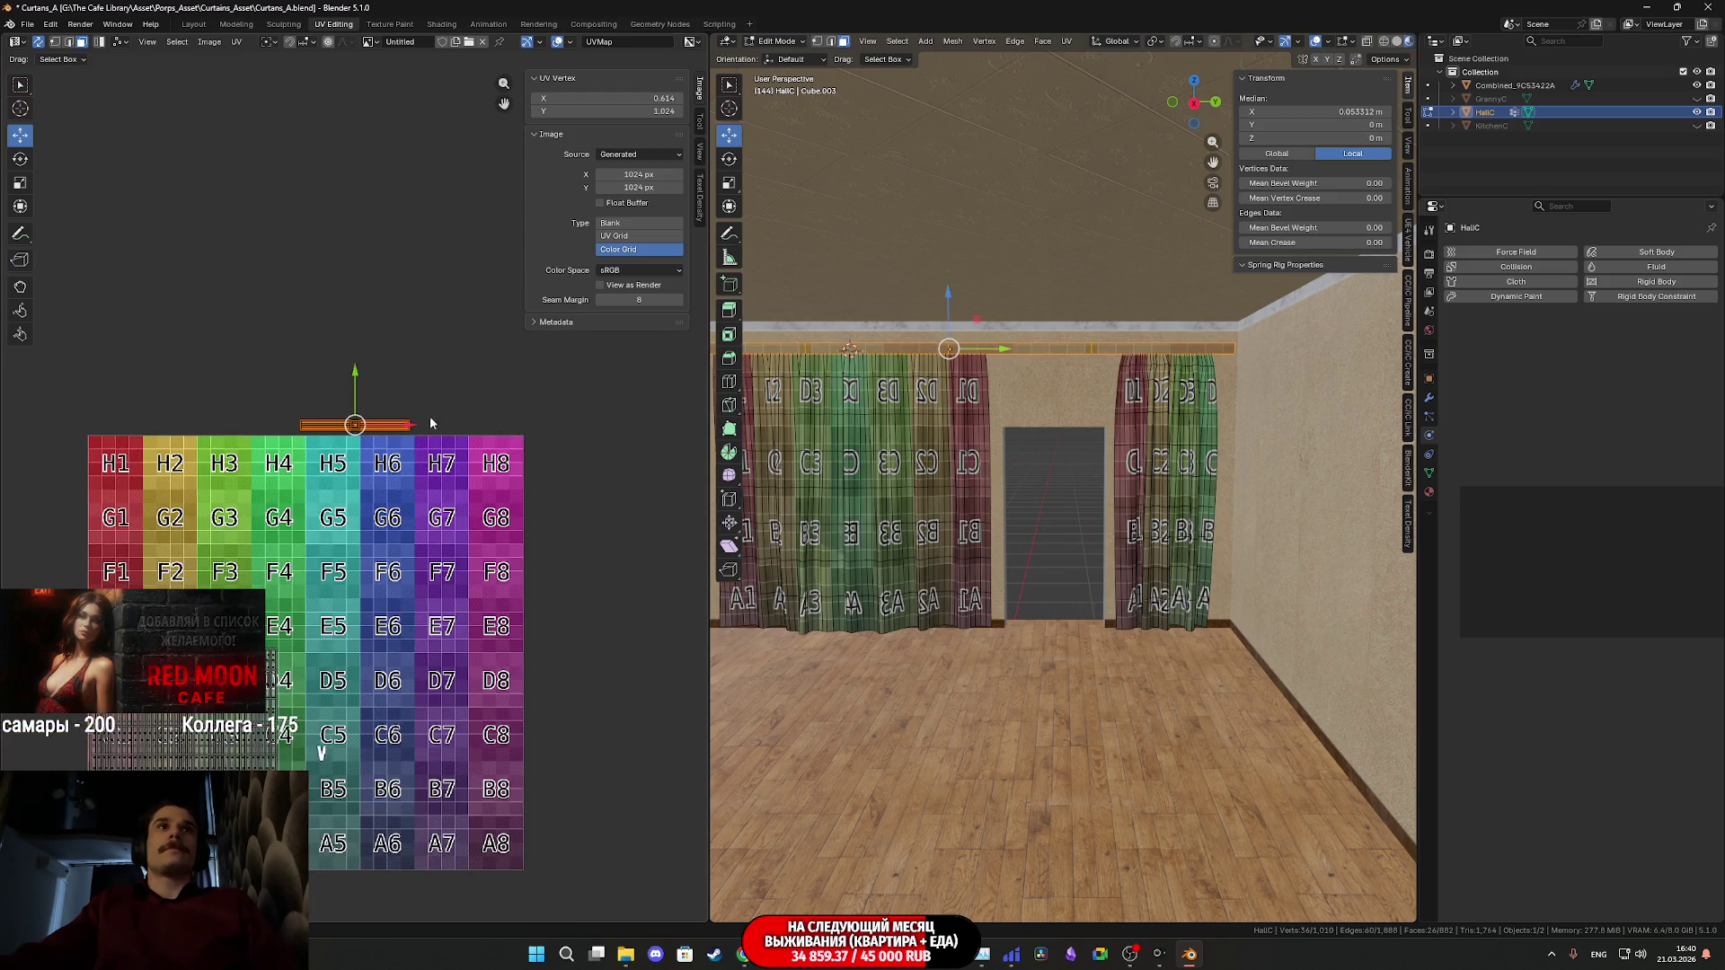
- Slide the rod's UV island left along X, then view the rod from the other side
{"action": "left_click_drag", "start_coordinate": [402, 431], "coordinate": [267, 438]}
{"action": "scroll", "coordinate": [1011, 328], "scroll_direction": "up", "scroll_amount": 3}
{"action": "scroll", "coordinate": [1010, 327], "scroll_direction": "up", "scroll_amount": 4}
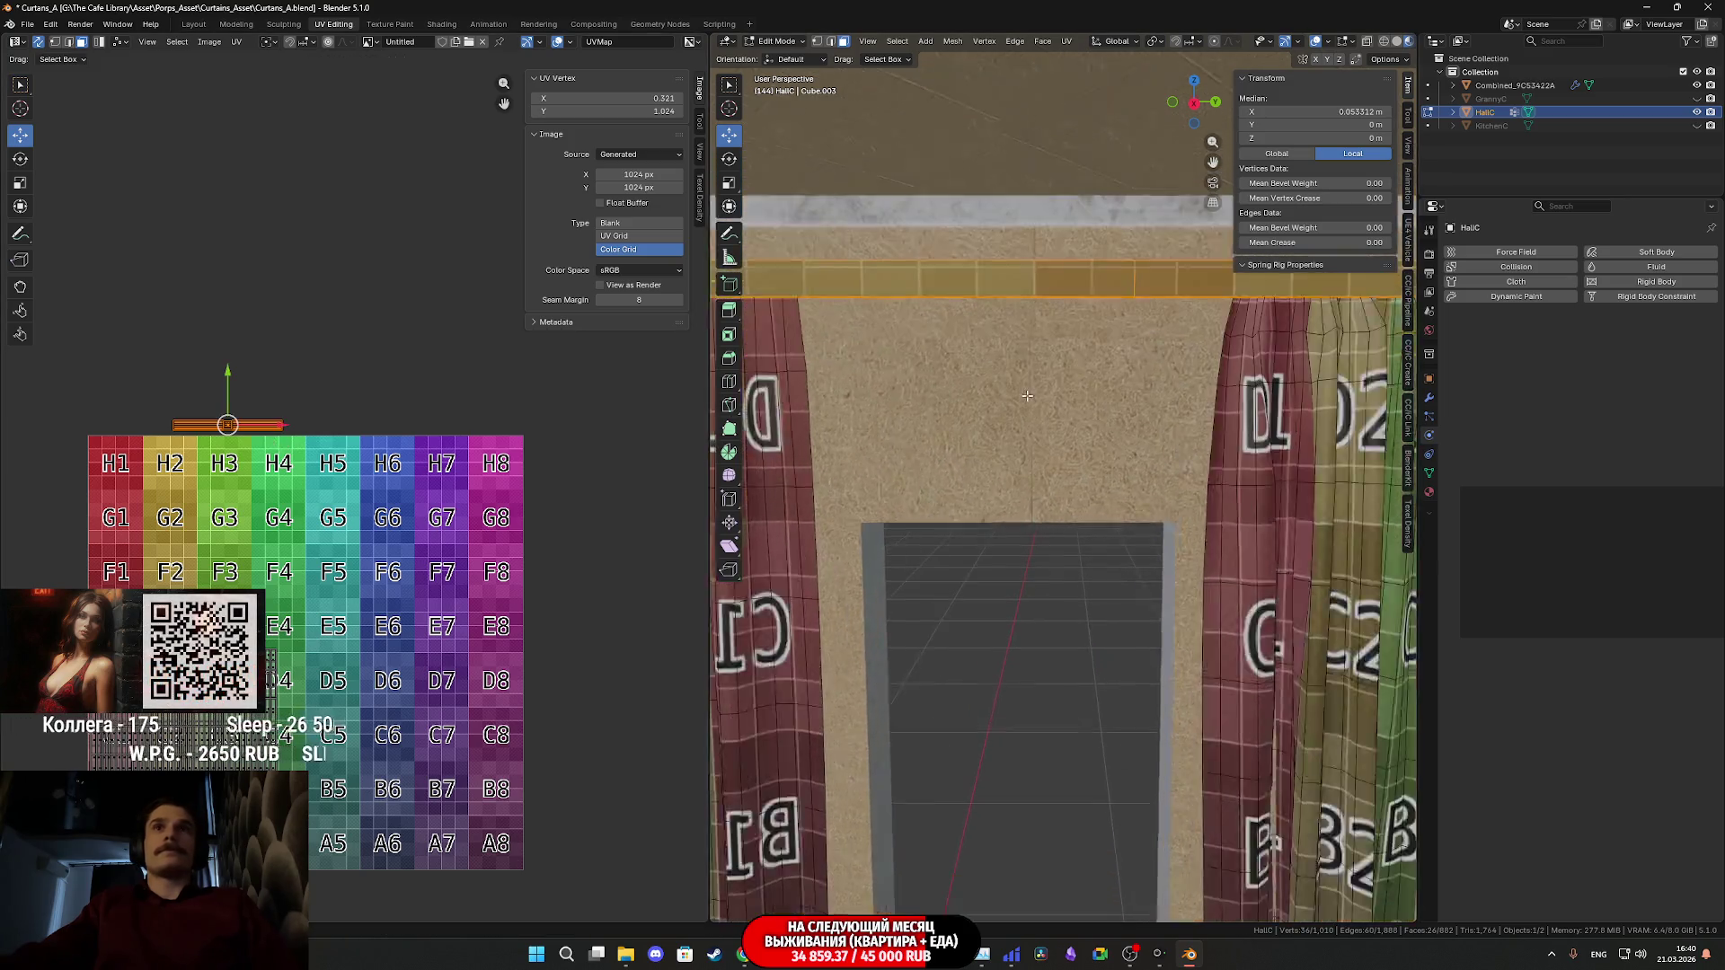
{"action": "middle_click_drag", "start_coordinate": [902, 398], "coordinate": [1024, 443]}
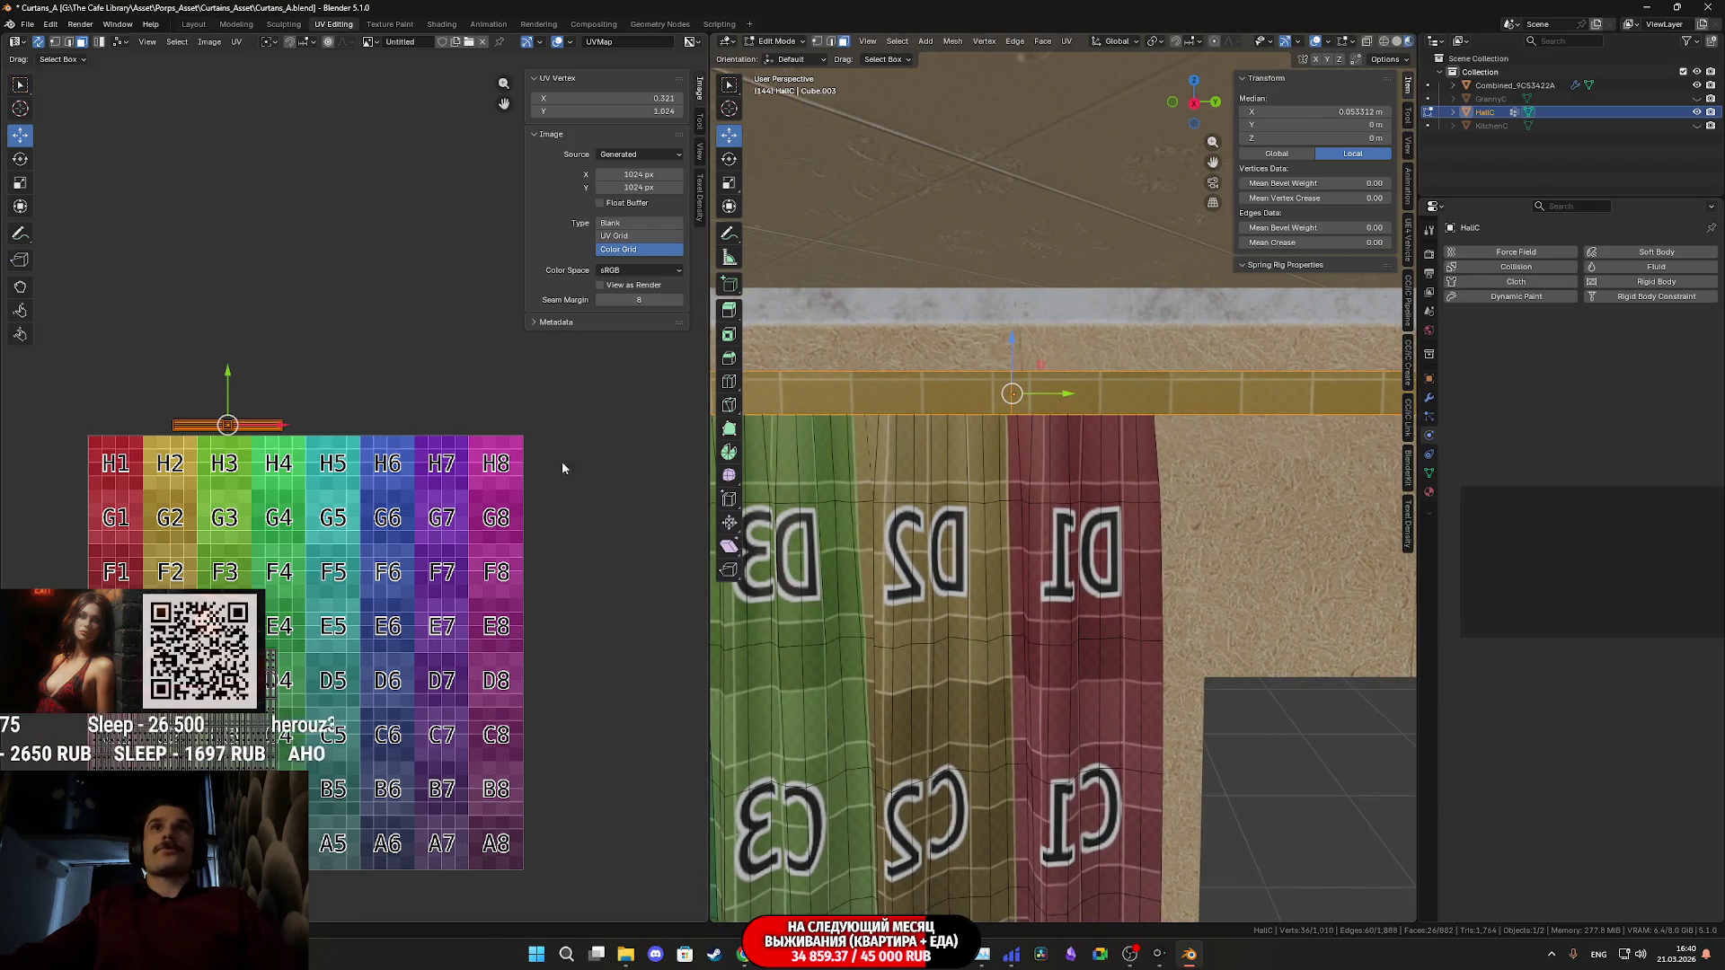
{"action": "scroll", "coordinate": [376, 442], "scroll_direction": "up", "scroll_amount": 3}
{"action": "scroll", "coordinate": [211, 415], "scroll_direction": "down", "scroll_amount": 2}
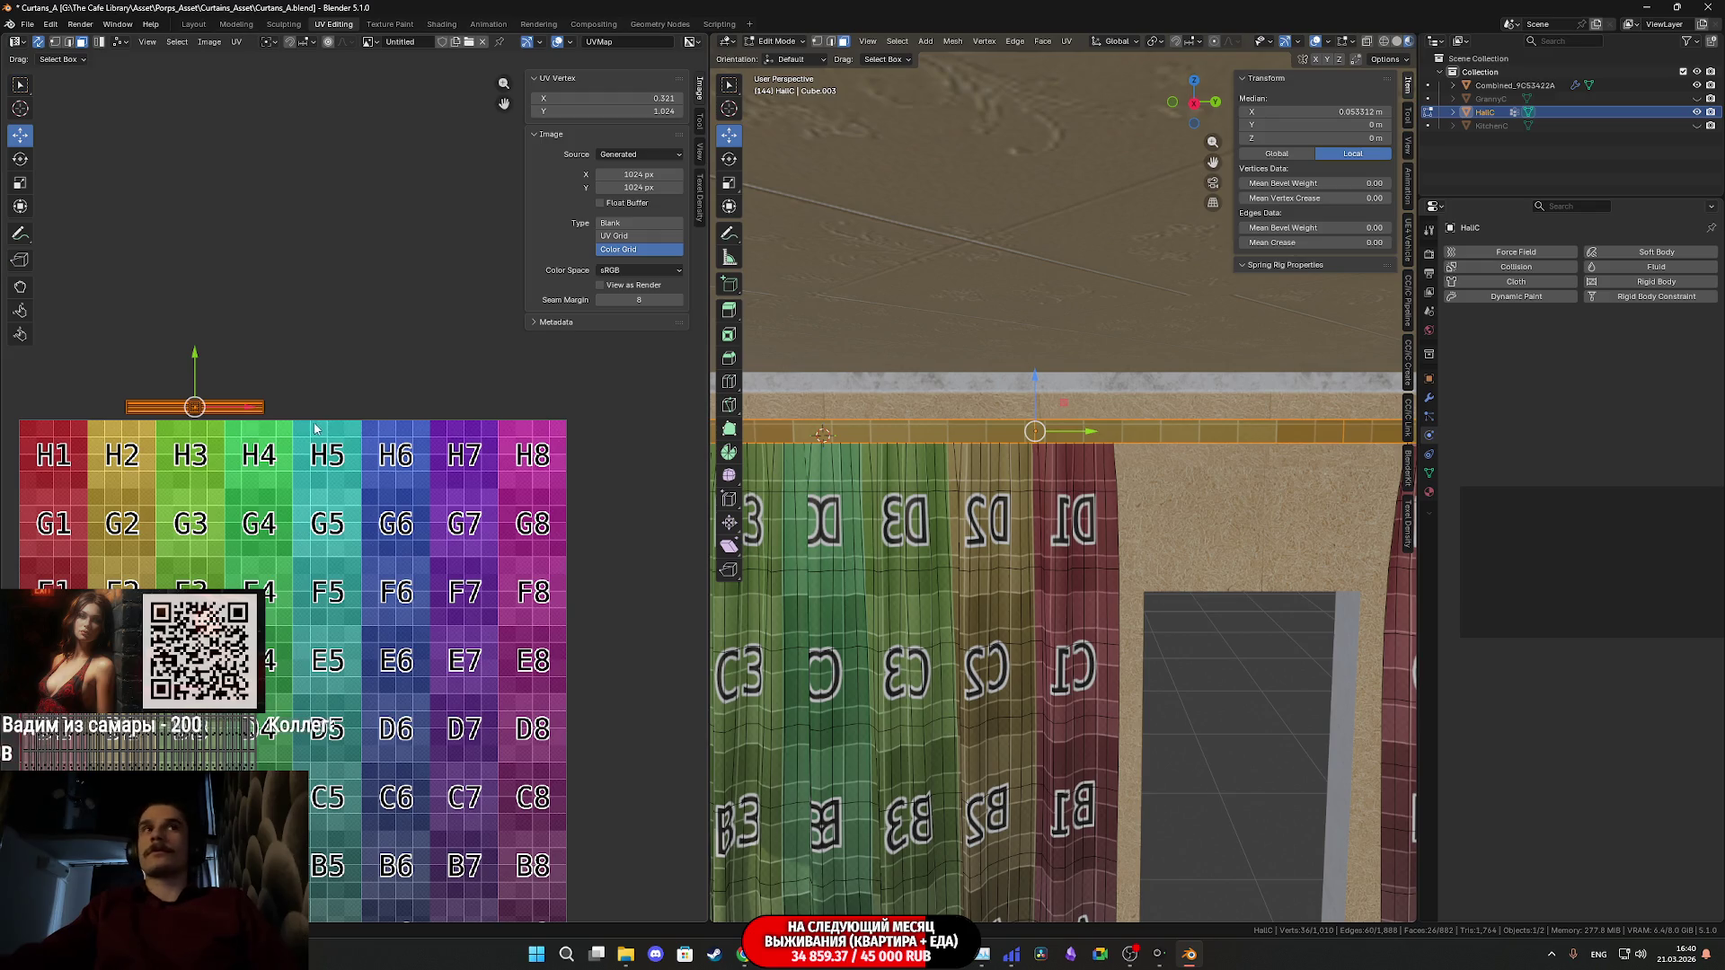
{"action": "scroll", "coordinate": [314, 429], "scroll_direction": "up", "scroll_amount": 3}
{"action": "scroll", "coordinate": [313, 408], "scroll_direction": "up", "scroll_amount": 4}
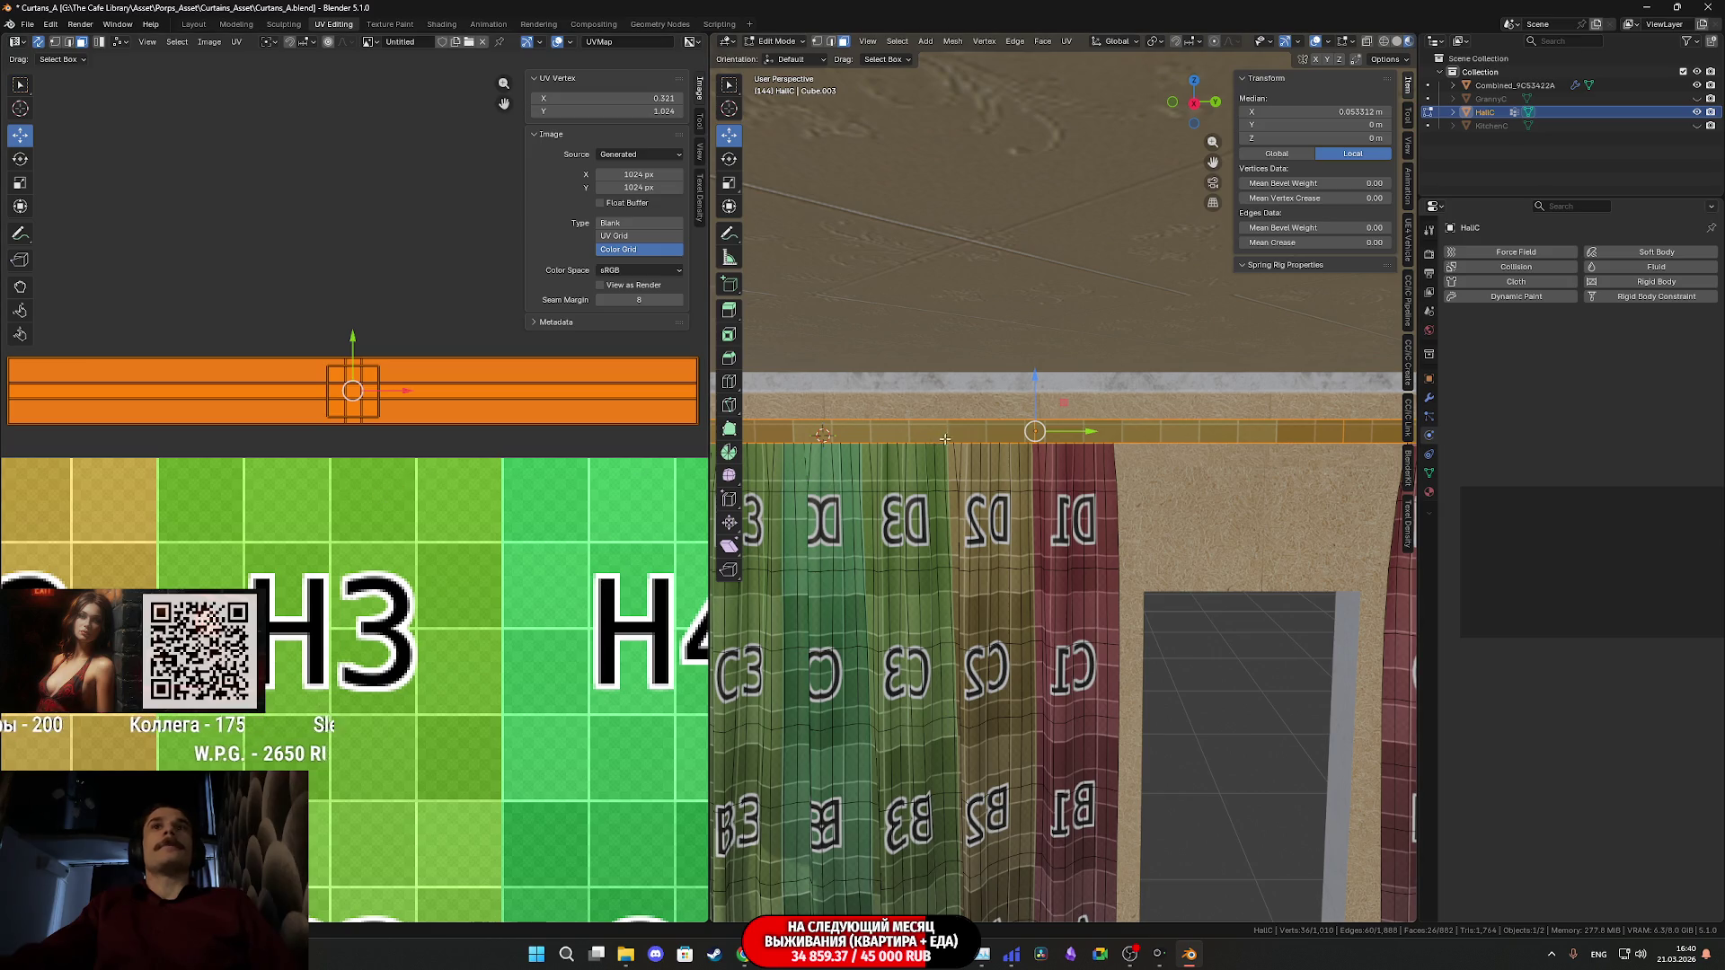
- Frame the rail in the viewport and select an edge loop along it
{"action": "key", "text": "KP_Decimal"}
{"action": "scroll", "coordinate": [974, 458], "scroll_direction": "down", "scroll_amount": 8}
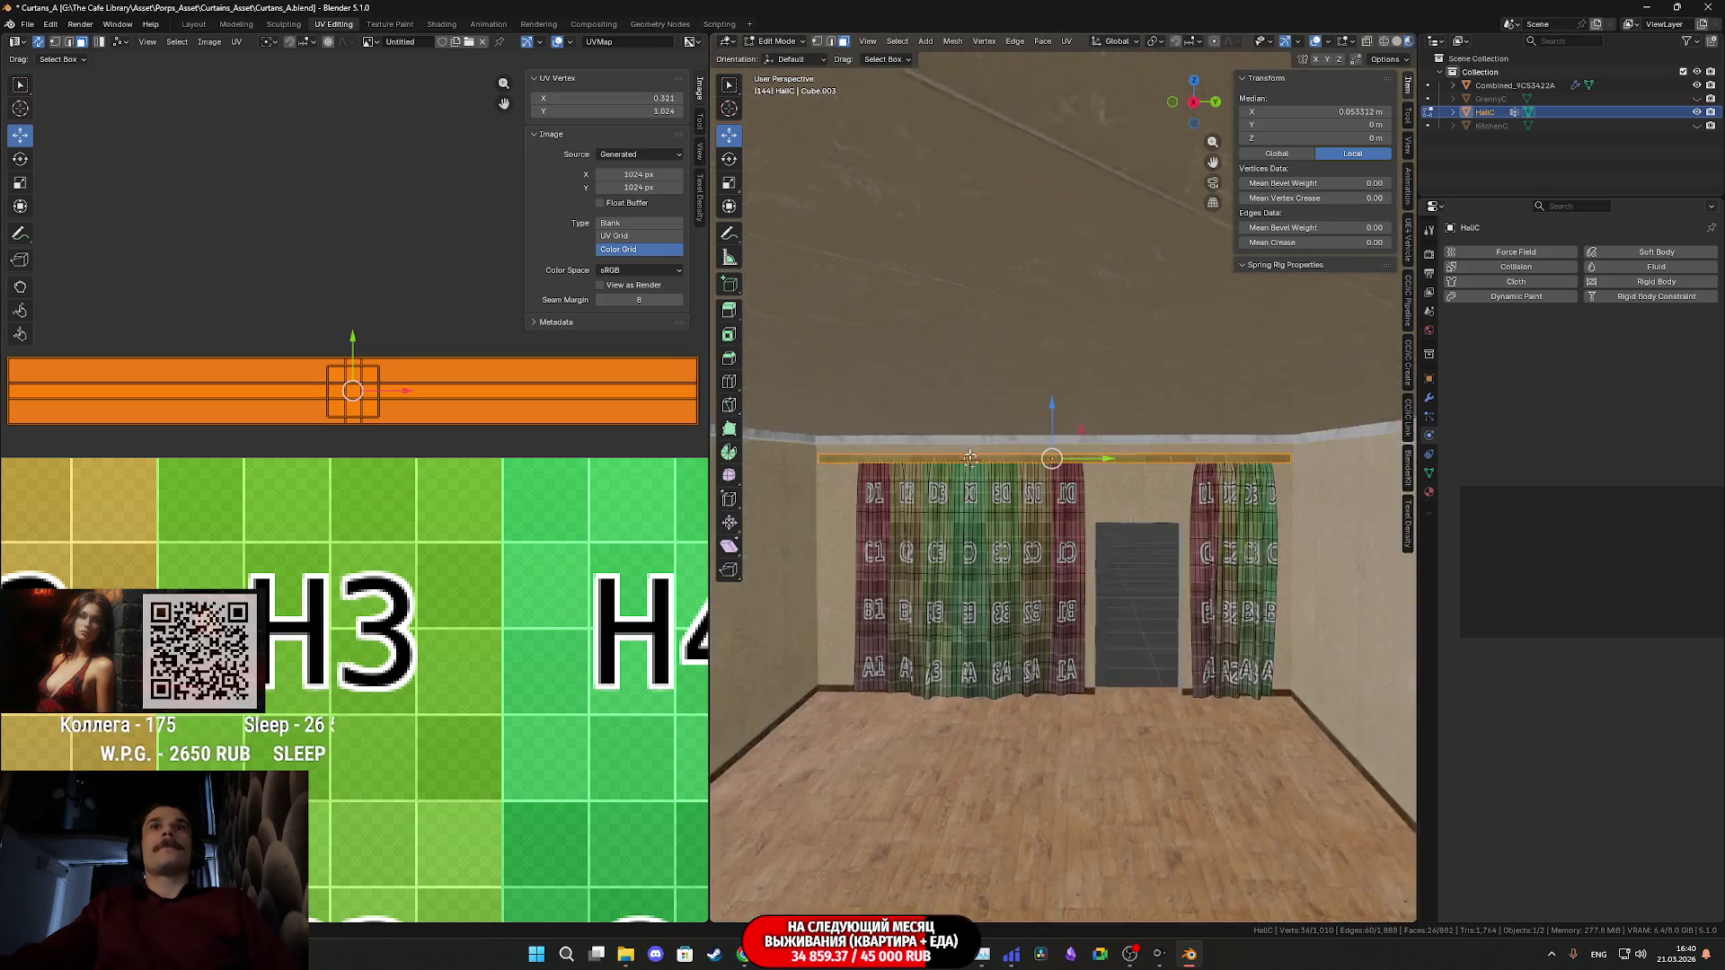
{"action": "scroll", "coordinate": [977, 449], "scroll_direction": "up", "scroll_amount": 3}
{"action": "scroll", "coordinate": [976, 448], "scroll_direction": "up", "scroll_amount": 10}
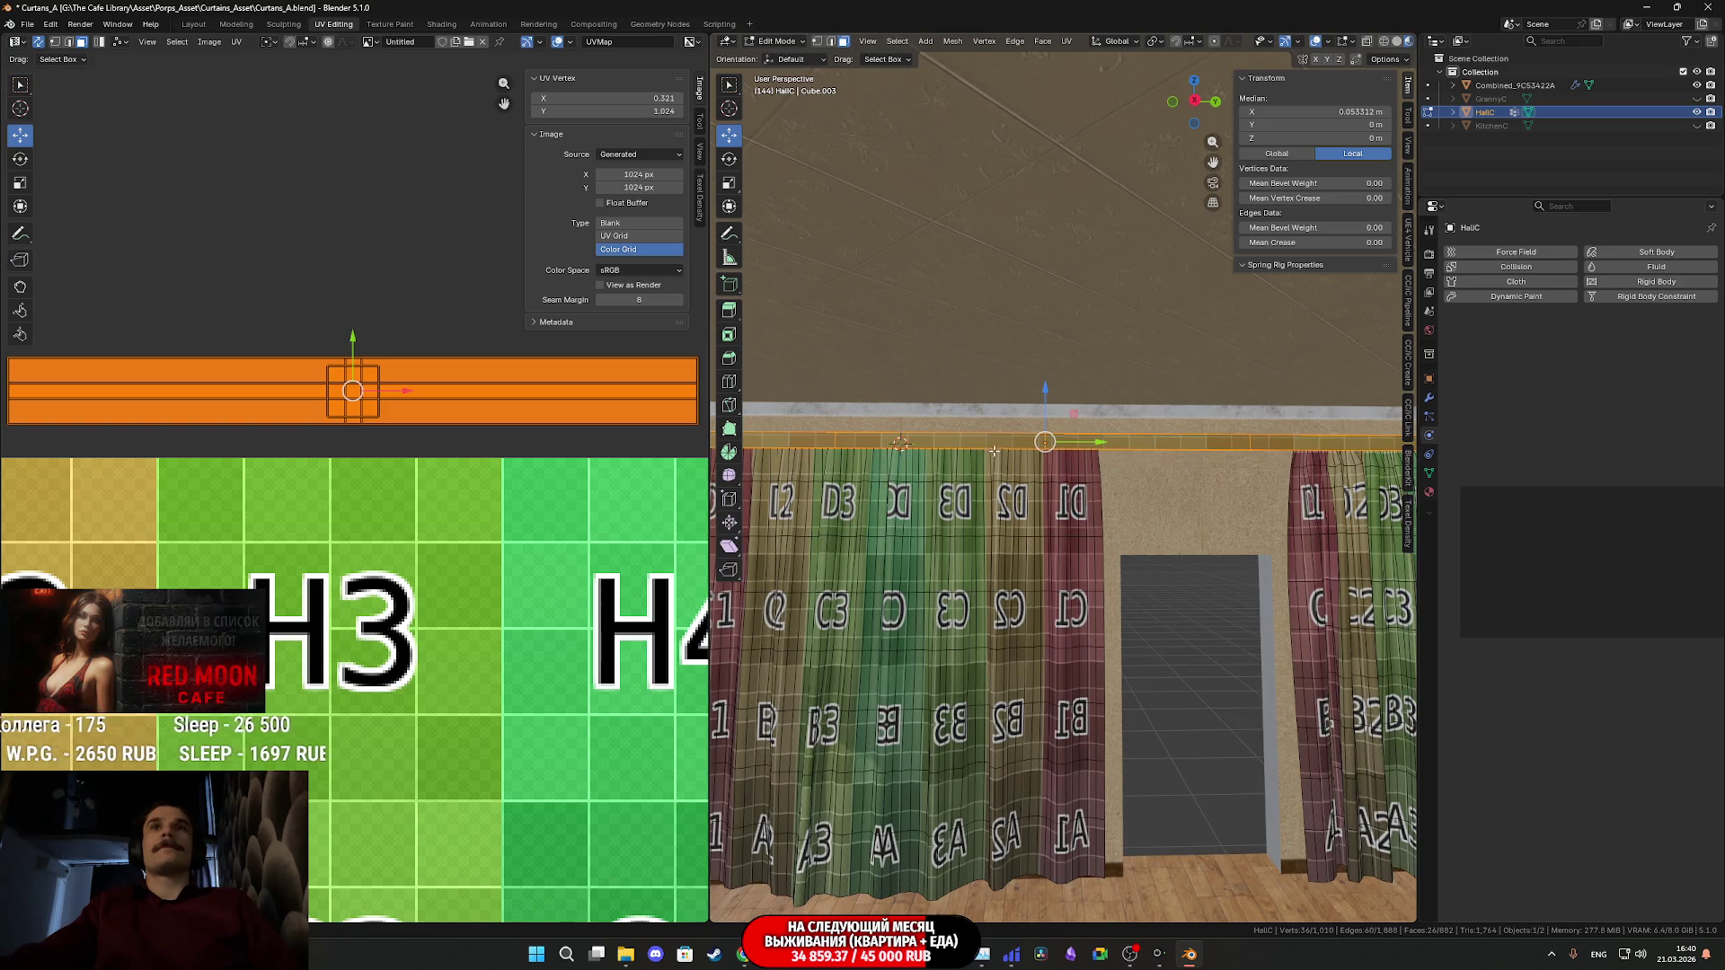
{"action": "scroll", "coordinate": [903, 444], "scroll_direction": "down", "scroll_amount": 6}
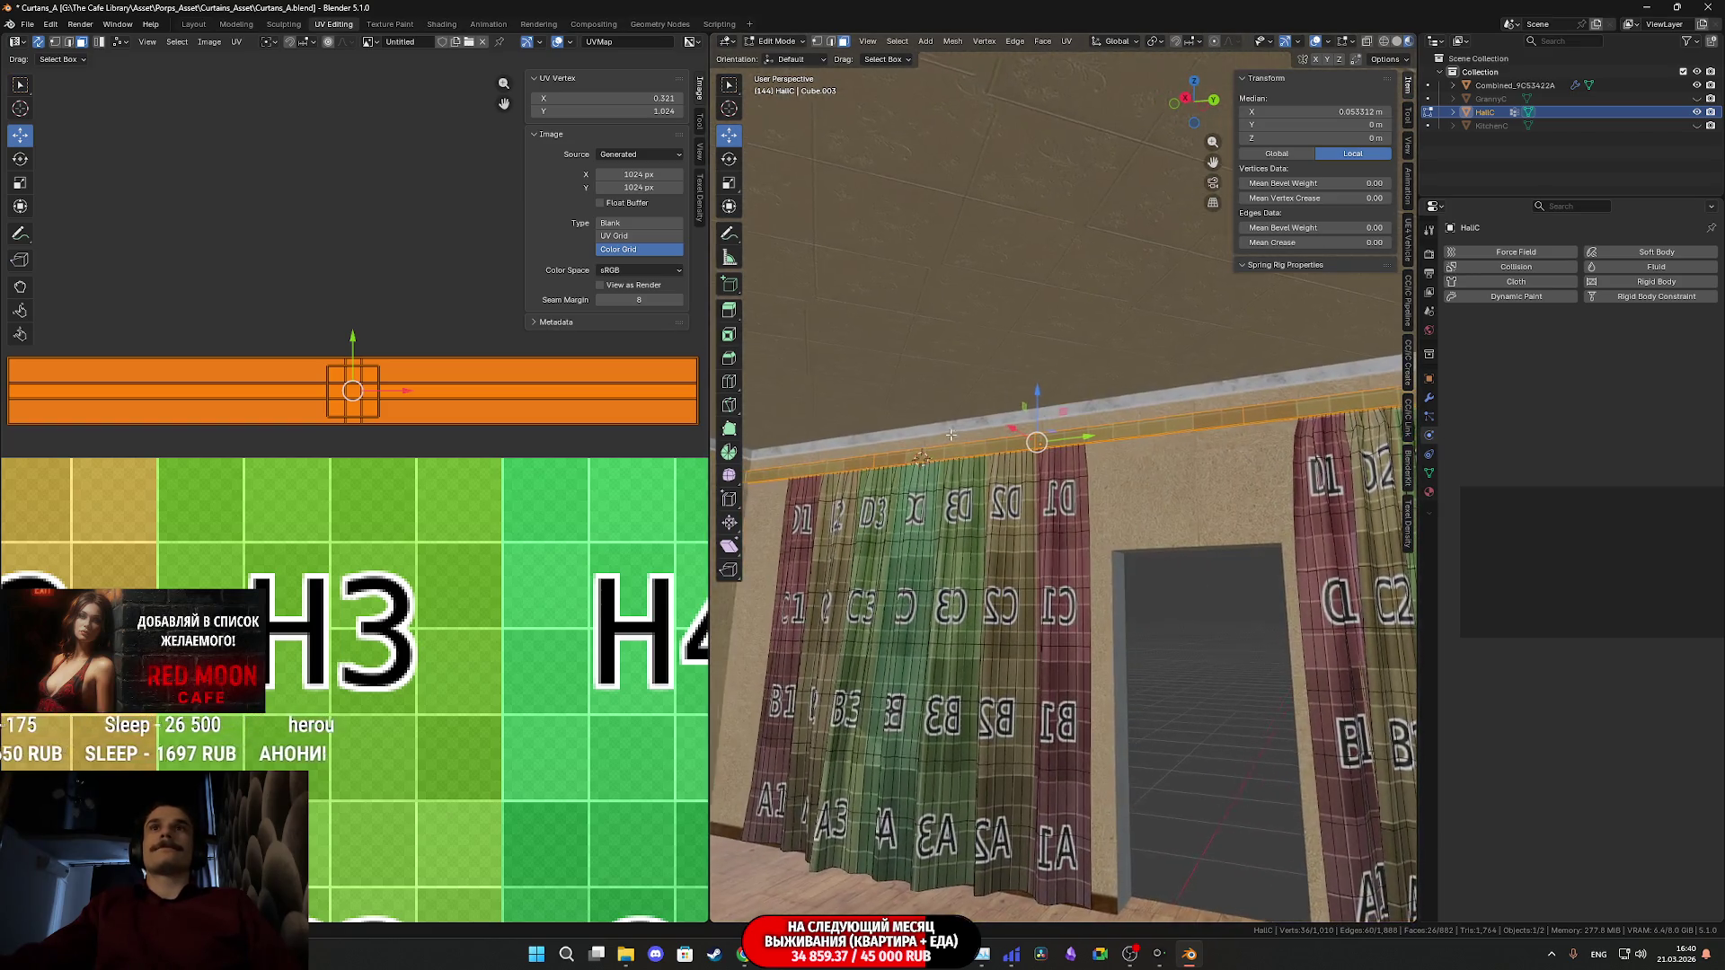
{"action": "scroll", "coordinate": [467, 405], "scroll_direction": "down", "scroll_amount": 3}
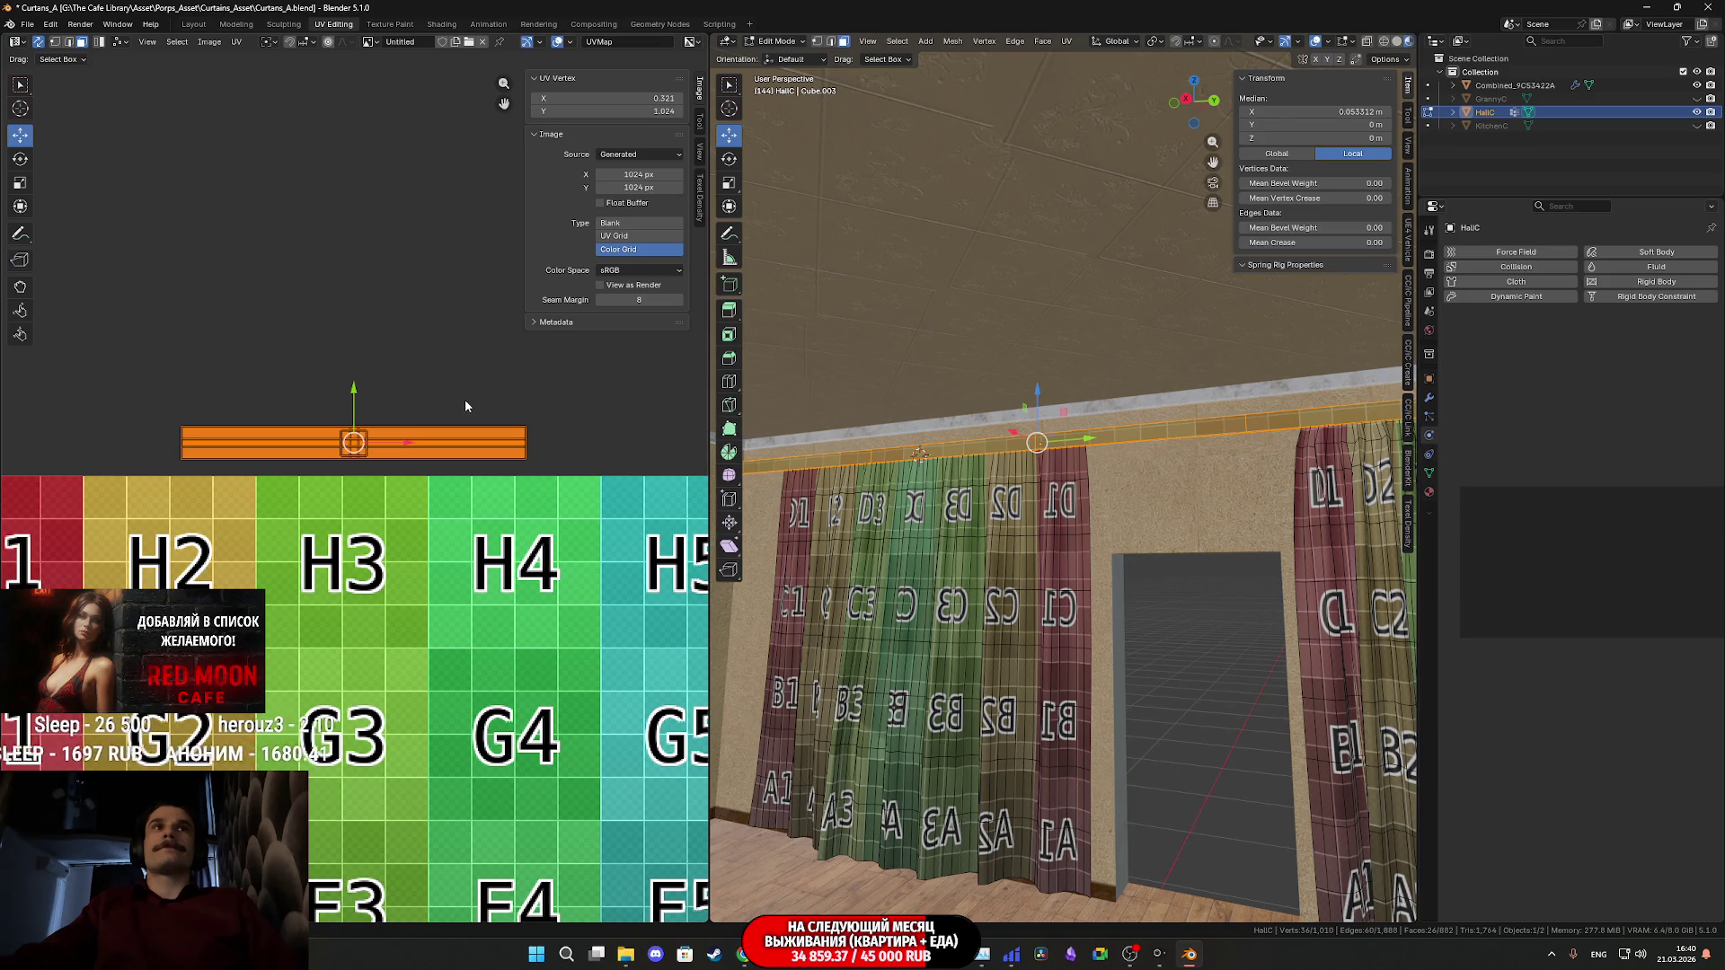
{"action": "scroll", "coordinate": [465, 406], "scroll_direction": "up", "scroll_amount": 2}
{"action": "middle_click_drag", "start_coordinate": [1088, 455], "coordinate": [1120, 442]}
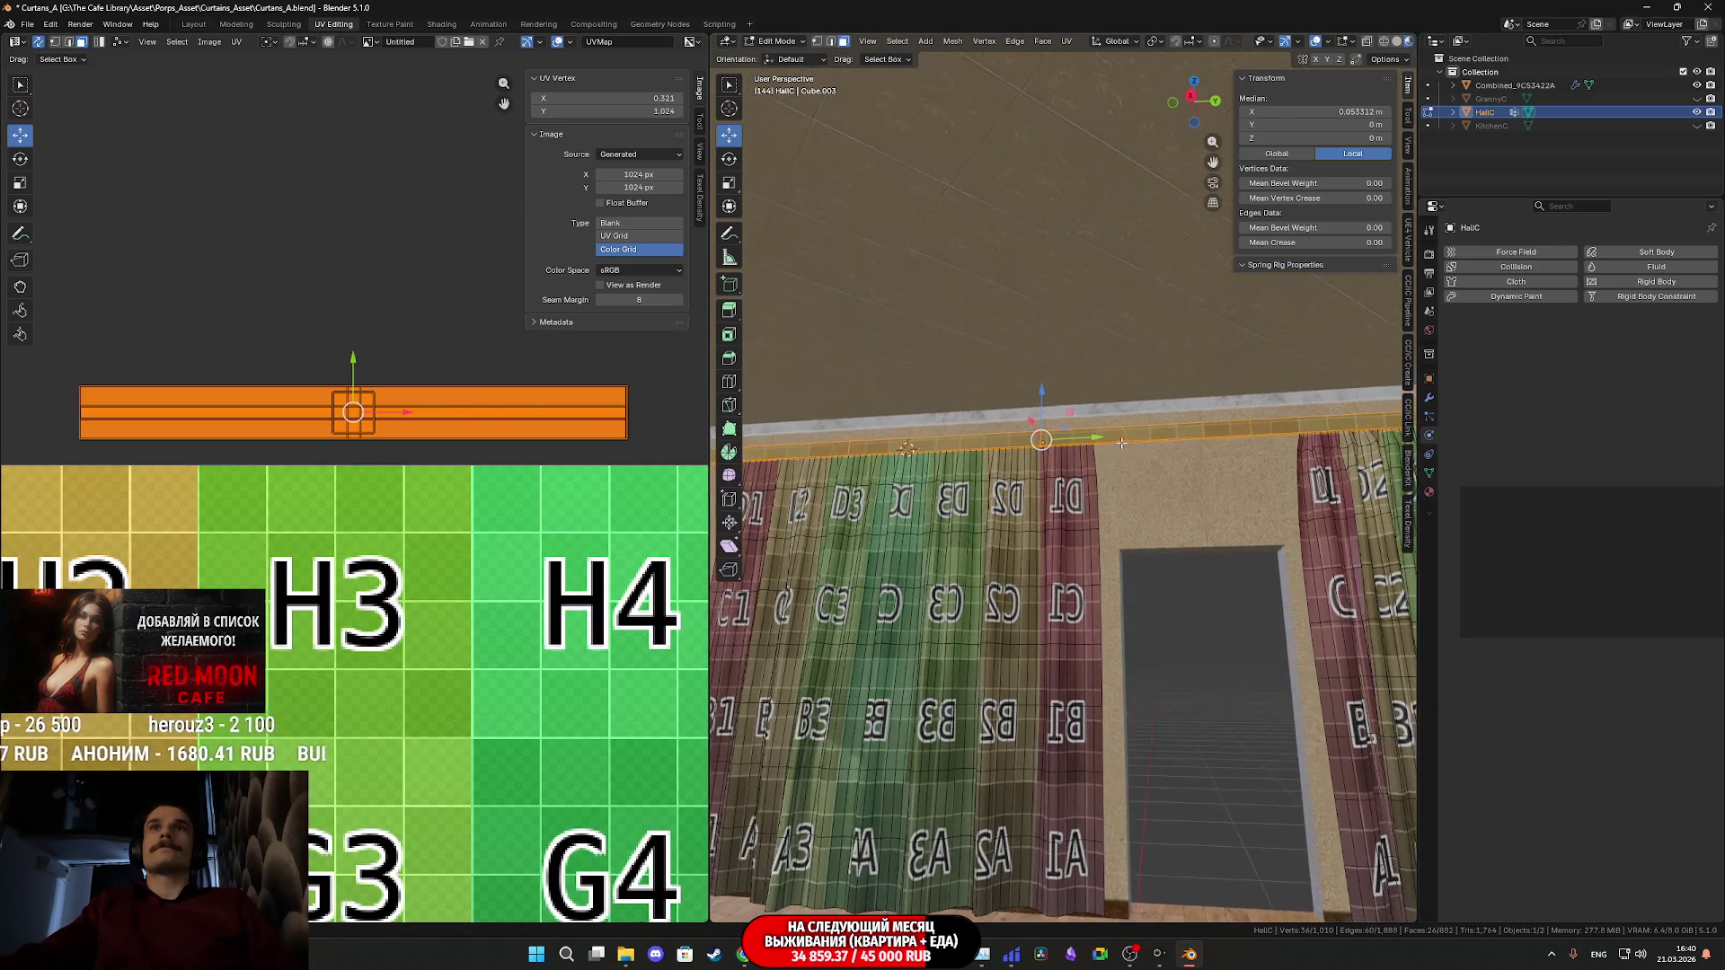
{"action": "middle_click_drag", "start_coordinate": [1321, 401], "coordinate": [1049, 427], "text": "shift"}
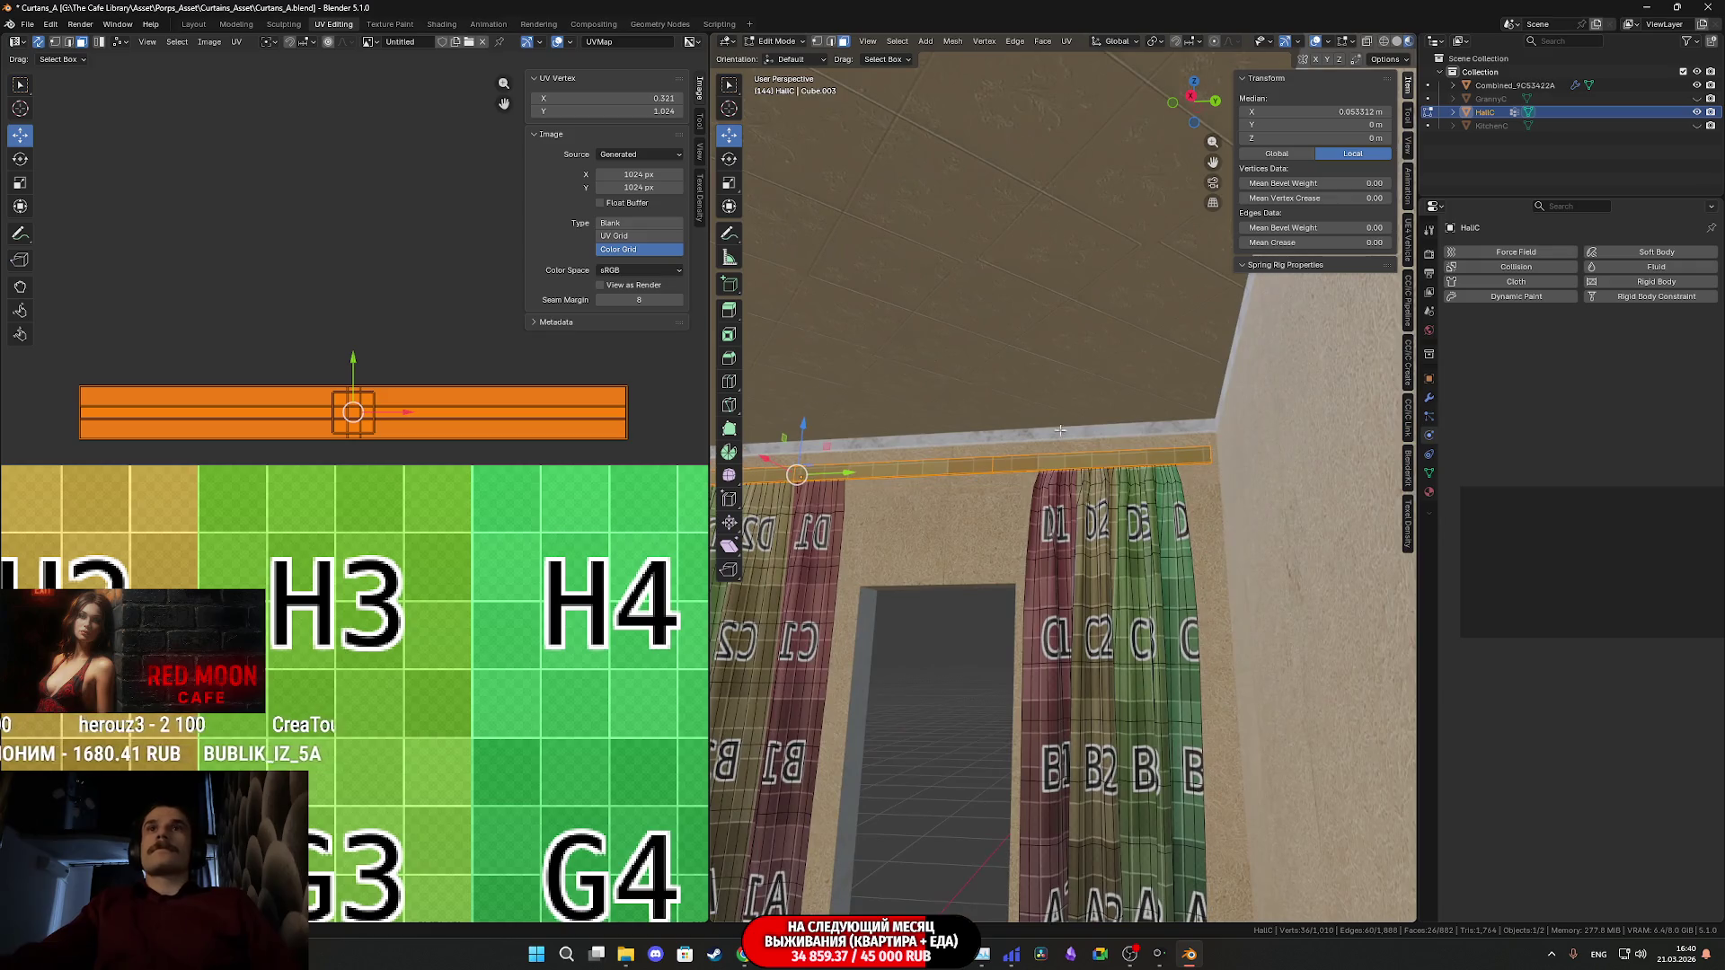
{"action": "left_click", "coordinate": [1064, 453], "text": "alt"}
- Extend the rail selection and scale its UV strip about 1.197 times along X
{"action": "middle_click_drag", "start_coordinate": [791, 467], "coordinate": [1055, 440], "text": "shift"}
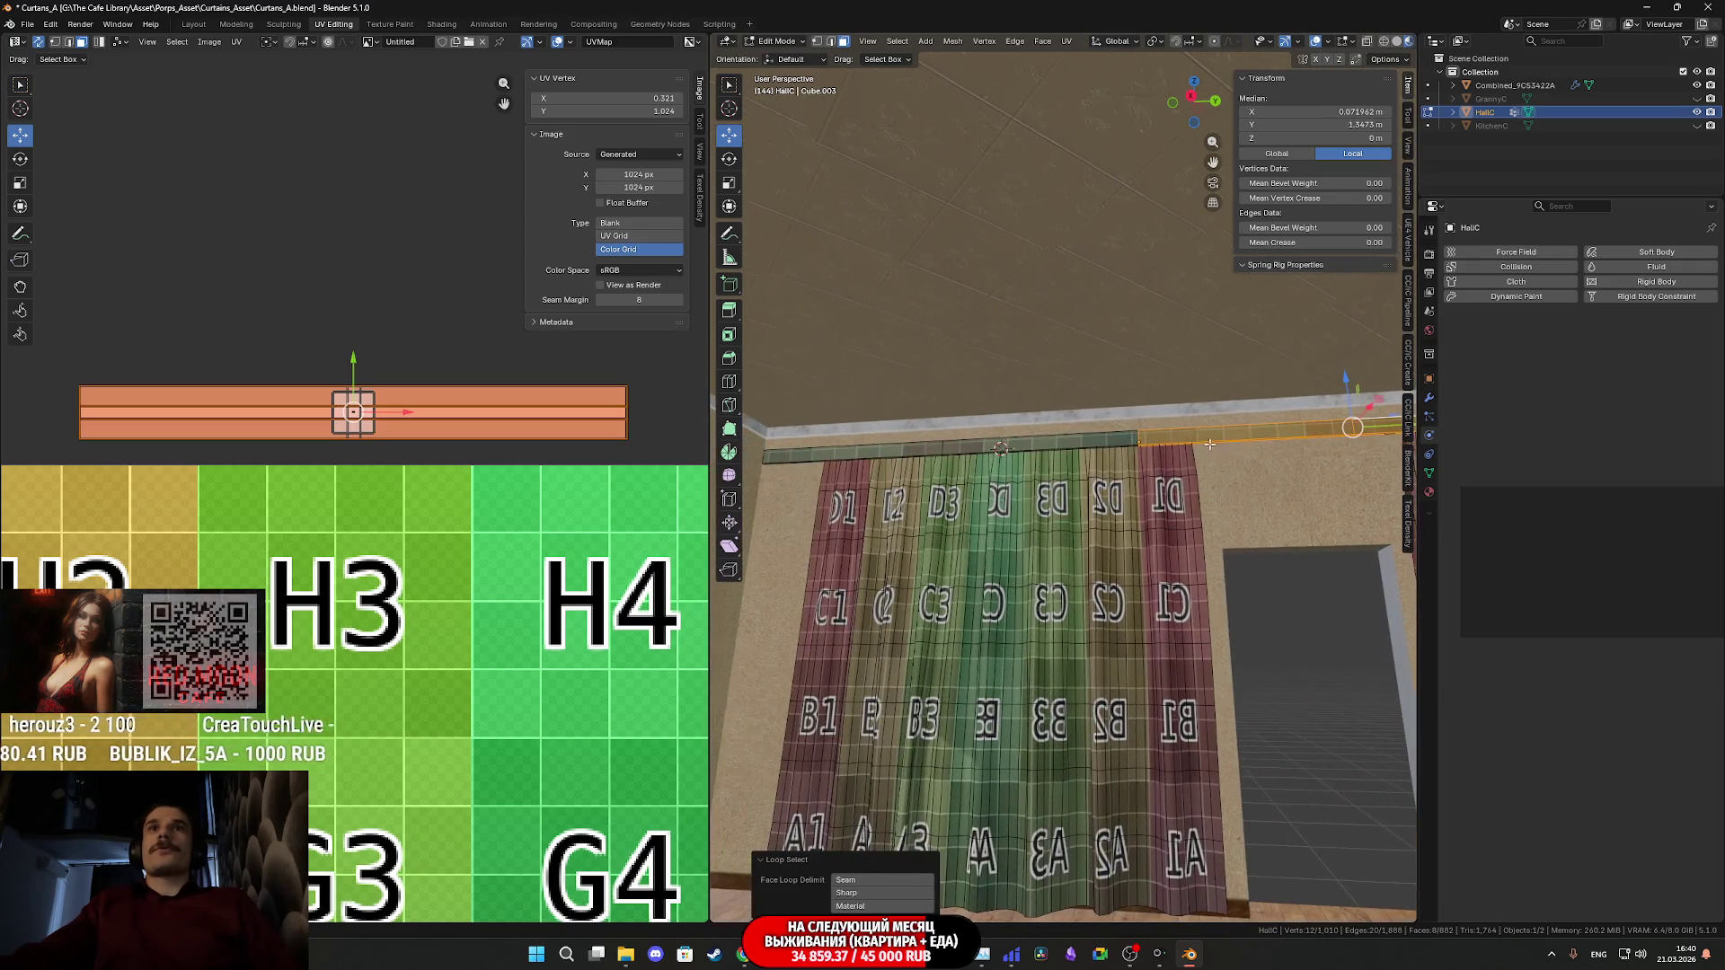
{"action": "left_click", "coordinate": [899, 449], "text": "alt+shift"}
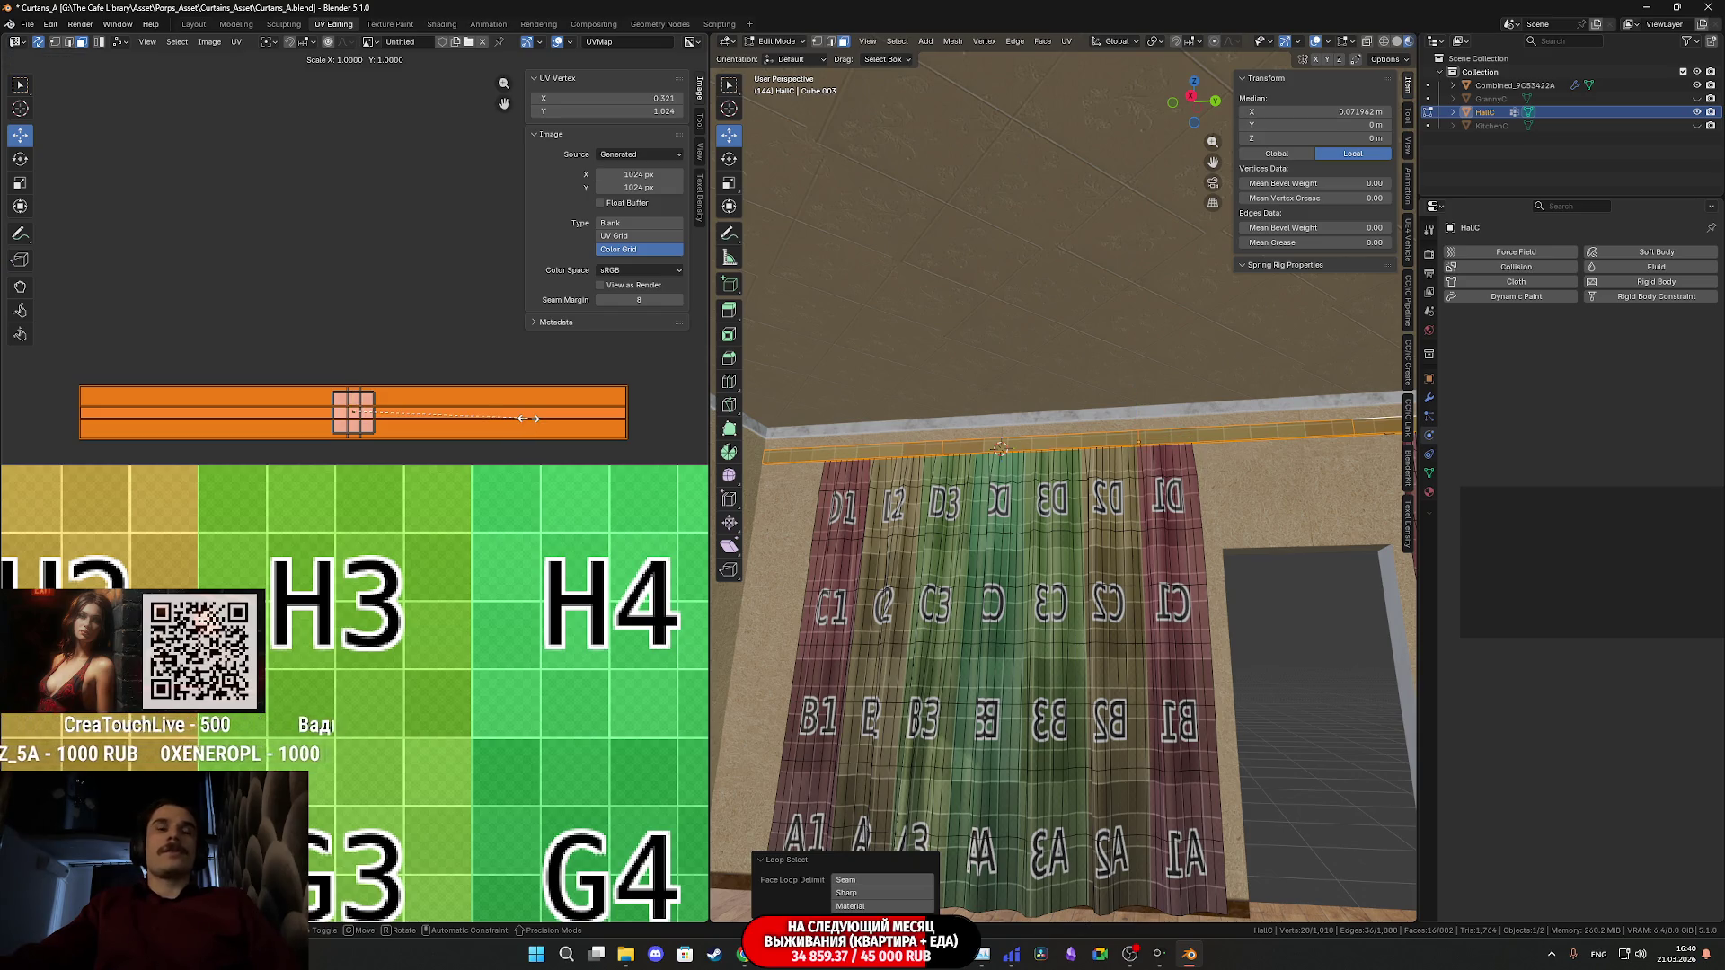
{"action": "key", "text": "s"}
{"action": "key", "text": "y"}
{"action": "right_click", "coordinate": [602, 422]}
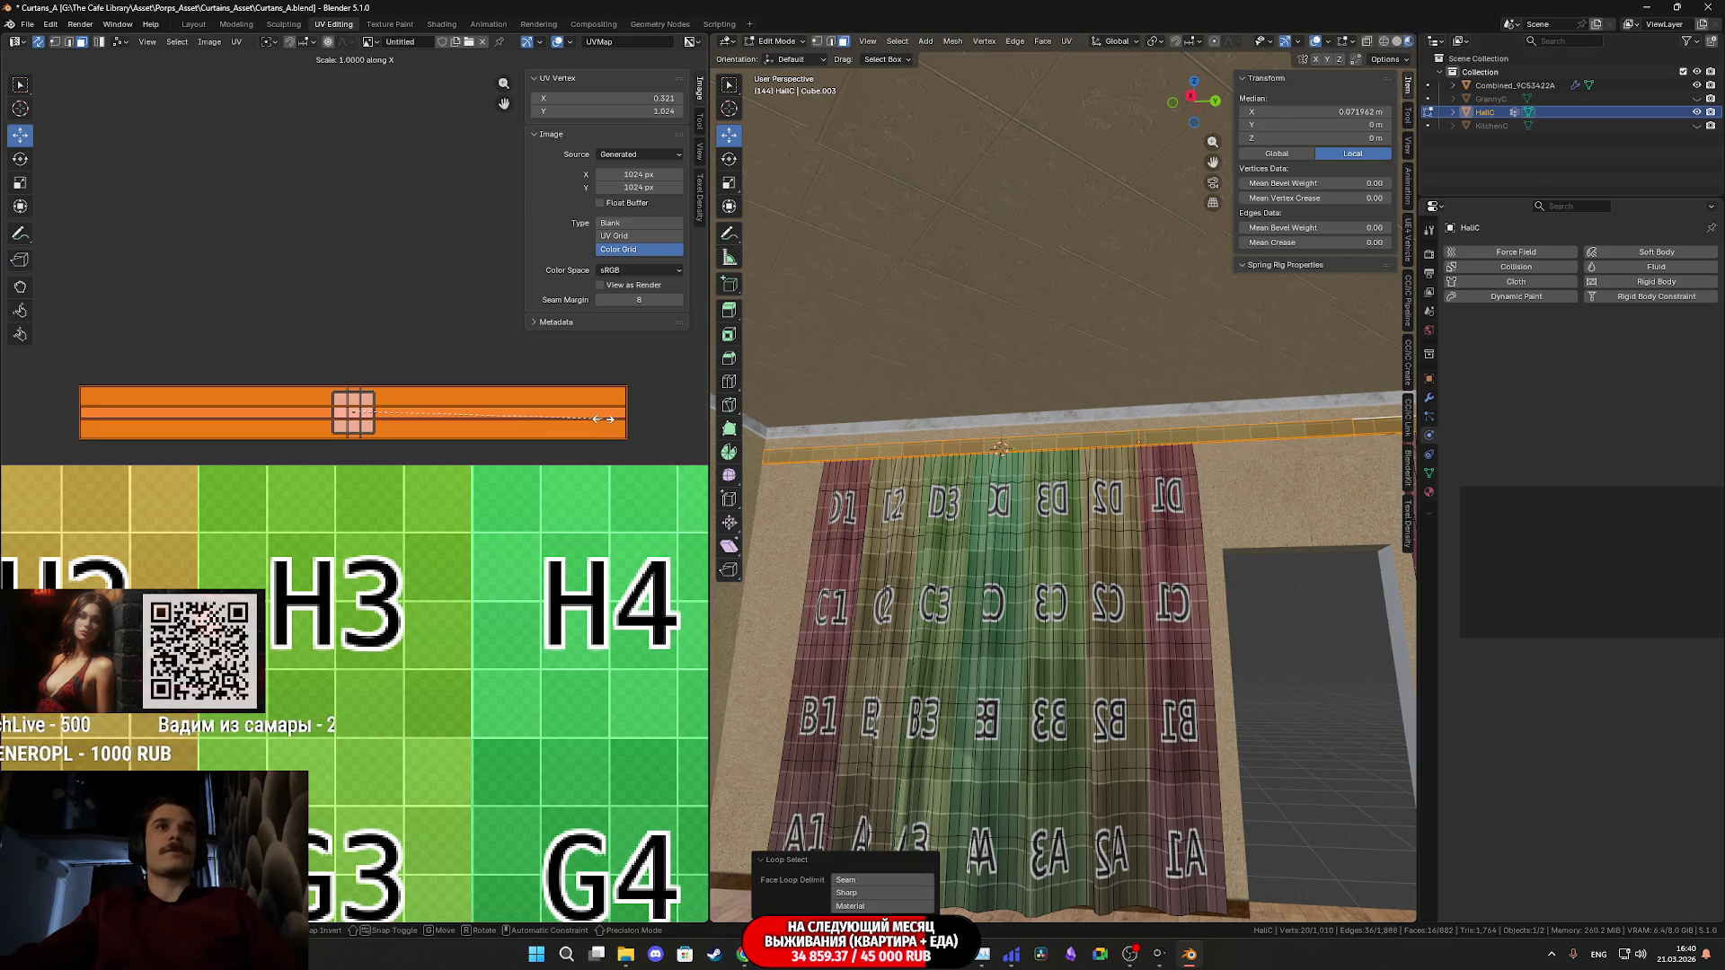
{"action": "key", "text": "s"}
{"action": "key", "text": "x"}
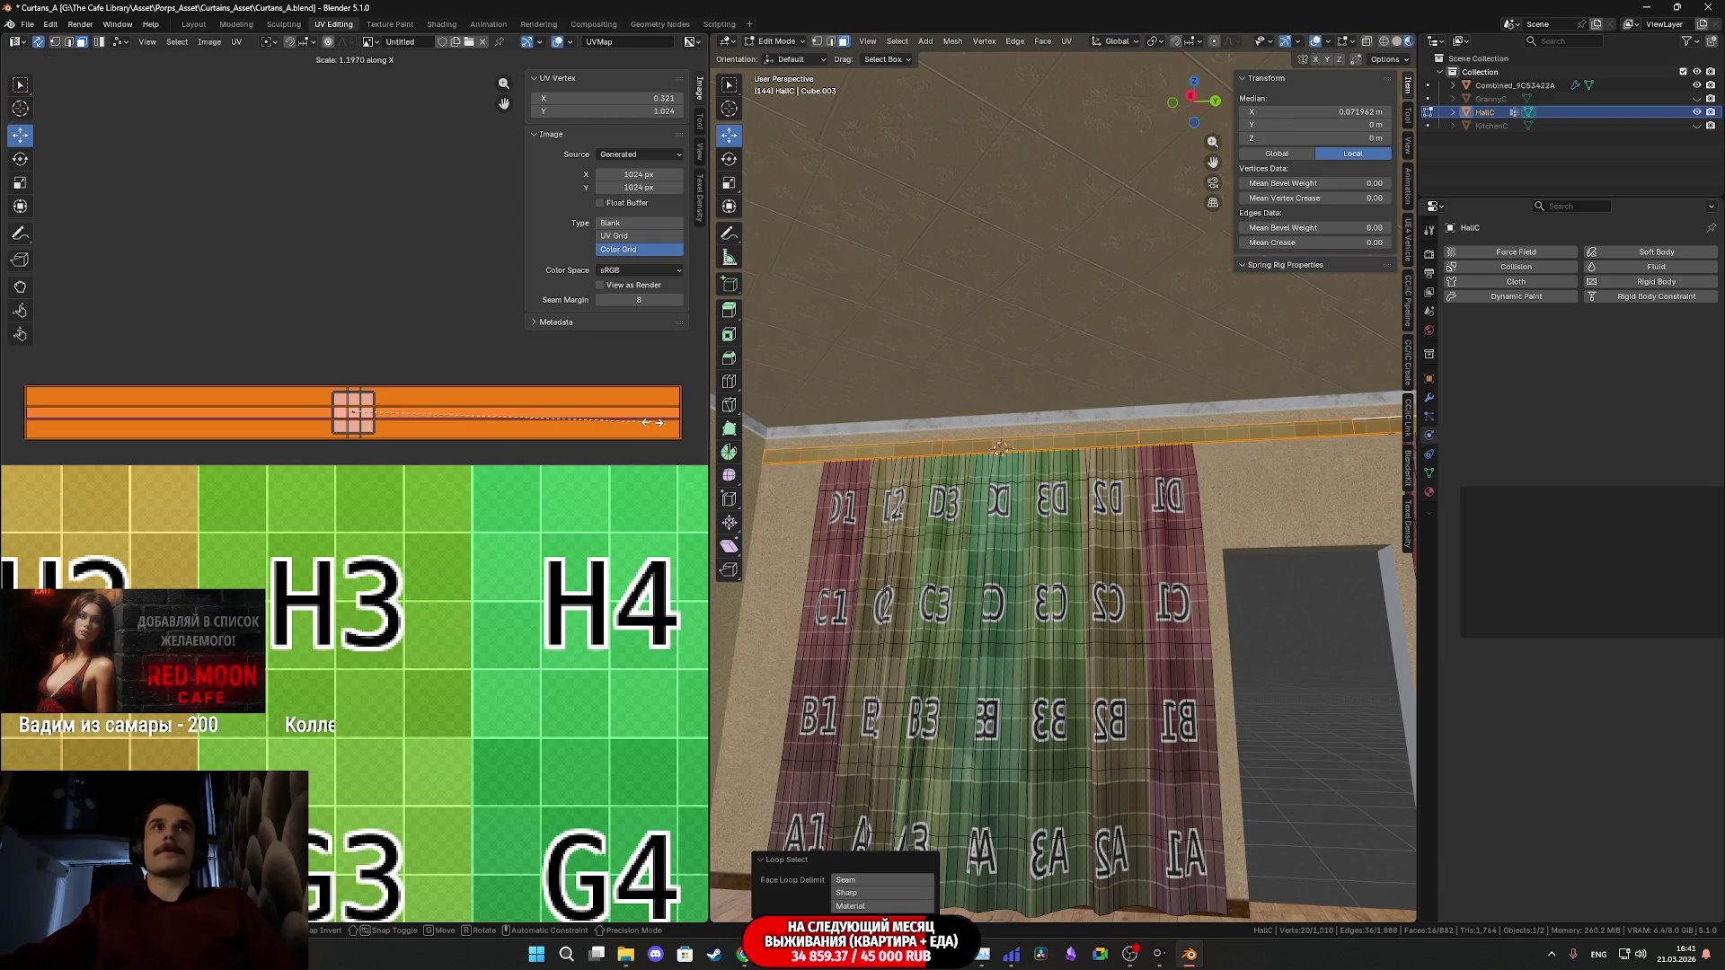
{"action": "left_click", "coordinate": [652, 423]}
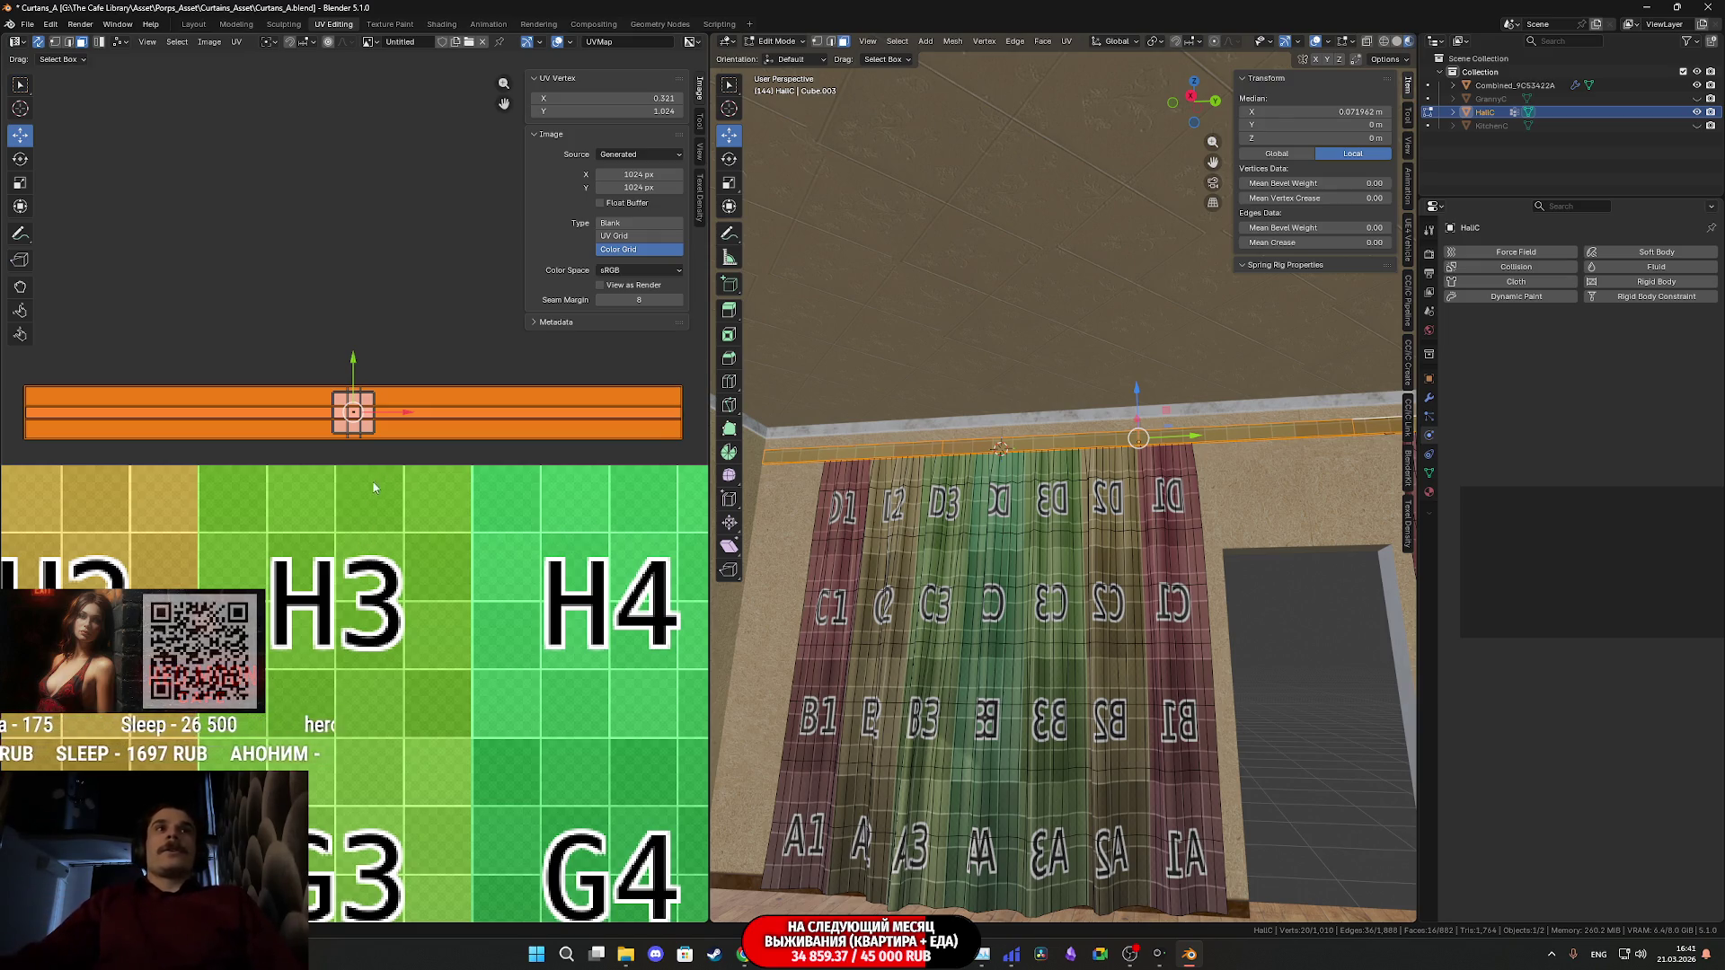
{"action": "scroll", "coordinate": [366, 489], "scroll_direction": "down", "scroll_amount": 5}
{"action": "left_click_drag", "start_coordinate": [276, 444], "coordinate": [404, 479]}
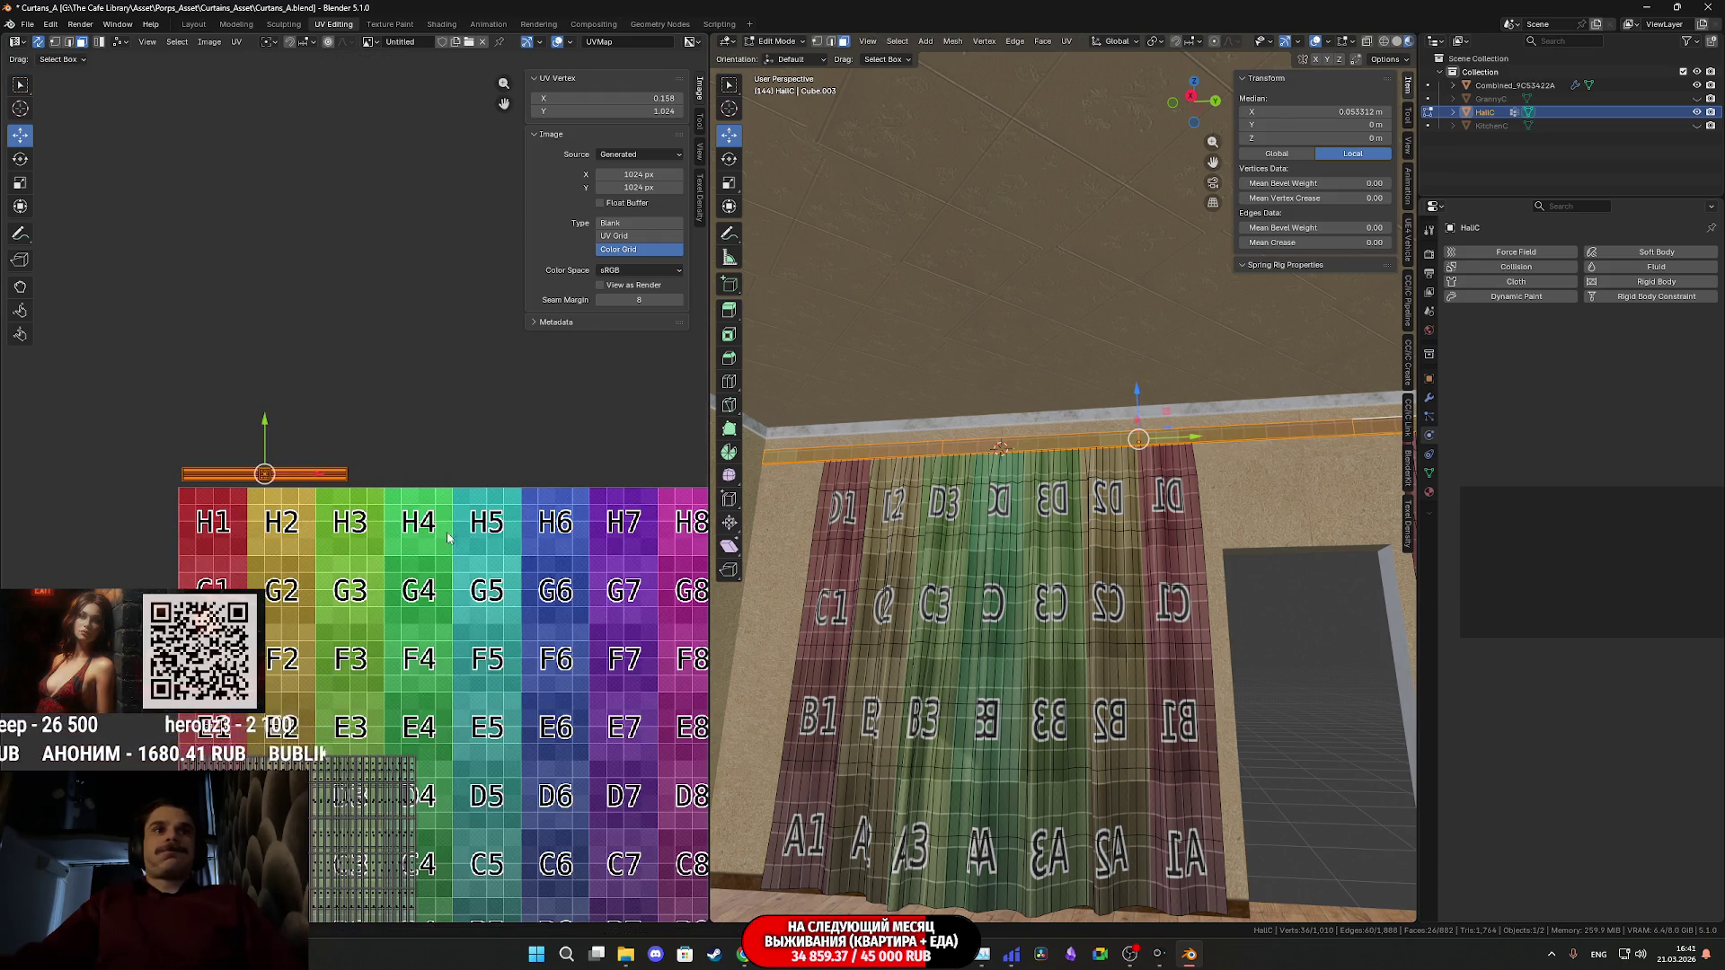
{"action": "key", "text": "Tab"}
{"action": "mouse_move", "coordinate": [1043, 626]}
{"action": "middle_mouse_down", "text": "shift"}
{"action": "mouse_move", "coordinate": [1109, 634]}
{"action": "mouse_move", "coordinate": [911, 585]}
{"action": "middle_mouse_up", "text": "shift"}
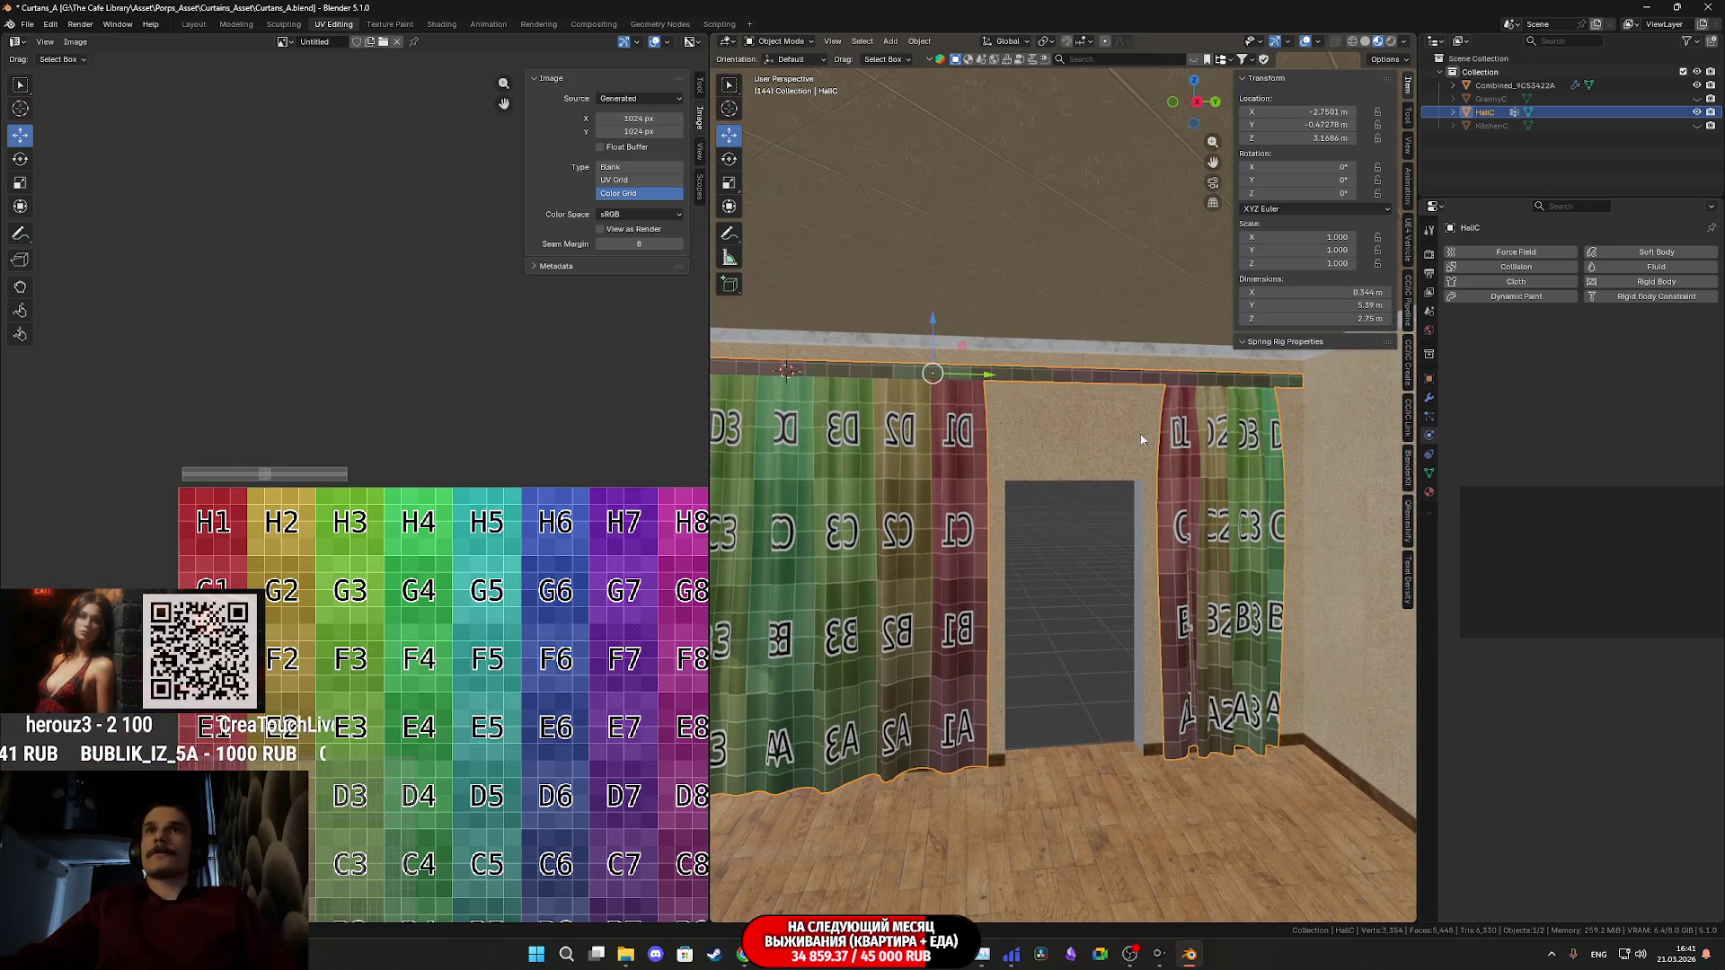
{"action": "left_click", "coordinate": [1697, 99]}
{"action": "left_click", "coordinate": [1697, 126]}
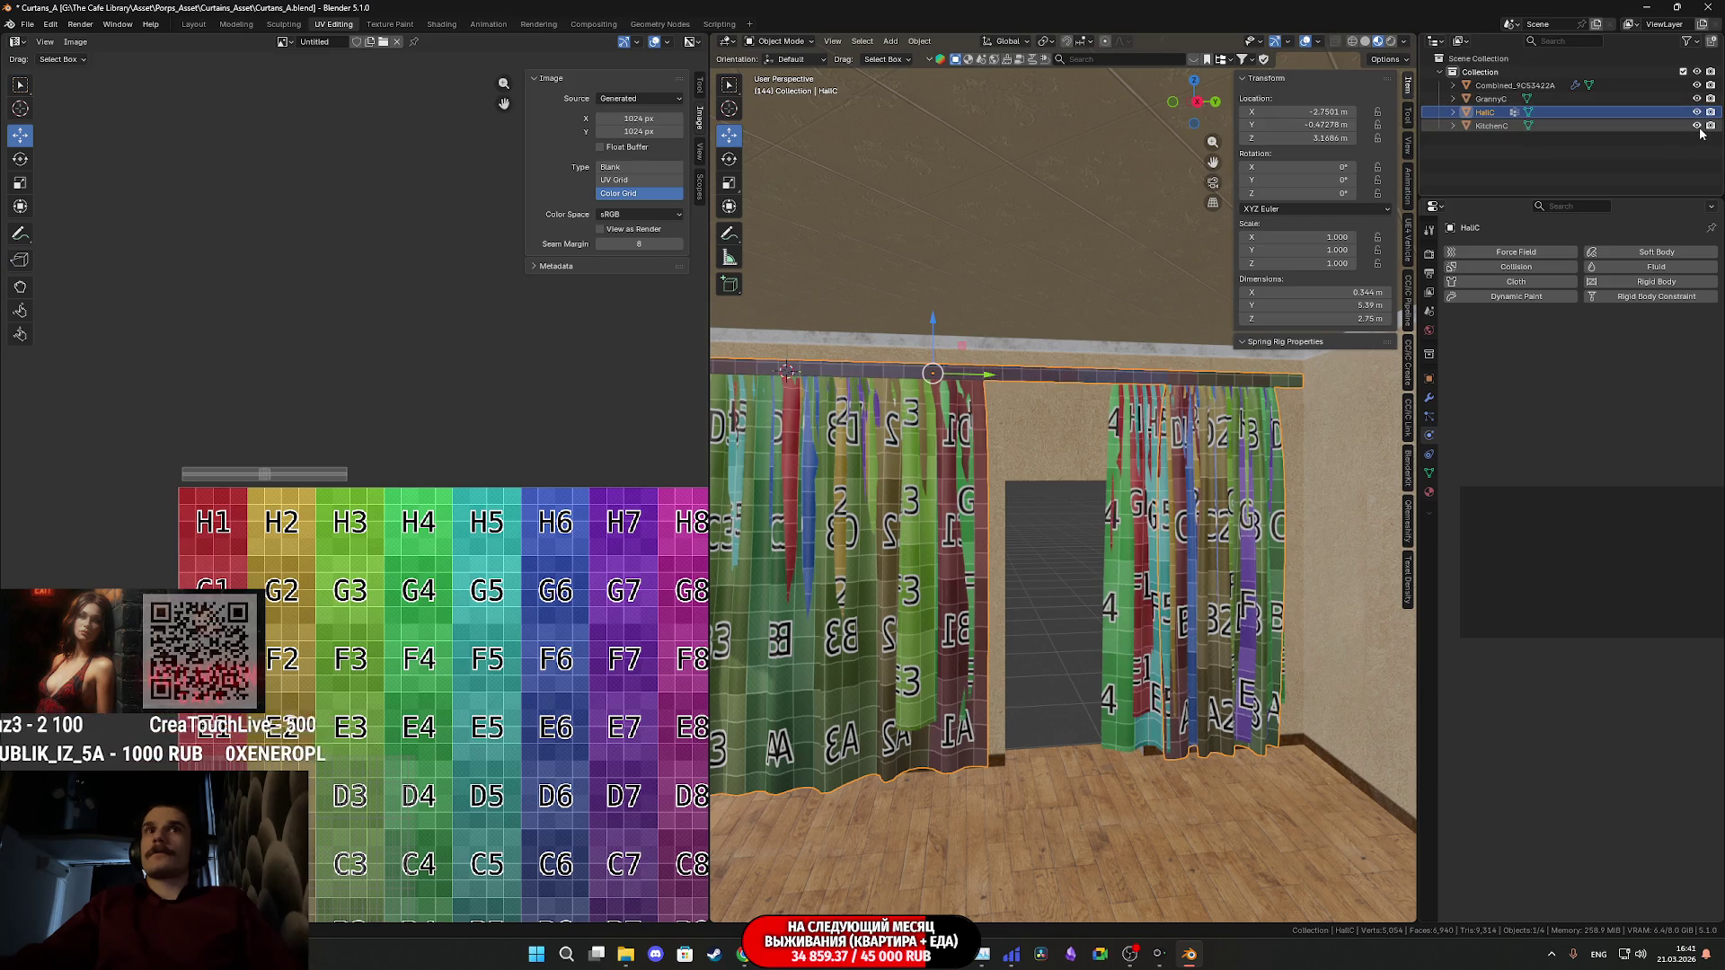
{"action": "key", "text": "a"}
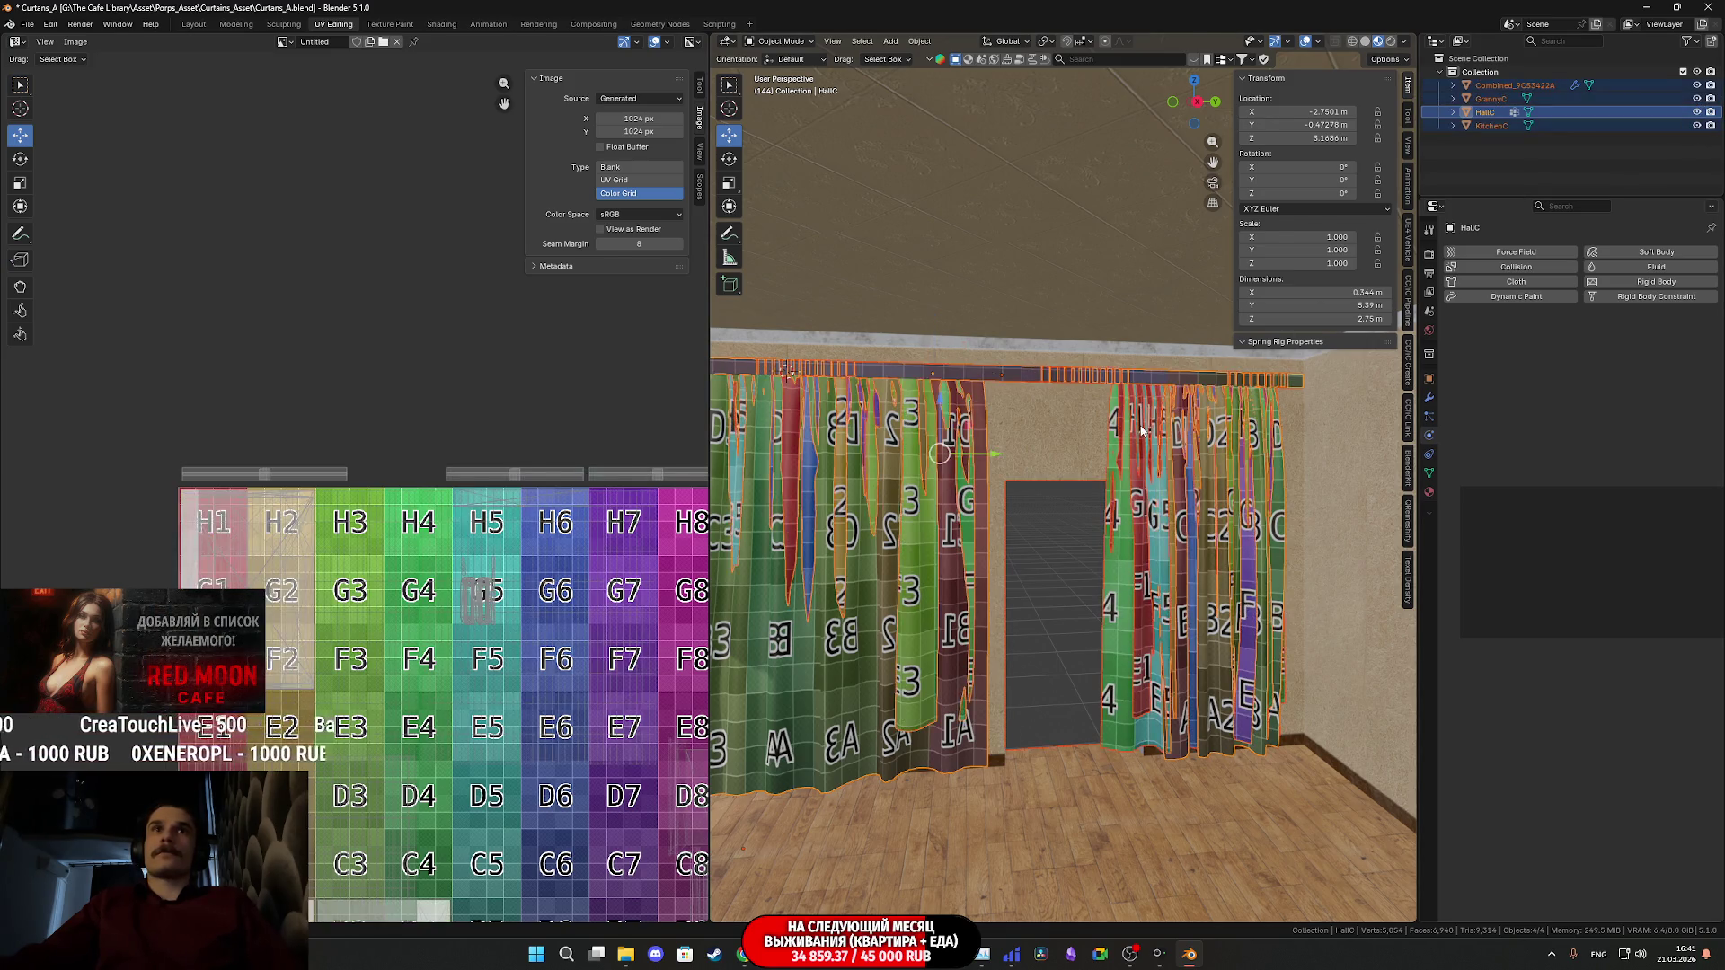
{"action": "key", "text": "Tab"}
{"action": "mouse_move", "coordinate": [336, 712]}
{"action": "middle_mouse_down"}
{"action": "mouse_move", "coordinate": [328, 414]}
{"action": "mouse_move", "coordinate": [199, 417]}
{"action": "middle_mouse_up"}
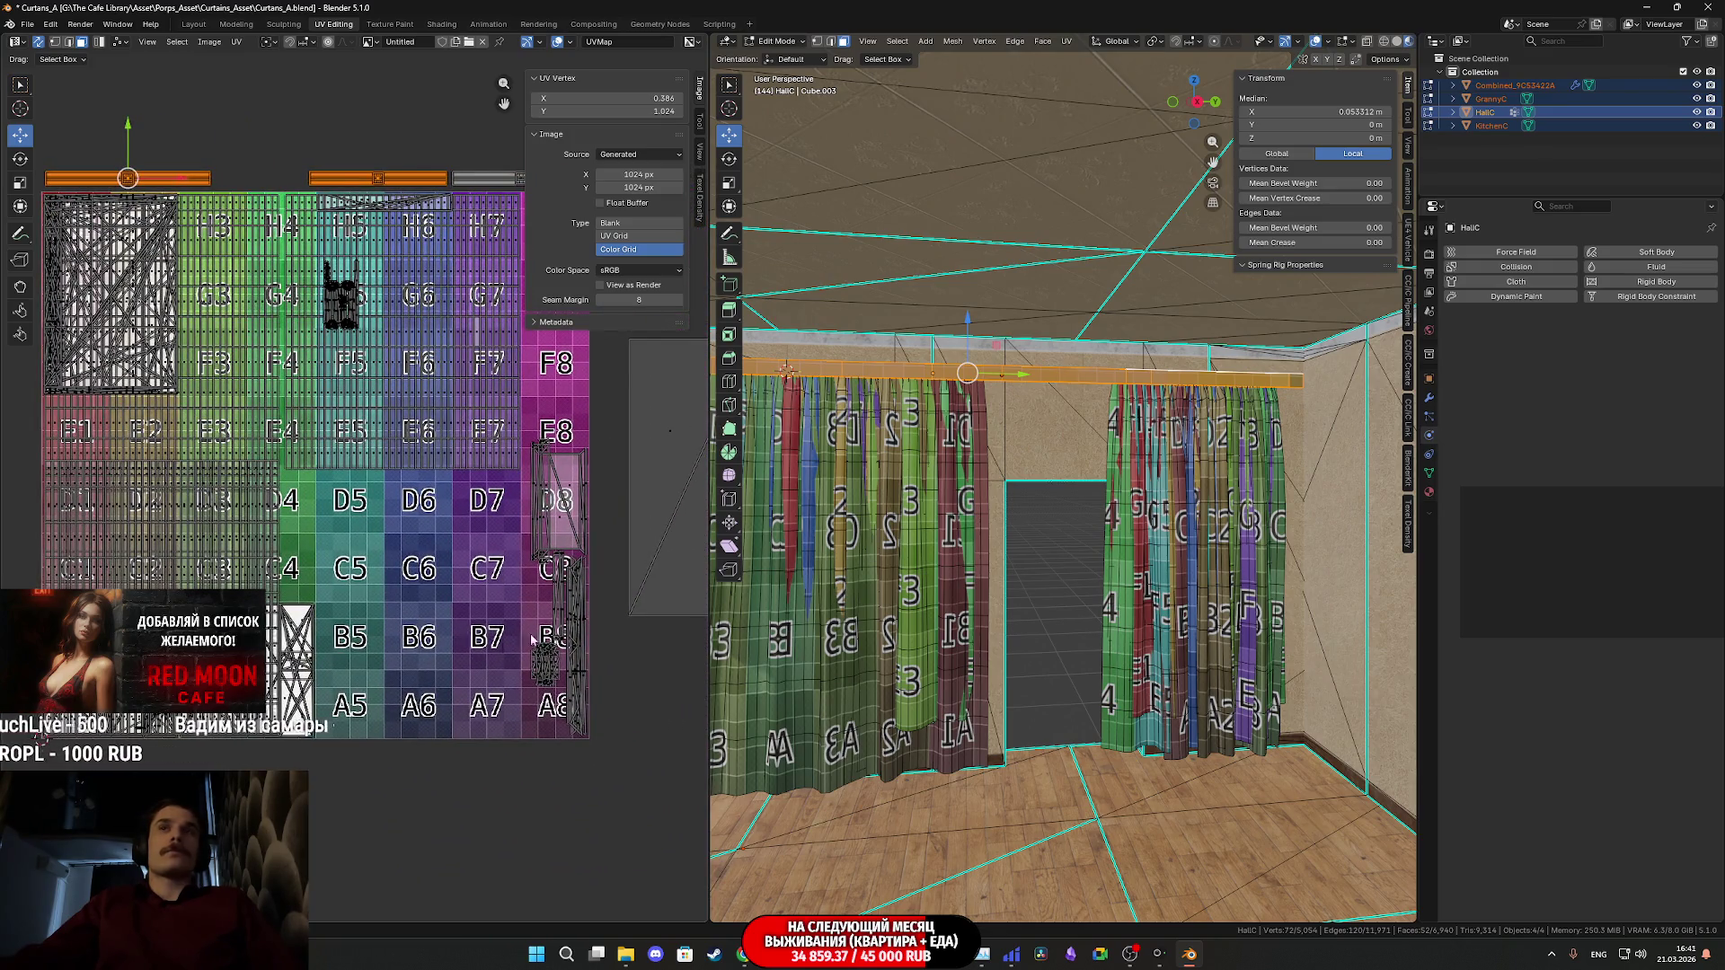
{"action": "key", "text": "Tab"}
{"action": "left_click", "coordinate": [1219, 524]}
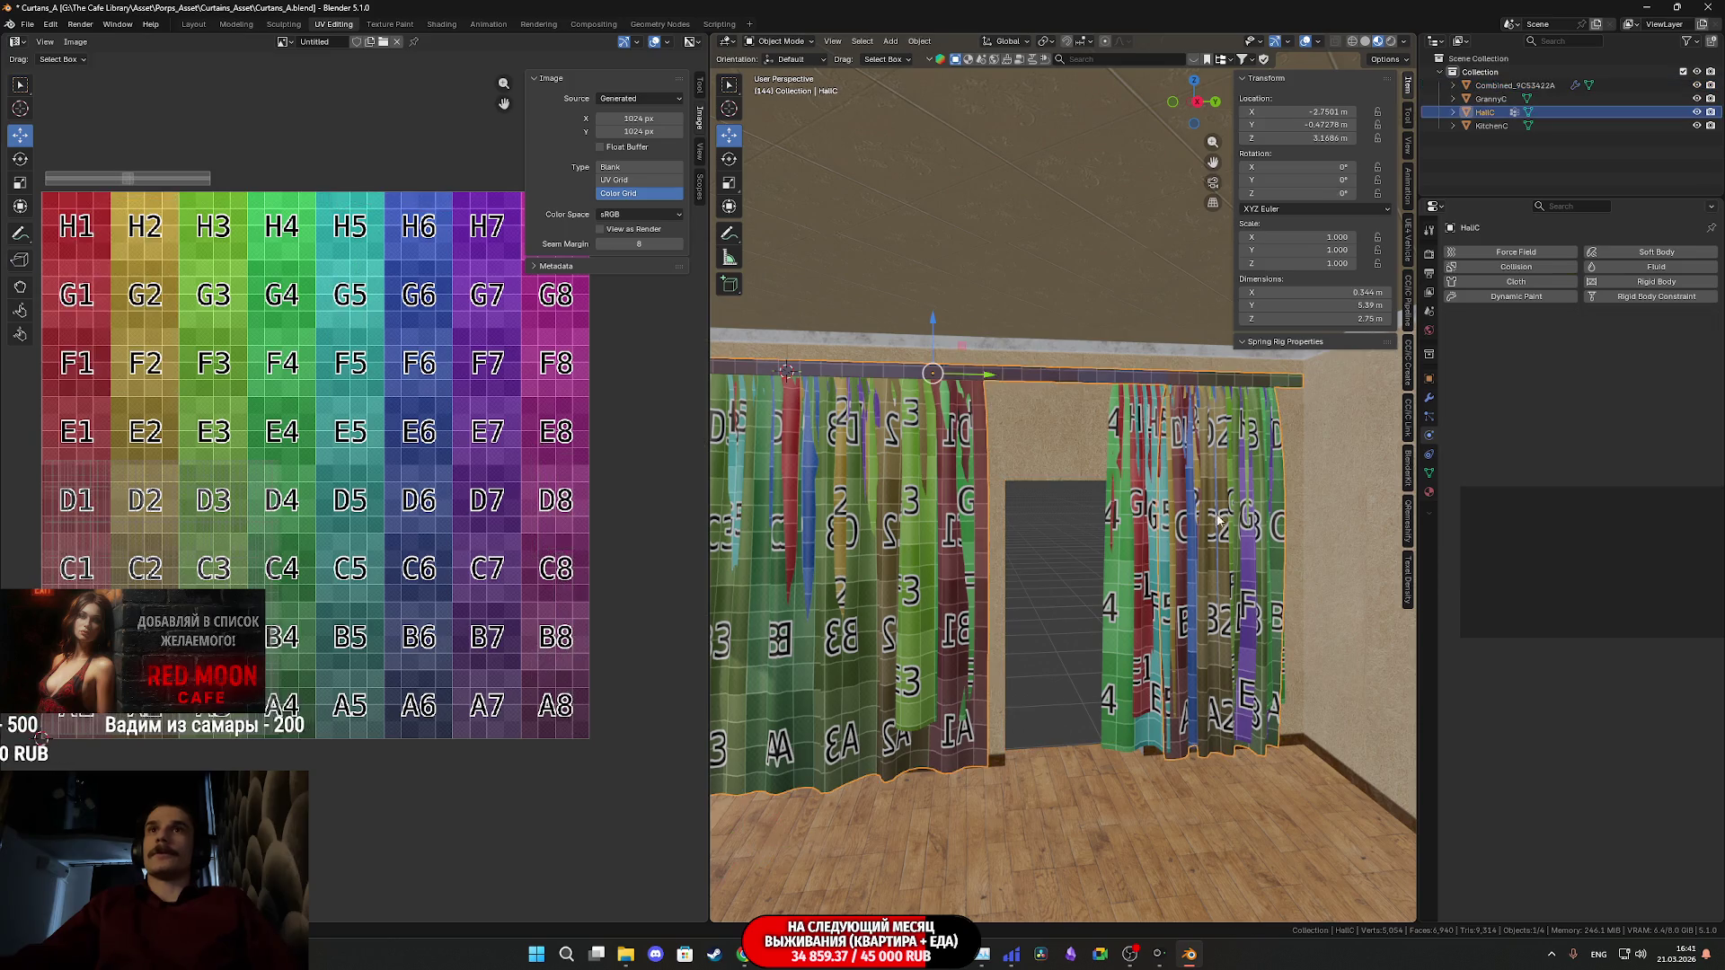
- Add KitchenC and GrannyC to the selection and enter Edit Mode on the curtains
{"action": "left_click", "coordinate": [1493, 105]}
{"action": "left_click", "coordinate": [1491, 125], "text": "shift"}
{"action": "key", "text": "Tab"}
{"action": "middle_click_drag", "start_coordinate": [384, 483], "coordinate": [479, 456]}
{"action": "mouse_move", "coordinate": [441, 688]}
{"action": "middle_mouse_down"}
{"action": "mouse_move", "coordinate": [261, 705]}
{"action": "mouse_move", "coordinate": [348, 673]}
{"action": "mouse_move", "coordinate": [433, 672]}
{"action": "mouse_move", "coordinate": [441, 561]}
{"action": "mouse_move", "coordinate": [506, 551]}
{"action": "middle_mouse_up"}
{"action": "scroll", "coordinate": [401, 668], "scroll_direction": "down", "scroll_amount": 1}
{"action": "scroll", "coordinate": [433, 672], "scroll_direction": "up", "scroll_amount": 2}
- Select the lower UV islands, pivot on the 2D cursor, and scale them to about 0.97 along Y
{"action": "mouse_move", "coordinate": [476, 737]}
{"action": "left_mouse_down"}
{"action": "mouse_move", "coordinate": [314, 566]}
{"action": "mouse_move", "coordinate": [99, 557]}
{"action": "left_mouse_up"}
{"action": "key", "text": "ctrl+l"}
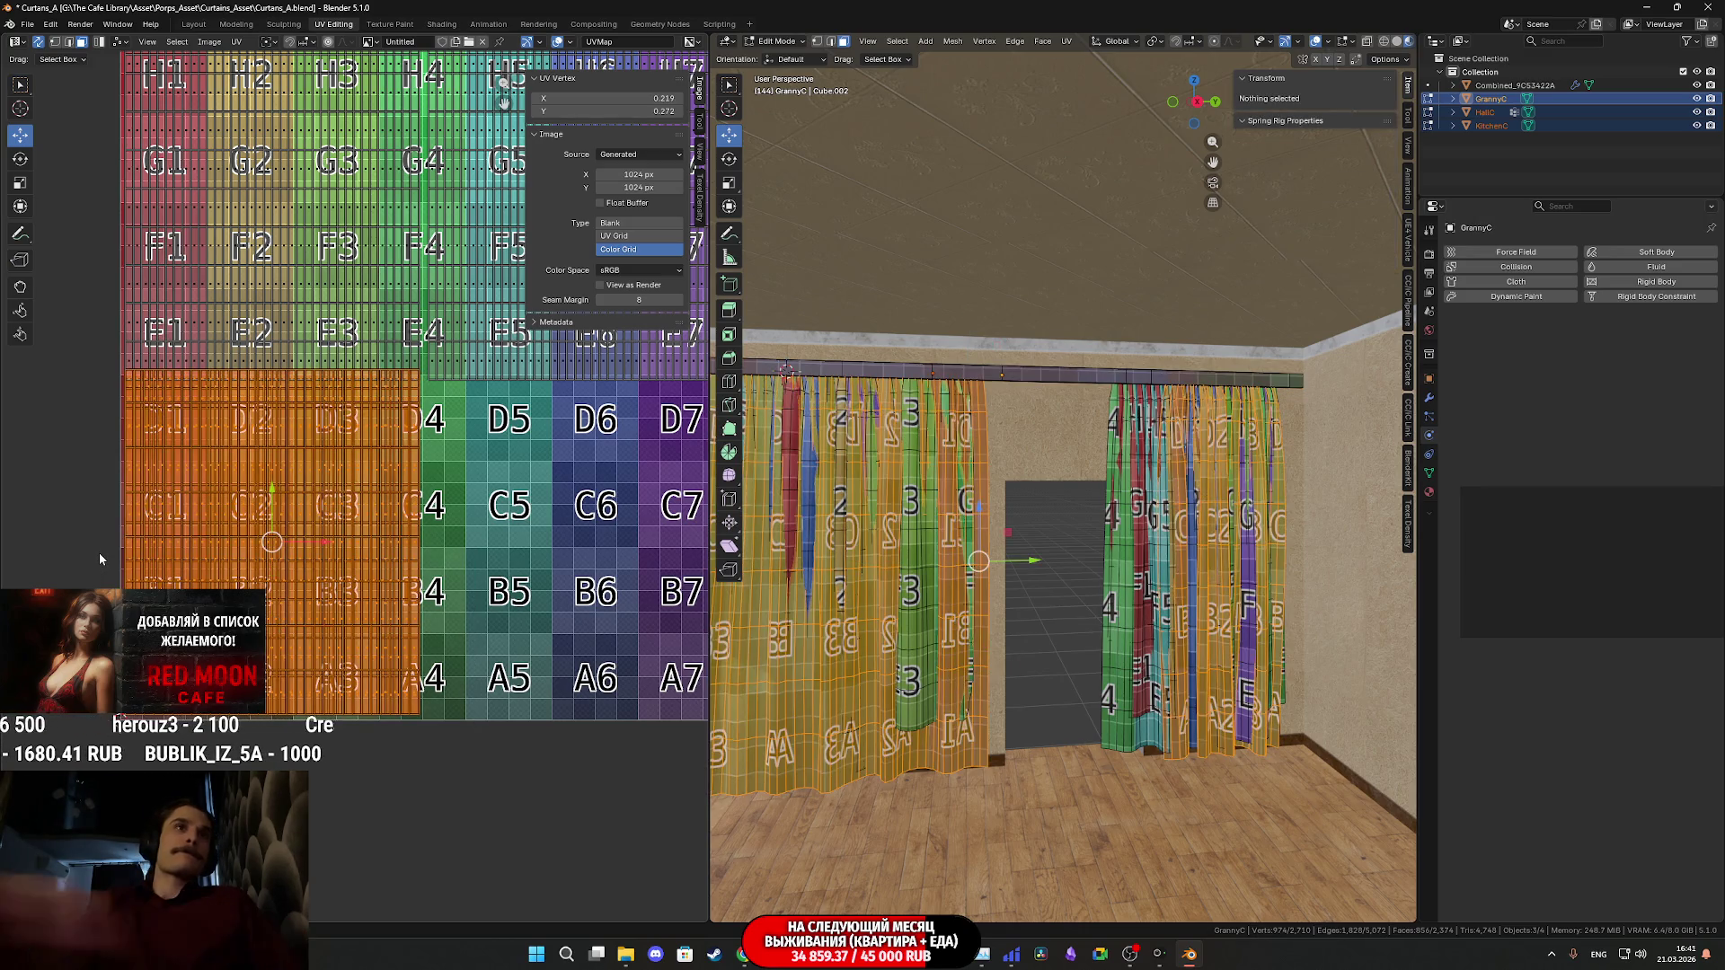
{"action": "middle_click_drag", "start_coordinate": [302, 506], "coordinate": [342, 609]}
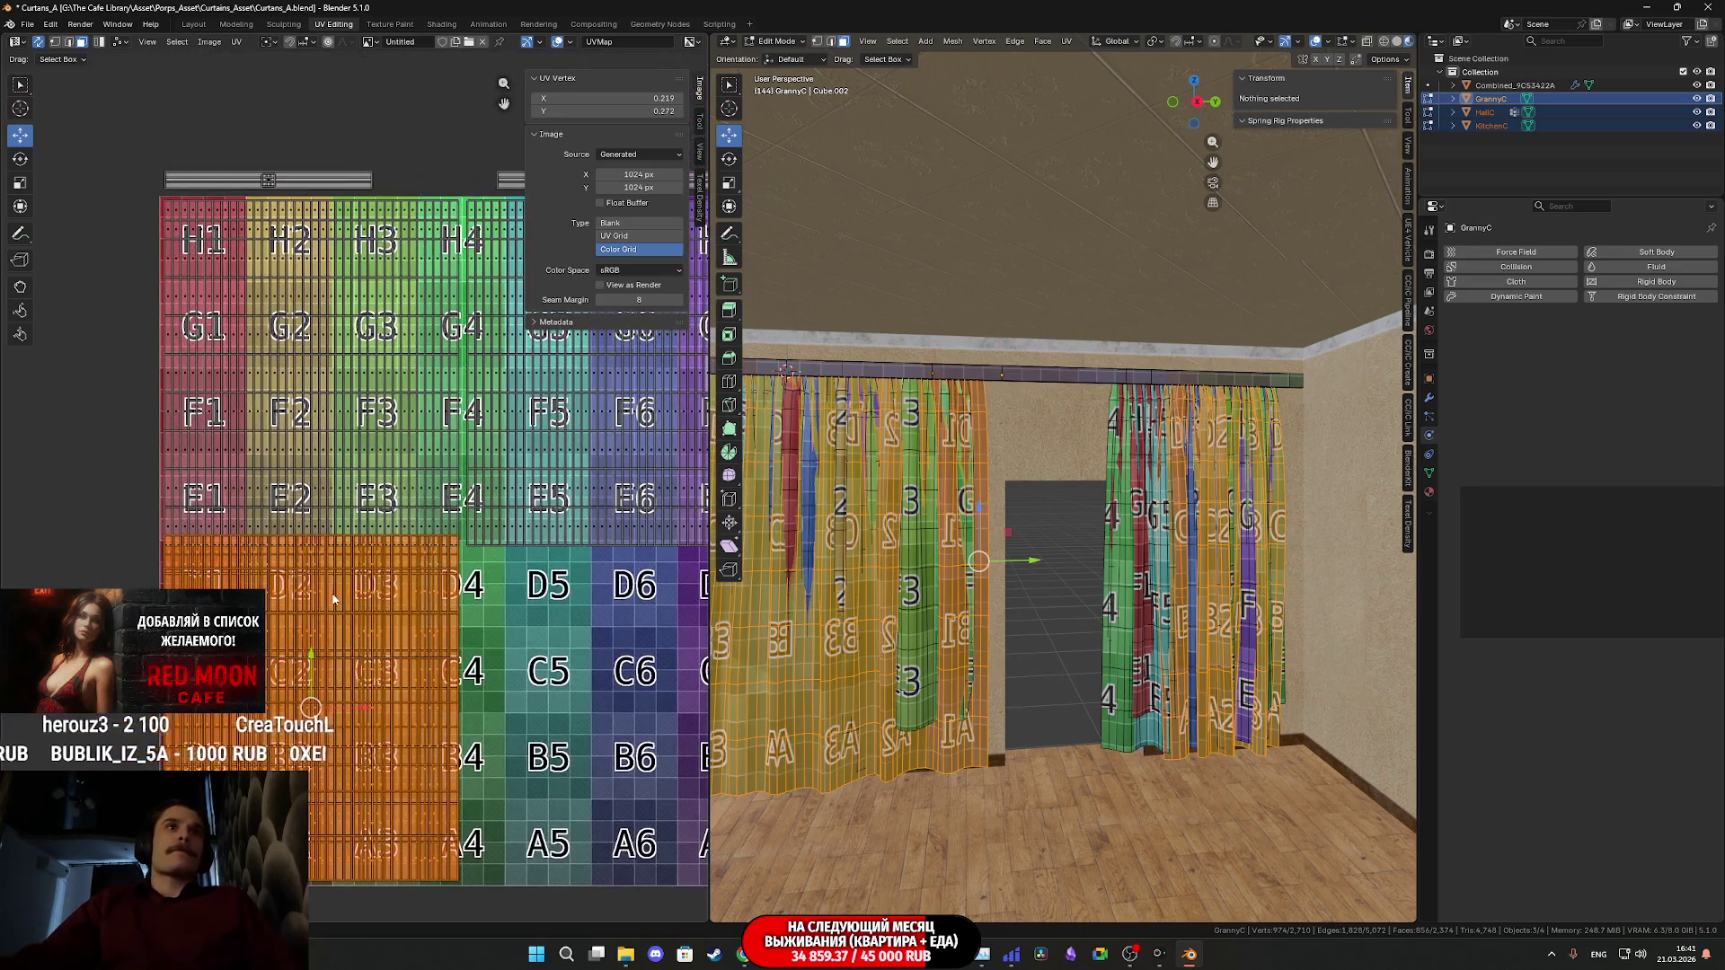
{"action": "middle_click_drag", "start_coordinate": [276, 526], "coordinate": [235, 553]}
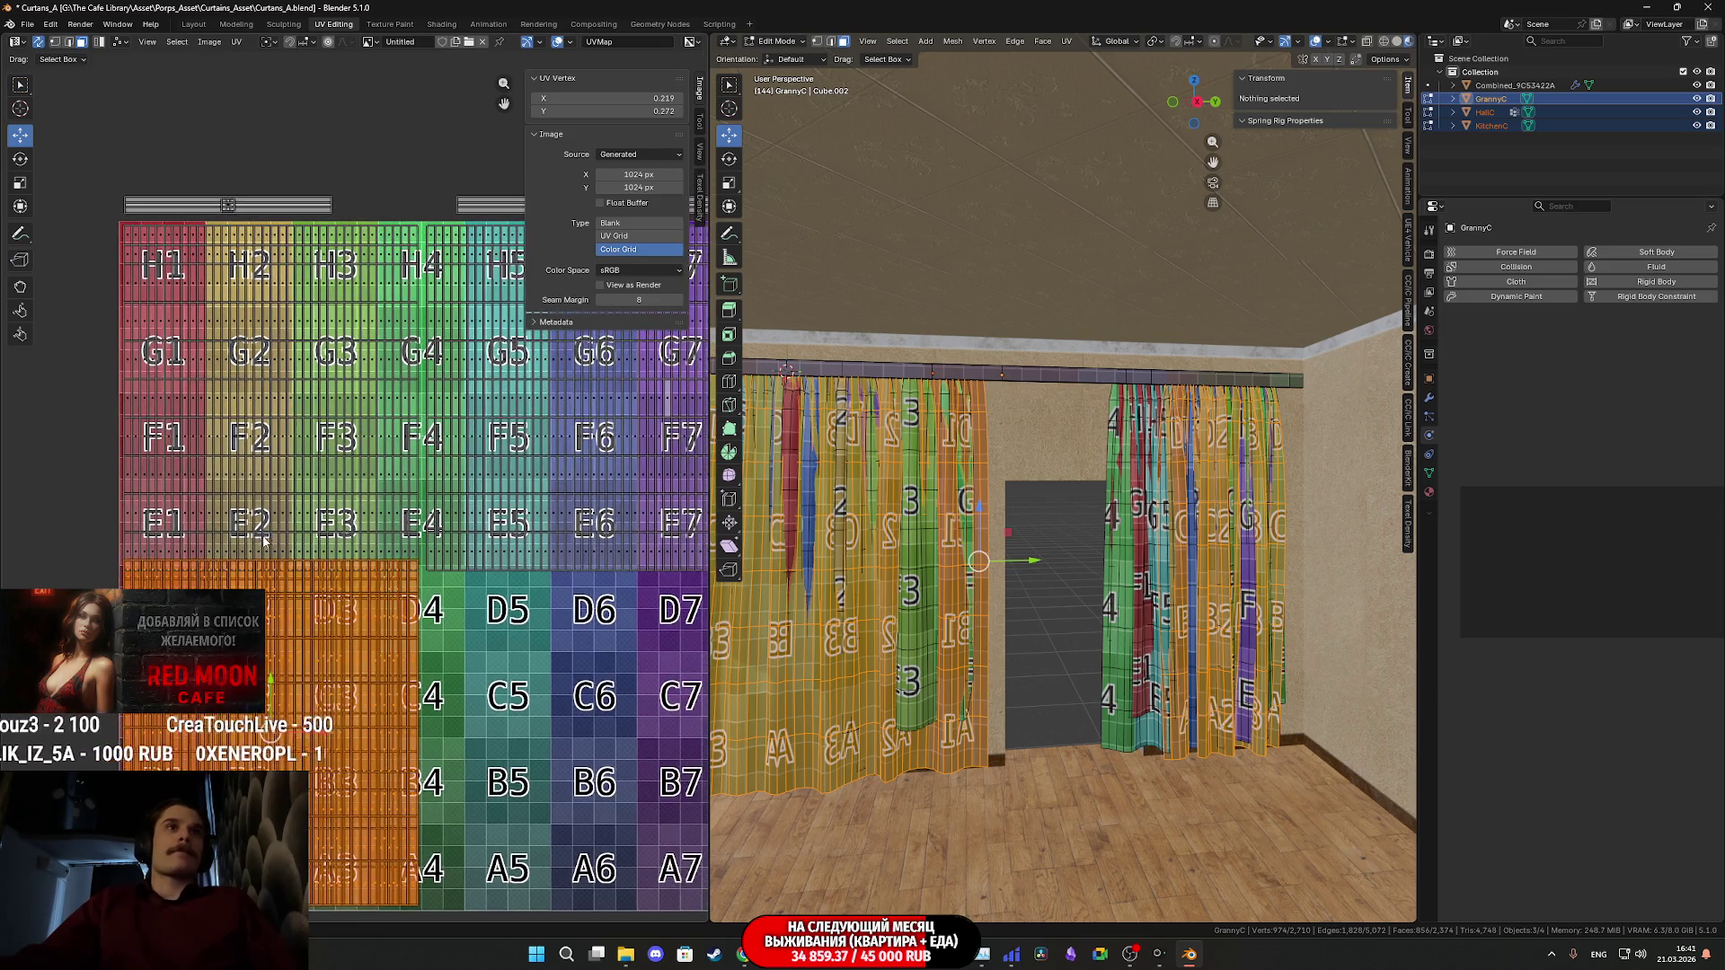
{"action": "mouse_move", "coordinate": [102, 519]}
{"action": "left_mouse_down"}
{"action": "mouse_move", "coordinate": [174, 493]}
{"action": "mouse_move", "coordinate": [380, 310]}
{"action": "left_mouse_up"}
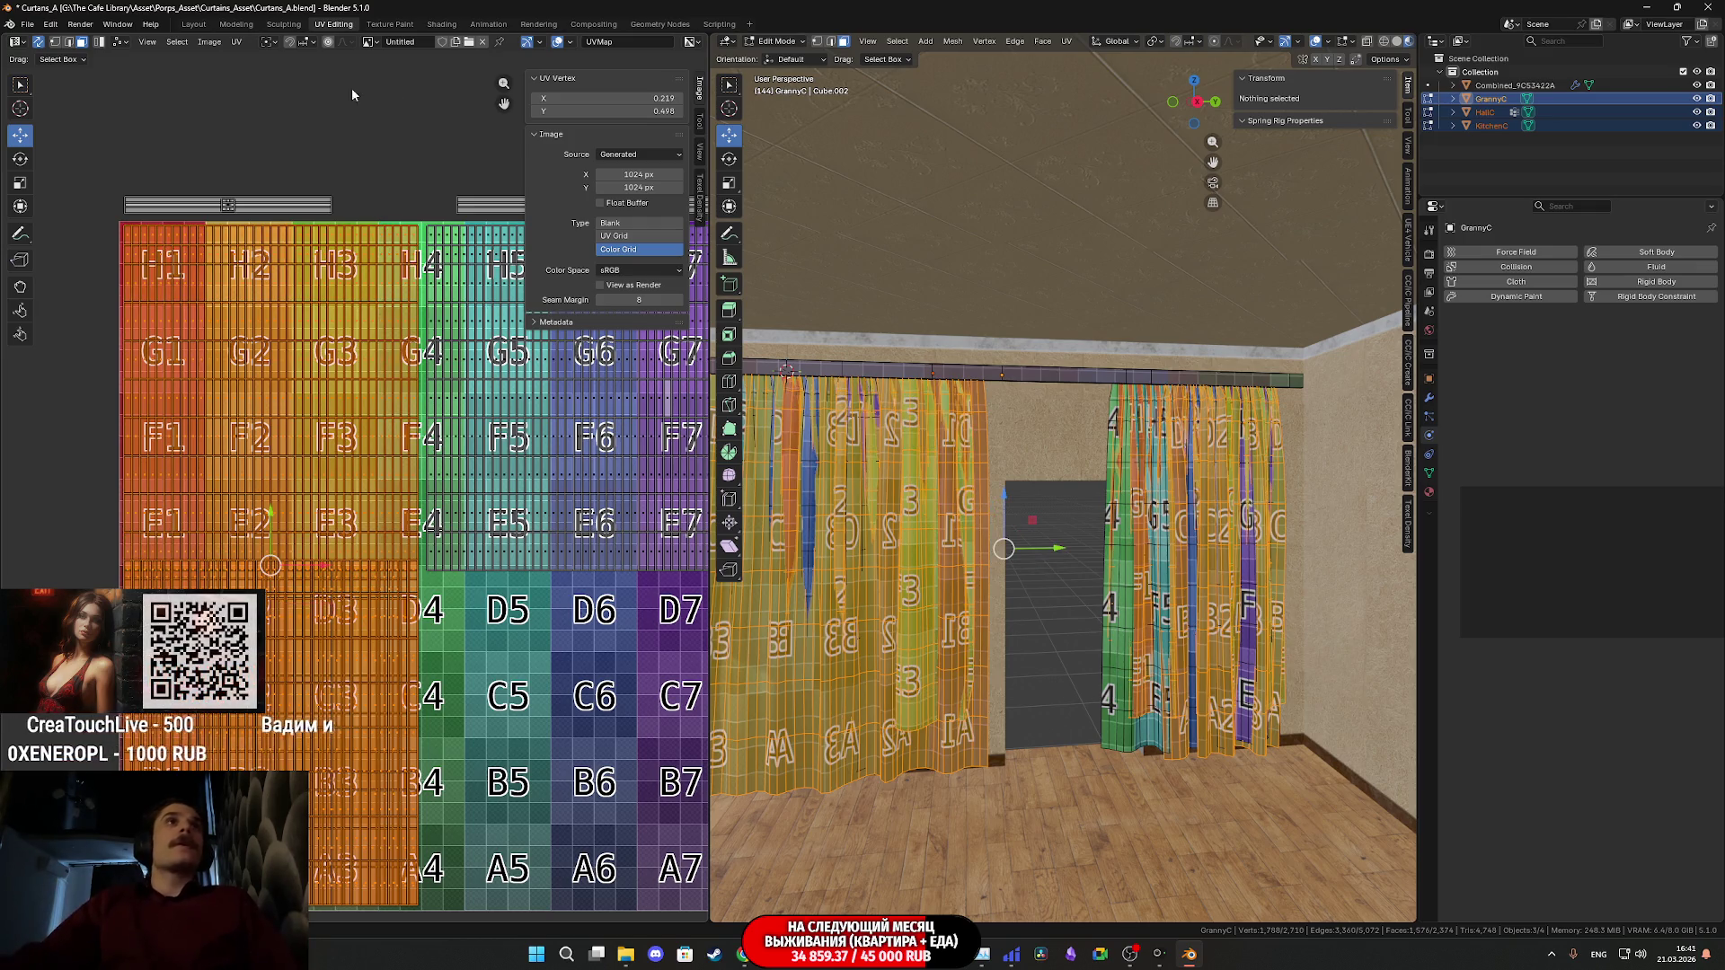
{"action": "left_click", "coordinate": [274, 44]}
{"action": "left_click", "coordinate": [306, 106]}
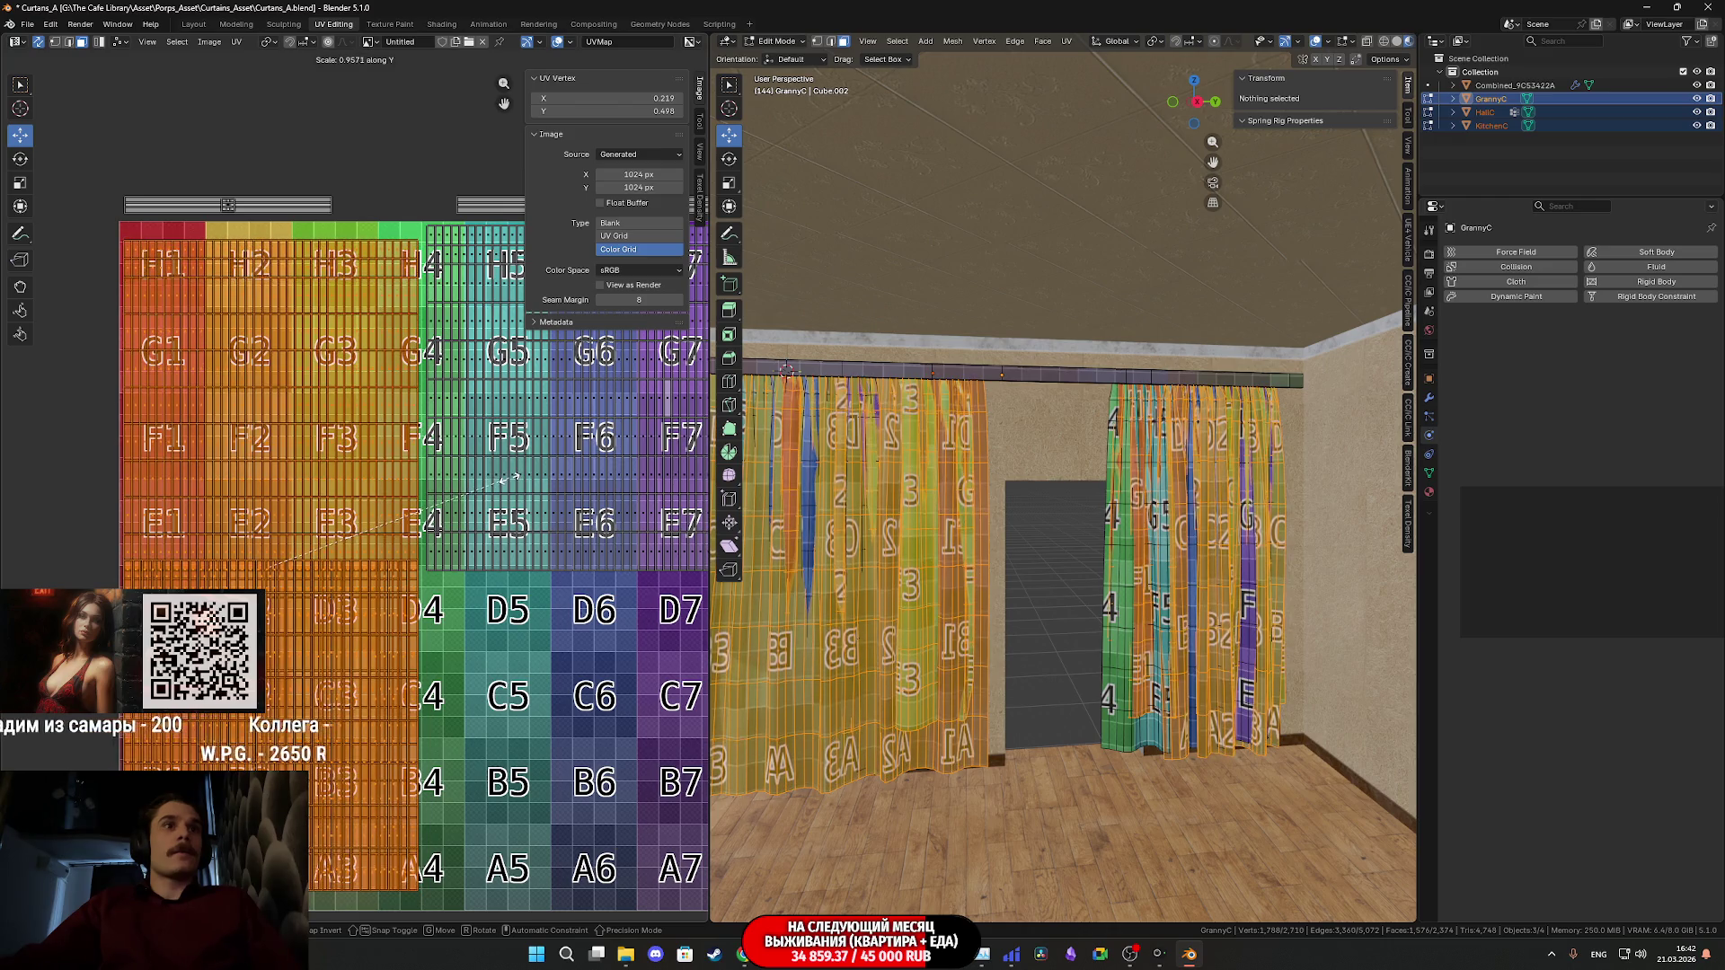
{"action": "left_click", "coordinate": [506, 485]}
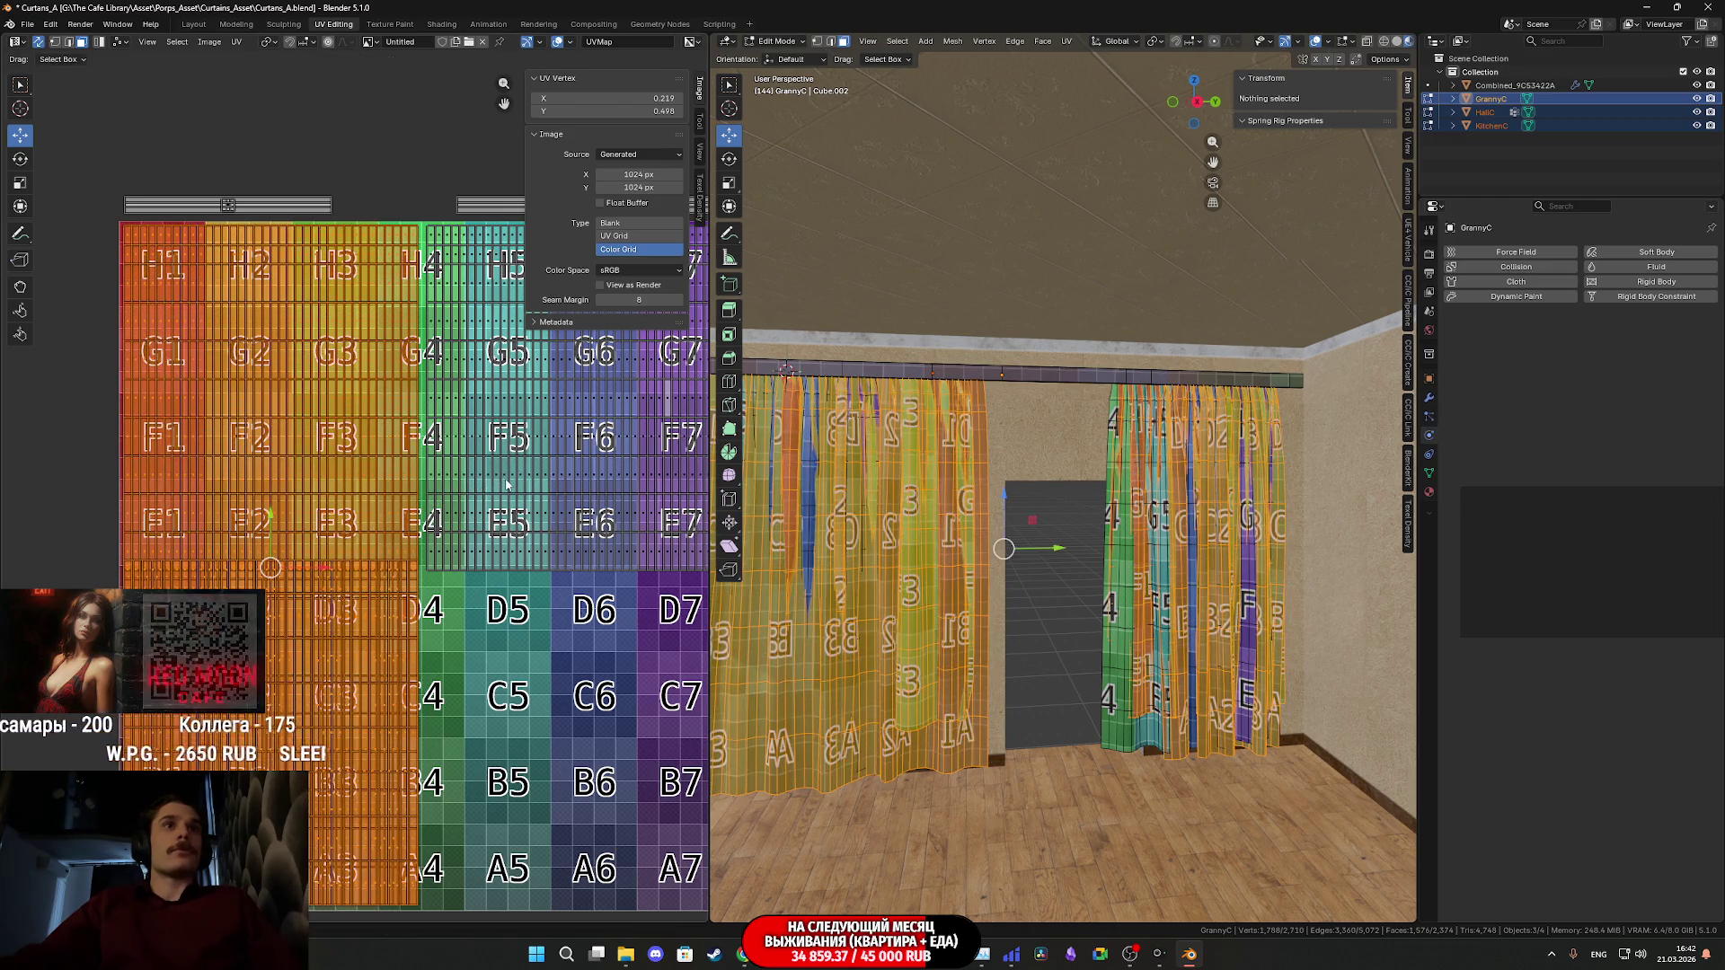
{"action": "key", "text": "s"}
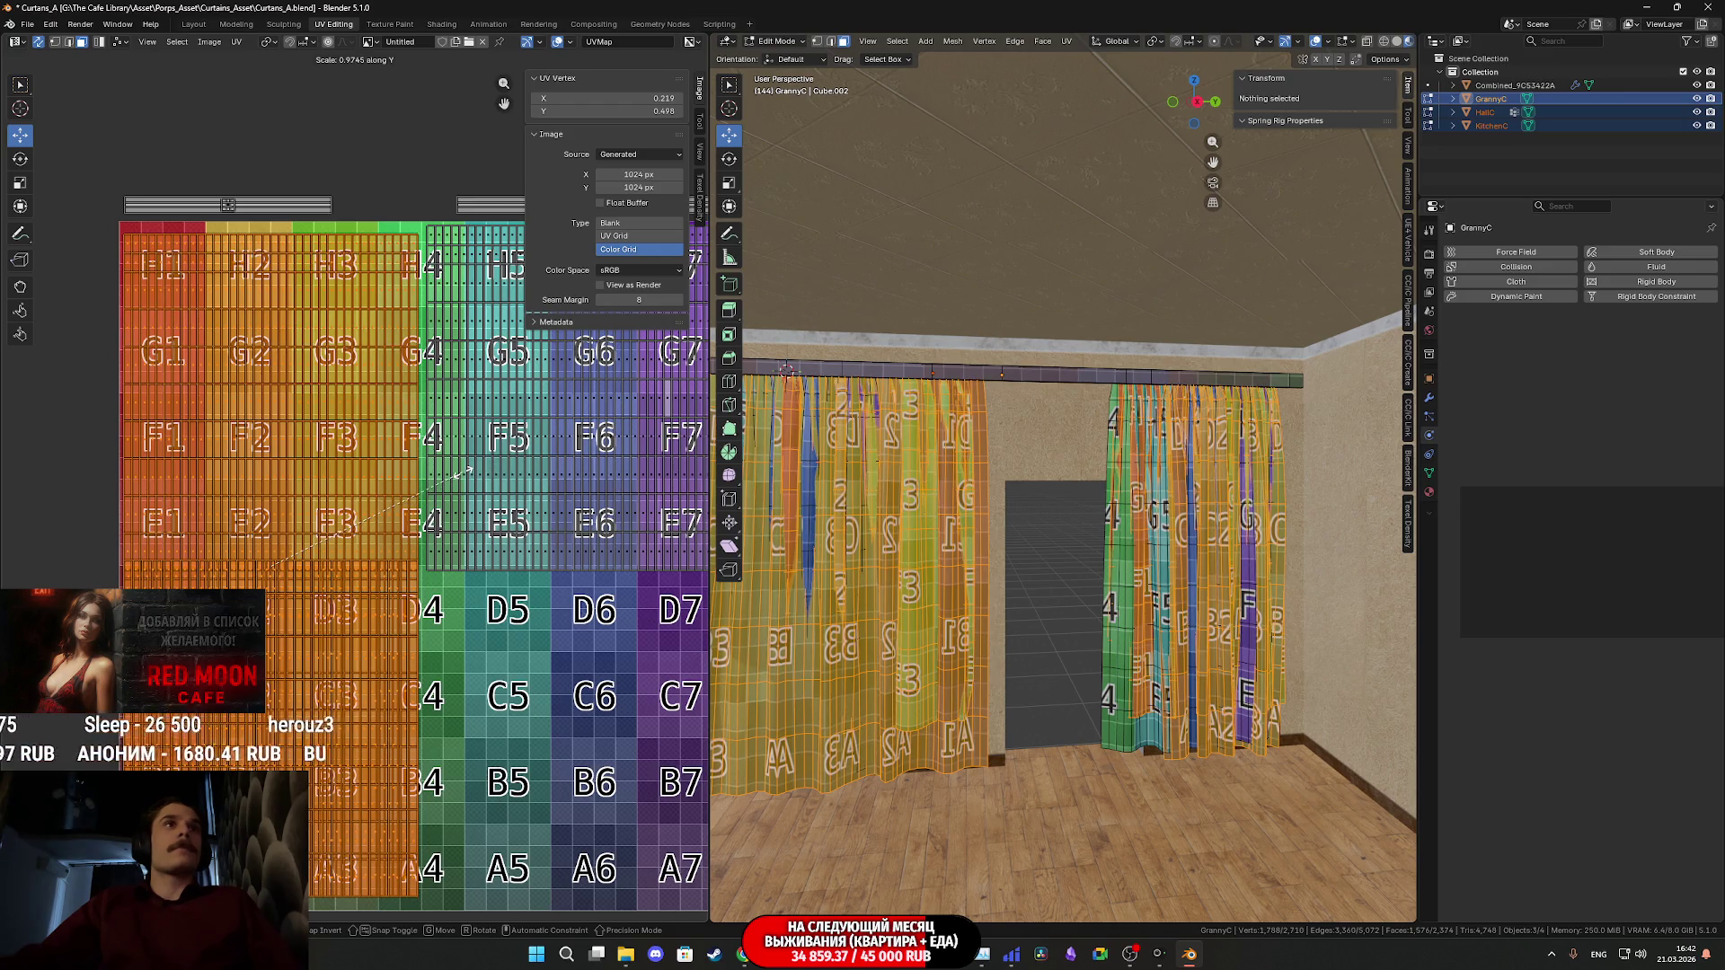
- Select the lower-left A-row island and shift it slightly down
{"action": "middle_click_drag", "start_coordinate": [462, 471], "coordinate": [486, 346]}
{"action": "left_click_drag", "start_coordinate": [449, 678], "coordinate": [270, 782]}
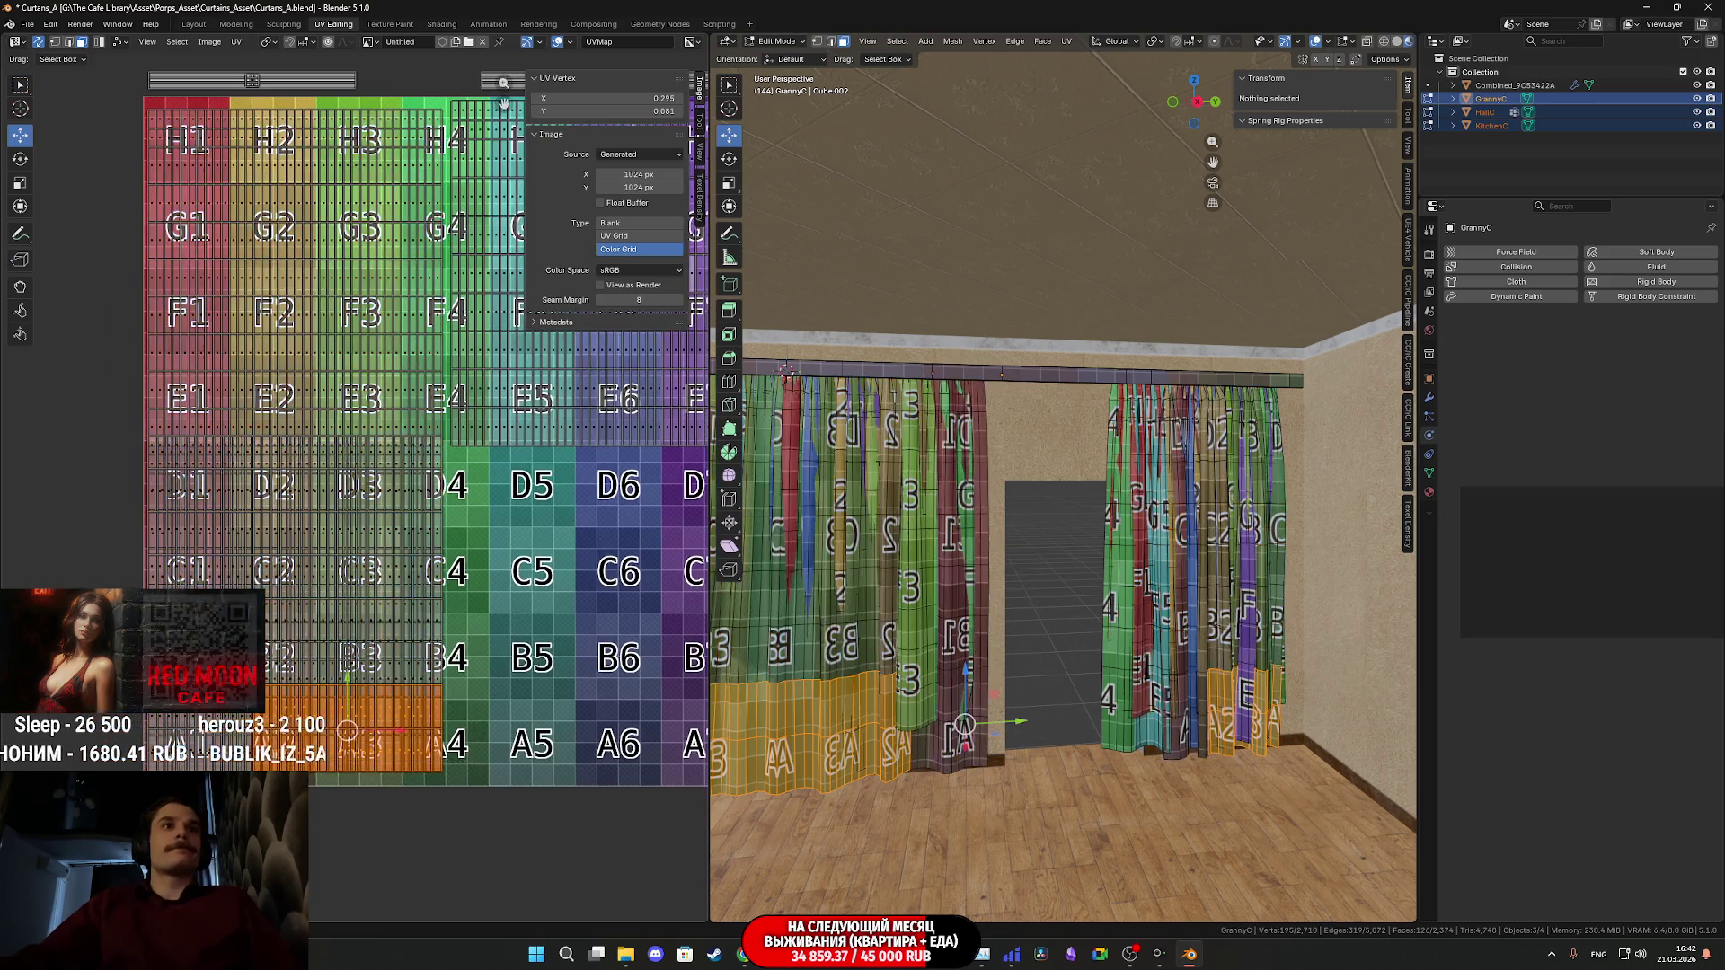
{"action": "key", "text": "l"}
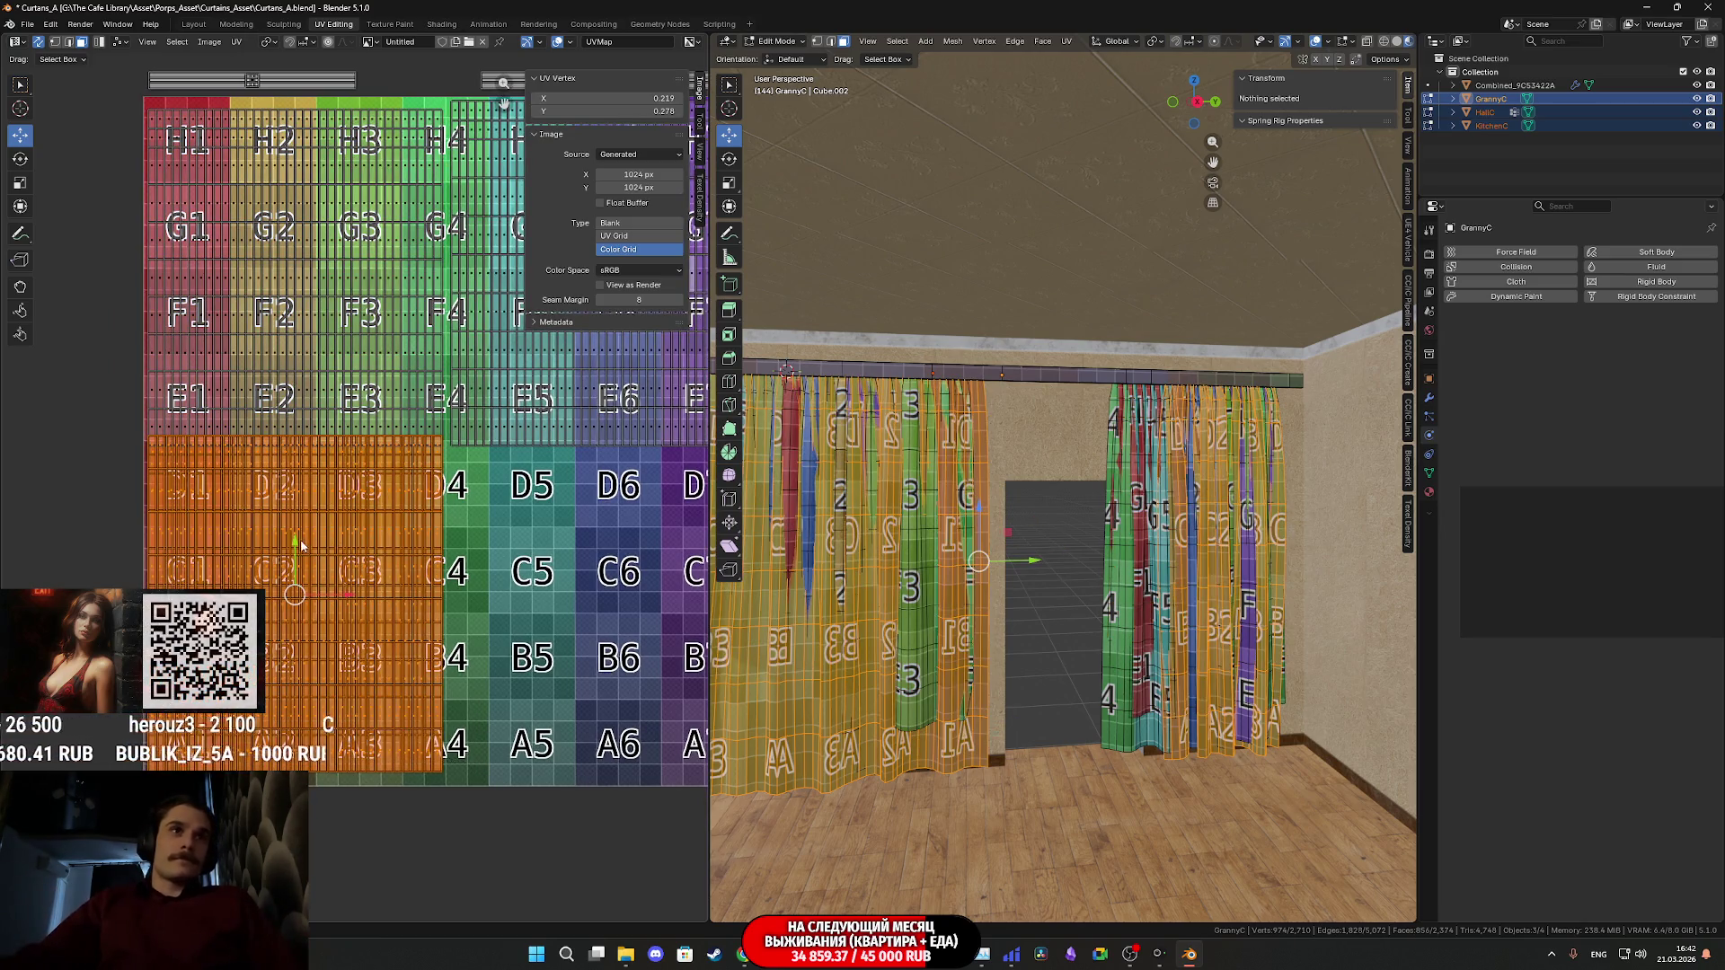
{"action": "left_click_drag", "start_coordinate": [295, 545], "coordinate": [301, 560]}
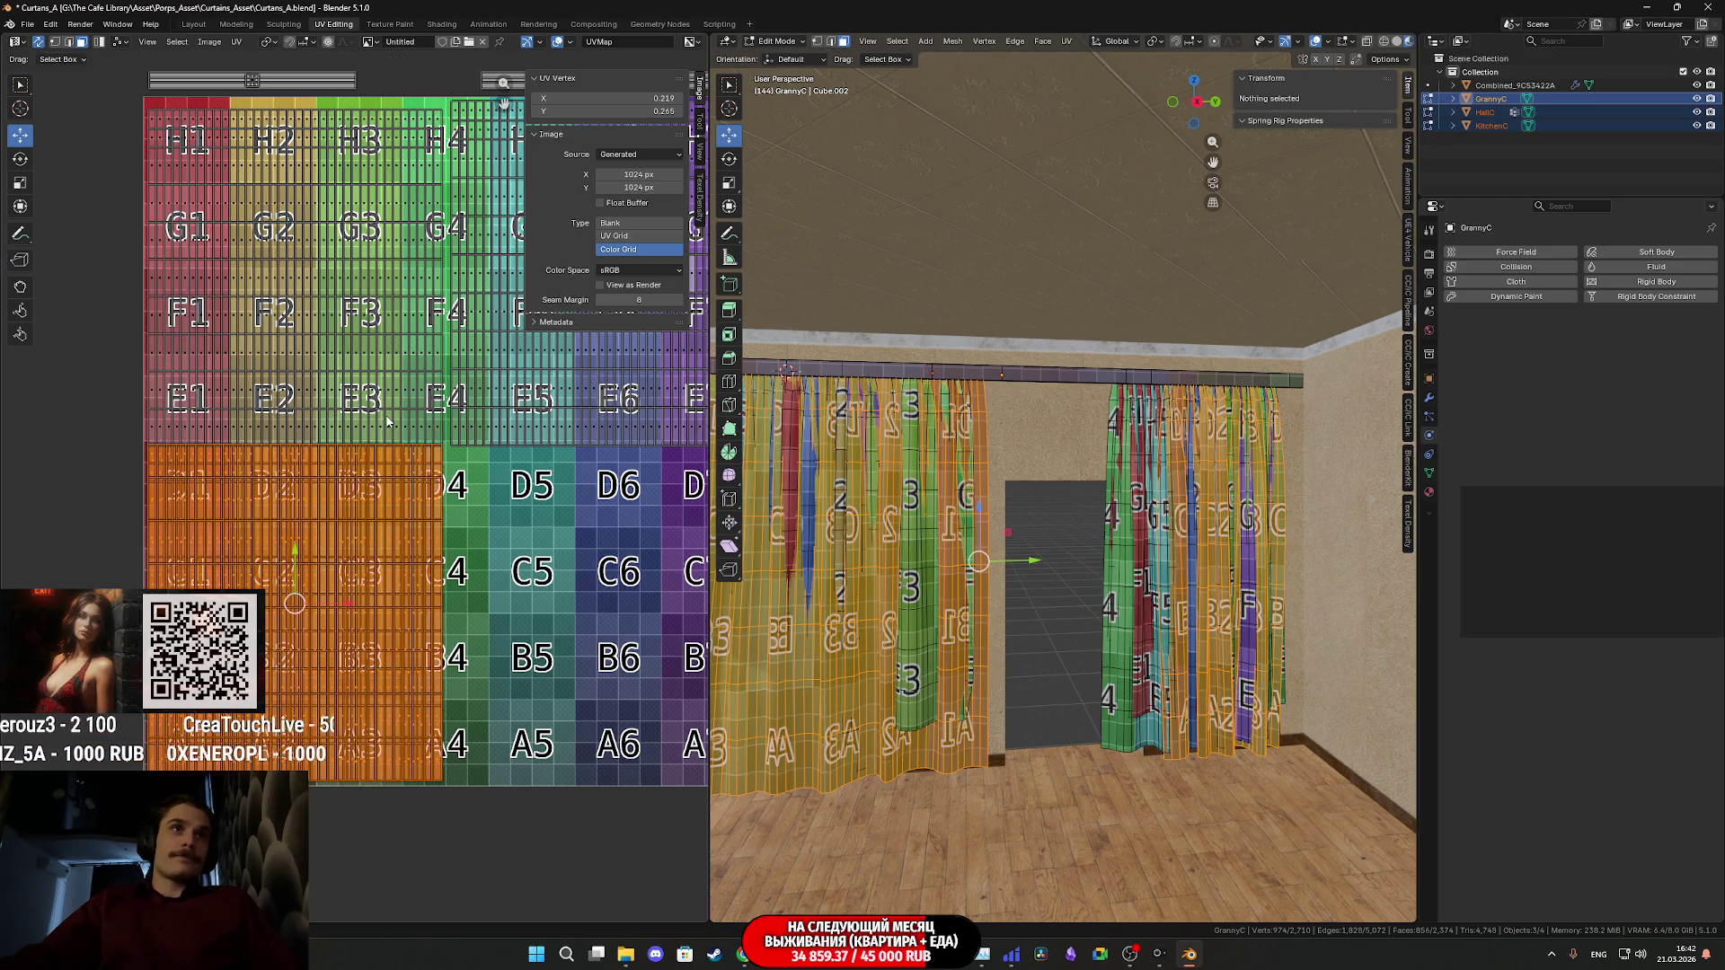
- Move the upper E–H island slightly up
{"action": "left_click", "coordinate": [302, 372]}
{"action": "key", "text": "l"}
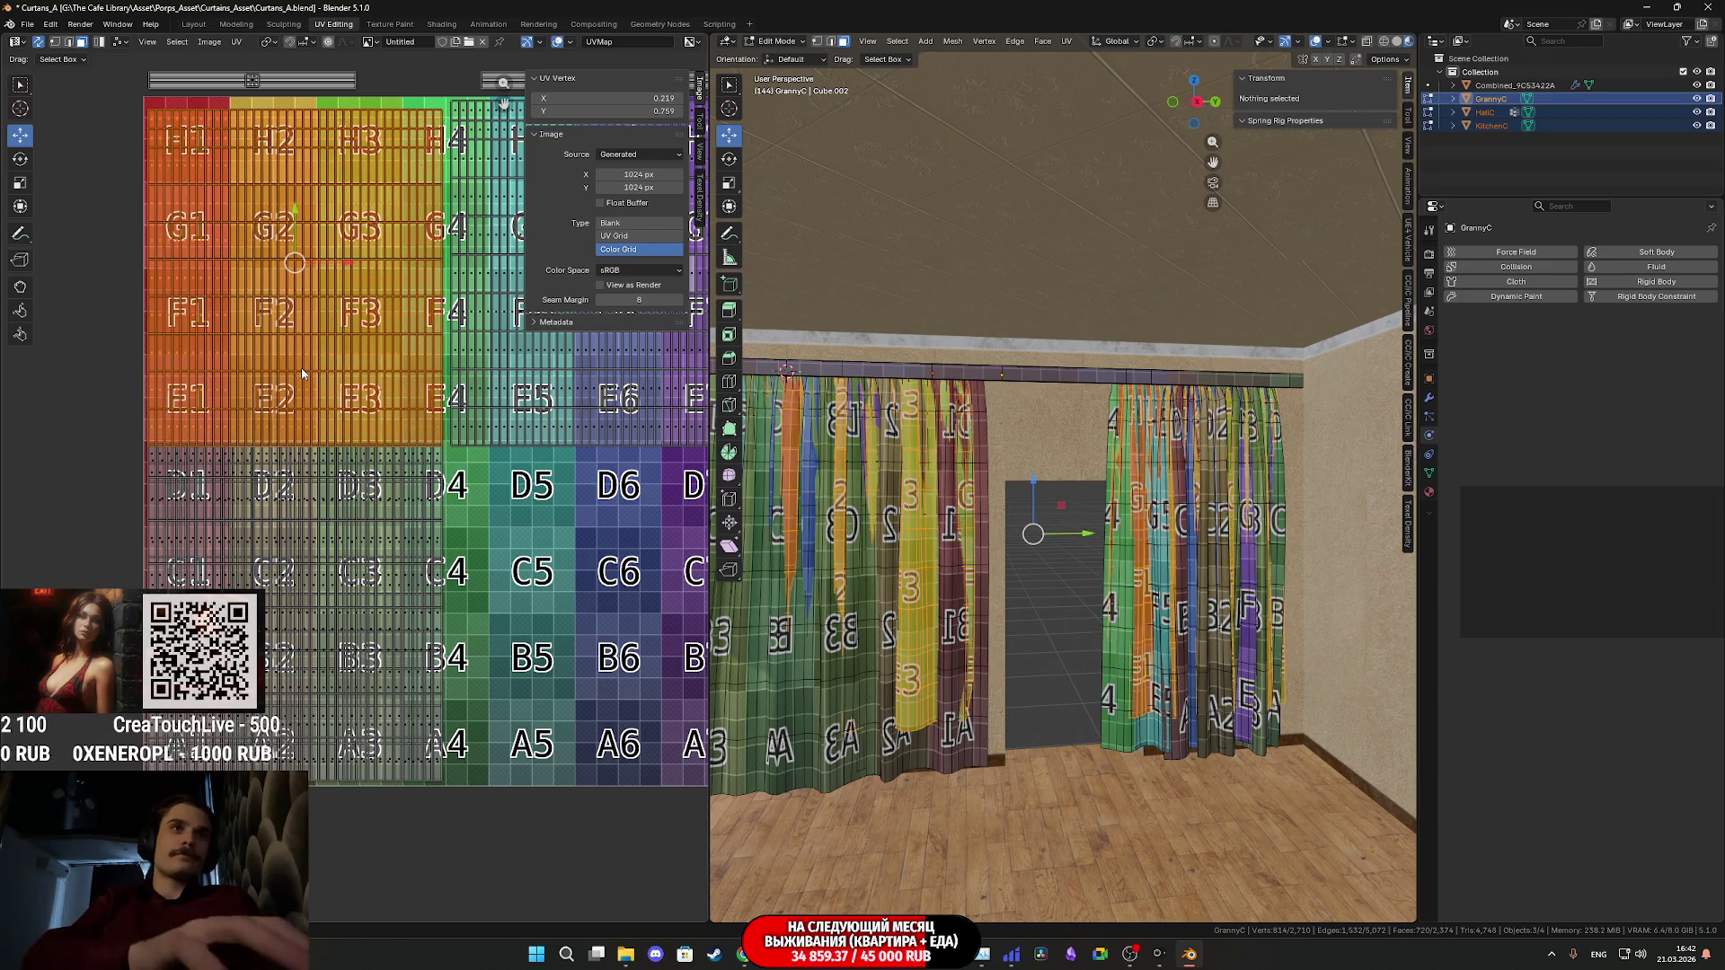
{"action": "middle_click_drag", "start_coordinate": [302, 373], "coordinate": [317, 463]}
{"action": "left_click_drag", "start_coordinate": [310, 307], "coordinate": [315, 291]}
{"action": "middle_click_drag", "start_coordinate": [629, 503], "coordinate": [460, 533]}
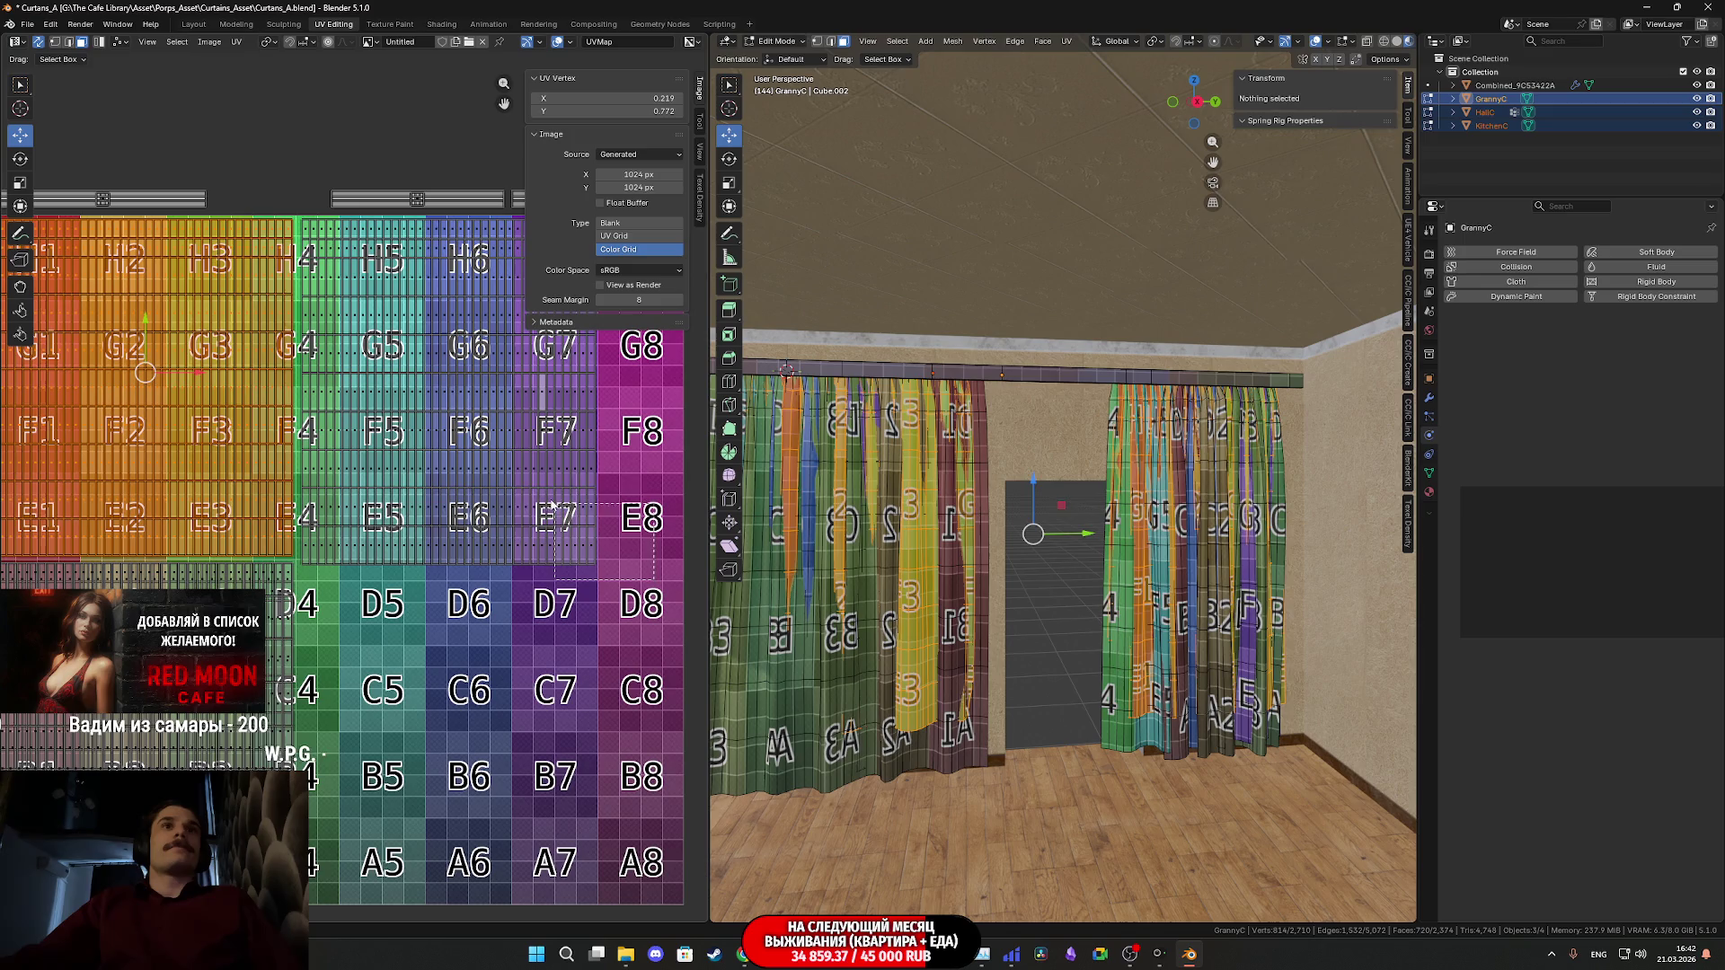
- Scale the right H5–E7 island vertically and nudge it slightly upward
{"action": "left_click_drag", "start_coordinate": [563, 509], "coordinate": [524, 490]}
{"action": "key", "text": "ctrl+l"}
{"action": "middle_click_drag", "start_coordinate": [524, 490], "coordinate": [465, 484]}
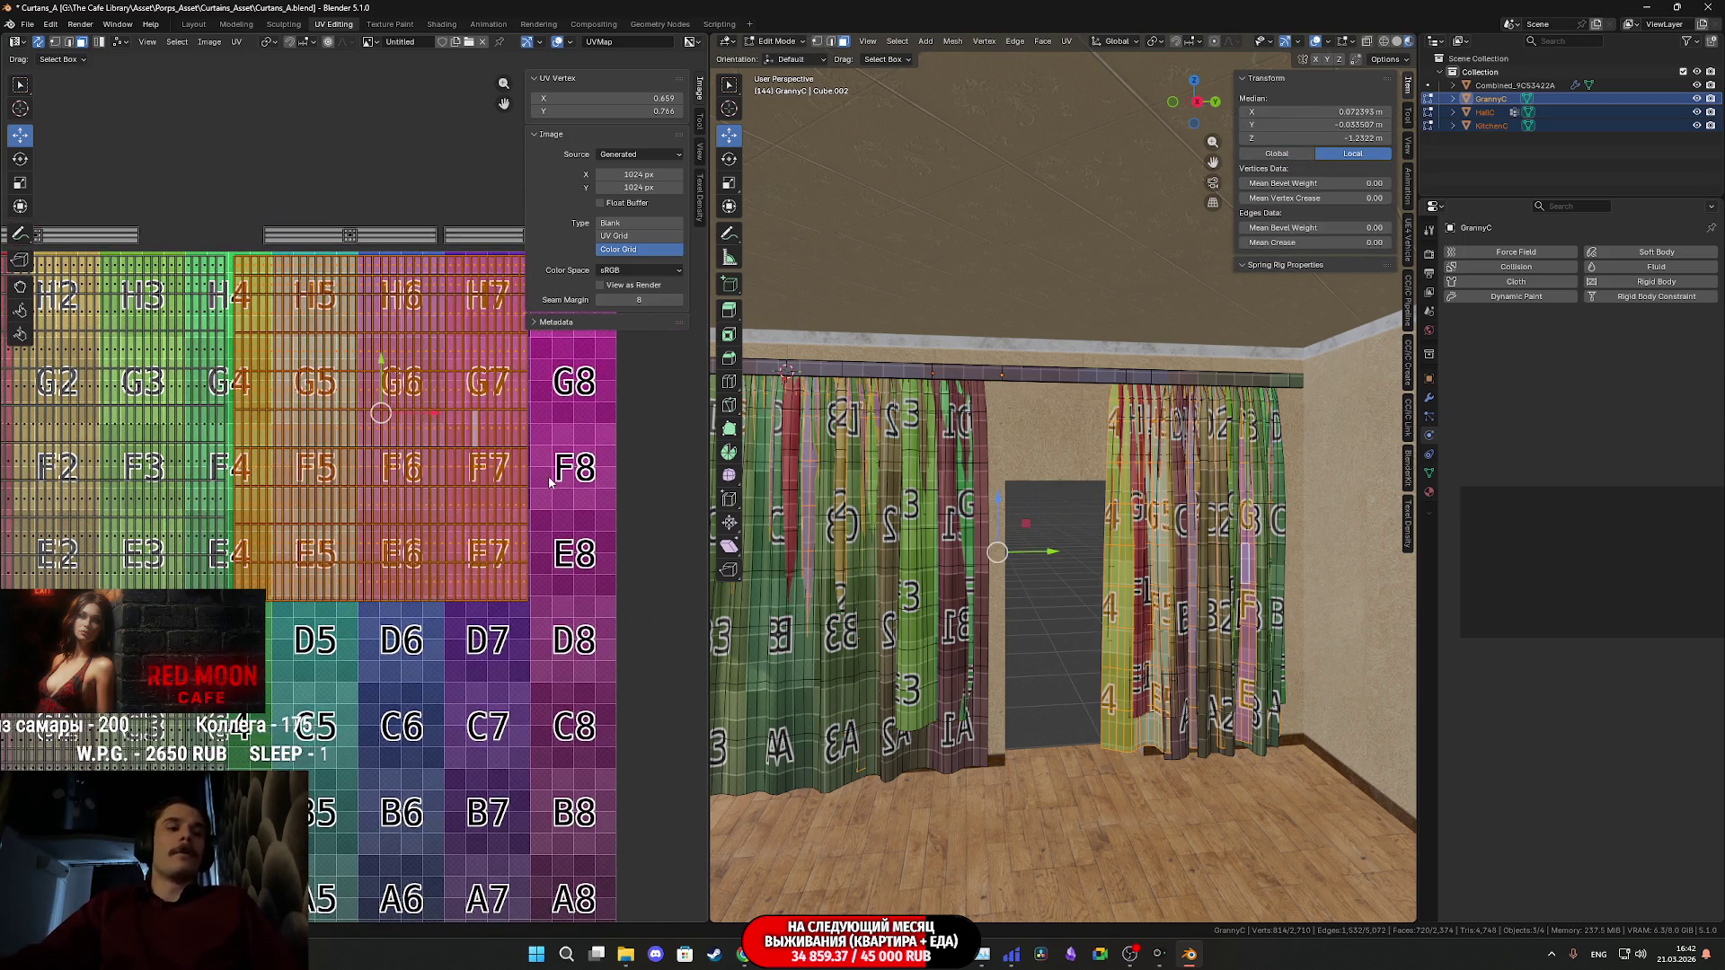
{"action": "left_click", "coordinate": [416, 404]}
{"action": "key", "text": "g"}
{"action": "key", "text": "y"}
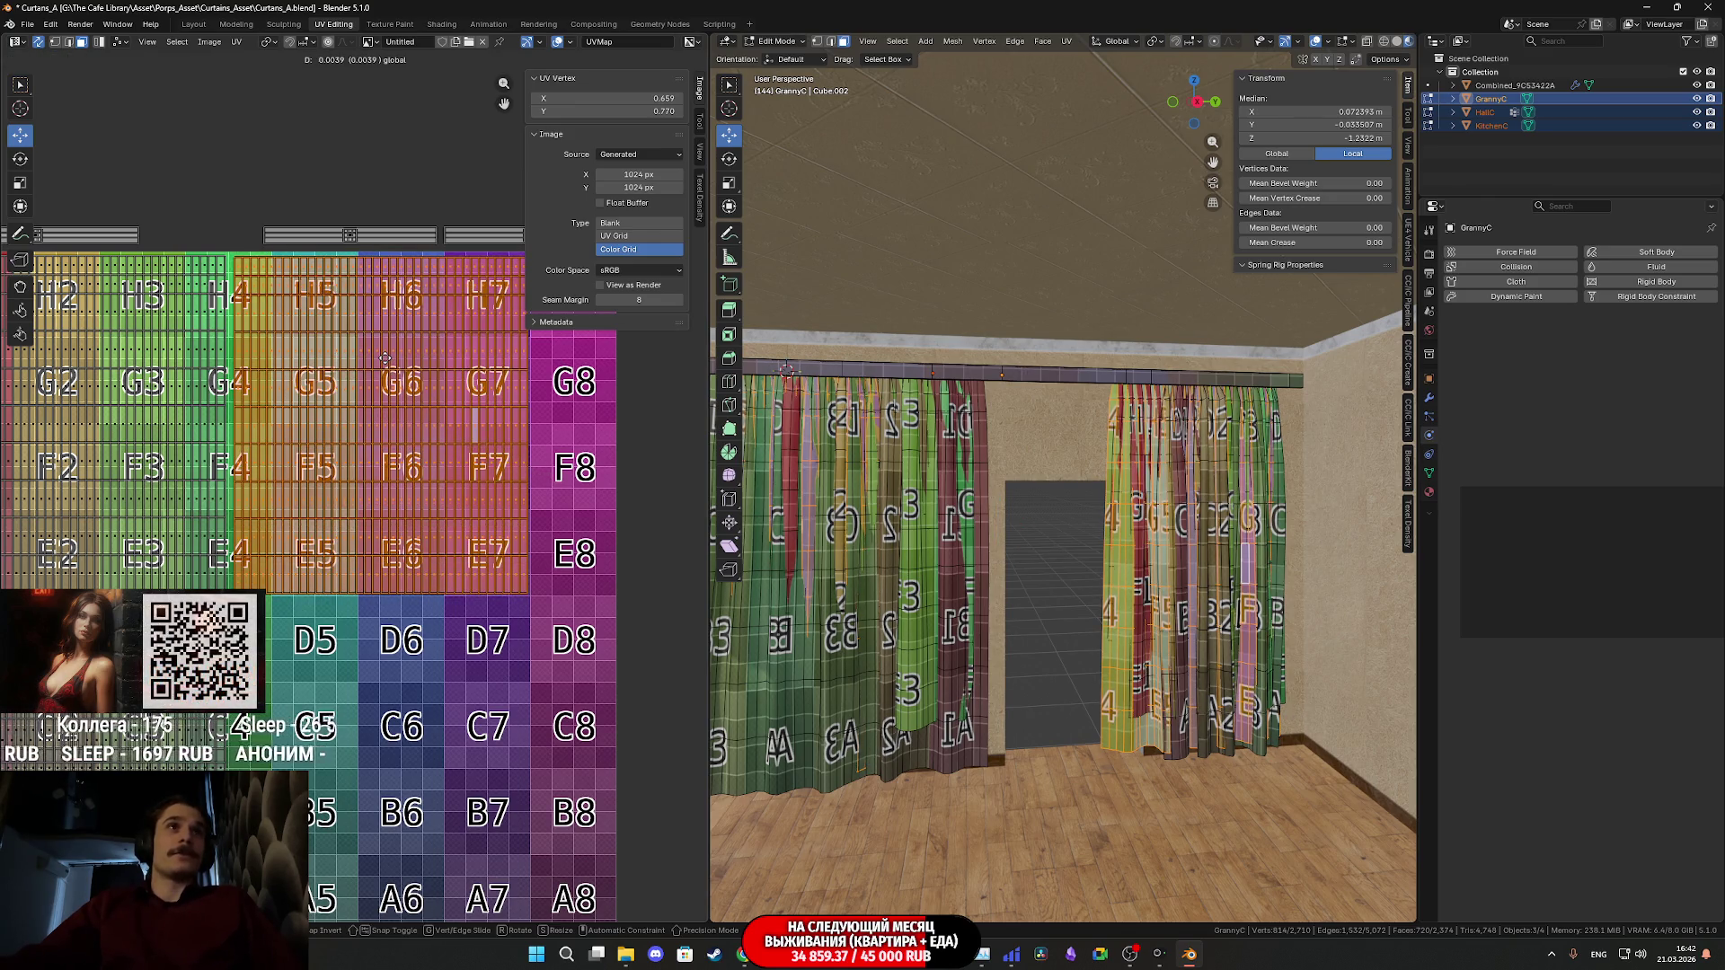
{"action": "left_click", "coordinate": [385, 358]}
{"action": "scroll", "coordinate": [386, 368], "scroll_direction": "up", "scroll_amount": 3}
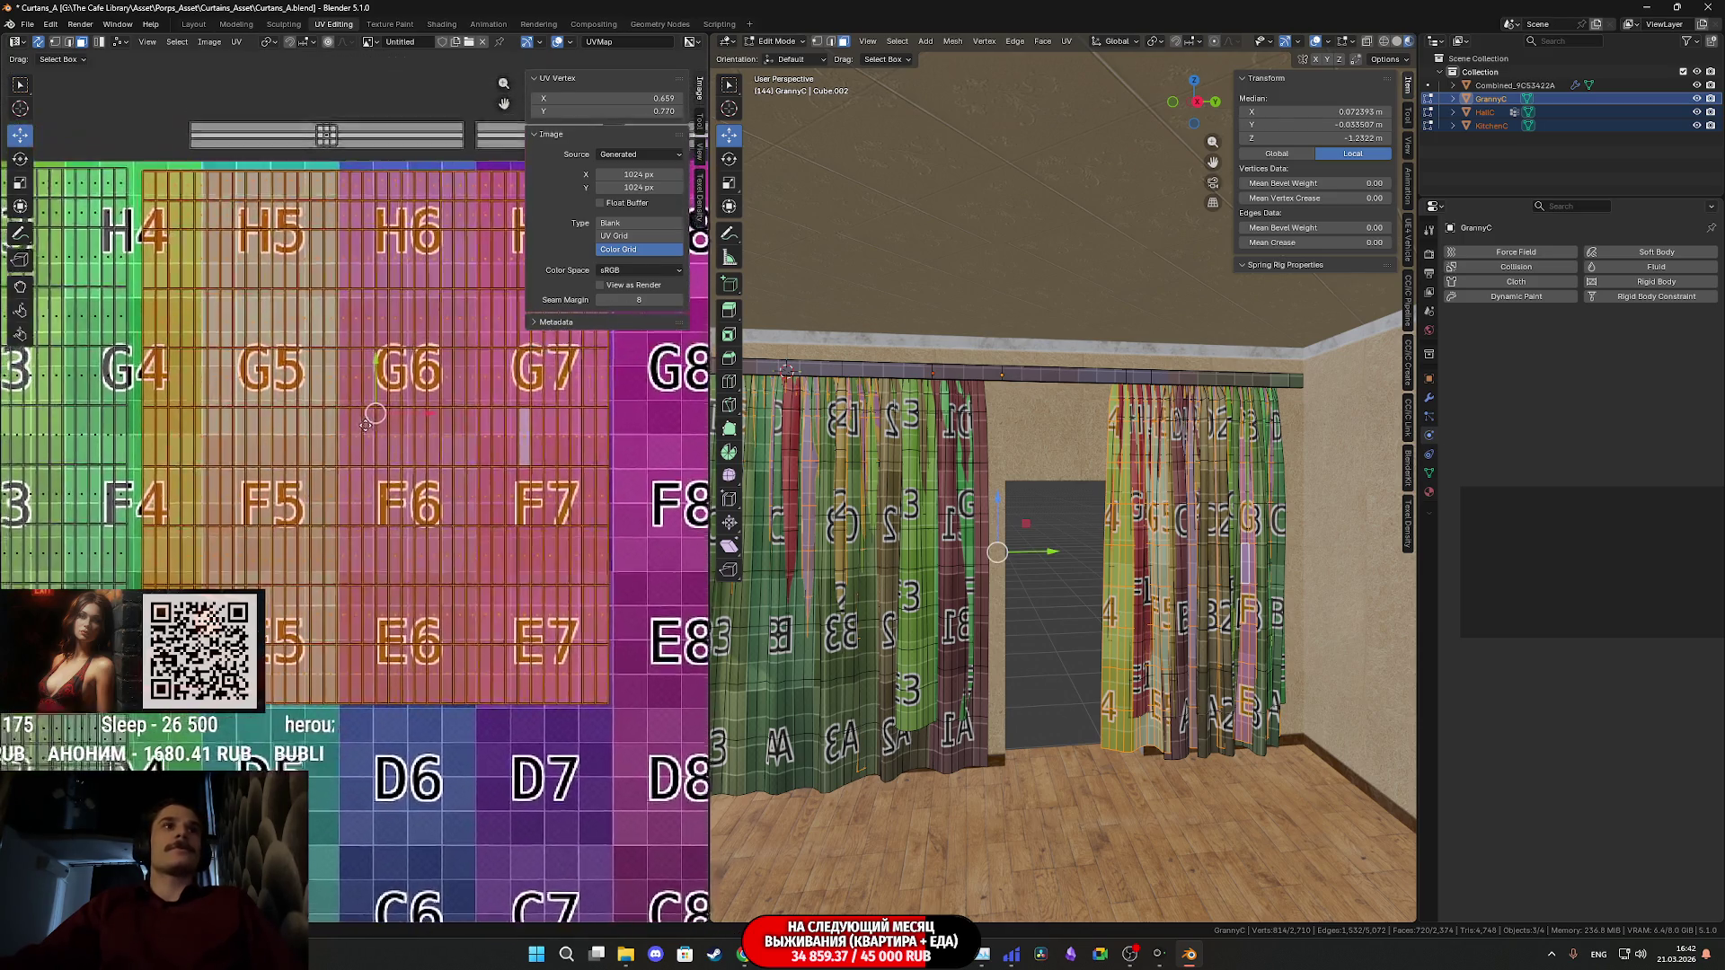
{"action": "middle_click_drag", "start_coordinate": [363, 423], "coordinate": [377, 406]}
{"action": "key", "text": "g"}
{"action": "left_click", "coordinate": [384, 379]}
- Box-select the curtain rod's UV bar at the top of the layout
{"action": "scroll", "coordinate": [376, 405], "scroll_direction": "down", "scroll_amount": 5}
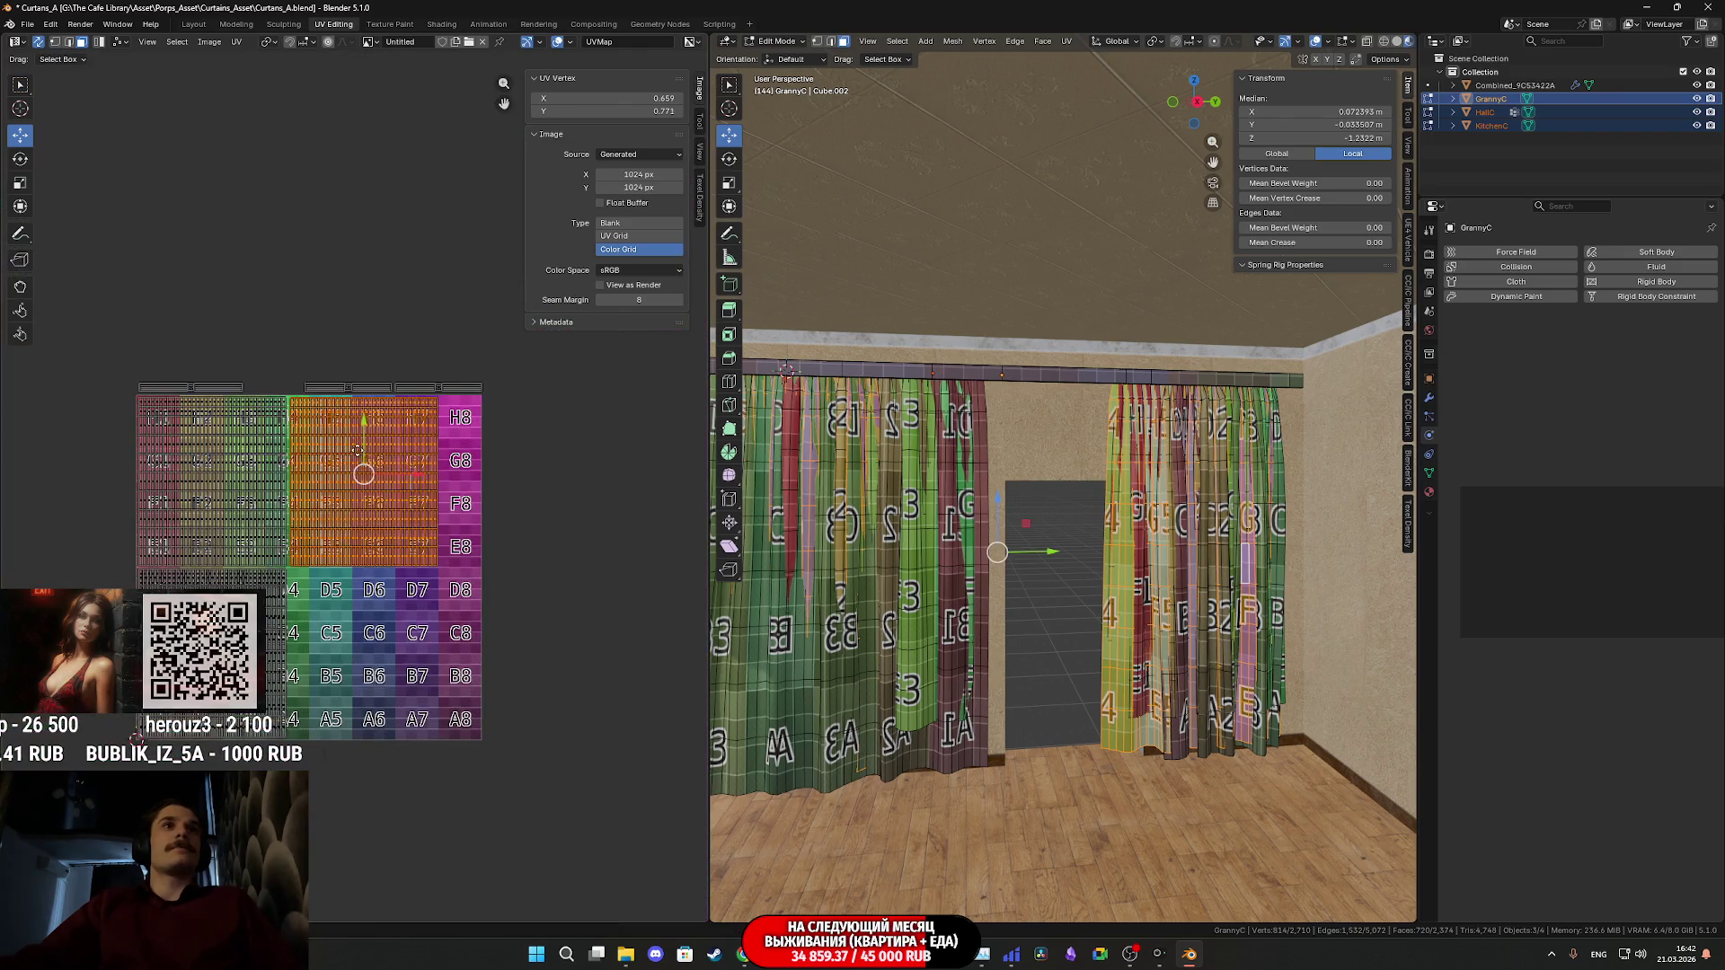
{"action": "scroll", "coordinate": [325, 487], "scroll_direction": "up", "scroll_amount": 3}
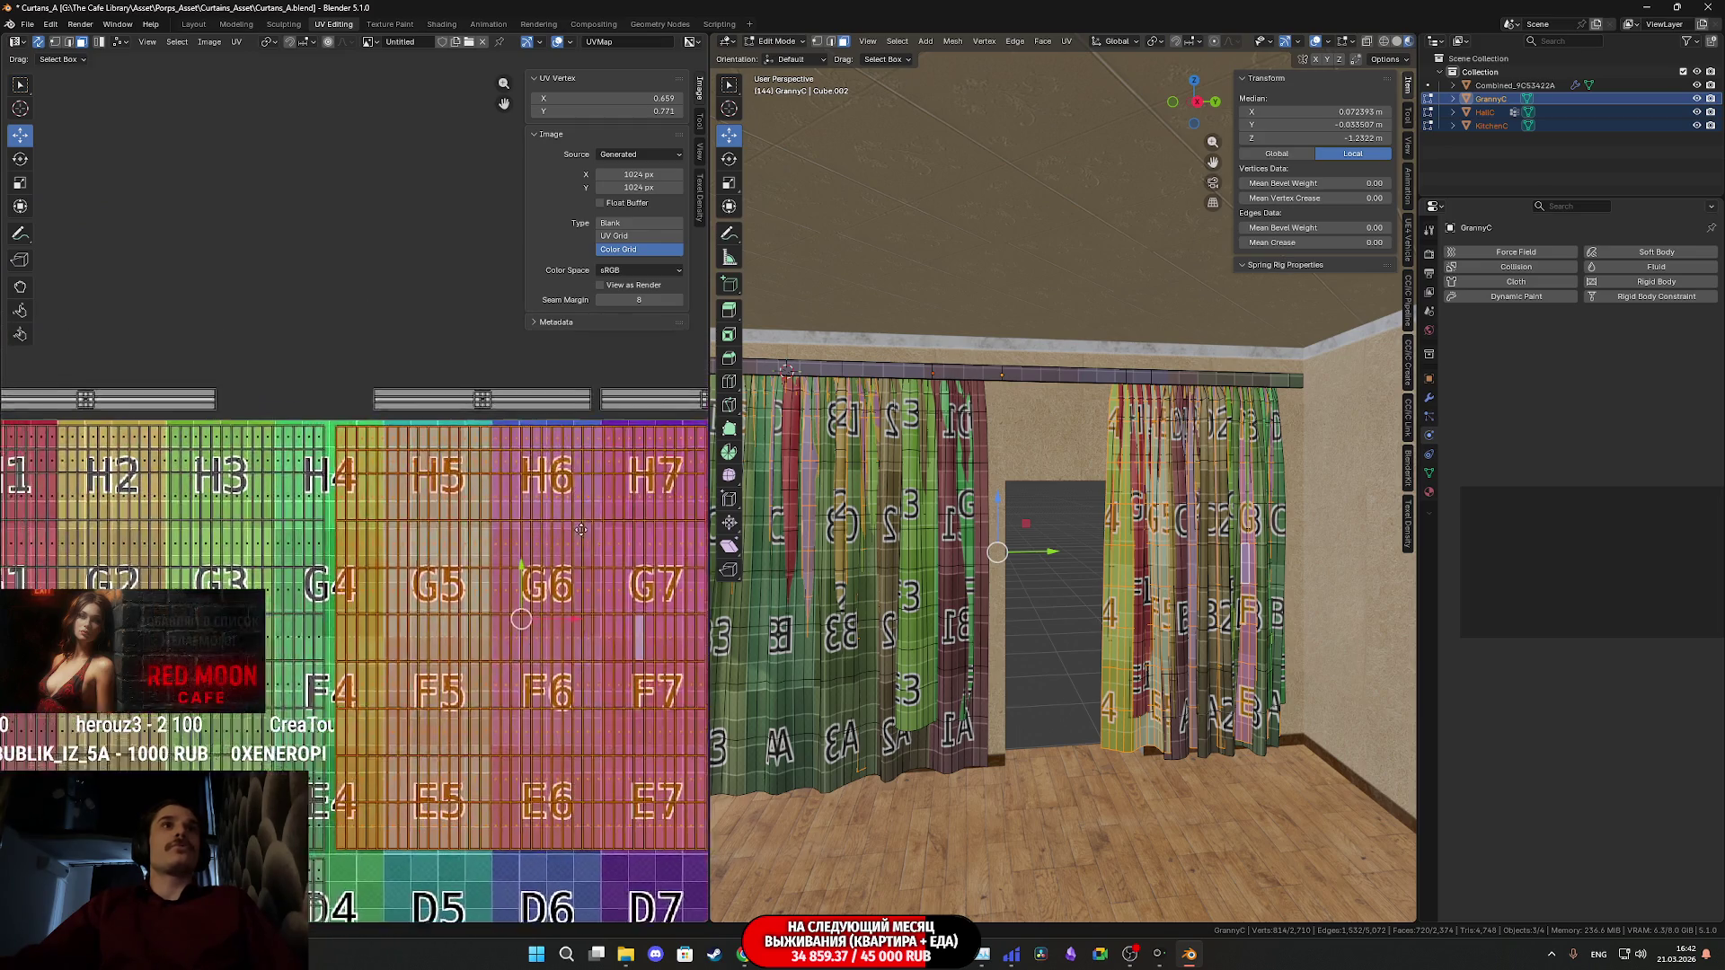
{"action": "left_click_drag", "start_coordinate": [112, 413], "coordinate": [315, 458]}
{"action": "middle_click_drag", "start_coordinate": [315, 458], "coordinate": [201, 408]}
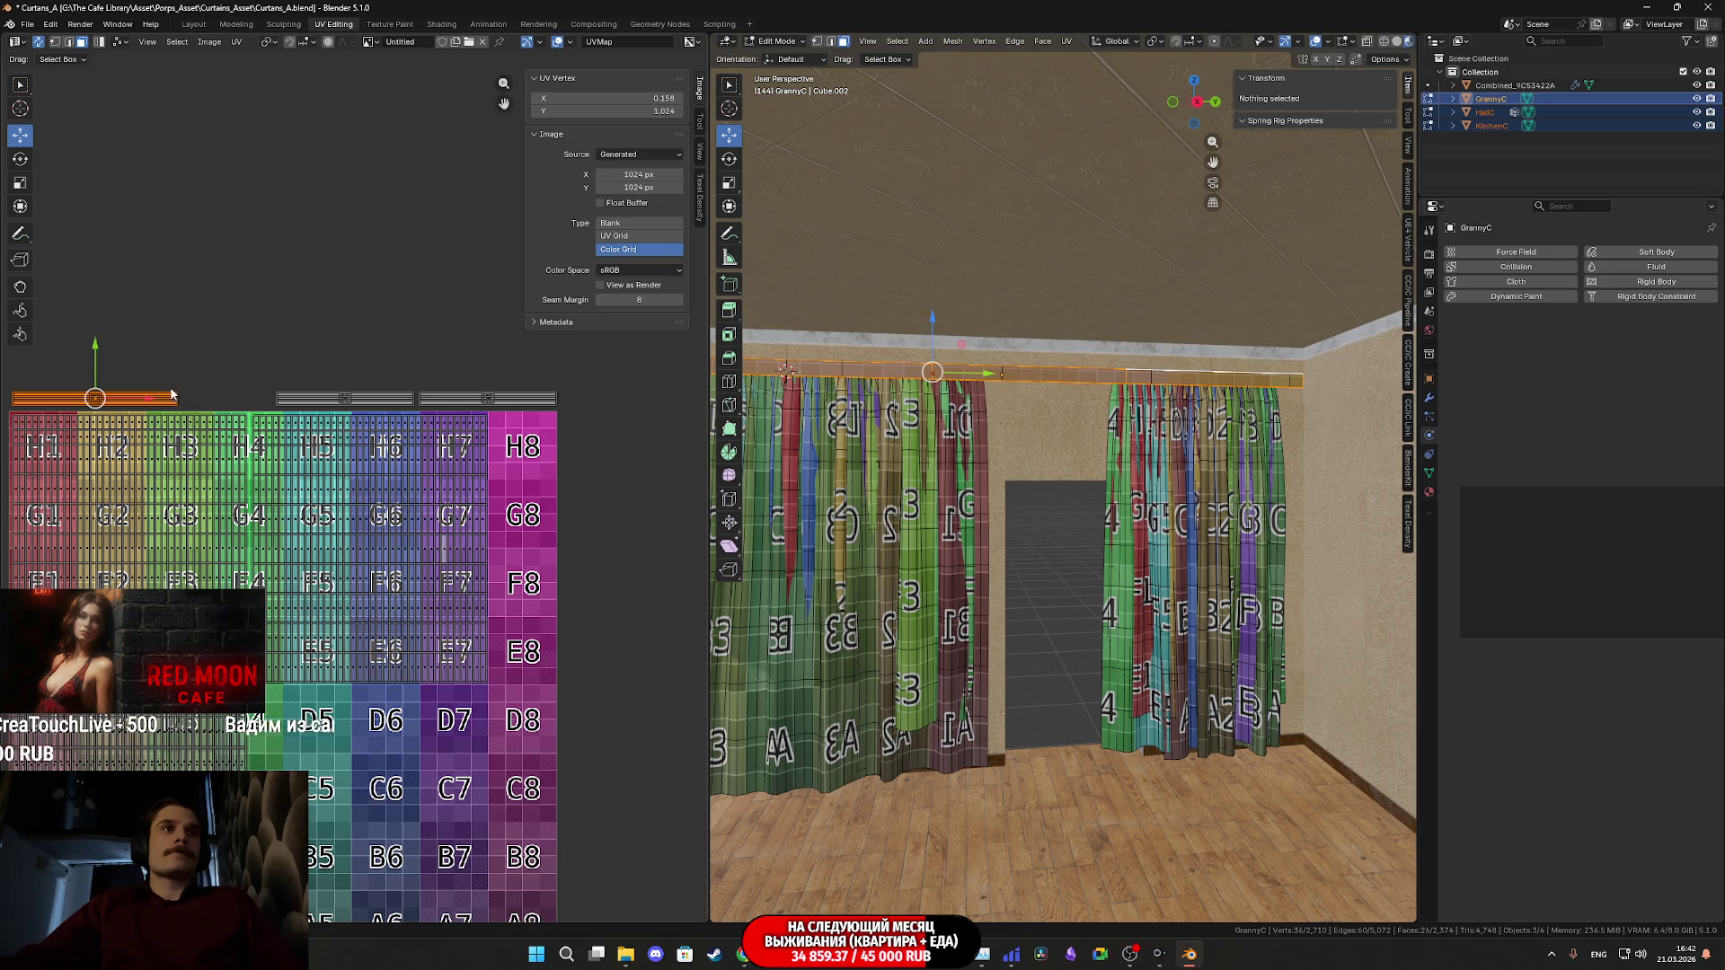
- Move the curtain rod's UV island toward the right side of the grid
{"action": "left_click_drag", "start_coordinate": [180, 404], "coordinate": [562, 380]}
{"action": "scroll", "coordinate": [562, 396], "scroll_direction": "up", "scroll_amount": 4}
{"action": "scroll", "coordinate": [561, 395], "scroll_direction": "up", "scroll_amount": 4}
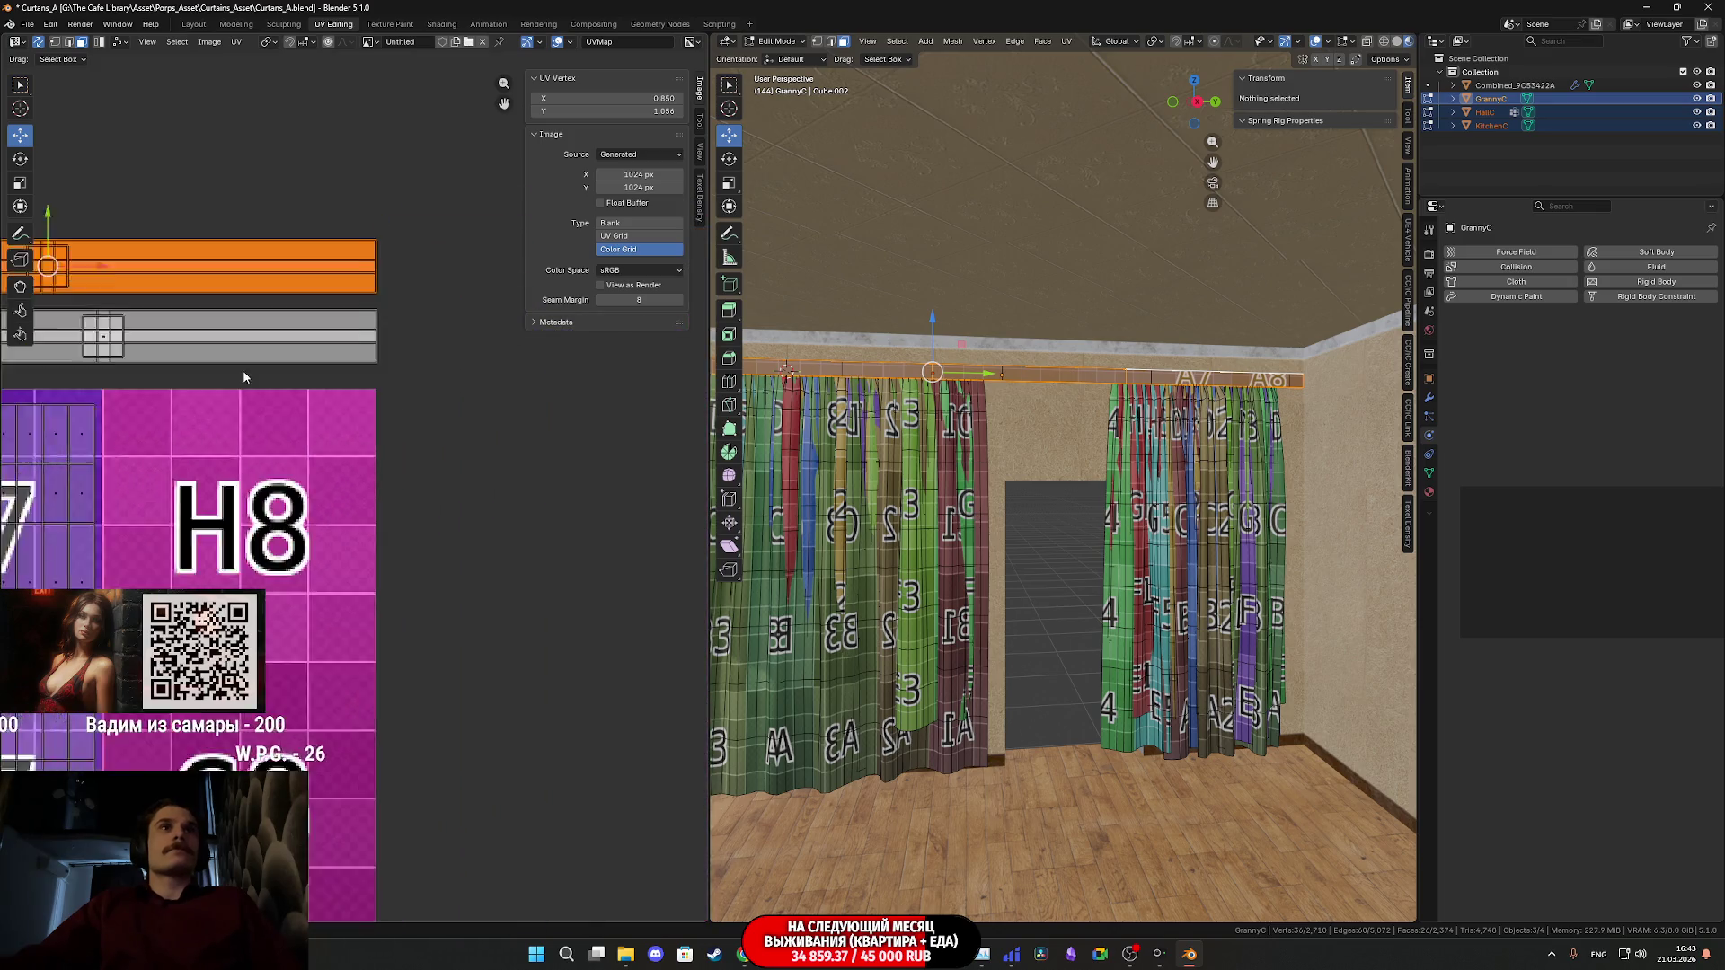
{"action": "key", "text": "g"}
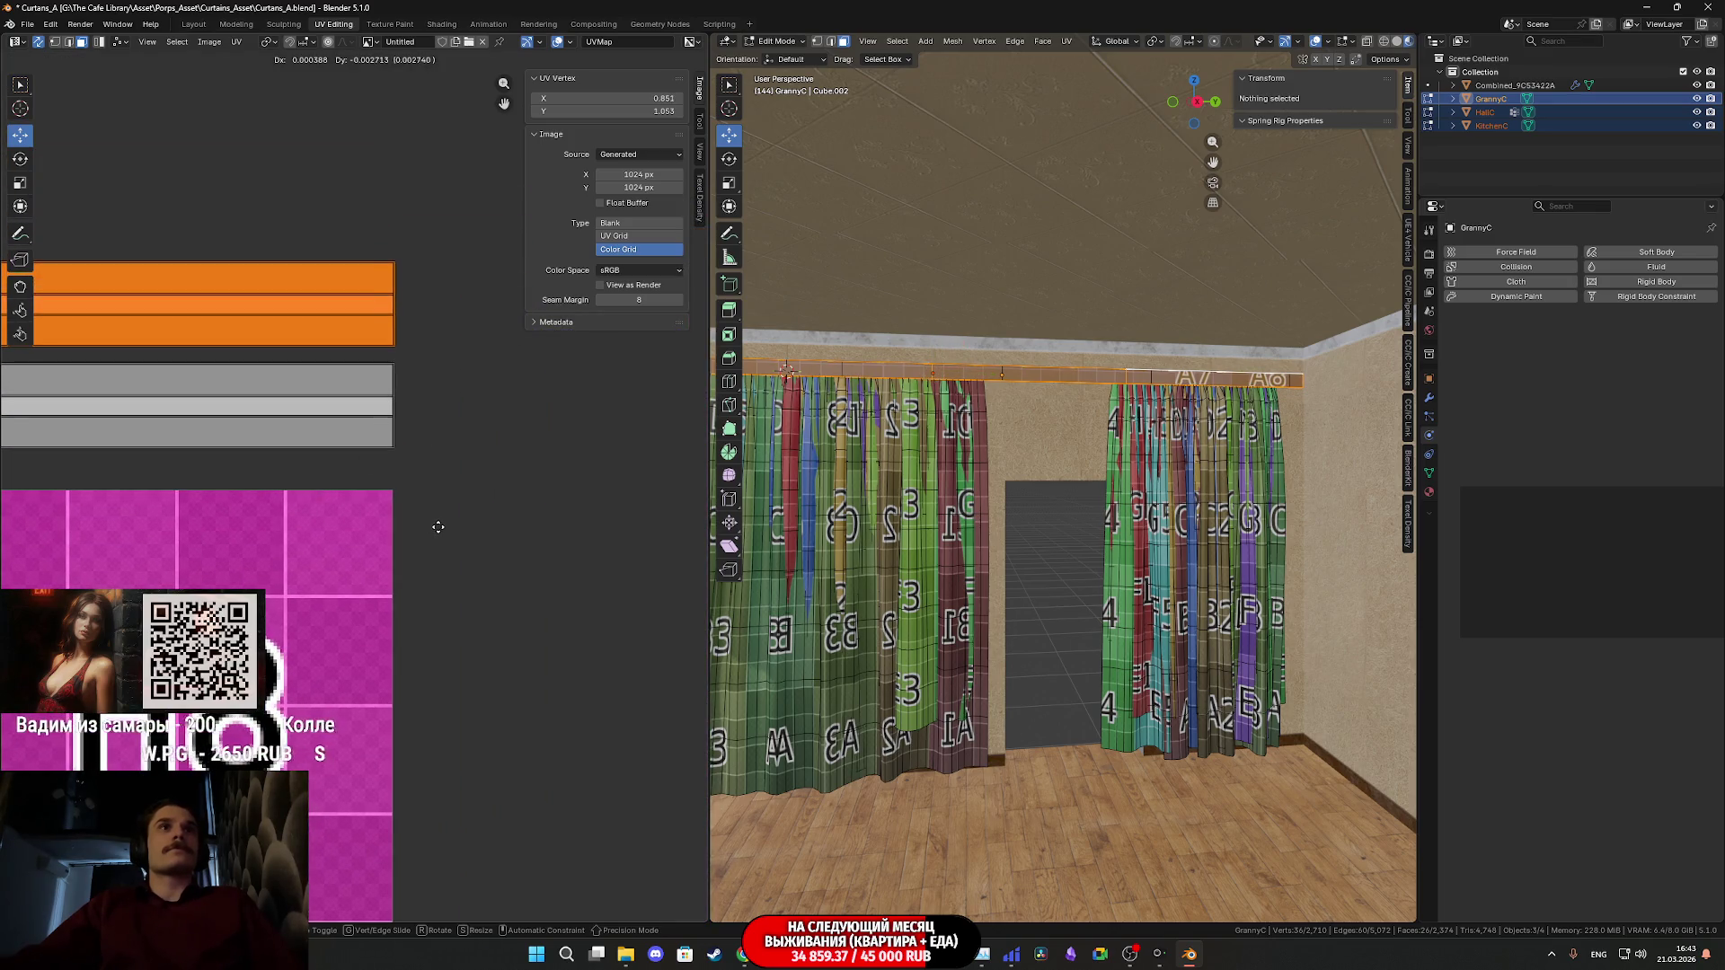
{"action": "left_click", "coordinate": [431, 527]}
{"action": "scroll", "coordinate": [467, 503], "scroll_direction": "down", "scroll_amount": 4}
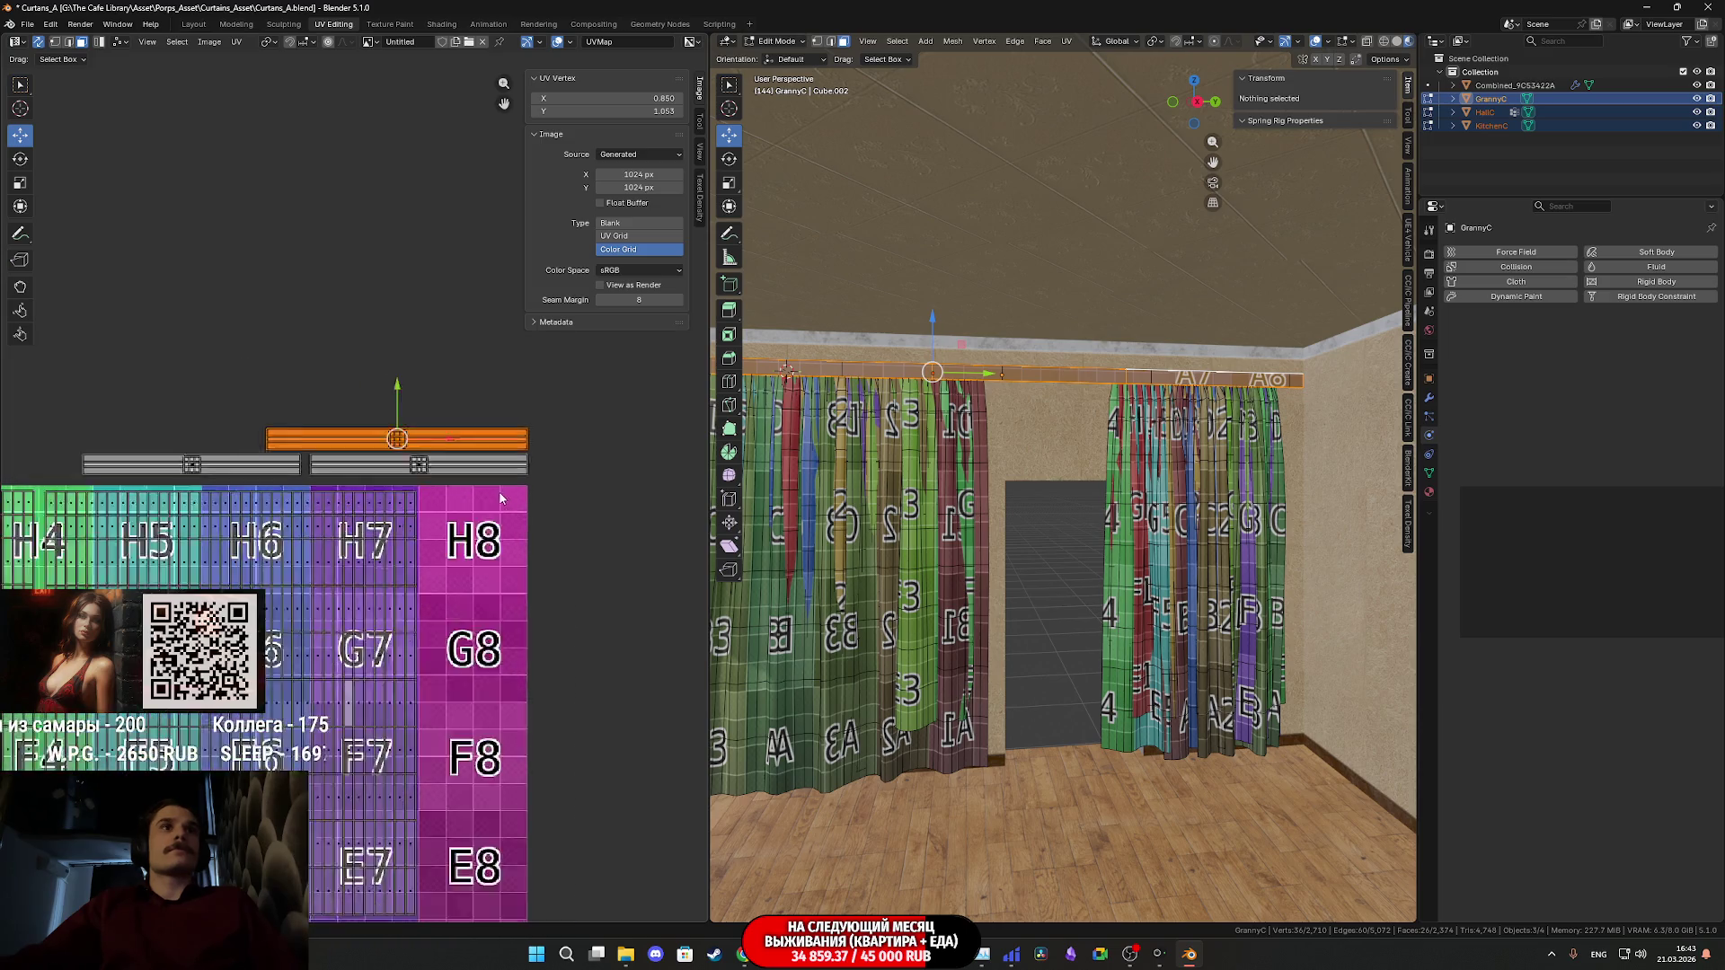
- Select the rod UV islands and rotate them 90 degrees to stand upright
{"action": "left_click_drag", "start_coordinate": [501, 482], "coordinate": [105, 409]}
{"action": "scroll", "coordinate": [337, 486], "scroll_direction": "up", "scroll_amount": 4}
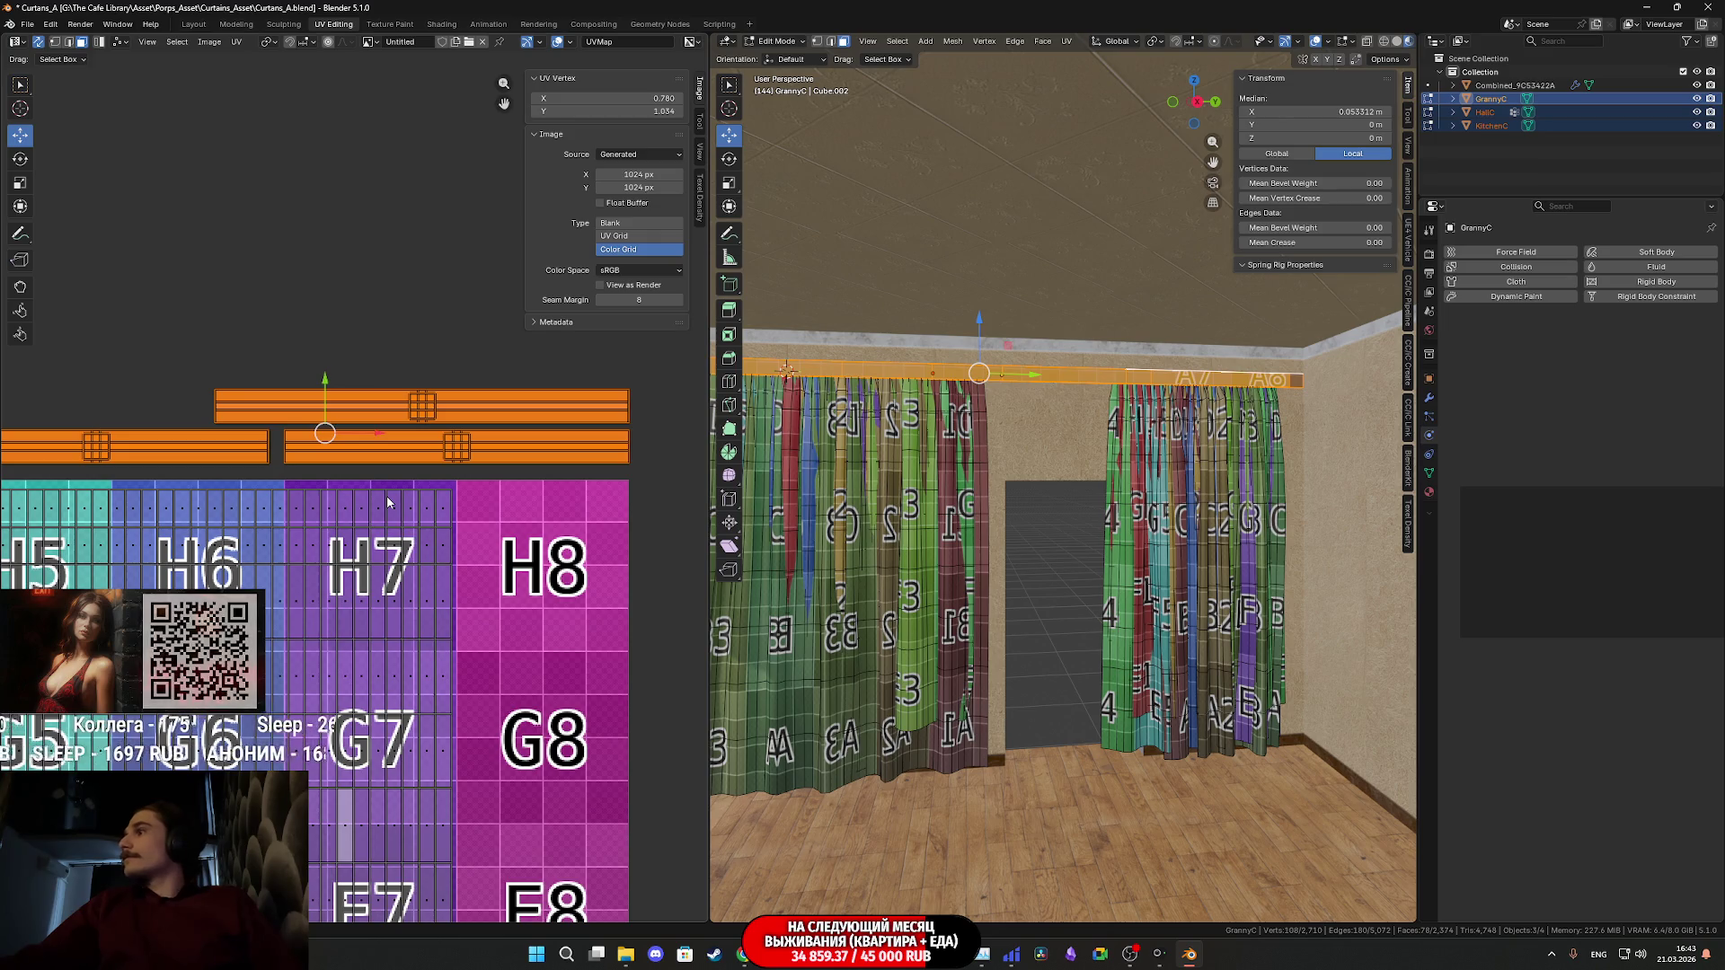
{"action": "scroll", "coordinate": [309, 415], "scroll_direction": "down", "scroll_amount": 3}
{"action": "middle_click_drag", "start_coordinate": [347, 362], "coordinate": [303, 299]}
{"action": "key", "text": "r"}
{"action": "left_click", "coordinate": [204, 753]}
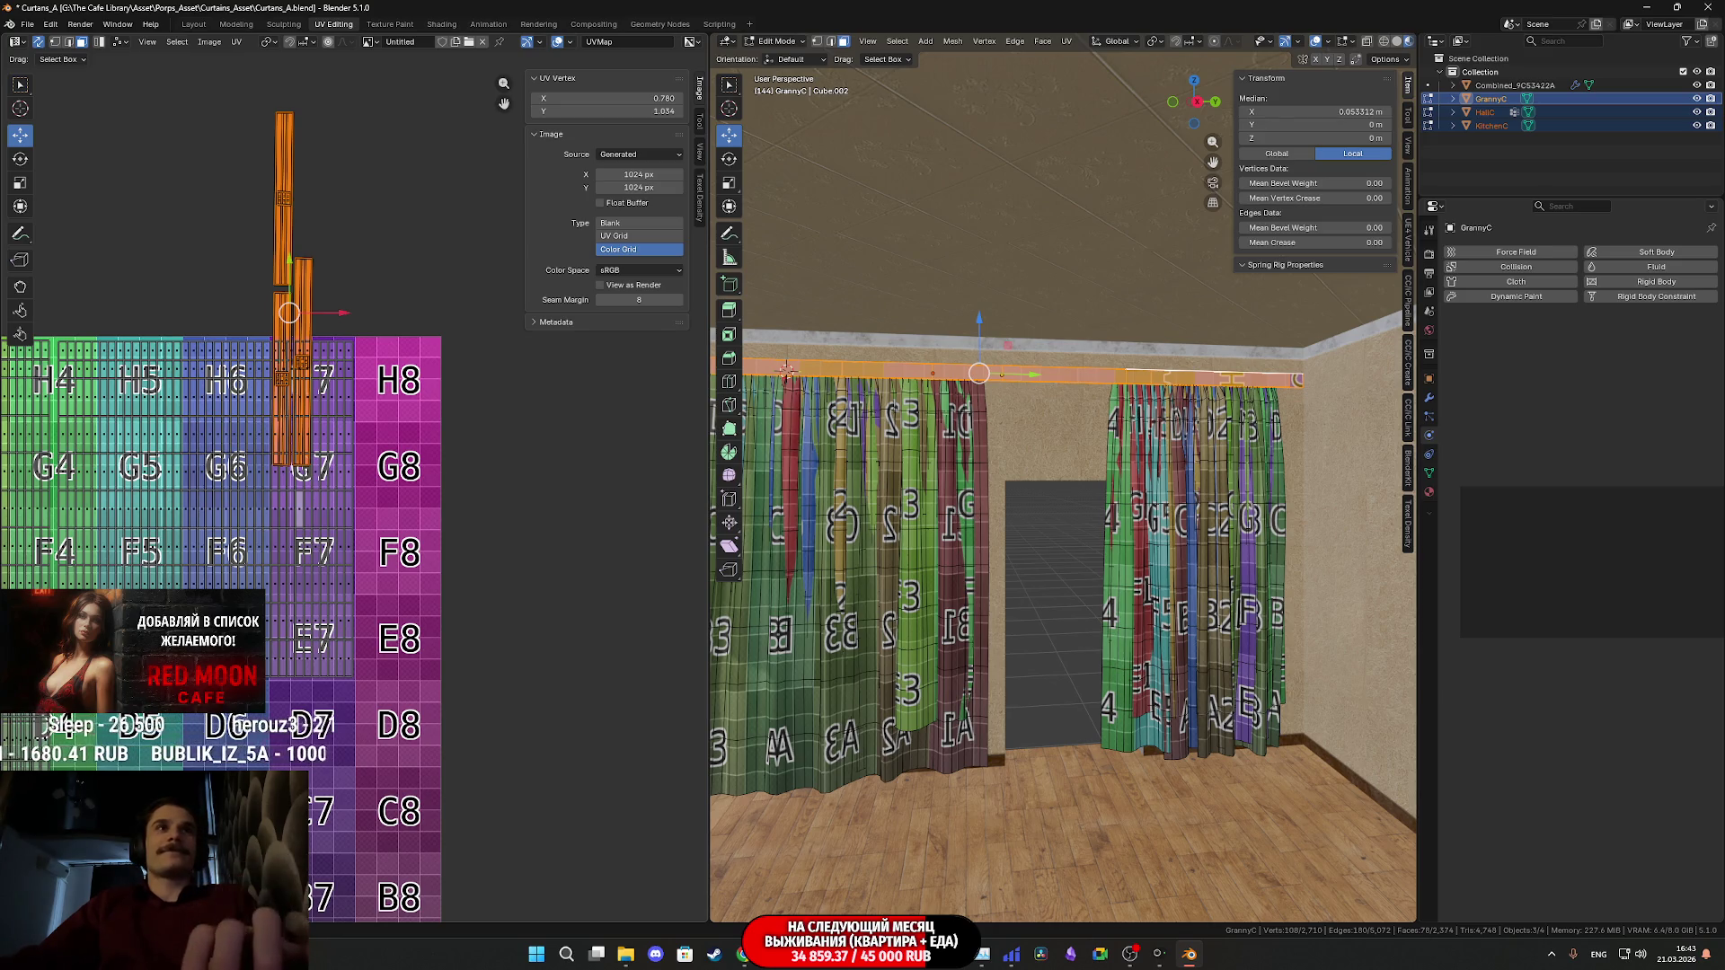
- Arrange the two rod islands side by side on the H8 column
{"action": "key", "text": "ctrl+p"}
{"action": "key", "text": "g"}
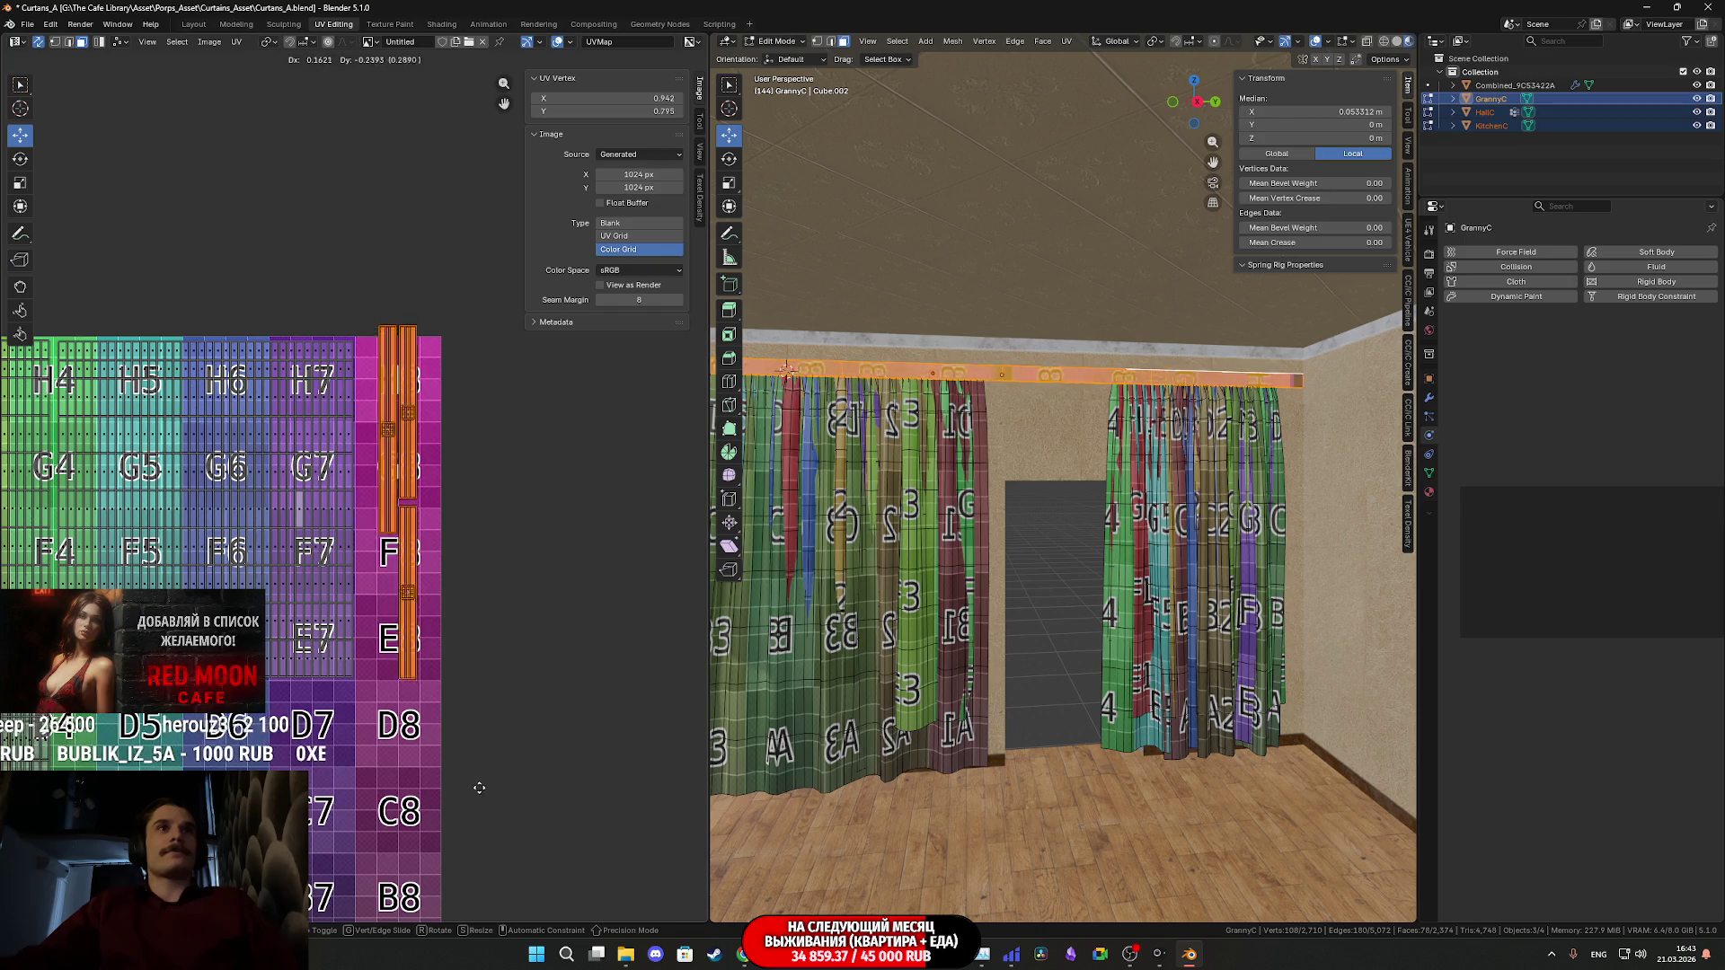
{"action": "left_click", "coordinate": [467, 771]}
{"action": "scroll", "coordinate": [463, 746], "scroll_direction": "up", "scroll_amount": 1}
{"action": "mouse_move", "coordinate": [462, 735]}
{"action": "middle_mouse_down"}
{"action": "mouse_move", "coordinate": [381, 675]}
{"action": "mouse_move", "coordinate": [357, 607]}
{"action": "mouse_move", "coordinate": [387, 510]}
{"action": "mouse_move", "coordinate": [383, 570]}
{"action": "mouse_move", "coordinate": [416, 568]}
{"action": "middle_mouse_up"}
{"action": "scroll", "coordinate": [387, 511], "scroll_direction": "up", "scroll_amount": 1}
- Enlarge the rod islands and reposition them on the grid
{"action": "key", "text": "s"}
{"action": "left_click", "coordinate": [410, 582]}
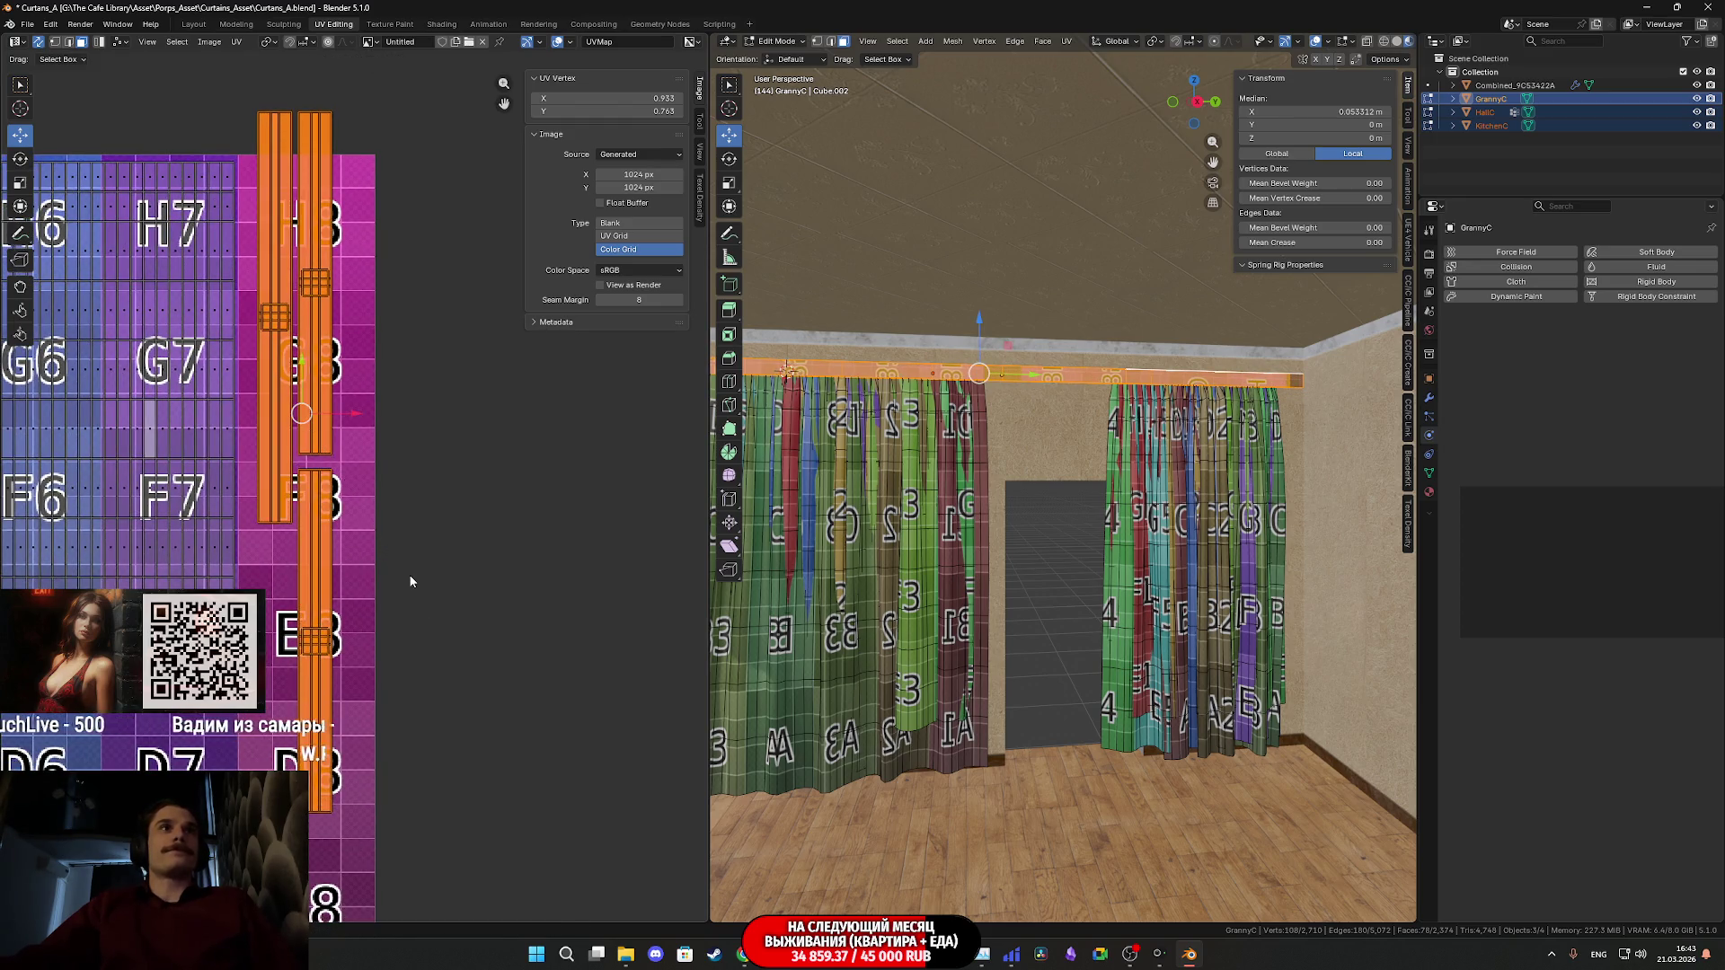
{"action": "key", "text": "g"}
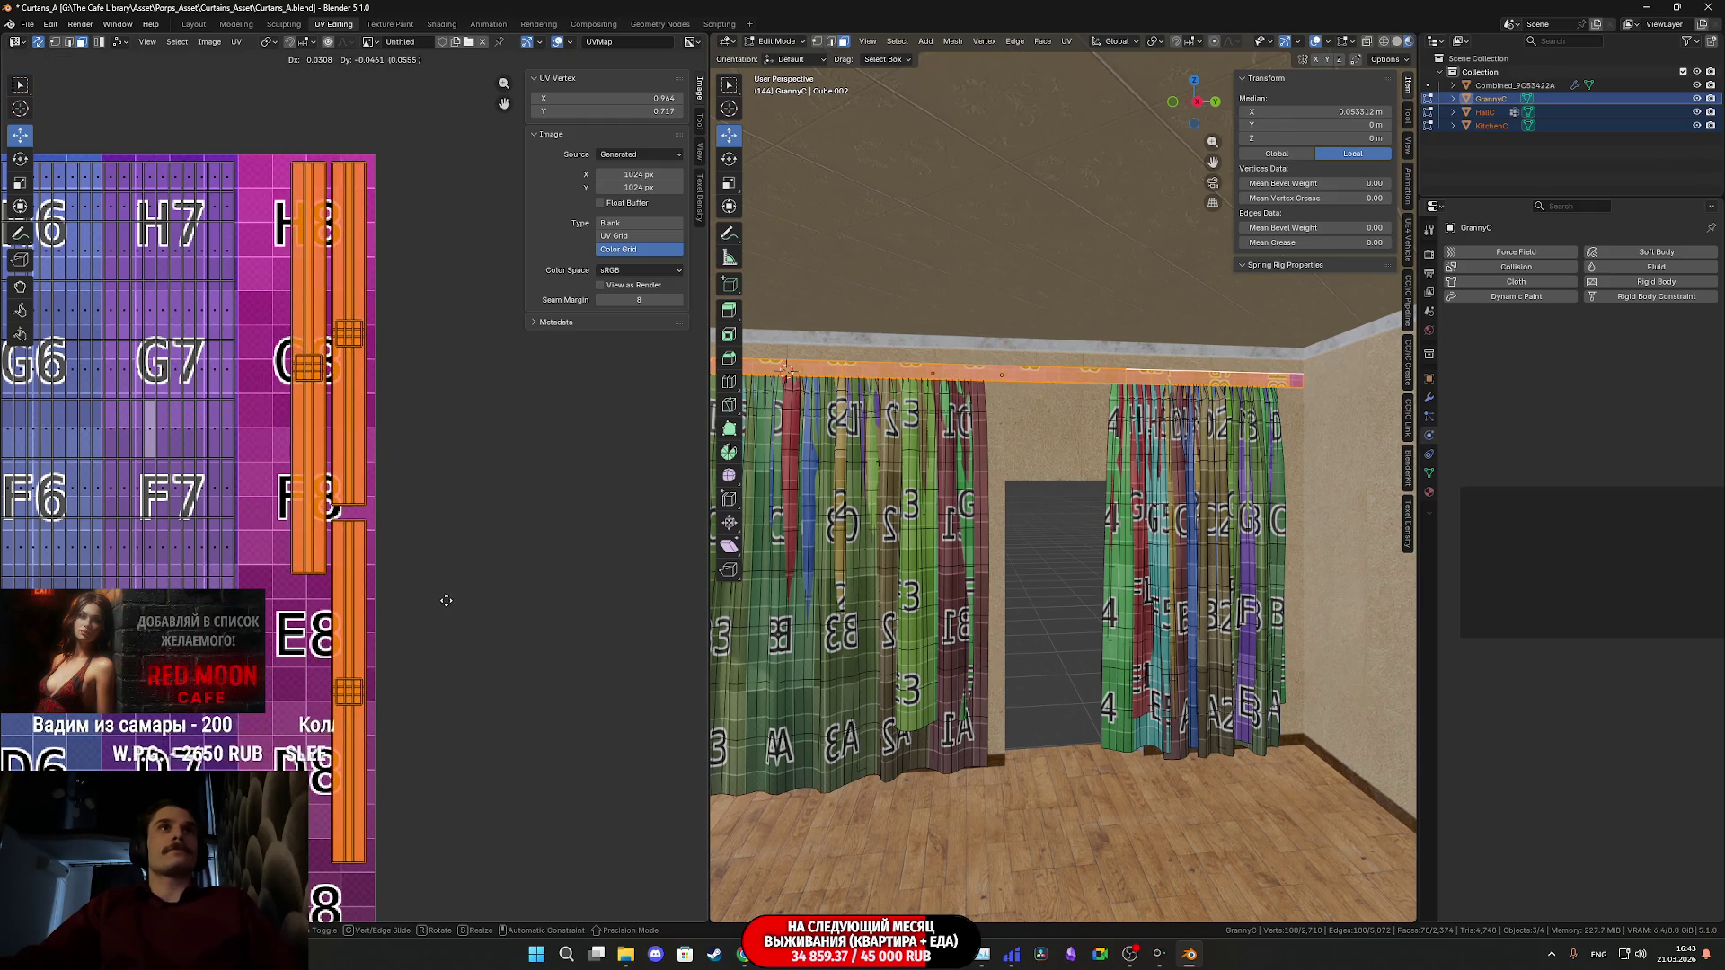
{"action": "left_click", "coordinate": [443, 602]}
{"action": "mouse_move", "coordinate": [443, 602]}
{"action": "middle_mouse_down"}
{"action": "mouse_move", "coordinate": [417, 519]}
{"action": "mouse_move", "coordinate": [356, 537]}
{"action": "mouse_move", "coordinate": [342, 576]}
{"action": "middle_mouse_up"}
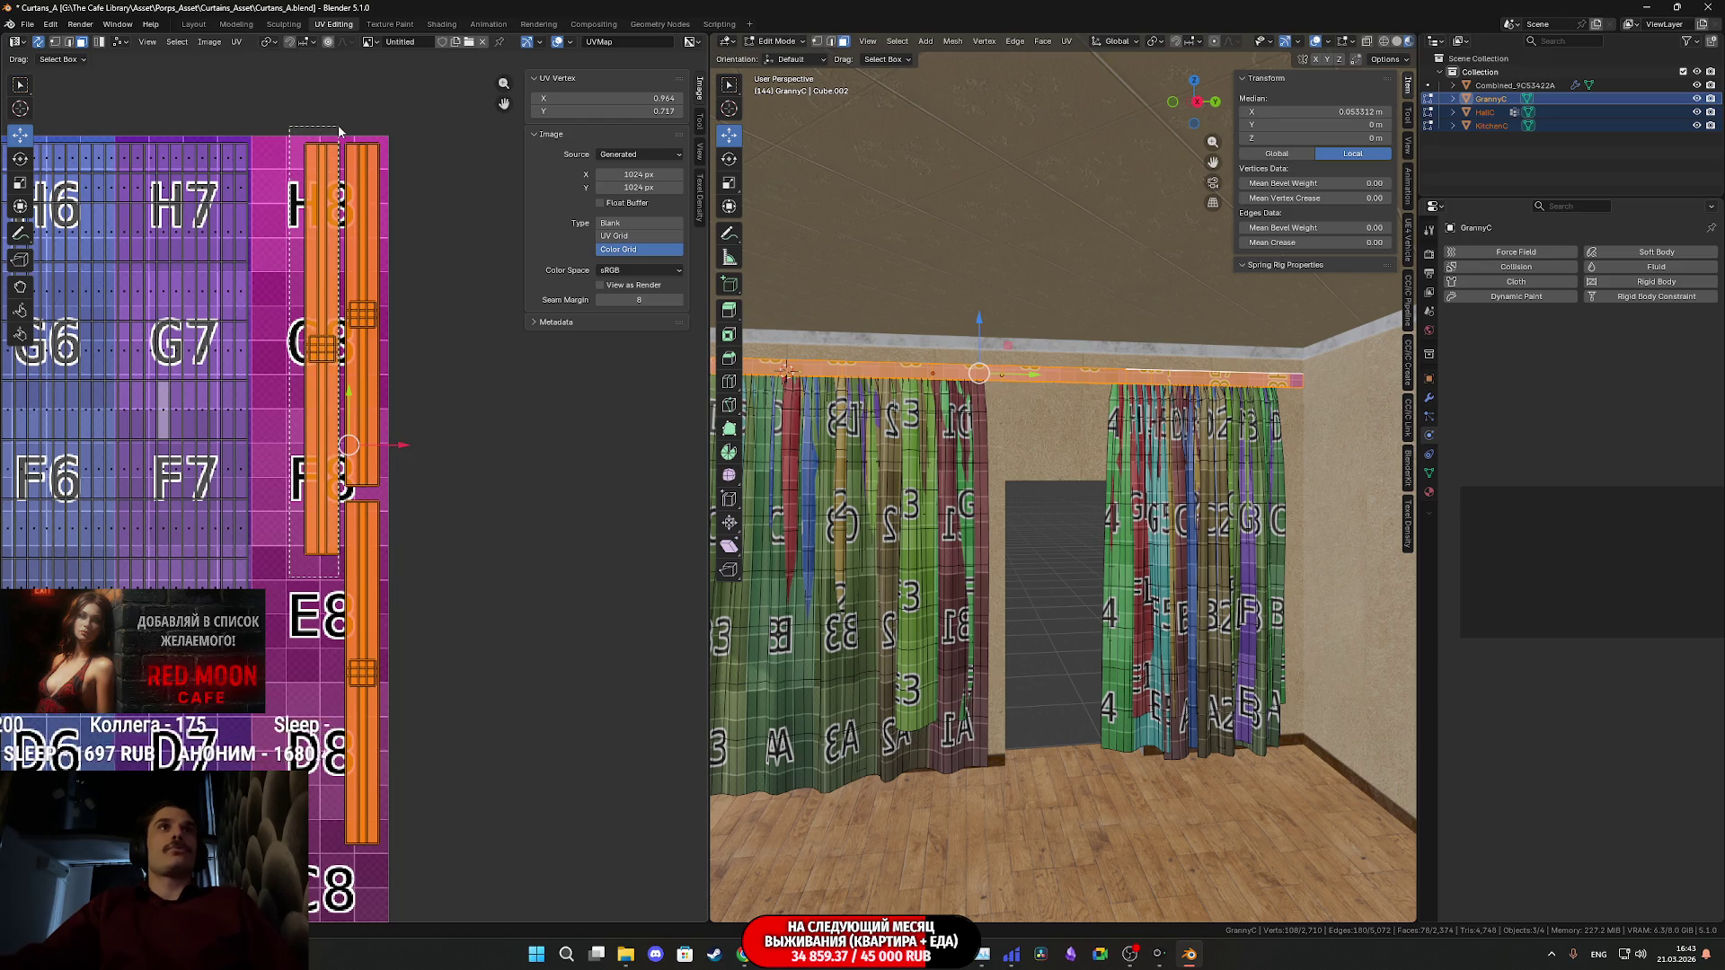
- Slide the left rod strip leftward and move the lower strip onto the G8/H8 column
{"action": "left_click_drag", "start_coordinate": [340, 130], "coordinate": [341, 132]}
{"action": "left_click_drag", "start_coordinate": [375, 356], "coordinate": [323, 354]}
{"action": "left_click_drag", "start_coordinate": [402, 862], "coordinate": [319, 501]}
{"action": "left_click_drag", "start_coordinate": [376, 571], "coordinate": [330, 162]}
- Move the selected orange UV strip and nudge it slightly to the right
{"action": "scroll", "coordinate": [353, 282], "scroll_direction": "up", "scroll_amount": 3}
{"action": "middle_click_drag", "start_coordinate": [353, 282], "coordinate": [382, 448]}
{"action": "key", "text": "g"}
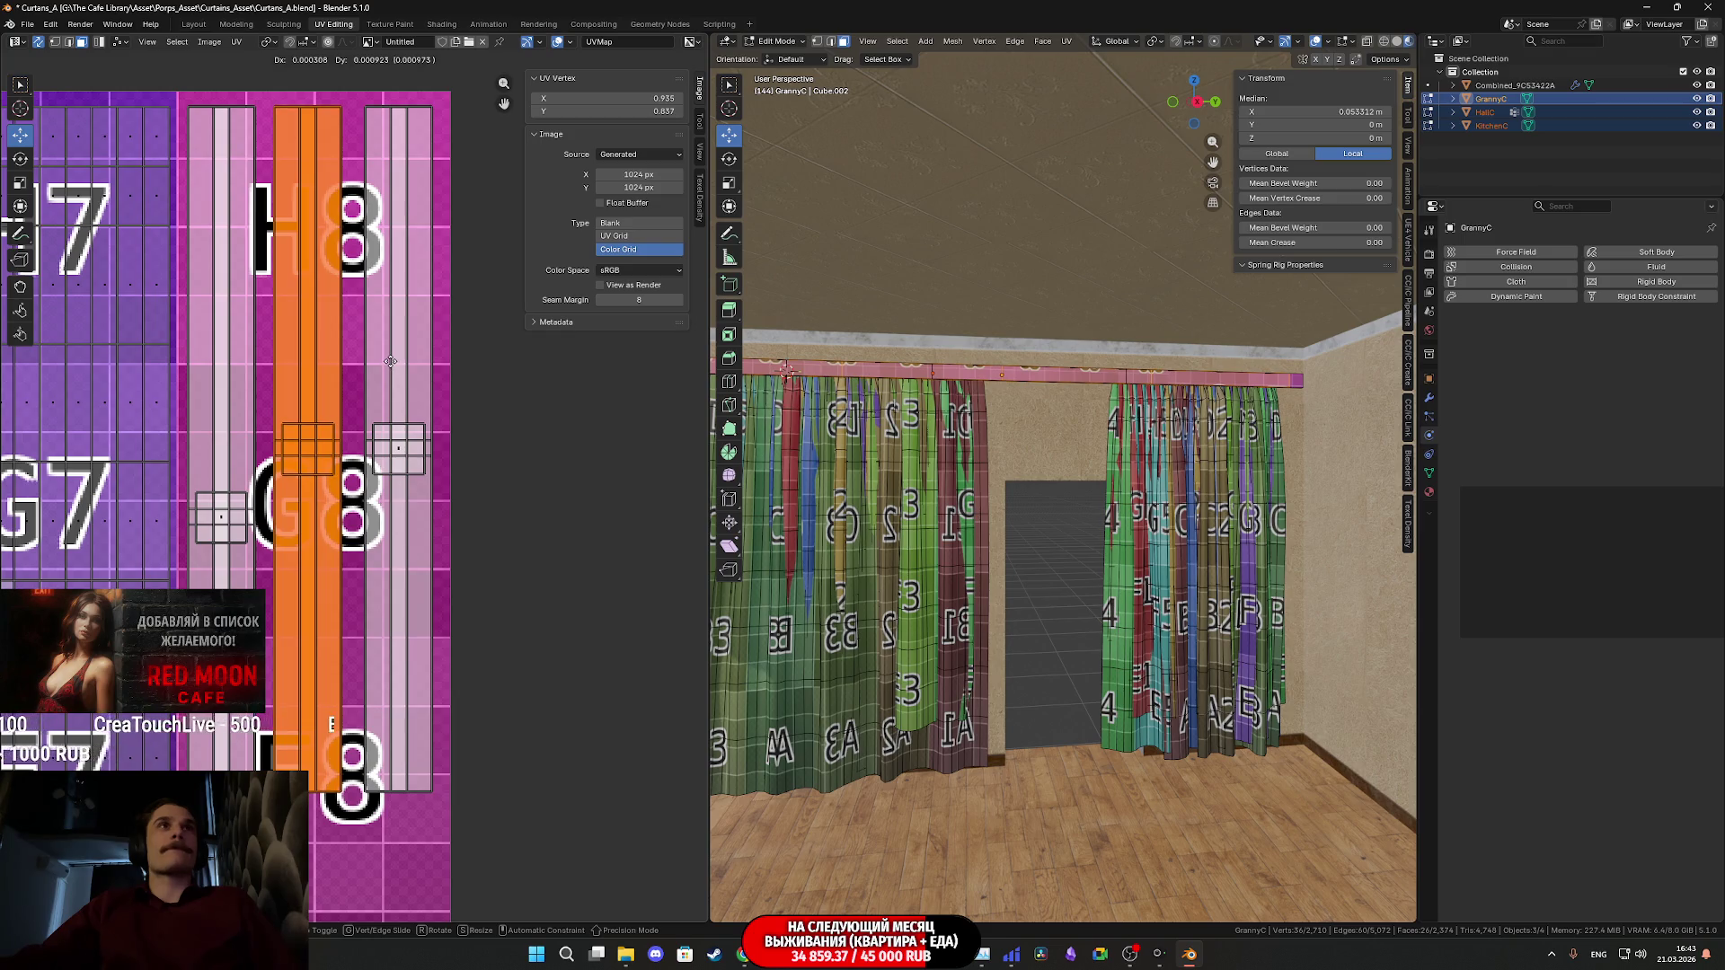
{"action": "left_click", "coordinate": [396, 360]}
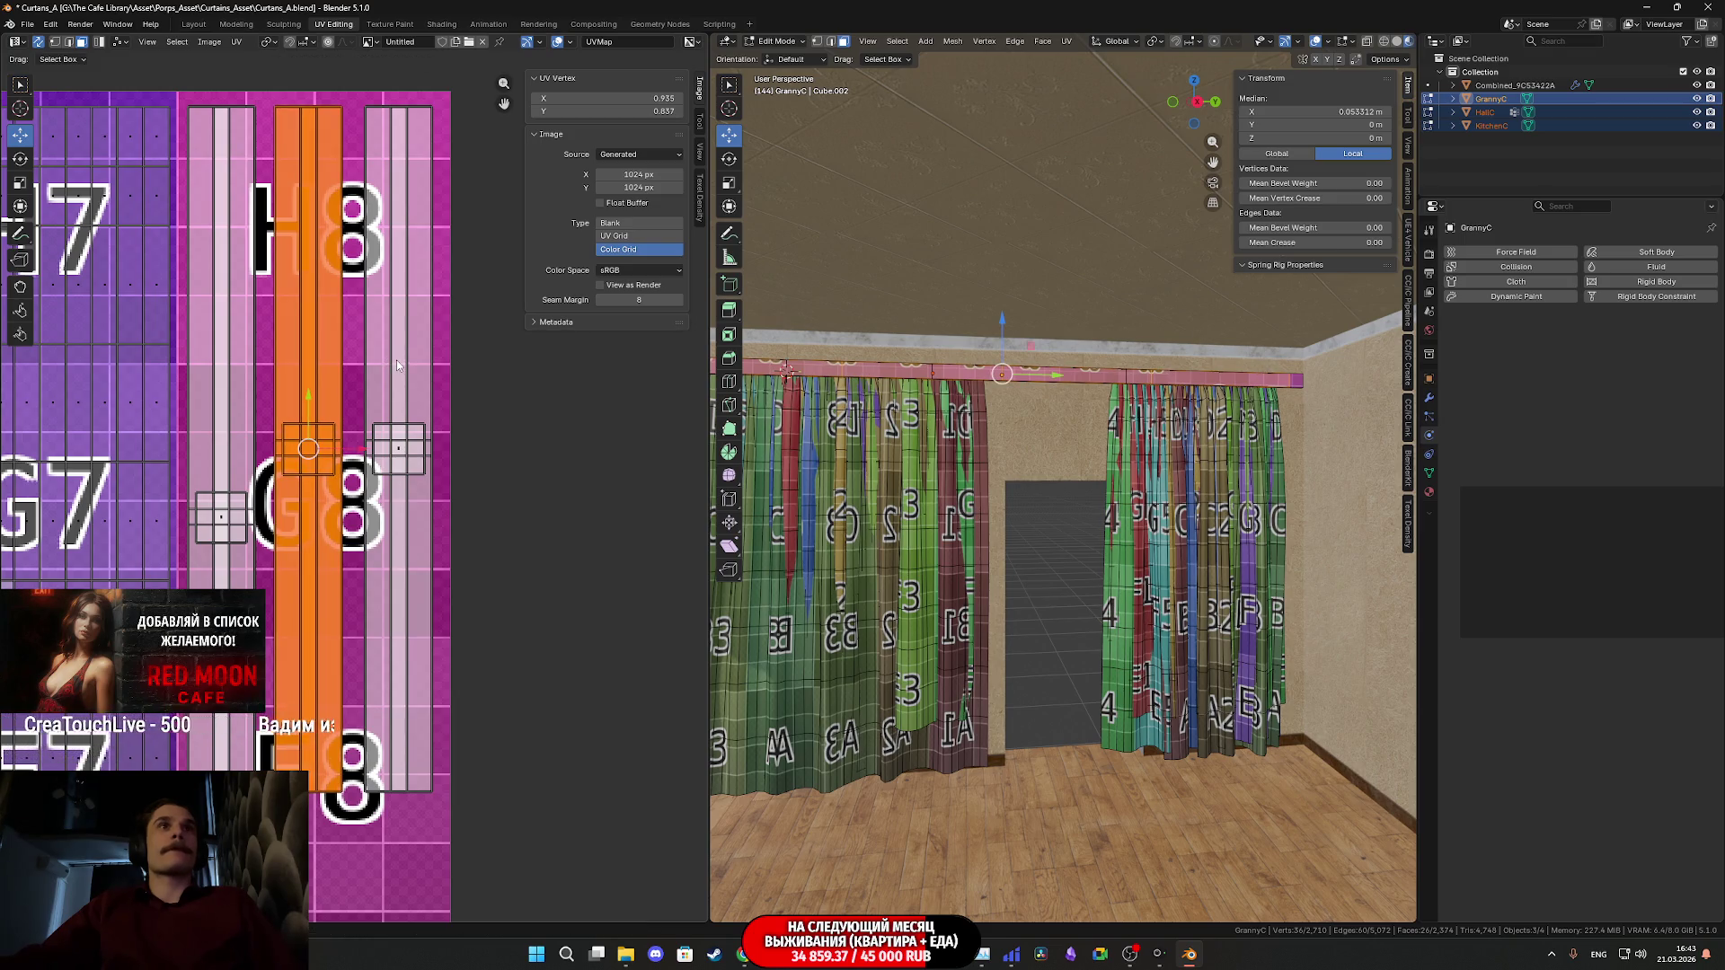
{"action": "middle_click_drag", "start_coordinate": [393, 486], "coordinate": [418, 466]}
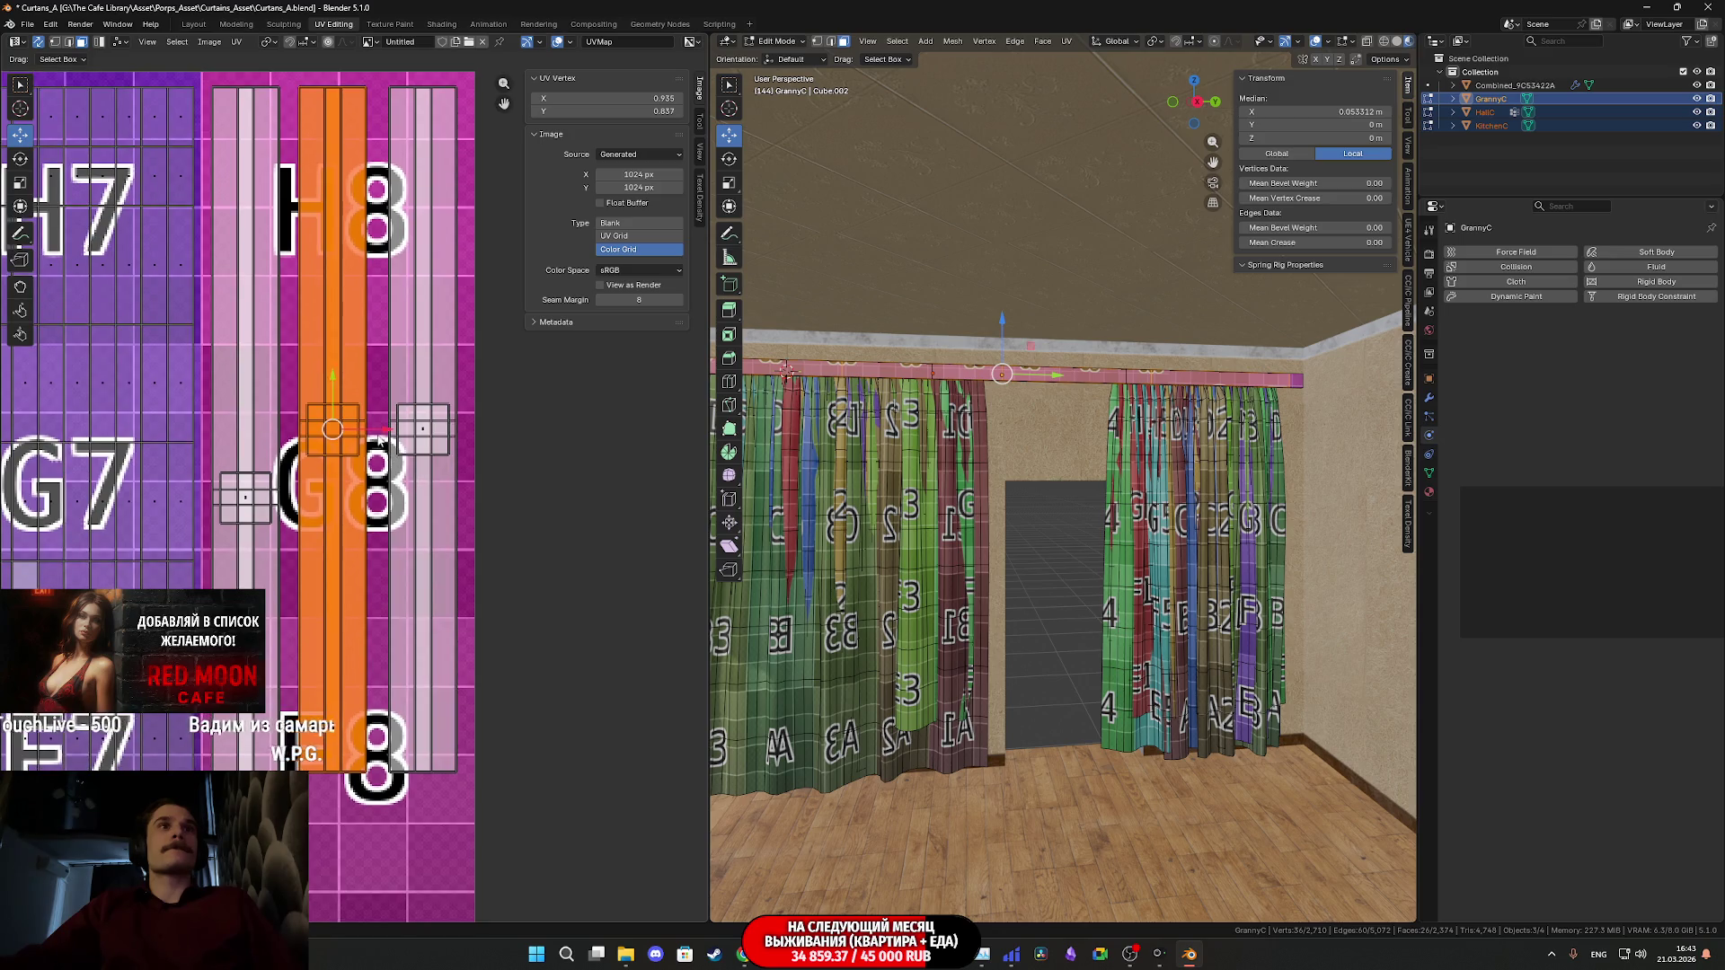
{"action": "left_click_drag", "start_coordinate": [379, 437], "coordinate": [382, 429]}
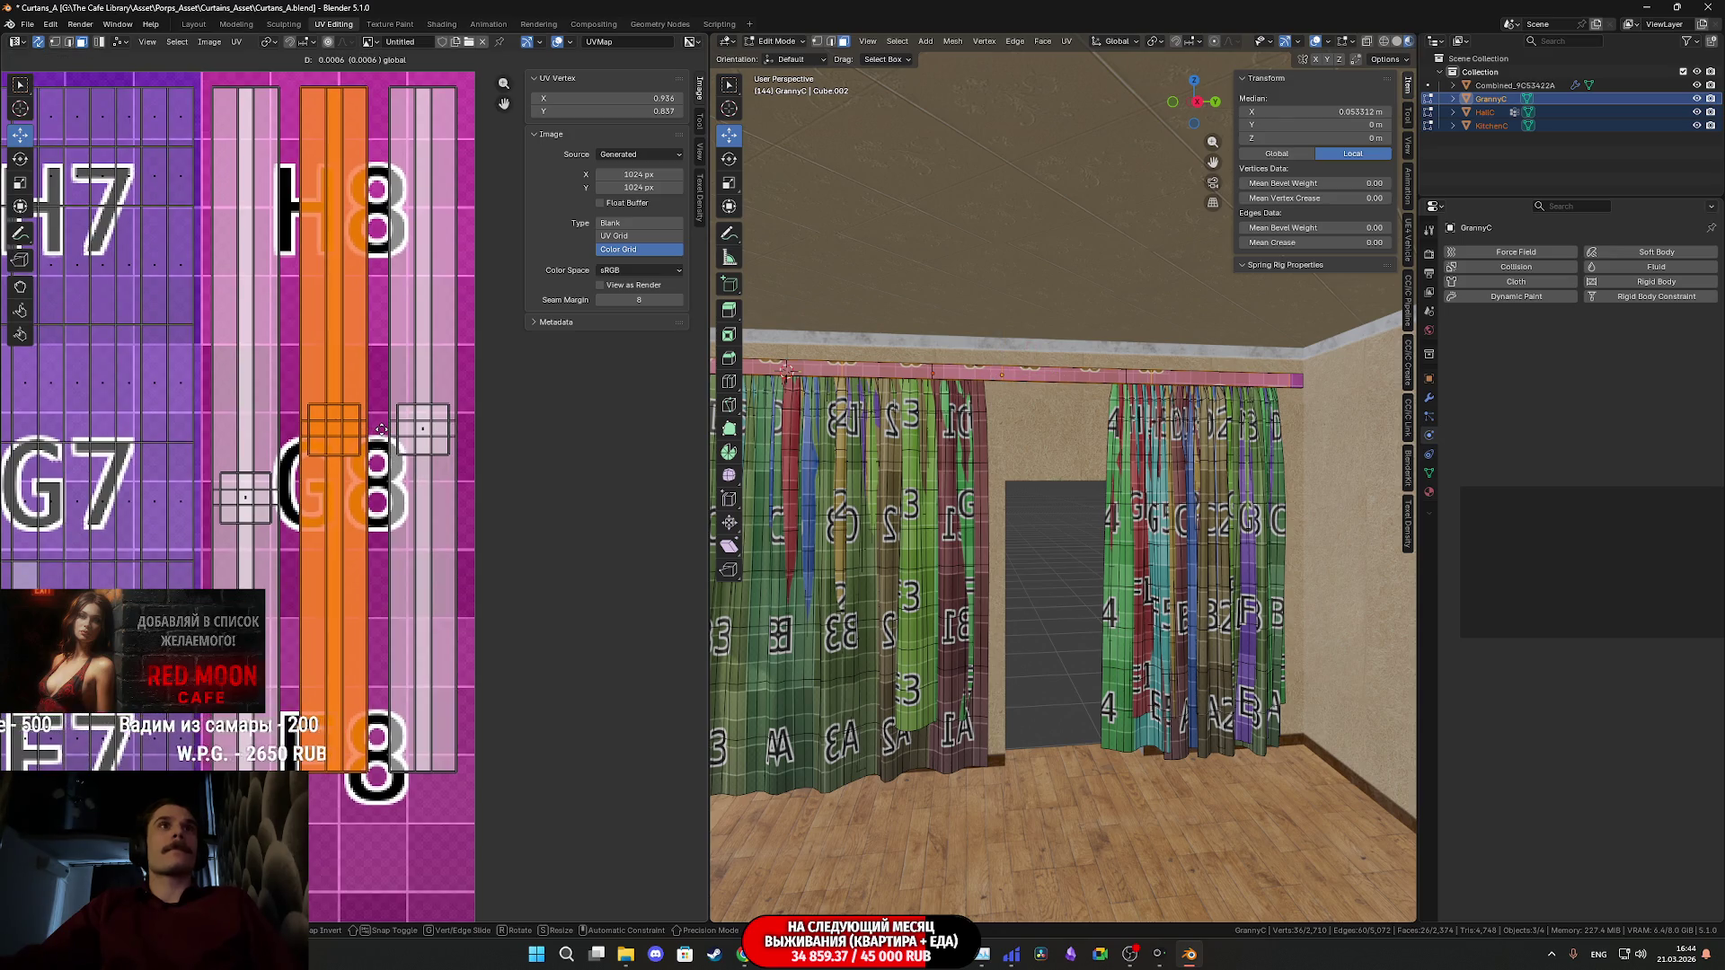
{"action": "left_click", "coordinate": [381, 430]}
- Box-select the neighbouring rod strips and shift them to around X 0.937
{"action": "mouse_move", "coordinate": [485, 853]}
{"action": "middle_mouse_down"}
{"action": "mouse_move", "coordinate": [486, 664]}
{"action": "mouse_move", "coordinate": [463, 773]}
{"action": "middle_mouse_up"}
{"action": "scroll", "coordinate": [463, 717], "scroll_direction": "down", "scroll_amount": 1}
{"action": "mouse_move", "coordinate": [524, 838]}
{"action": "left_mouse_down"}
{"action": "mouse_move", "coordinate": [455, 717]}
{"action": "mouse_move", "coordinate": [296, 251]}
{"action": "mouse_move", "coordinate": [283, 122]}
{"action": "left_mouse_up"}
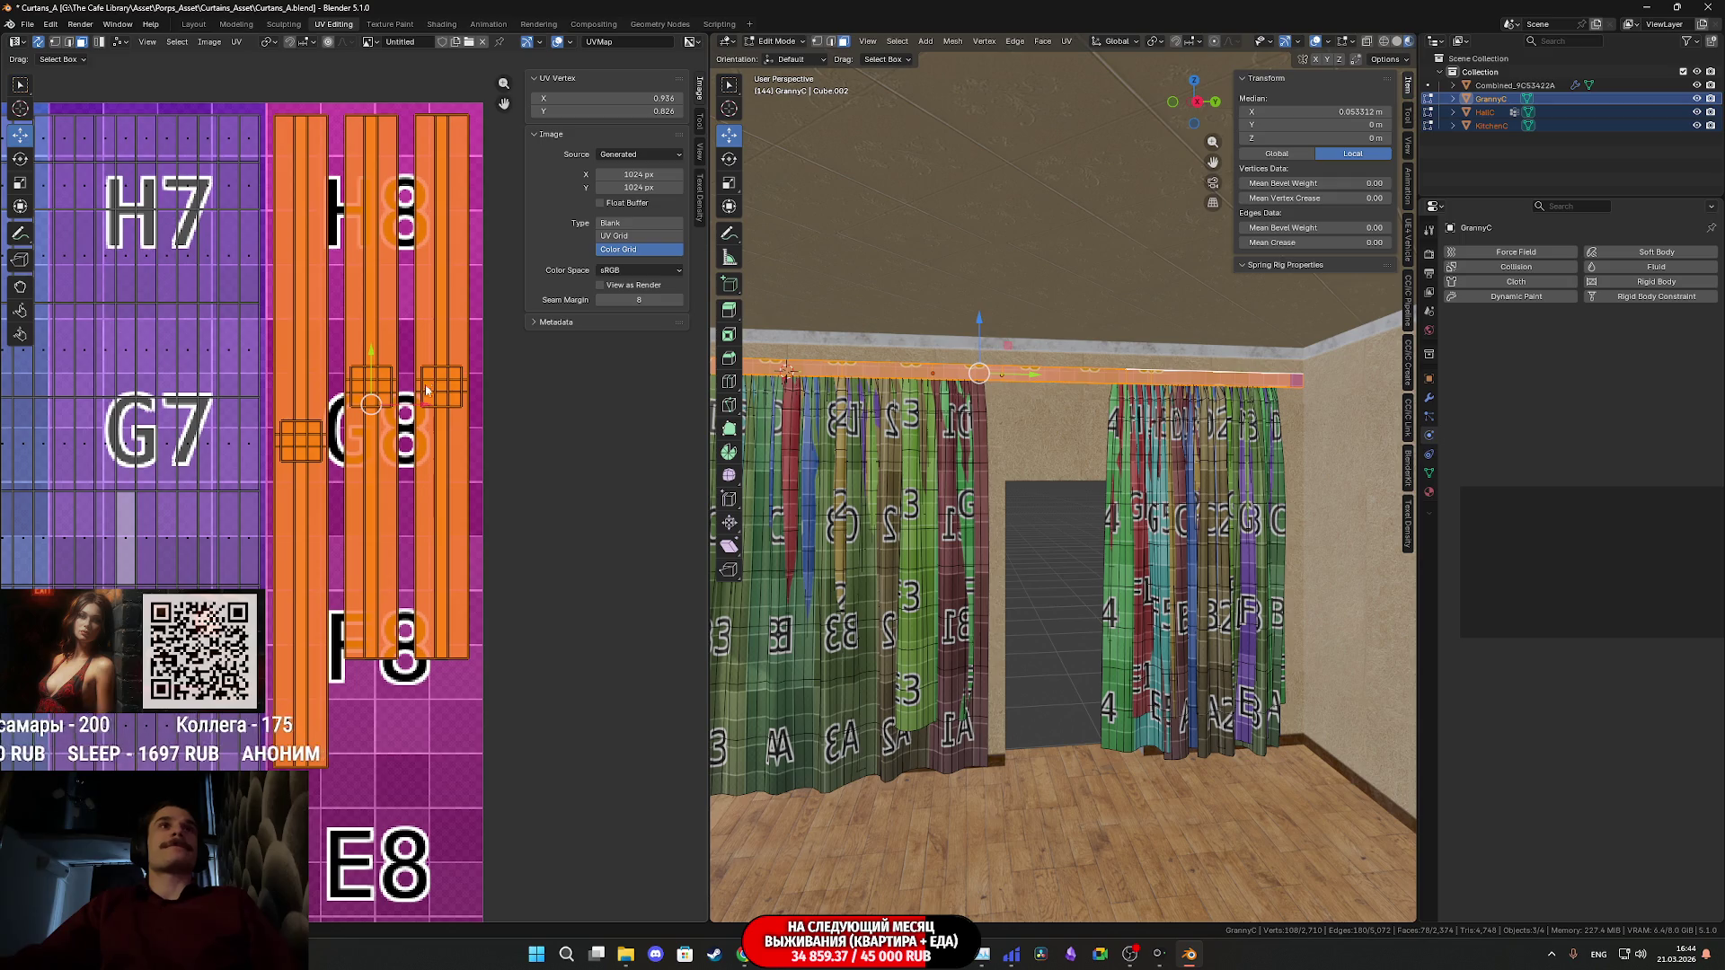
{"action": "key", "text": "g"}
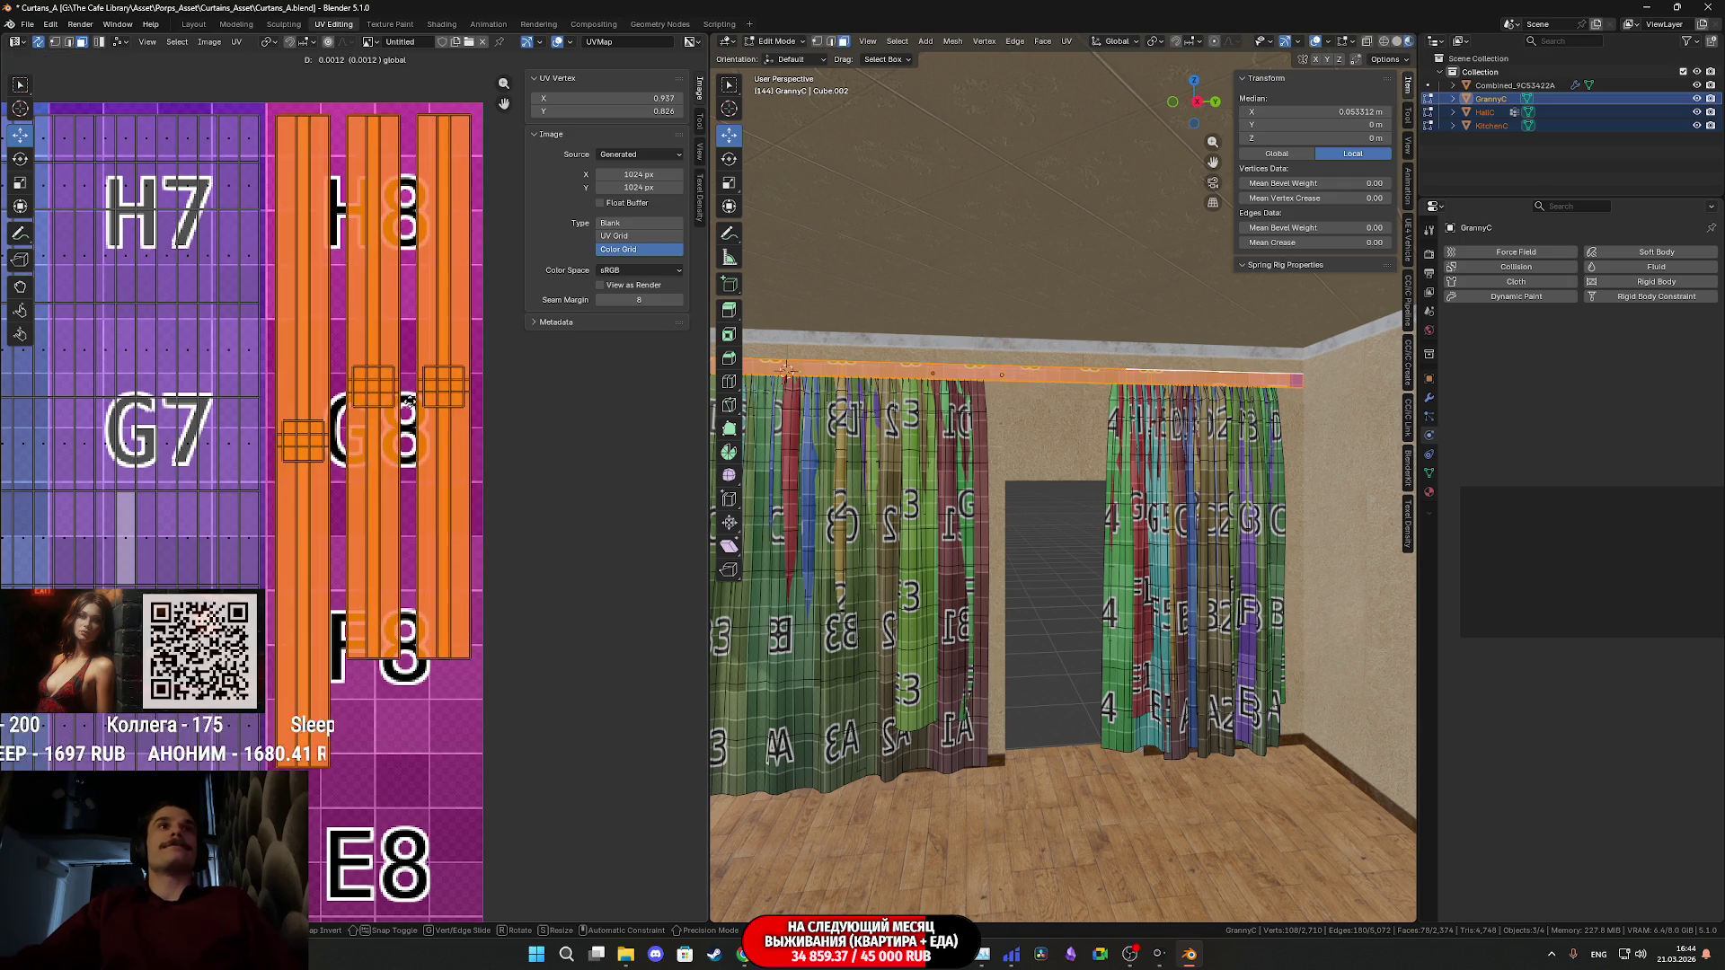
{"action": "left_click", "coordinate": [406, 400]}
{"action": "scroll", "coordinate": [433, 525], "scroll_direction": "down", "scroll_amount": 6}
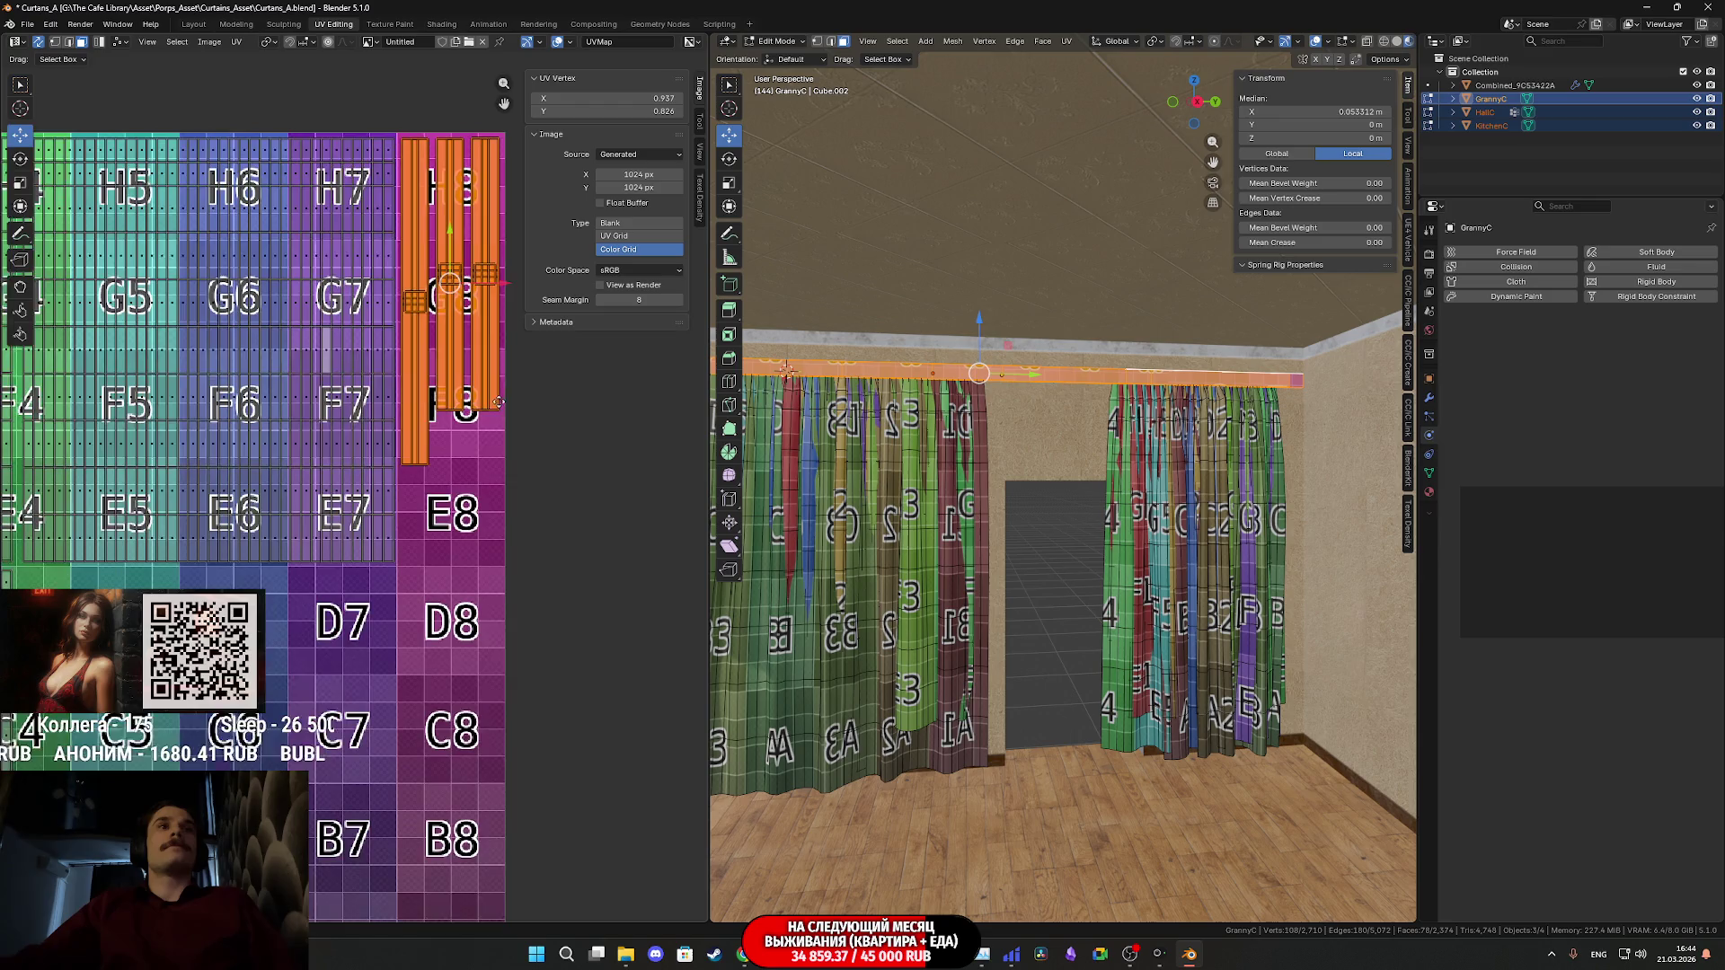
- Select all of the curtain mesh so its islands show beside the rod strips on the H–E tiles
{"action": "middle_click_drag", "start_coordinate": [518, 359], "coordinate": [611, 358]}
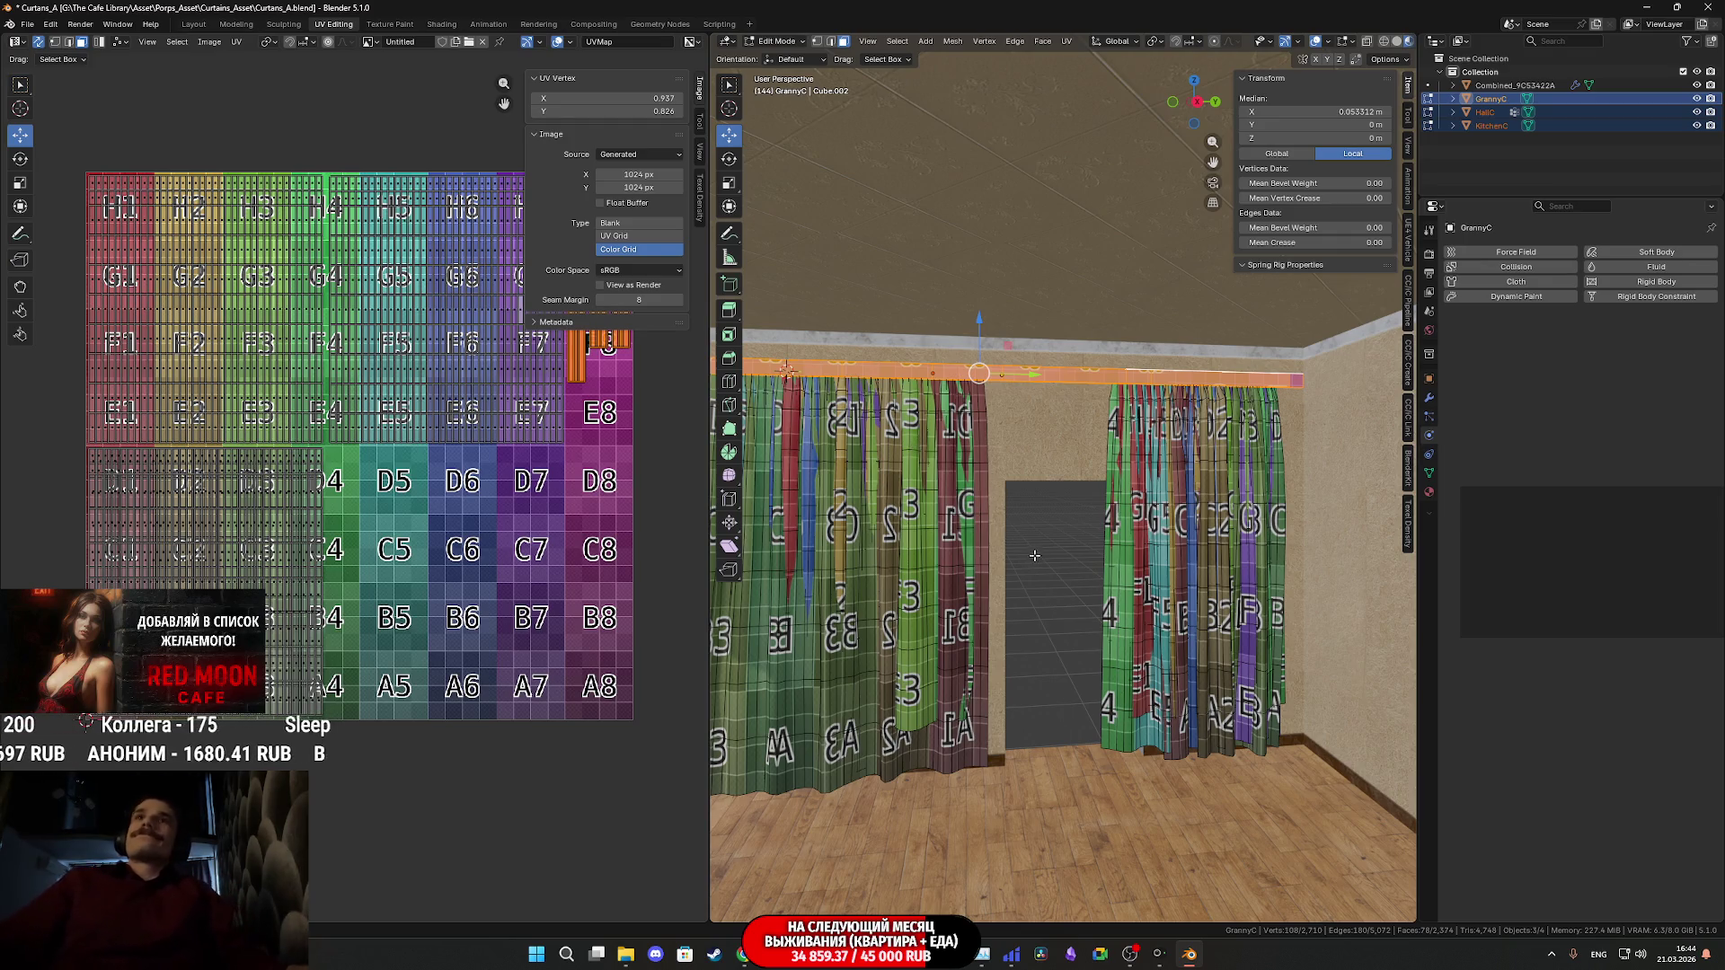
{"action": "middle_click_drag", "start_coordinate": [1069, 565], "coordinate": [1087, 580]}
{"action": "scroll", "coordinate": [1094, 584], "scroll_direction": "up", "scroll_amount": 5}
{"action": "scroll", "coordinate": [1094, 584], "scroll_direction": "down", "scroll_amount": 8}
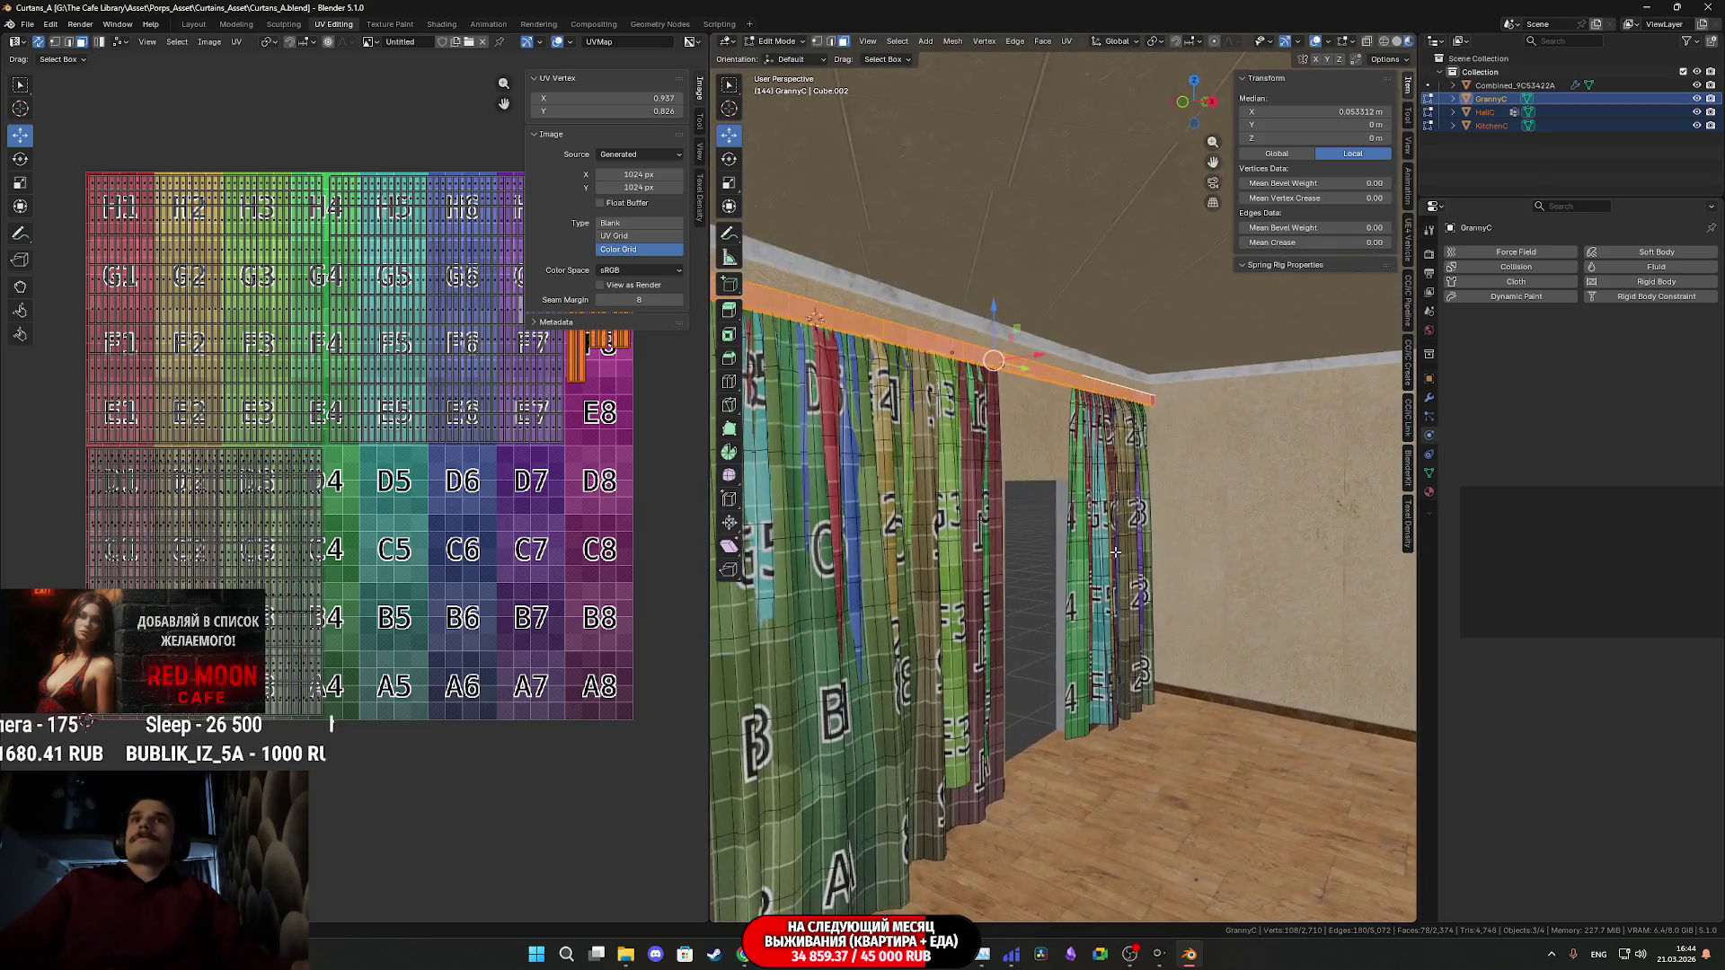
{"action": "mouse_move", "coordinate": [523, 501]}
{"action": "middle_mouse_down"}
{"action": "mouse_move", "coordinate": [412, 568]}
{"action": "mouse_move", "coordinate": [427, 557]}
{"action": "middle_mouse_up"}
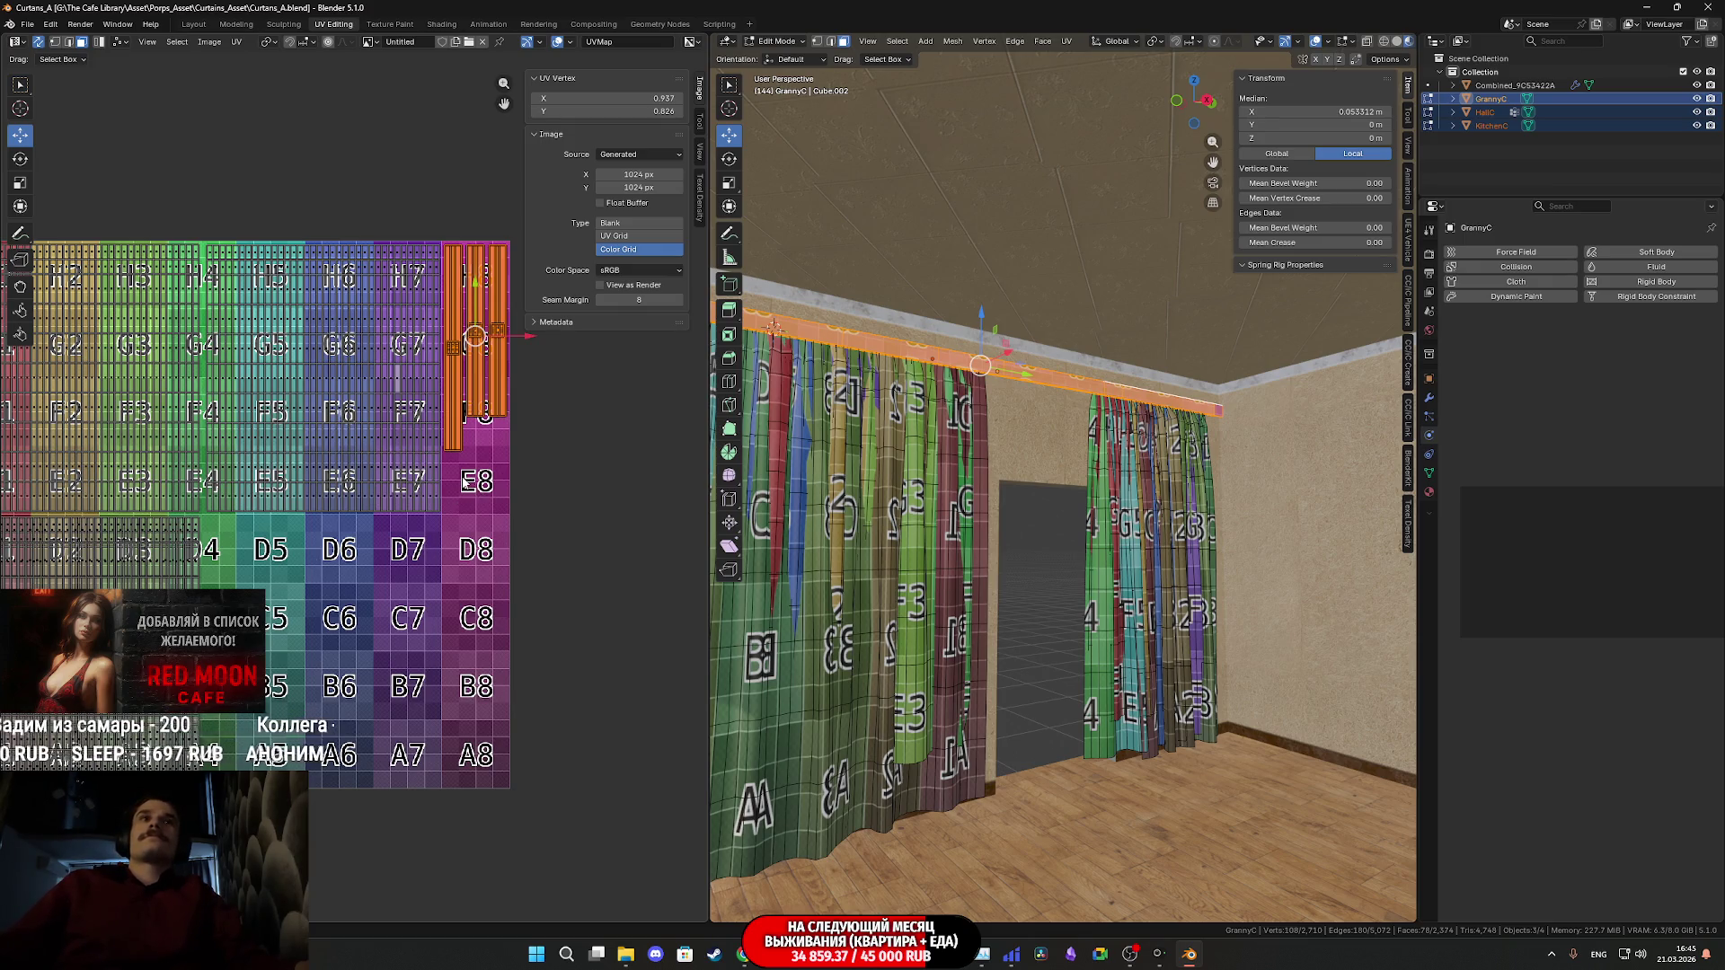
{"action": "mouse_move", "coordinate": [464, 481]}
{"action": "middle_mouse_down"}
{"action": "mouse_move", "coordinate": [438, 519]}
{"action": "mouse_move", "coordinate": [456, 485]}
{"action": "mouse_move", "coordinate": [456, 560]}
{"action": "middle_mouse_up"}
{"action": "key", "text": "a"}
{"action": "scroll", "coordinate": [458, 566], "scroll_direction": "up", "scroll_amount": 2}
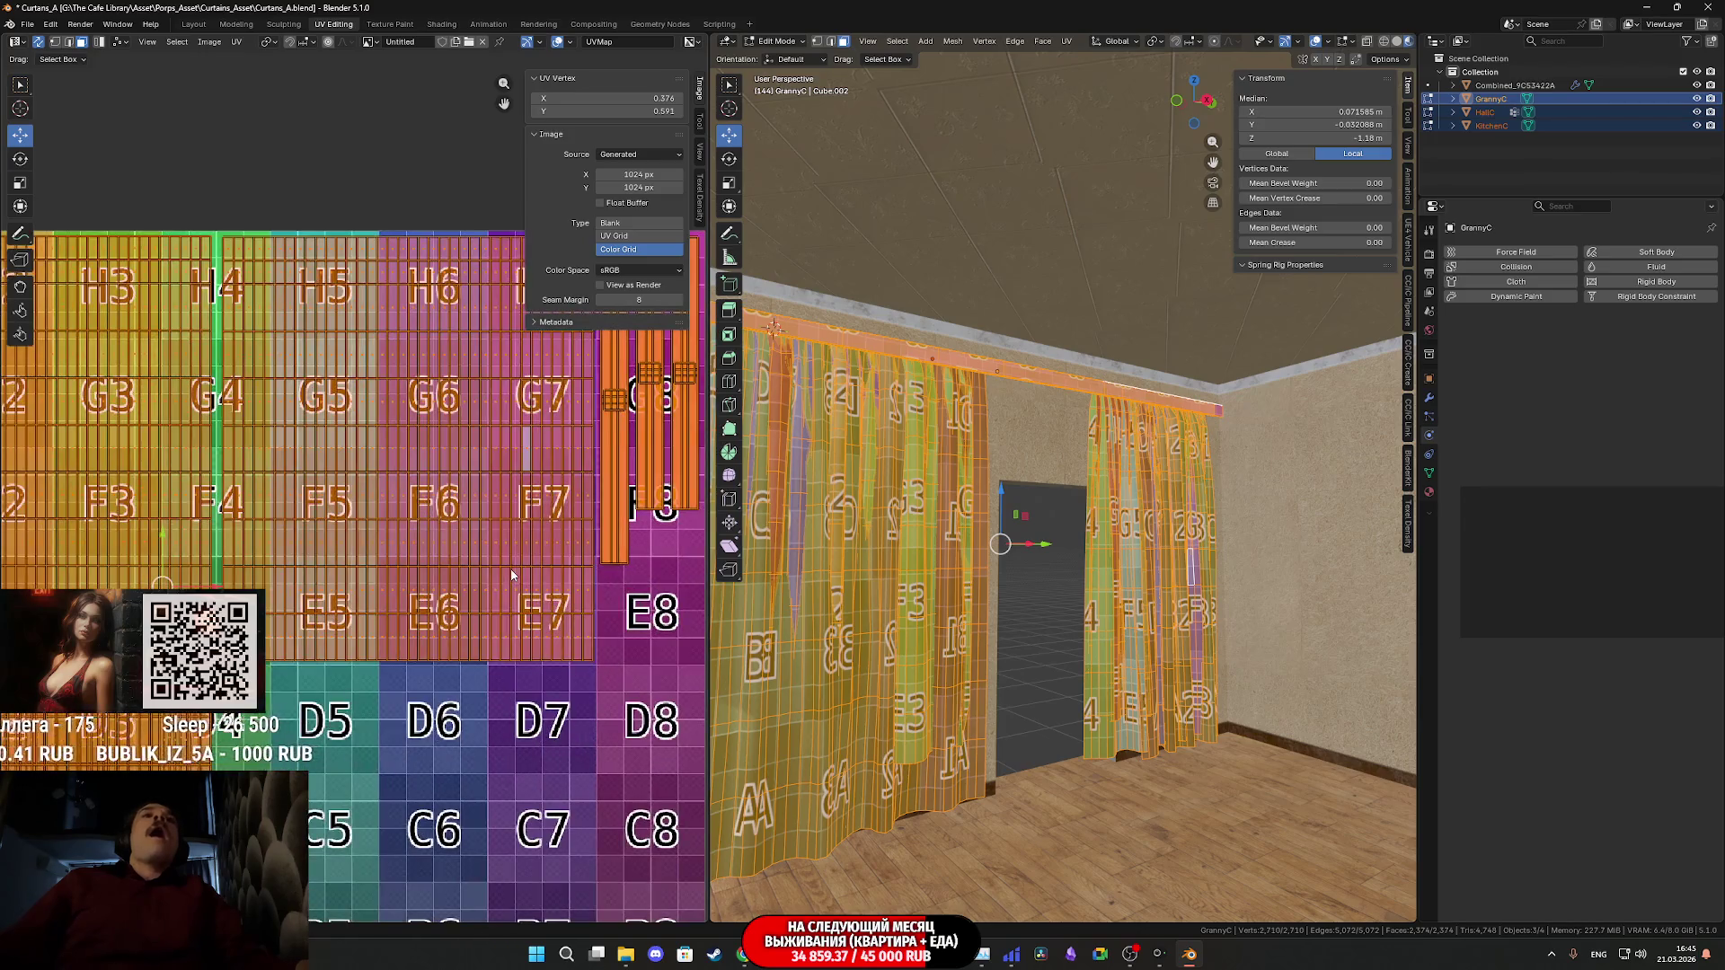
- Check the GrannyC curtain's colour-grid checker strips, then switch back to Object Mode
{"action": "mouse_move", "coordinate": [473, 581]}
{"action": "middle_mouse_down"}
{"action": "mouse_move", "coordinate": [503, 600]}
{"action": "mouse_move", "coordinate": [460, 600]}
{"action": "mouse_move", "coordinate": [745, 559]}
{"action": "mouse_move", "coordinate": [634, 564]}
{"action": "mouse_move", "coordinate": [254, 386]}
{"action": "mouse_move", "coordinate": [428, 451]}
{"action": "mouse_move", "coordinate": [659, 405]}
{"action": "mouse_move", "coordinate": [595, 415]}
{"action": "mouse_move", "coordinate": [328, 226]}
{"action": "mouse_move", "coordinate": [469, 279]}
{"action": "middle_mouse_up"}
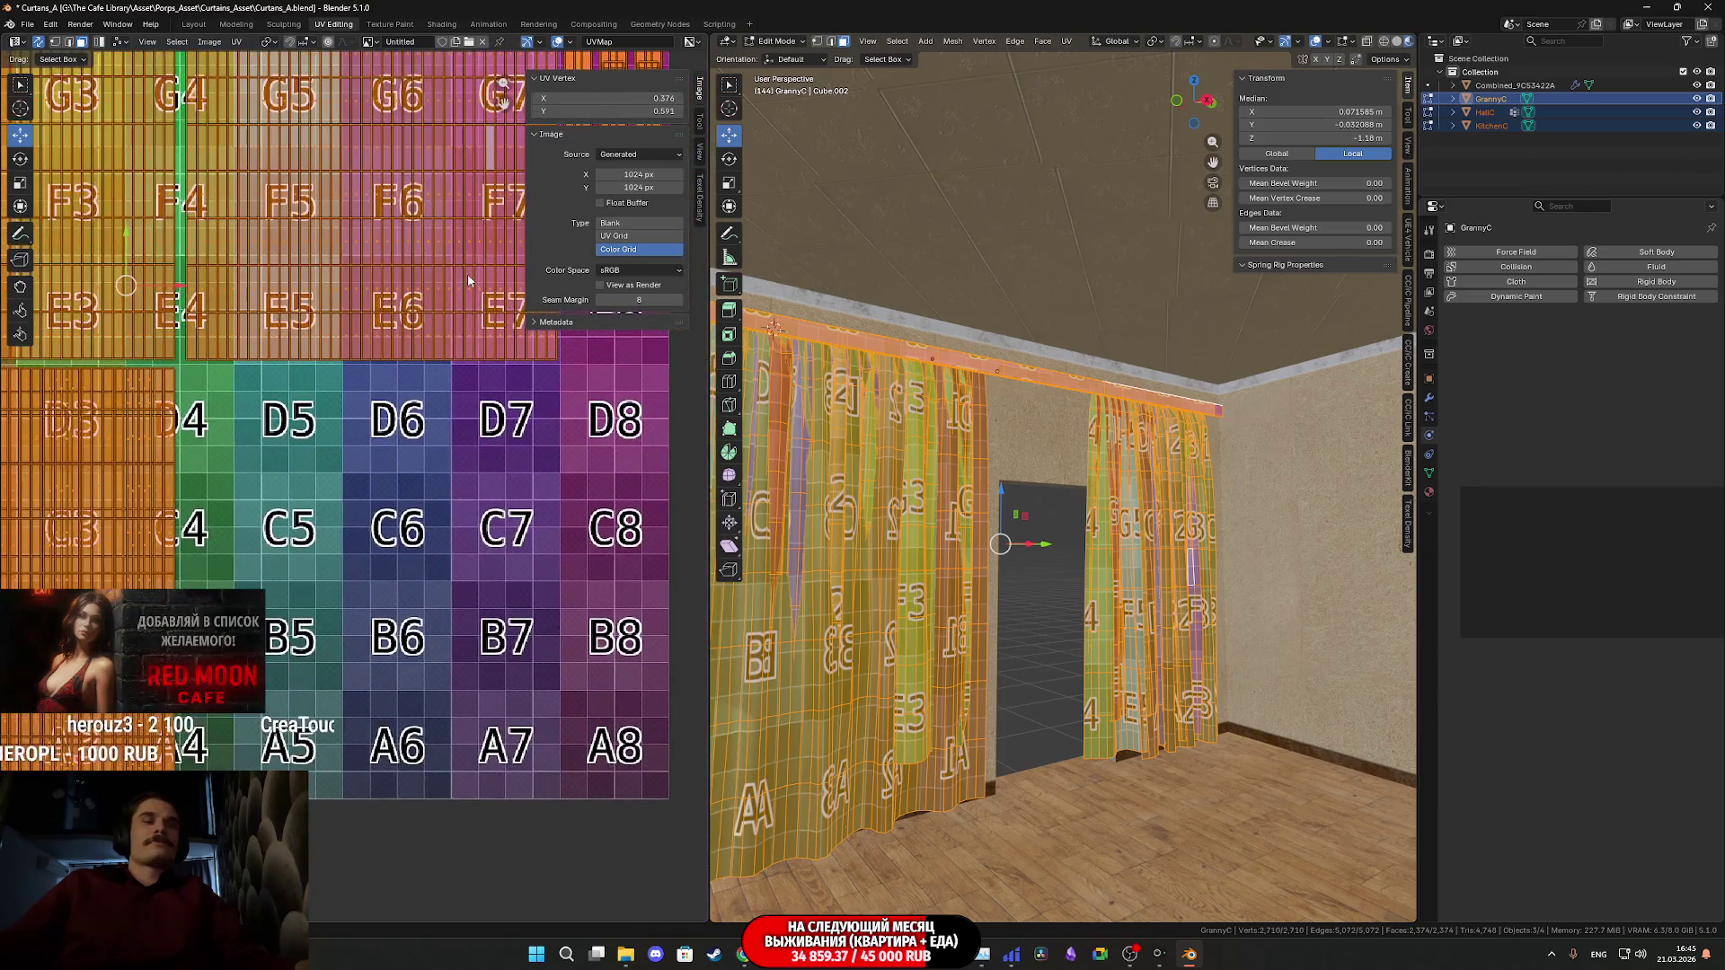
{"action": "scroll", "coordinate": [346, 399], "scroll_direction": "down", "scroll_amount": 2}
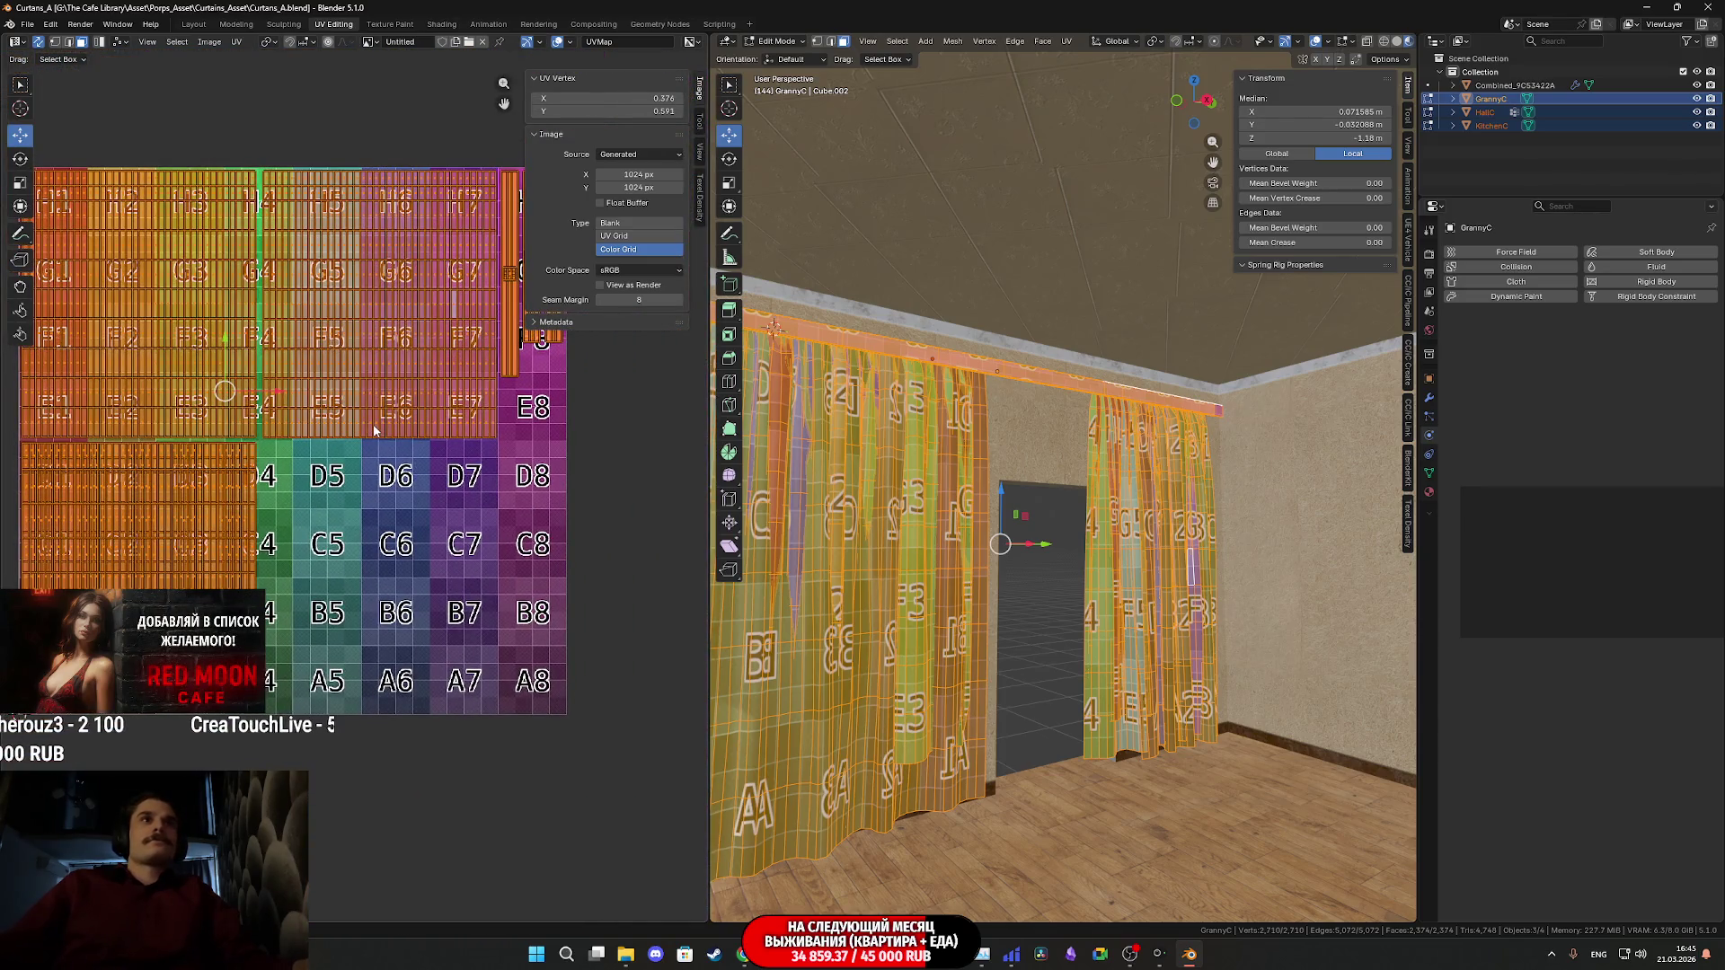
{"action": "mouse_move", "coordinate": [934, 485]}
{"action": "middle_mouse_down"}
{"action": "mouse_move", "coordinate": [894, 519]}
{"action": "mouse_move", "coordinate": [939, 507]}
{"action": "middle_mouse_up"}
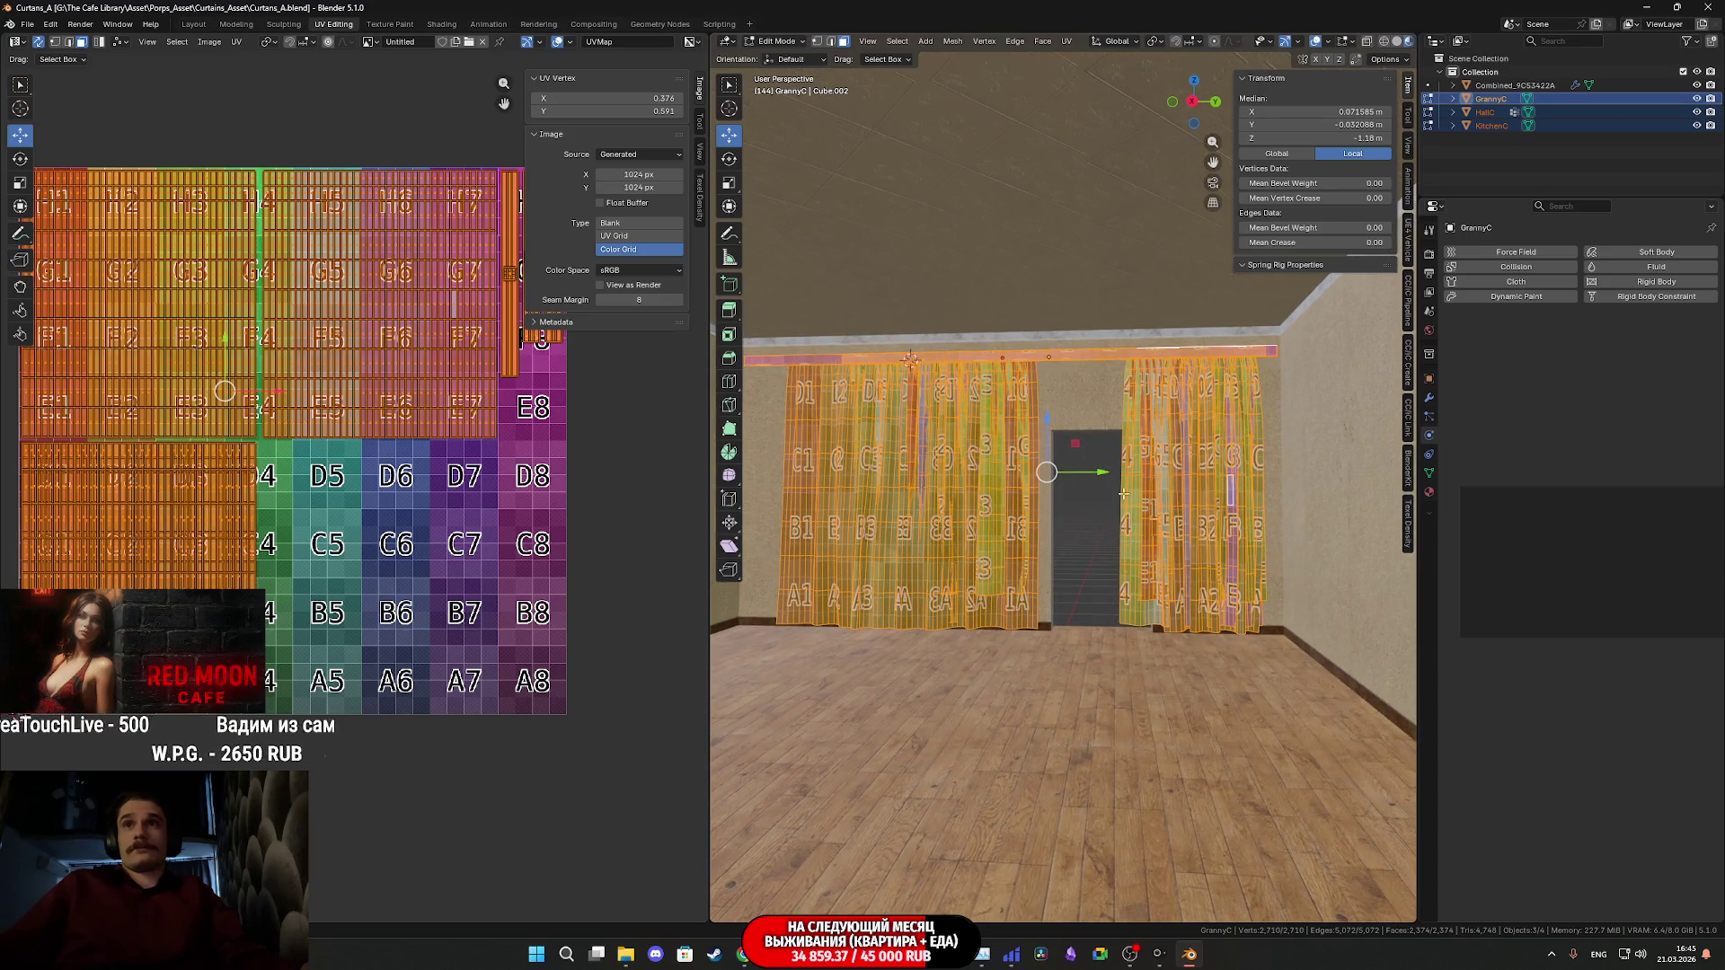
{"action": "scroll", "coordinate": [1168, 458], "scroll_direction": "up", "scroll_amount": 4}
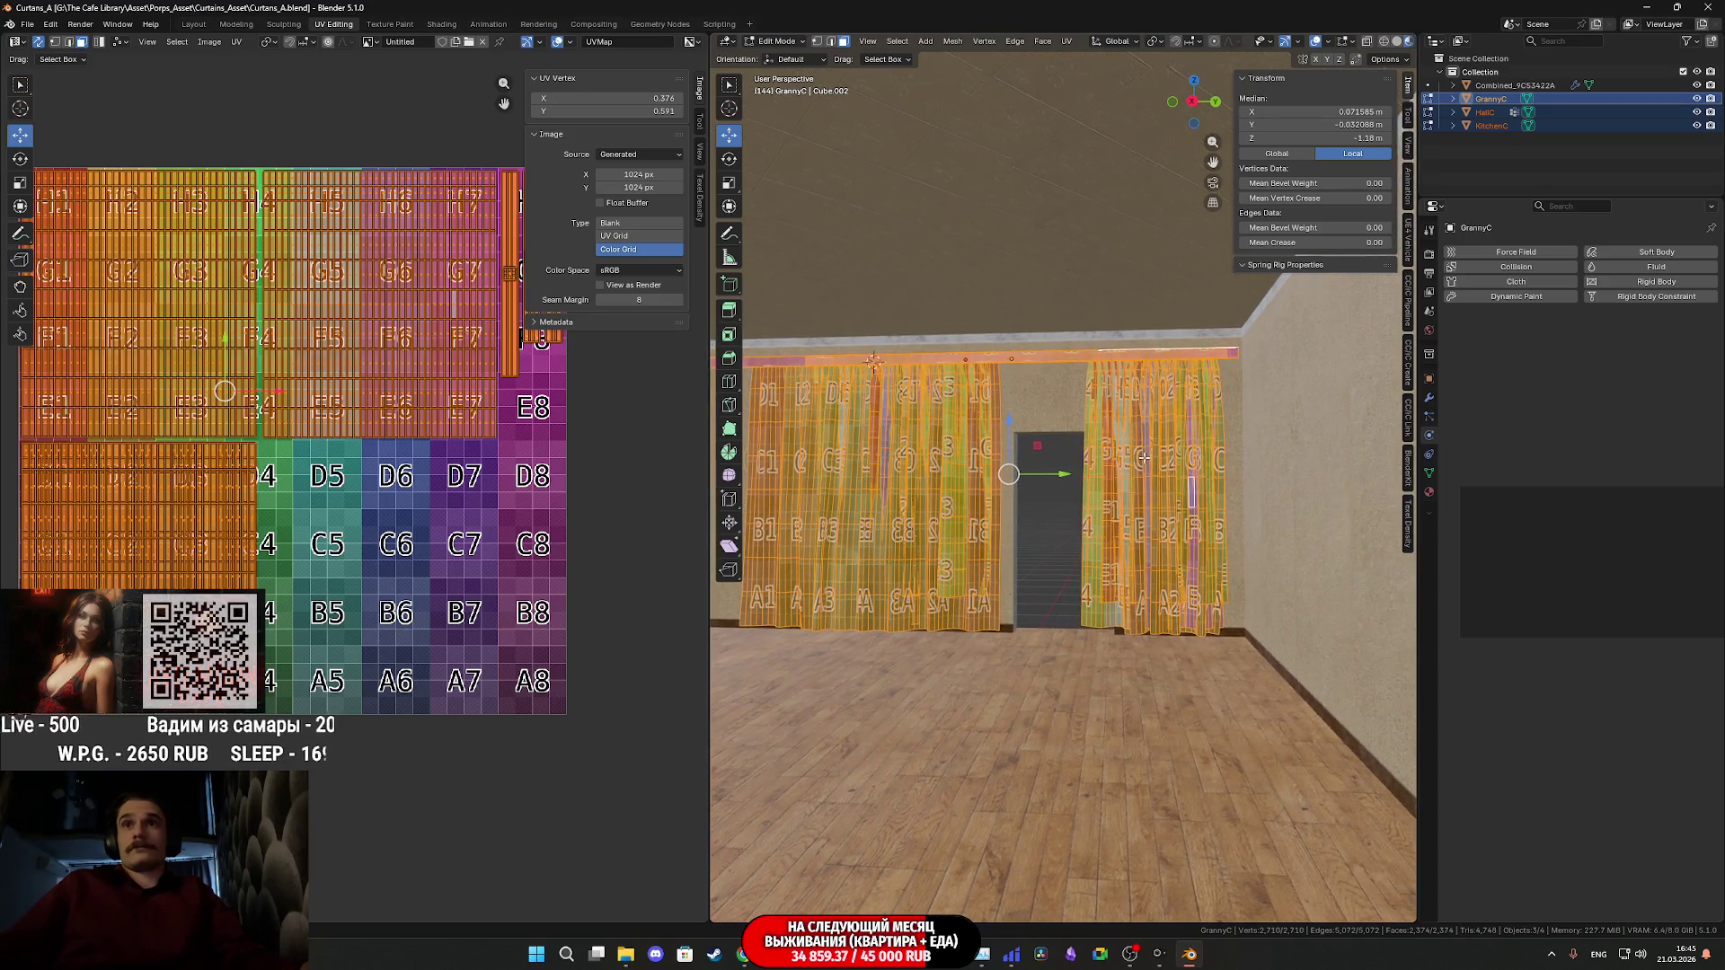
{"action": "mouse_move", "coordinate": [1148, 463]}
{"action": "middle_mouse_down"}
{"action": "mouse_move", "coordinate": [1207, 464]}
{"action": "mouse_move", "coordinate": [1053, 489]}
{"action": "mouse_move", "coordinate": [1155, 453]}
{"action": "middle_mouse_up"}
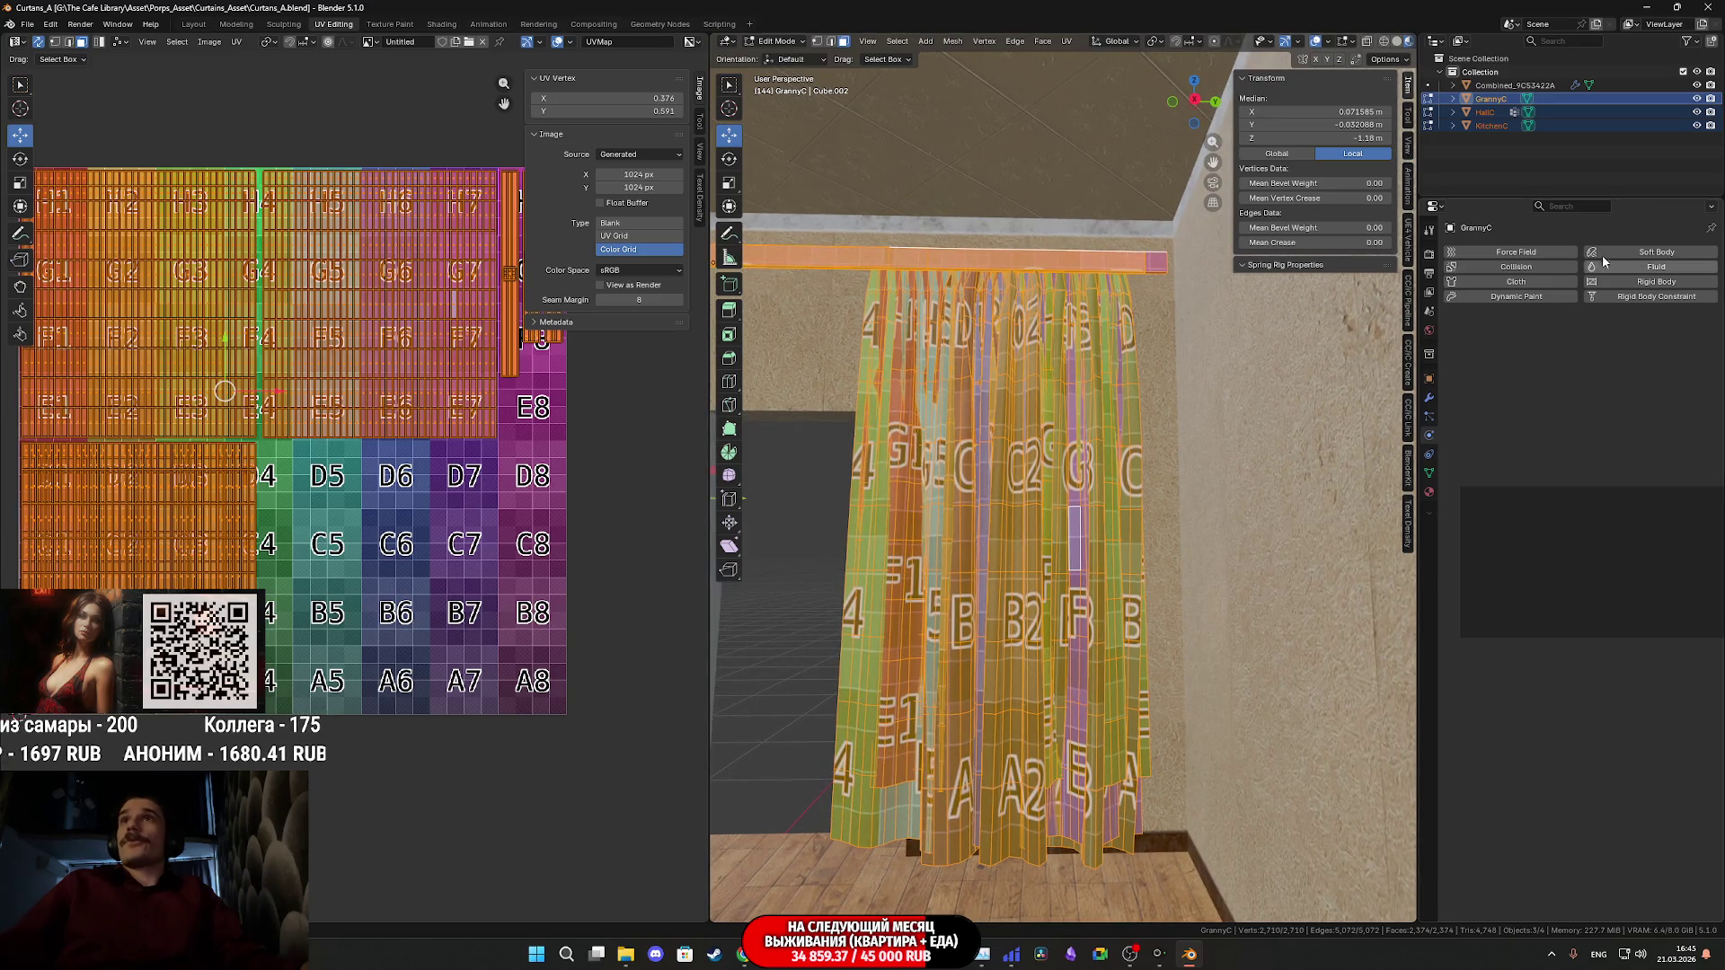
{"action": "key", "text": "Tab"}
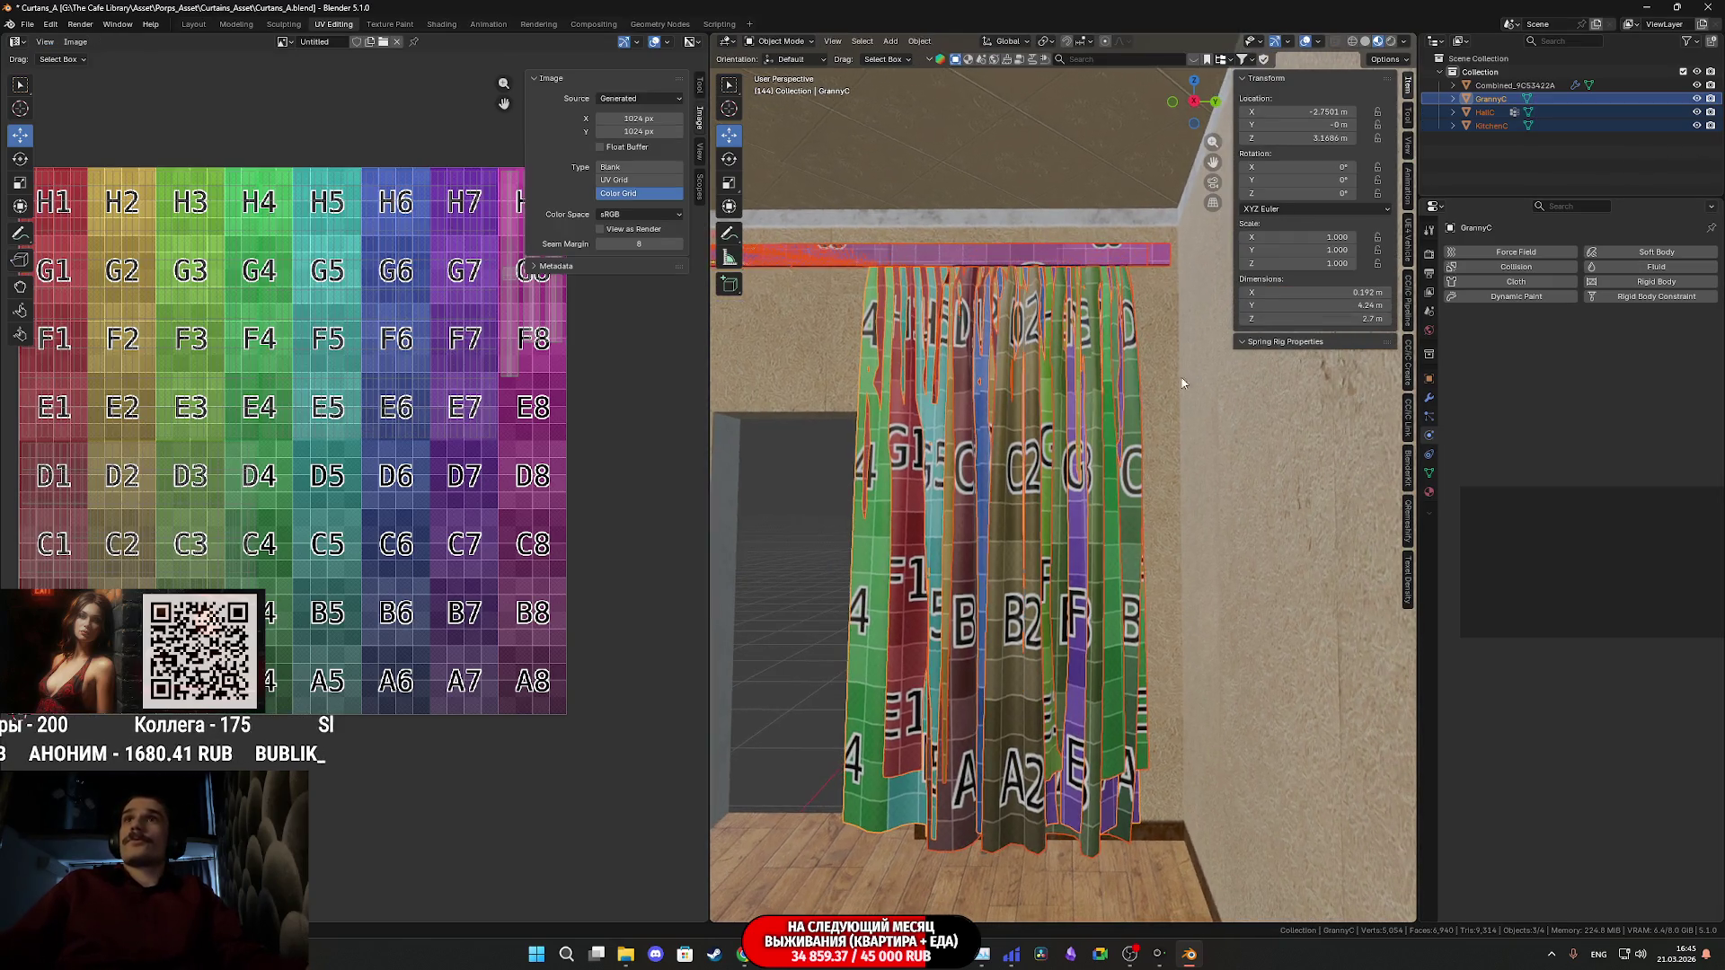
- Hide KitchenC and a second overlapping curtain set, then view the curtains and doorway
{"action": "scroll", "coordinate": [1303, 359], "scroll_direction": "down", "scroll_amount": 6}
{"action": "scroll", "coordinate": [1297, 356], "scroll_direction": "up", "scroll_amount": 4}
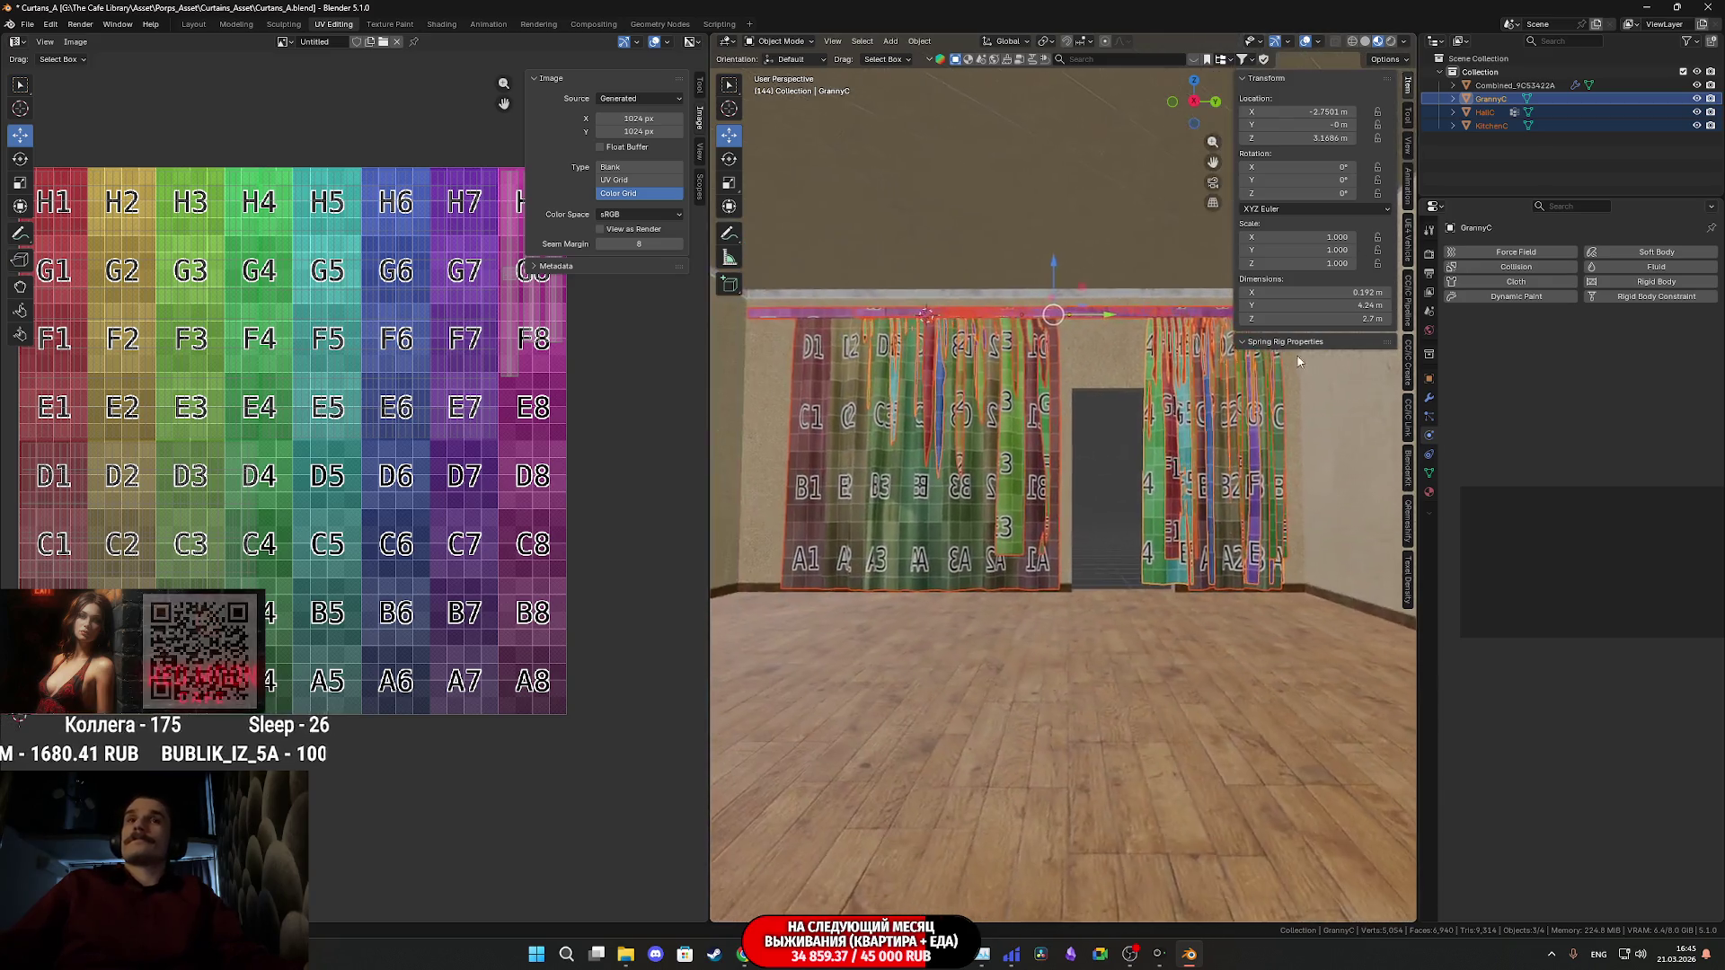
{"action": "left_click", "coordinate": [1698, 127]}
{"action": "left_click", "coordinate": [1698, 113]}
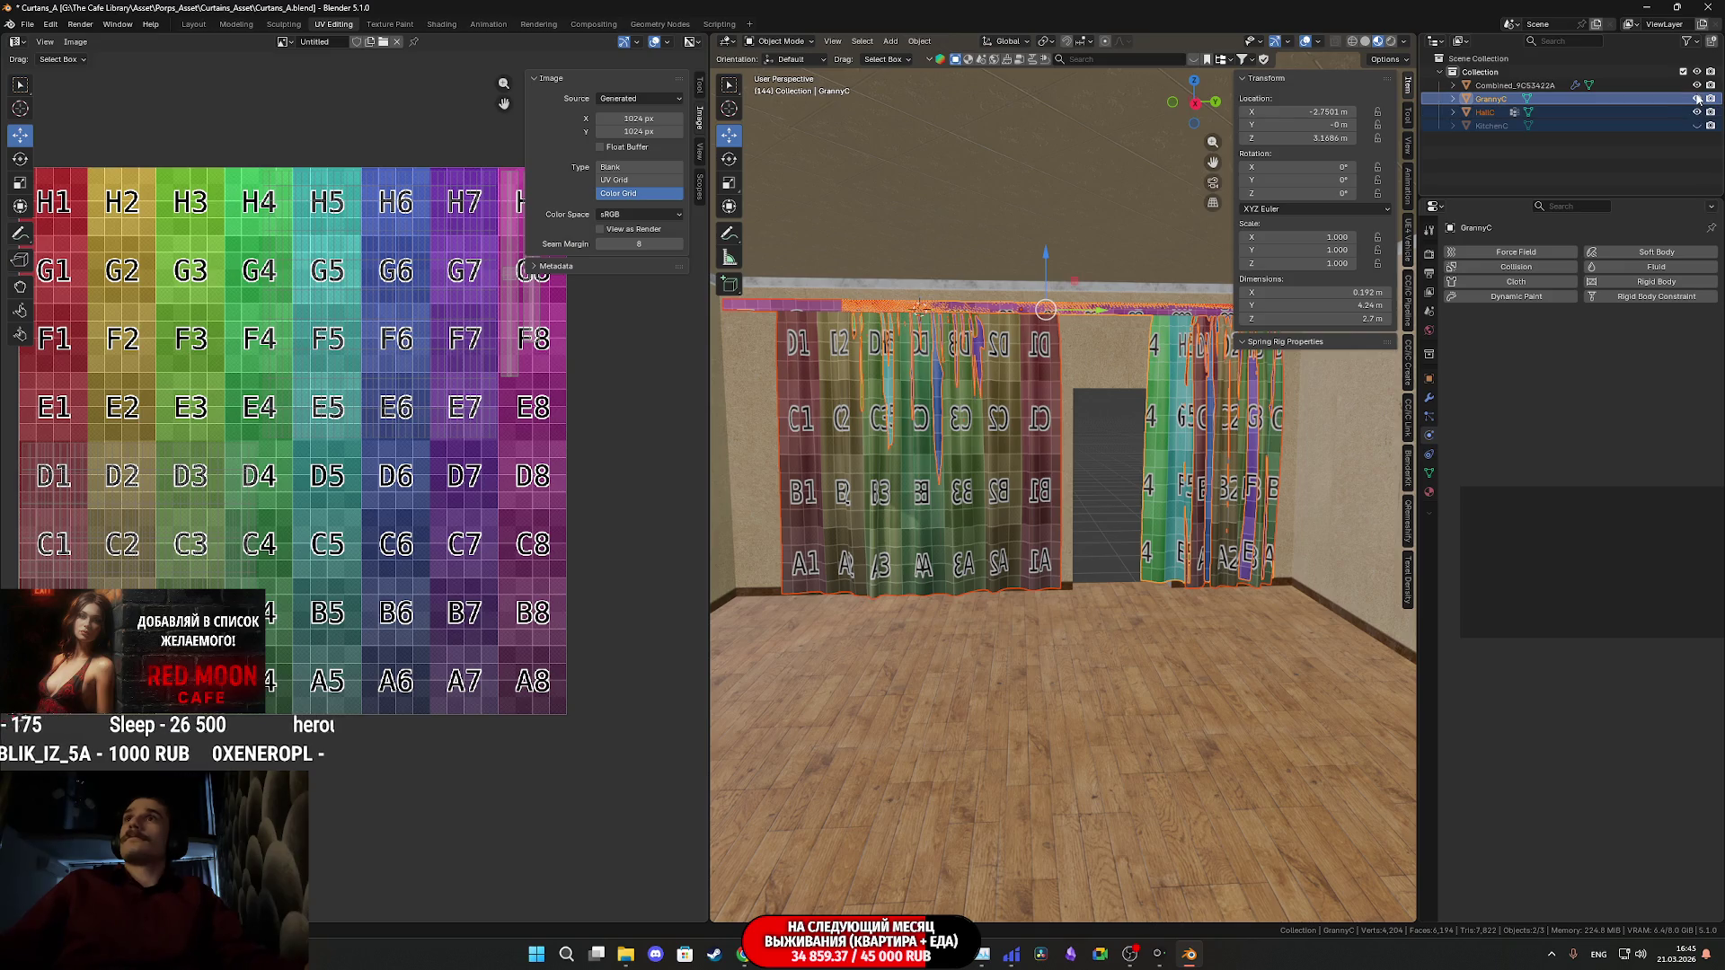
{"action": "scroll", "coordinate": [1153, 374], "scroll_direction": "up", "scroll_amount": 8}
{"action": "scroll", "coordinate": [1110, 388], "scroll_direction": "down", "scroll_amount": 8}
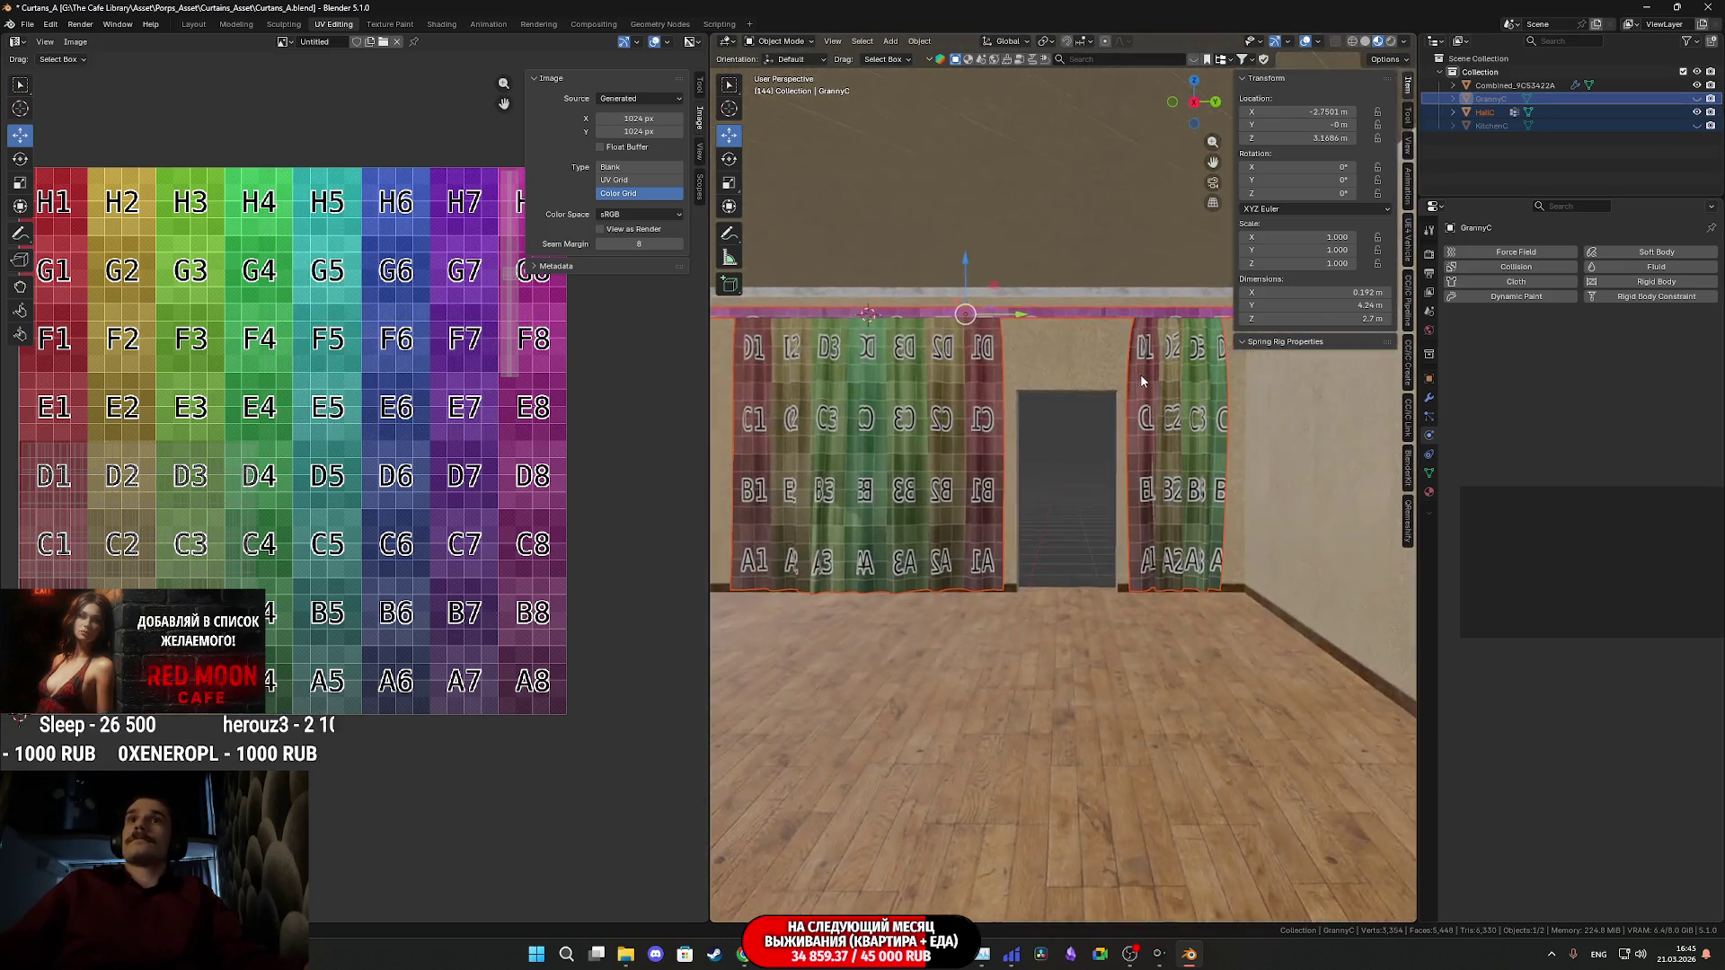
{"action": "mouse_move", "coordinate": [1068, 415]}
{"action": "middle_mouse_down"}
{"action": "mouse_move", "coordinate": [1166, 396]}
{"action": "mouse_move", "coordinate": [1142, 404]}
{"action": "middle_mouse_up"}
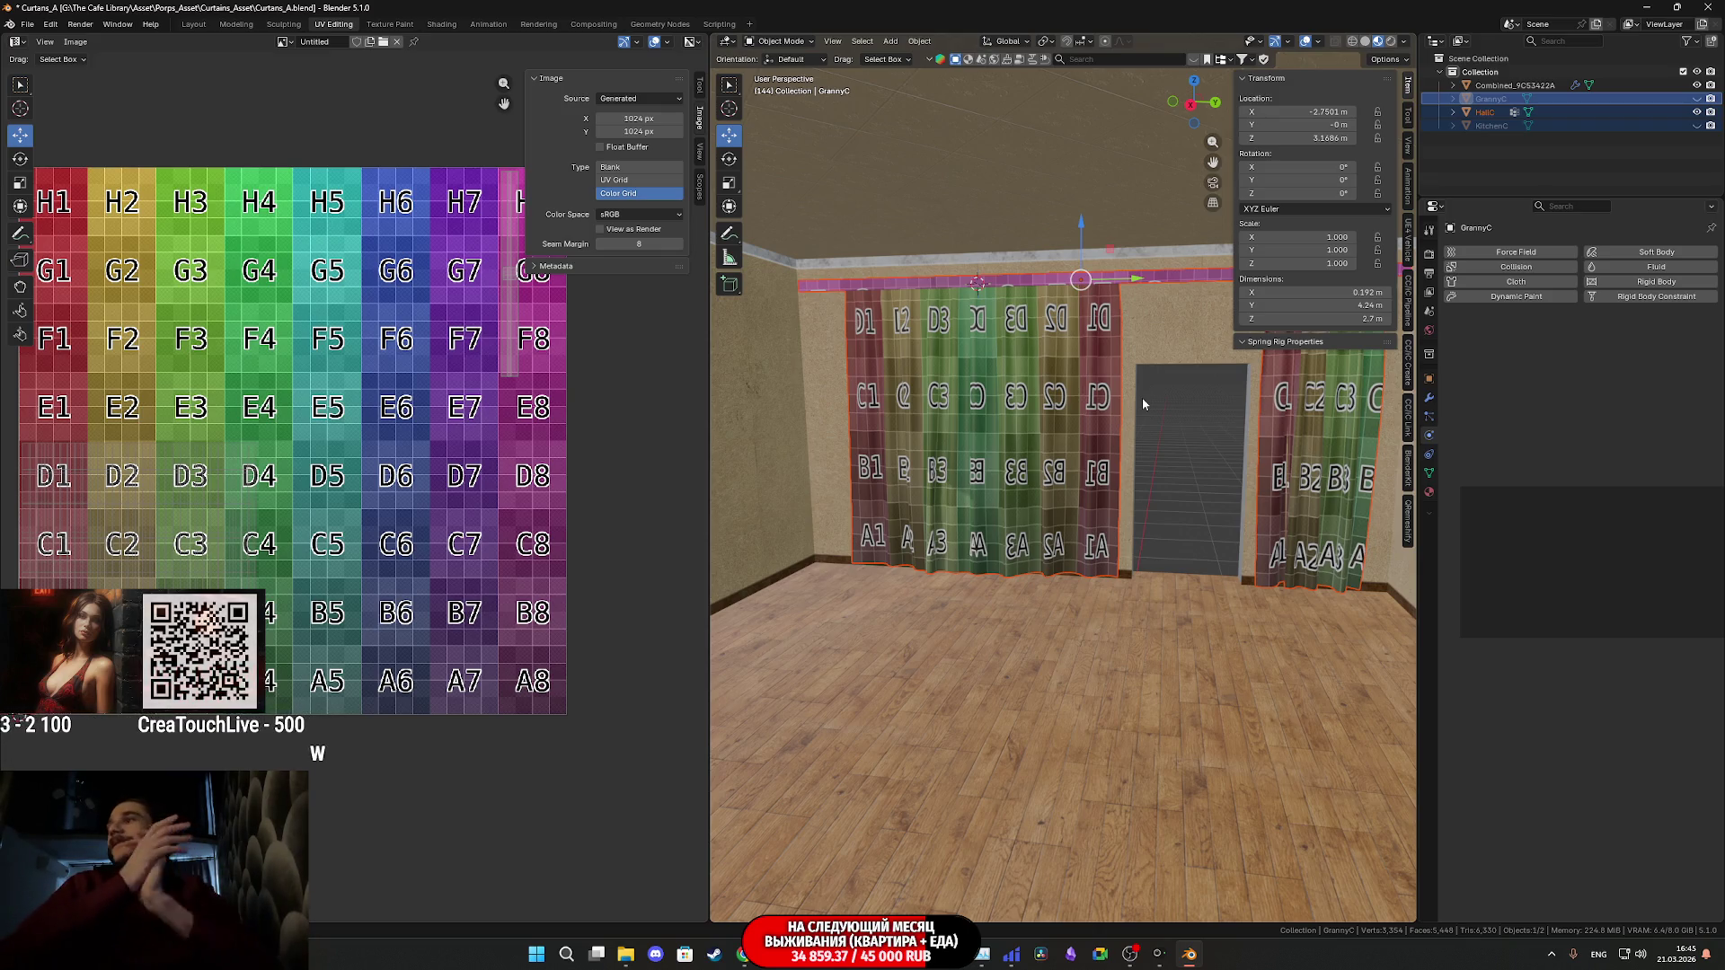
{"action": "mouse_move", "coordinate": [1141, 397]}
{"action": "middle_mouse_down"}
{"action": "mouse_move", "coordinate": [1104, 503]}
{"action": "mouse_move", "coordinate": [1118, 490]}
{"action": "middle_mouse_up"}
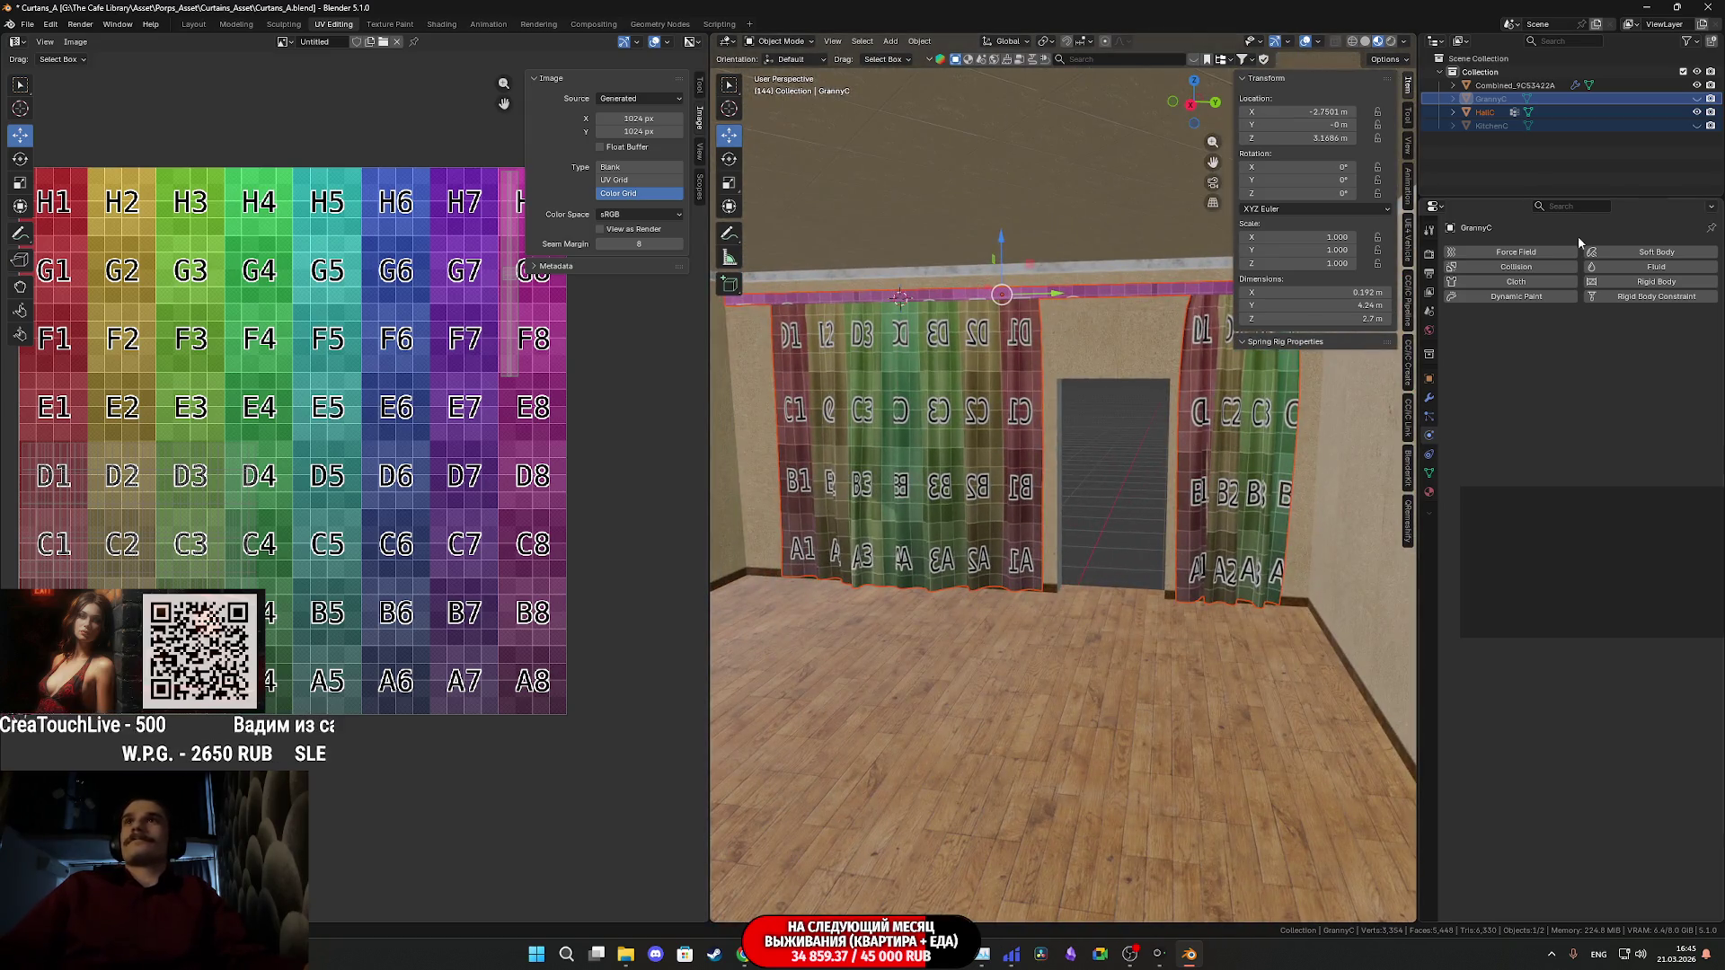
- Hide HallC and KitchenC, show GrannyC, and square the view onto the wall
{"action": "left_click", "coordinate": [1698, 113]}
{"action": "left_click", "coordinate": [1697, 126]}
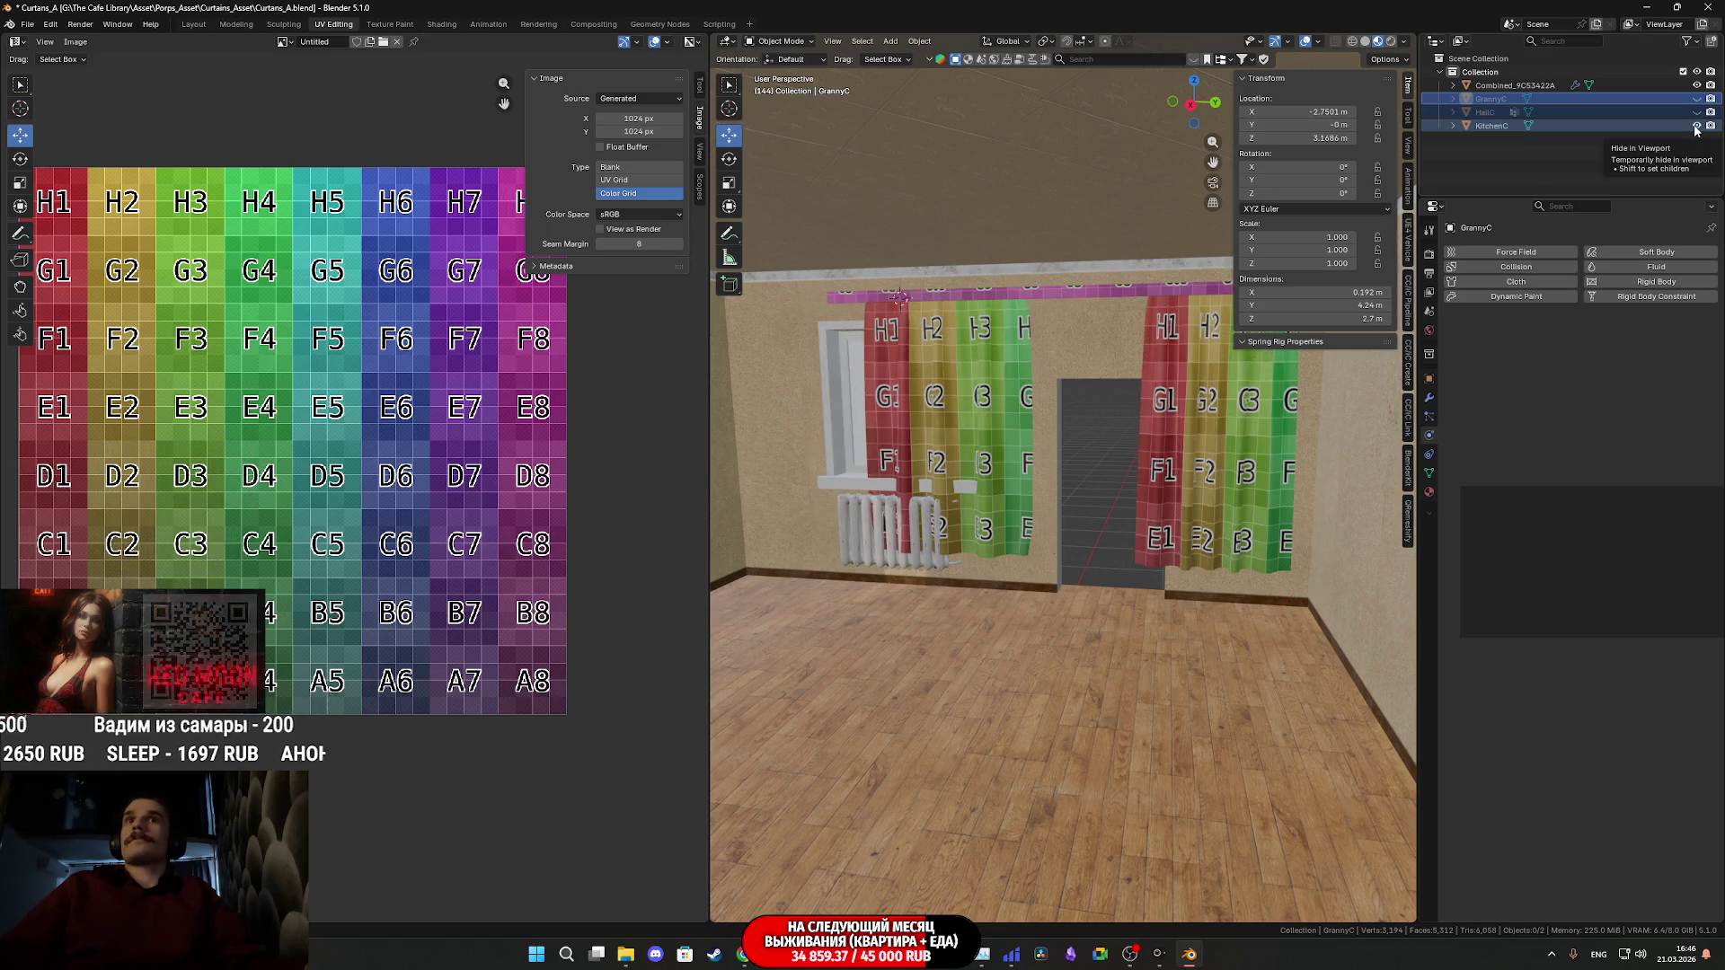
{"action": "left_click", "coordinate": [1696, 126]}
{"action": "left_click", "coordinate": [1696, 98]}
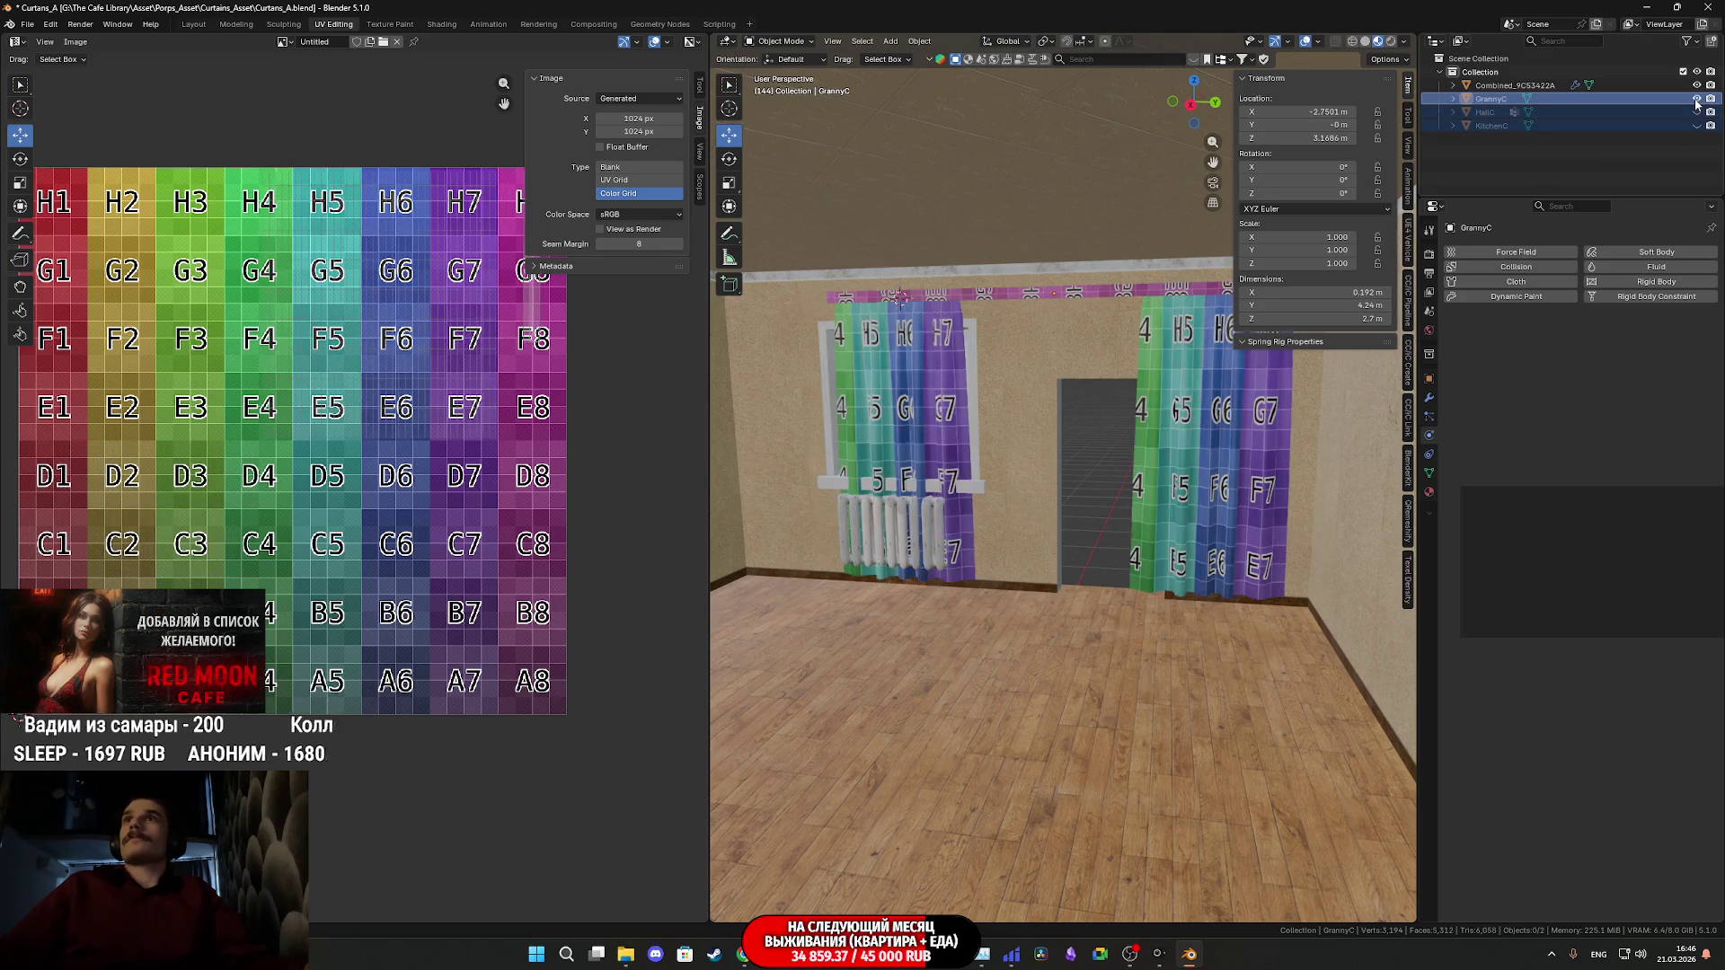
{"action": "mouse_move", "coordinate": [1114, 359]}
{"action": "middle_mouse_down"}
{"action": "mouse_move", "coordinate": [1159, 377]}
{"action": "mouse_move", "coordinate": [1148, 388]}
{"action": "middle_mouse_up"}
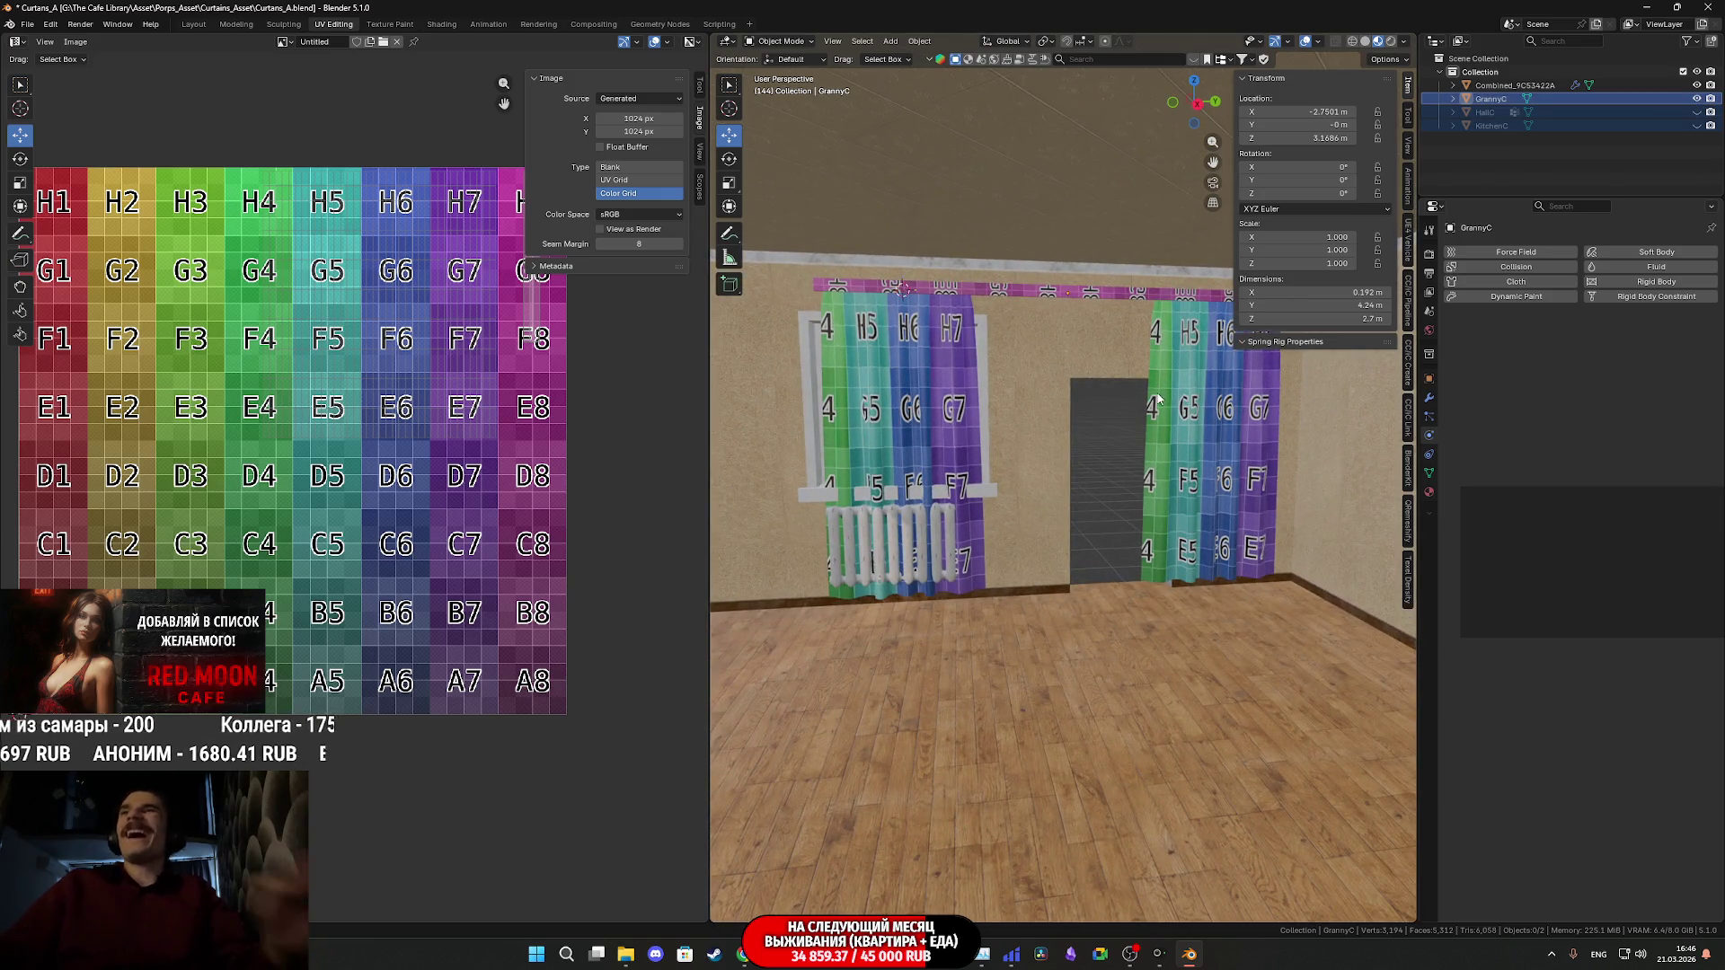
{"action": "scroll", "coordinate": [1157, 404], "scroll_direction": "down", "scroll_amount": 6}
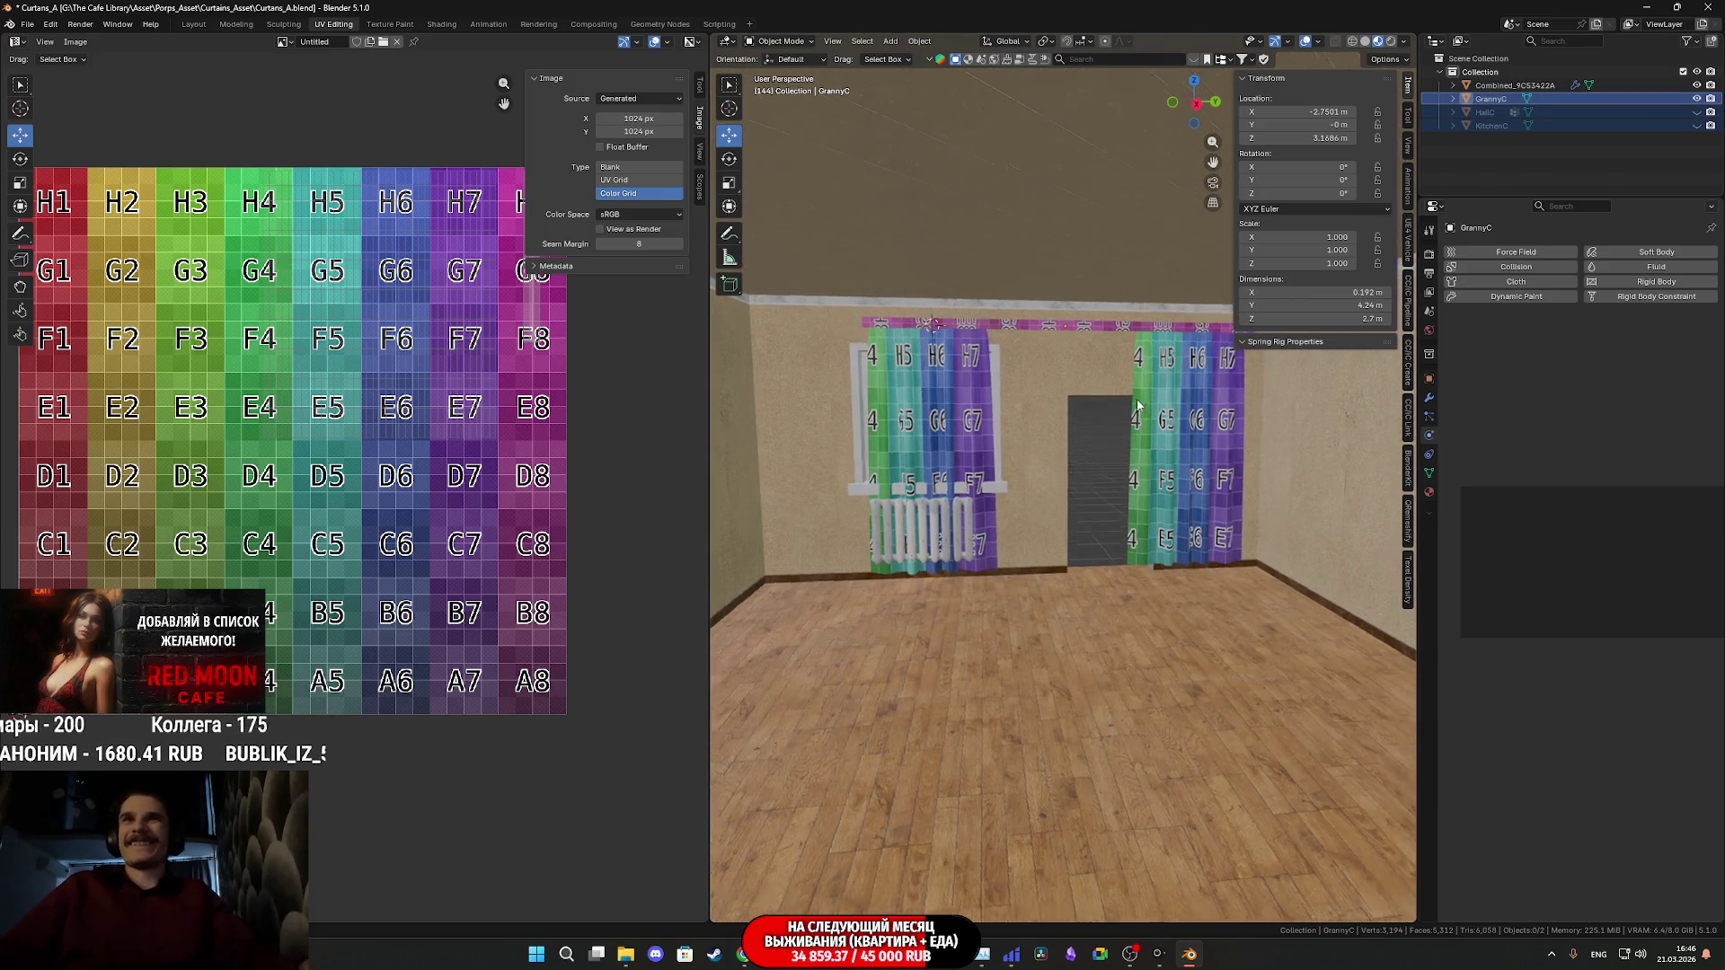
{"action": "mouse_move", "coordinate": [1112, 415]}
{"action": "middle_mouse_down"}
{"action": "mouse_move", "coordinate": [1076, 432]}
{"action": "mouse_move", "coordinate": [1113, 413]}
{"action": "mouse_move", "coordinate": [1178, 425]}
{"action": "middle_mouse_up"}
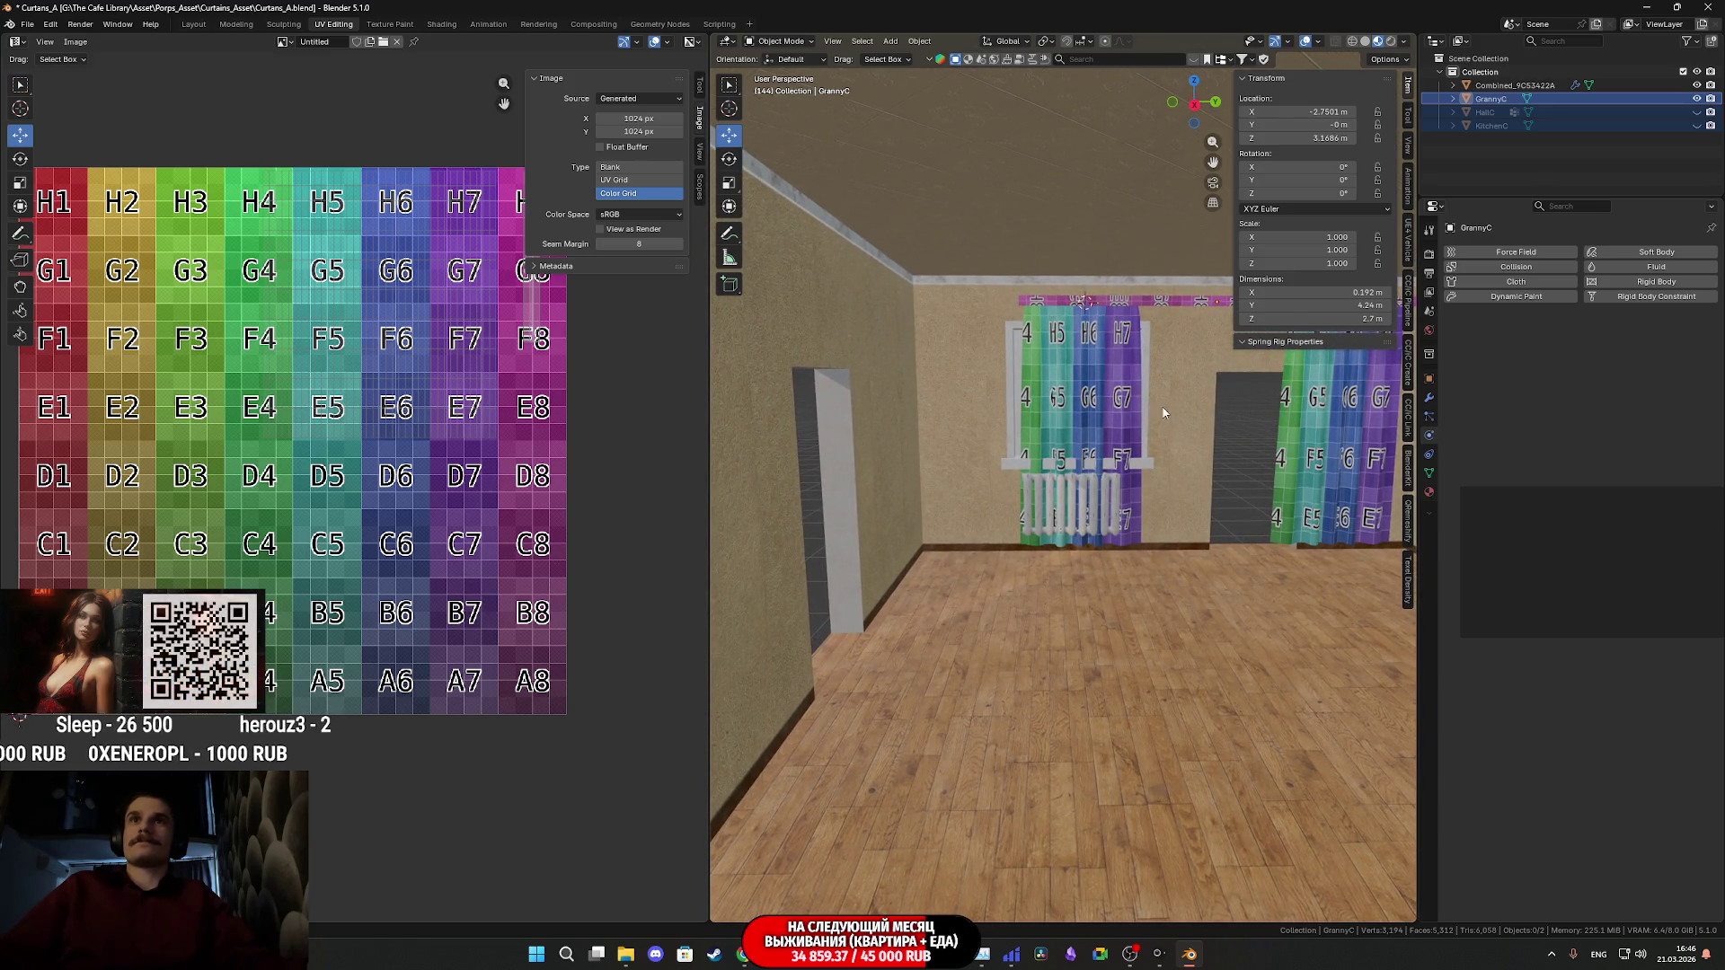
{"action": "scroll", "coordinate": [1087, 387], "scroll_direction": "up", "scroll_amount": 3}
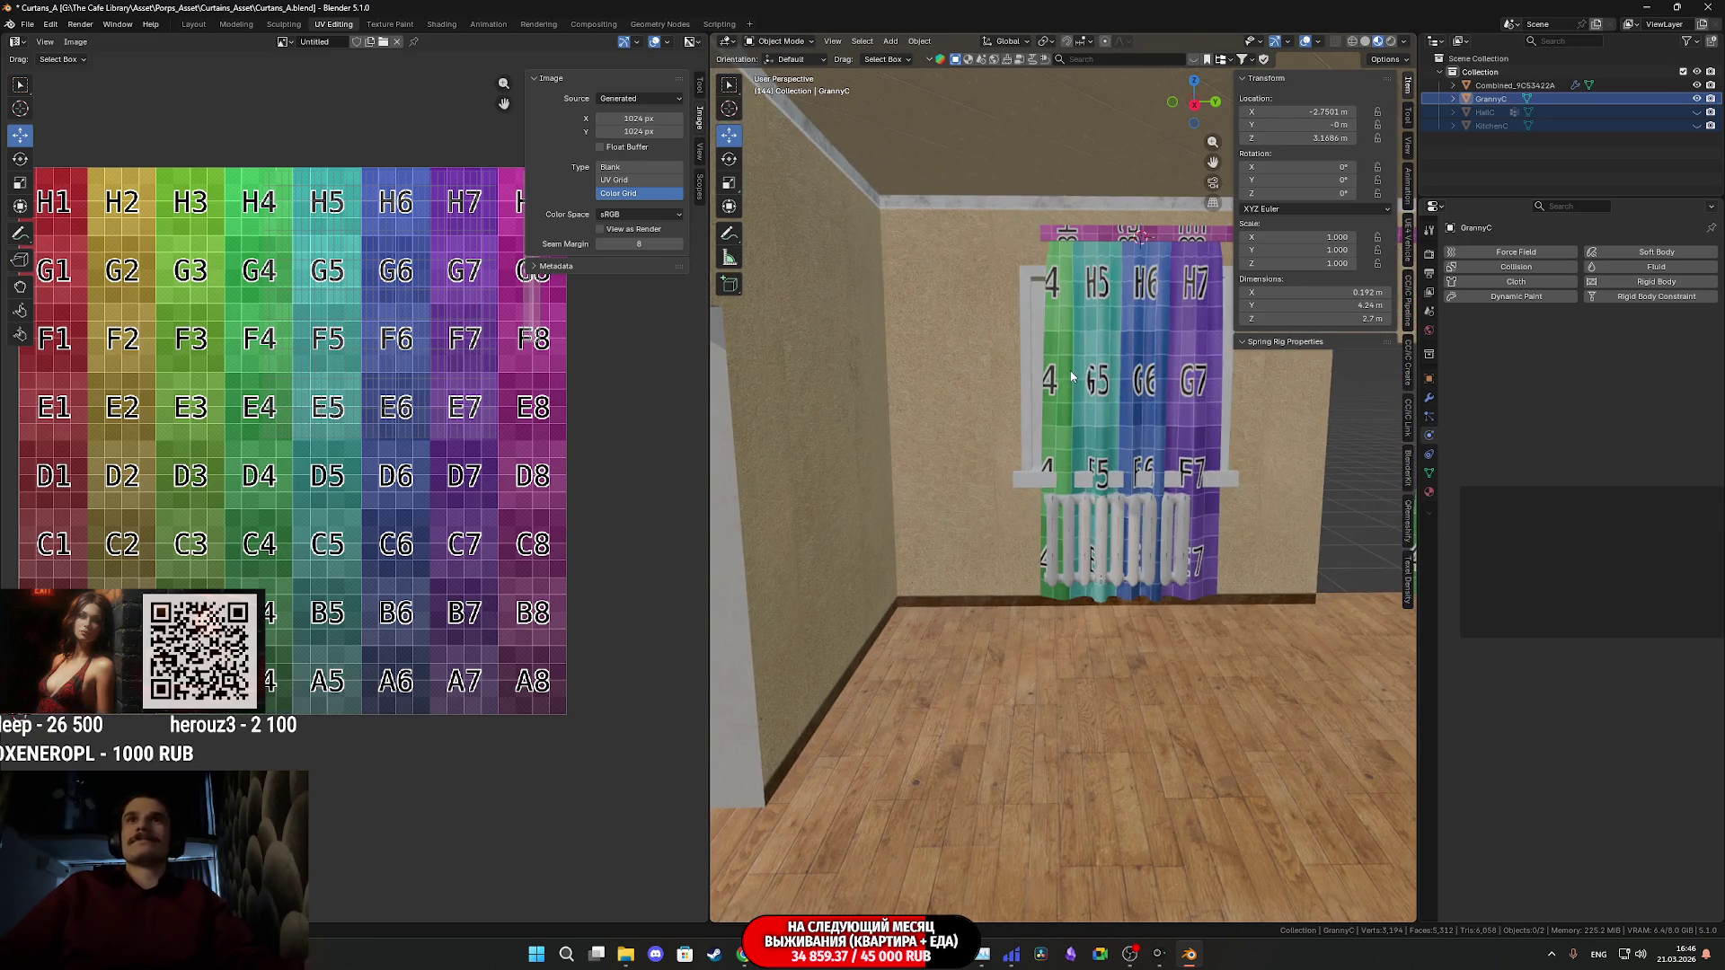
{"action": "scroll", "coordinate": [1100, 237], "scroll_direction": "down", "scroll_amount": 4}
- Undo the curtain rod's Y slide so GrannyC stays at Y 0, then select the room mesh
{"action": "left_click", "coordinate": [1112, 346]}
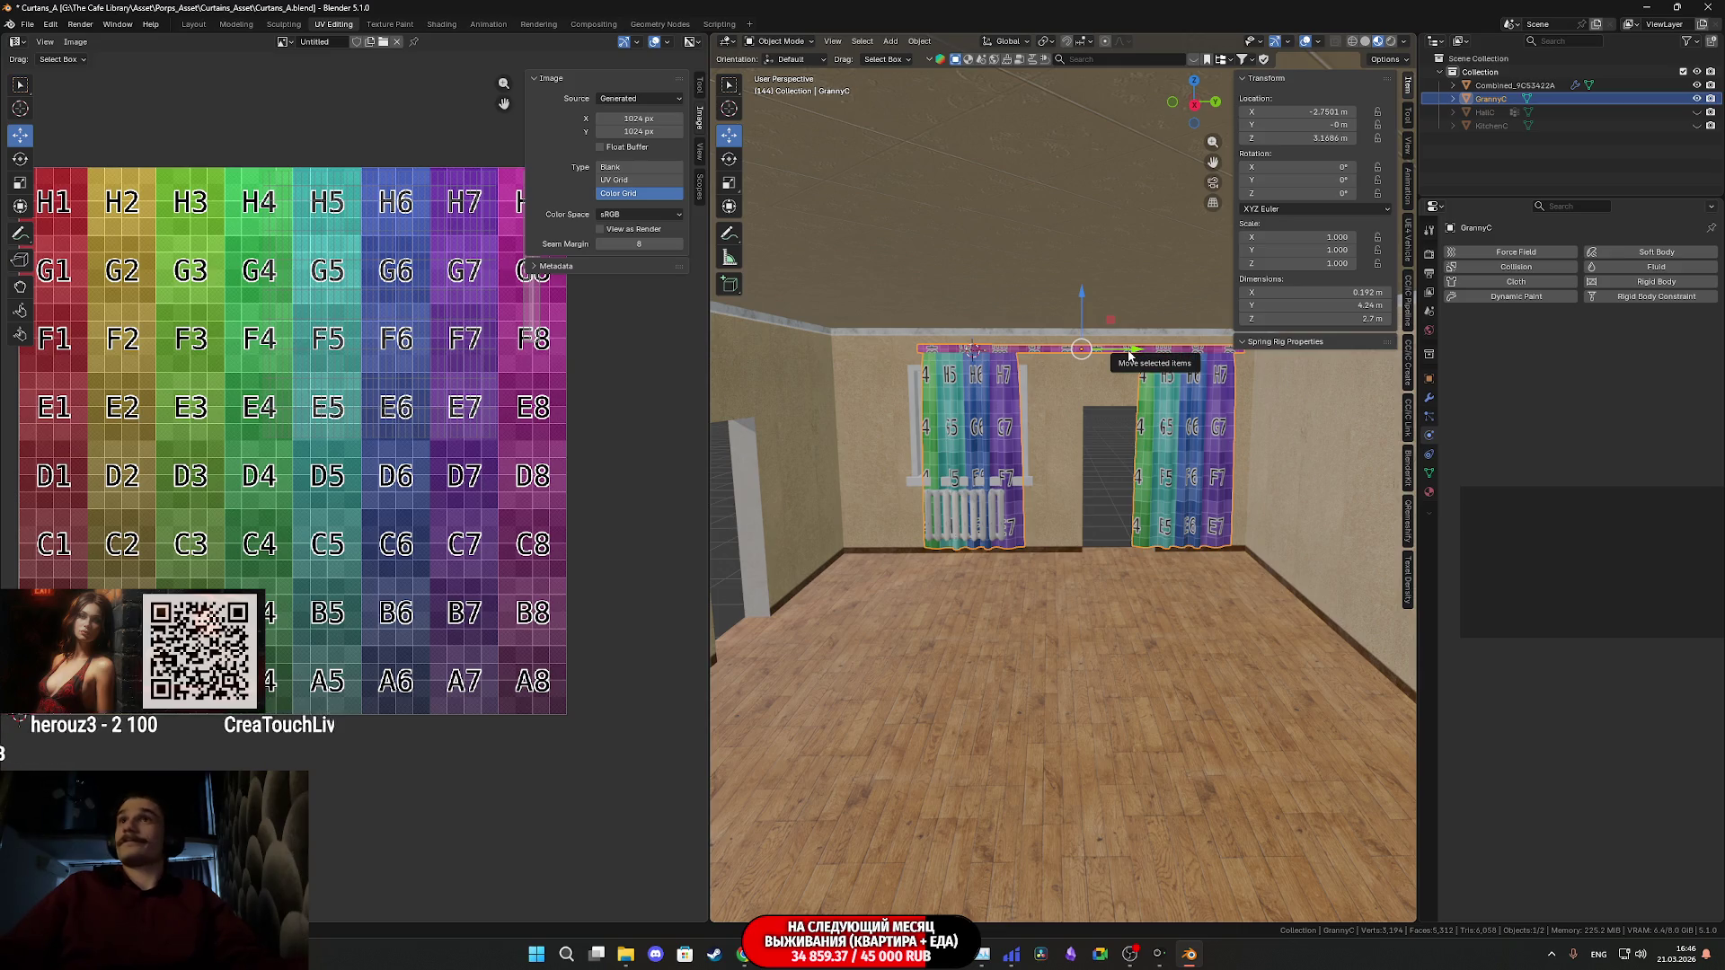
{"action": "left_click_drag", "start_coordinate": [1126, 354], "coordinate": [1012, 357]}
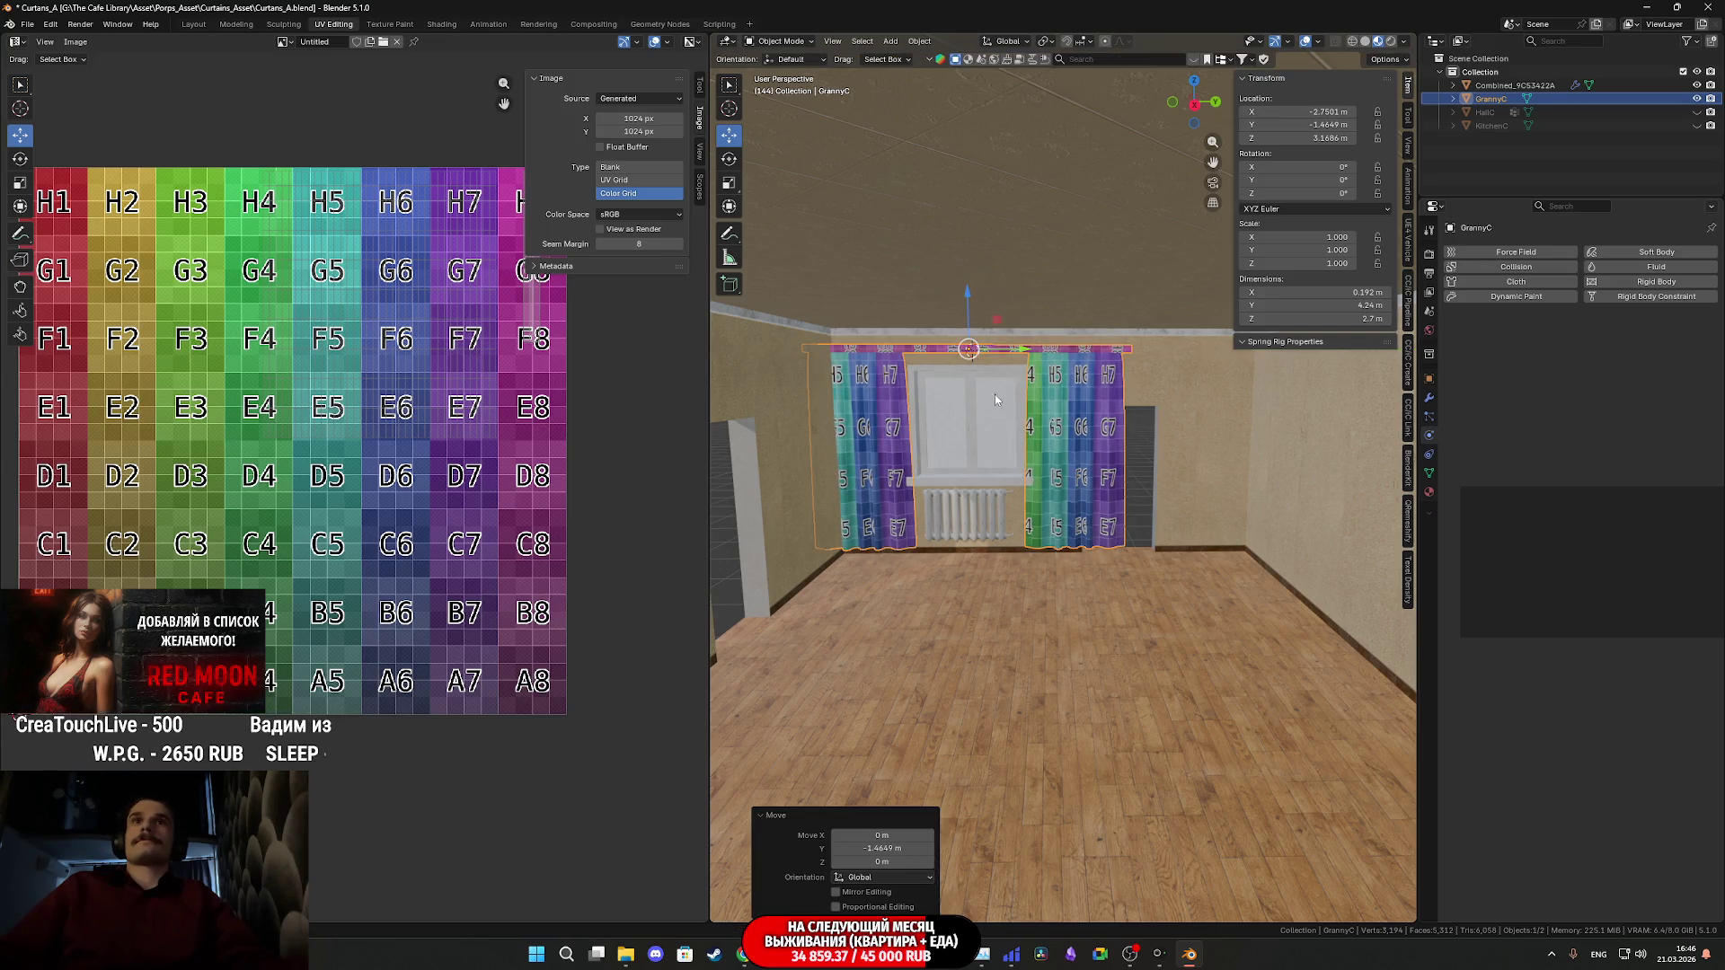
{"action": "scroll", "coordinate": [967, 387], "scroll_direction": "up", "scroll_amount": 5}
{"action": "mouse_move", "coordinate": [1113, 429]}
{"action": "middle_mouse_down", "text": "shift"}
{"action": "mouse_move", "coordinate": [1137, 431]}
{"action": "mouse_move", "coordinate": [1113, 433]}
{"action": "middle_mouse_up", "text": "shift"}
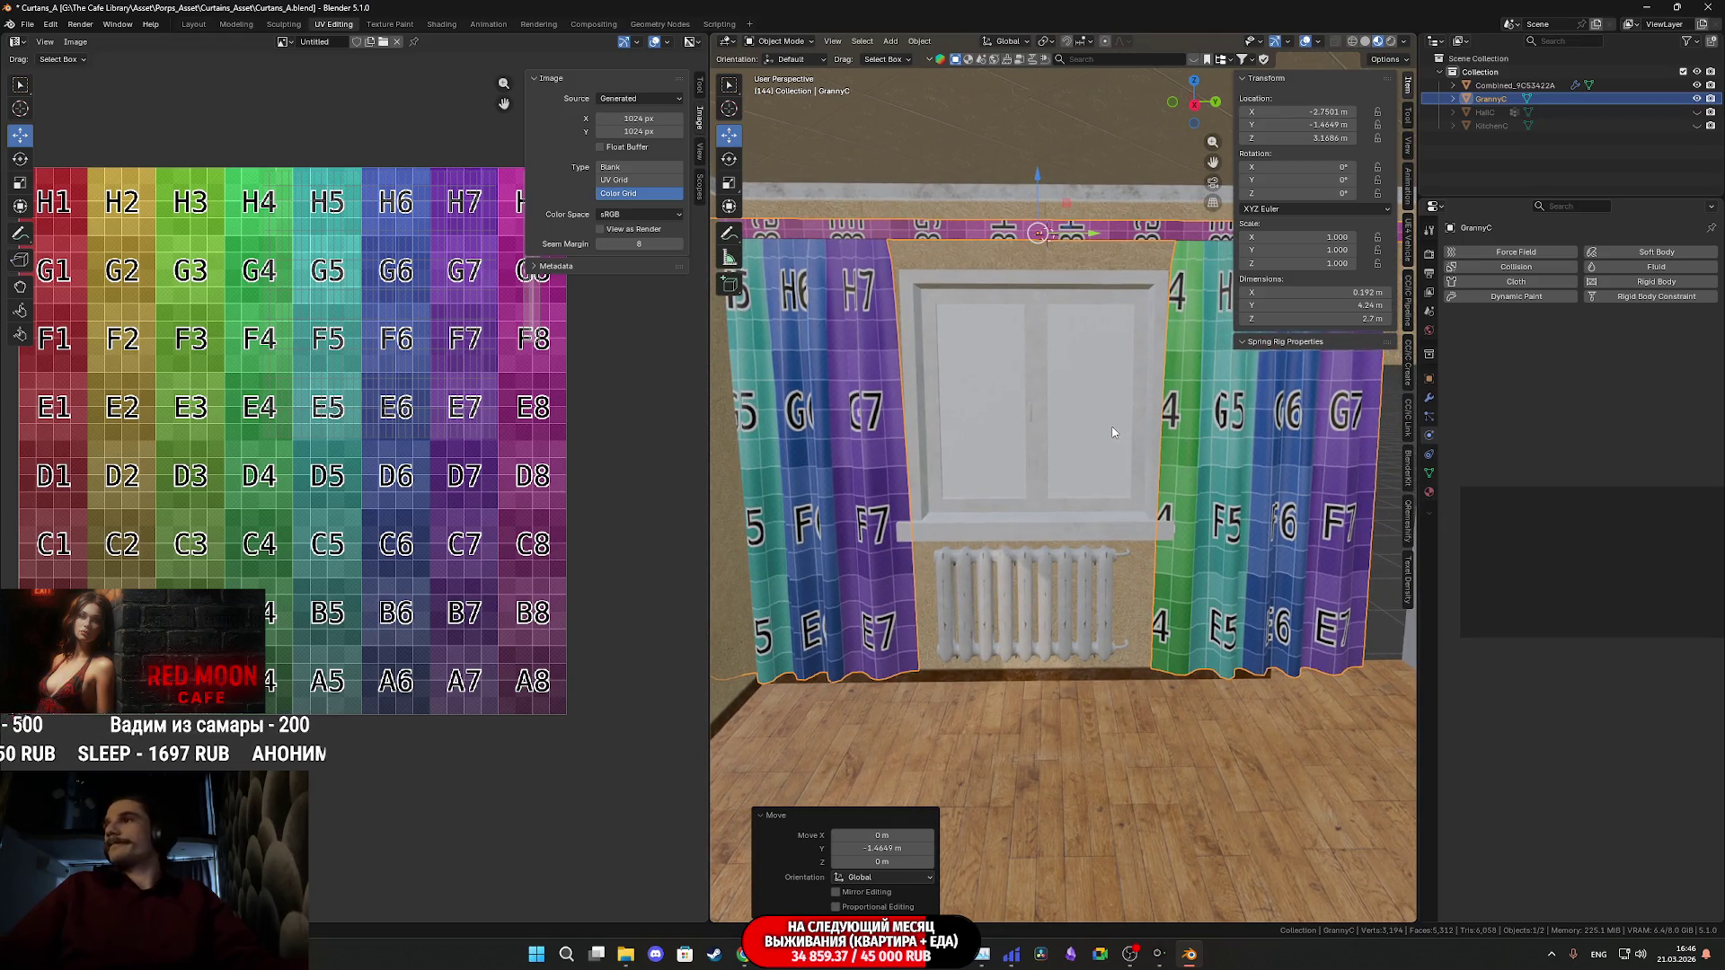
{"action": "middle_click_drag", "start_coordinate": [1103, 426], "coordinate": [1247, 402]}
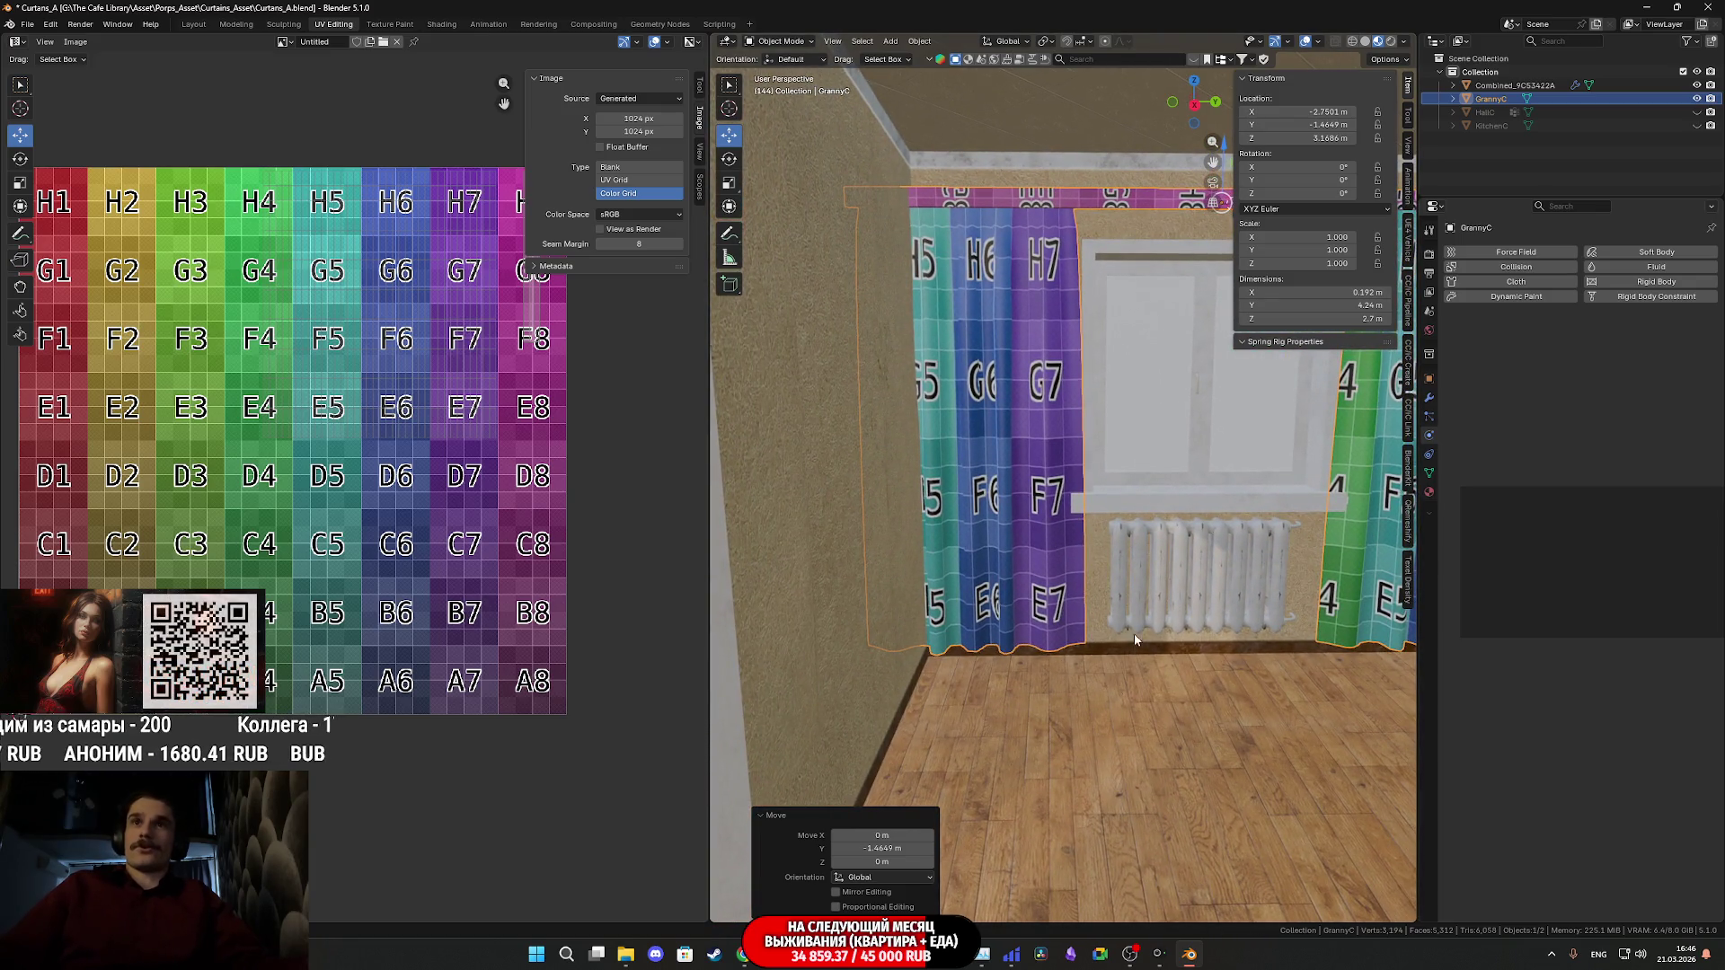
{"action": "key", "text": "ctrl+z"}
{"action": "scroll", "coordinate": [1134, 634], "scroll_direction": "down", "scroll_amount": 5}
{"action": "mouse_move", "coordinate": [1162, 579]}
{"action": "middle_mouse_down"}
{"action": "mouse_move", "coordinate": [942, 553]}
{"action": "mouse_move", "coordinate": [1047, 506]}
{"action": "middle_mouse_up"}
{"action": "left_click", "coordinate": [1047, 506]}
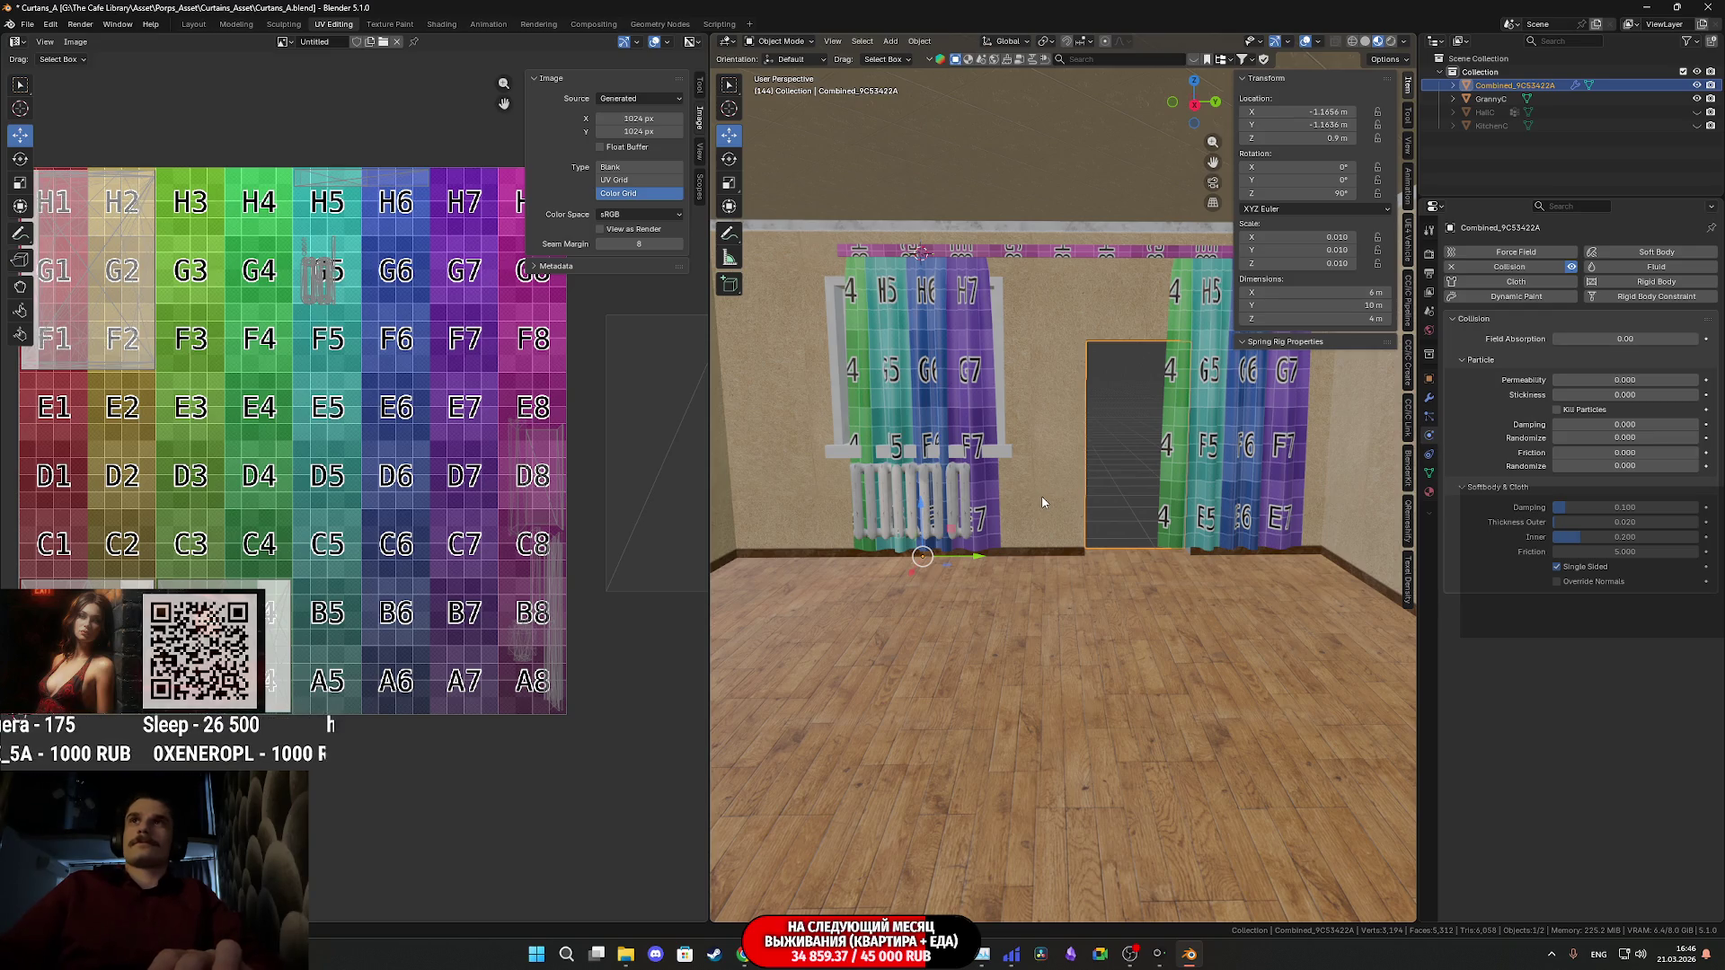
- Delete the Combined_9C53422A room mesh, remove HallC's CSG vertex group, and save twice
{"action": "key", "text": "Delete"}
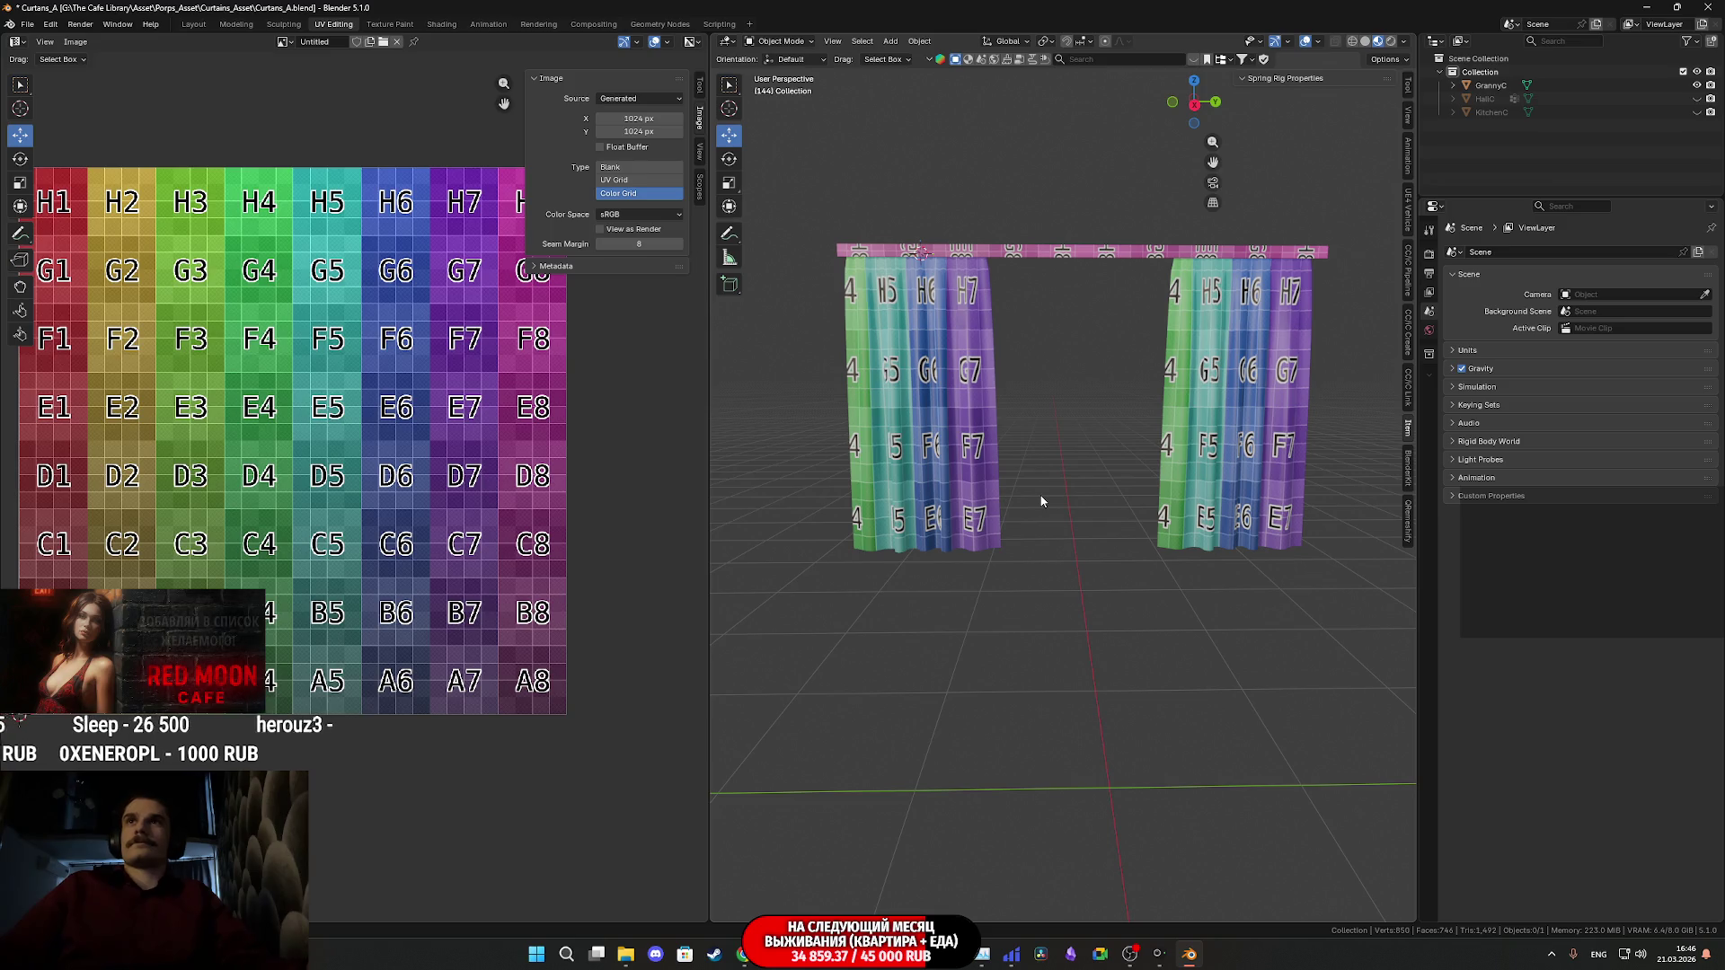
{"action": "key", "text": "ctrl+s"}
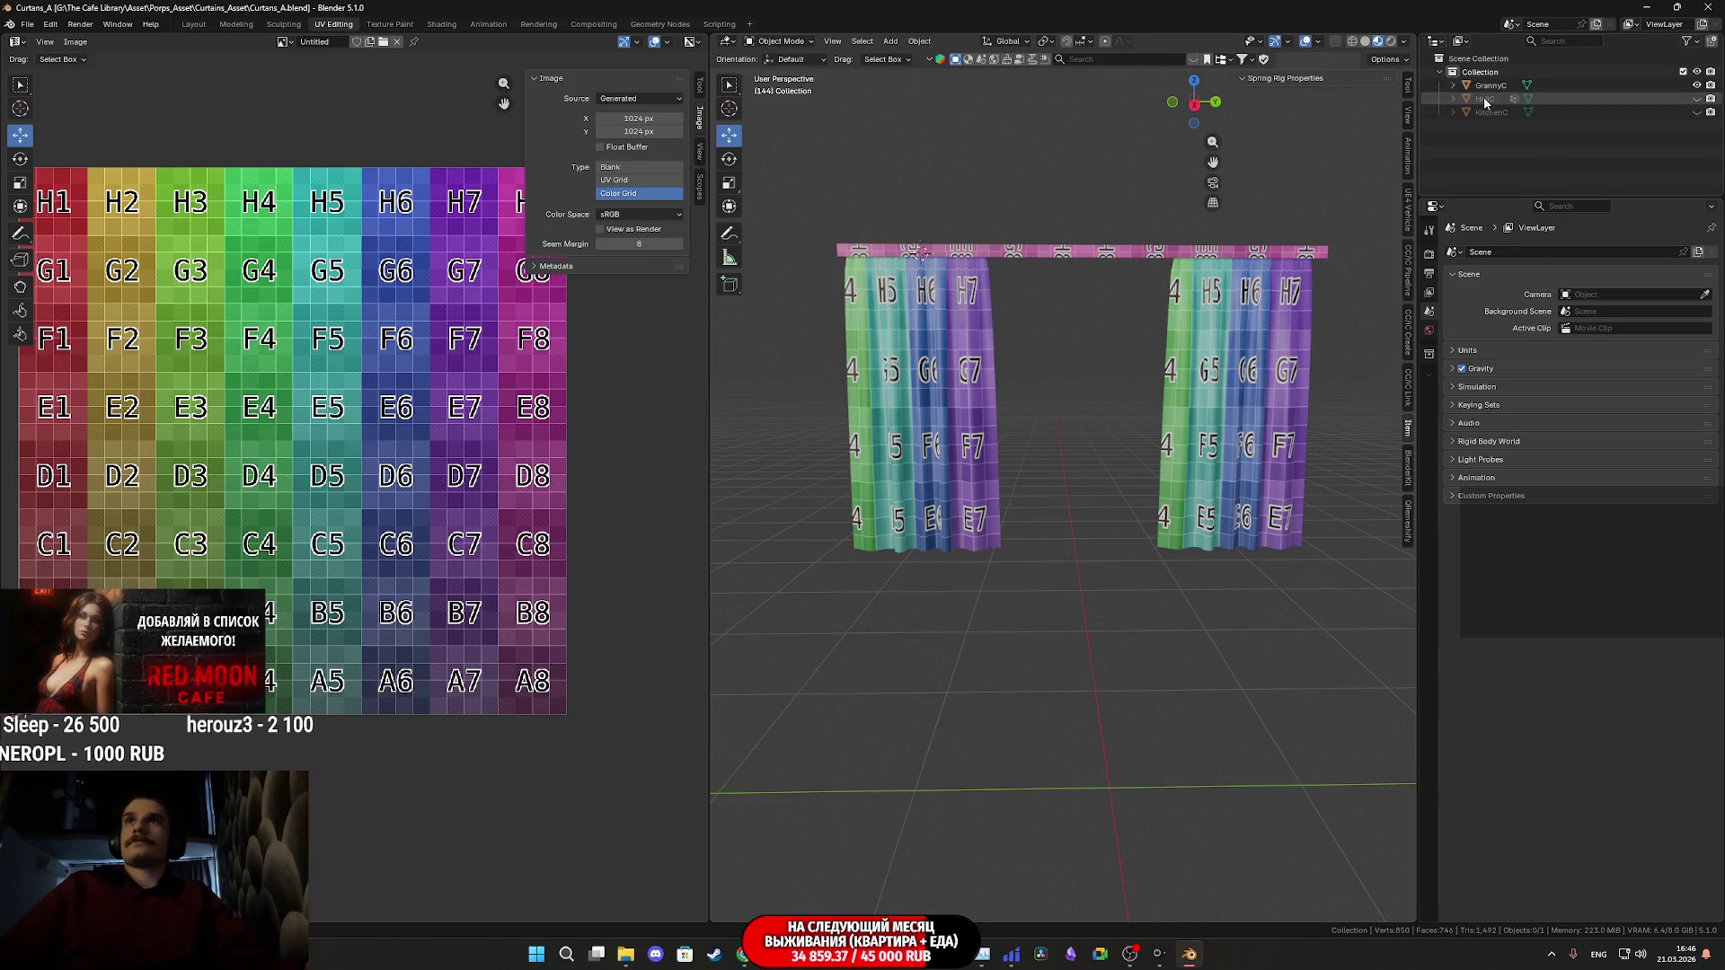
{"action": "left_click", "coordinate": [1485, 99]}
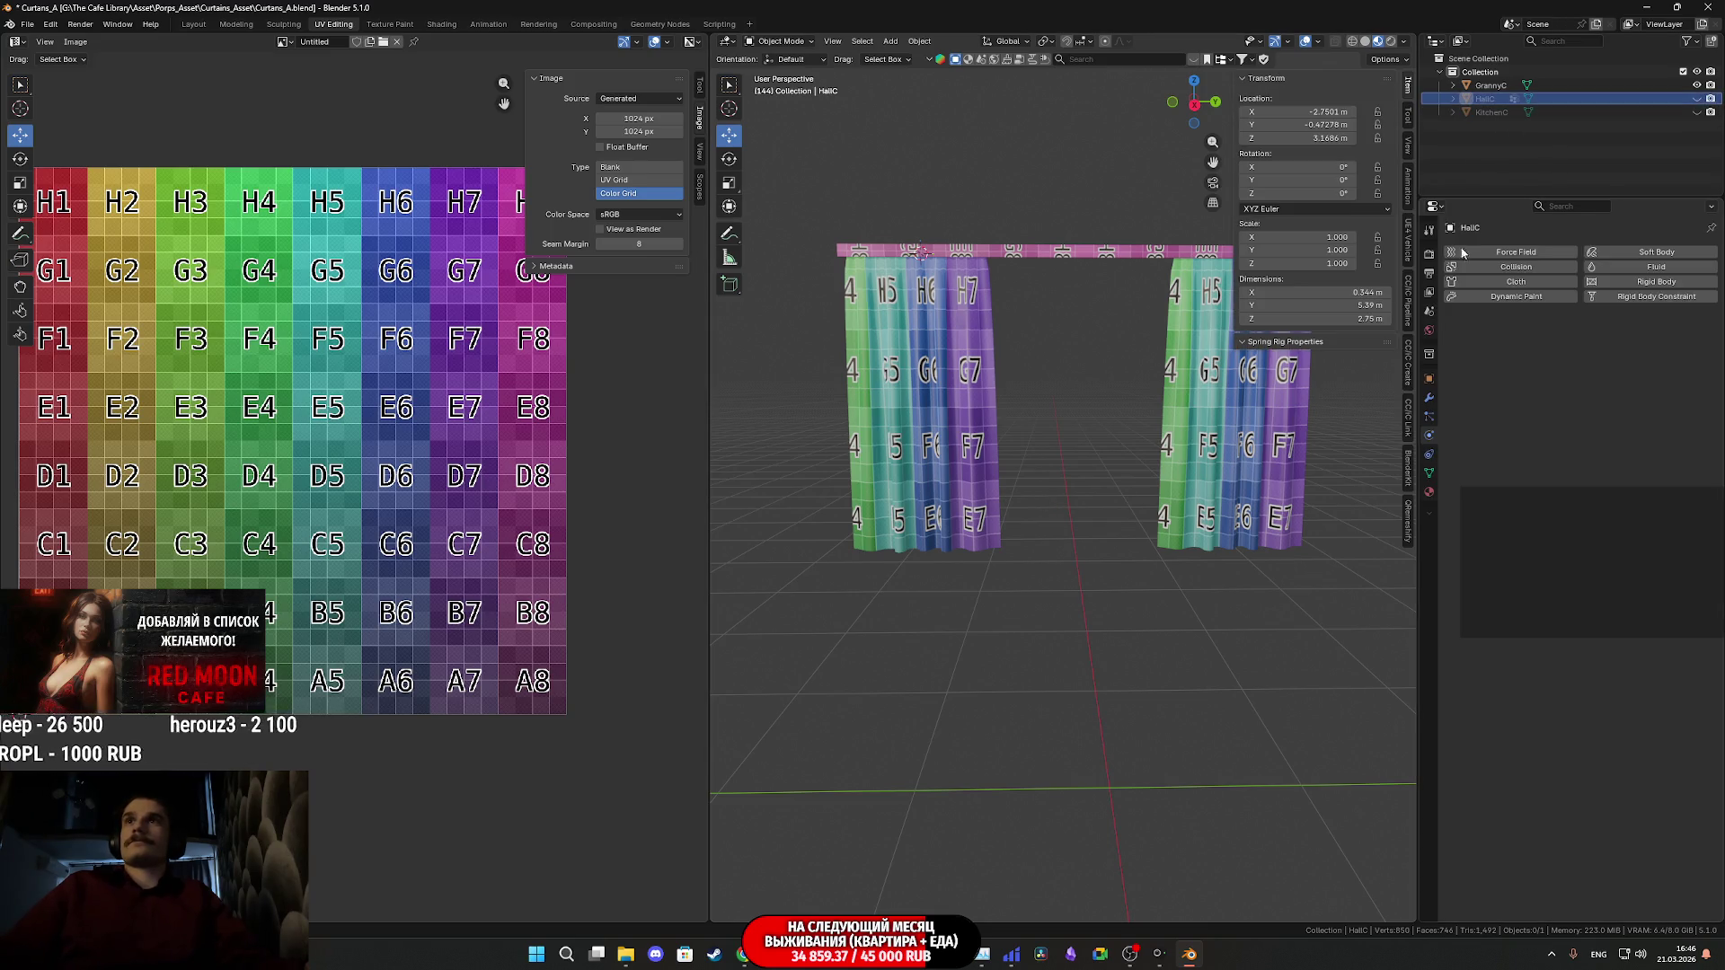
{"action": "left_click", "coordinate": [1428, 471]}
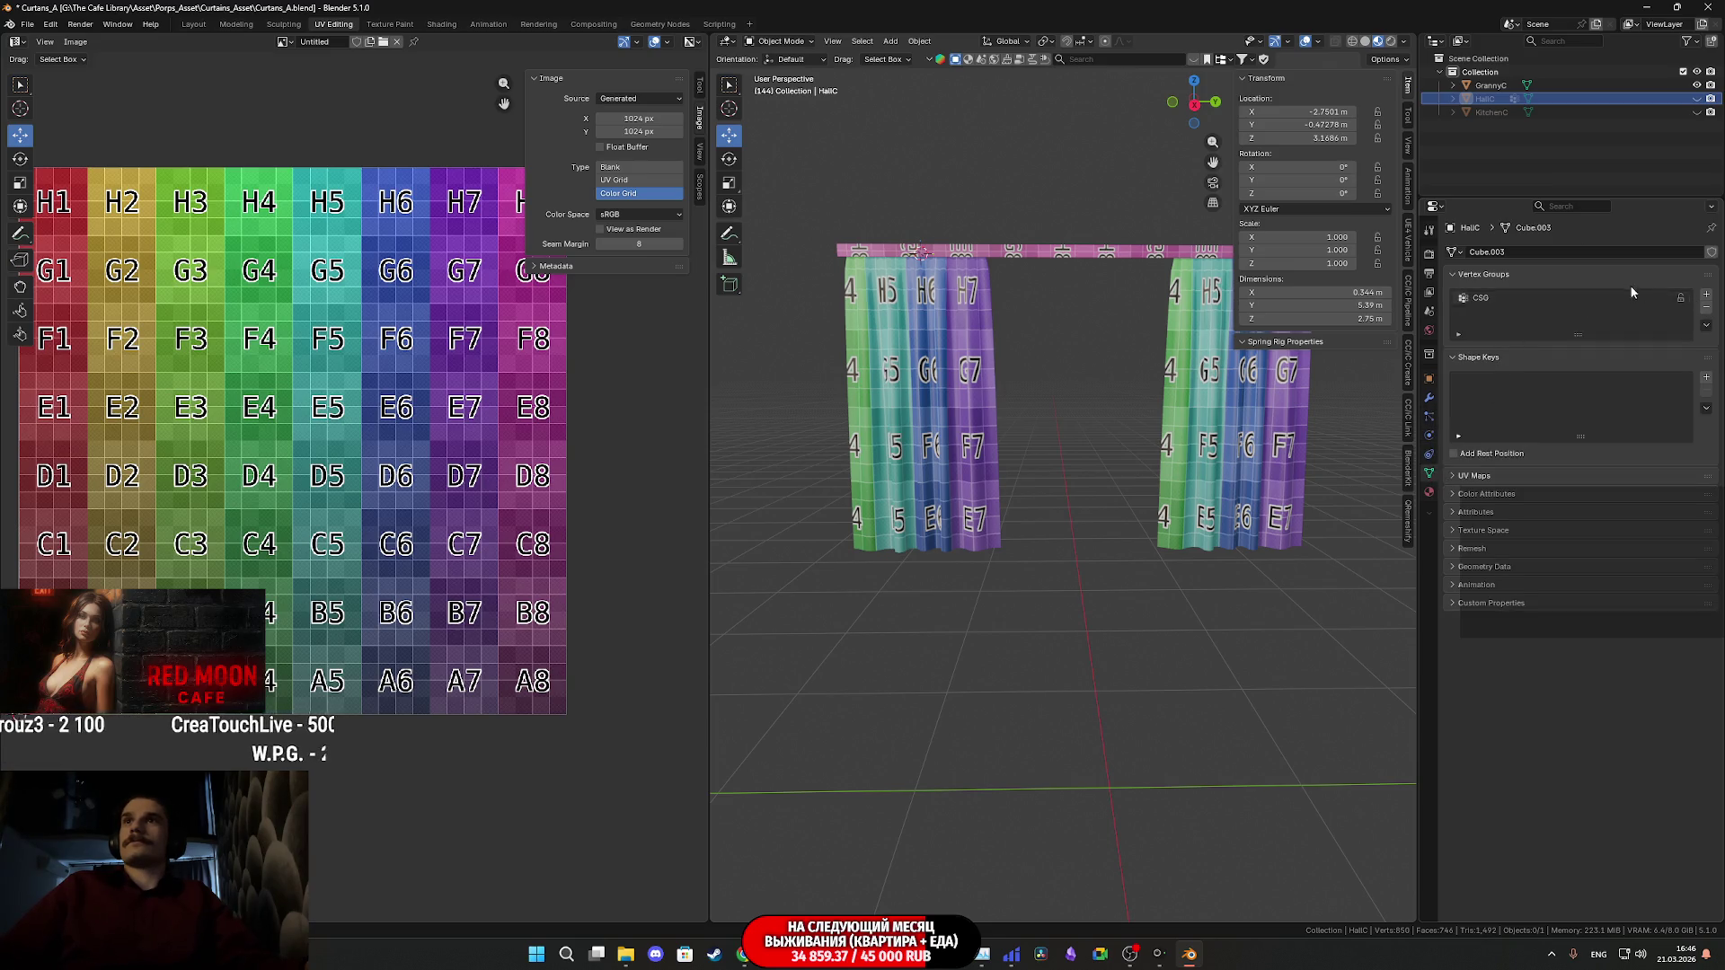
{"action": "left_click", "coordinate": [1706, 307]}
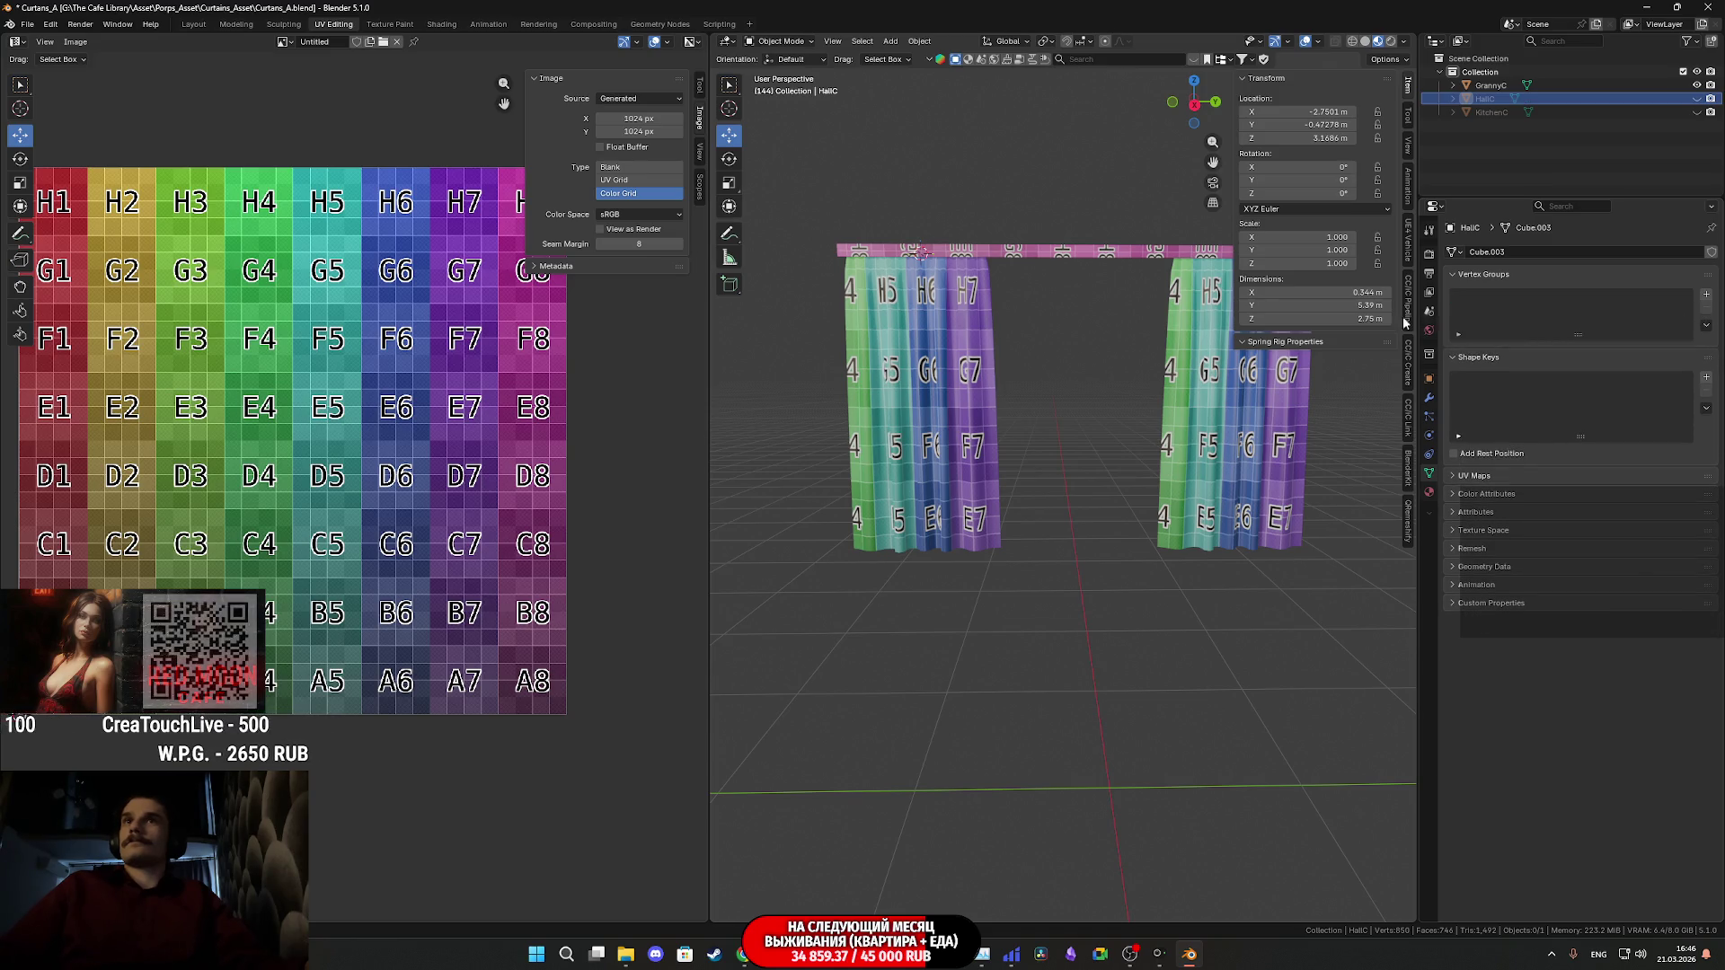
{"action": "middle_click_drag", "start_coordinate": [1222, 395], "coordinate": [1196, 434]}
{"action": "key", "text": "ctrl+s"}
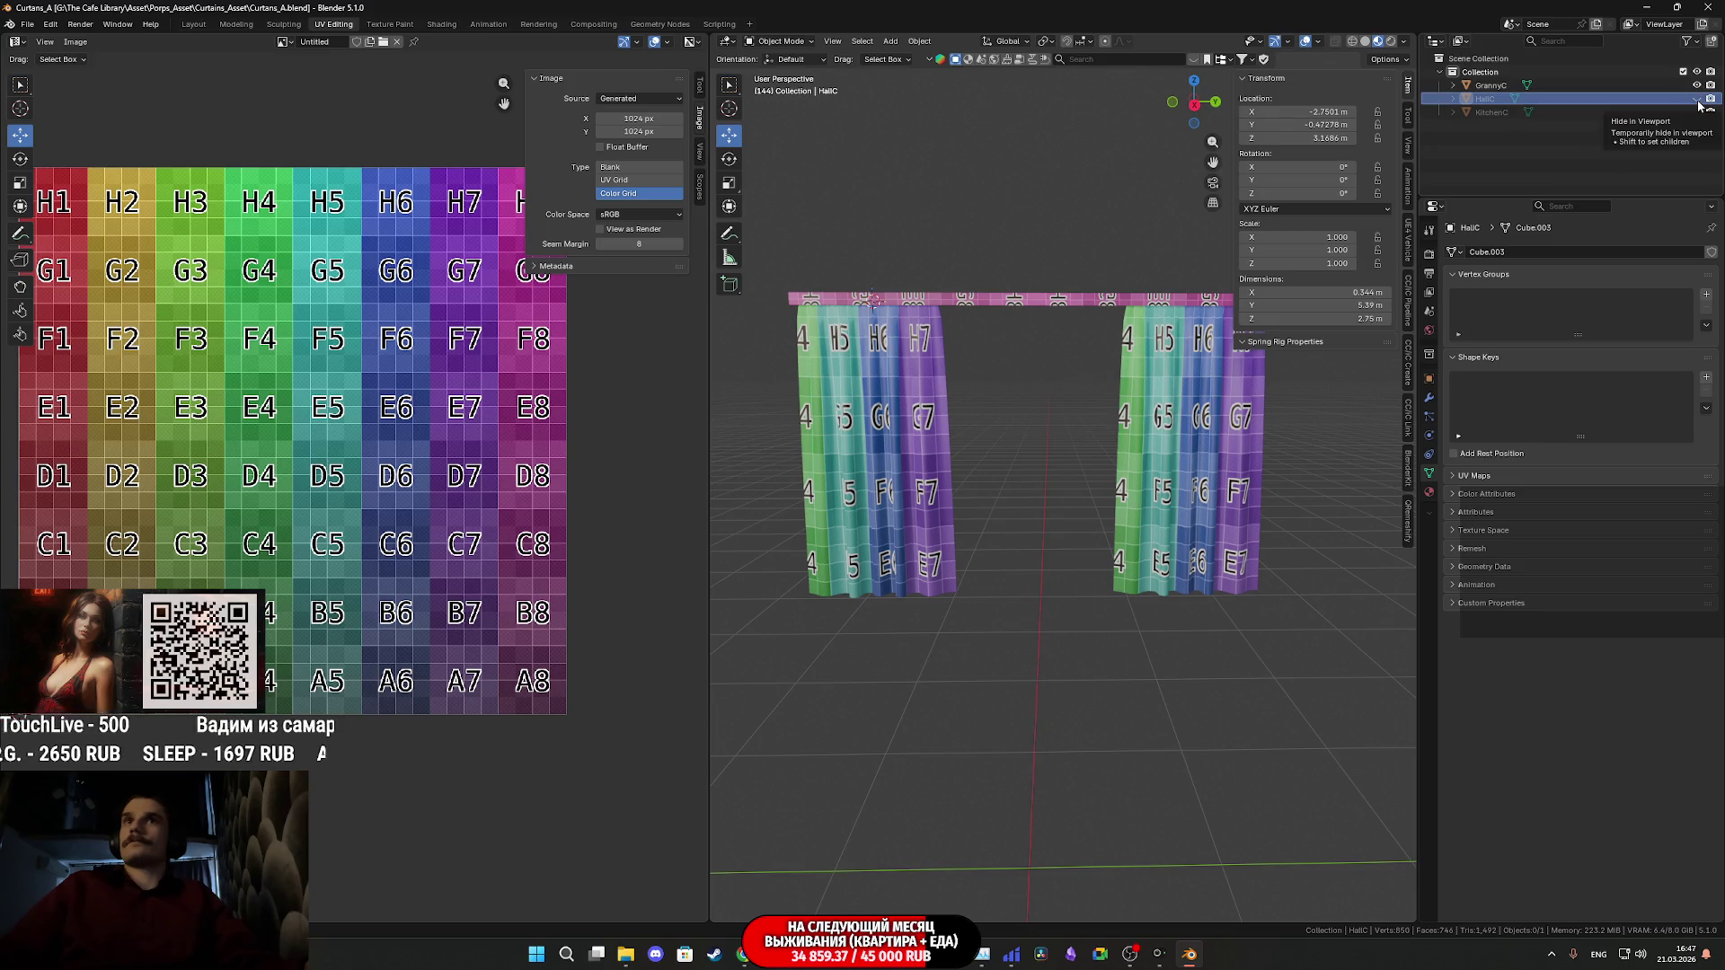
{"action": "left_click", "coordinate": [1171, 306]}
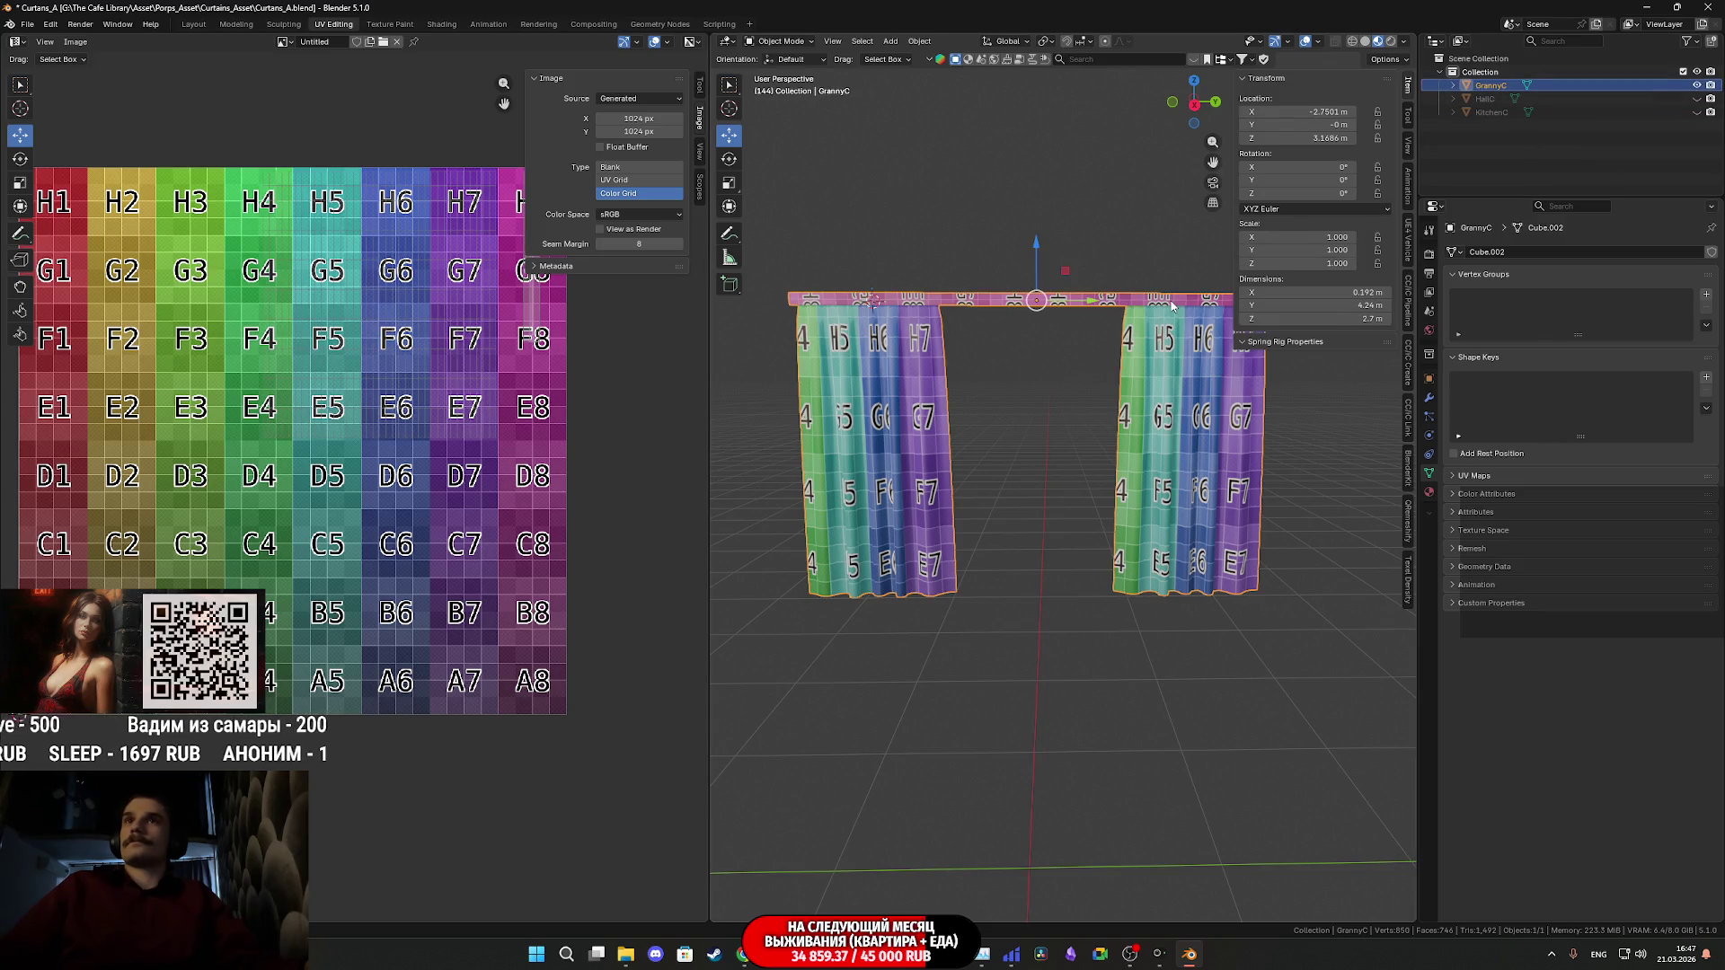
- Turn the view to face the curtains head-on and select KitchenC in the Outliner
{"action": "middle_click_drag", "start_coordinate": [1154, 330], "coordinate": [1113, 362]}
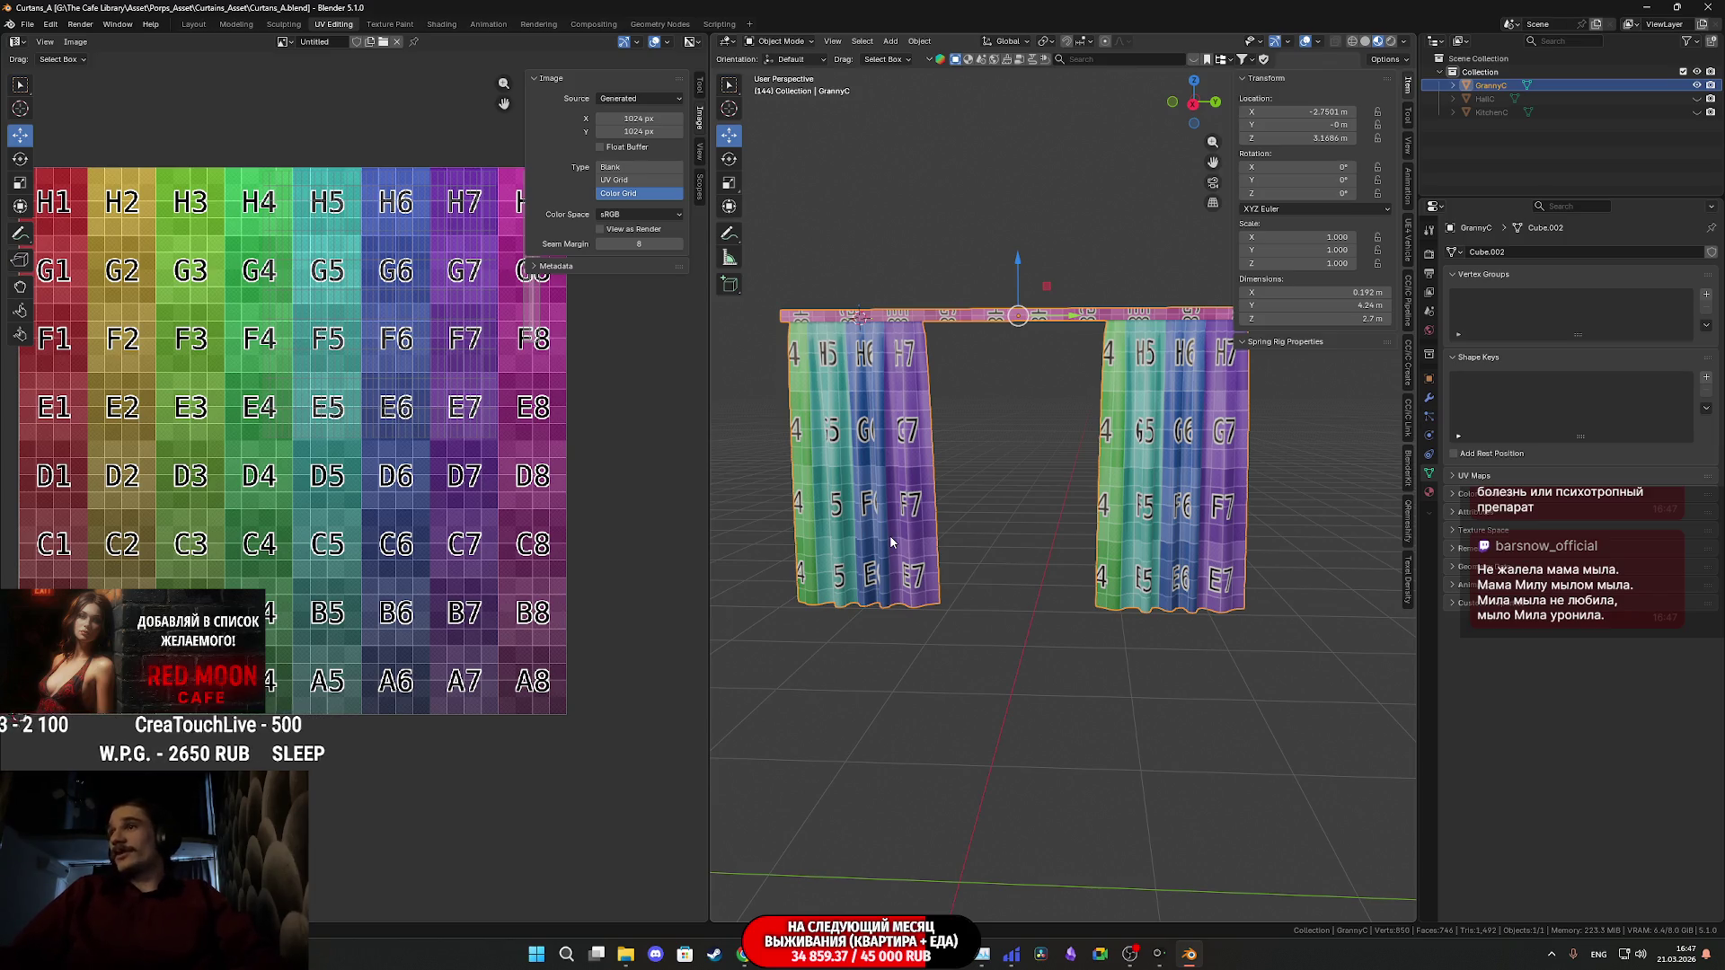
{"action": "mouse_move", "coordinate": [1094, 539]}
{"action": "middle_mouse_down"}
{"action": "mouse_move", "coordinate": [1070, 499]}
{"action": "mouse_move", "coordinate": [1209, 627]}
{"action": "mouse_move", "coordinate": [1146, 601]}
{"action": "mouse_move", "coordinate": [1179, 593]}
{"action": "mouse_move", "coordinate": [1152, 600]}
{"action": "middle_mouse_up"}
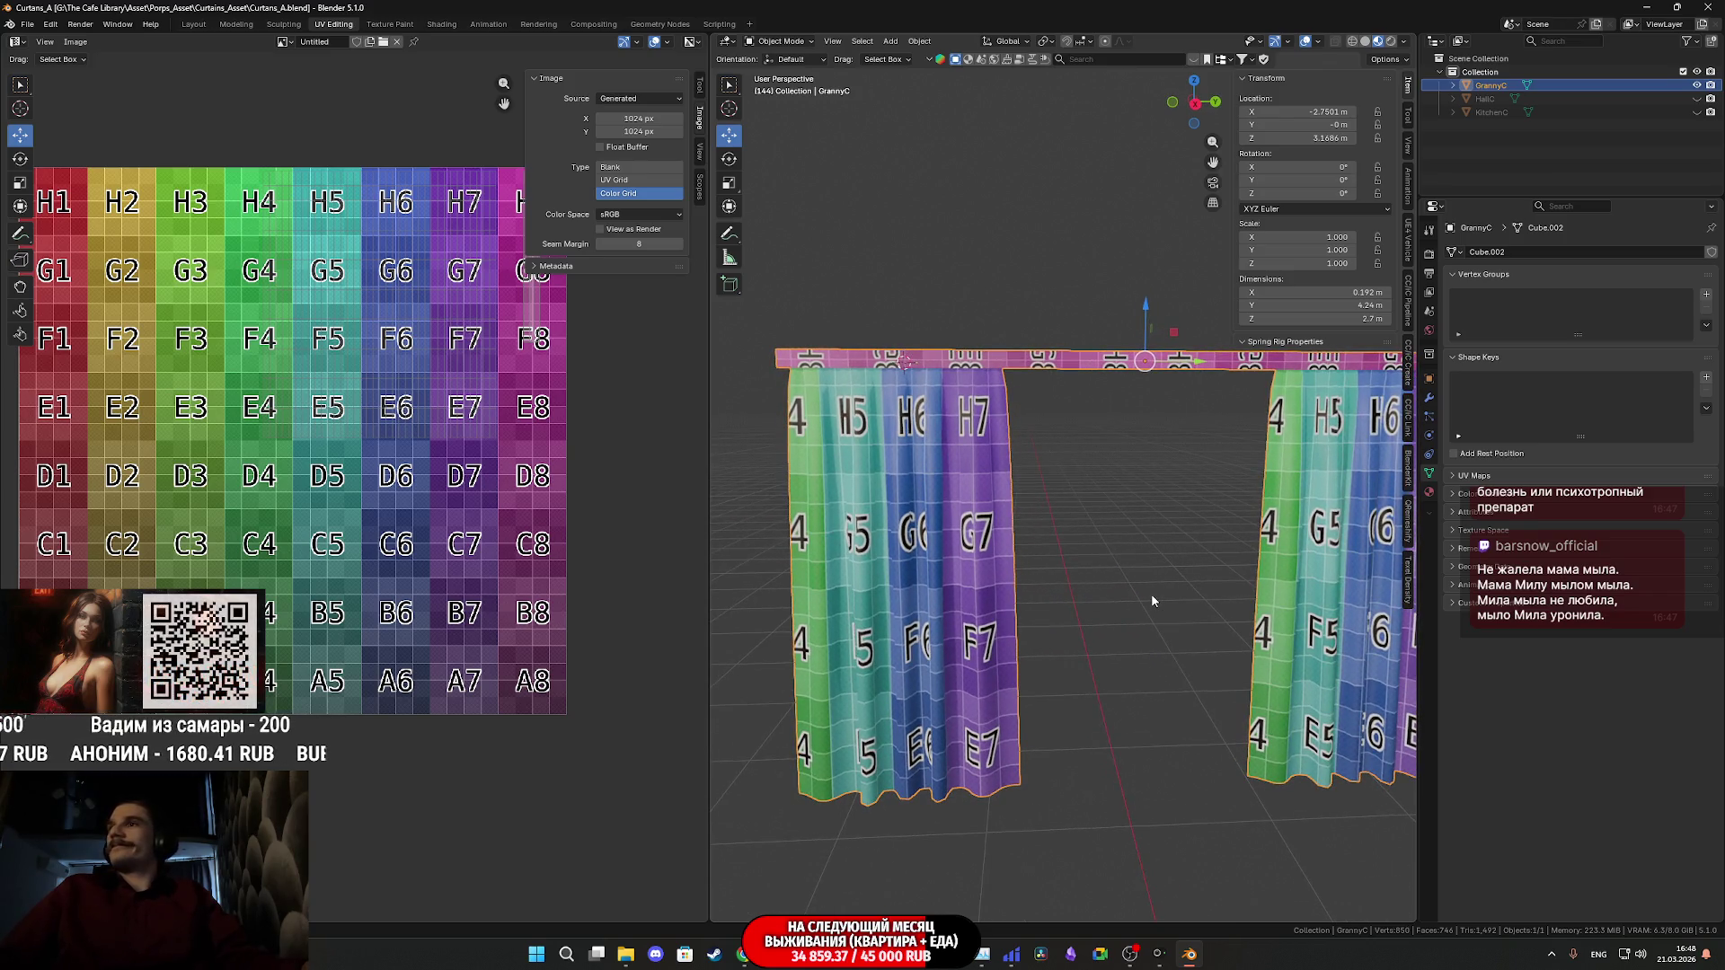
{"action": "middle_click_drag", "start_coordinate": [1149, 597], "coordinate": [1109, 583], "text": "shift"}
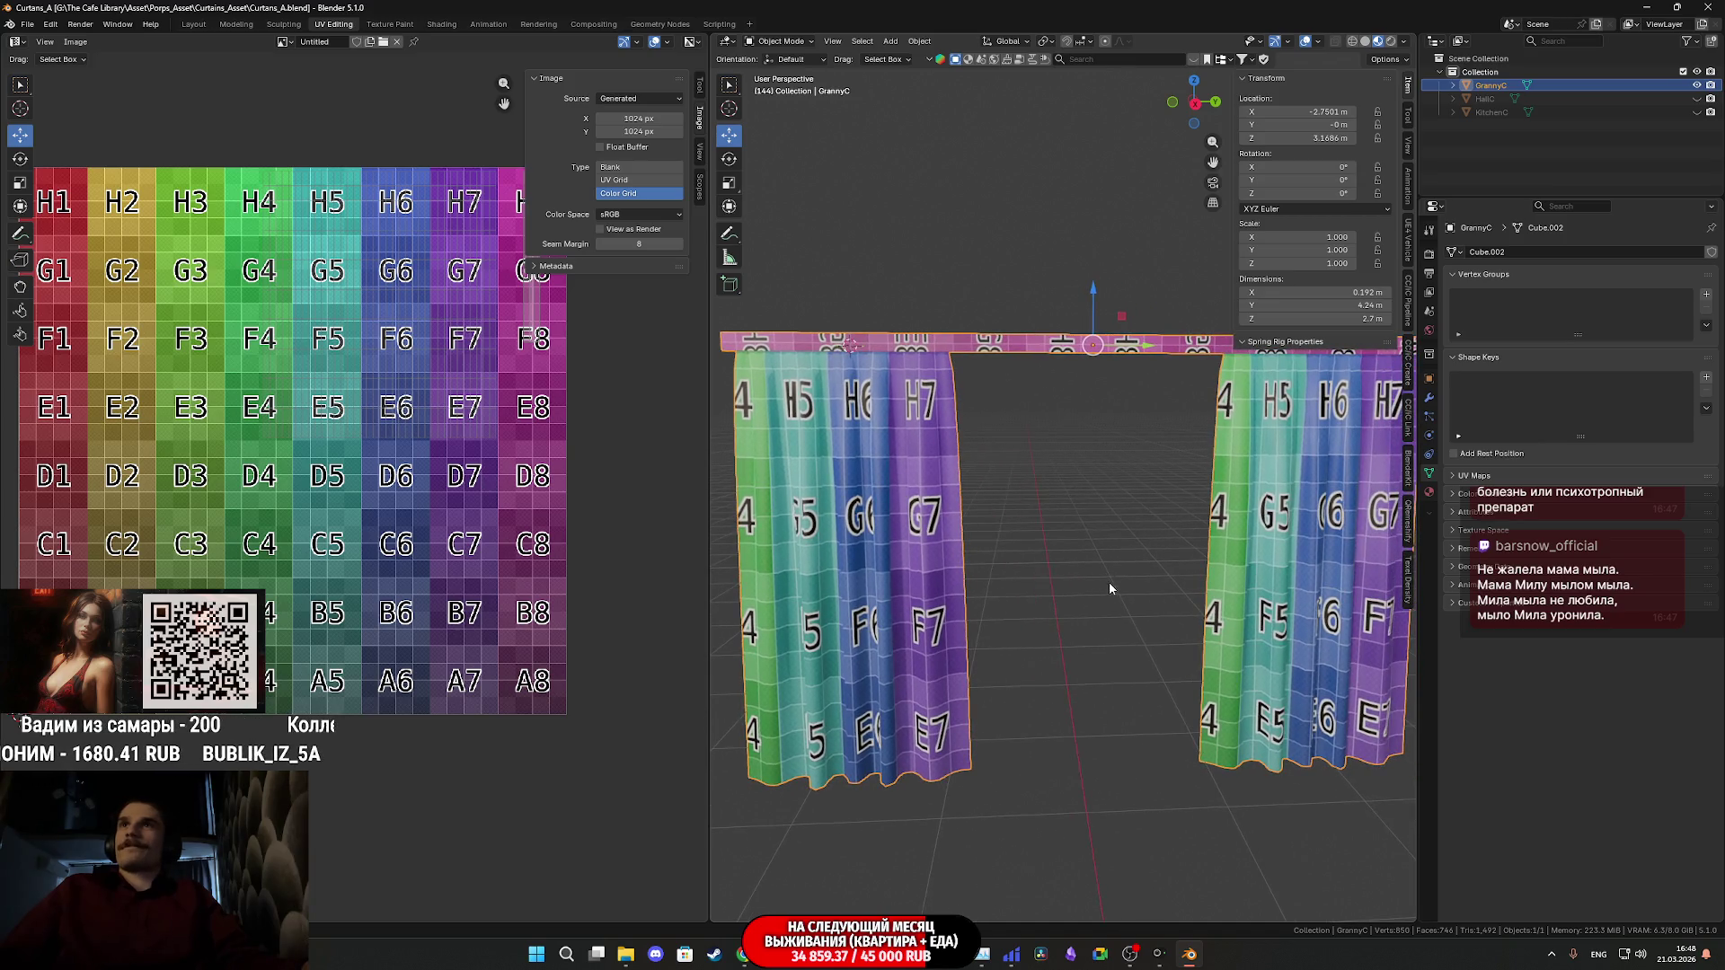
{"action": "scroll", "coordinate": [1123, 585], "scroll_direction": "down", "scroll_amount": 1}
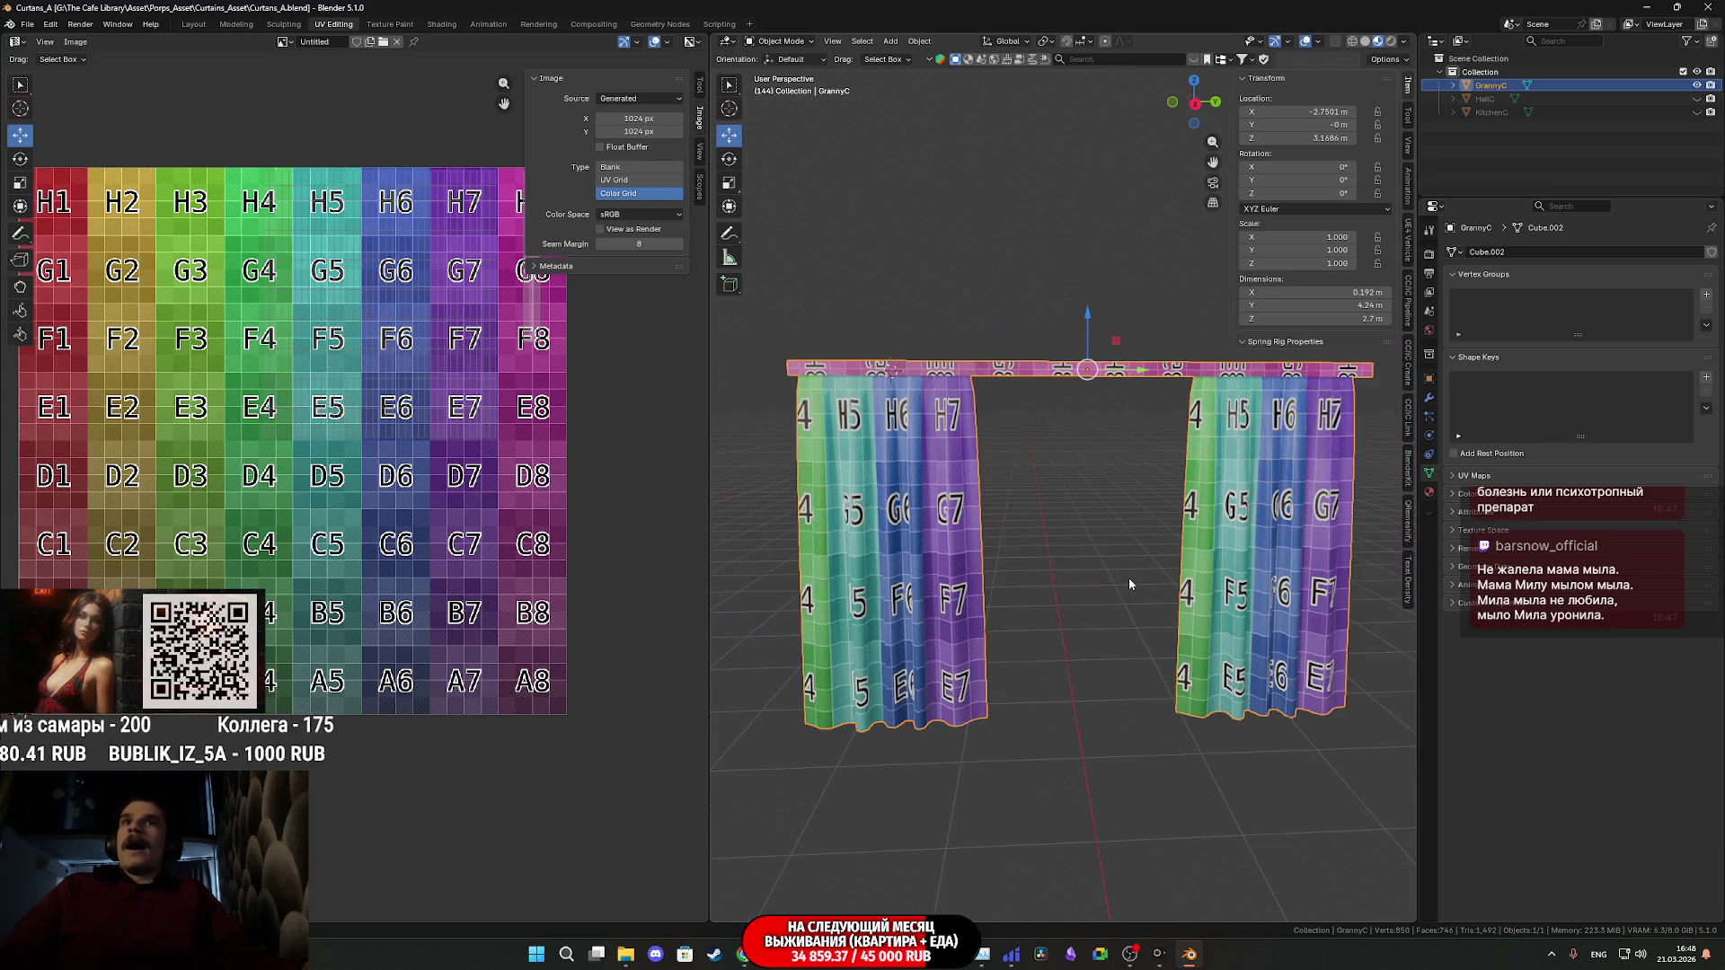
{"action": "middle_click_drag", "start_coordinate": [1129, 573], "coordinate": [1119, 564]}
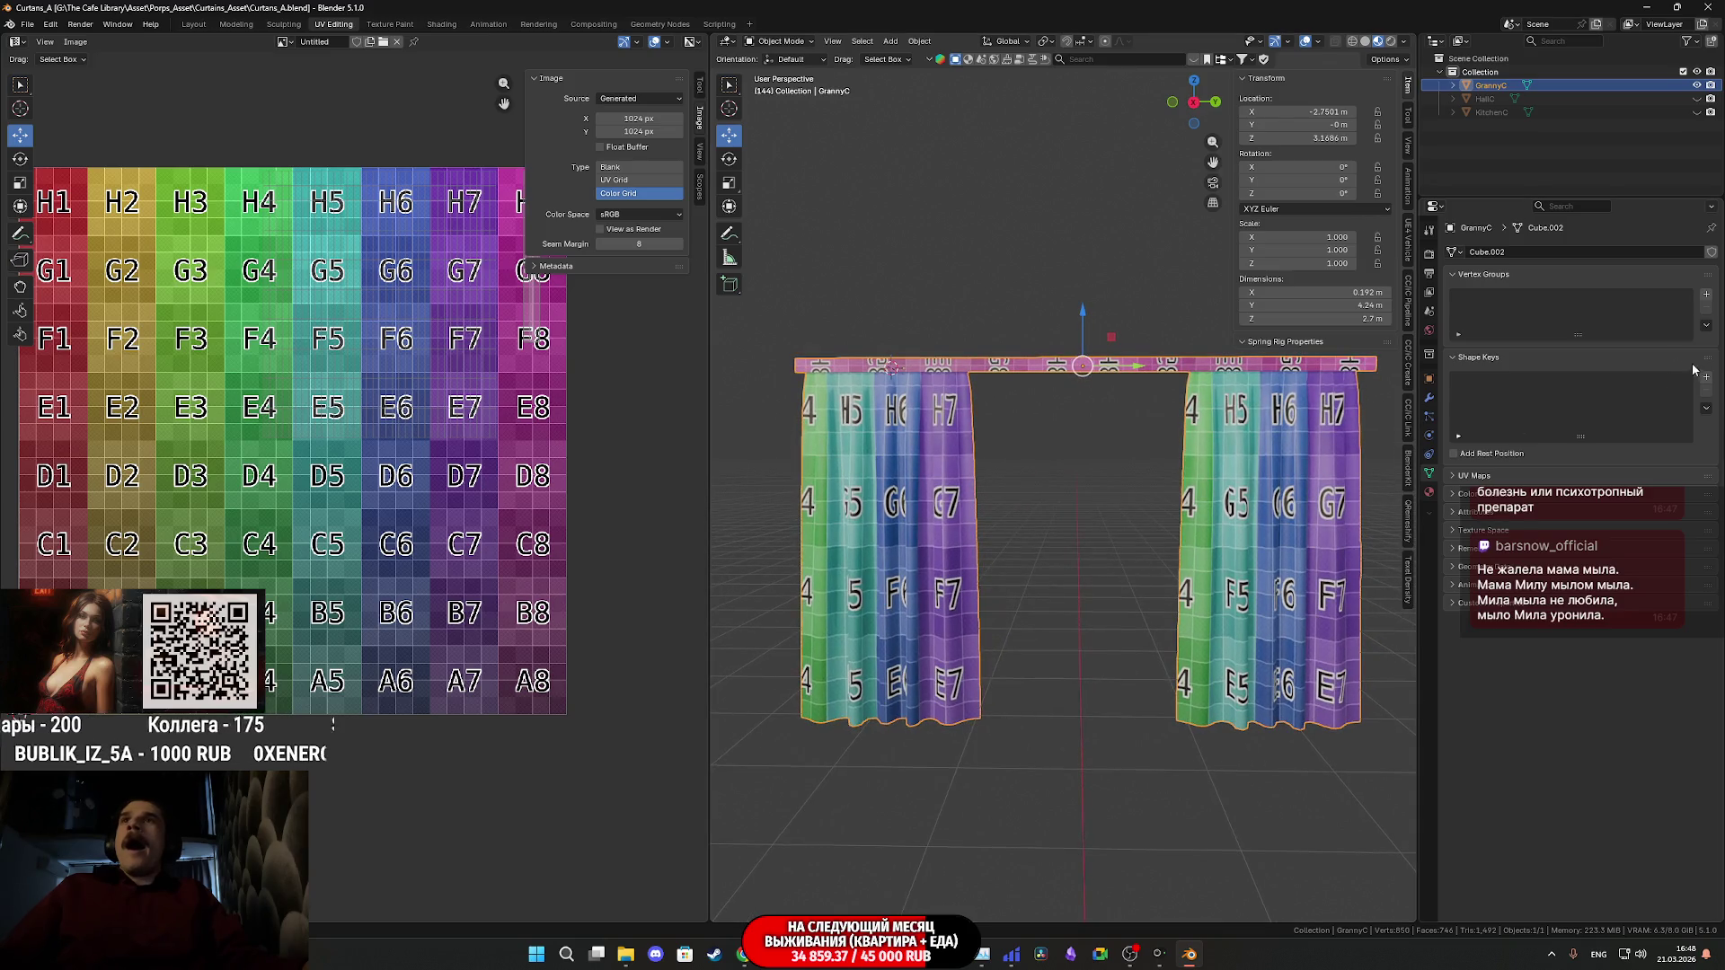
{"action": "left_click", "coordinate": [1540, 100]}
{"action": "left_click", "coordinate": [1544, 111]}
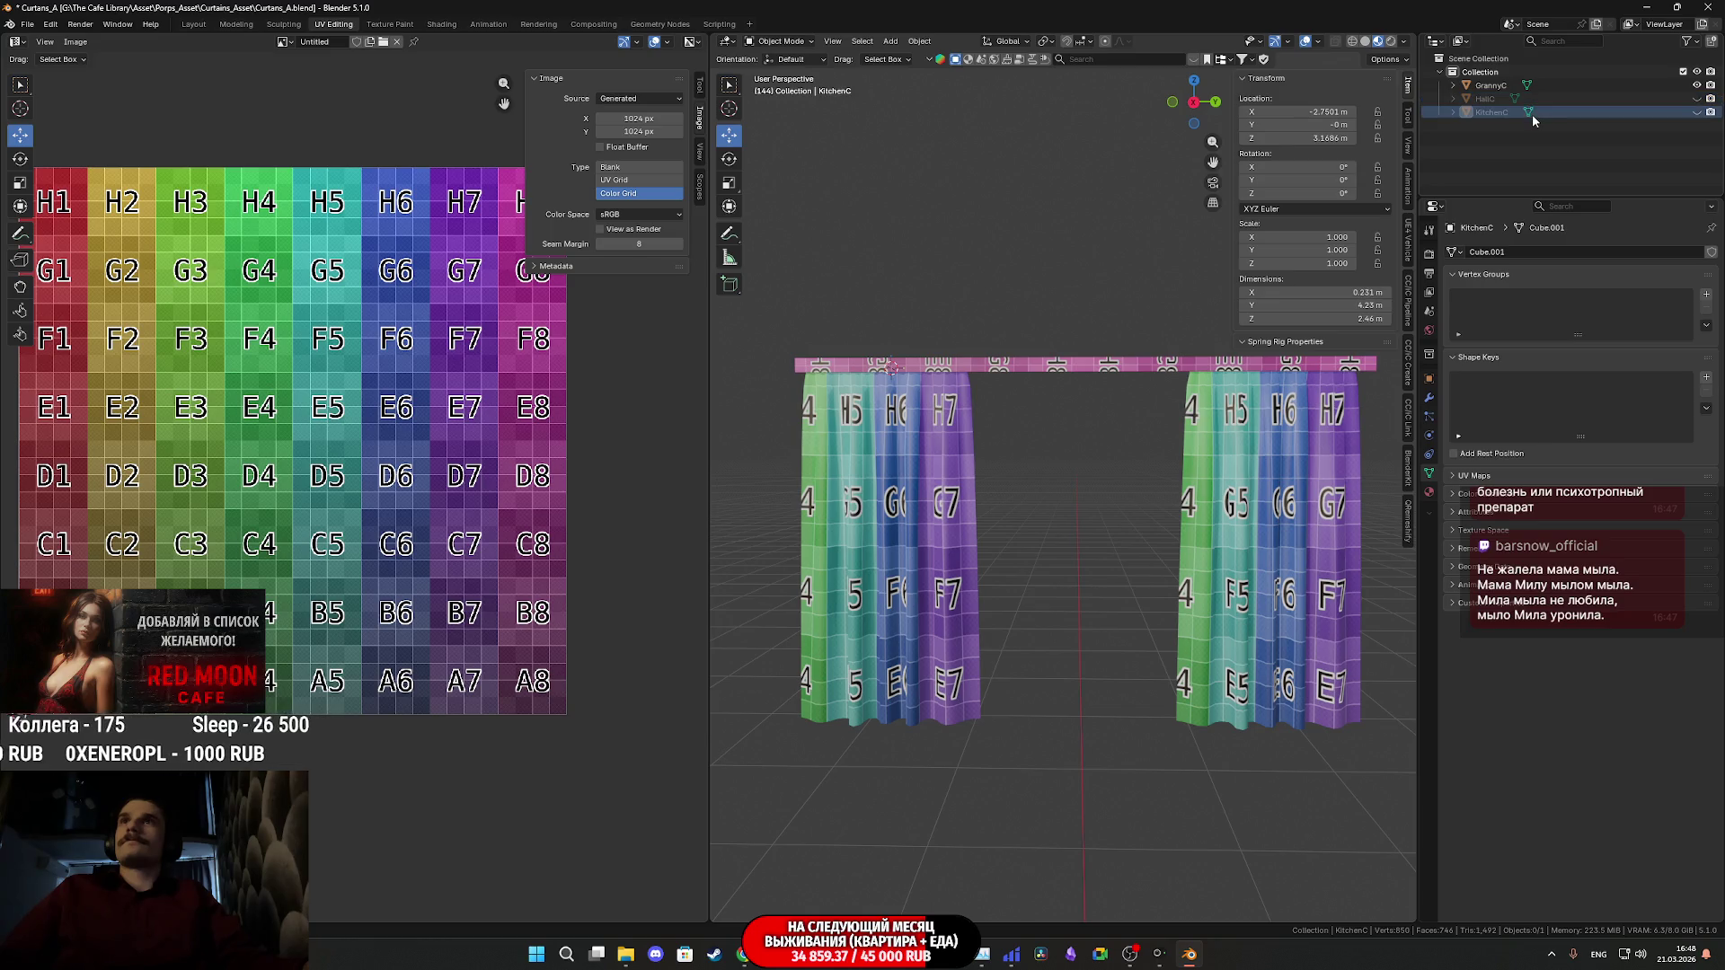
- Make HallC visible, hide GrannyC, and start duplicating HallC
{"action": "left_click", "coordinate": [1544, 99]}
{"action": "left_click", "coordinate": [1697, 99]}
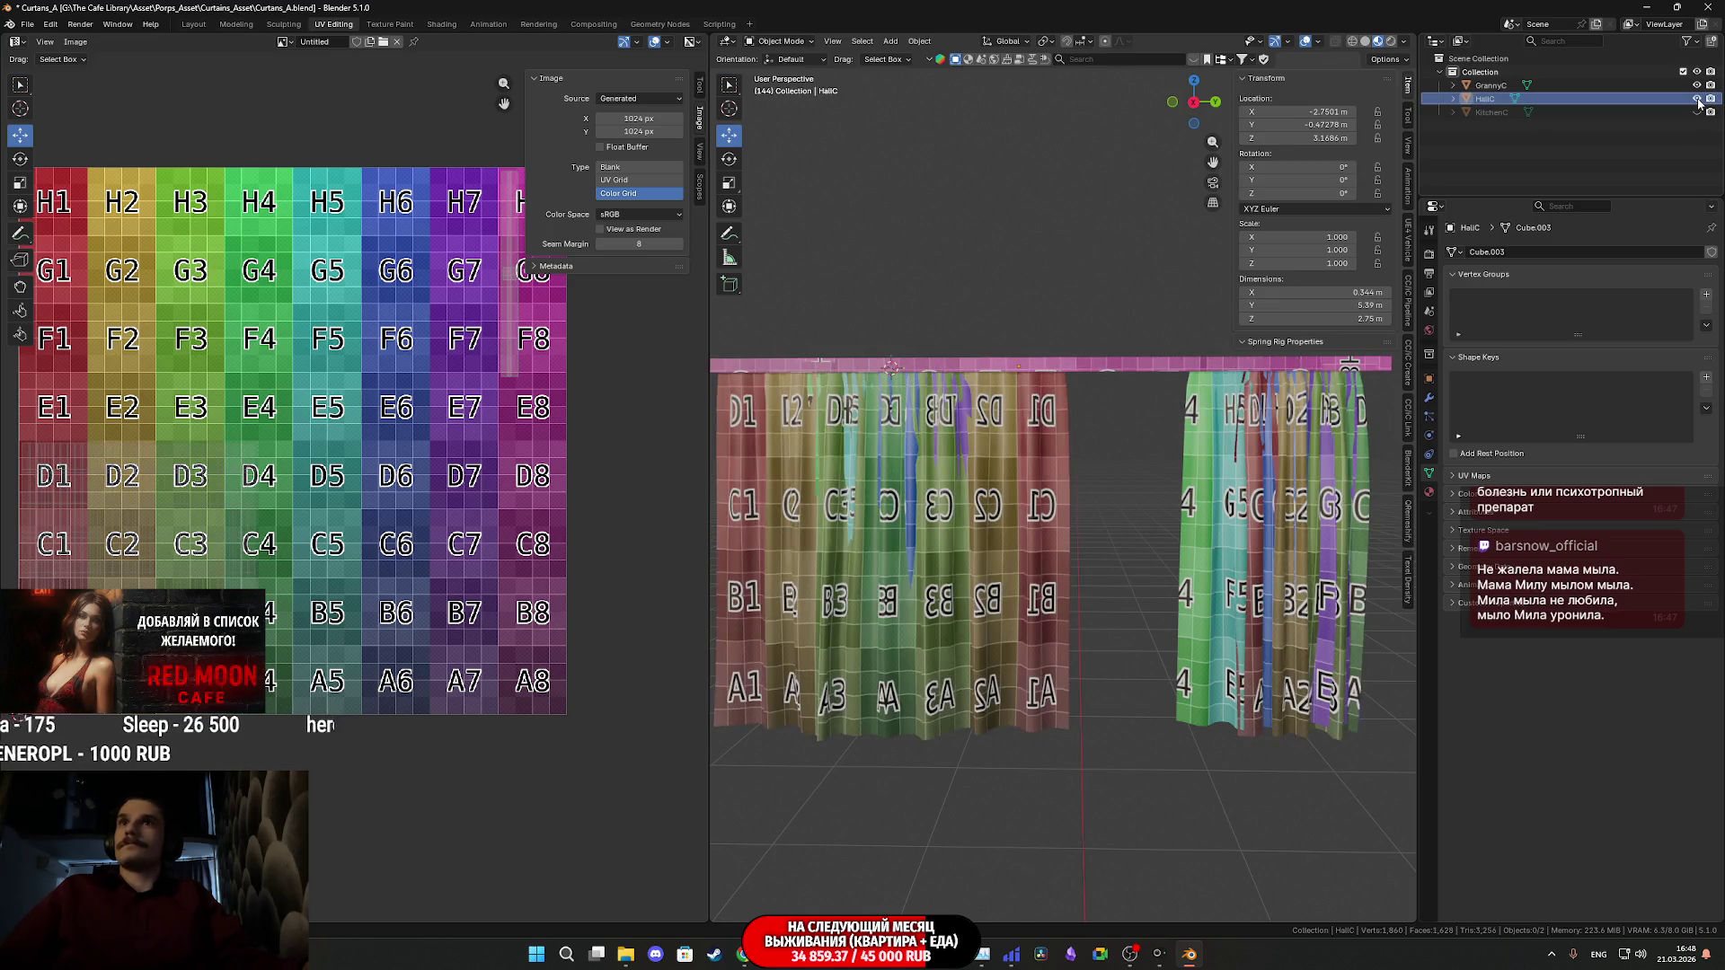
{"action": "left_click", "coordinate": [1697, 85]}
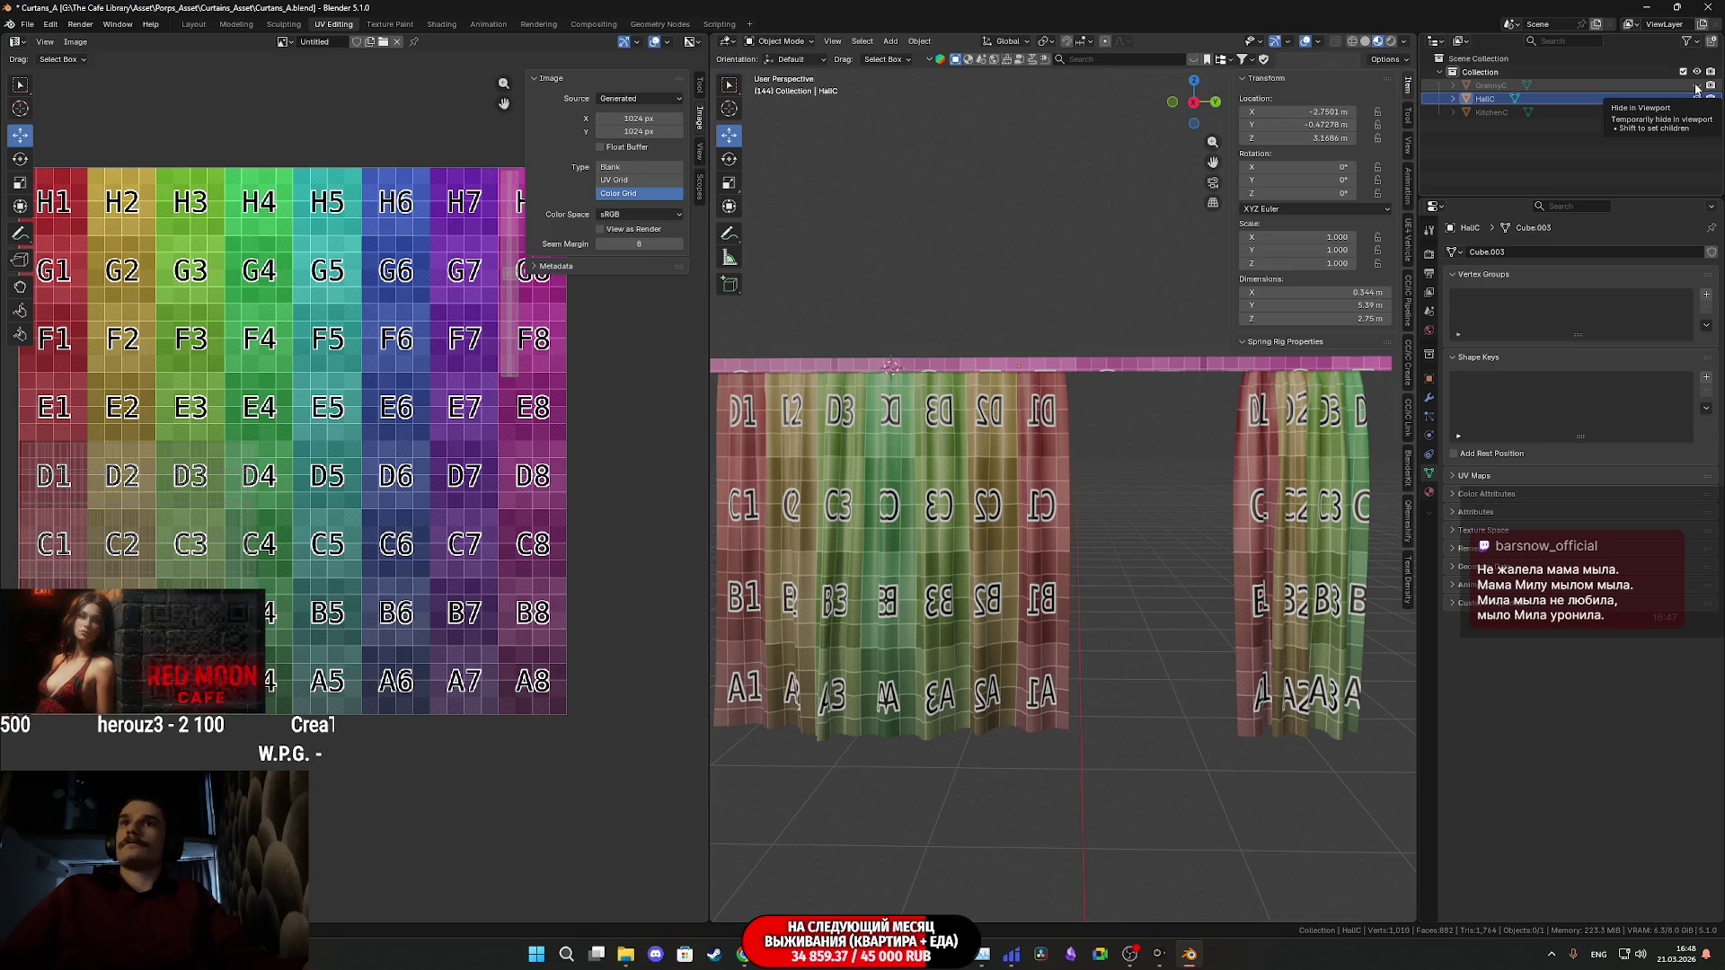
{"action": "left_click", "coordinate": [1554, 101]}
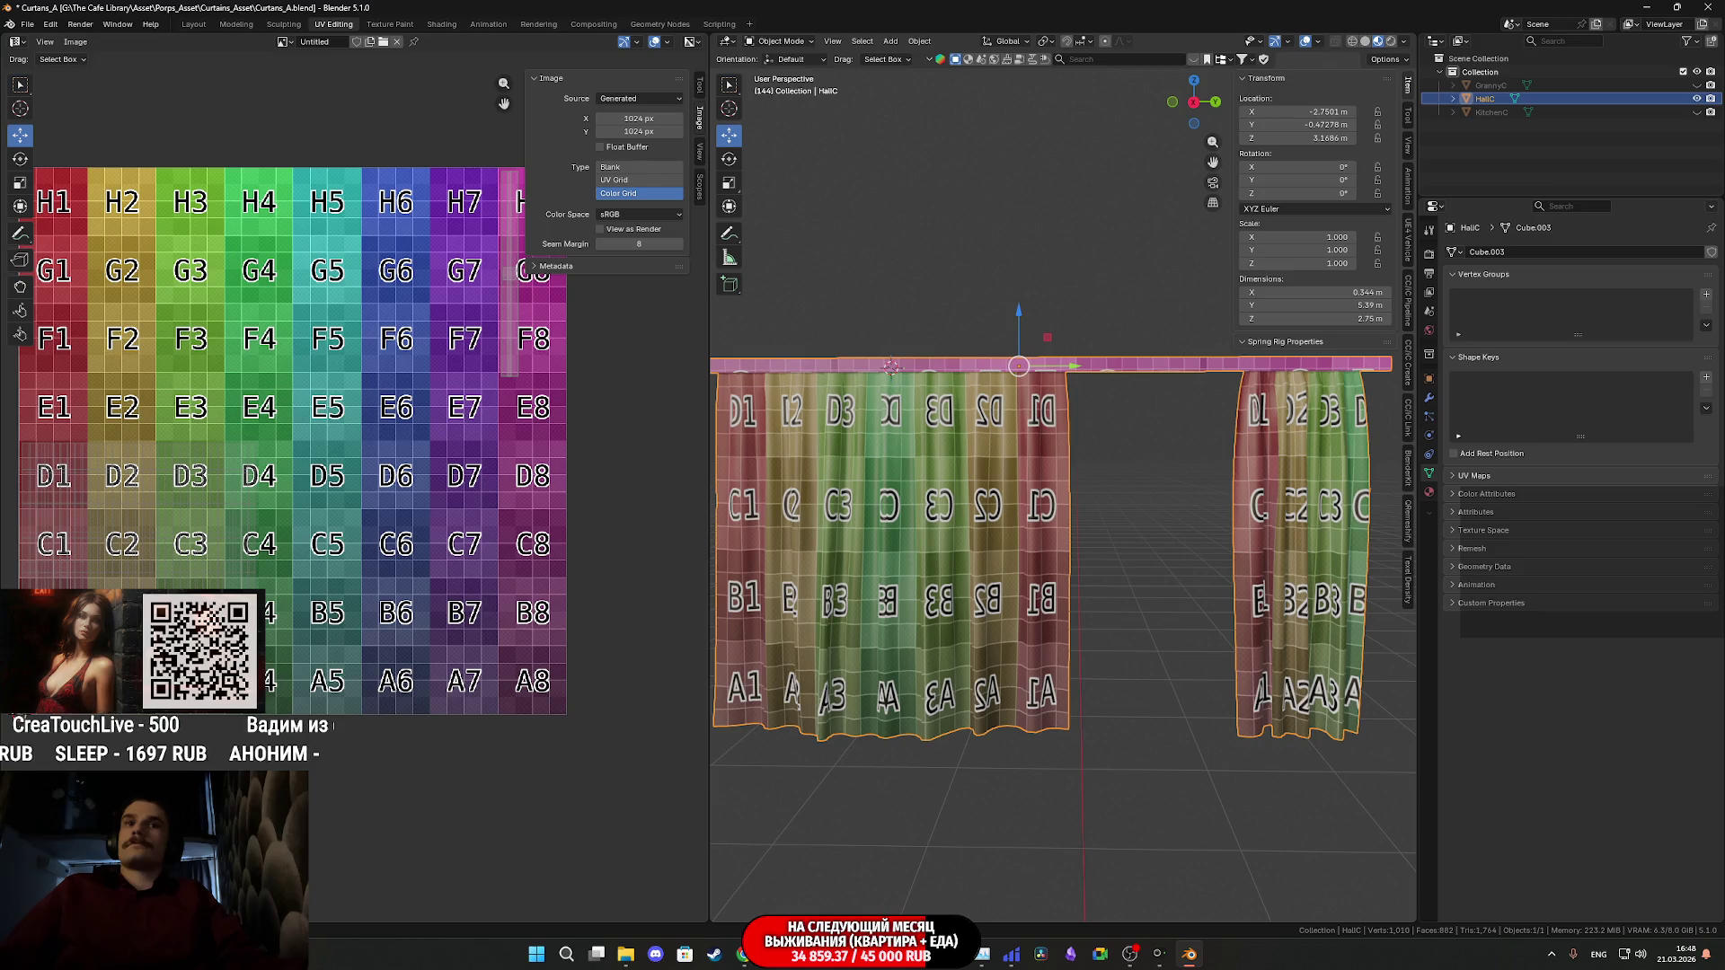
{"action": "mouse_move", "coordinate": [802, 954]}
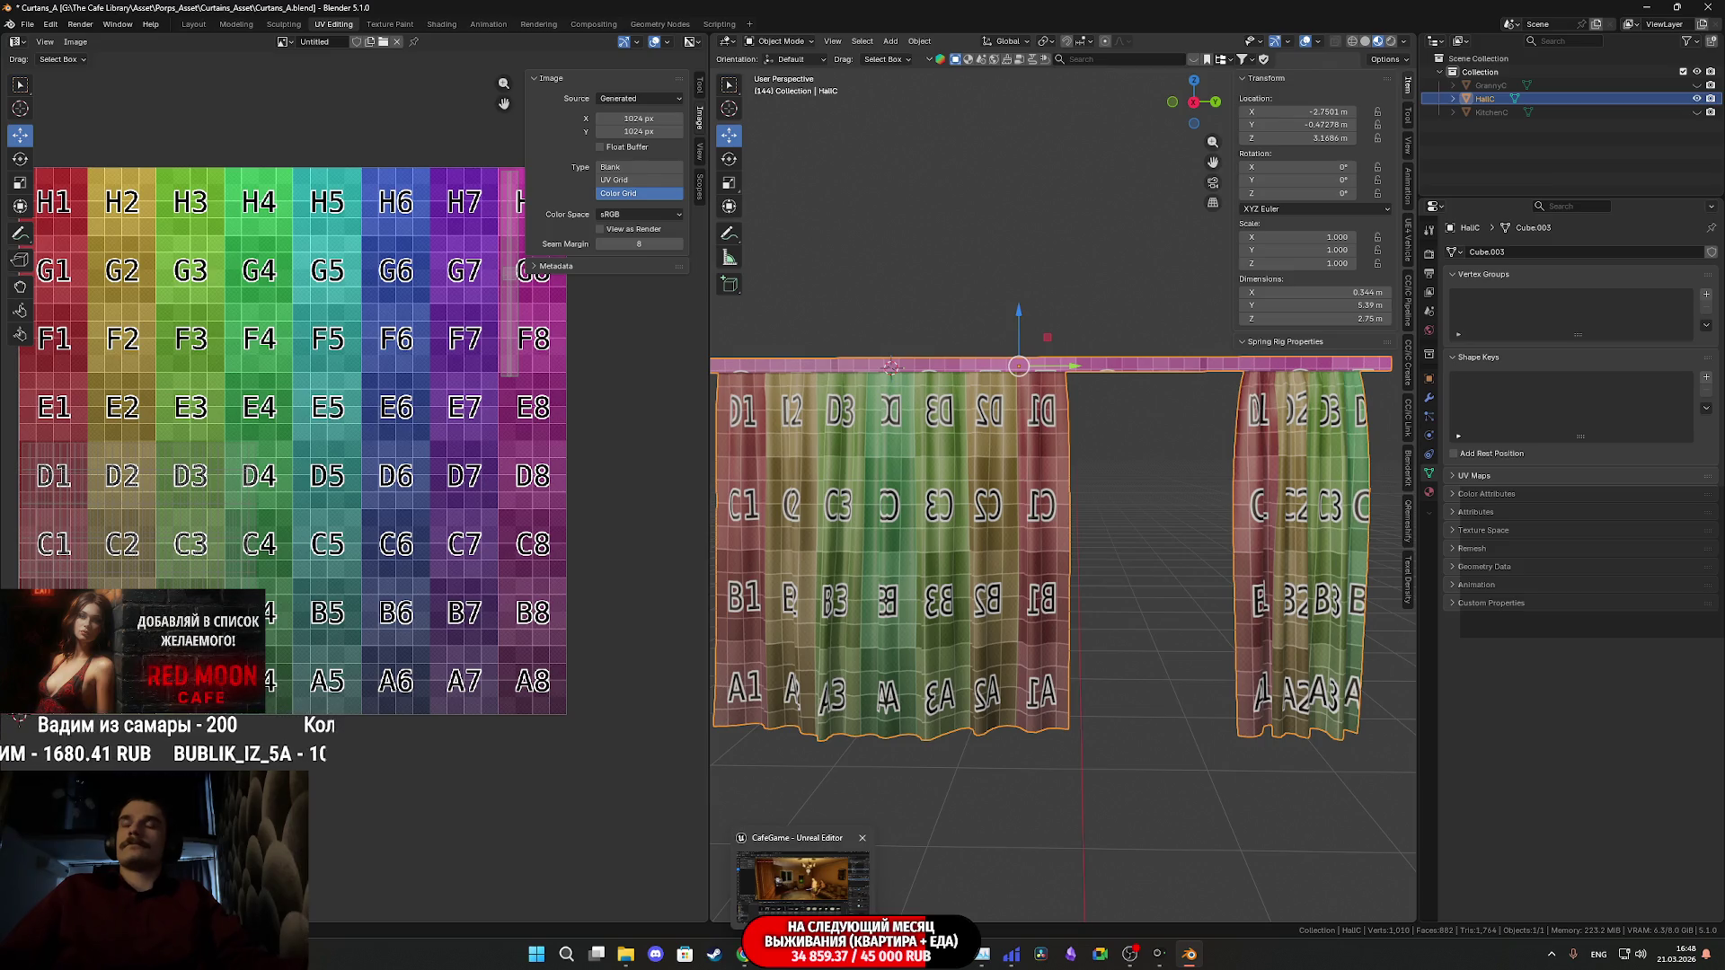
{"action": "key", "text": "shift+d"}
- Leave the HallC duplicate in place and hide the original HallC
{"action": "right_click", "coordinate": [1102, 500]}
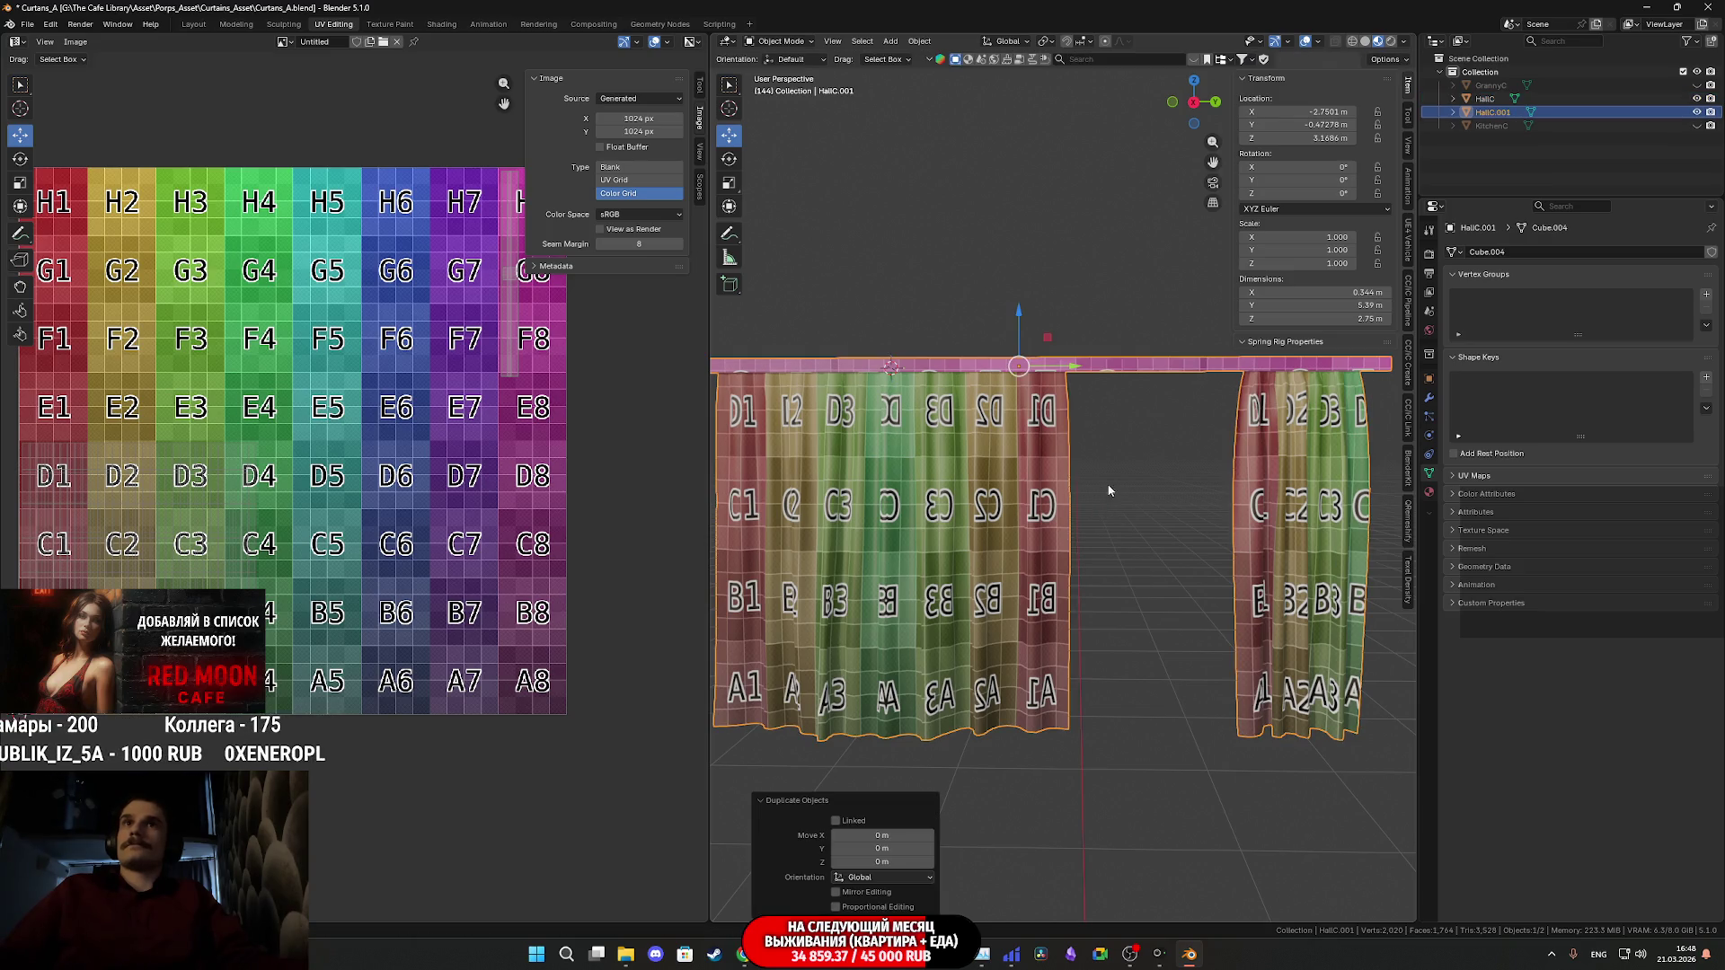
{"action": "scroll", "coordinate": [1166, 390], "scroll_direction": "down", "scroll_amount": 1}
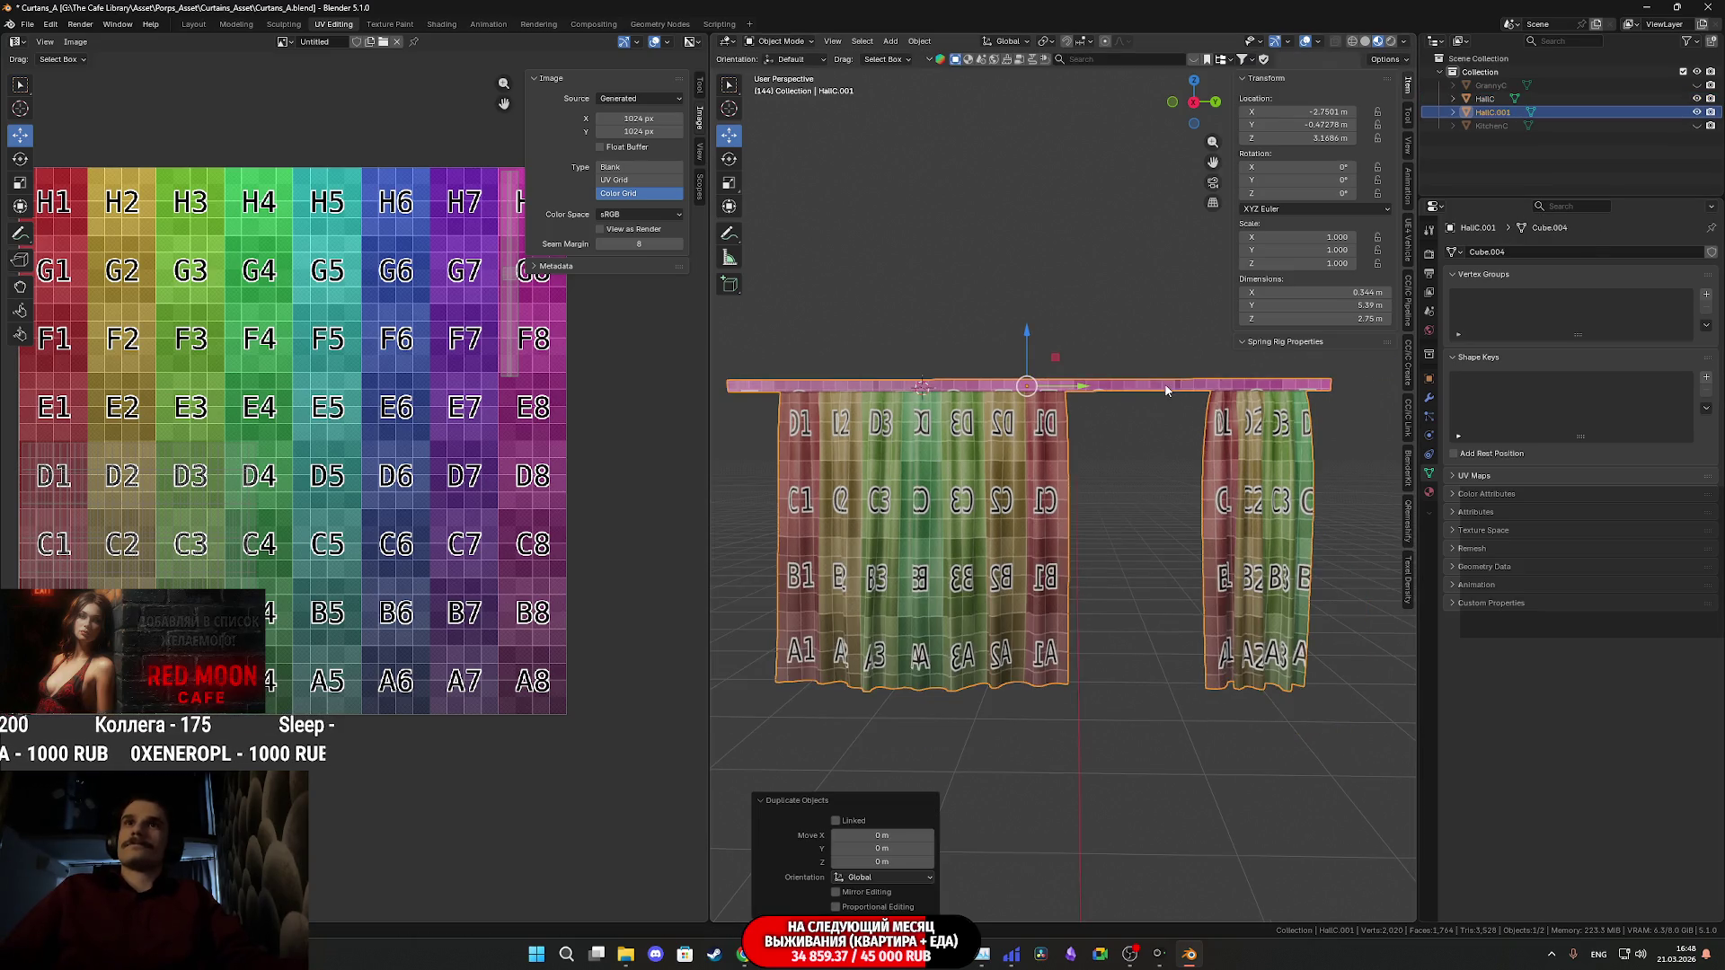
{"action": "left_click", "coordinate": [1696, 99]}
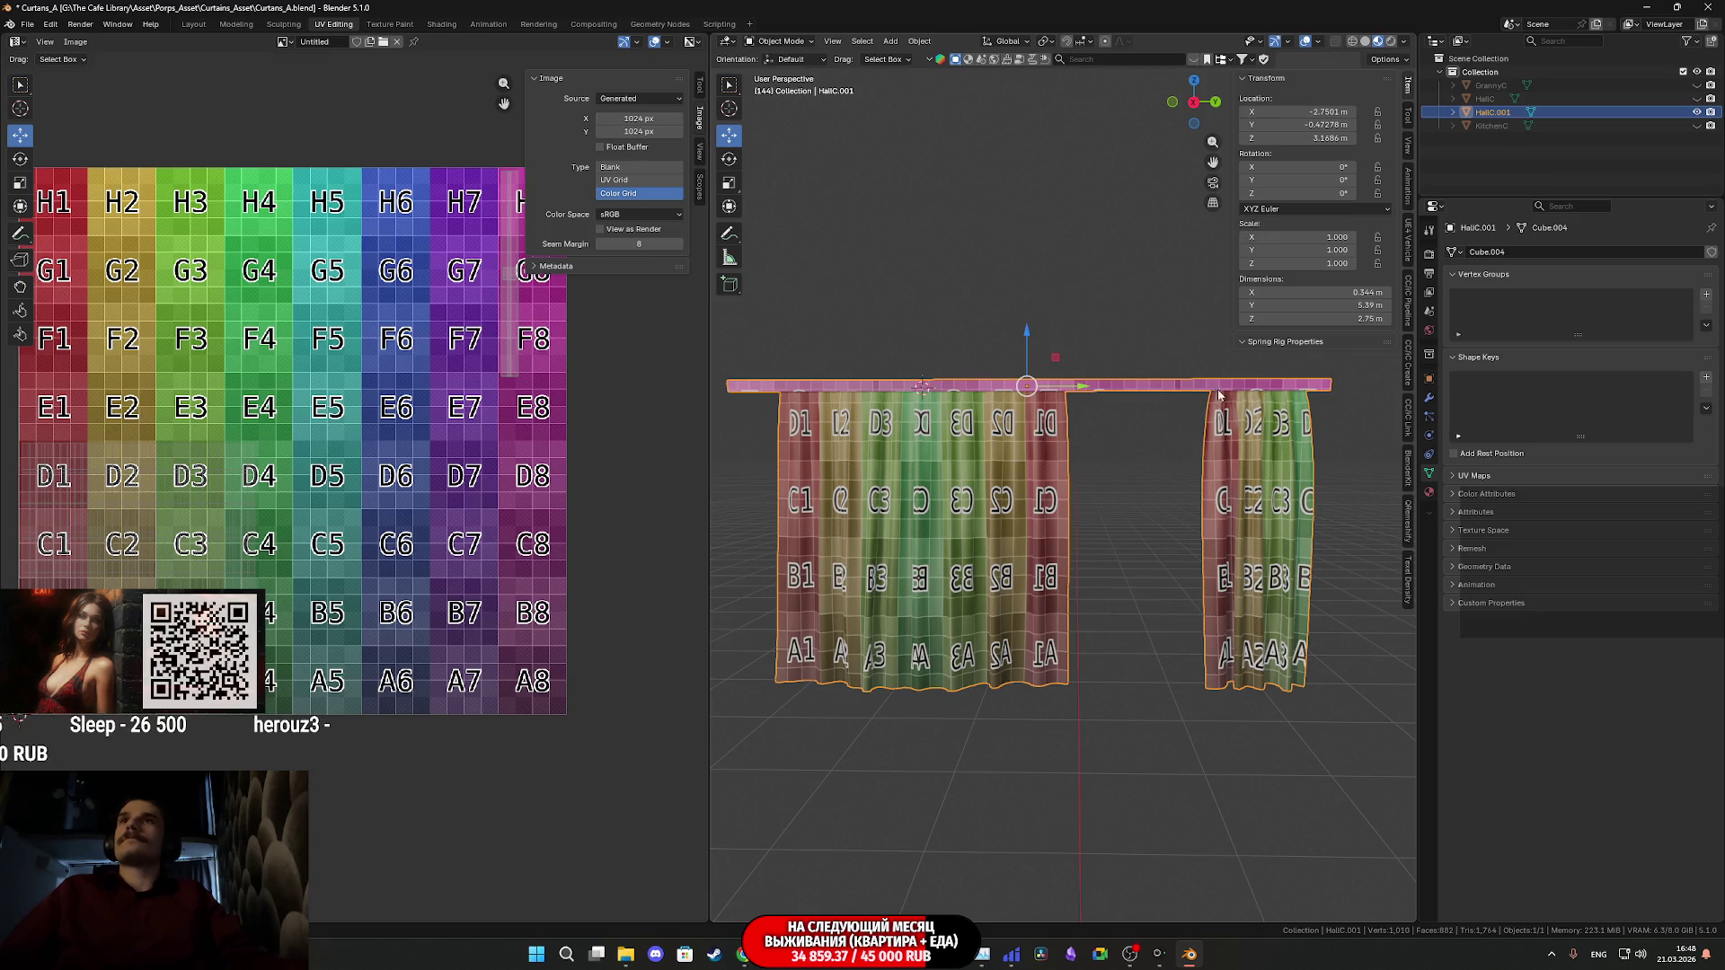
- Rename the HallC.001 copy to WomanRC
{"action": "double_click", "coordinate": [1494, 113]}
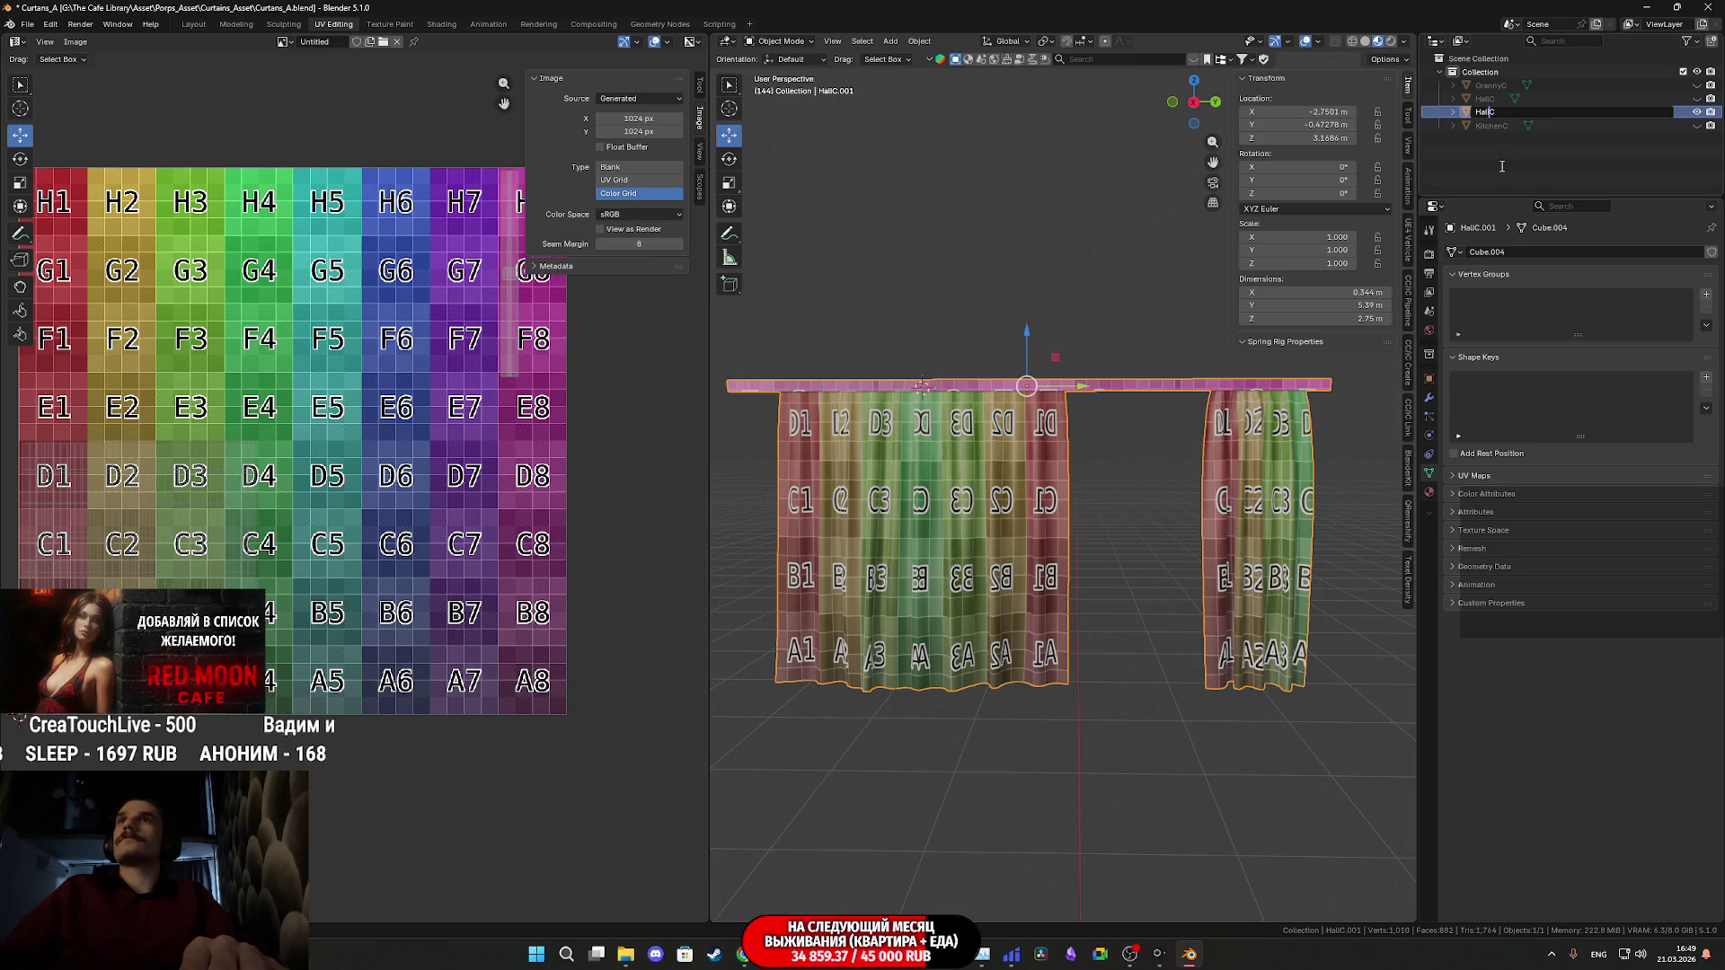
{"action": "key", "text": "BackSpace"}
{"action": "key", "text": "BackSpace"}
{"action": "key", "text": "BackSpace"}
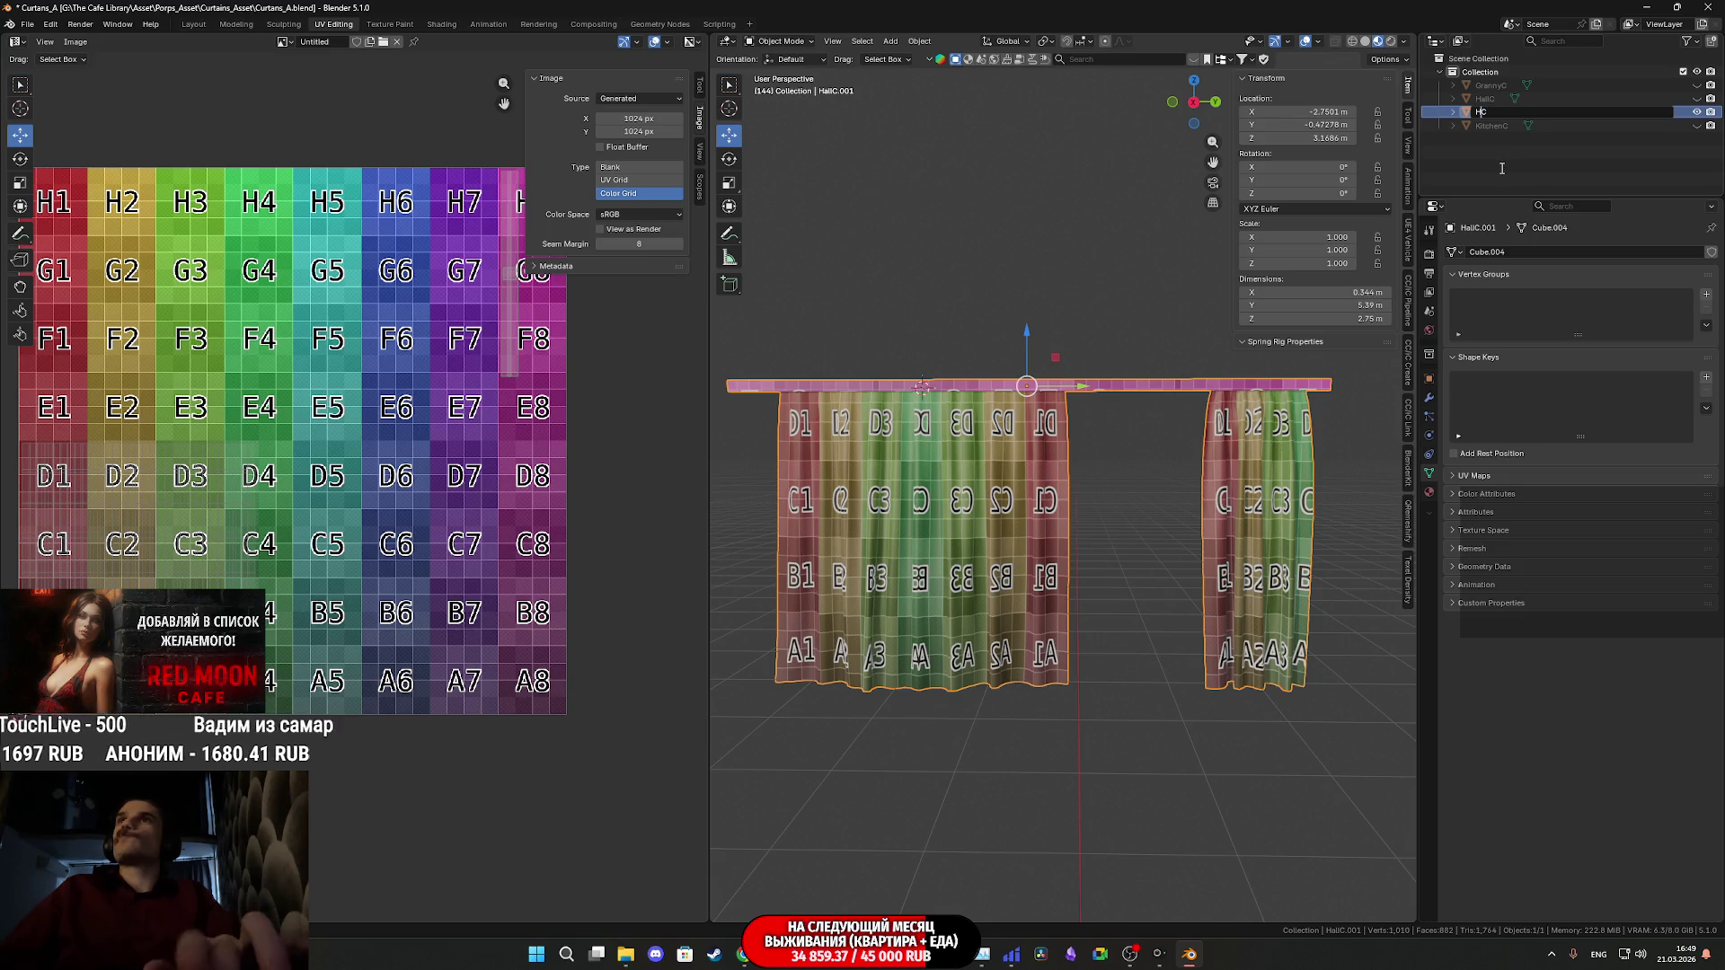
{"action": "type", "text": "Woman"}
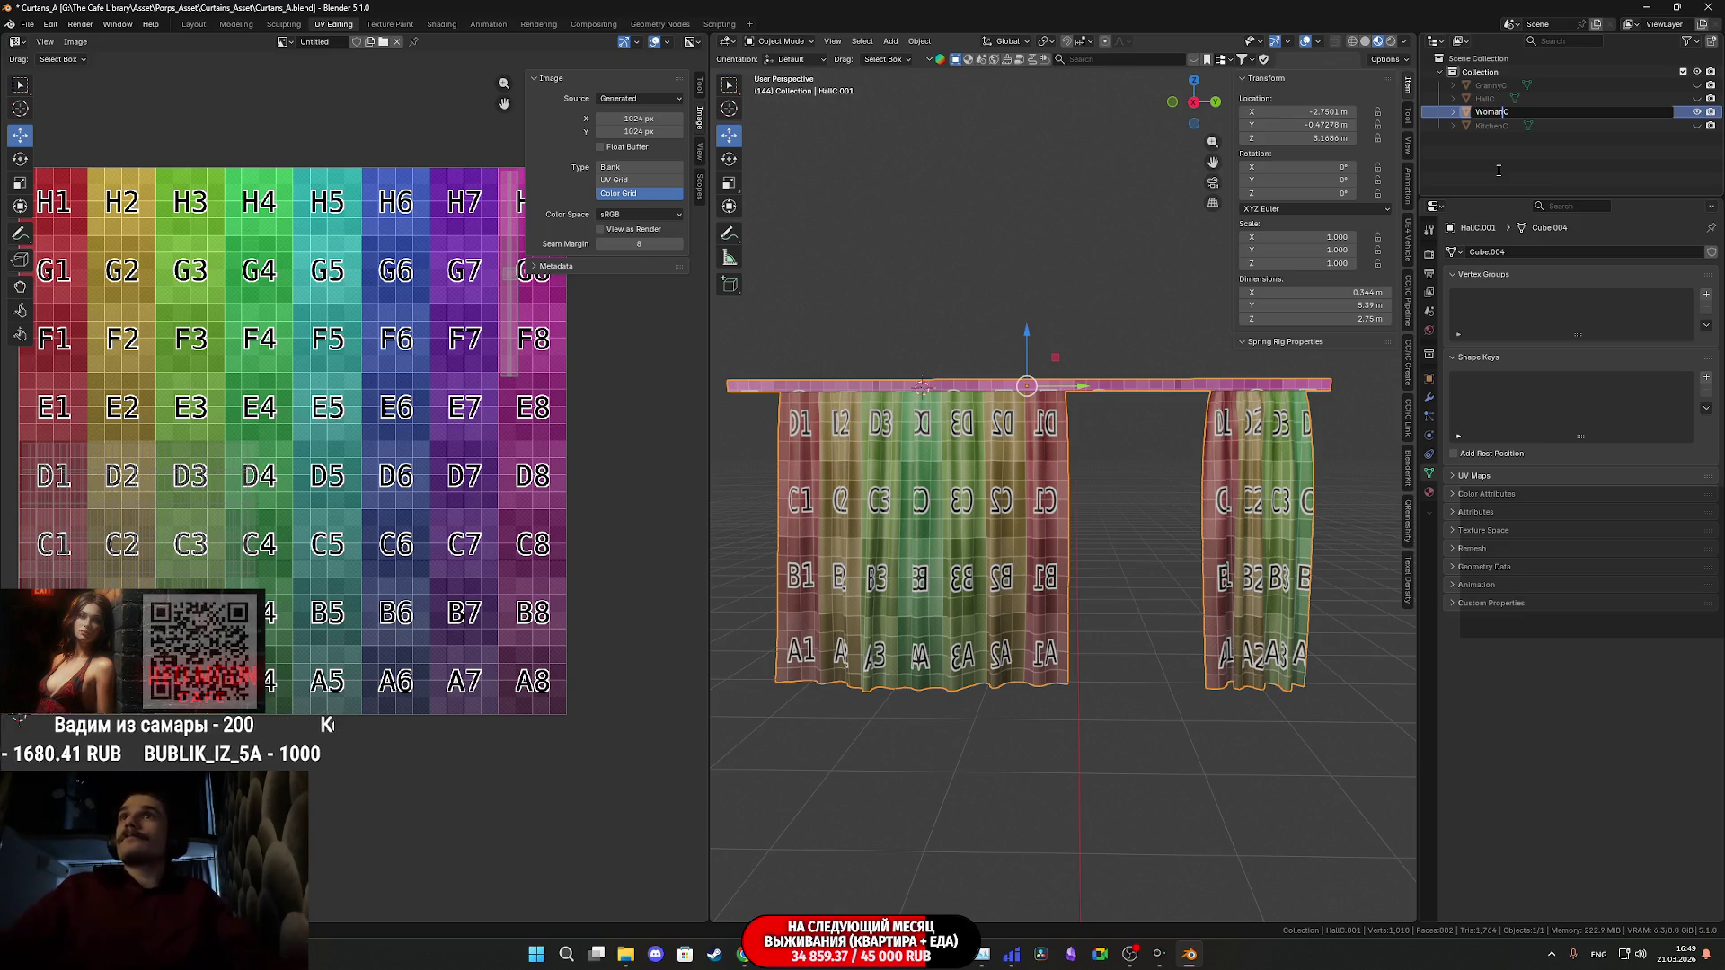
{"action": "type", "text": "R"}
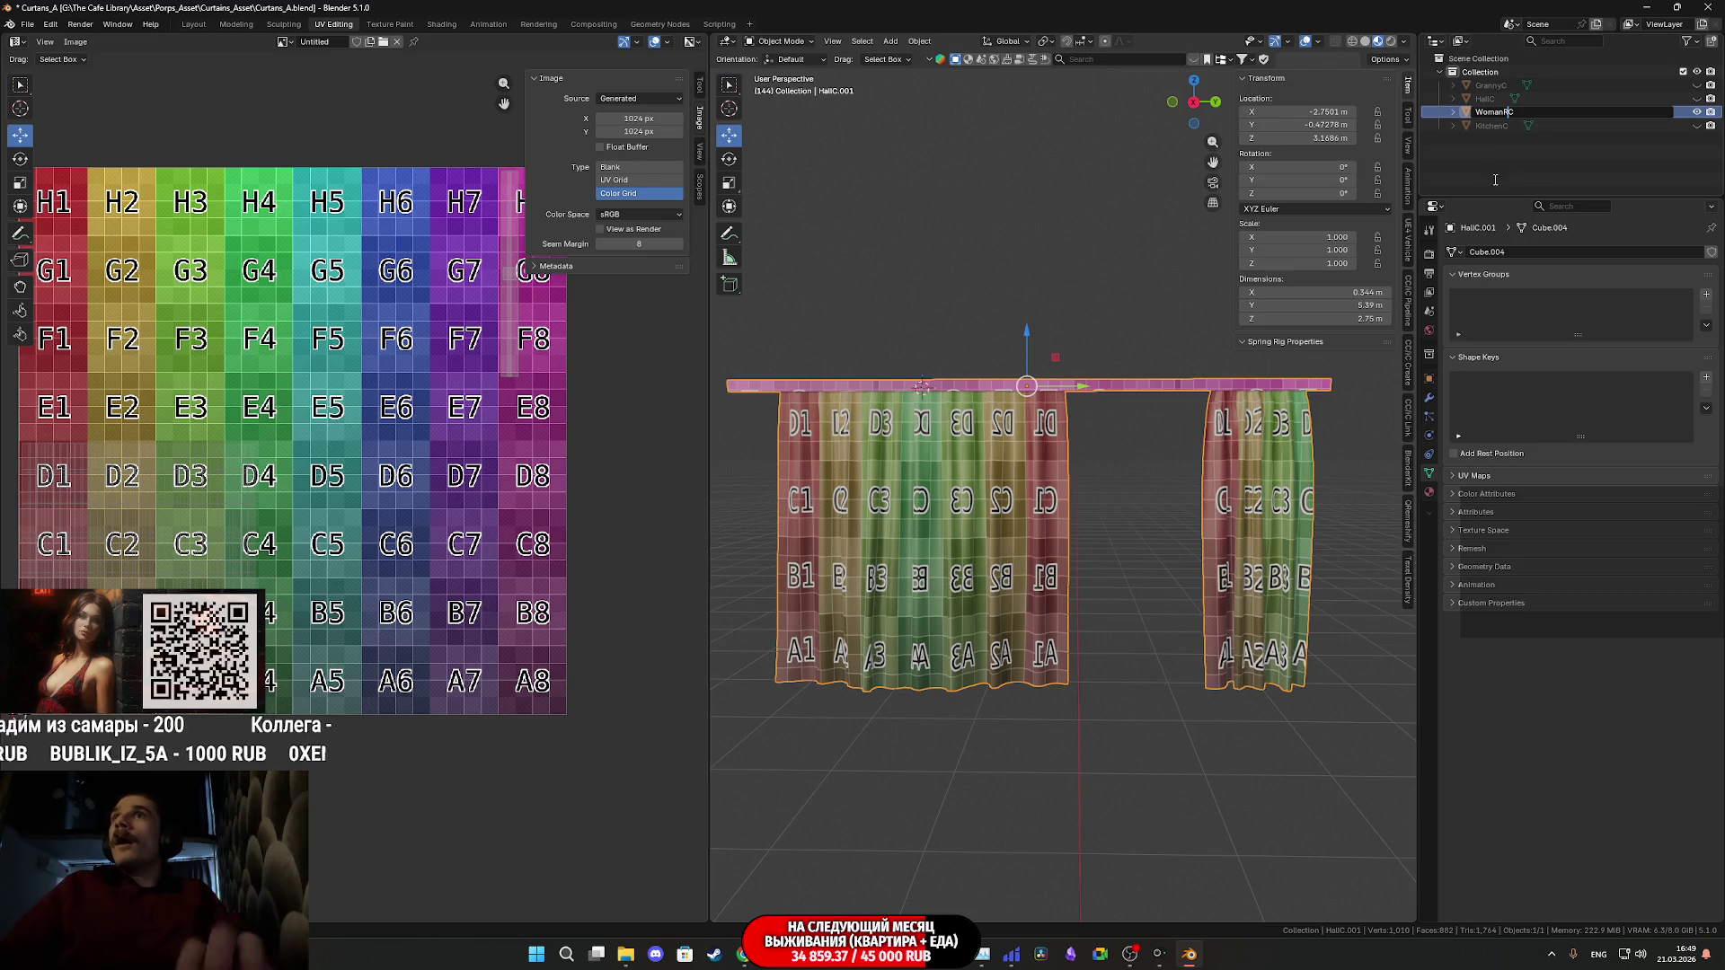
{"action": "key", "text": "Return"}
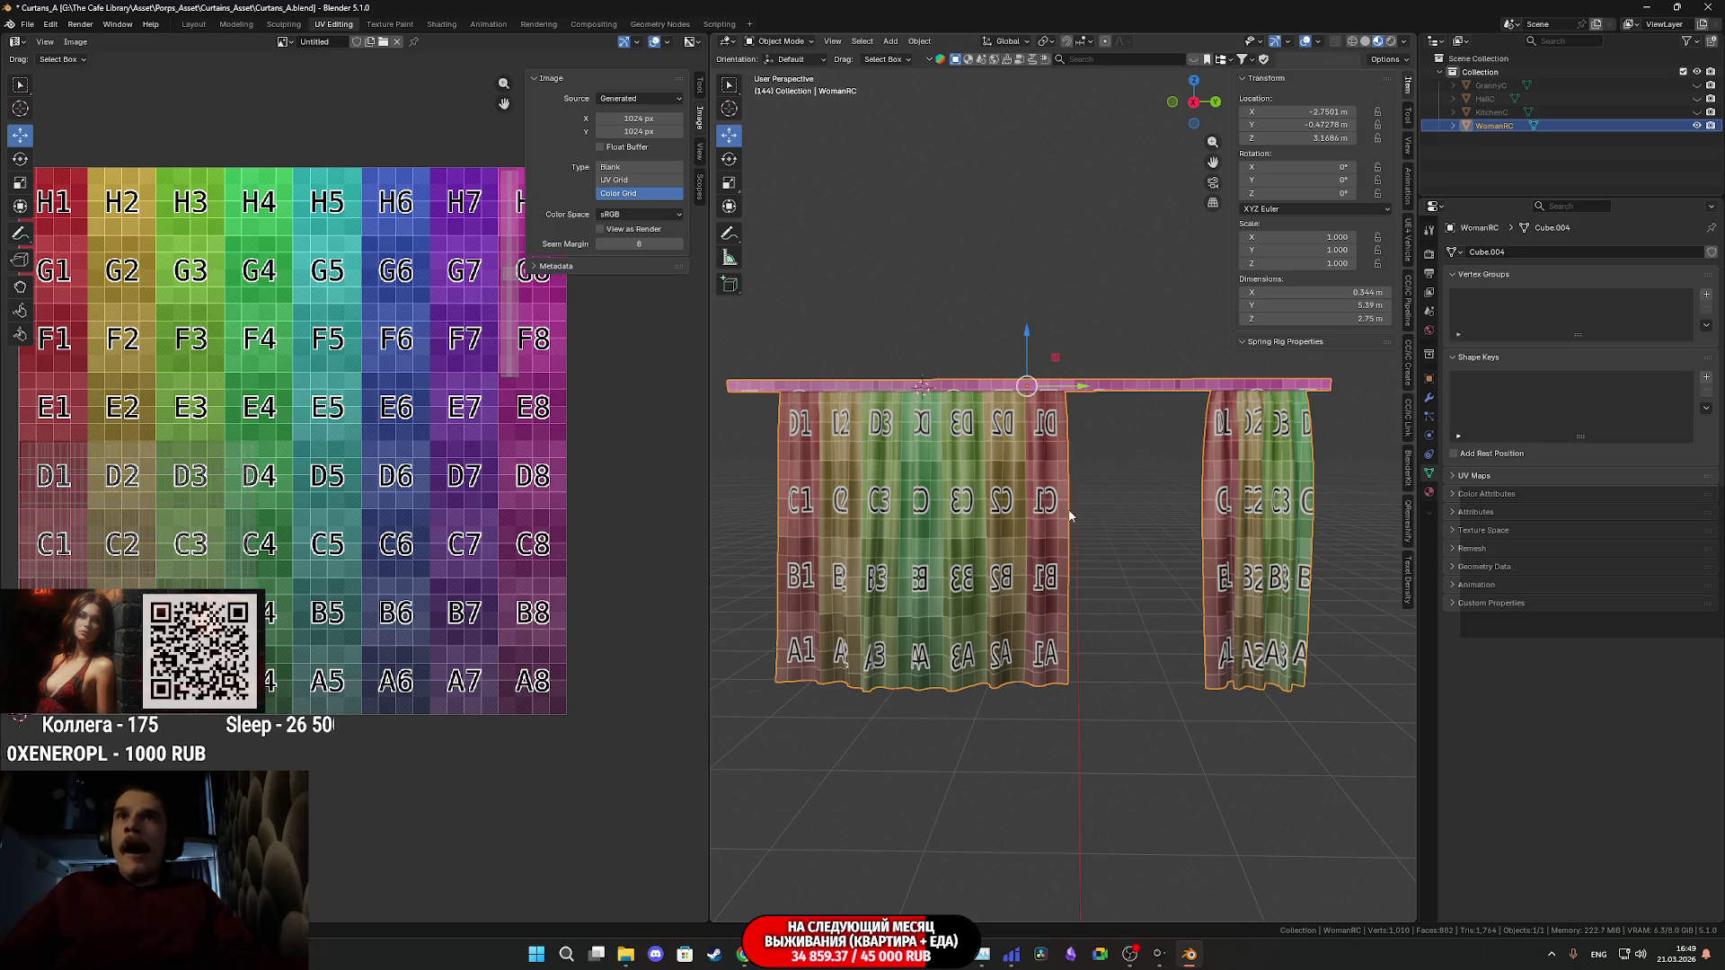
{"action": "key", "text": "Tab"}
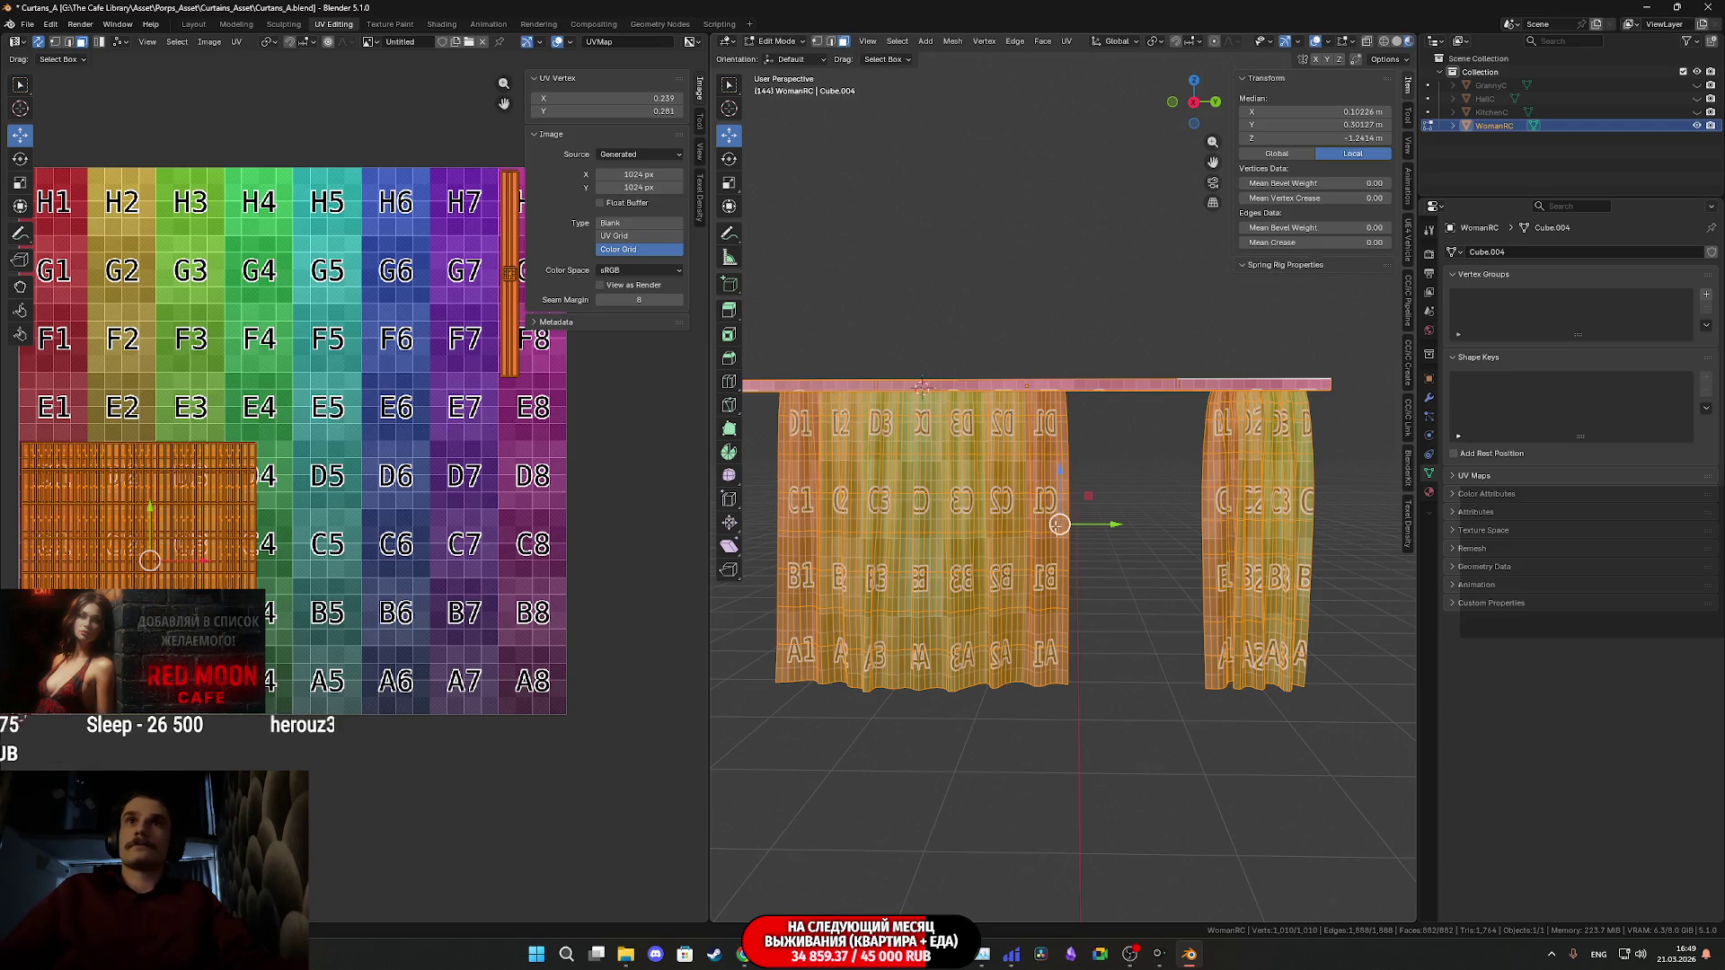
- Delete the faces of WomanRC's left curtain piece
{"action": "left_click", "coordinate": [1058, 532]}
{"action": "key", "text": "ctrl+l"}
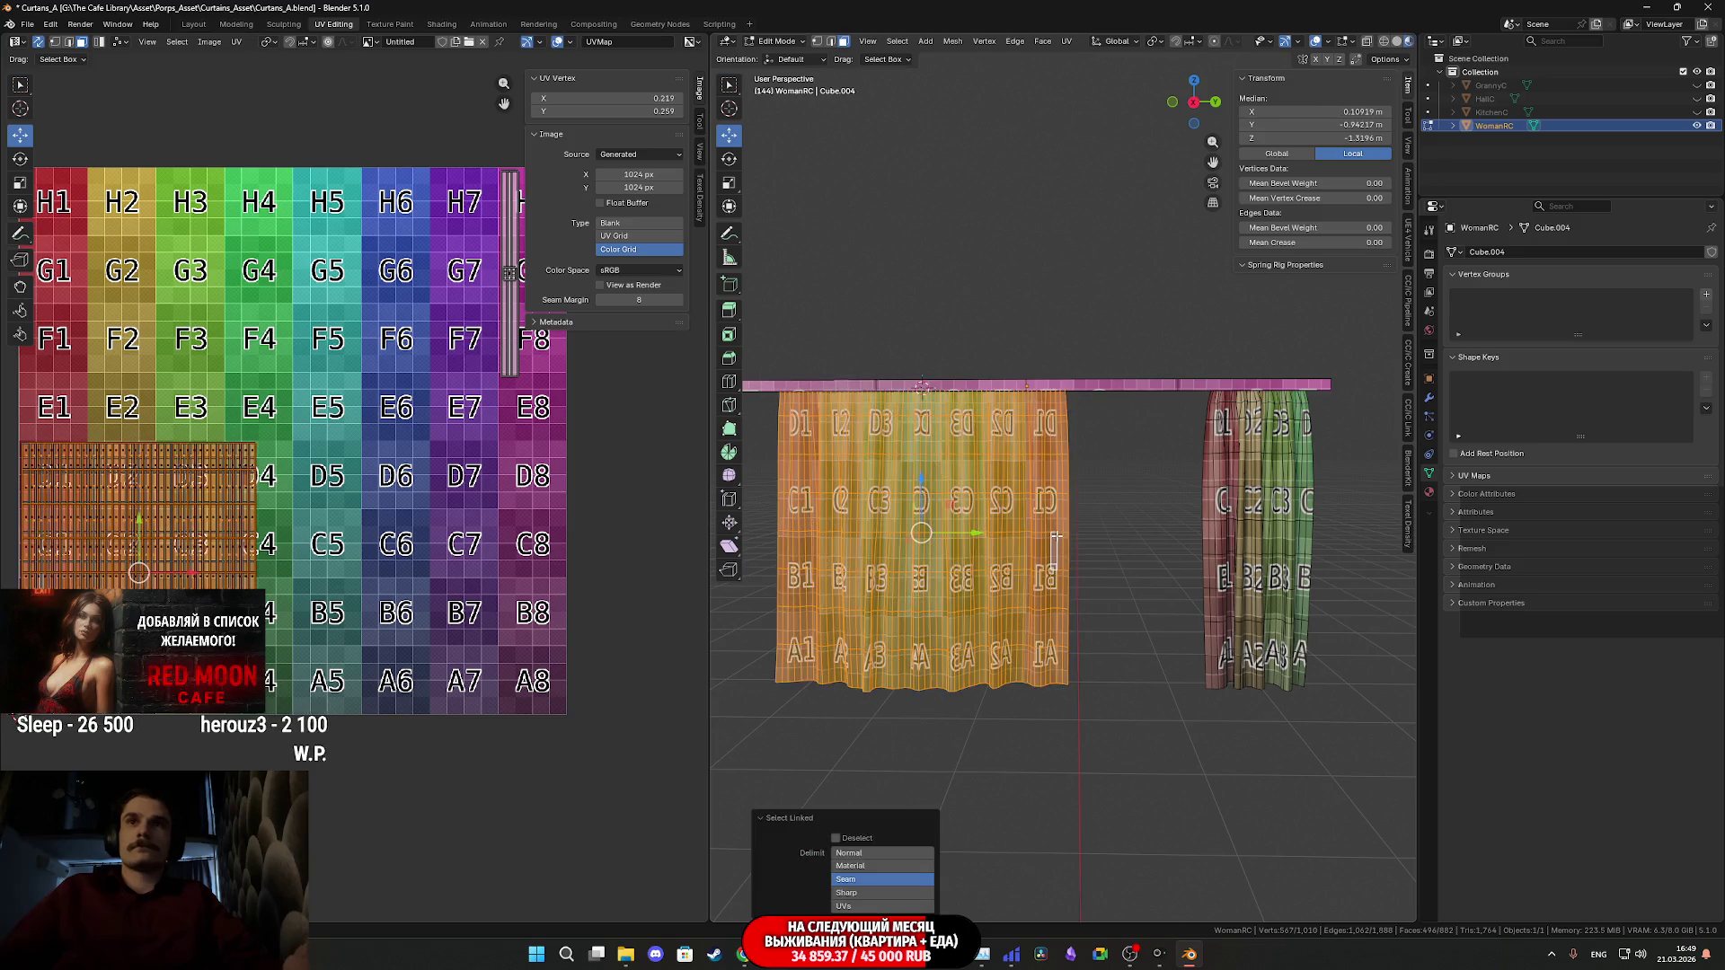
{"action": "key", "text": "x"}
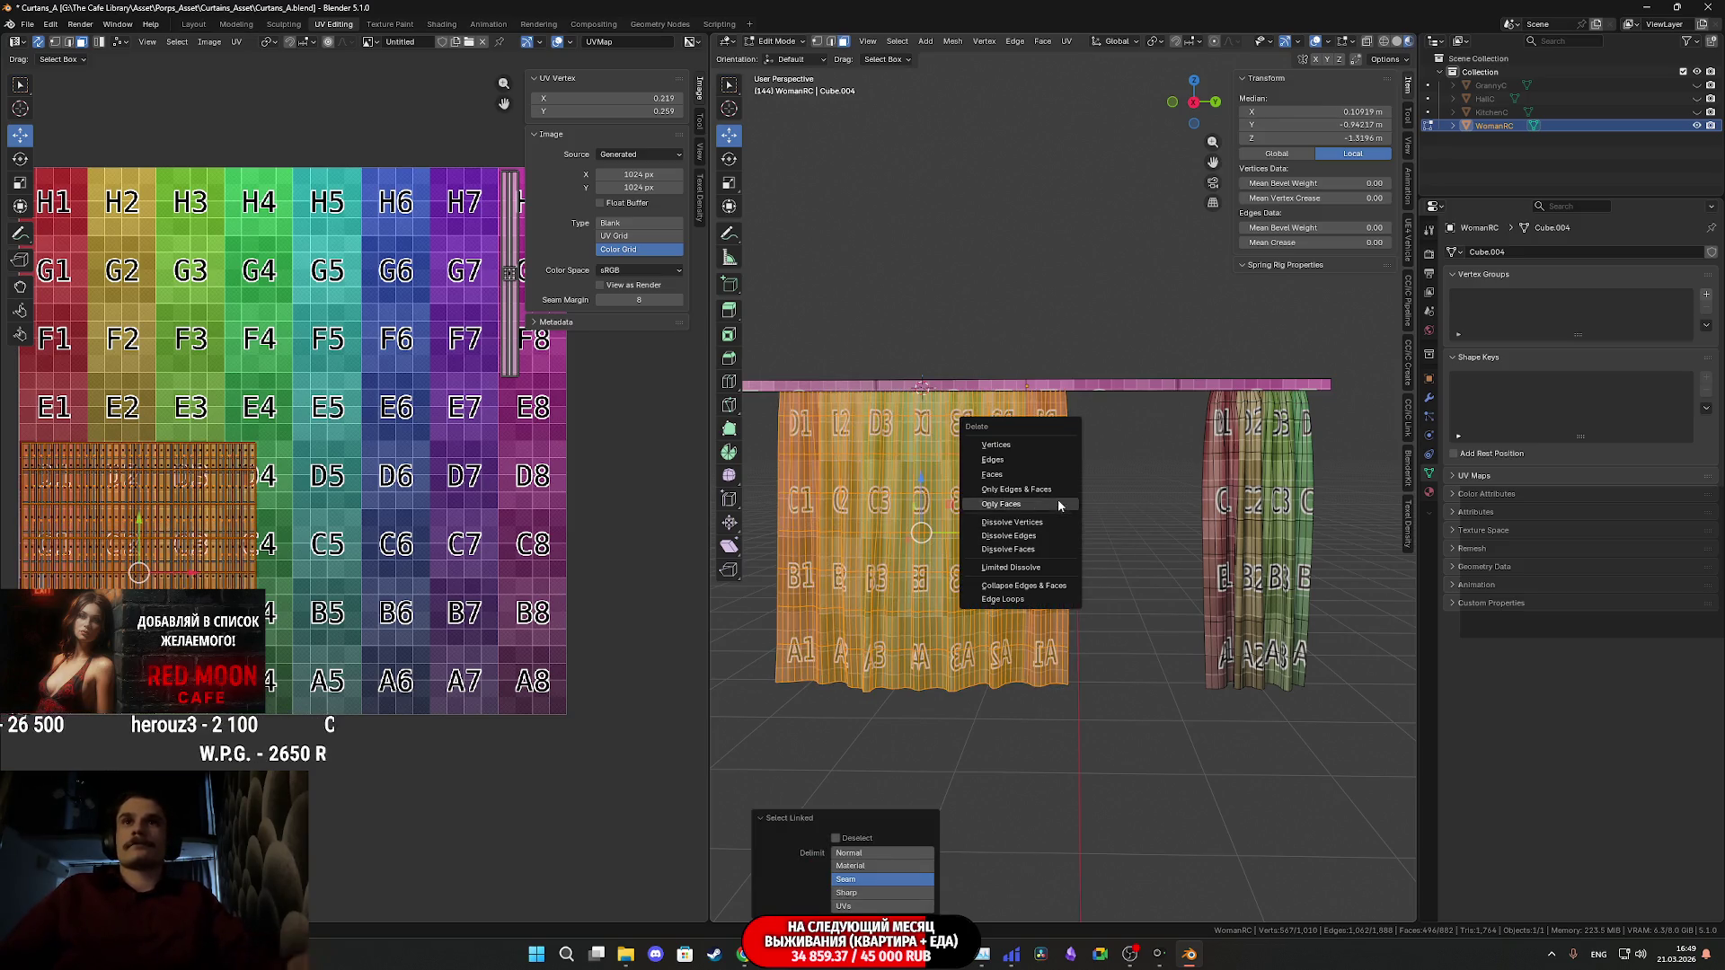
{"action": "left_click", "coordinate": [1024, 474]}
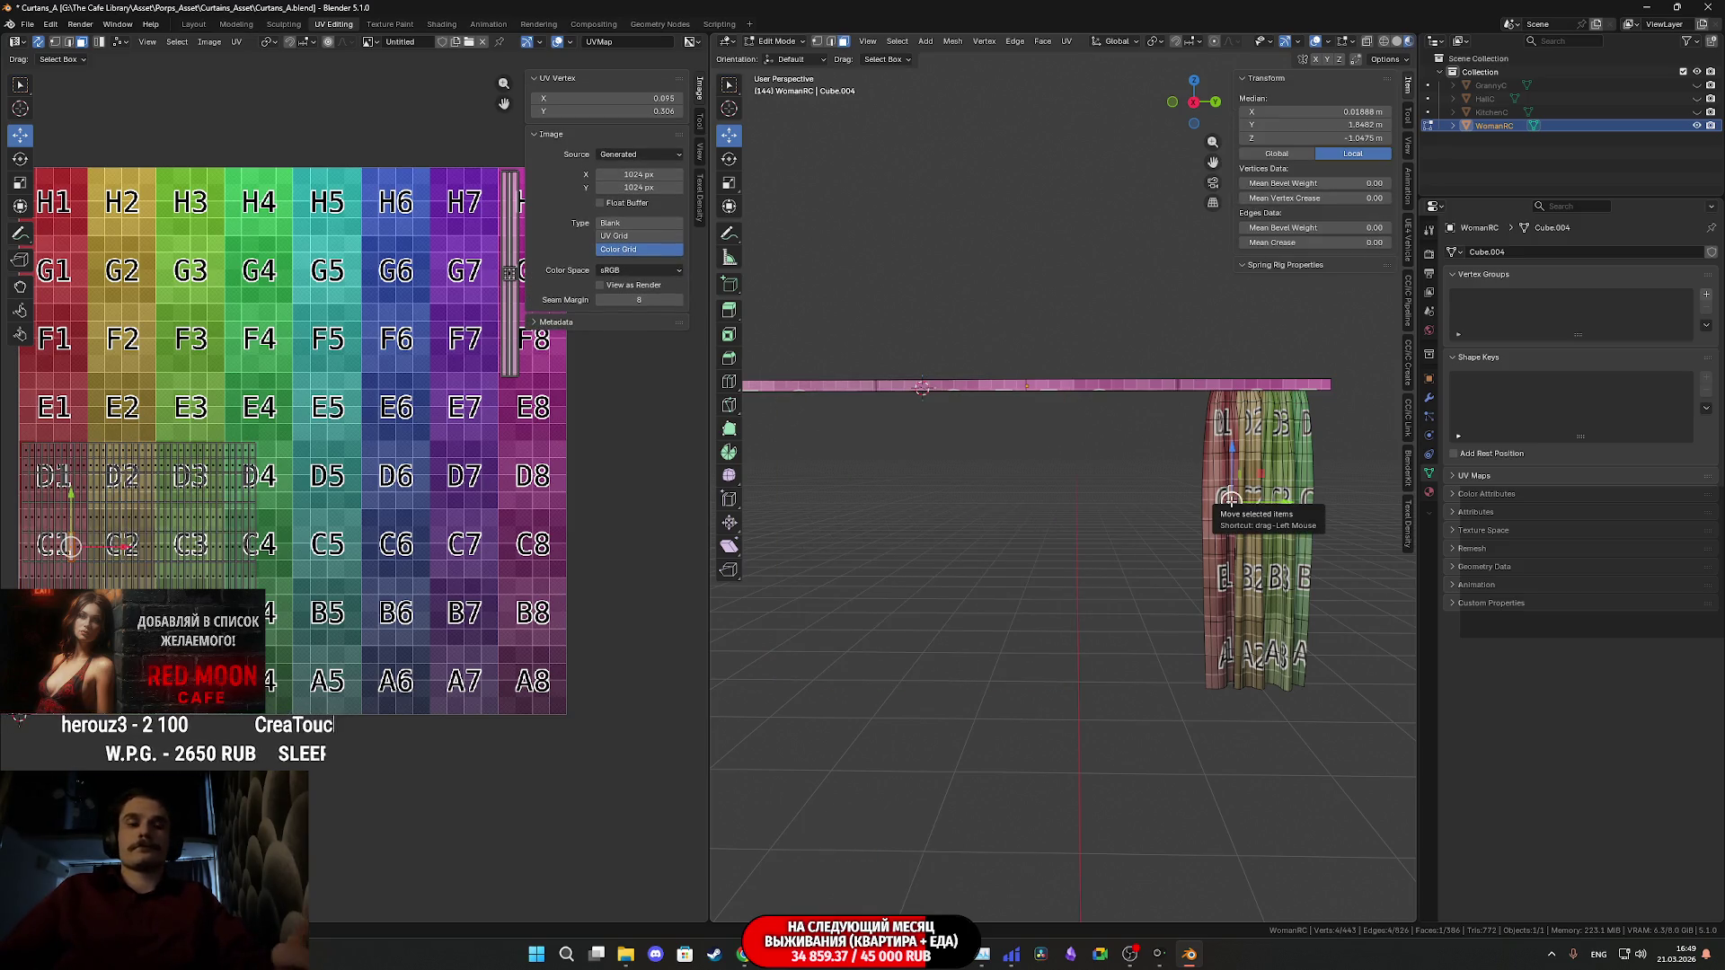
- Duplicate the right curtain and move the copy 2.8542 m along Y, then return to Object Mode
{"action": "key", "text": "ctrl+l"}
{"action": "key", "text": "shift+d"}
{"action": "right_click", "coordinate": [1231, 501]}
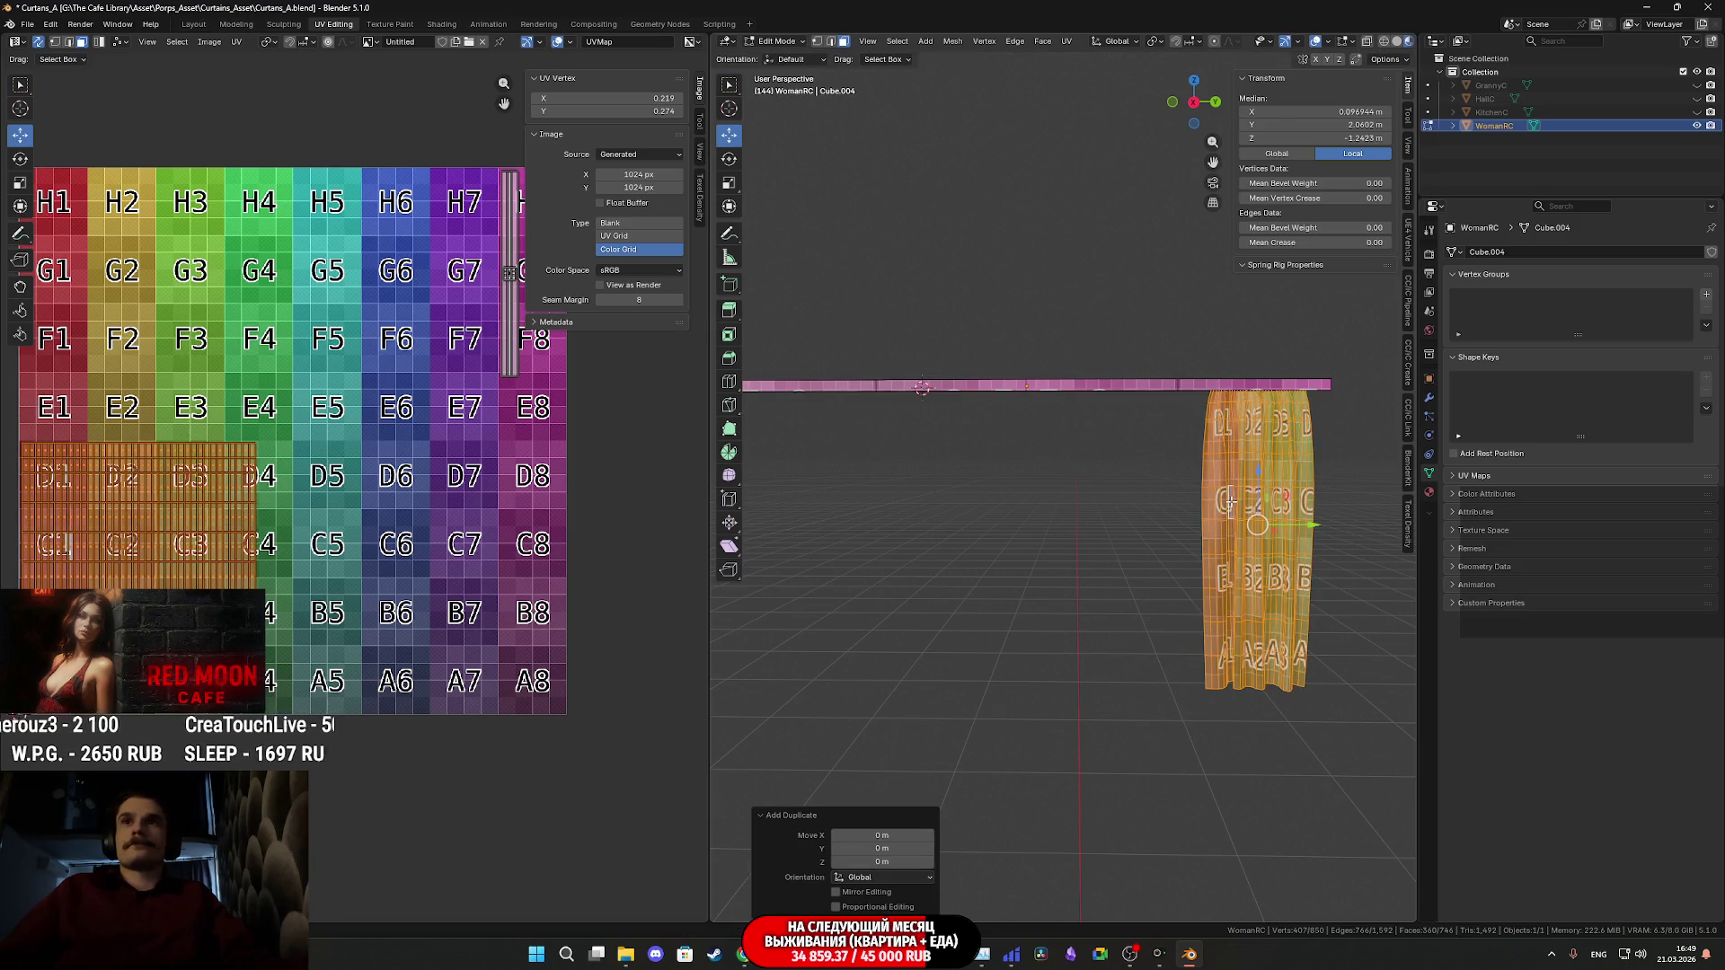
{"action": "key", "text": "g"}
{"action": "key", "text": "y"}
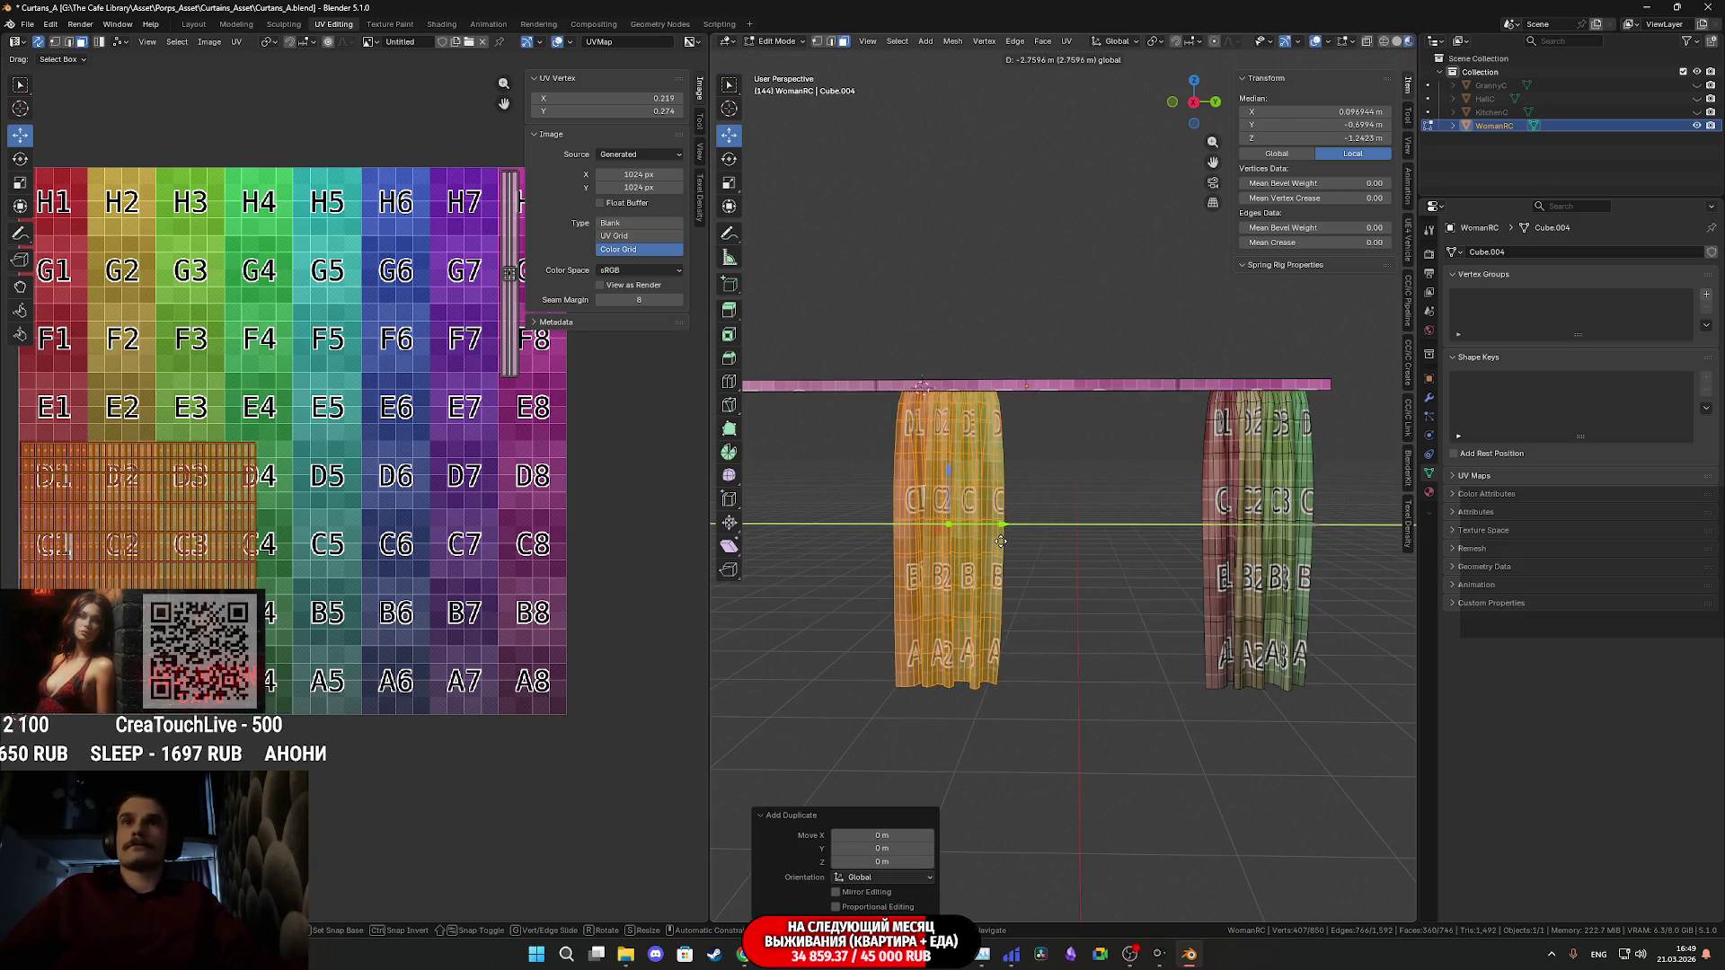
{"action": "left_click", "coordinate": [990, 544]}
{"action": "middle_click_drag", "start_coordinate": [1093, 524], "coordinate": [1181, 502], "text": "shift"}
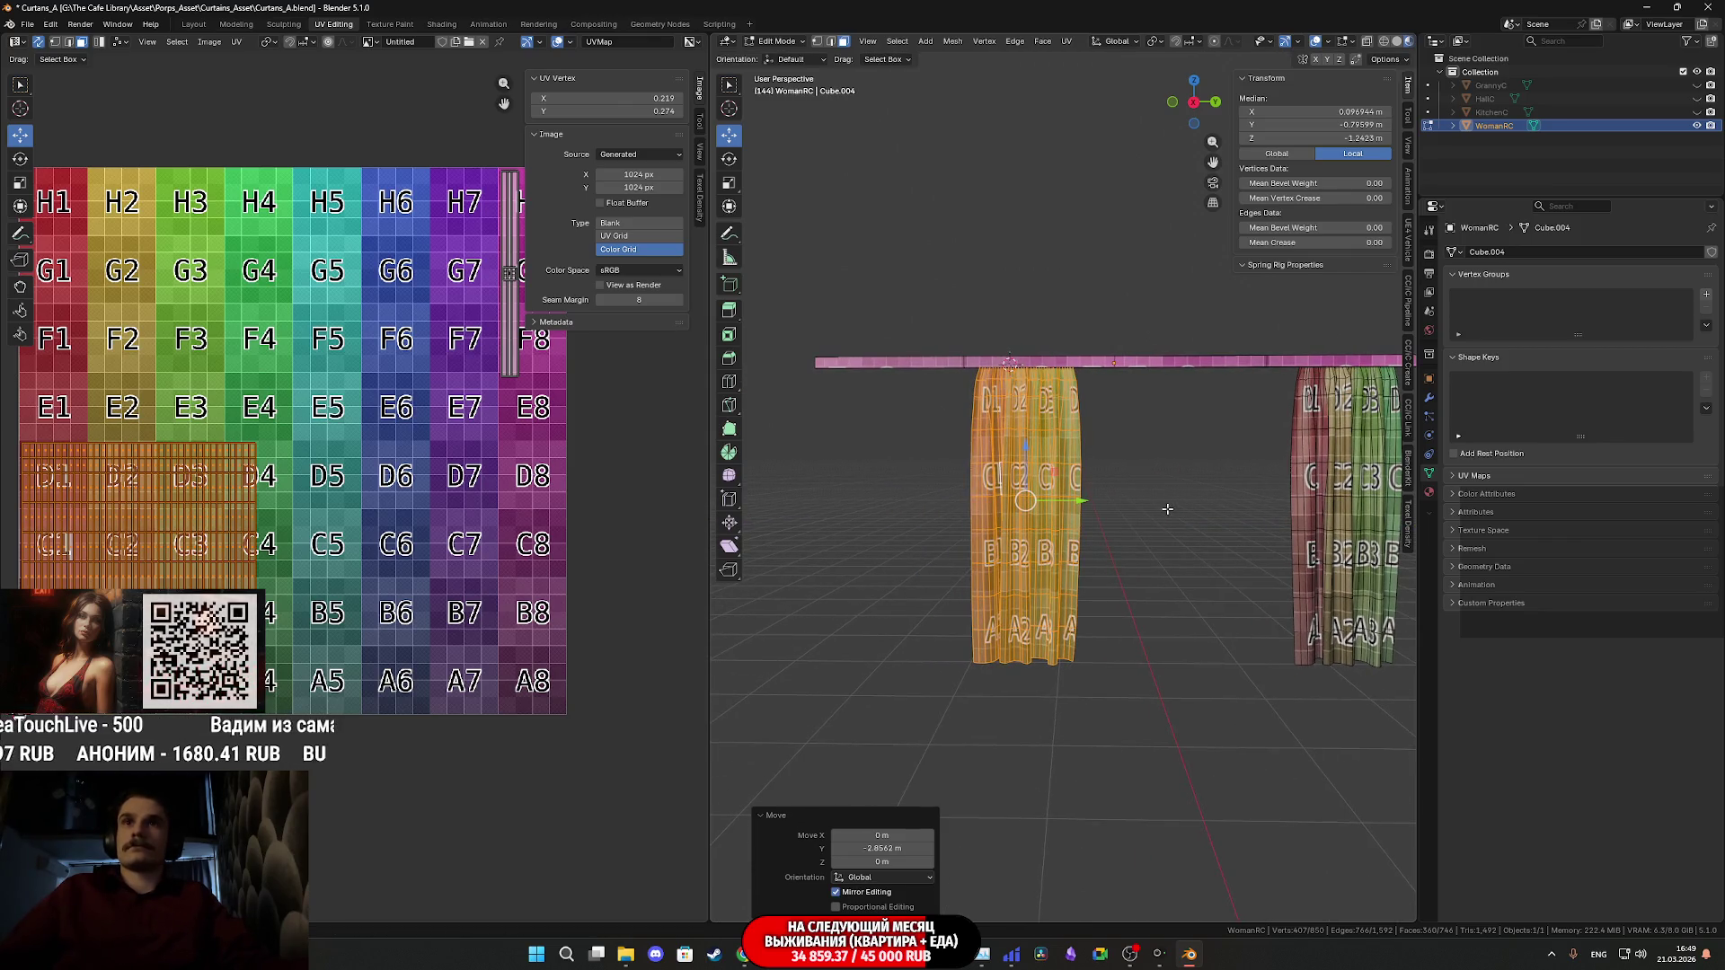
{"action": "middle_click_drag", "start_coordinate": [1161, 509], "coordinate": [1152, 529]}
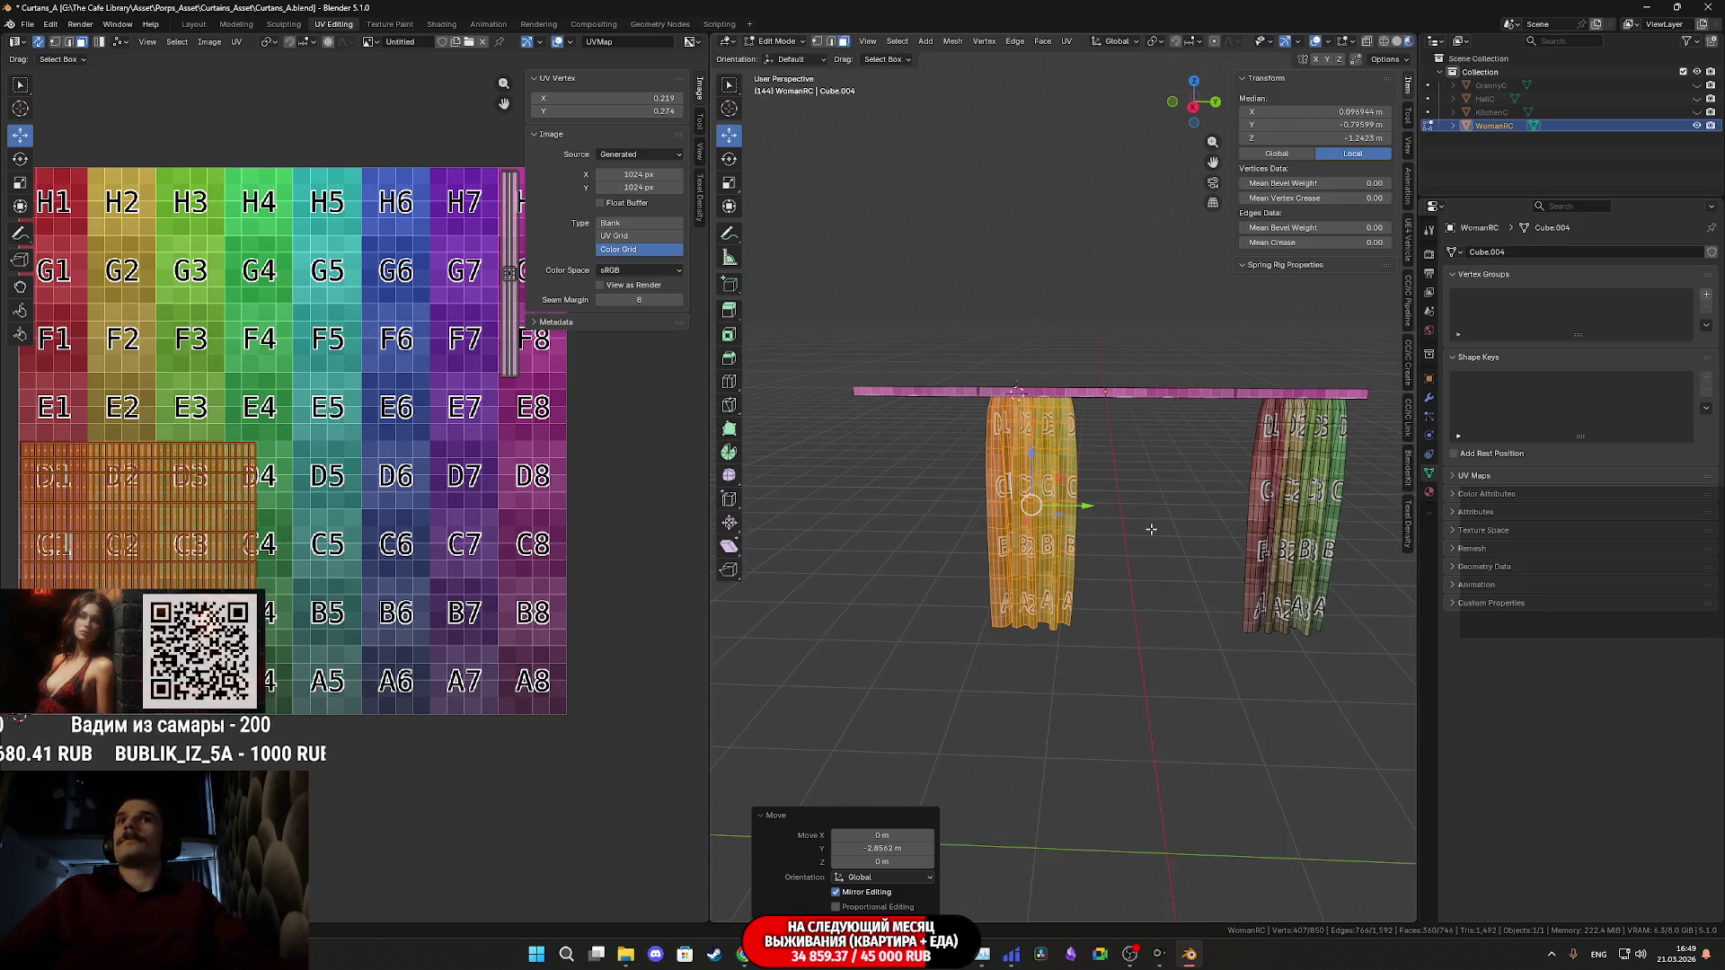
{"action": "key", "text": "Tab"}
{"action": "mouse_move", "coordinate": [802, 954]}
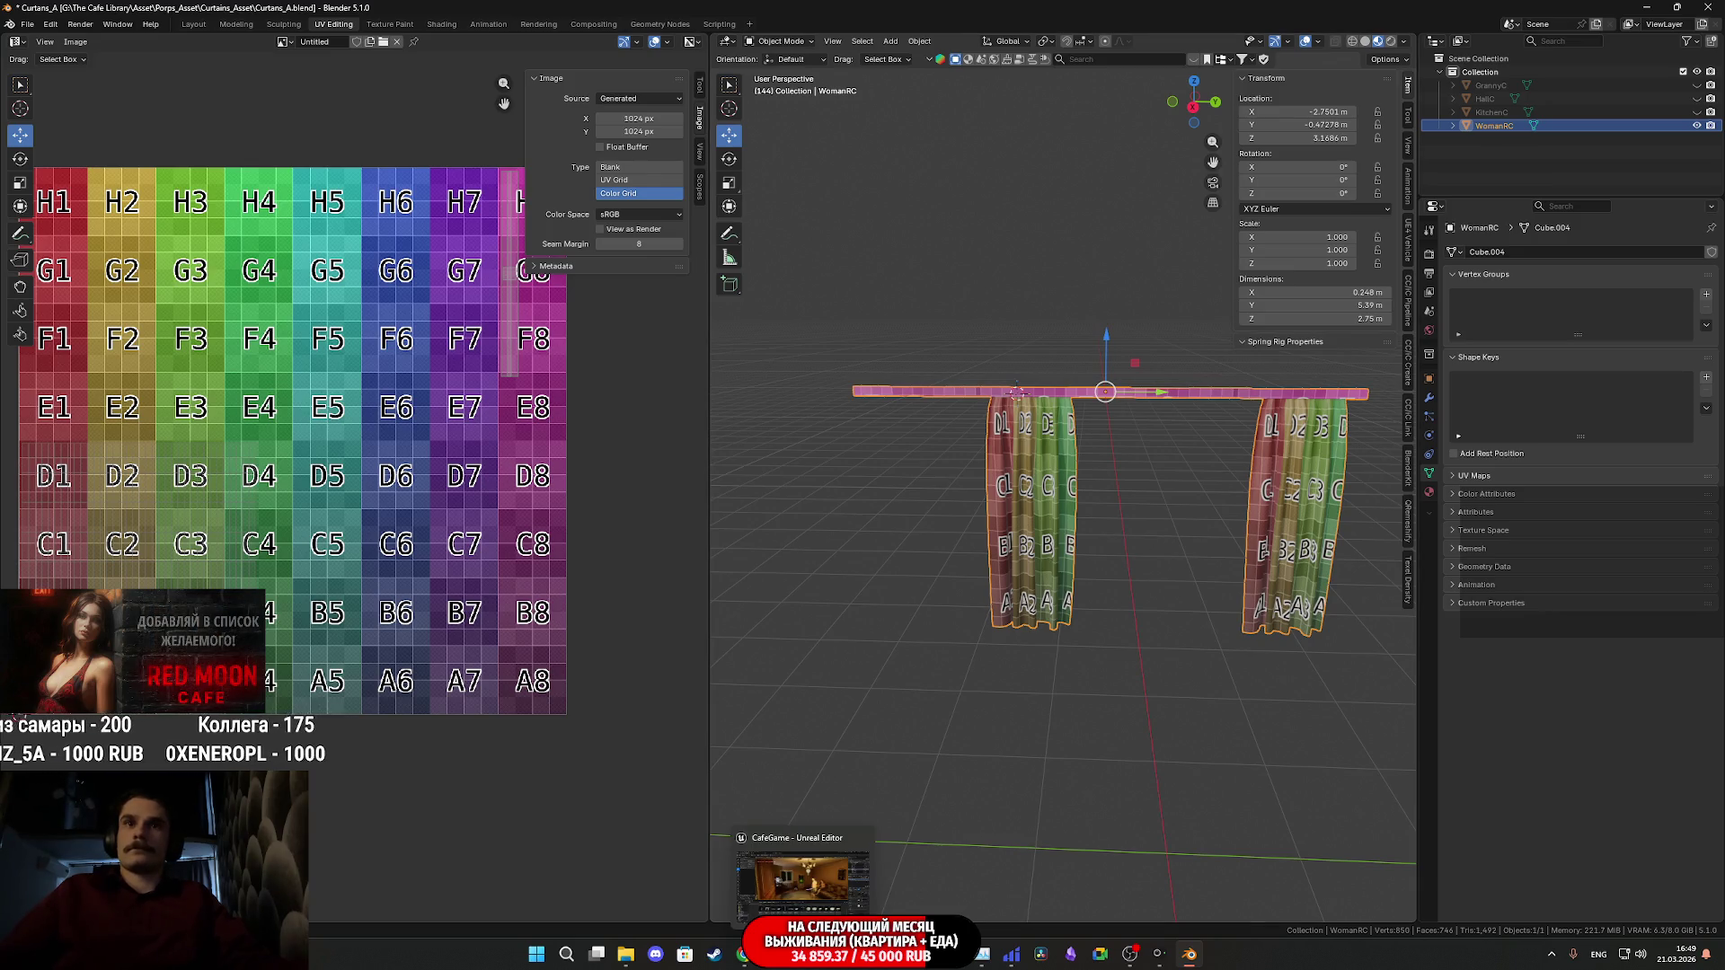
- In Unreal, delete the WBoiler_Pipe actor from the level
{"action": "left_click", "coordinate": [803, 885]}
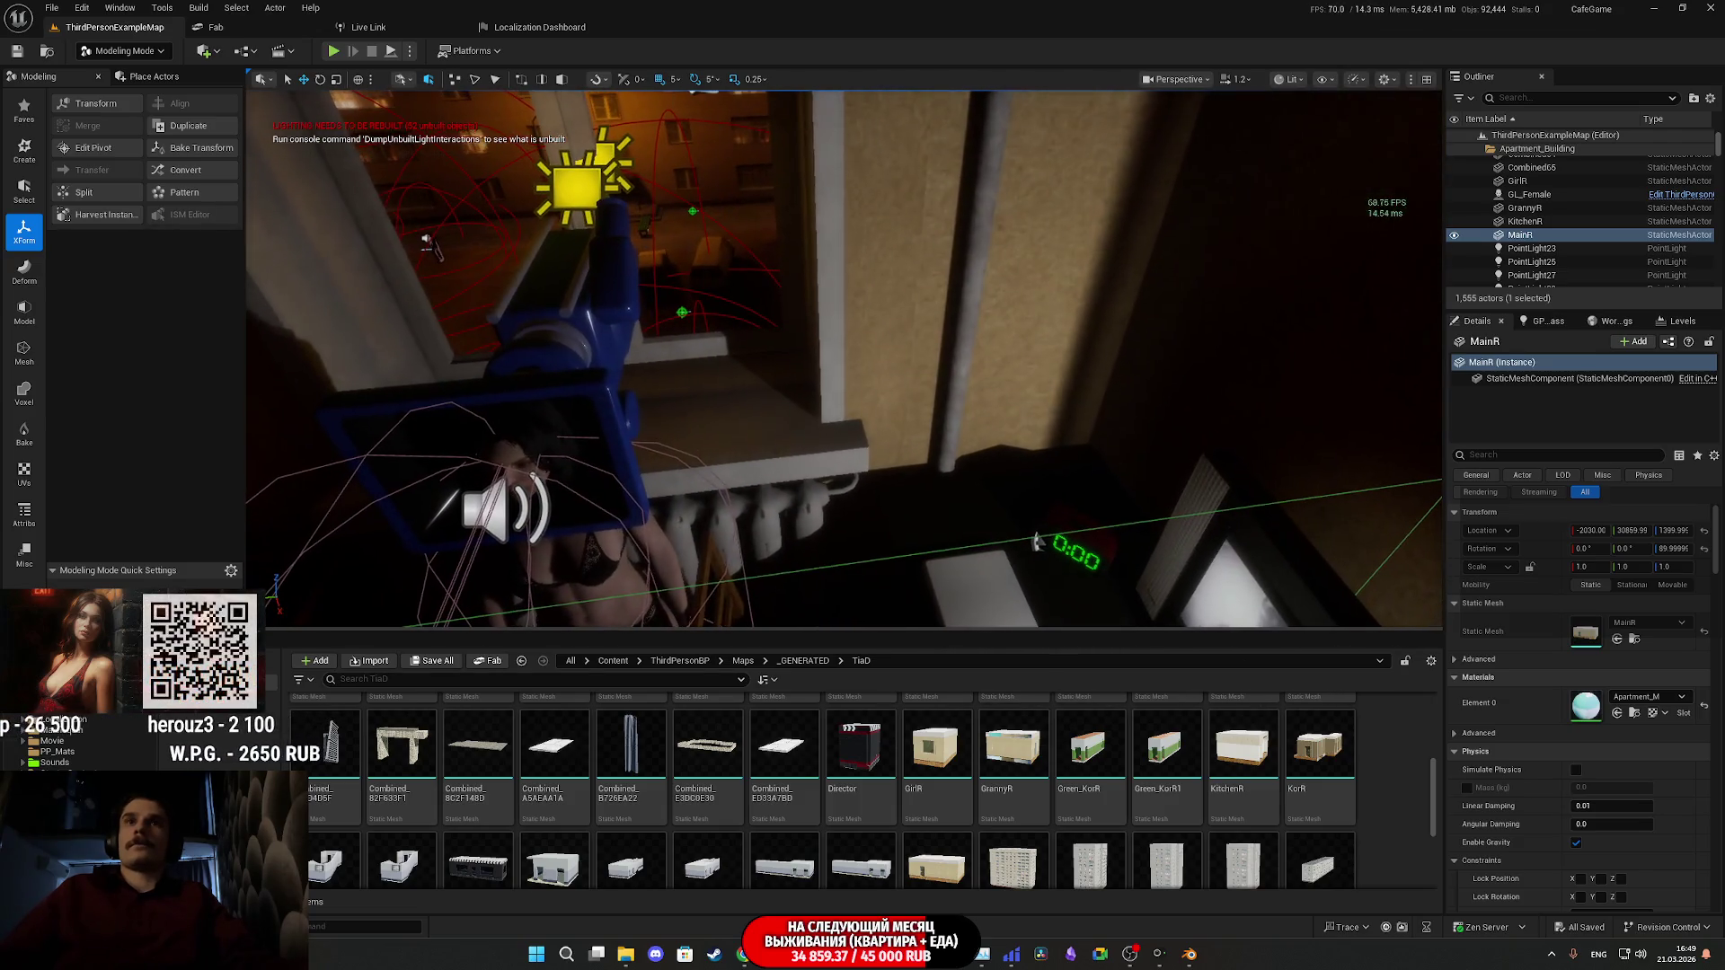
{"action": "left_click", "coordinate": [971, 380]}
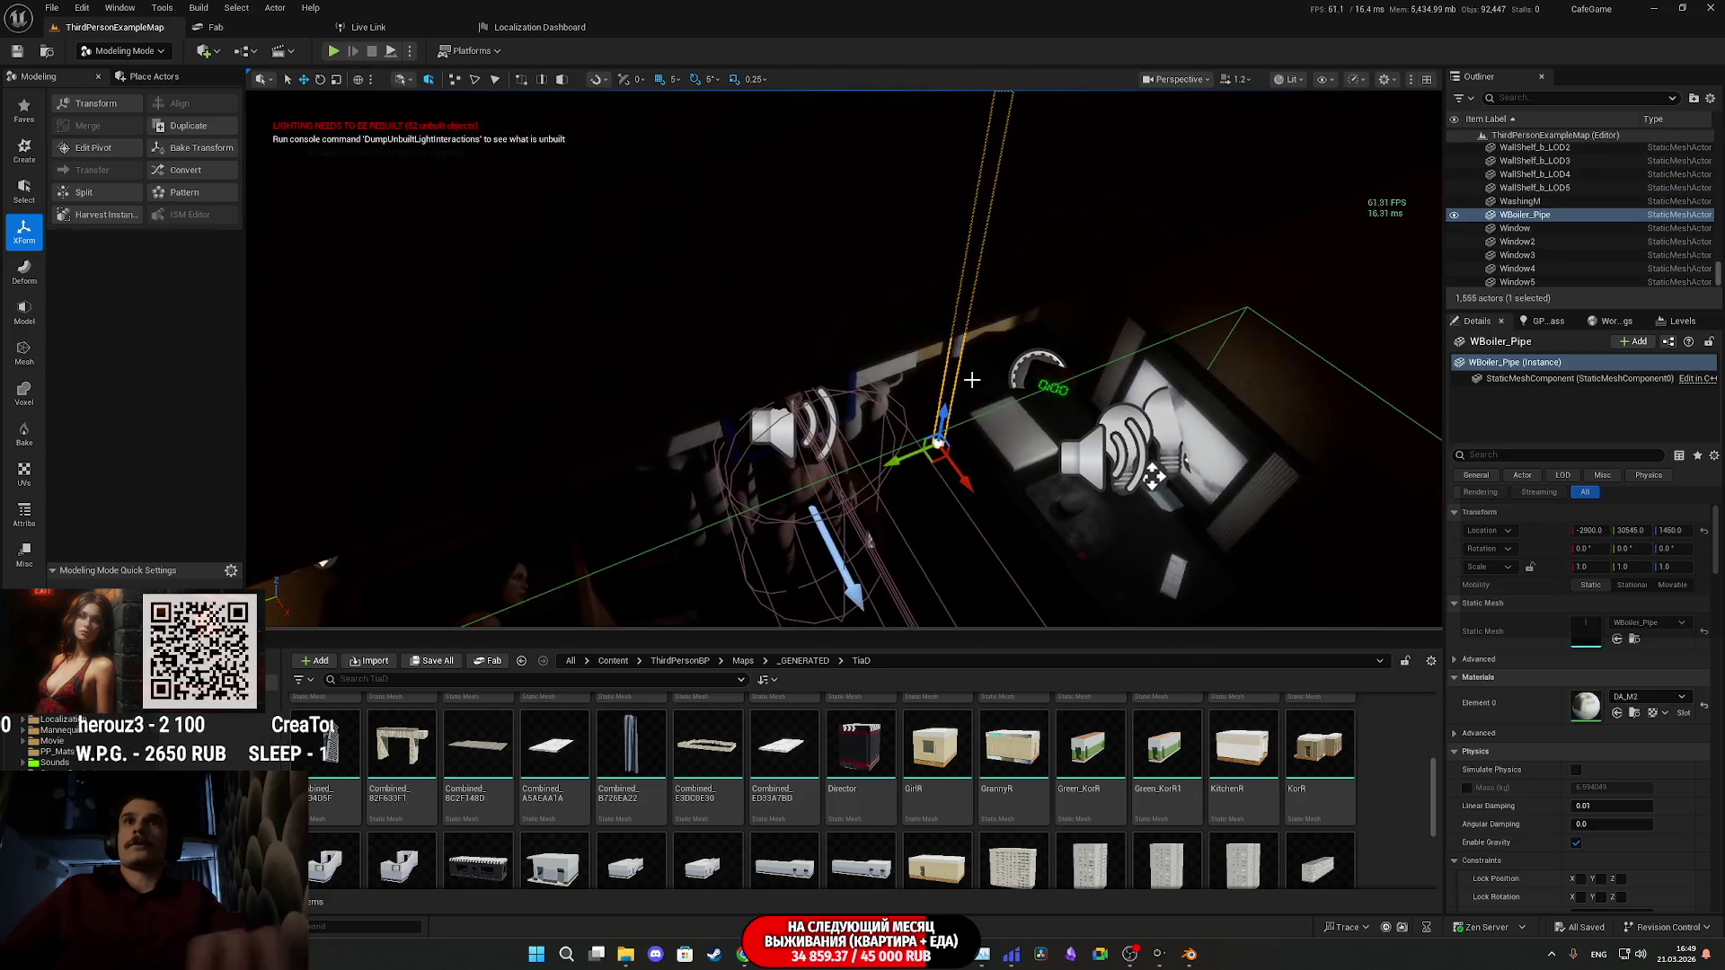
{"action": "key", "text": "Delete"}
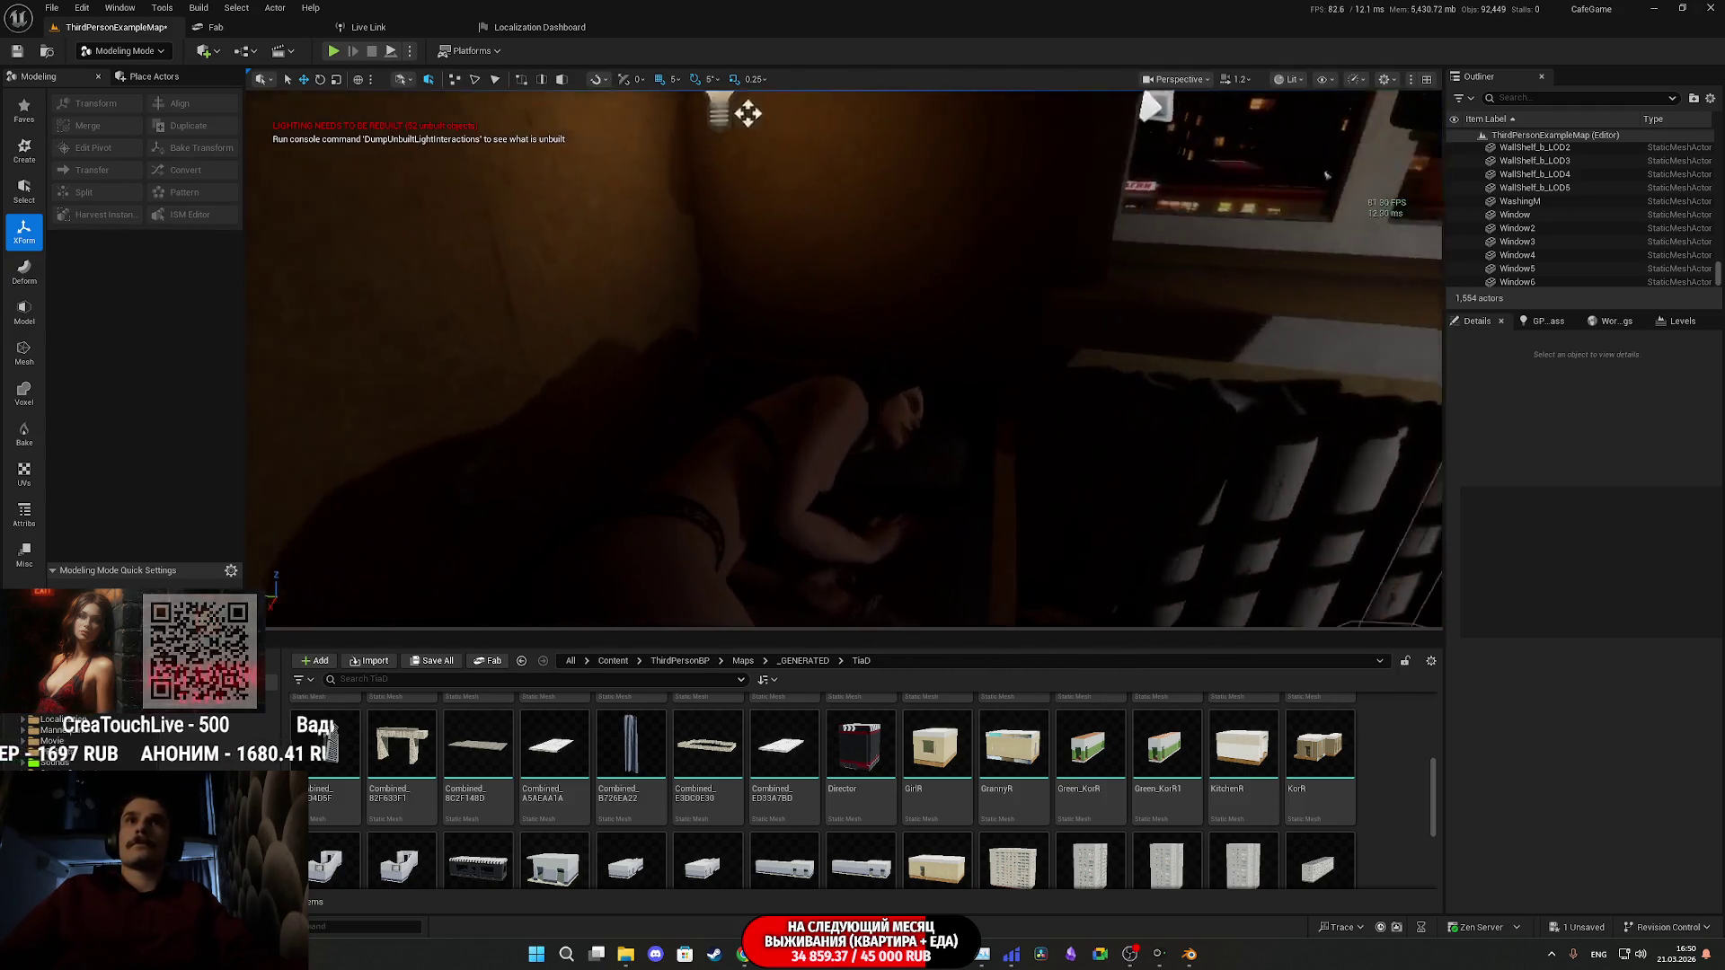
- Select the GL_Female character and open its ThirdPersonCharacter blueprint
{"action": "right_click_drag", "start_coordinate": [789, 207], "coordinate": [789, 169]}
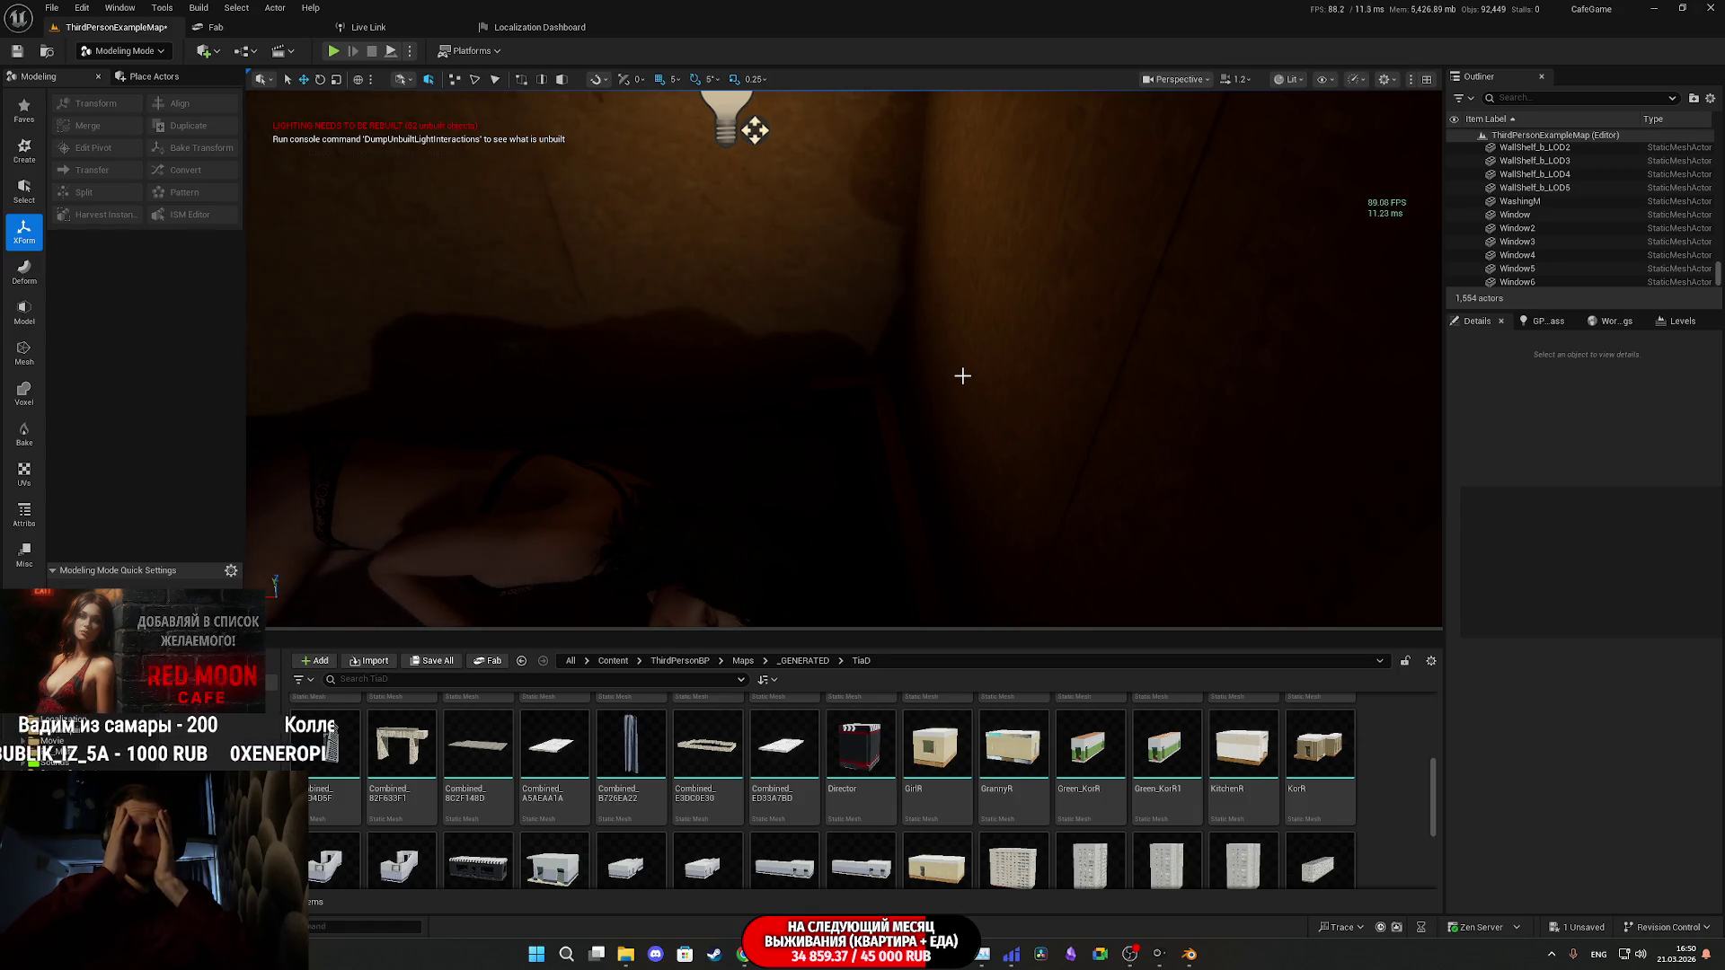
{"action": "mouse_move", "coordinate": [962, 376]}
{"action": "right_mouse_down"}
{"action": "mouse_move", "coordinate": [835, 384]}
{"action": "mouse_move", "coordinate": [854, 383]}
{"action": "mouse_move", "coordinate": [828, 366]}
{"action": "mouse_move", "coordinate": [840, 358]}
{"action": "mouse_move", "coordinate": [786, 339]}
{"action": "mouse_move", "coordinate": [715, 361]}
{"action": "mouse_move", "coordinate": [670, 331]}
{"action": "mouse_move", "coordinate": [639, 231]}
{"action": "mouse_move", "coordinate": [697, 277]}
{"action": "mouse_move", "coordinate": [675, 532]}
{"action": "mouse_move", "coordinate": [759, 609]}
{"action": "mouse_move", "coordinate": [527, 609]}
{"action": "mouse_move", "coordinate": [655, 478]}
{"action": "mouse_move", "coordinate": [811, 366]}
{"action": "mouse_move", "coordinate": [737, 370]}
{"action": "mouse_move", "coordinate": [750, 359]}
{"action": "right_mouse_up"}
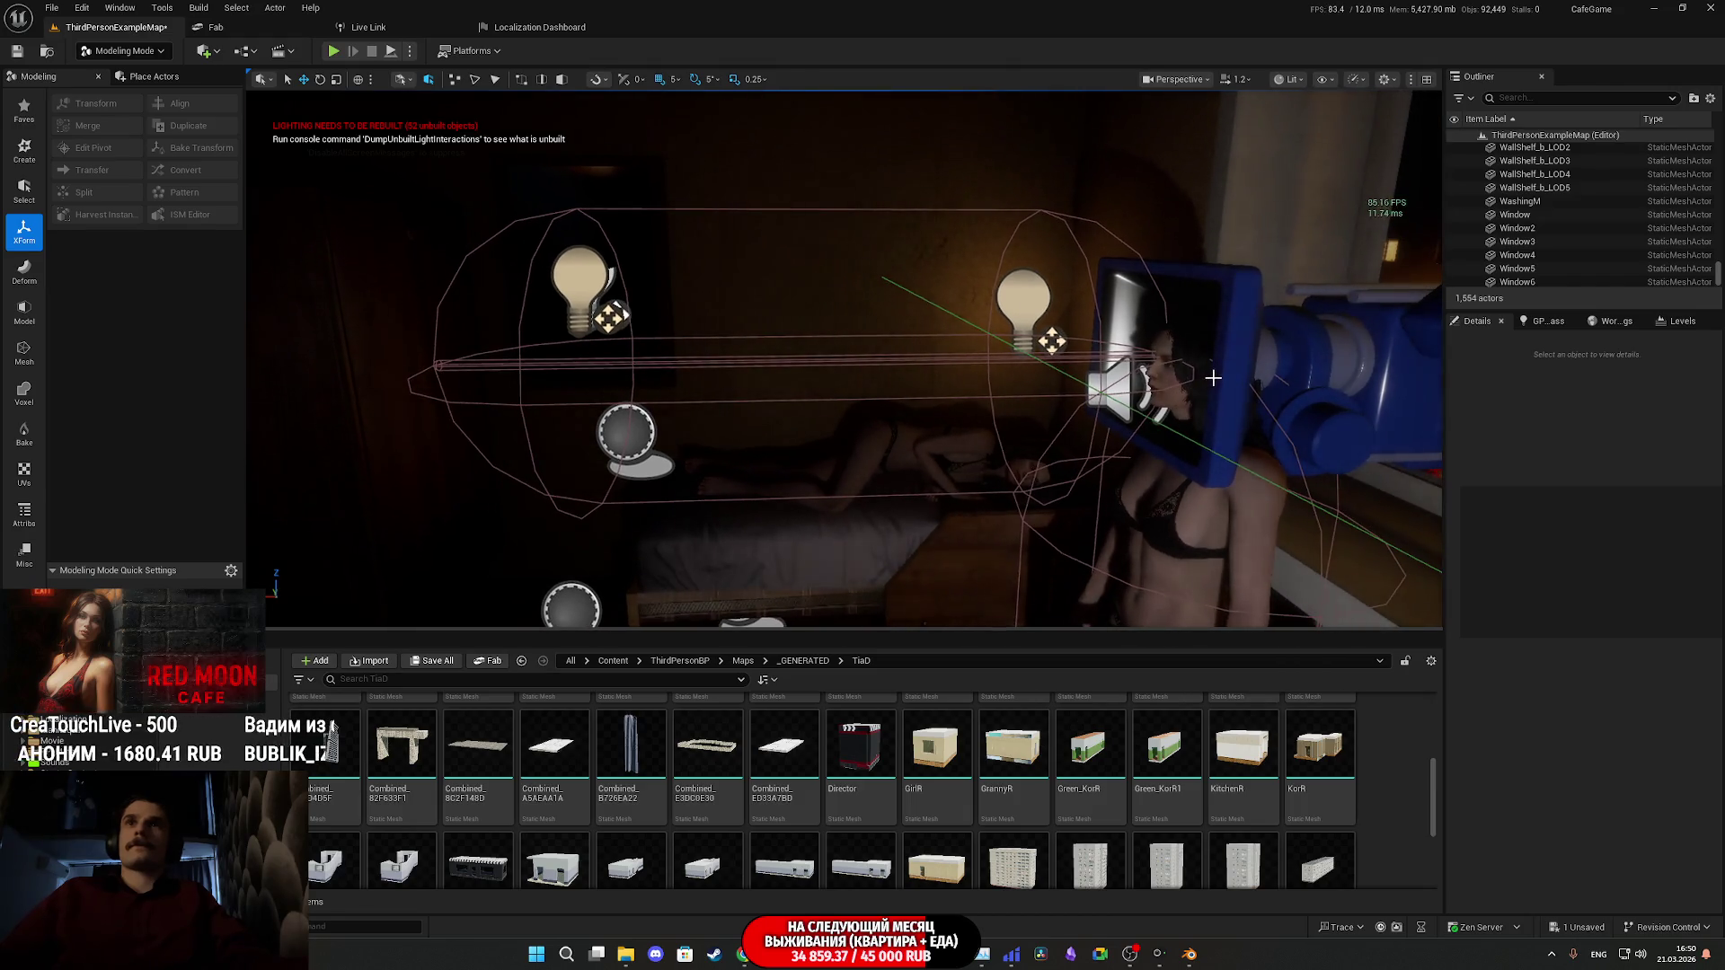
{"action": "left_click", "coordinate": [1167, 413]}
{"action": "left_click", "coordinate": [1676, 412]}
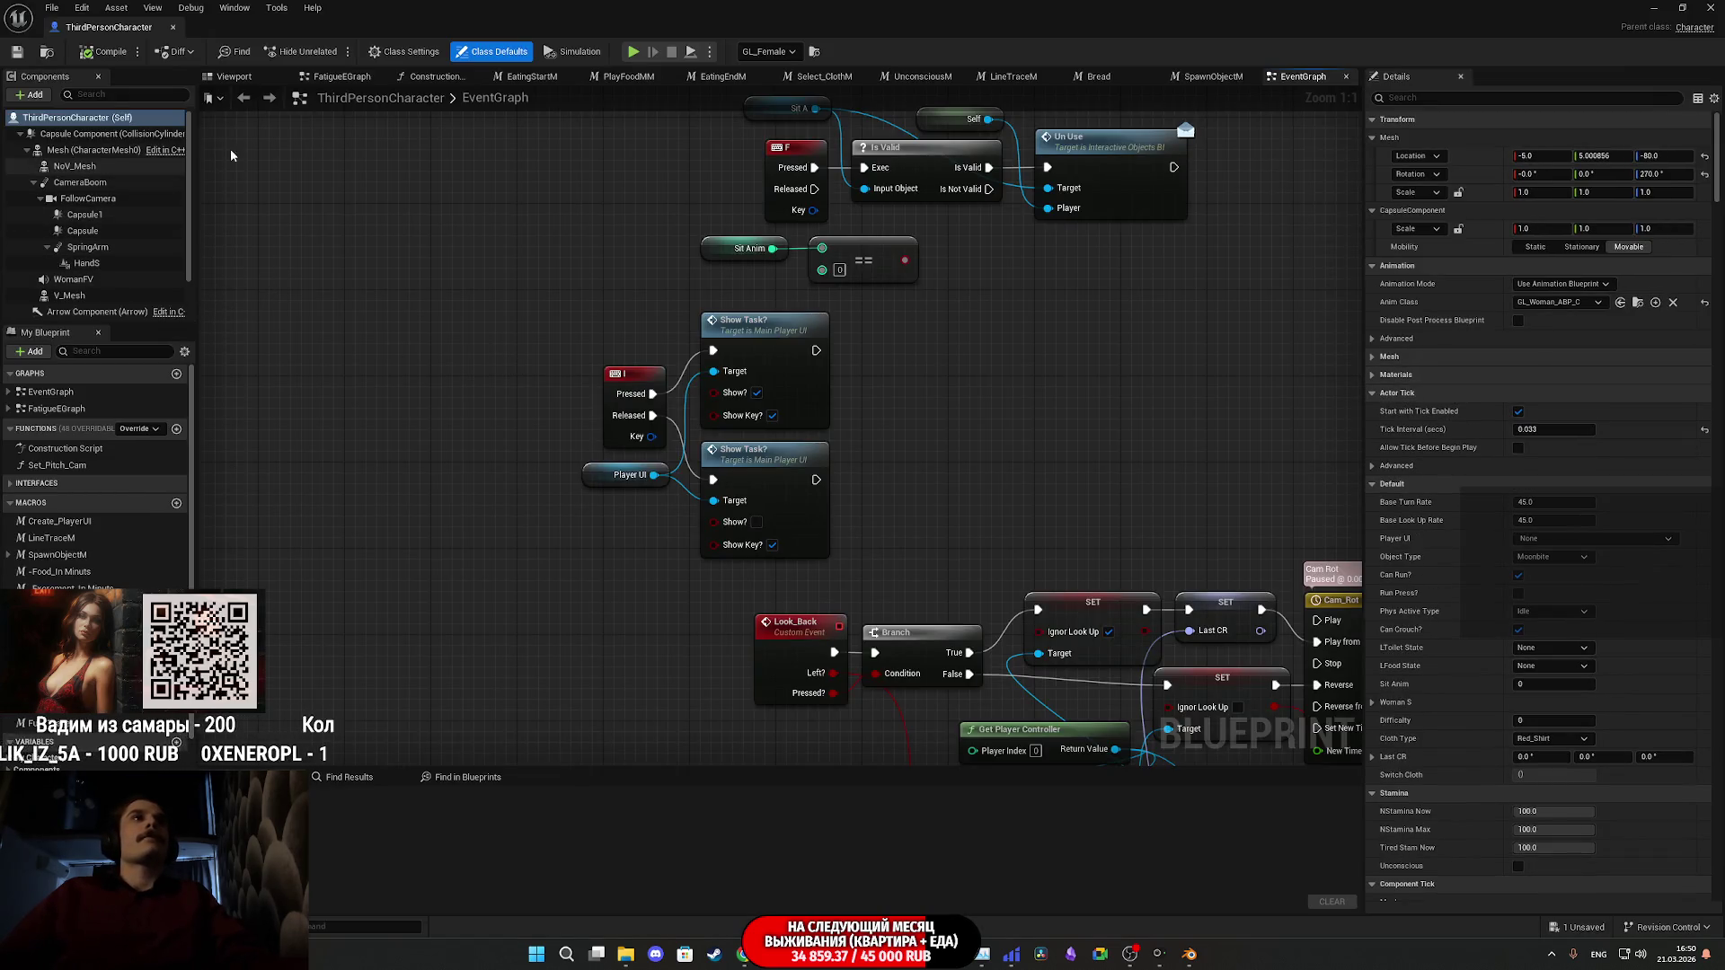
- Delete the Capsule component from ThirdPersonCharacter, compile, and close the blueprint
{"action": "left_click", "coordinate": [108, 232]}
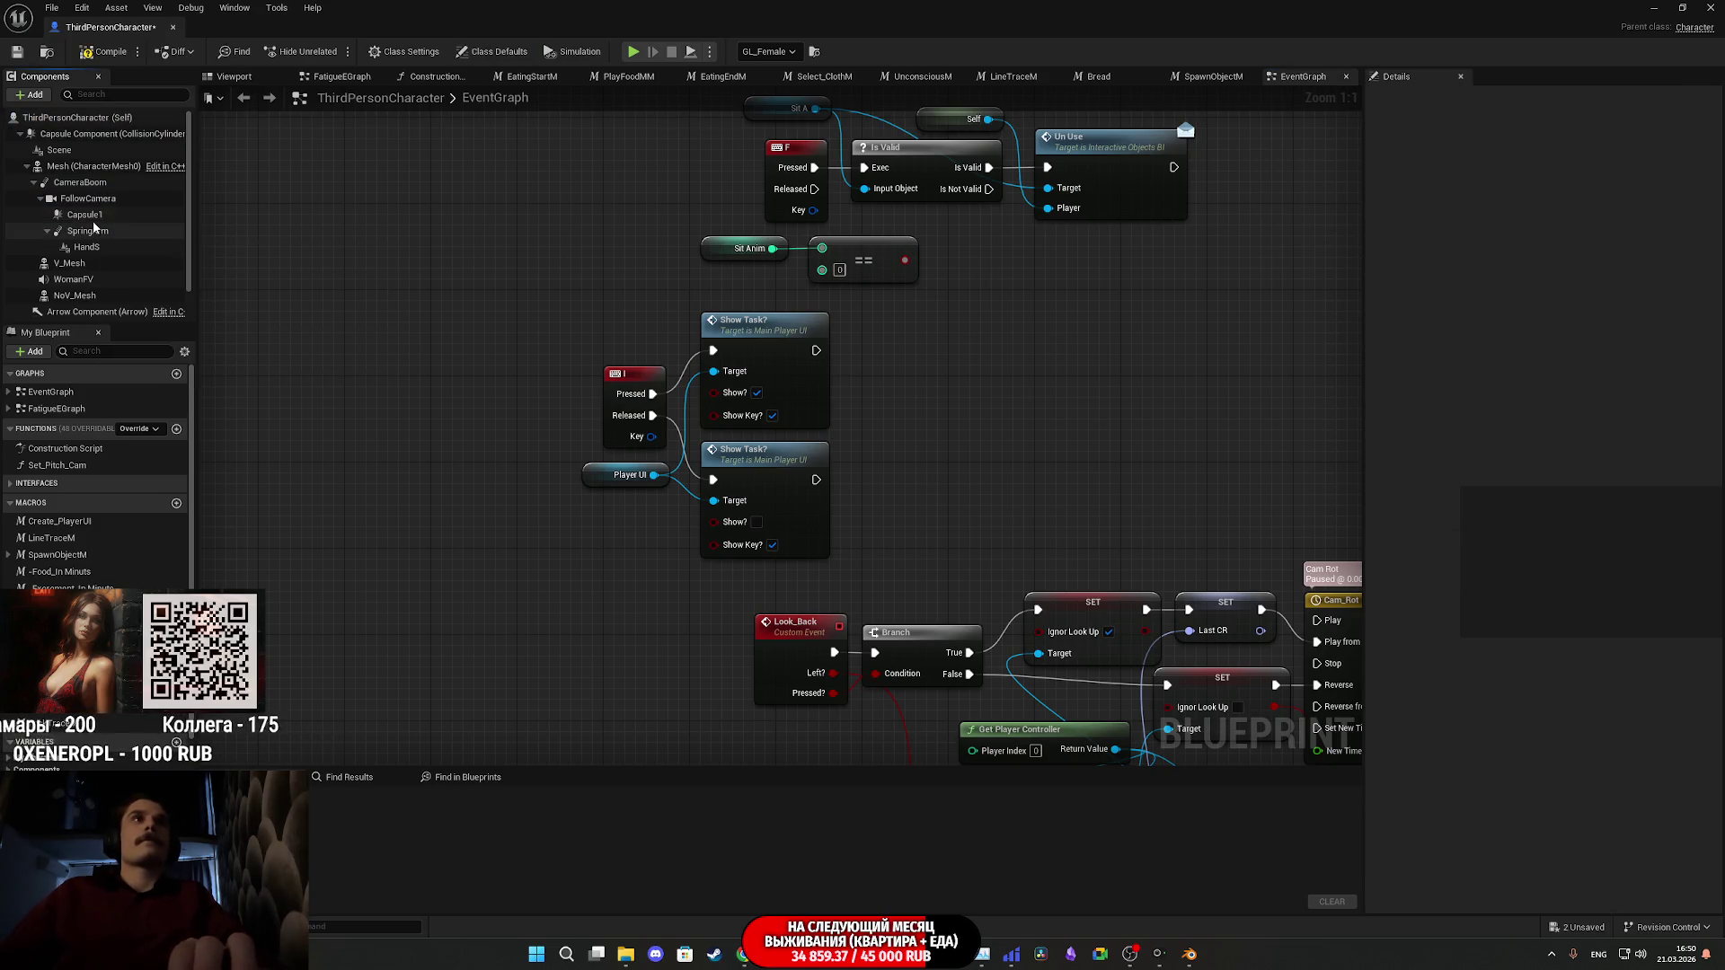
{"action": "key", "text": "Delete"}
{"action": "key", "text": "Delete"}
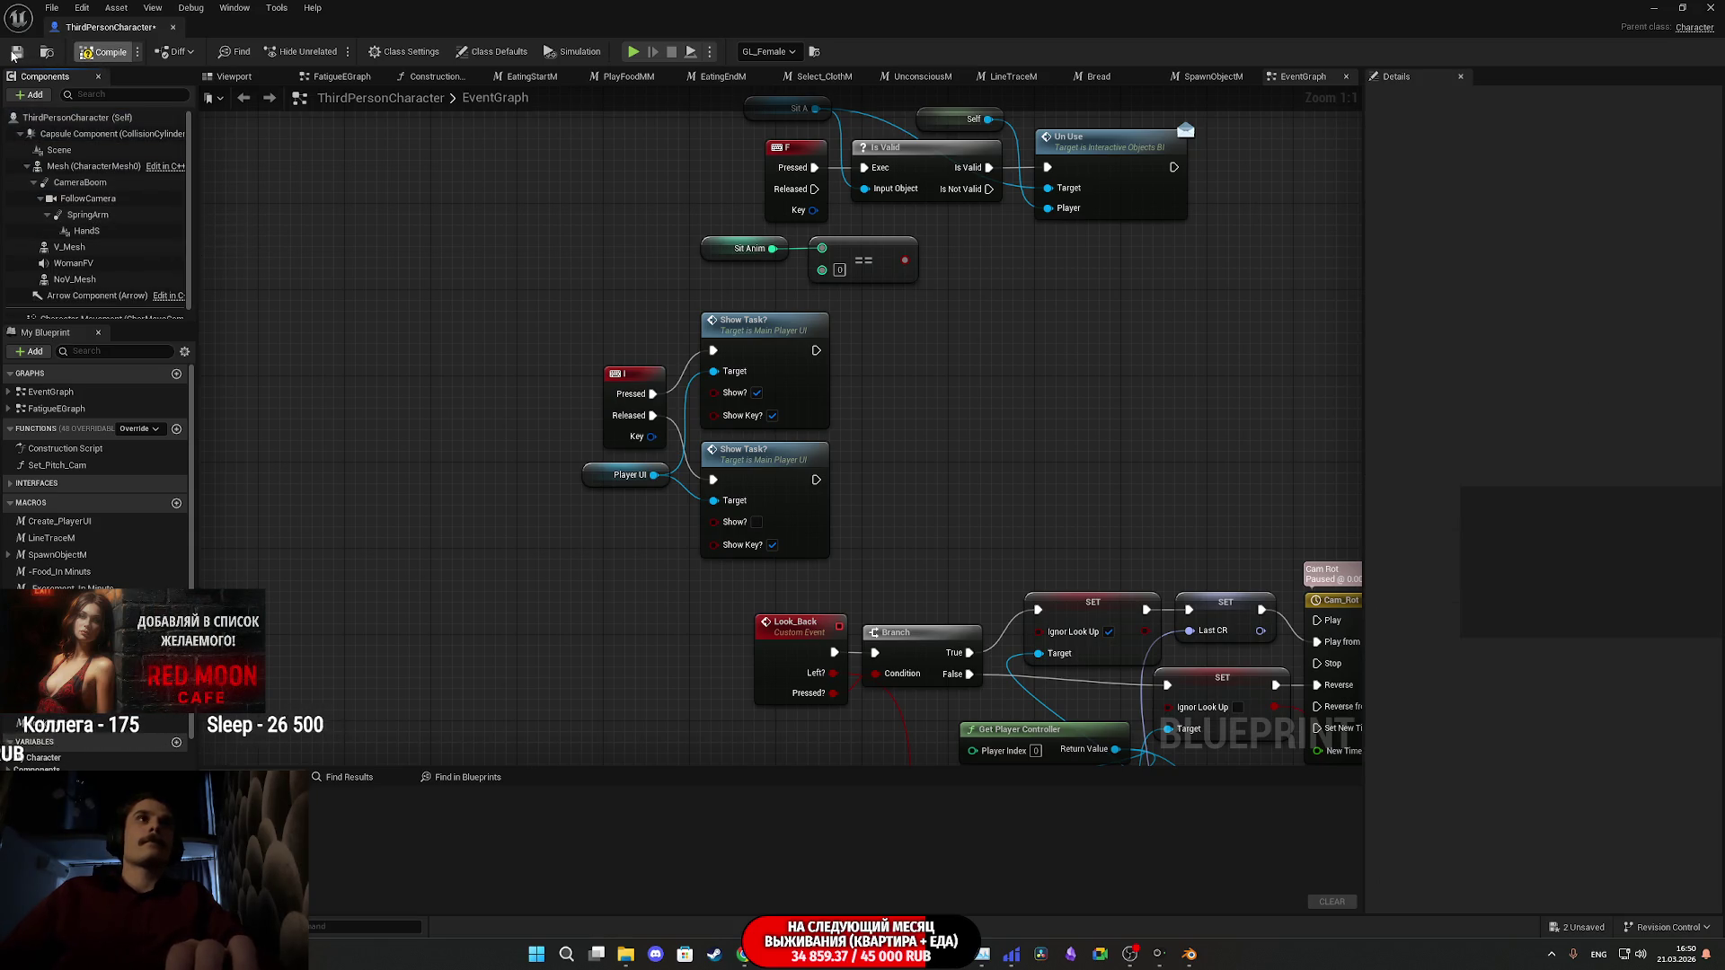
{"action": "left_click", "coordinate": [15, 52]}
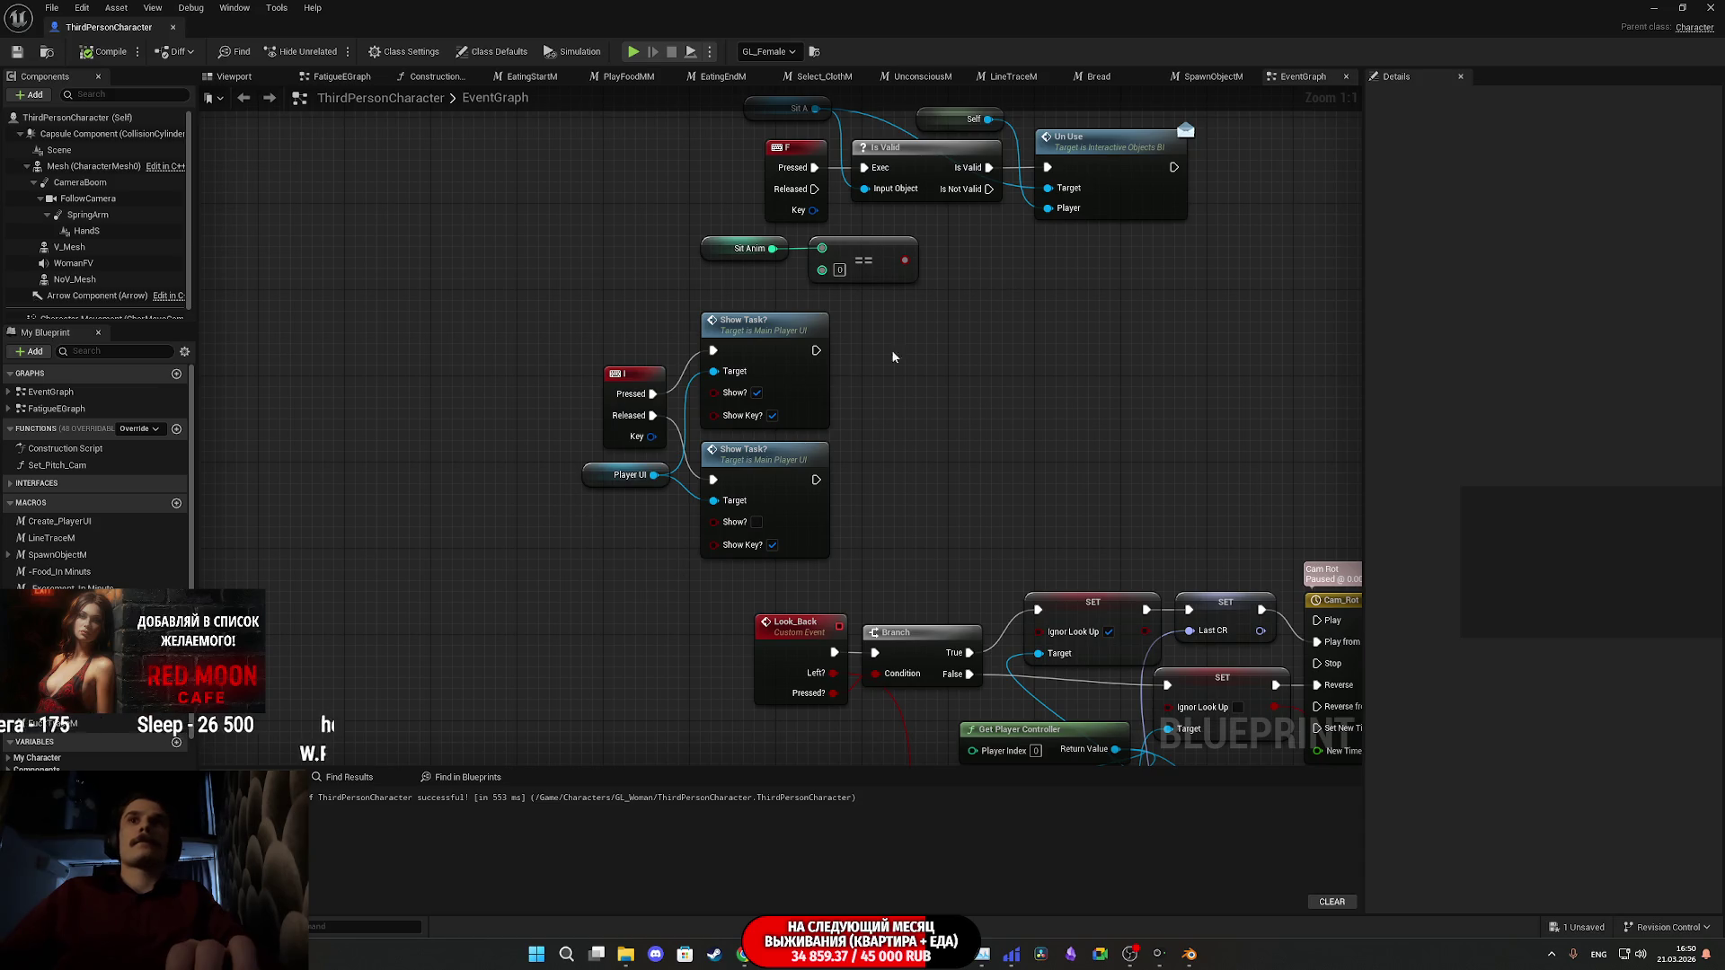
{"action": "left_click", "coordinate": [1709, 8]}
- Save the ThirdPersonExampleMap level from the unsaved content list
{"action": "key", "text": "f"}
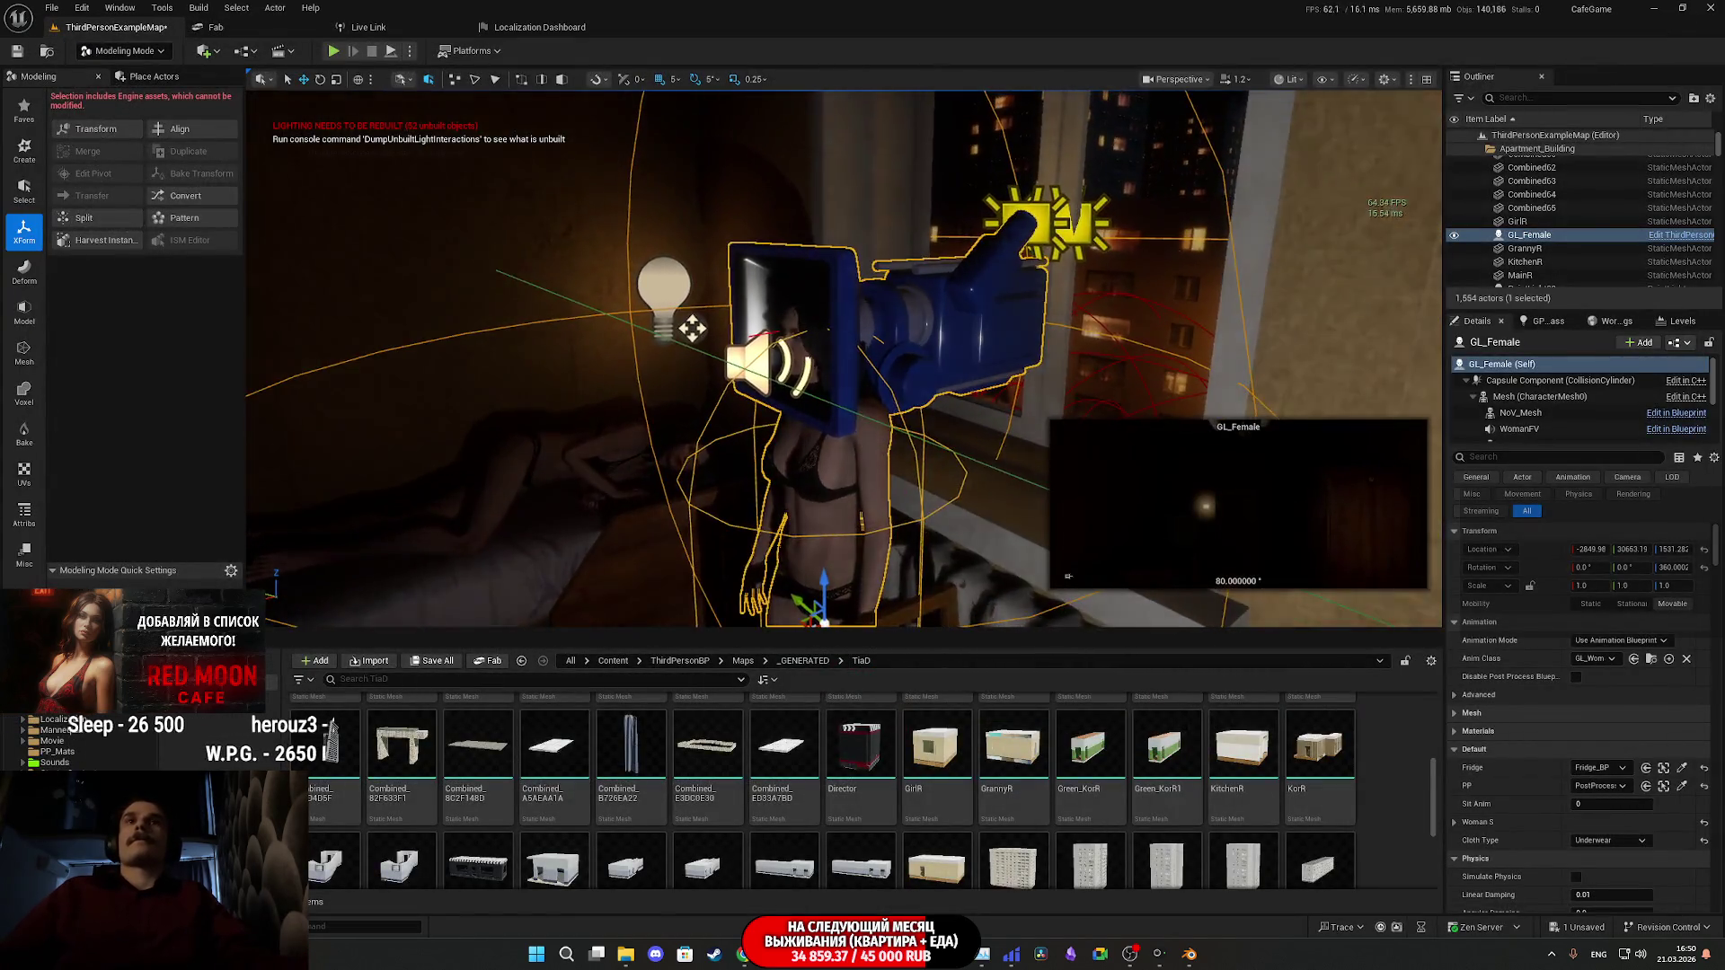
{"action": "right_click_drag", "start_coordinate": [898, 405], "coordinate": [719, 404]}
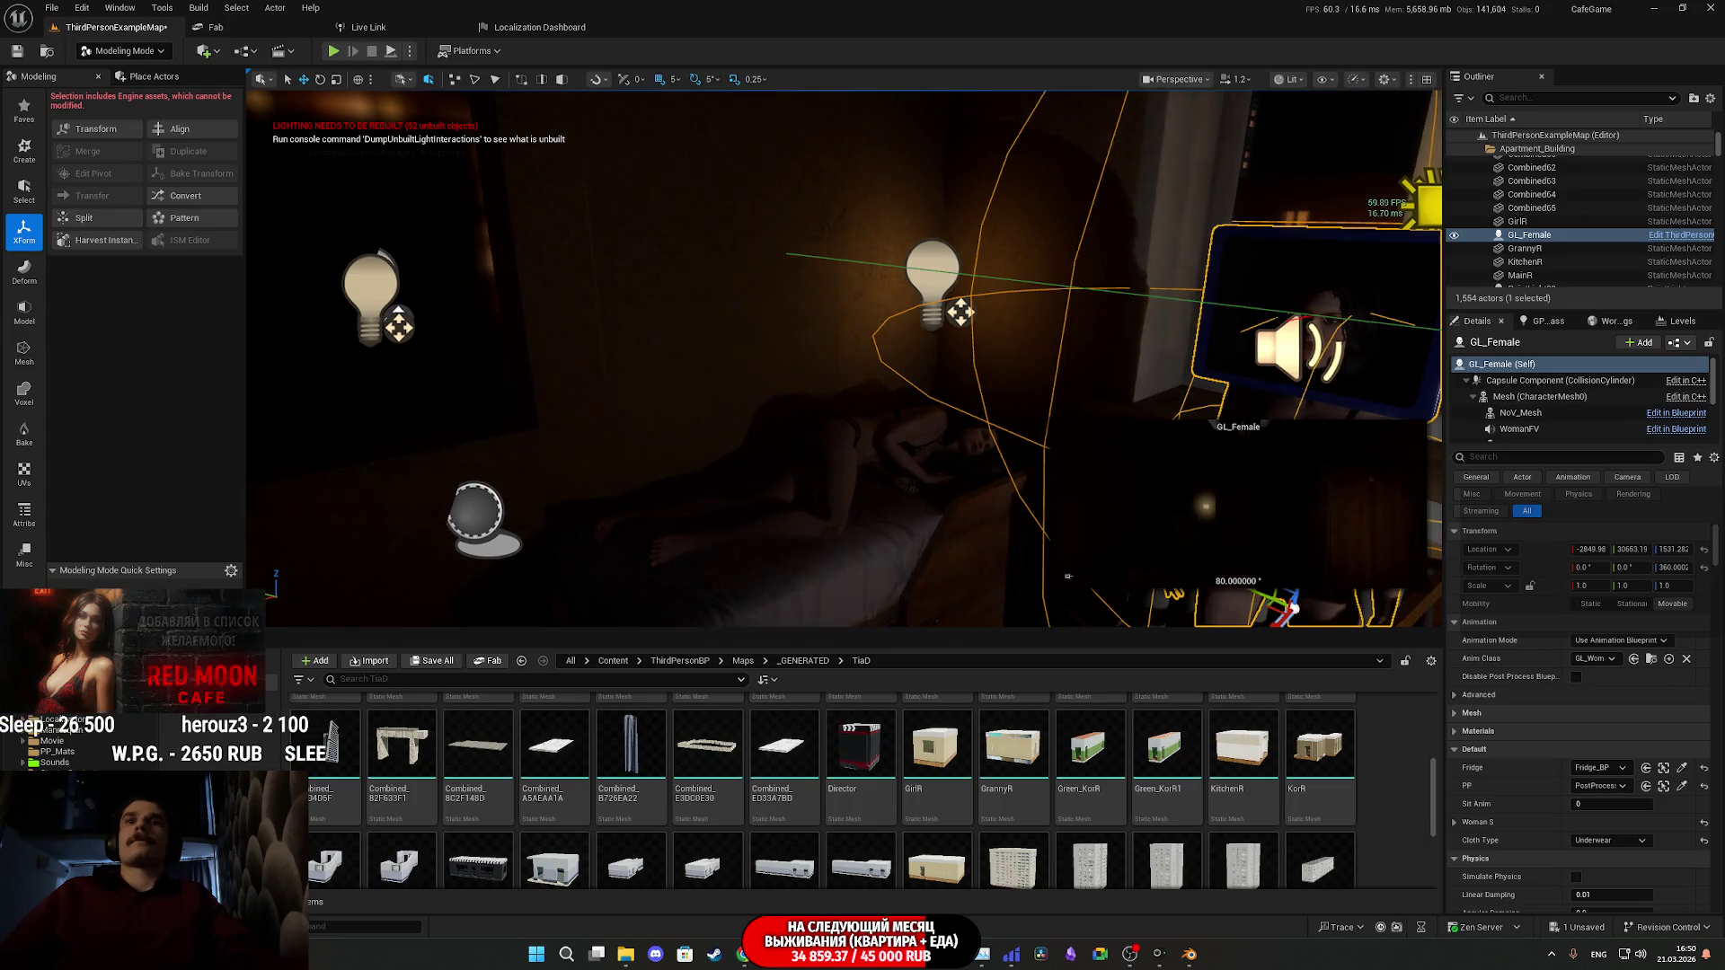
{"action": "mouse_move", "coordinate": [896, 800]}
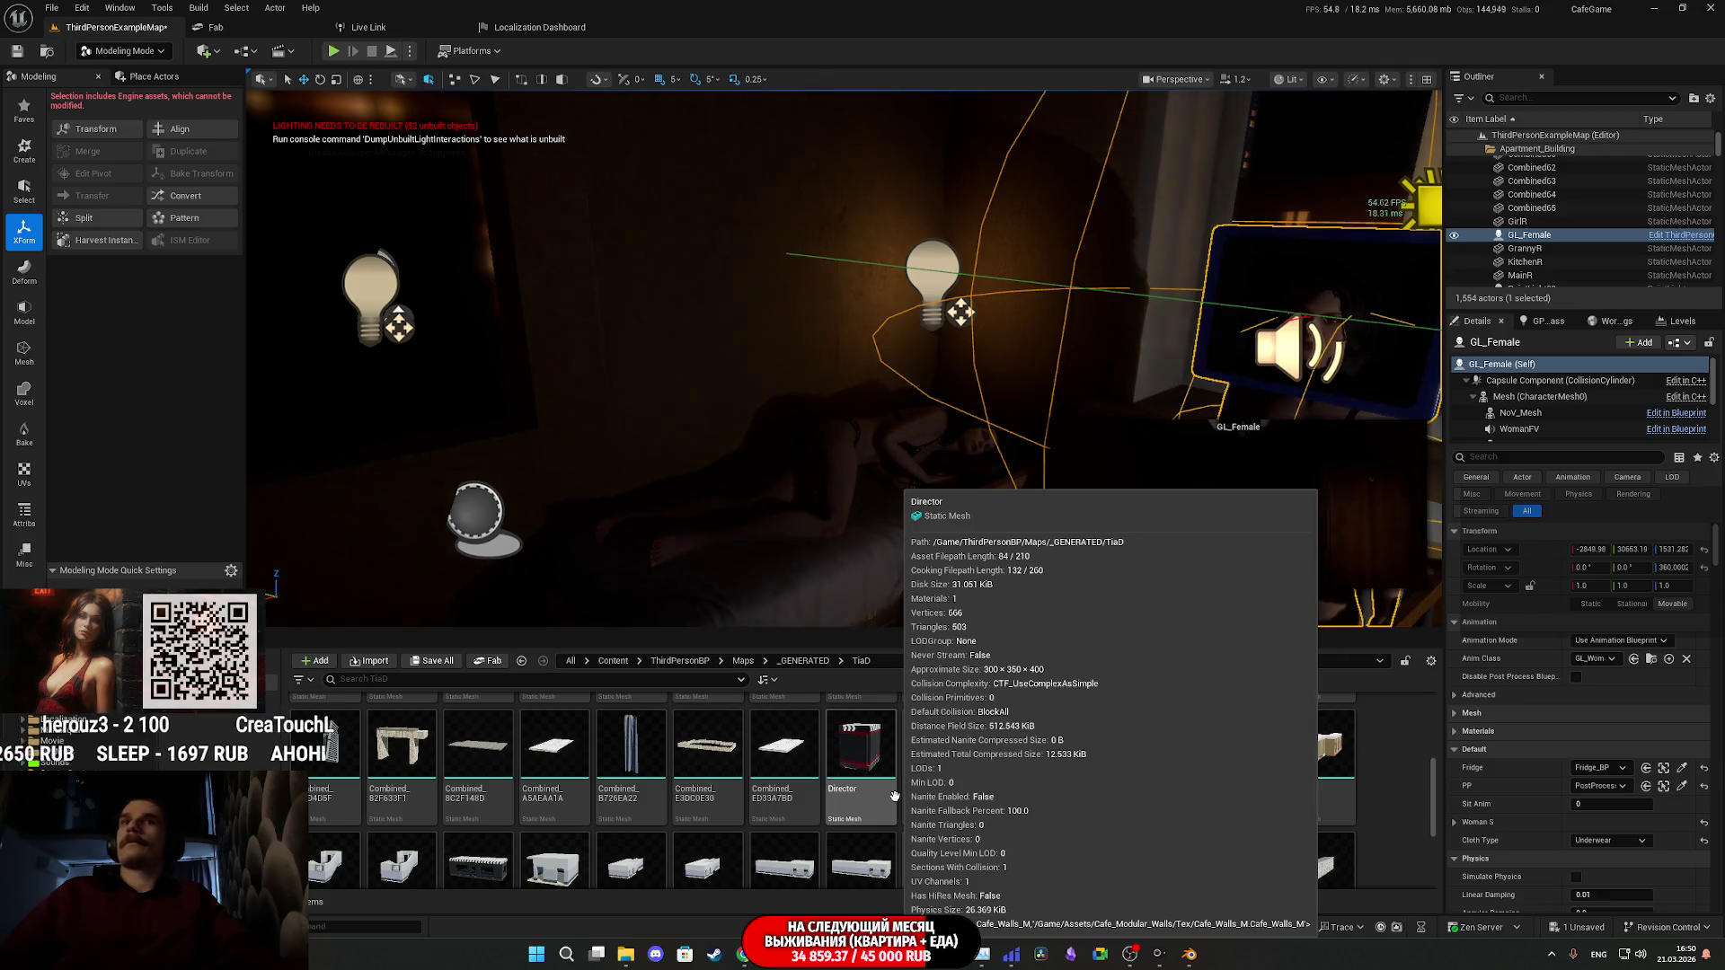
{"action": "left_click", "coordinate": [418, 662]}
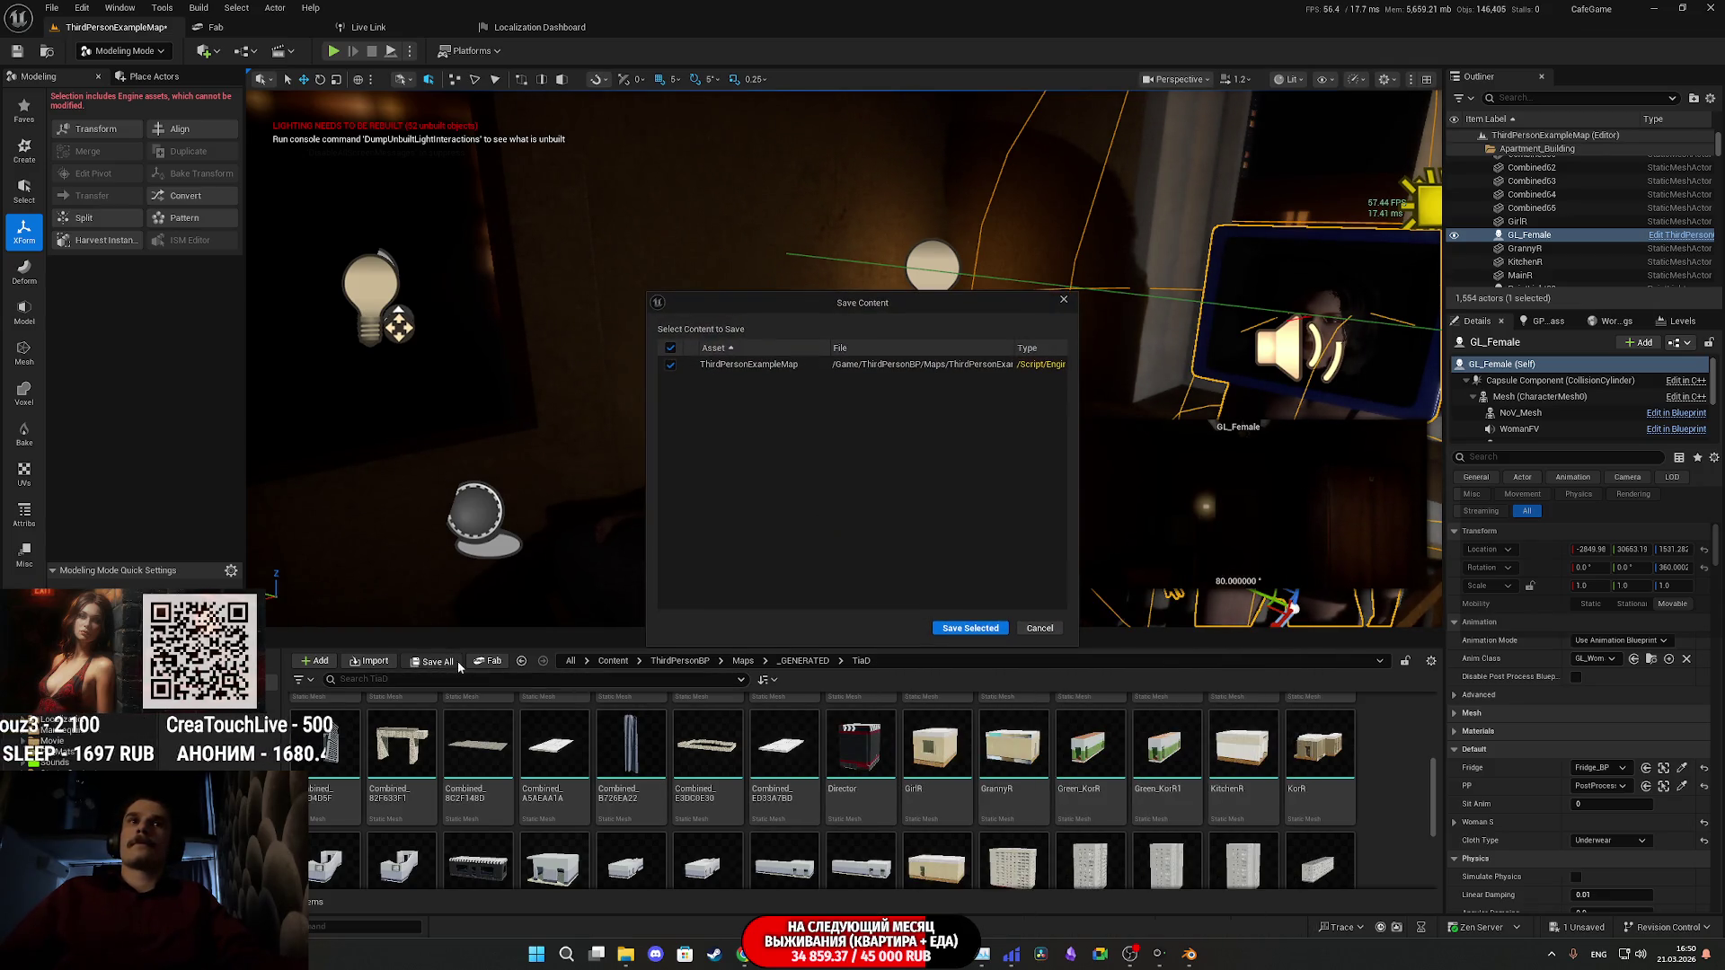
{"action": "left_click", "coordinate": [981, 629]}
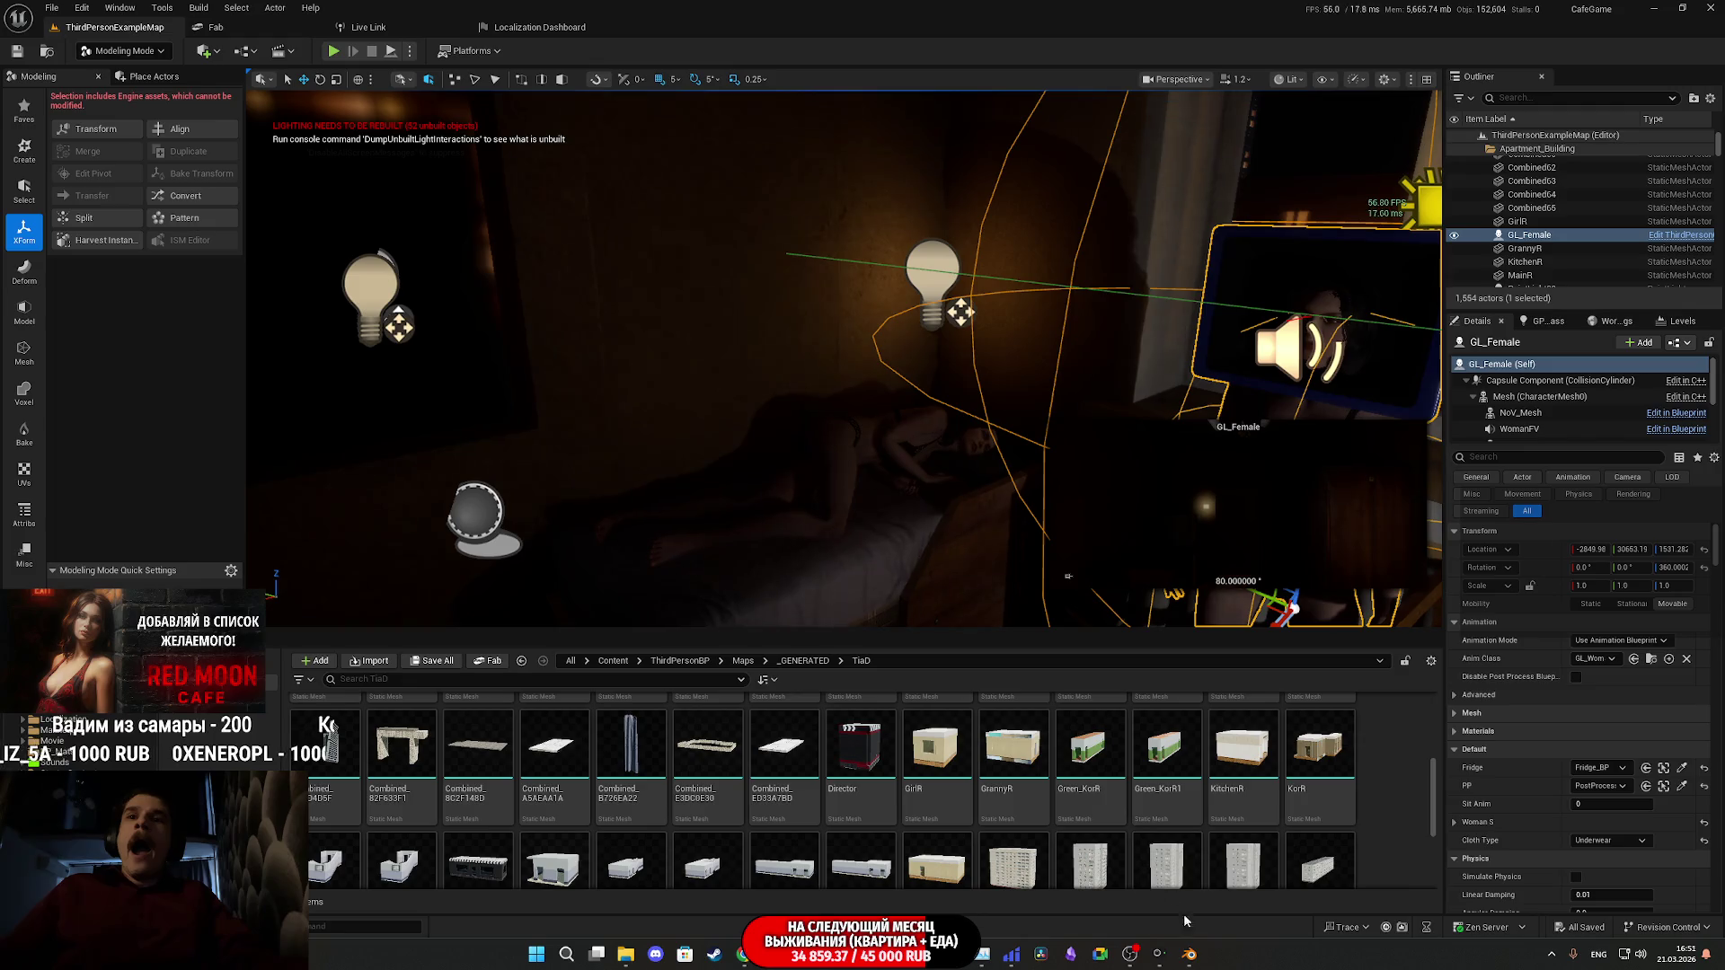
- Return to Blender and orbit around the two checker-textured curtain panels under the rod
{"action": "left_click", "coordinate": [1191, 958]}
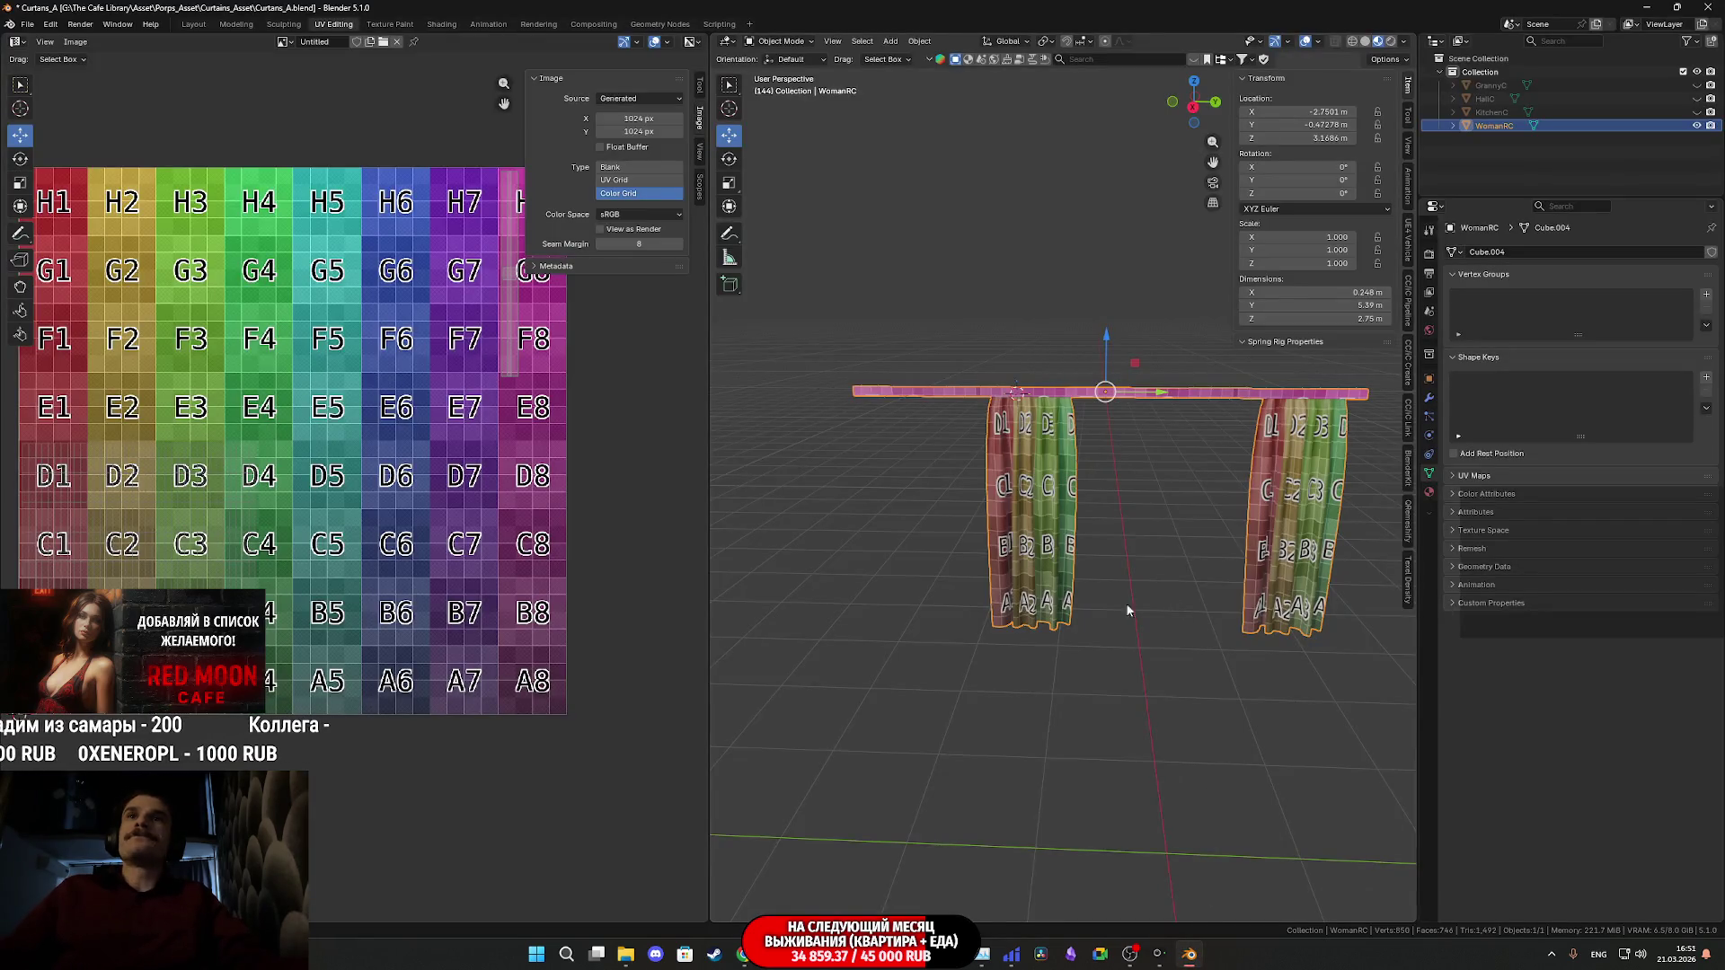
{"action": "mouse_move", "coordinate": [1153, 575]}
{"action": "middle_mouse_down"}
{"action": "mouse_move", "coordinate": [1160, 553]}
{"action": "mouse_move", "coordinate": [1097, 546]}
{"action": "mouse_move", "coordinate": [1087, 527]}
{"action": "mouse_move", "coordinate": [1077, 542]}
{"action": "mouse_move", "coordinate": [1112, 575]}
{"action": "mouse_move", "coordinate": [1012, 536]}
{"action": "mouse_move", "coordinate": [1057, 568]}
{"action": "middle_mouse_up"}
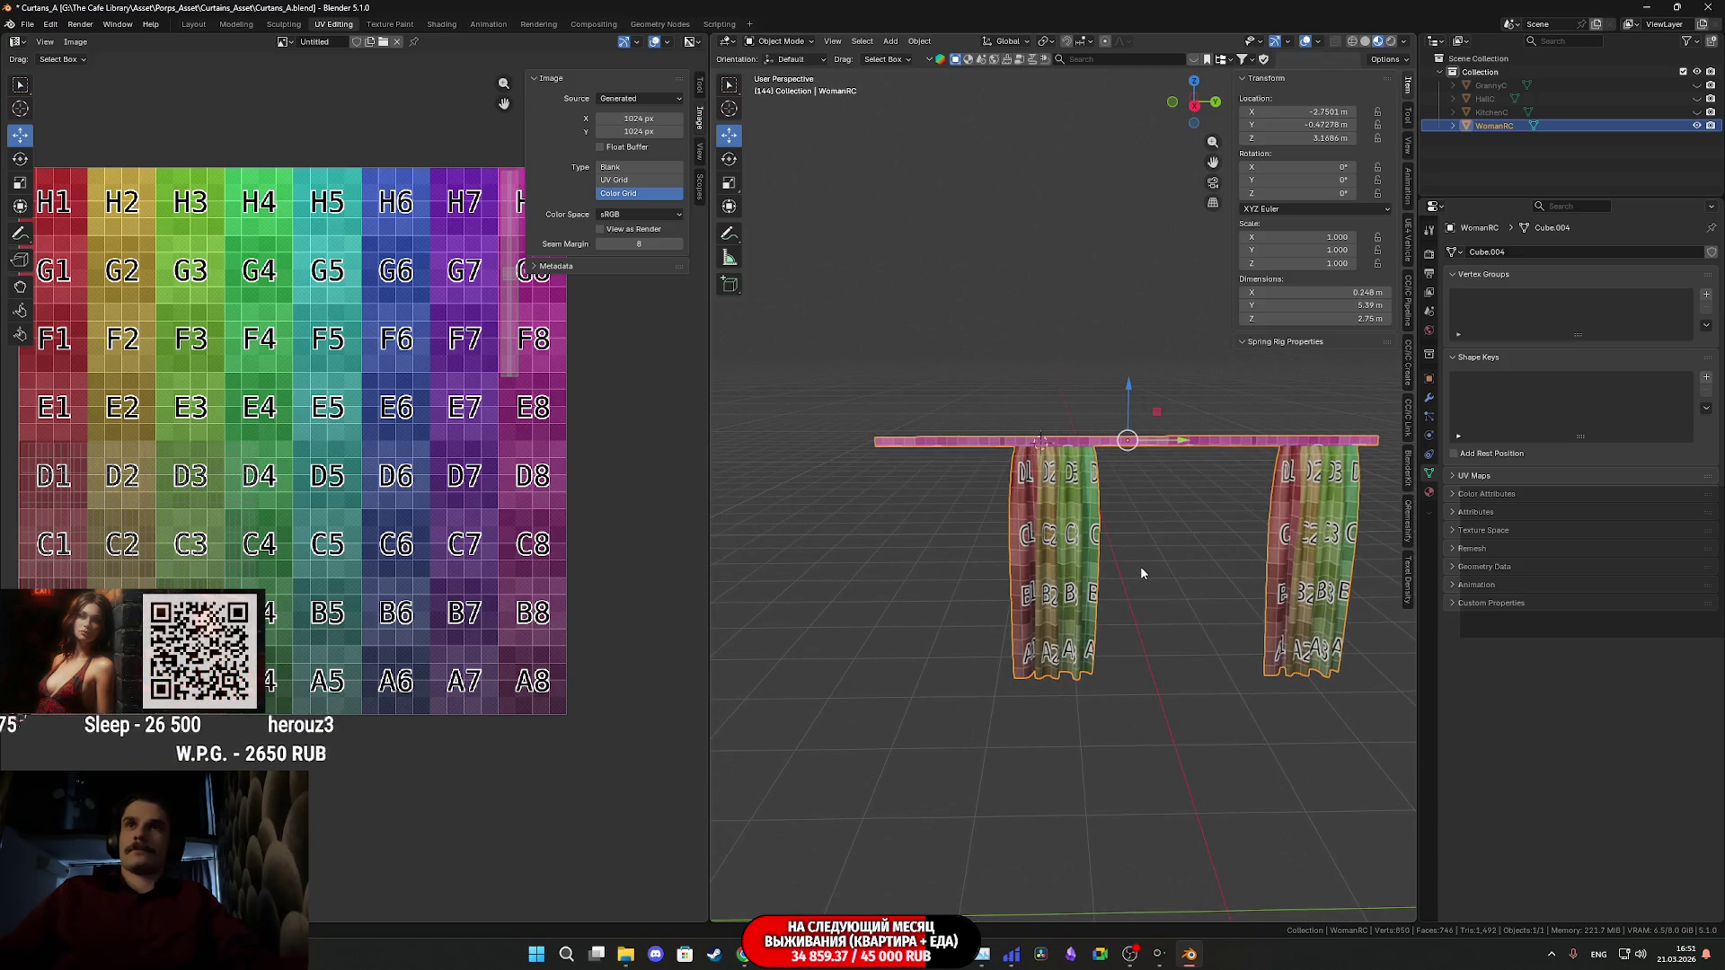
{"action": "mouse_move", "coordinate": [1137, 585]}
{"action": "middle_mouse_down"}
{"action": "mouse_move", "coordinate": [1115, 582]}
{"action": "mouse_move", "coordinate": [1126, 573]}
{"action": "middle_mouse_up"}
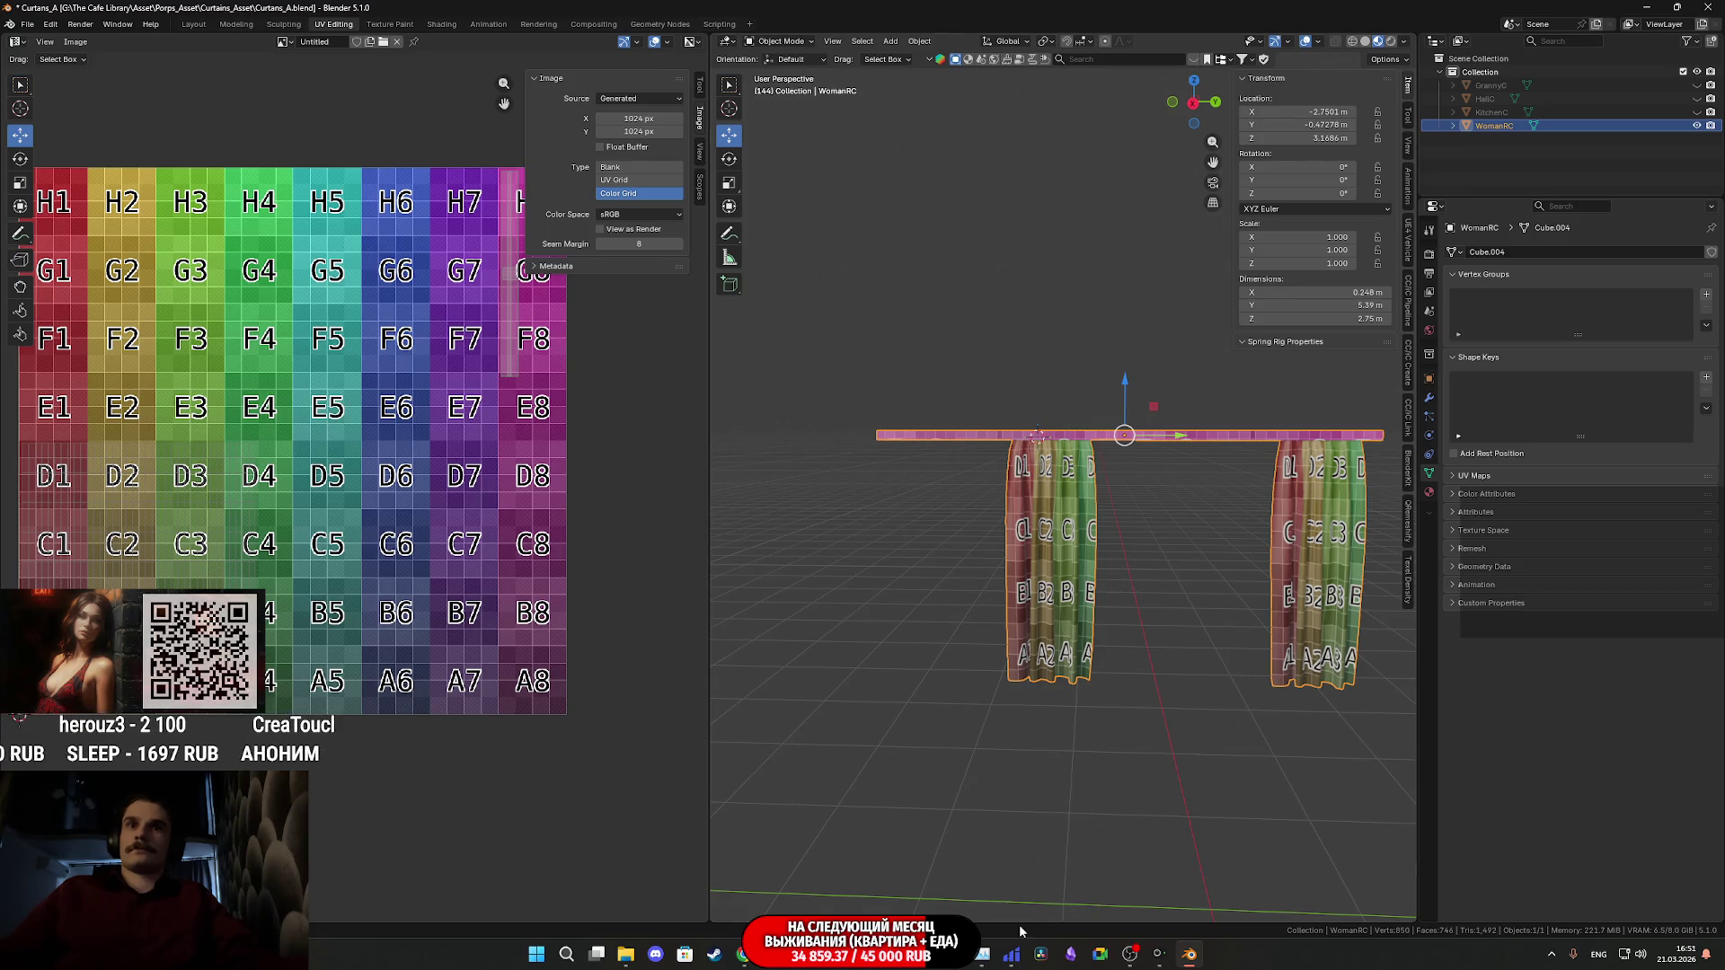
{"action": "mouse_move", "coordinate": [1158, 954]}
{"action": "mouse_move", "coordinate": [1013, 962]}
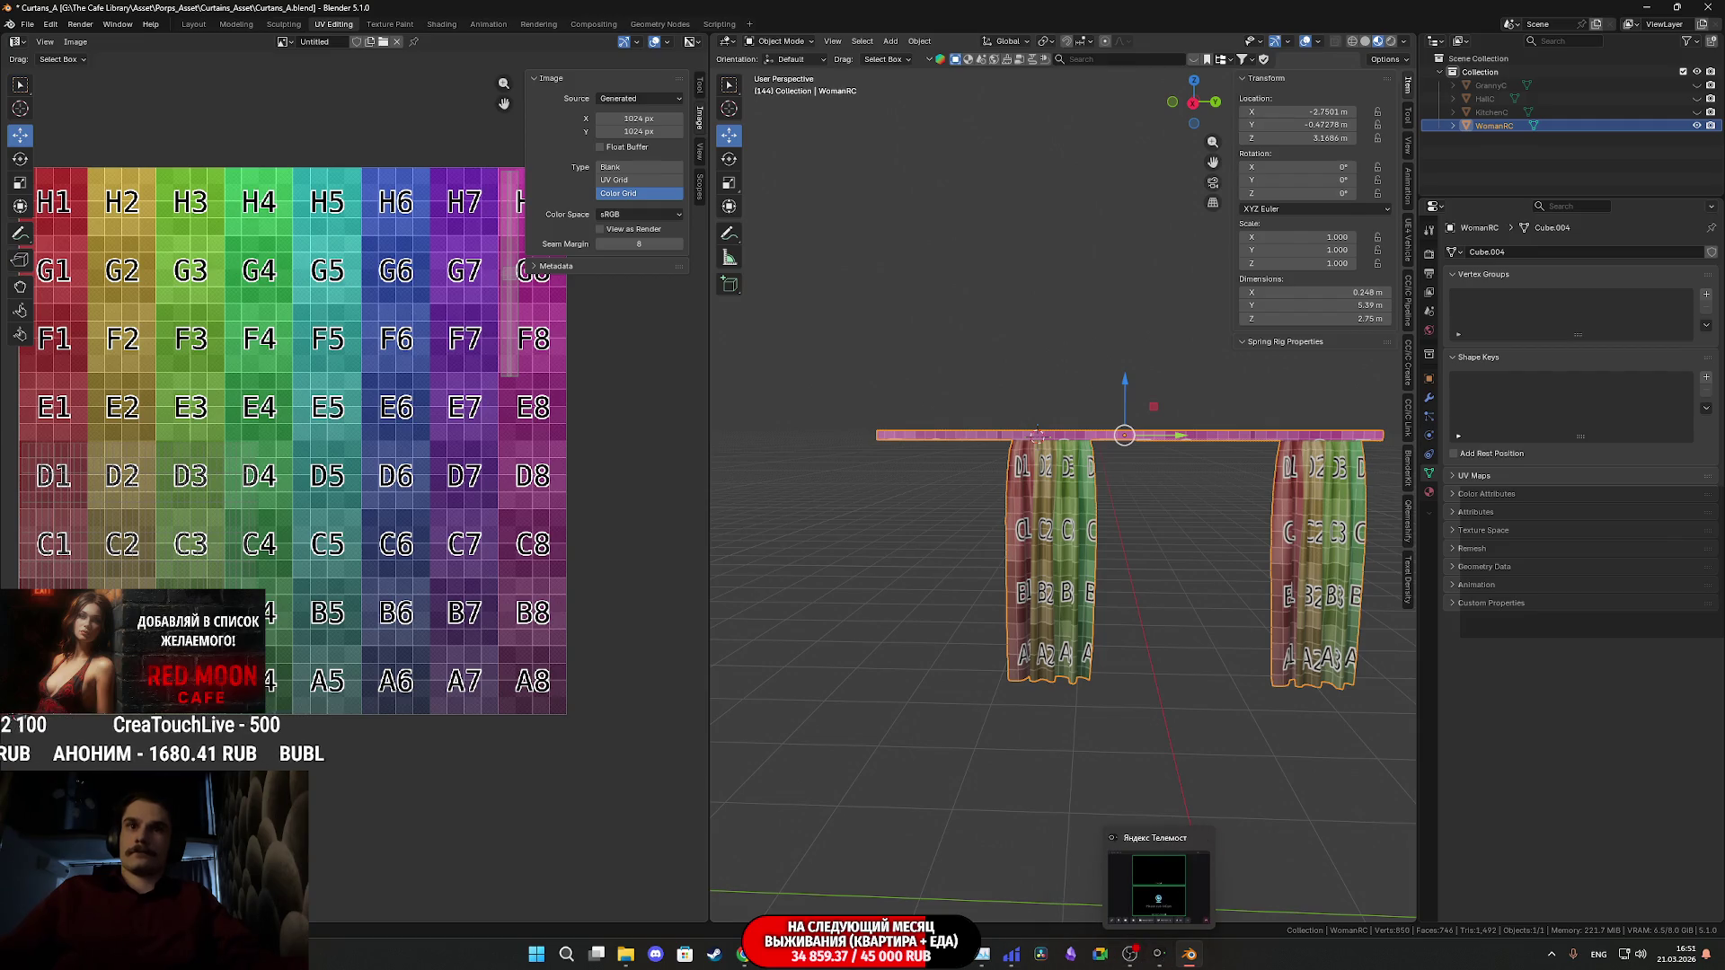
{"action": "mouse_move", "coordinate": [802, 954]}
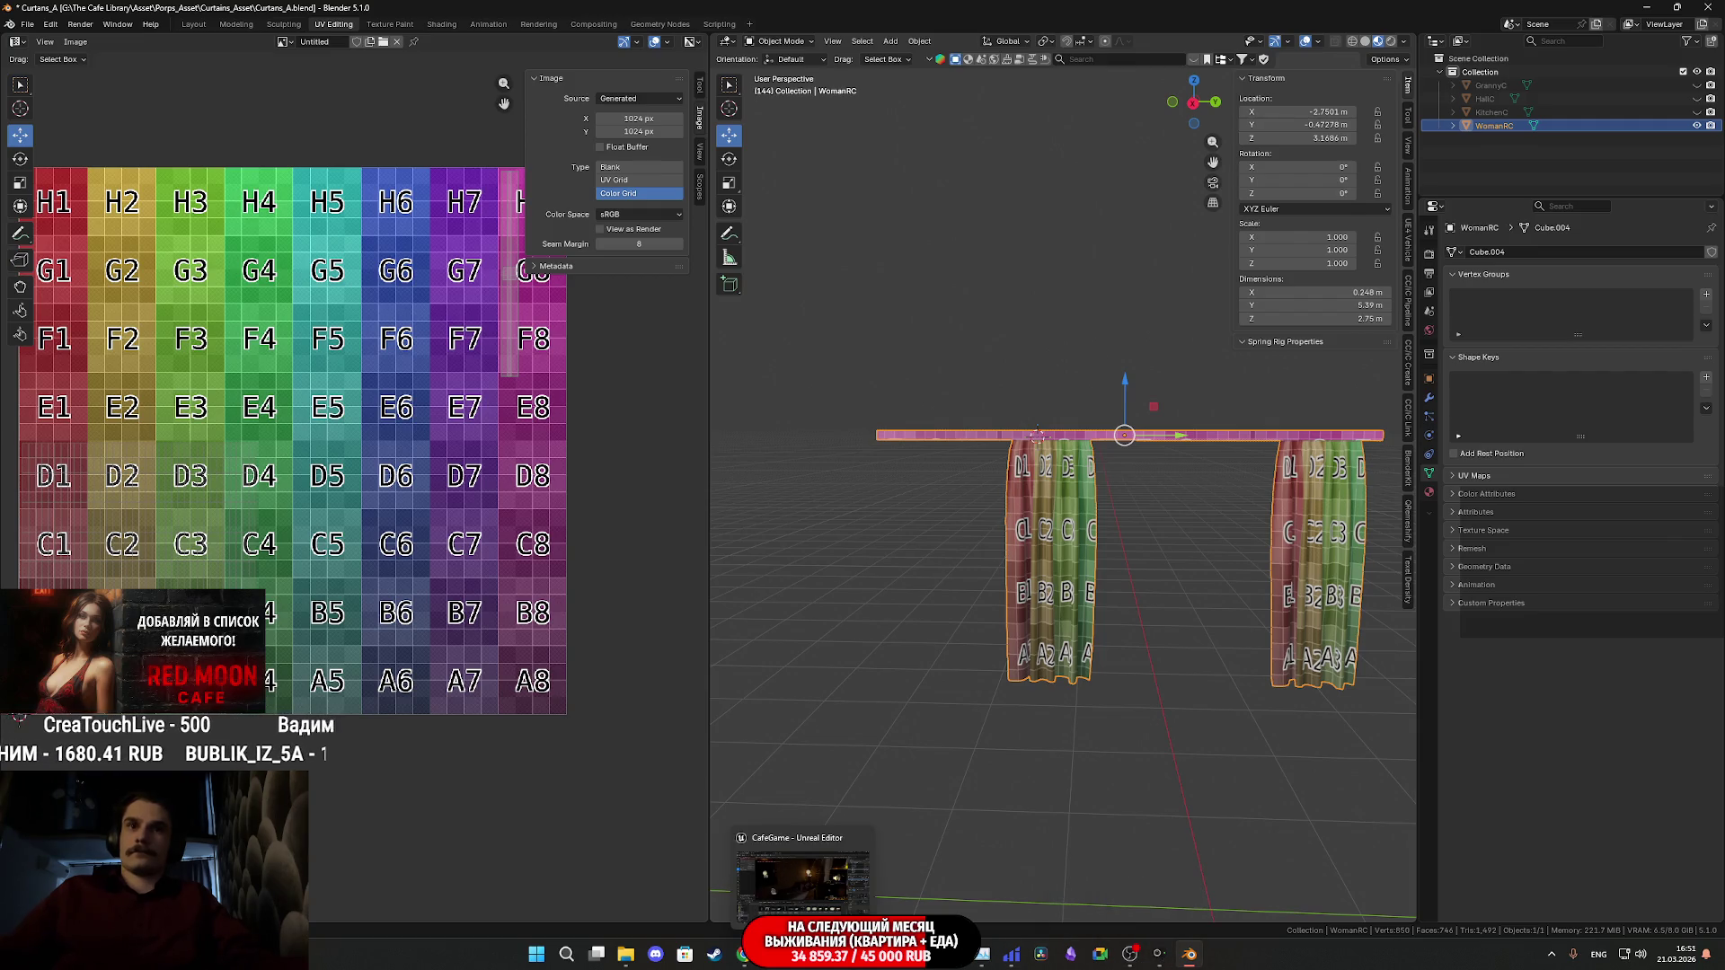
- Back in Unreal, select the window frame, radiator and GirlR together
{"action": "left_click", "coordinate": [802, 880]}
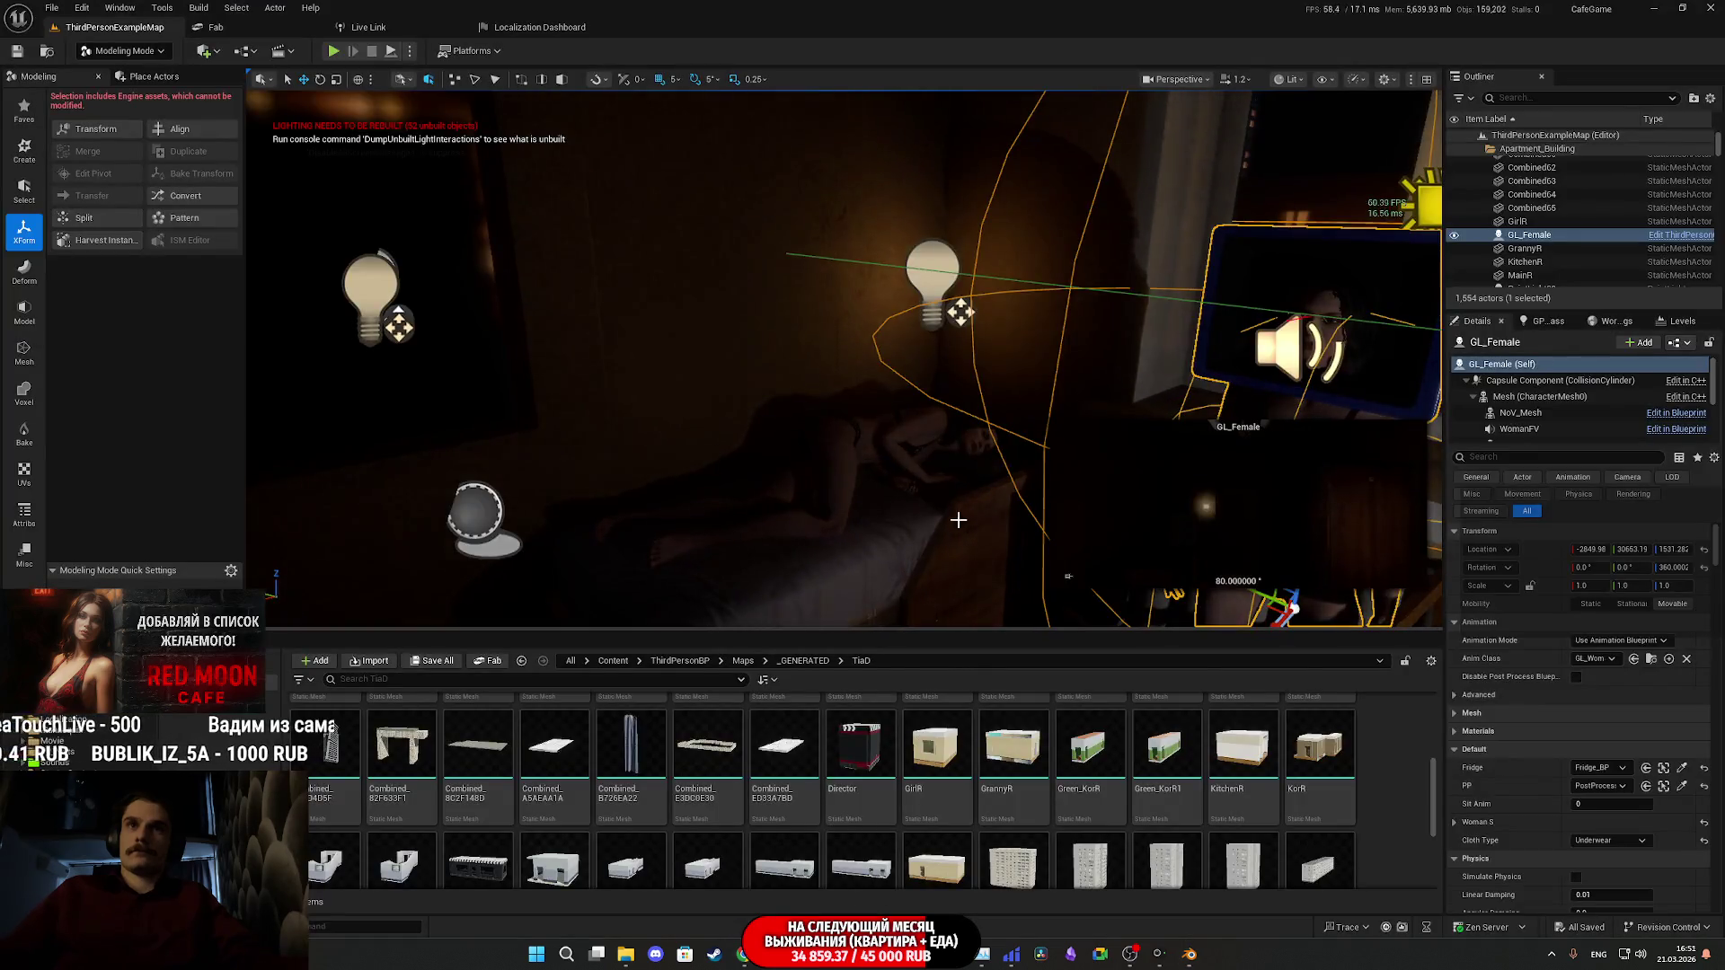
{"action": "mouse_move", "coordinate": [920, 463]}
{"action": "right_mouse_down"}
{"action": "mouse_move", "coordinate": [894, 459]}
{"action": "mouse_move", "coordinate": [920, 463]}
{"action": "right_mouse_up"}
{"action": "left_click", "coordinate": [919, 463]}
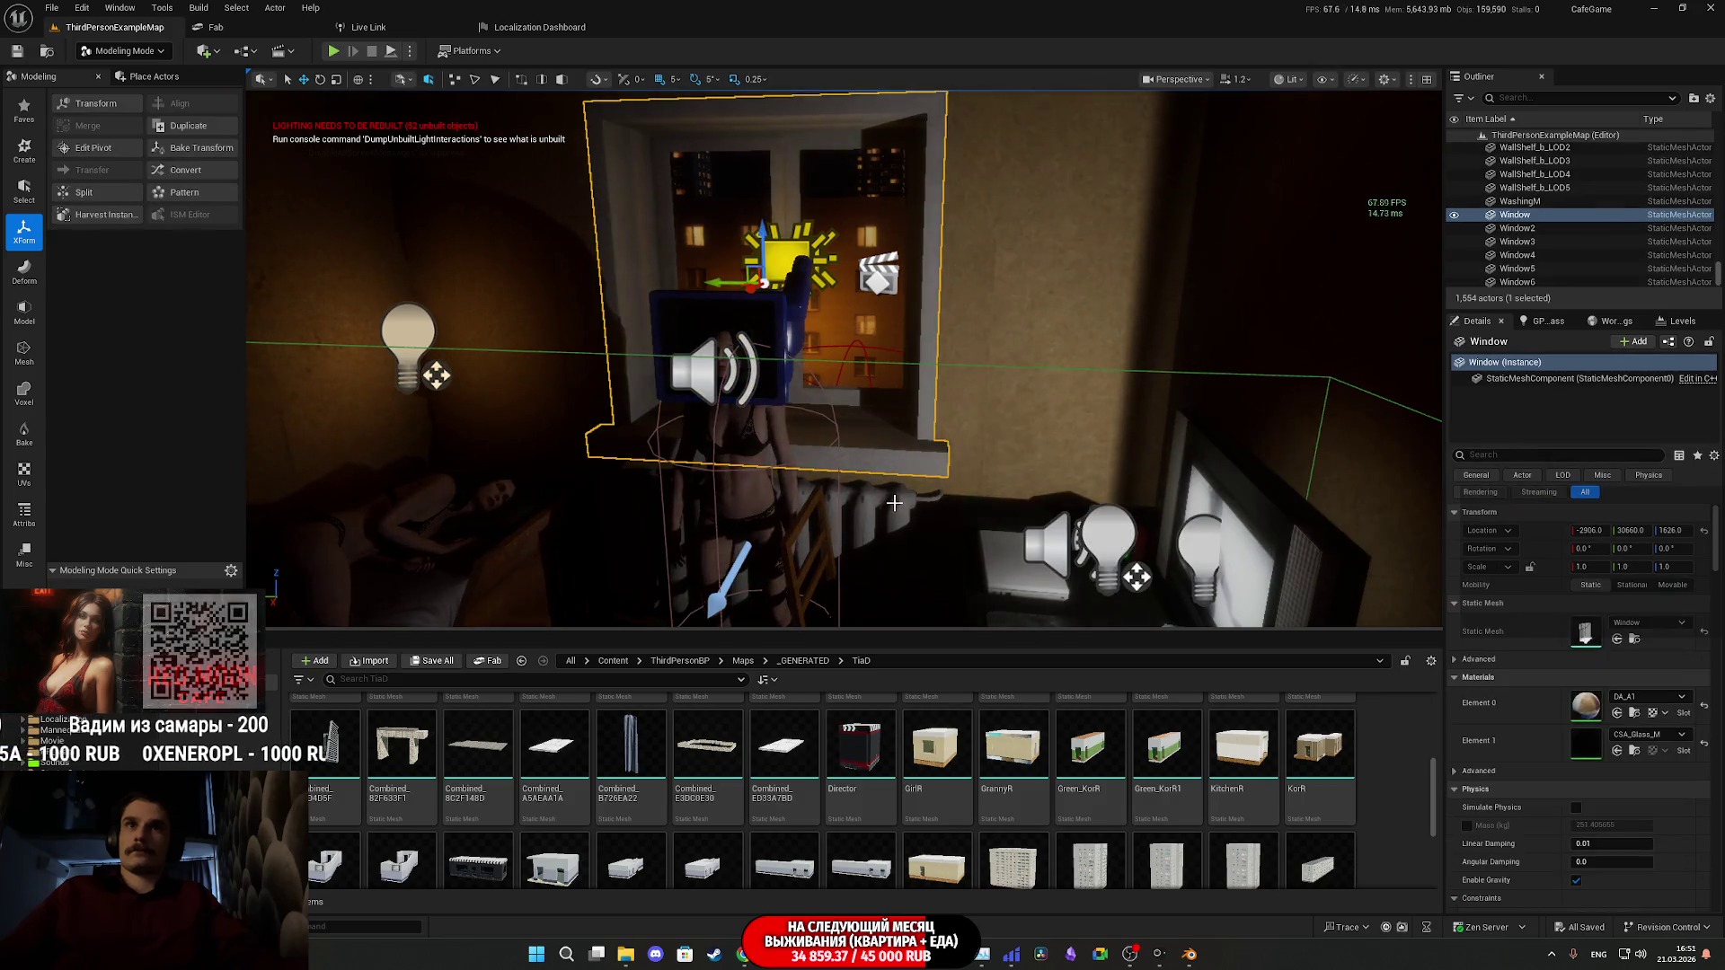
{"action": "left_click", "coordinate": [889, 503], "text": "ctrl"}
{"action": "left_click", "coordinate": [994, 422], "text": "ctrl"}
- Add Black_Table4 and Black_Table to the selection and switch the view to Unlit
{"action": "mouse_move", "coordinate": [995, 422]}
{"action": "right_mouse_down"}
{"action": "mouse_move", "coordinate": [819, 464]}
{"action": "mouse_move", "coordinate": [884, 460]}
{"action": "mouse_move", "coordinate": [885, 503]}
{"action": "right_mouse_up"}
{"action": "left_click", "coordinate": [819, 465], "text": "ctrl"}
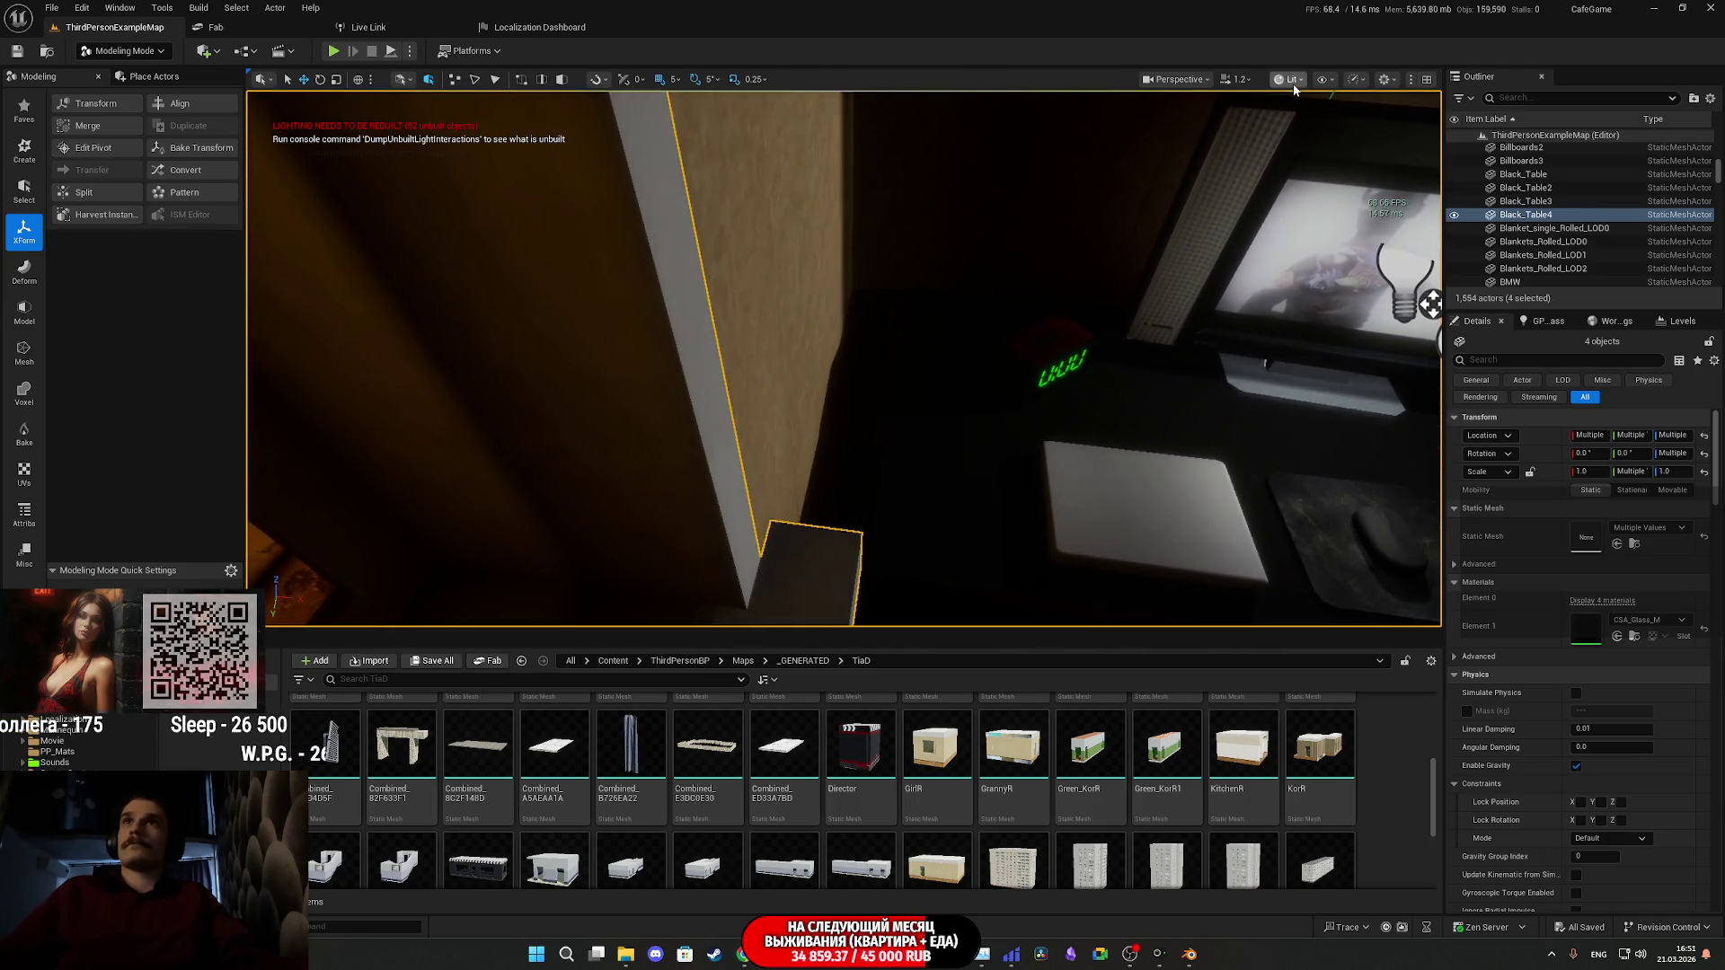
{"action": "left_click", "coordinate": [1318, 144]}
{"action": "left_click", "coordinate": [952, 435], "text": "ctrl"}
{"action": "right_click_drag", "start_coordinate": [953, 435], "coordinate": [890, 429]}
{"action": "scroll", "coordinate": [1002, 459], "scroll_direction": "down", "scroll_amount": 5}
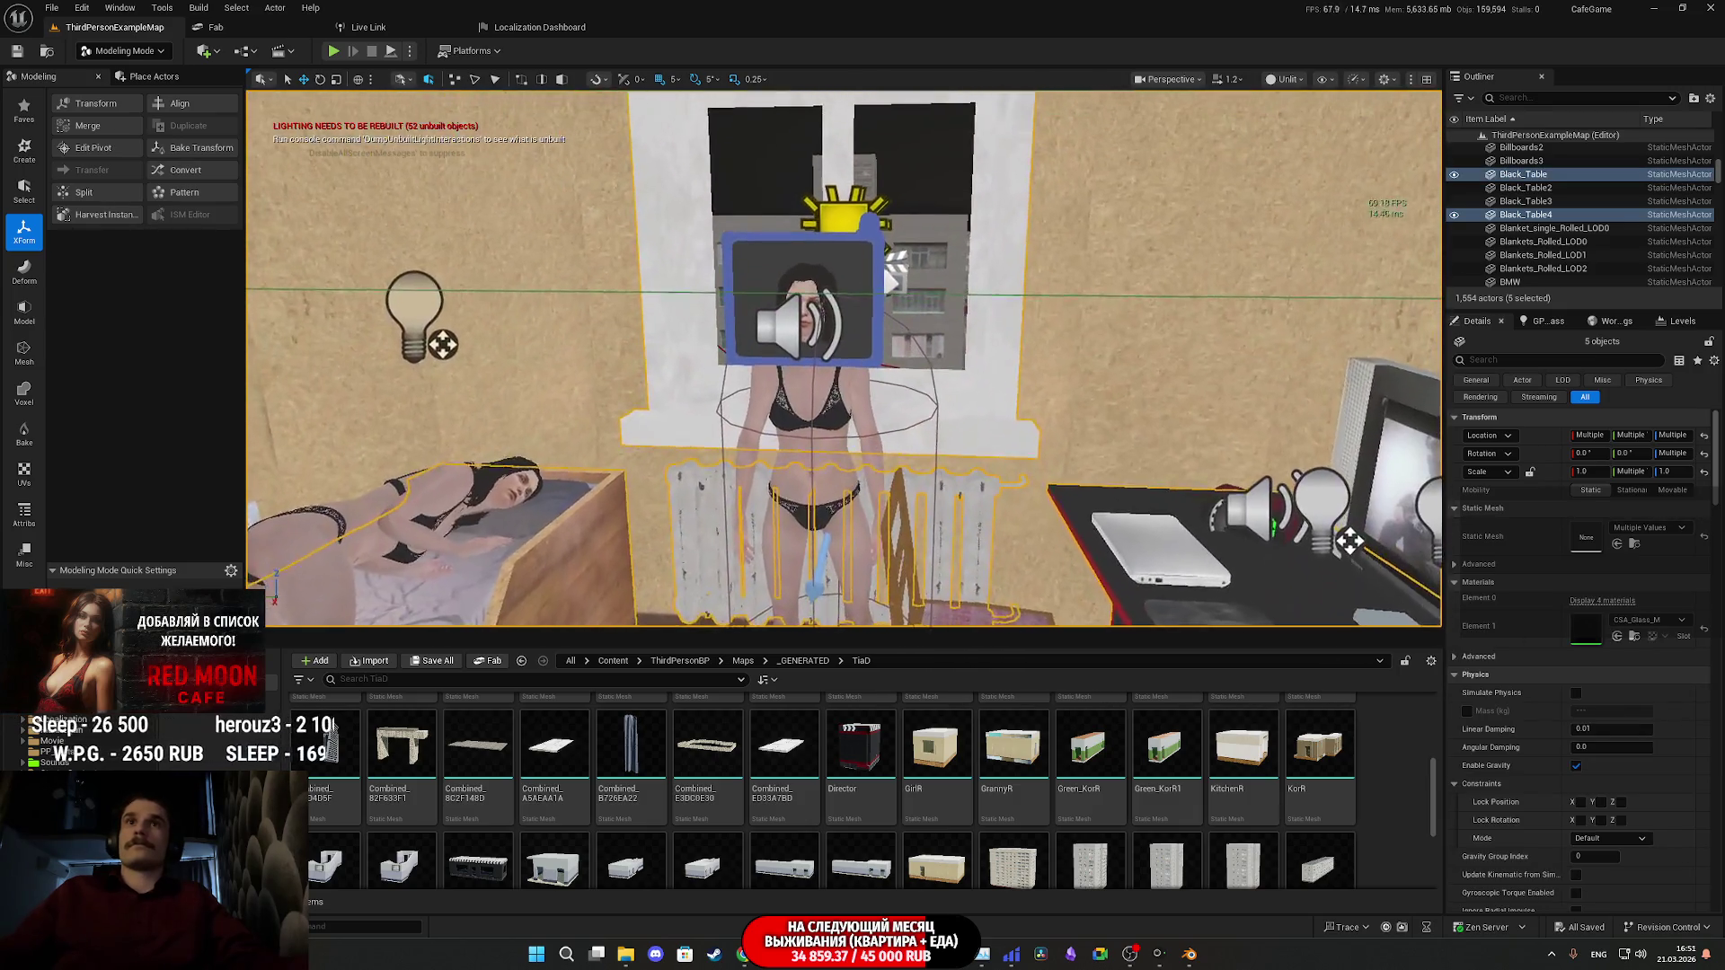
{"action": "mouse_move", "coordinate": [1003, 458]}
{"action": "right_mouse_down"}
{"action": "mouse_move", "coordinate": [835, 454]}
{"action": "mouse_move", "coordinate": [944, 440]}
{"action": "right_mouse_up"}
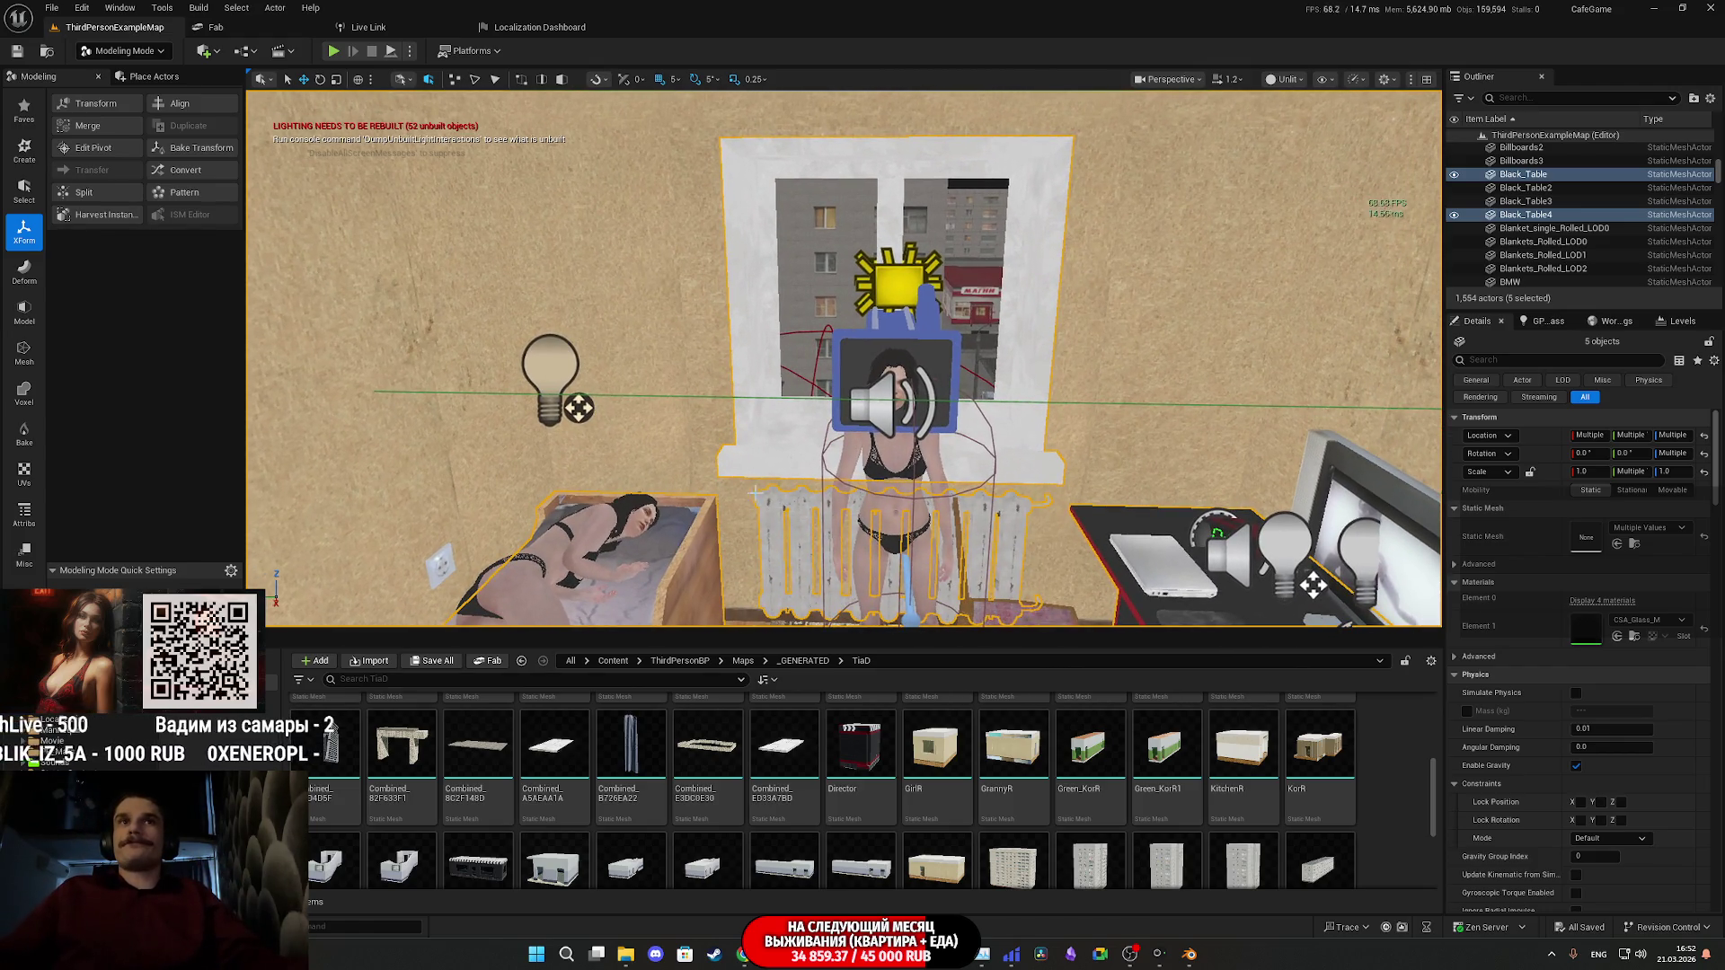
- Merge the five selected actors into the Combined68 static mesh using Append settings
{"action": "left_click", "coordinate": [104, 124]}
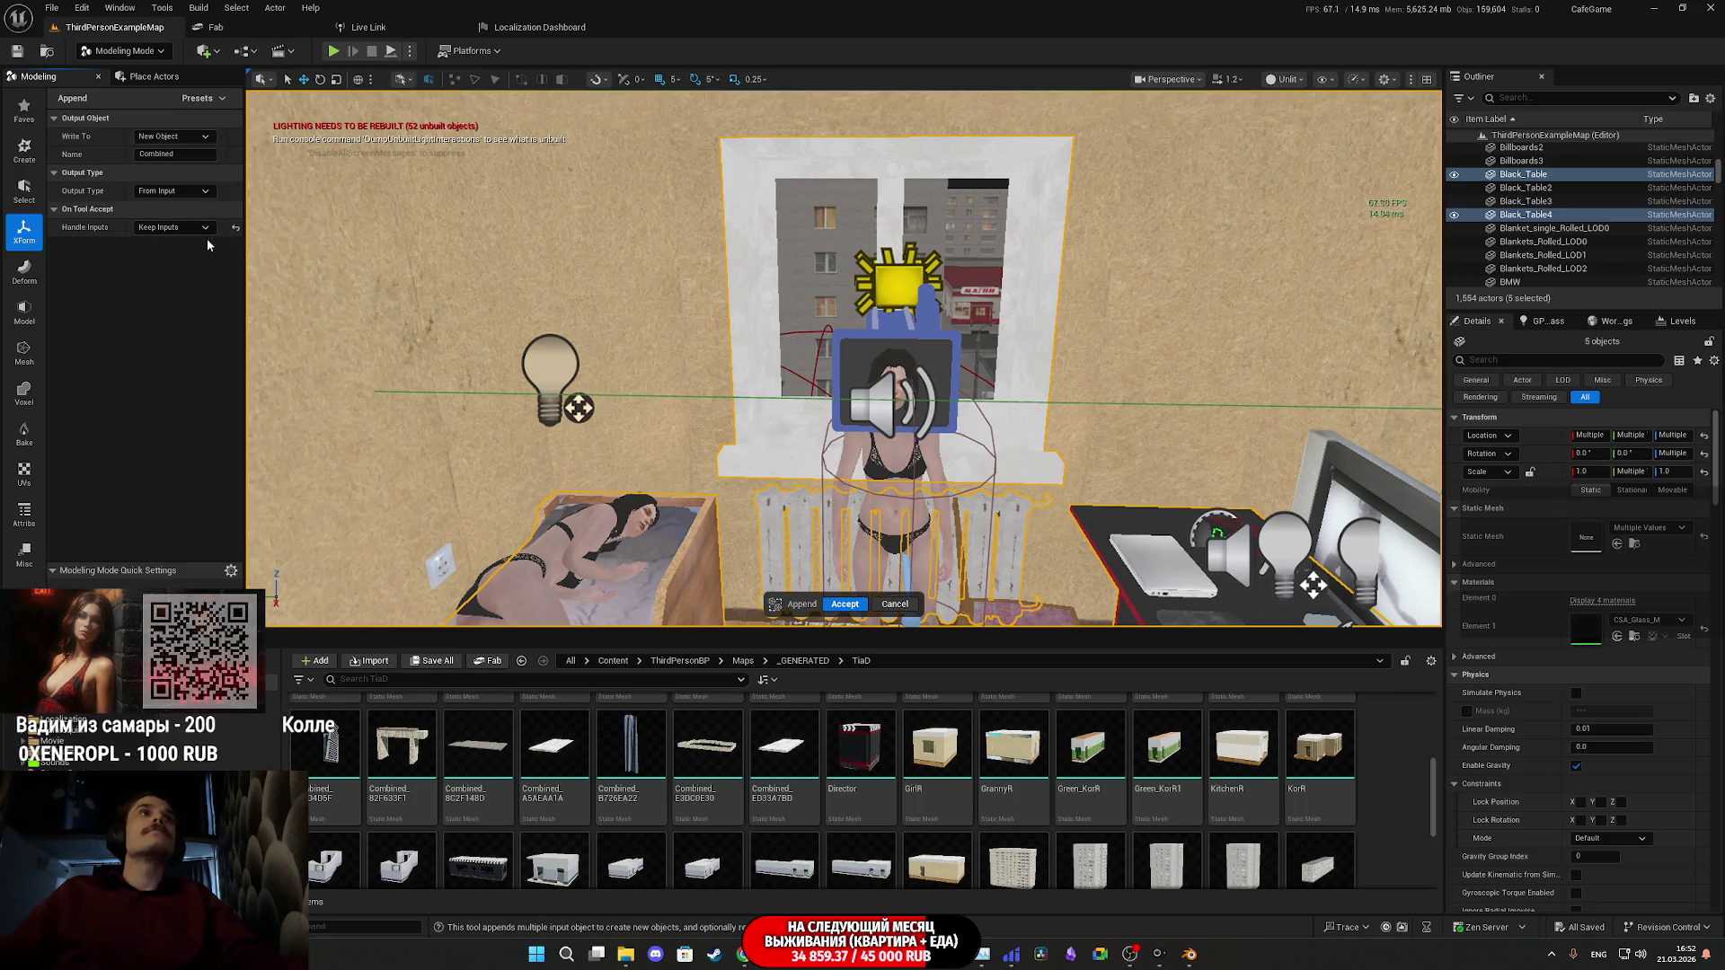
{"action": "left_click", "coordinate": [844, 604]}
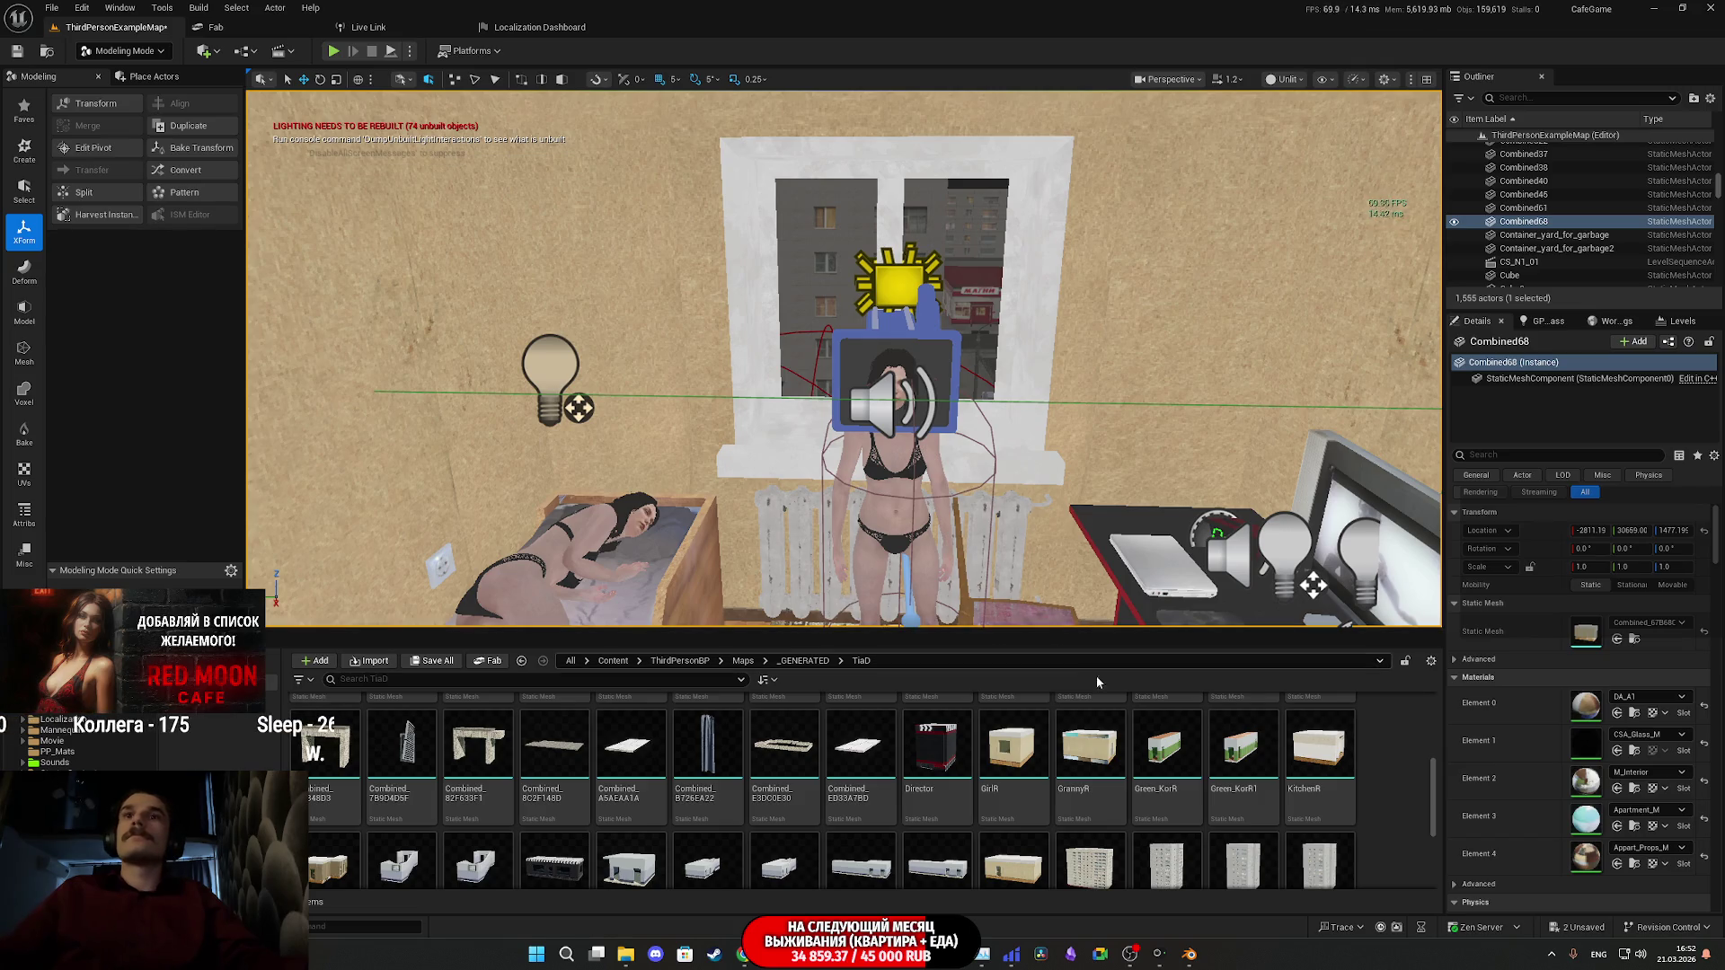
{"action": "scroll", "coordinate": [1083, 755], "scroll_direction": "down", "scroll_amount": 2}
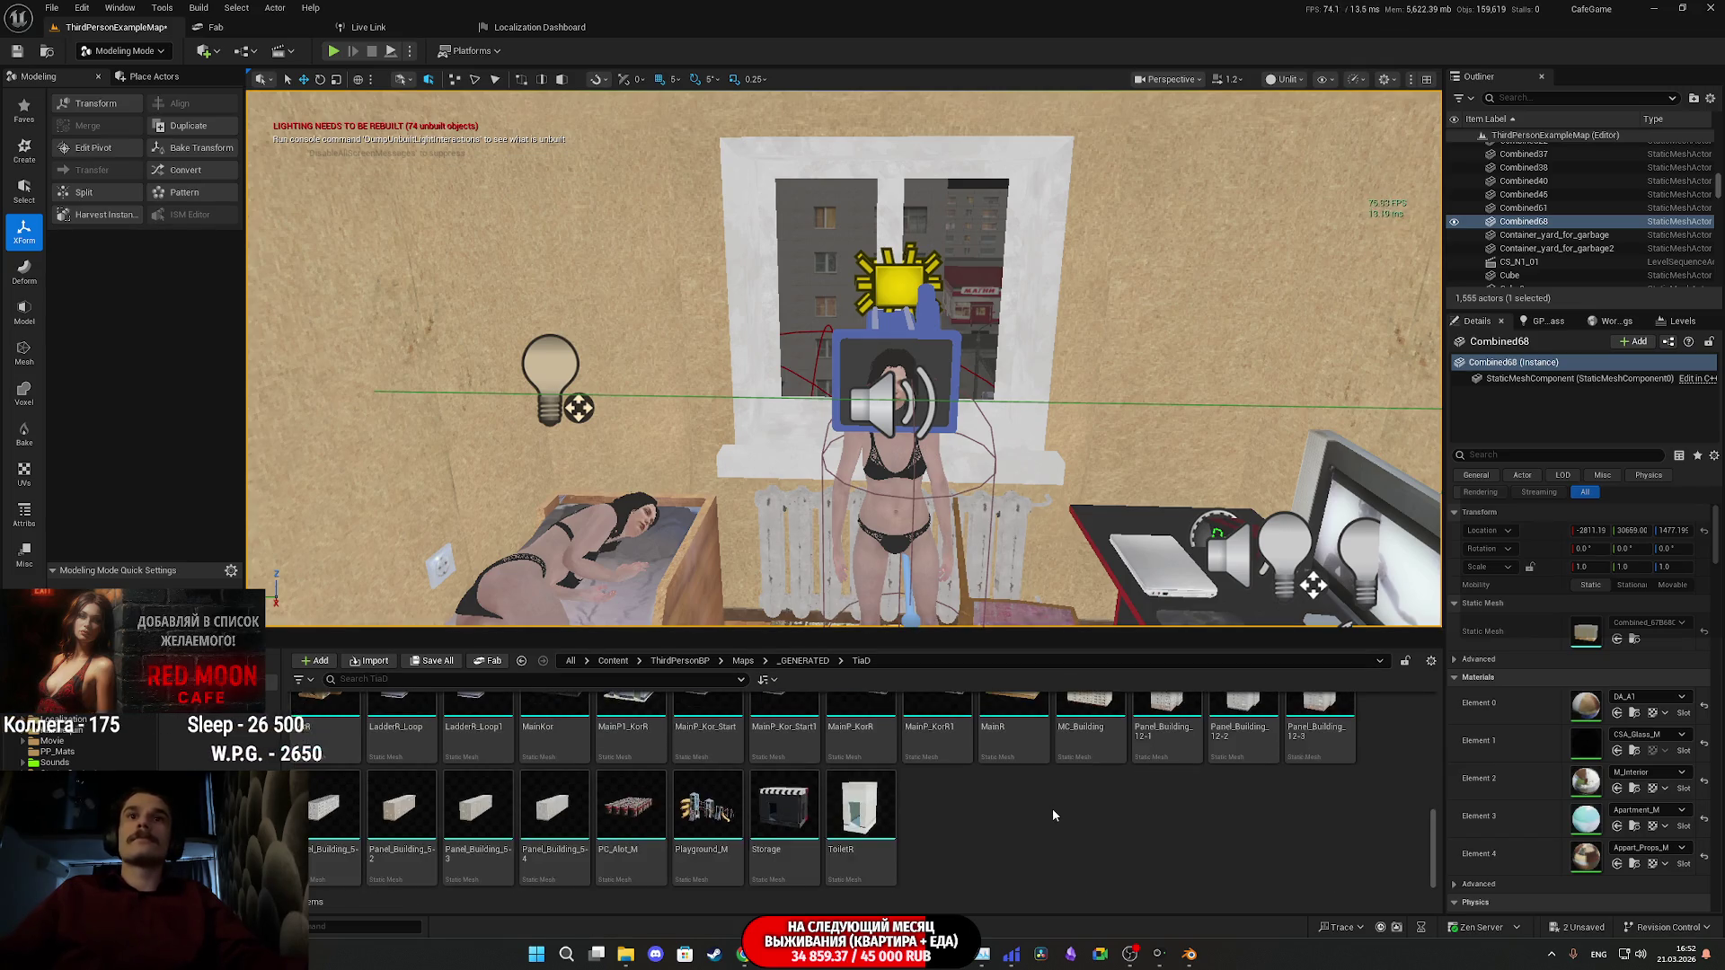
{"action": "scroll", "coordinate": [1078, 799], "scroll_direction": "up", "scroll_amount": 5}
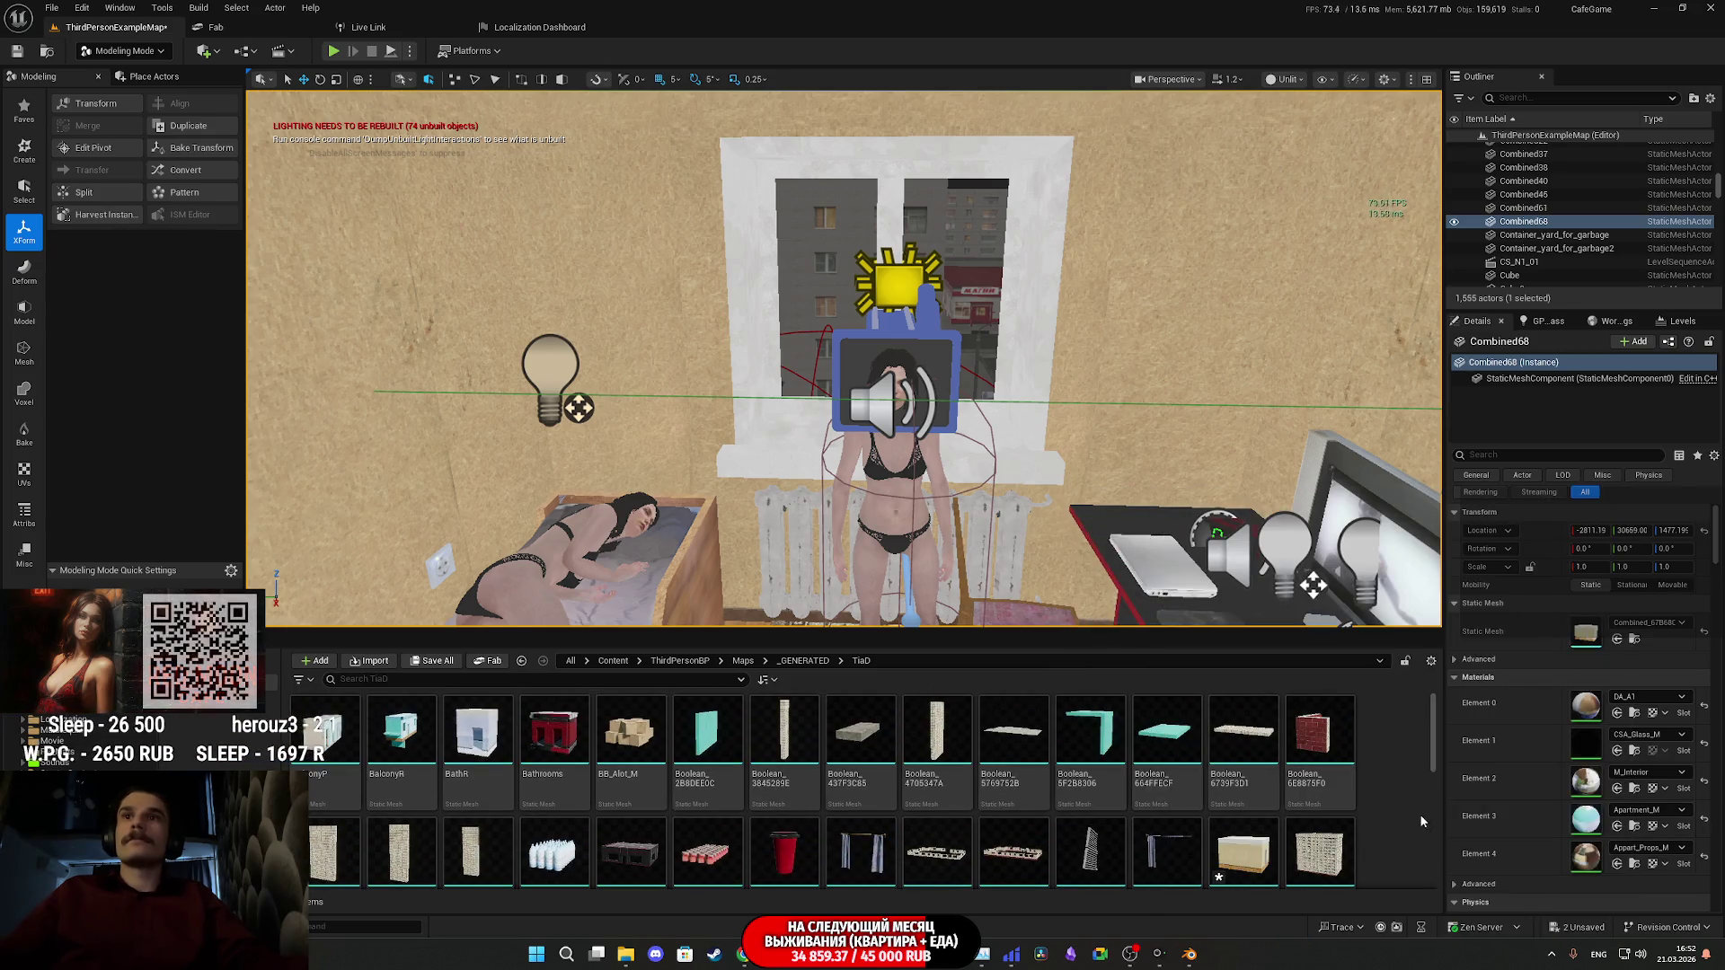
{"action": "scroll", "coordinate": [1371, 818], "scroll_direction": "down", "scroll_amount": 1}
{"action": "right_click", "coordinate": [1244, 794]}
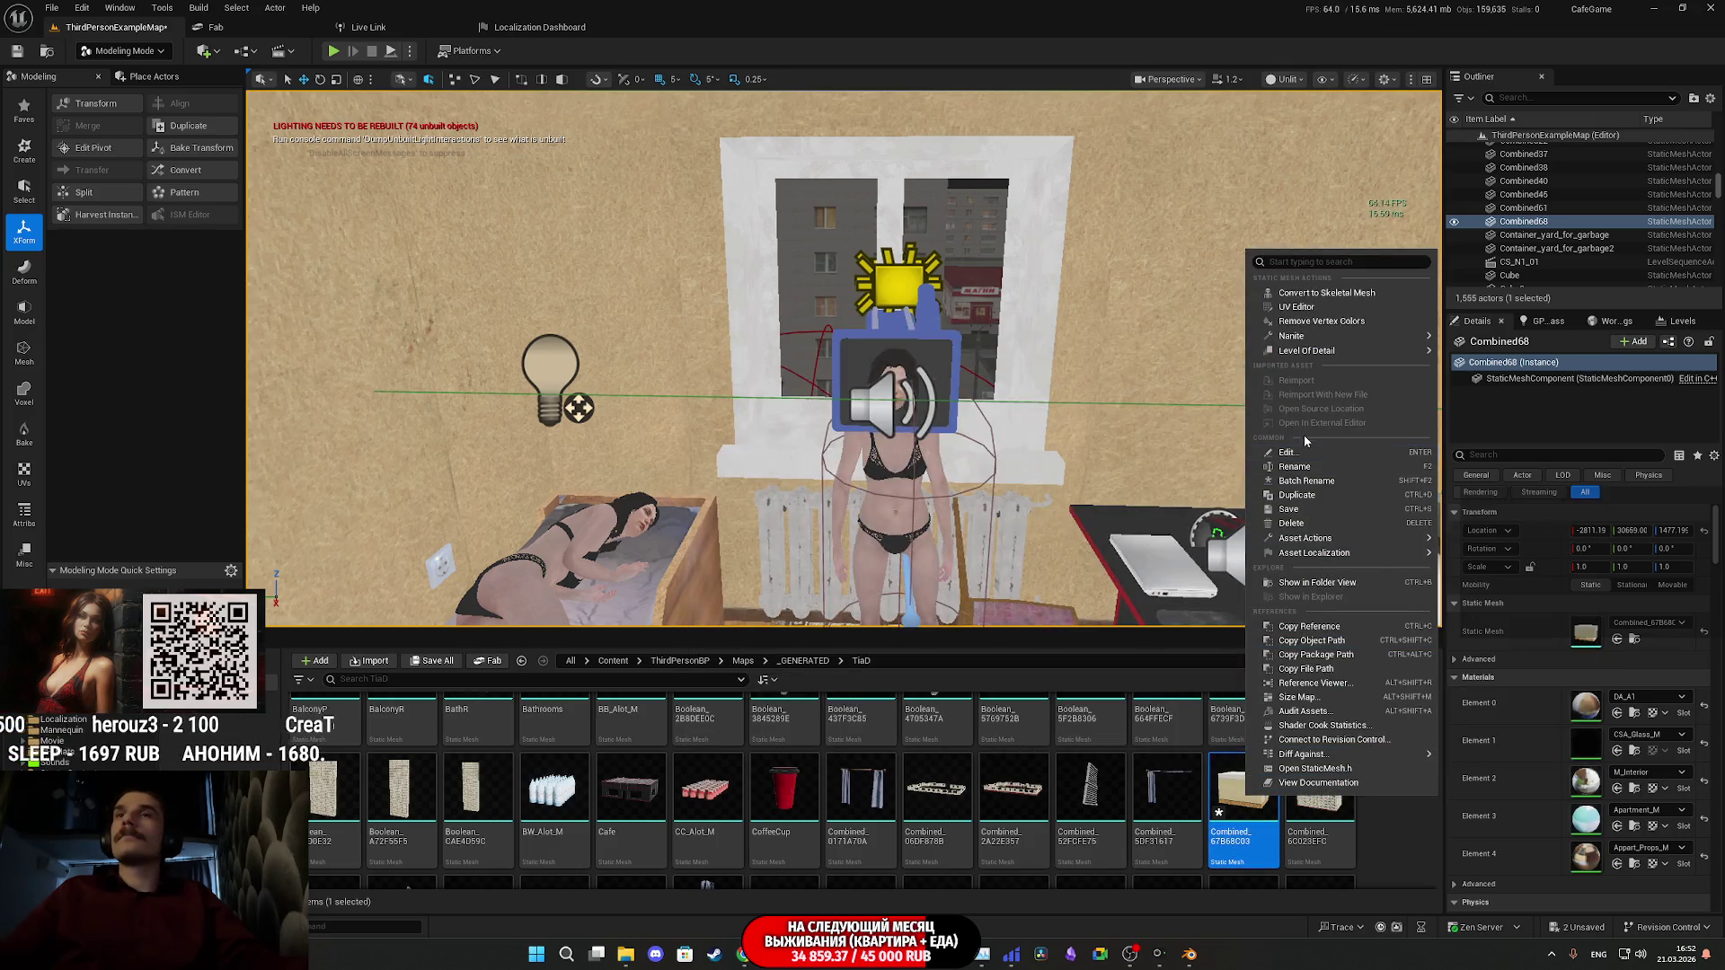
- Export the combined mesh asset as WR.FBX
{"action": "mouse_move", "coordinate": [1321, 537]}
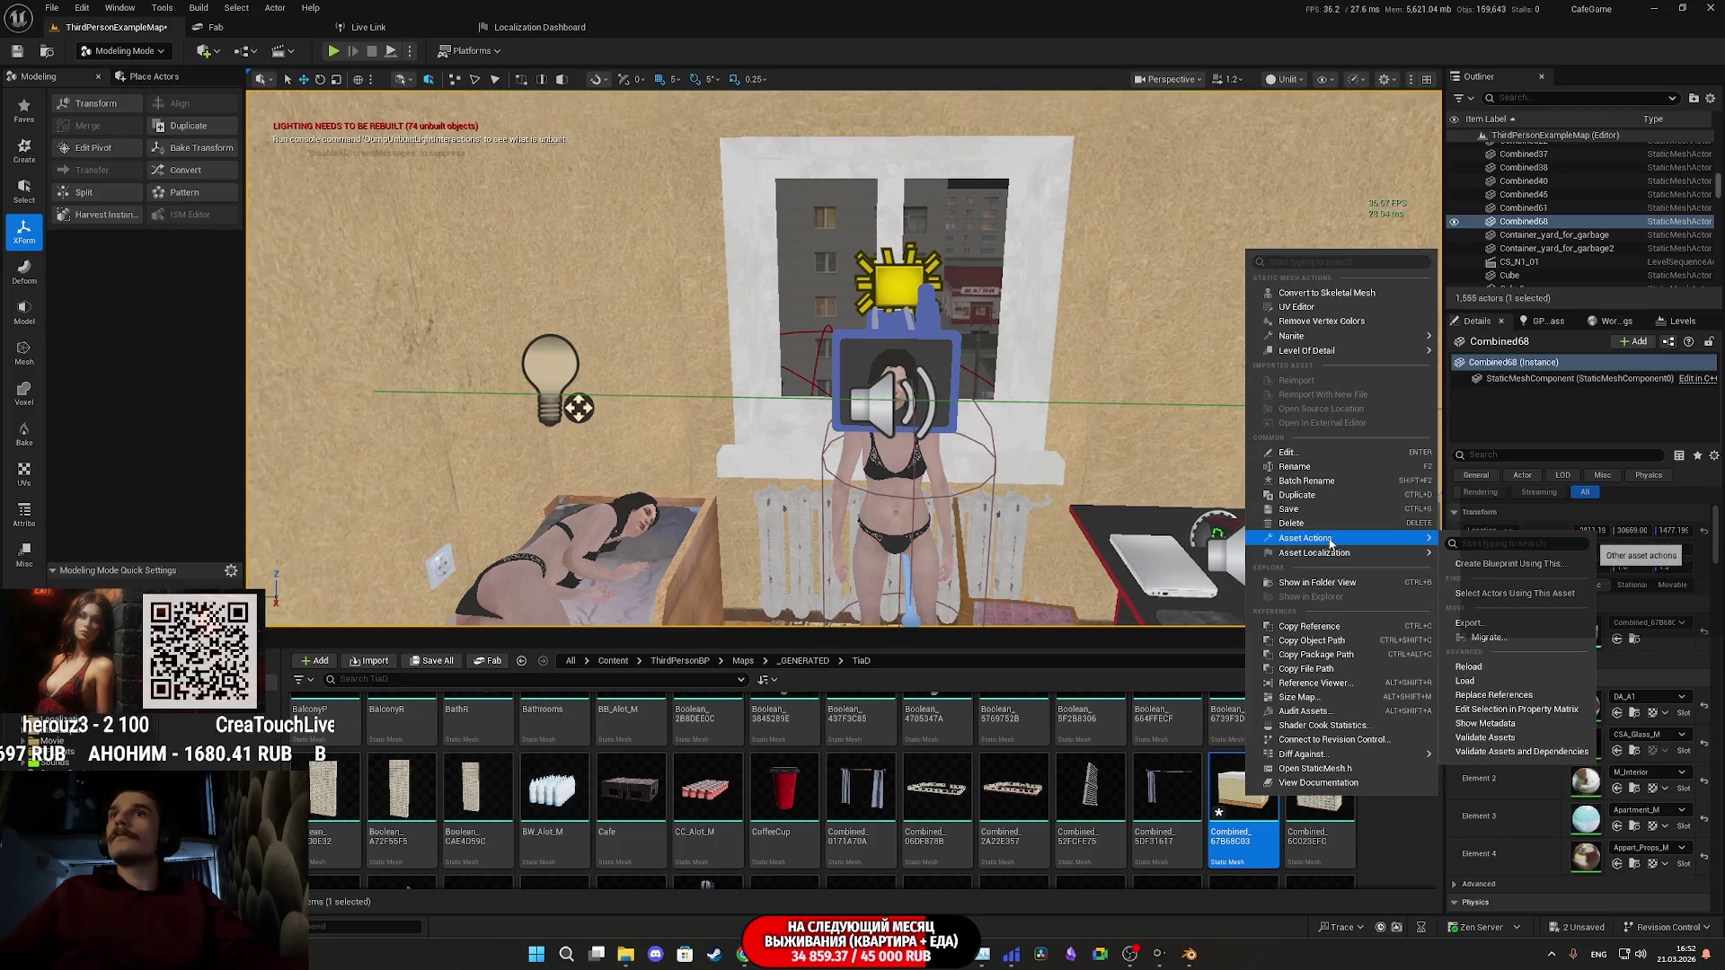
{"action": "left_click", "coordinate": [1470, 623]}
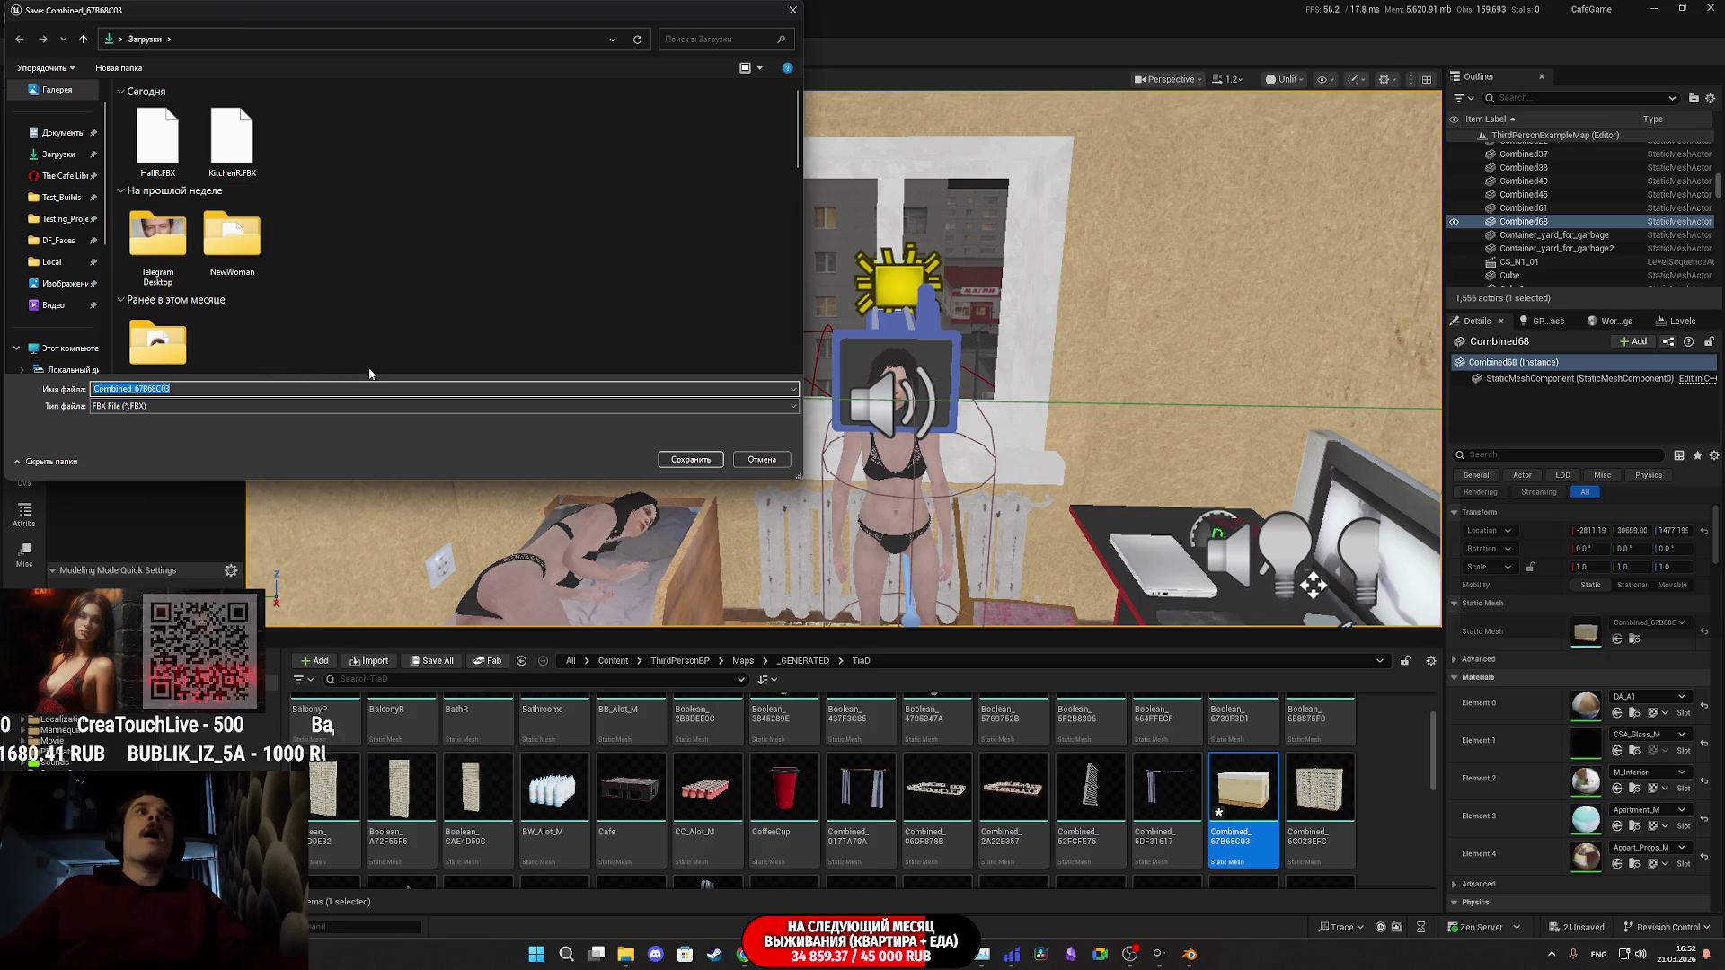
{"action": "type", "text": "WR"}
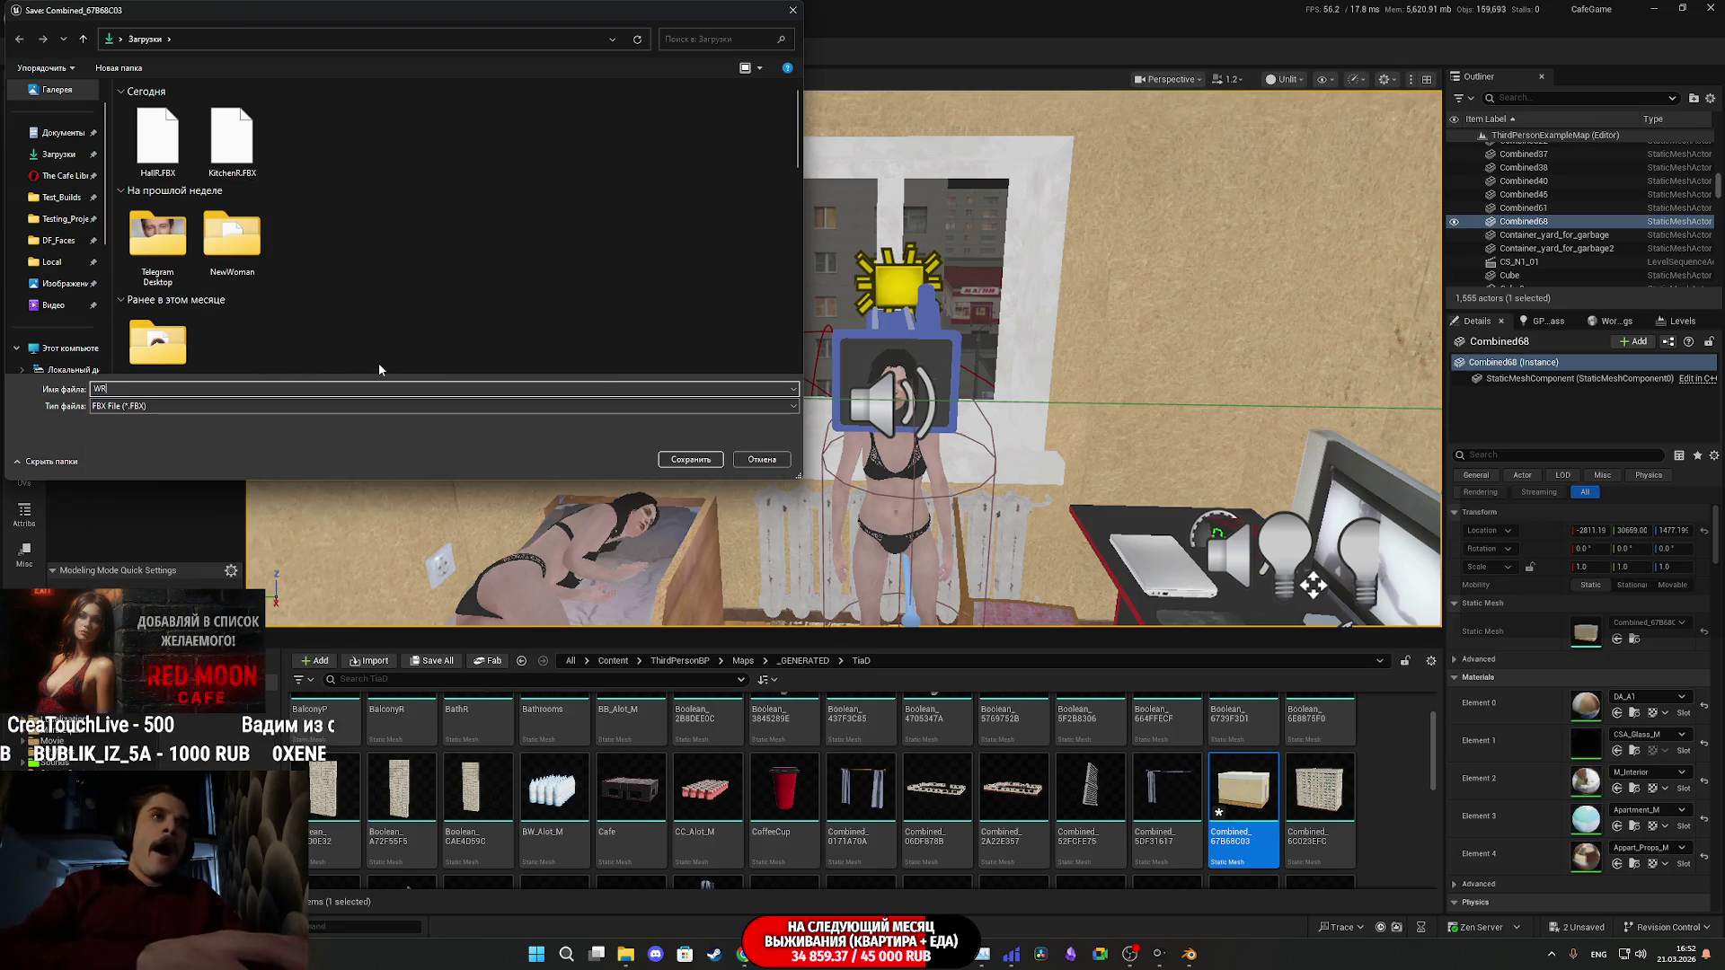
{"action": "left_click", "coordinate": [683, 460]}
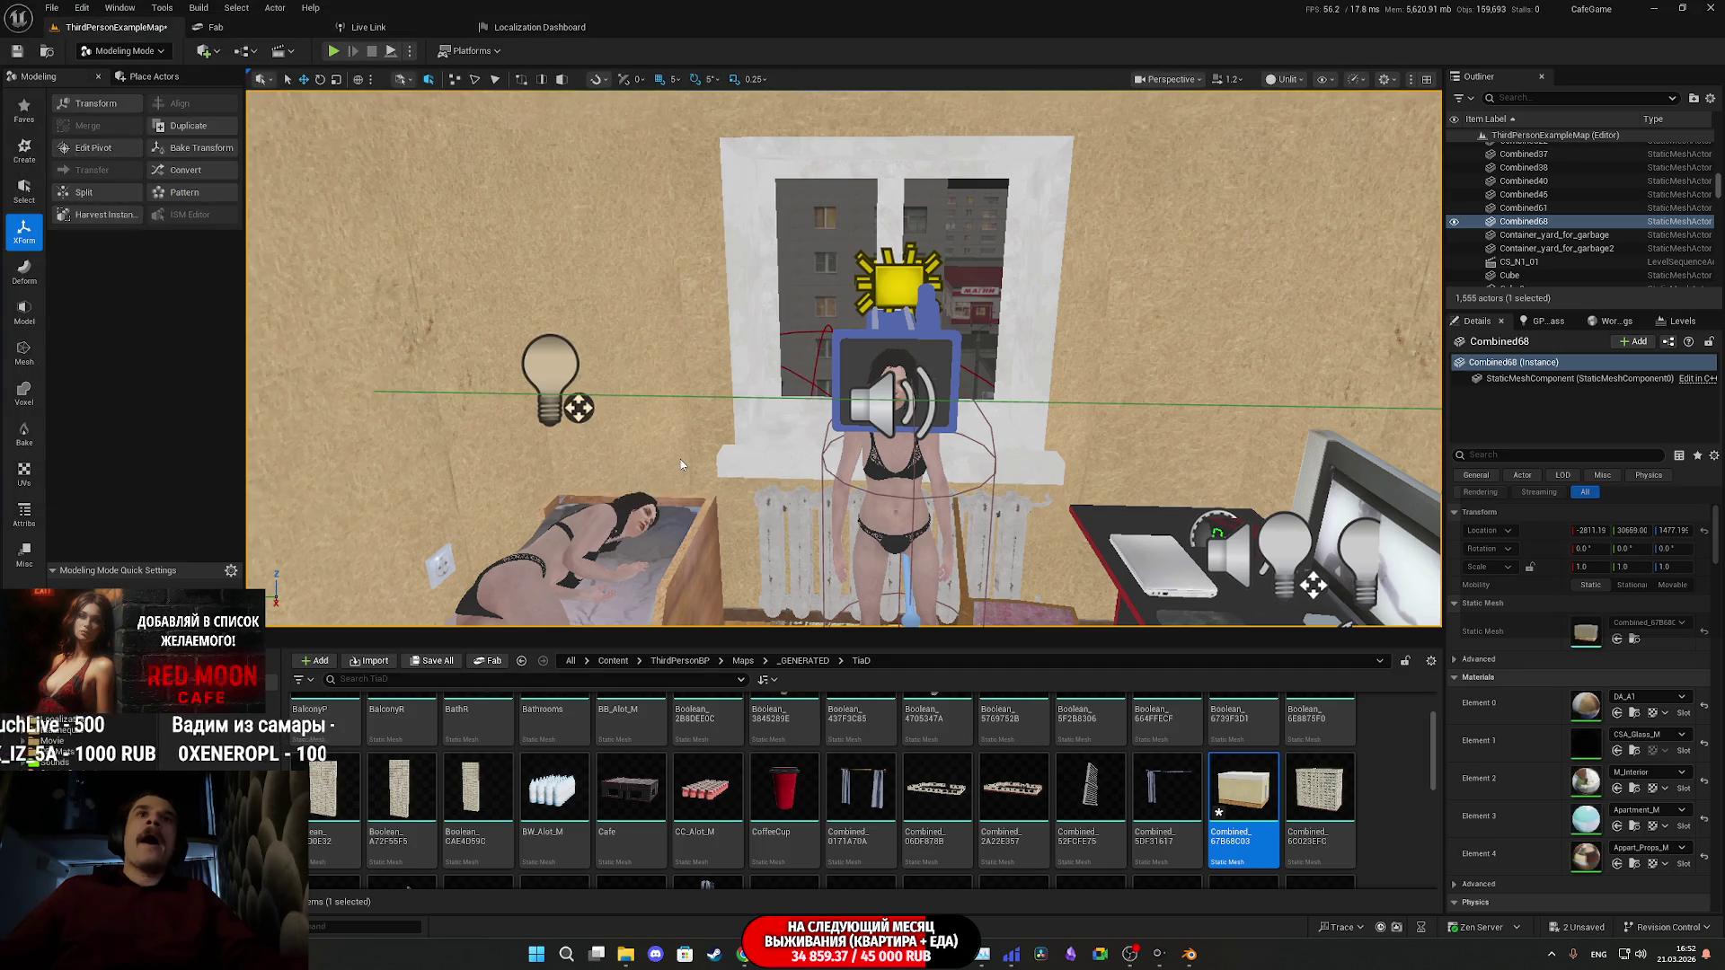
{"action": "left_click", "coordinate": [939, 620]}
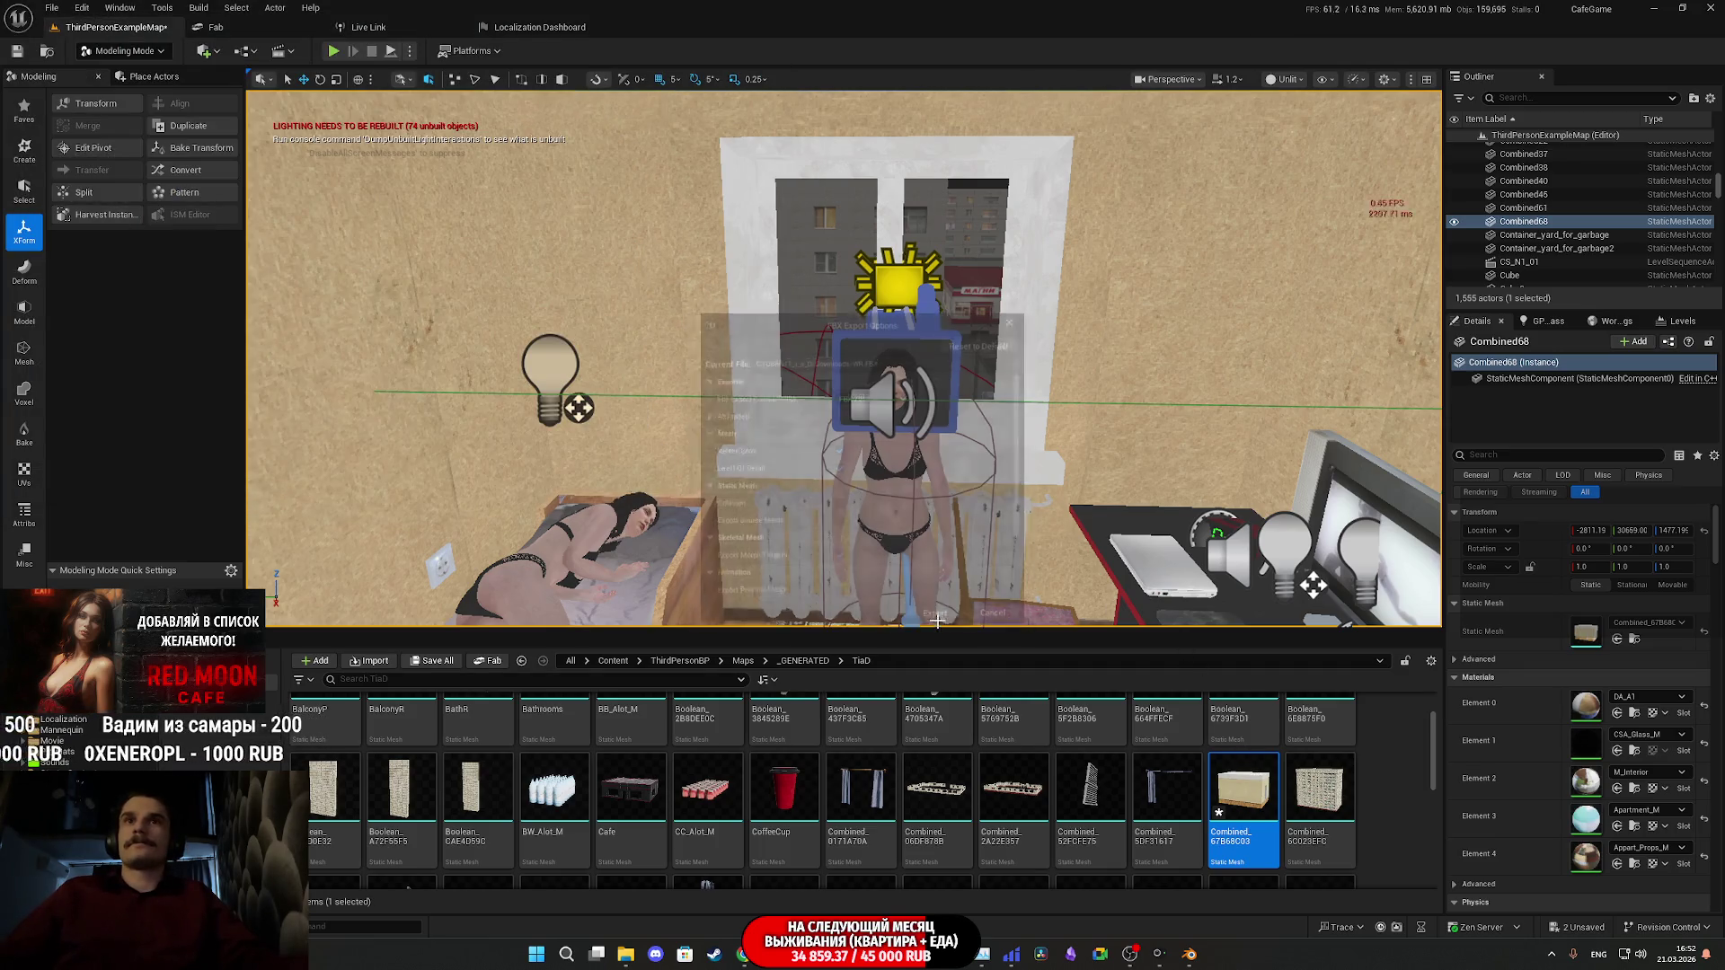
- Undo the merge, delete the Combined_67B68C03 asset, and return to Blender
{"action": "right_click_drag", "start_coordinate": [854, 378], "coordinate": [809, 377]}
{"action": "key", "text": "ctrl+z"}
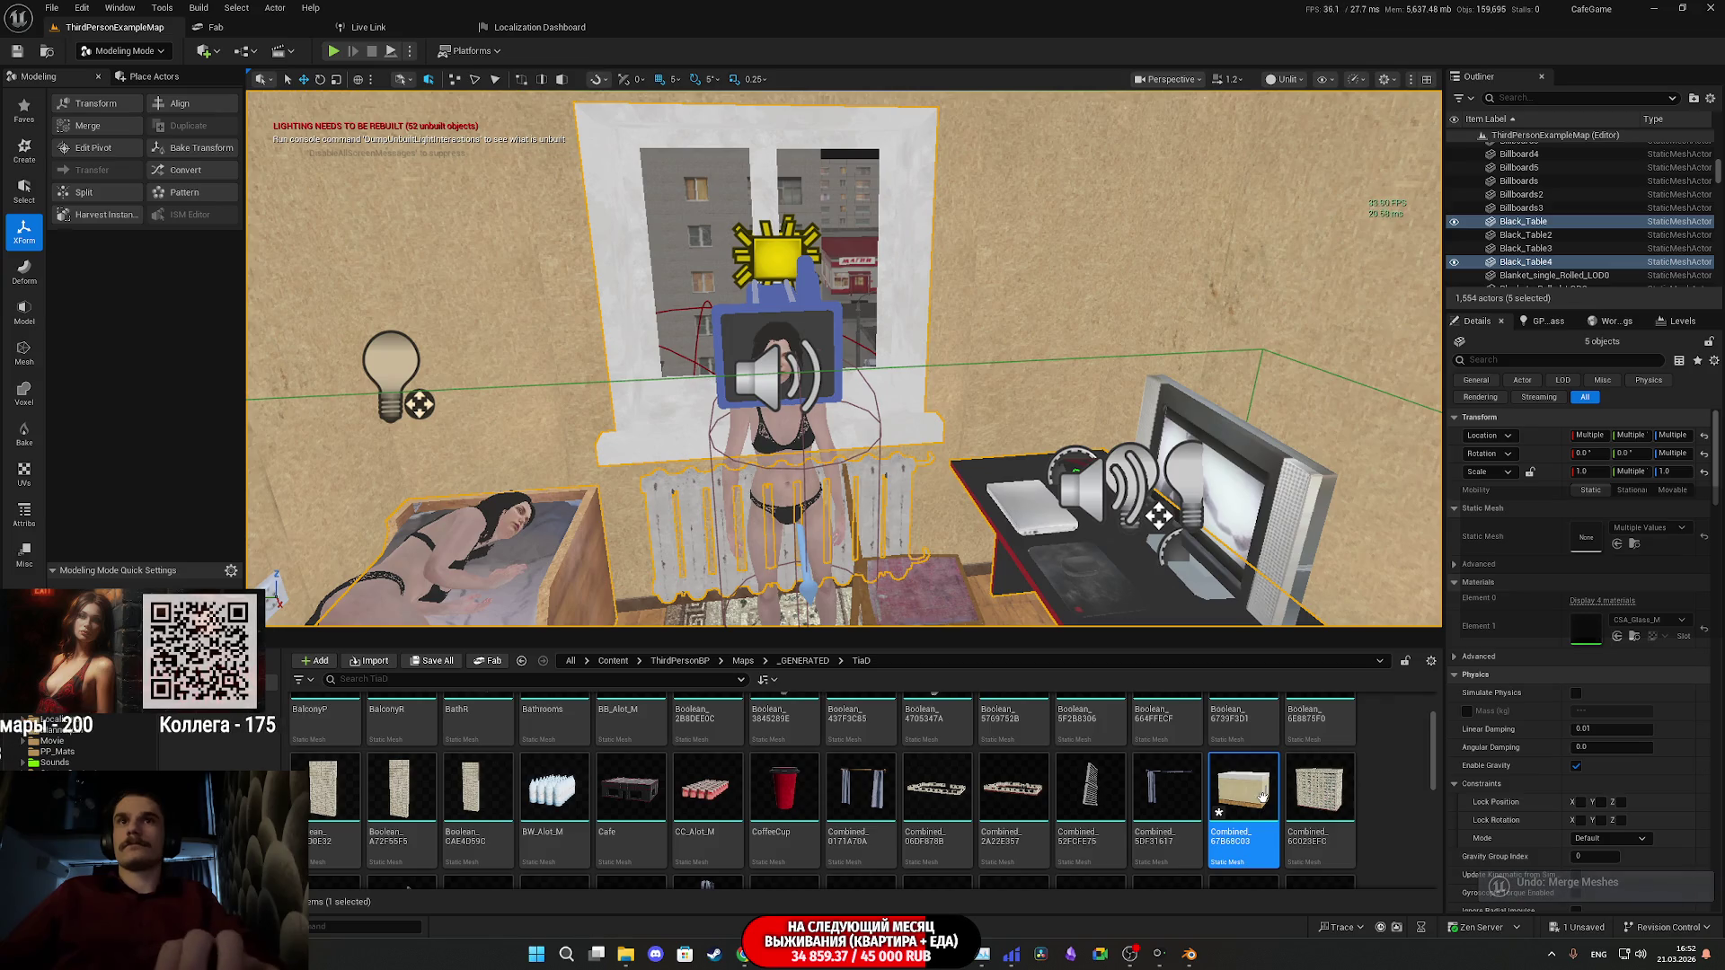
{"action": "key", "text": "Delete"}
{"action": "left_click", "coordinate": [766, 695]}
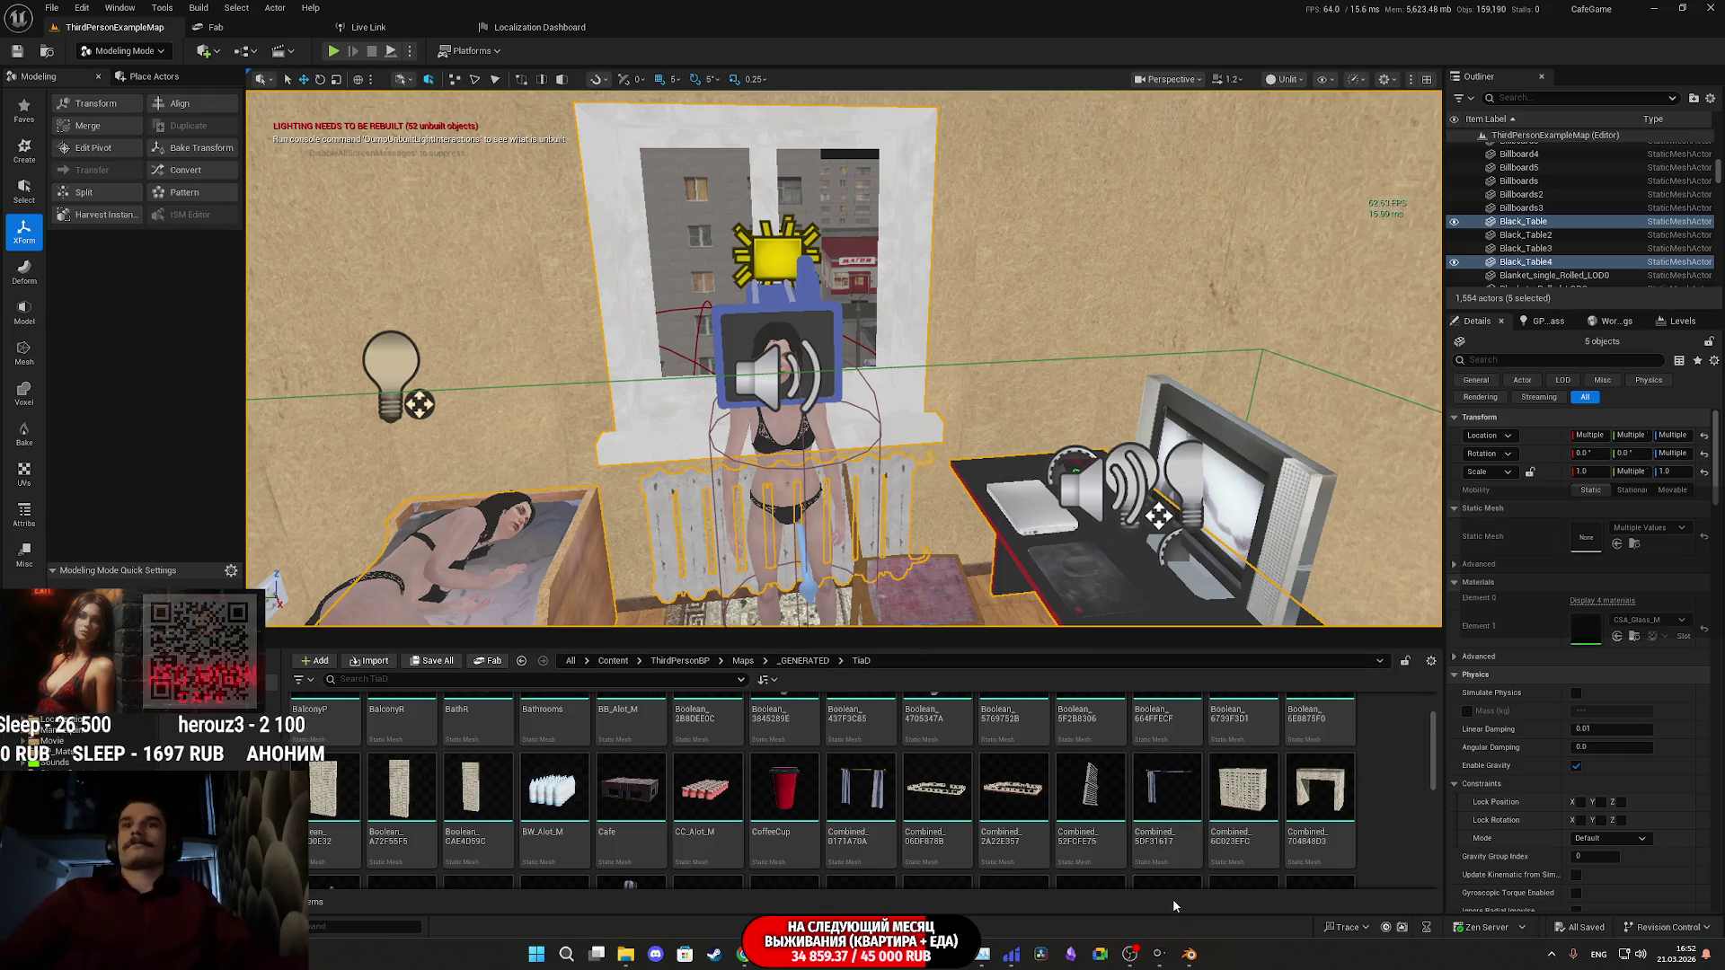
{"action": "left_click", "coordinate": [1193, 956]}
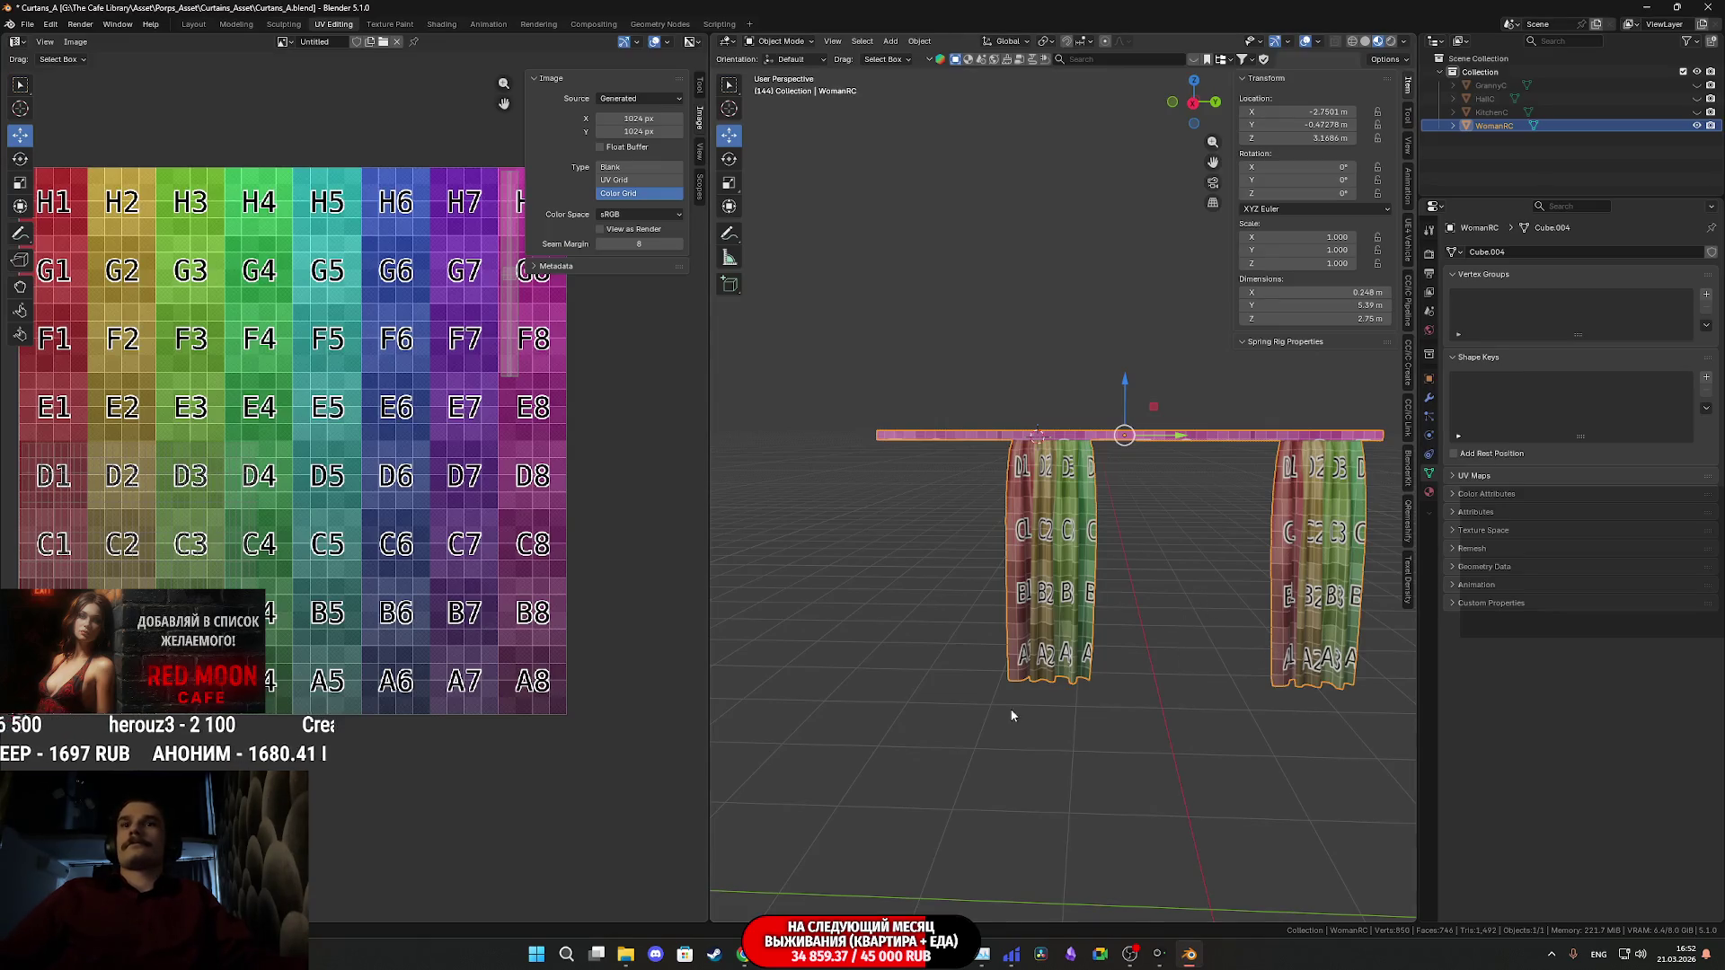
{"action": "left_click", "coordinate": [626, 954]}
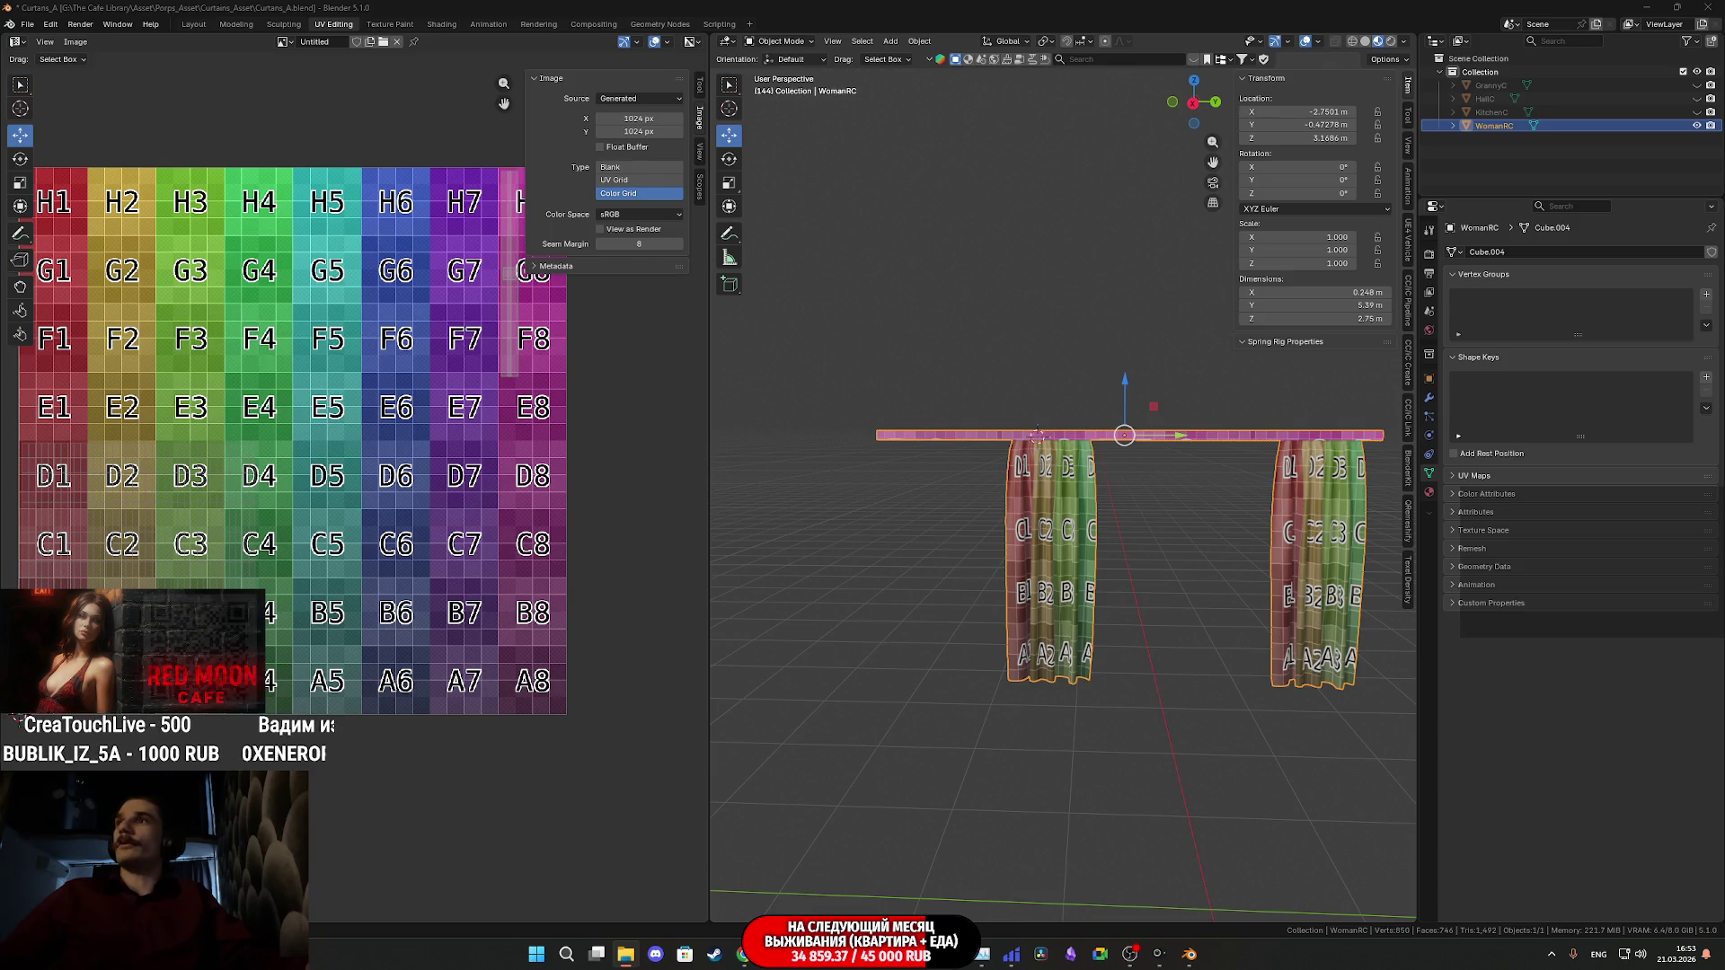
{"action": "mouse_move", "coordinate": [1031, 346]}
{"action": "left_mouse_down"}
{"action": "mouse_move", "coordinate": [1214, 442]}
{"action": "mouse_move", "coordinate": [1173, 353]}
{"action": "mouse_move", "coordinate": [941, 338]}
{"action": "left_mouse_up"}
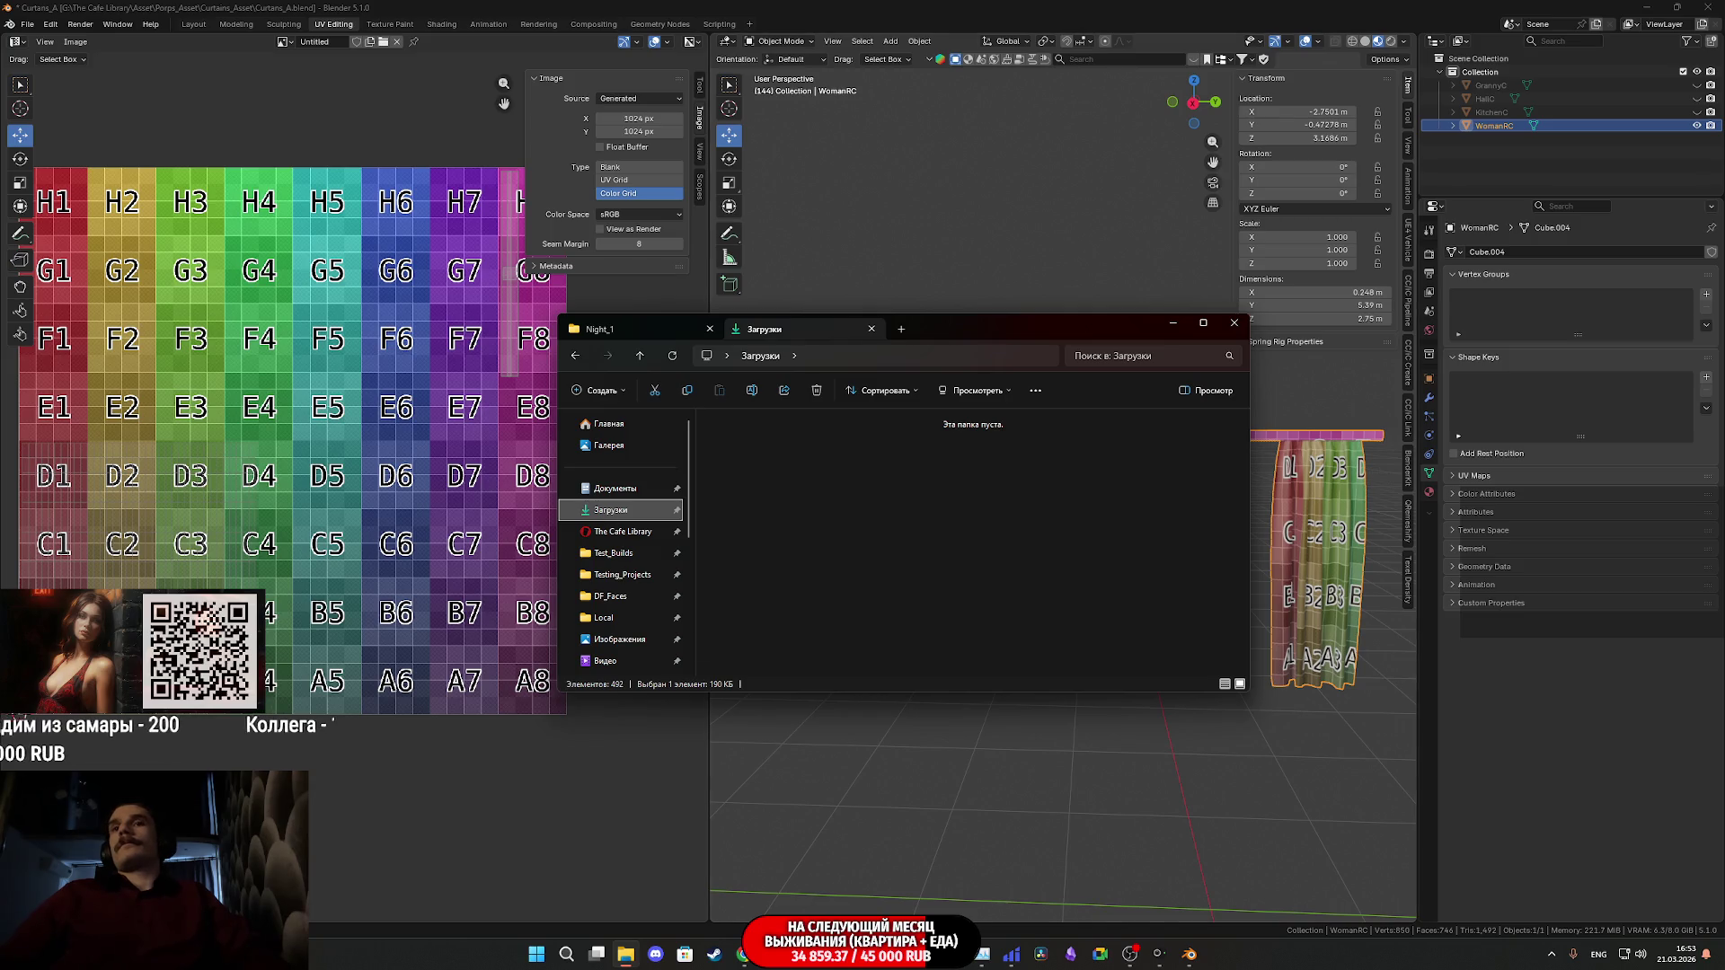
{"action": "mouse_move", "coordinate": [1196, 965]}
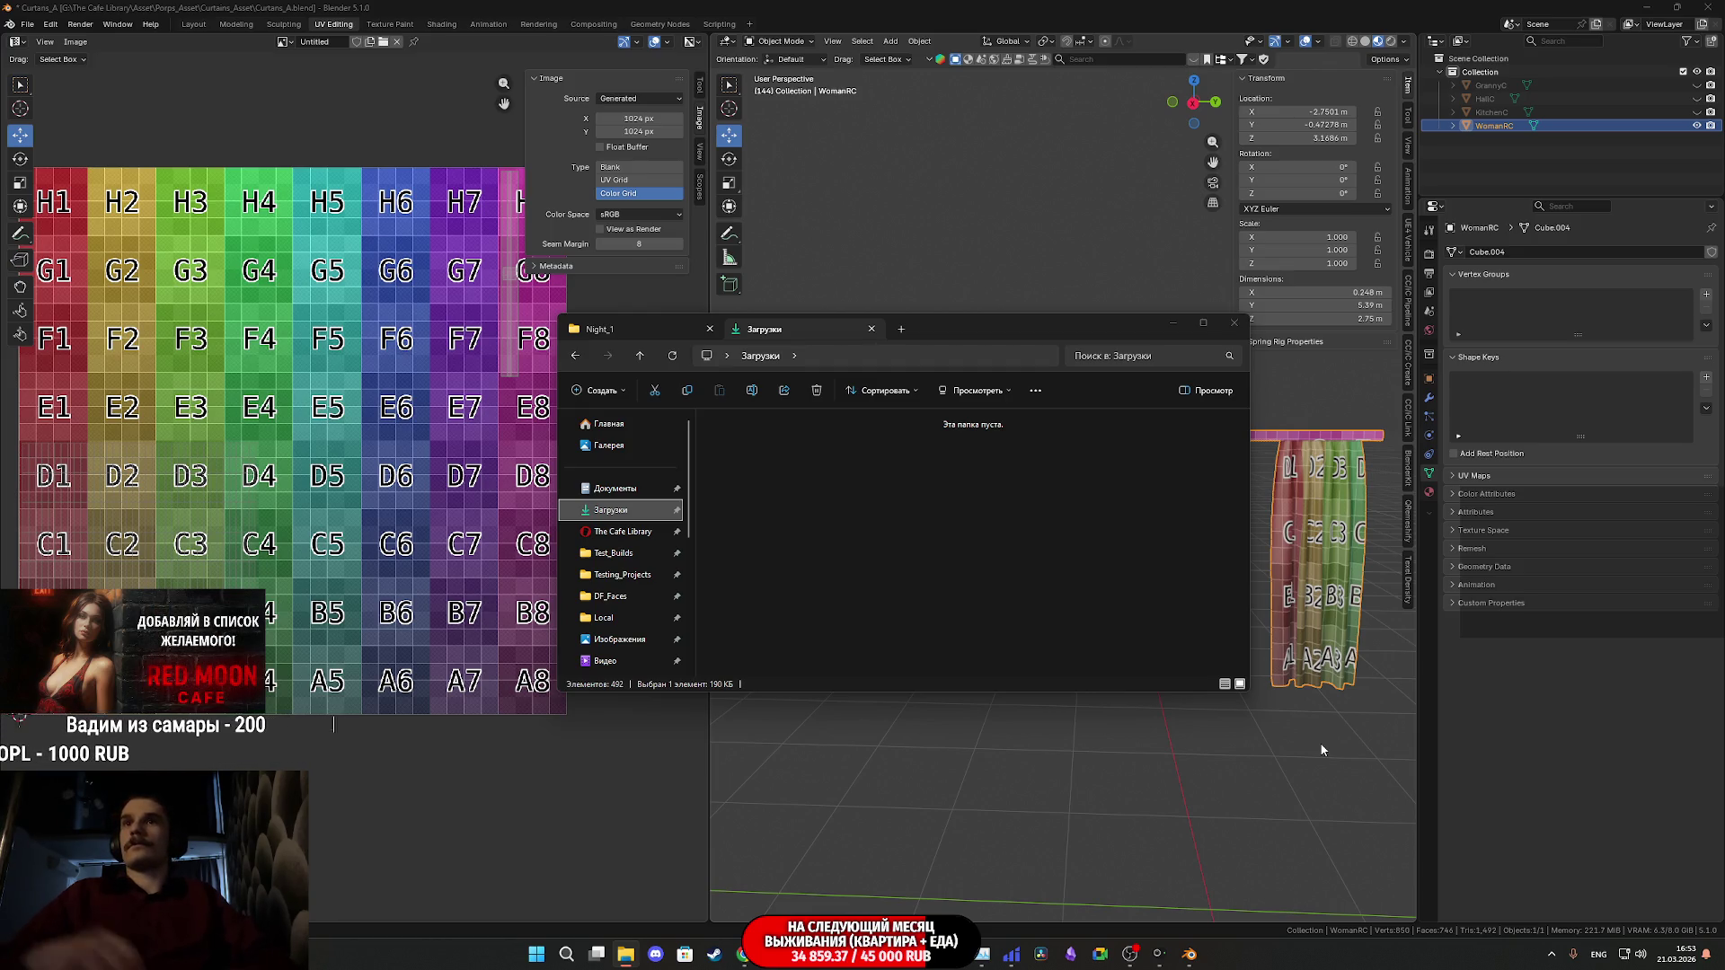
{"action": "left_click", "coordinate": [1550, 718]}
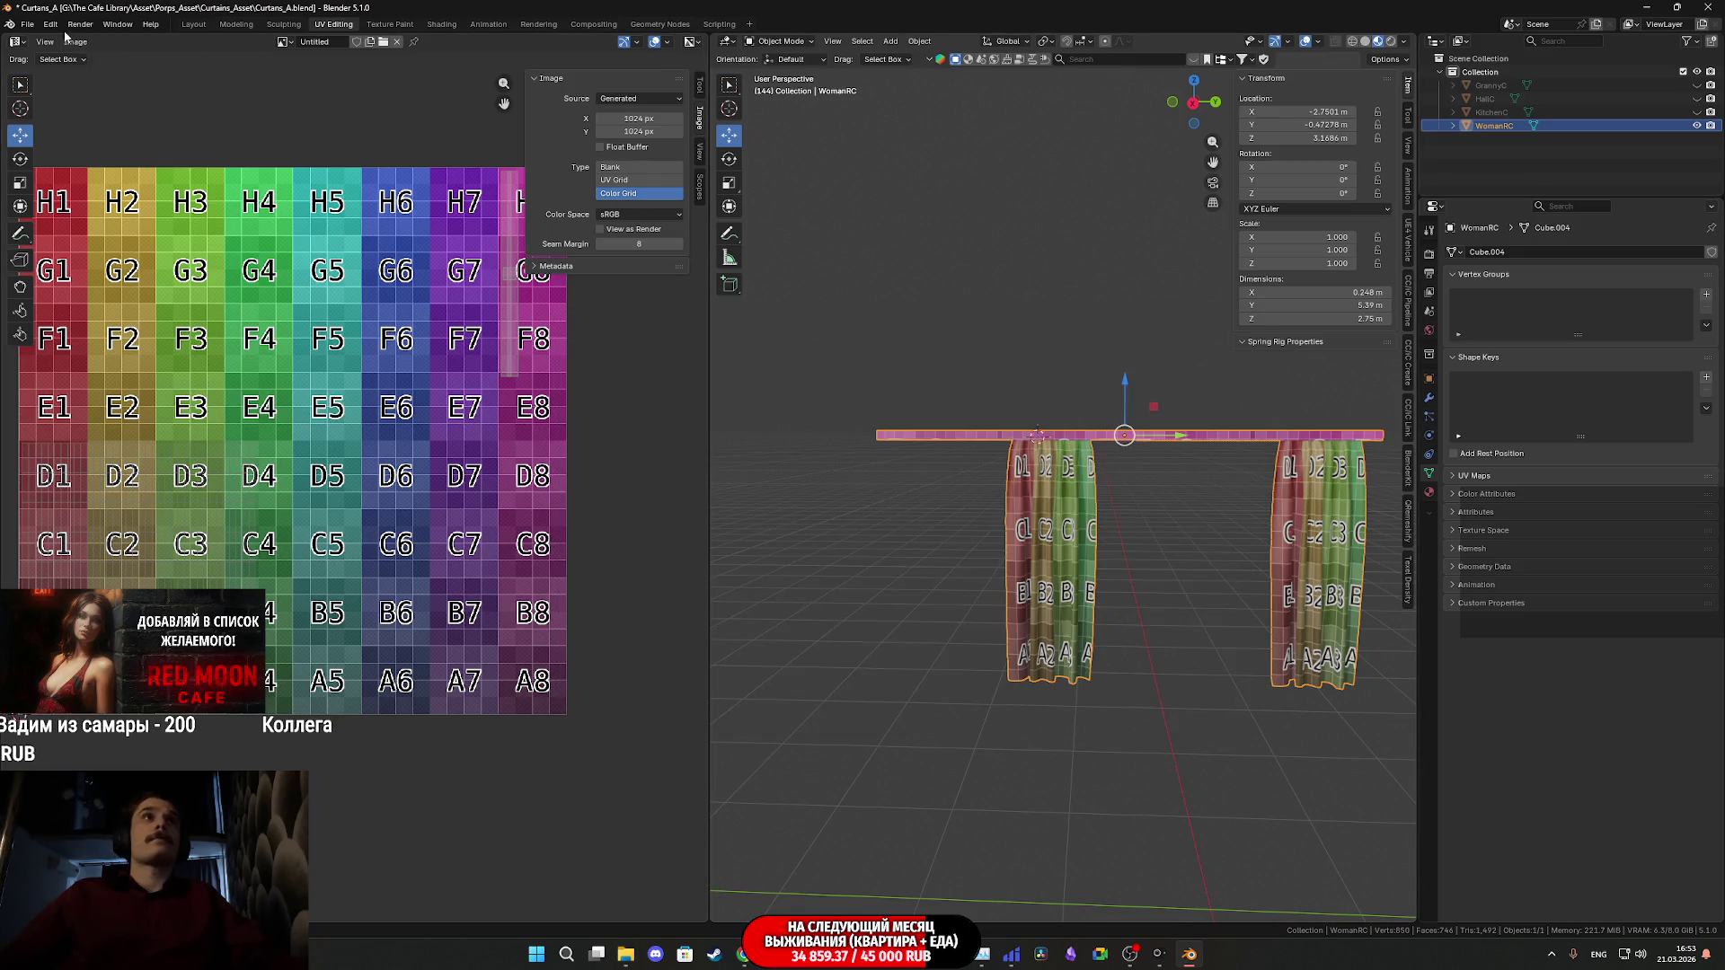
{"action": "left_click", "coordinate": [24, 27]}
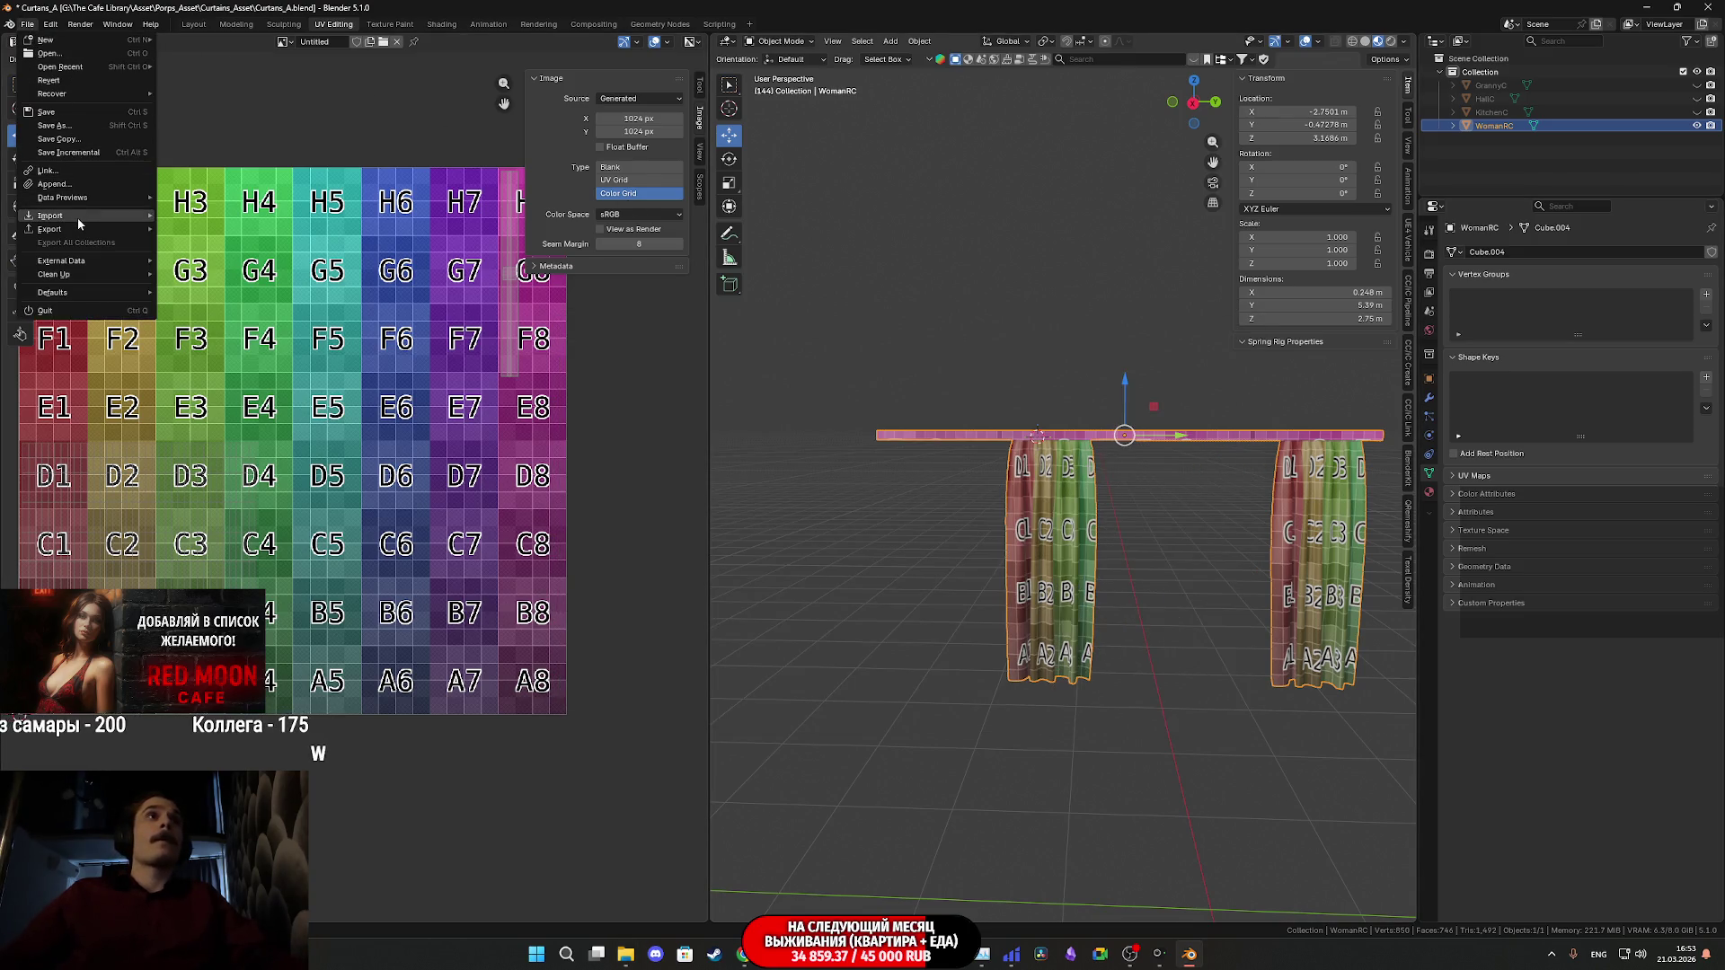
- Import WR.FBX from Downloads, bringing in the room as Combined_67B68C03
{"action": "mouse_move", "coordinate": [153, 217]}
{"action": "left_click", "coordinate": [297, 302]}
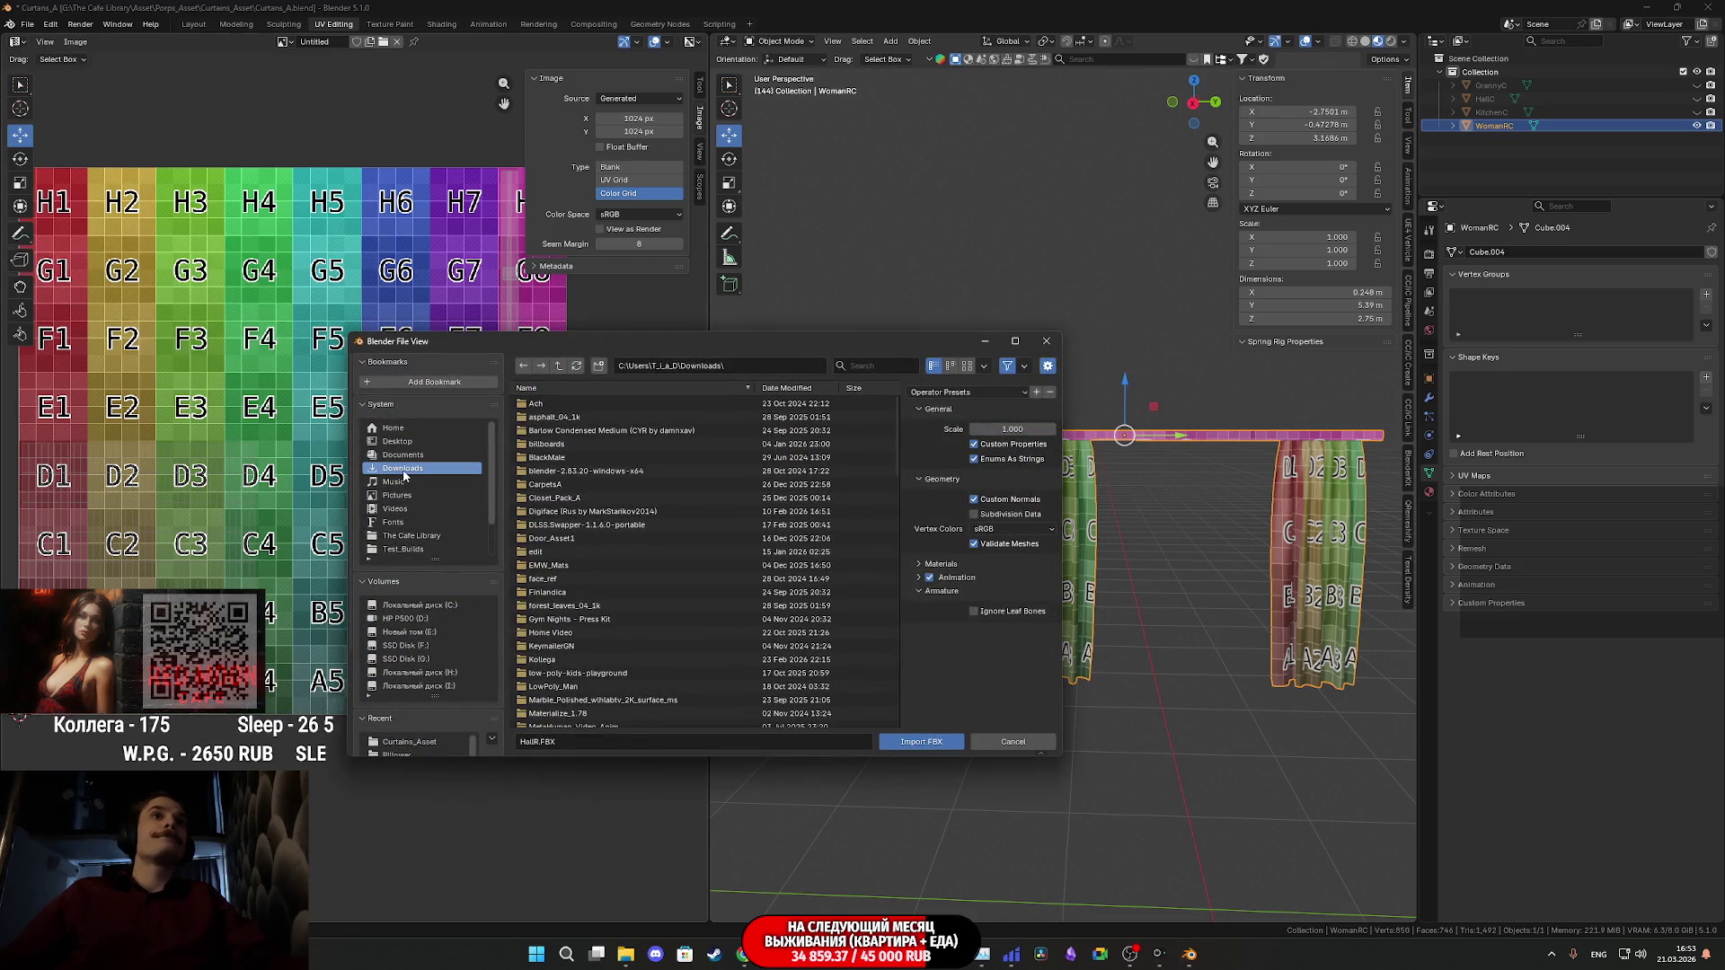
{"action": "scroll", "coordinate": [658, 550], "scroll_direction": "down", "scroll_amount": 10}
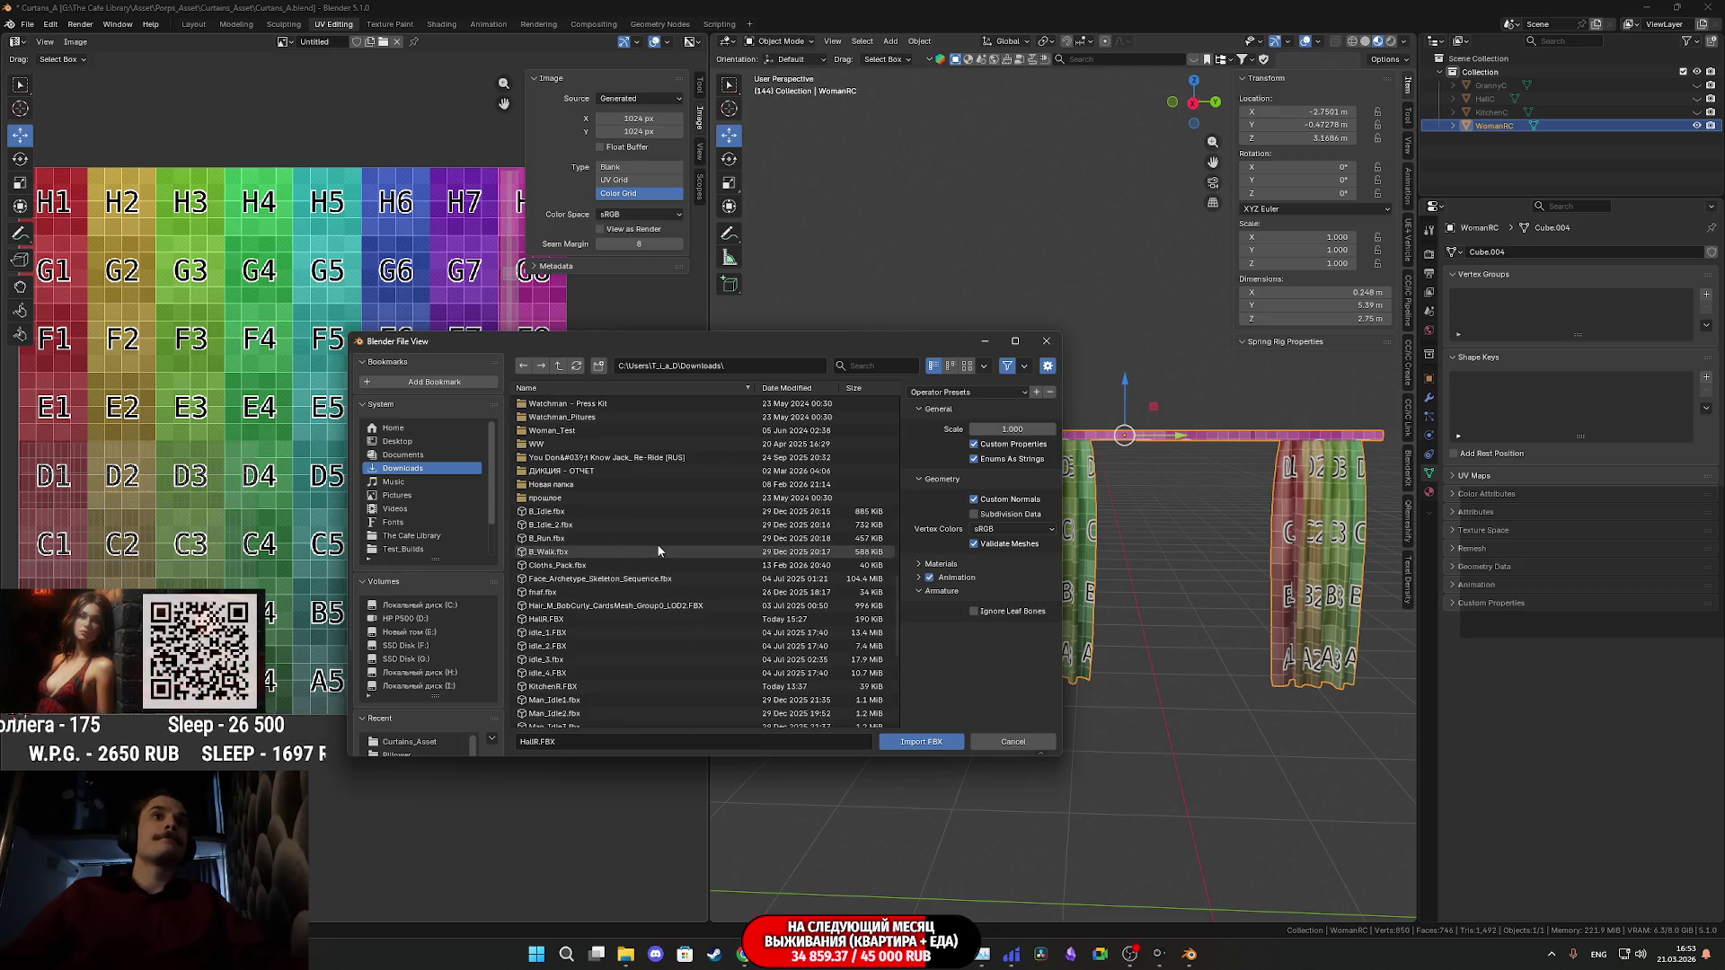
{"action": "scroll", "coordinate": [656, 548], "scroll_direction": "down", "scroll_amount": 8}
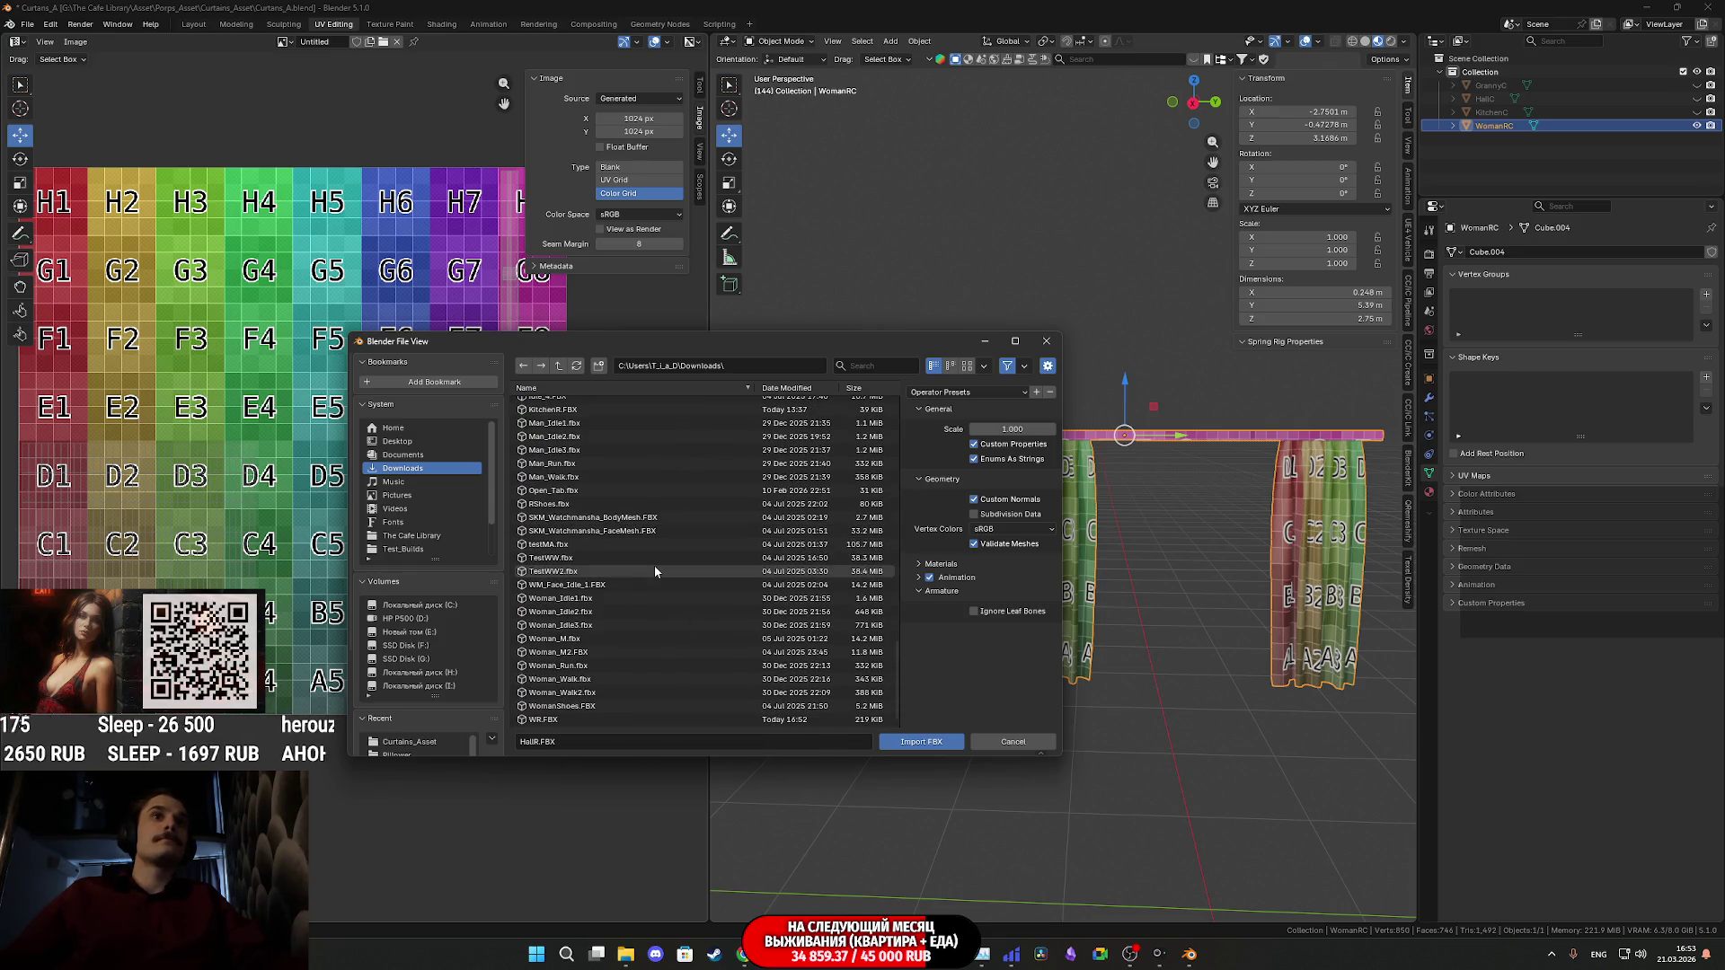
{"action": "left_click", "coordinate": [907, 744]}
{"action": "scroll", "coordinate": [1069, 541], "scroll_direction": "down", "scroll_amount": 10}
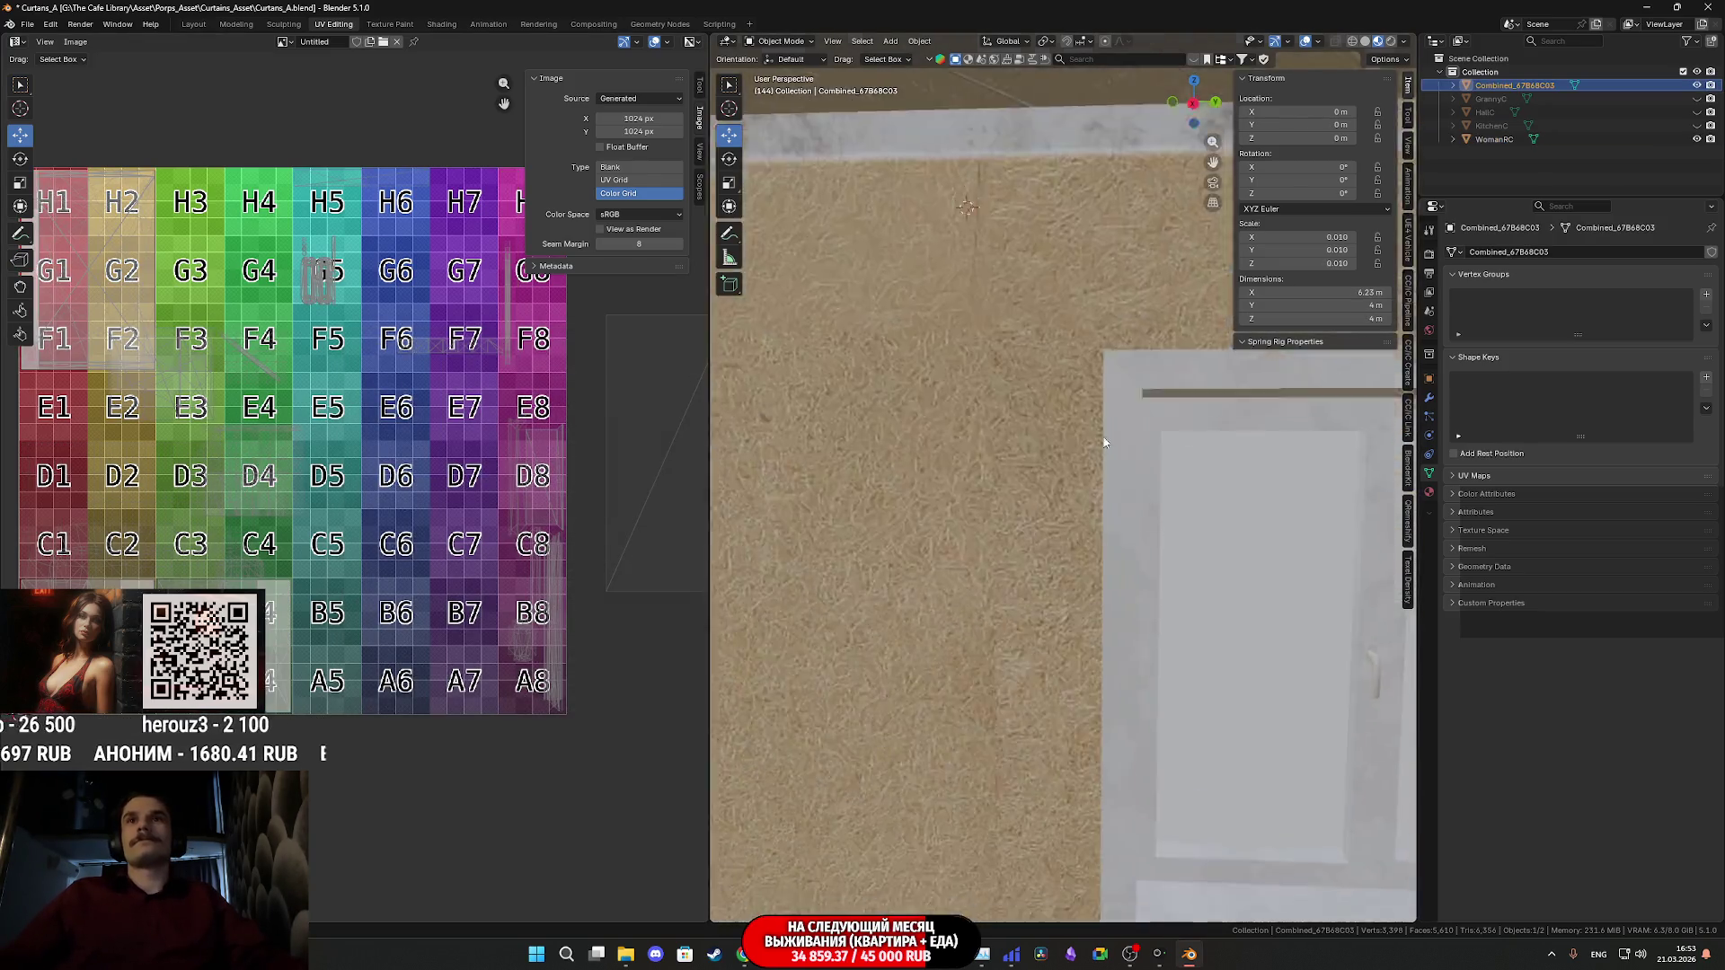
- Slide the imported room along X so its window wall meets the curtains
{"action": "mouse_move", "coordinate": [1132, 463]}
{"action": "middle_mouse_down"}
{"action": "mouse_move", "coordinate": [840, 509]}
{"action": "mouse_move", "coordinate": [900, 509]}
{"action": "mouse_move", "coordinate": [879, 524]}
{"action": "mouse_move", "coordinate": [1040, 493]}
{"action": "mouse_move", "coordinate": [1029, 509]}
{"action": "middle_mouse_up"}
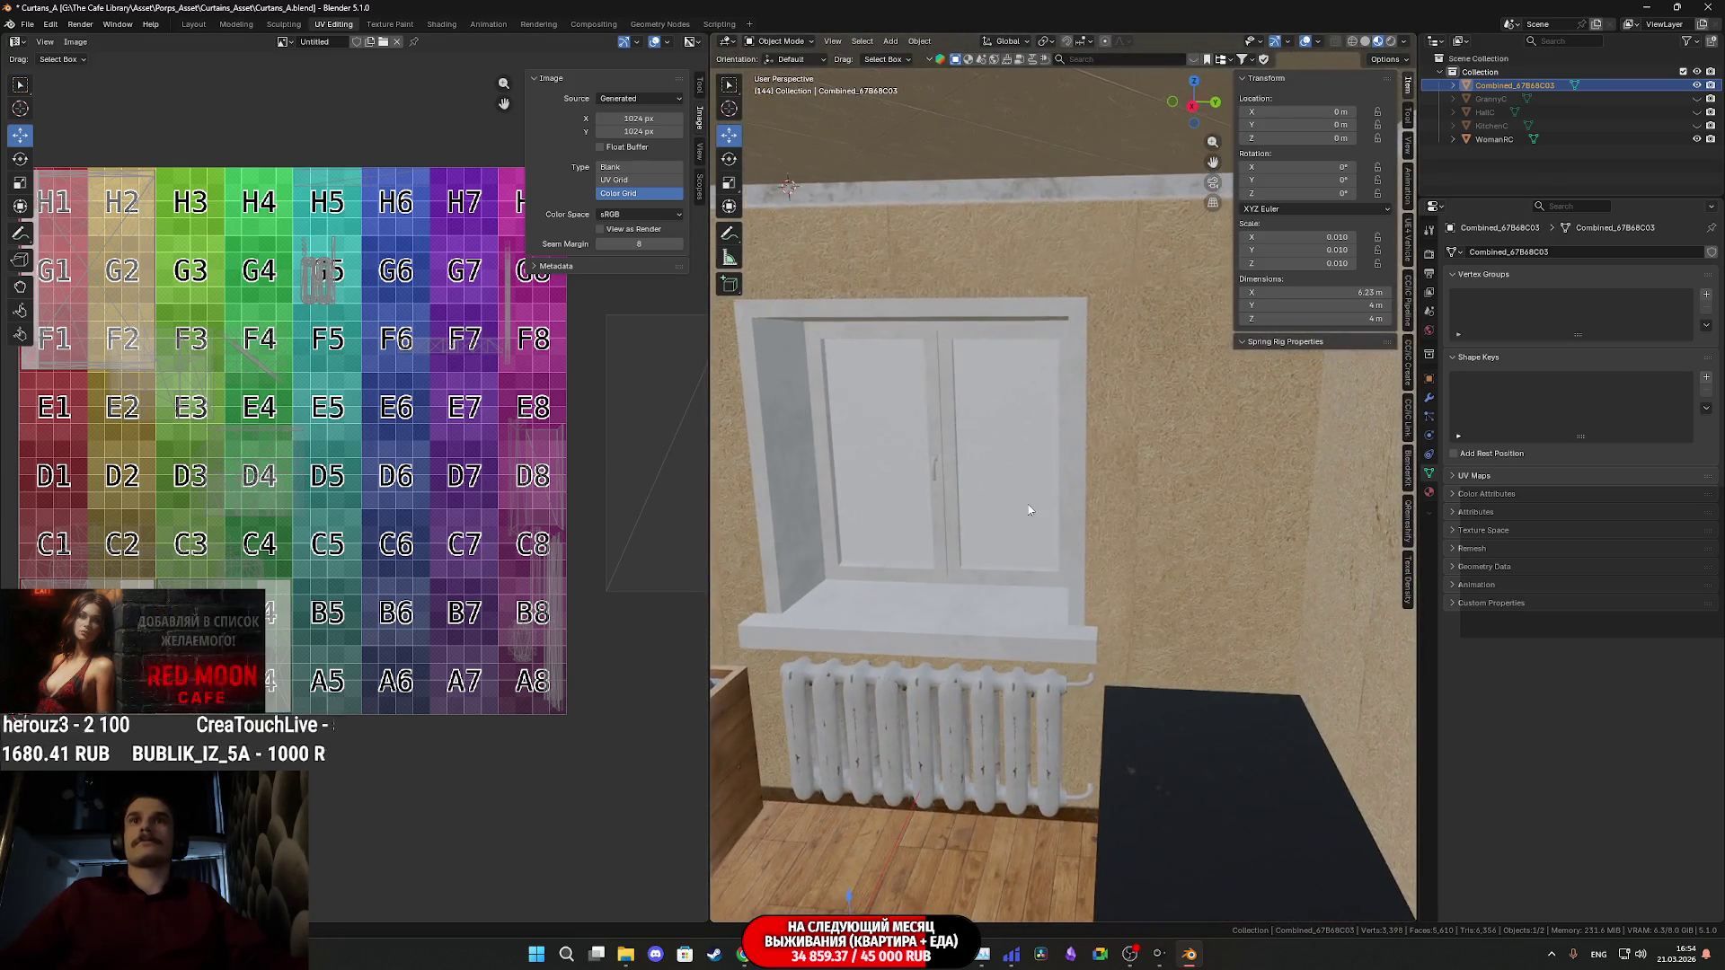
{"action": "mouse_move", "coordinate": [1155, 541]}
{"action": "middle_mouse_down"}
{"action": "mouse_move", "coordinate": [1040, 550]}
{"action": "mouse_move", "coordinate": [1075, 568]}
{"action": "mouse_move", "coordinate": [1016, 573]}
{"action": "mouse_move", "coordinate": [1124, 549]}
{"action": "mouse_move", "coordinate": [1256, 553]}
{"action": "mouse_move", "coordinate": [1186, 617]}
{"action": "middle_mouse_up"}
{"action": "mouse_move", "coordinate": [1368, 734]}
{"action": "left_mouse_down"}
{"action": "mouse_move", "coordinate": [1059, 672]}
{"action": "mouse_move", "coordinate": [992, 605]}
{"action": "left_mouse_up"}
{"action": "mouse_move", "coordinate": [992, 605]}
{"action": "middle_mouse_down"}
{"action": "mouse_move", "coordinate": [1092, 555]}
{"action": "mouse_move", "coordinate": [1069, 595]}
{"action": "mouse_move", "coordinate": [940, 596]}
{"action": "mouse_move", "coordinate": [999, 590]}
{"action": "middle_mouse_up"}
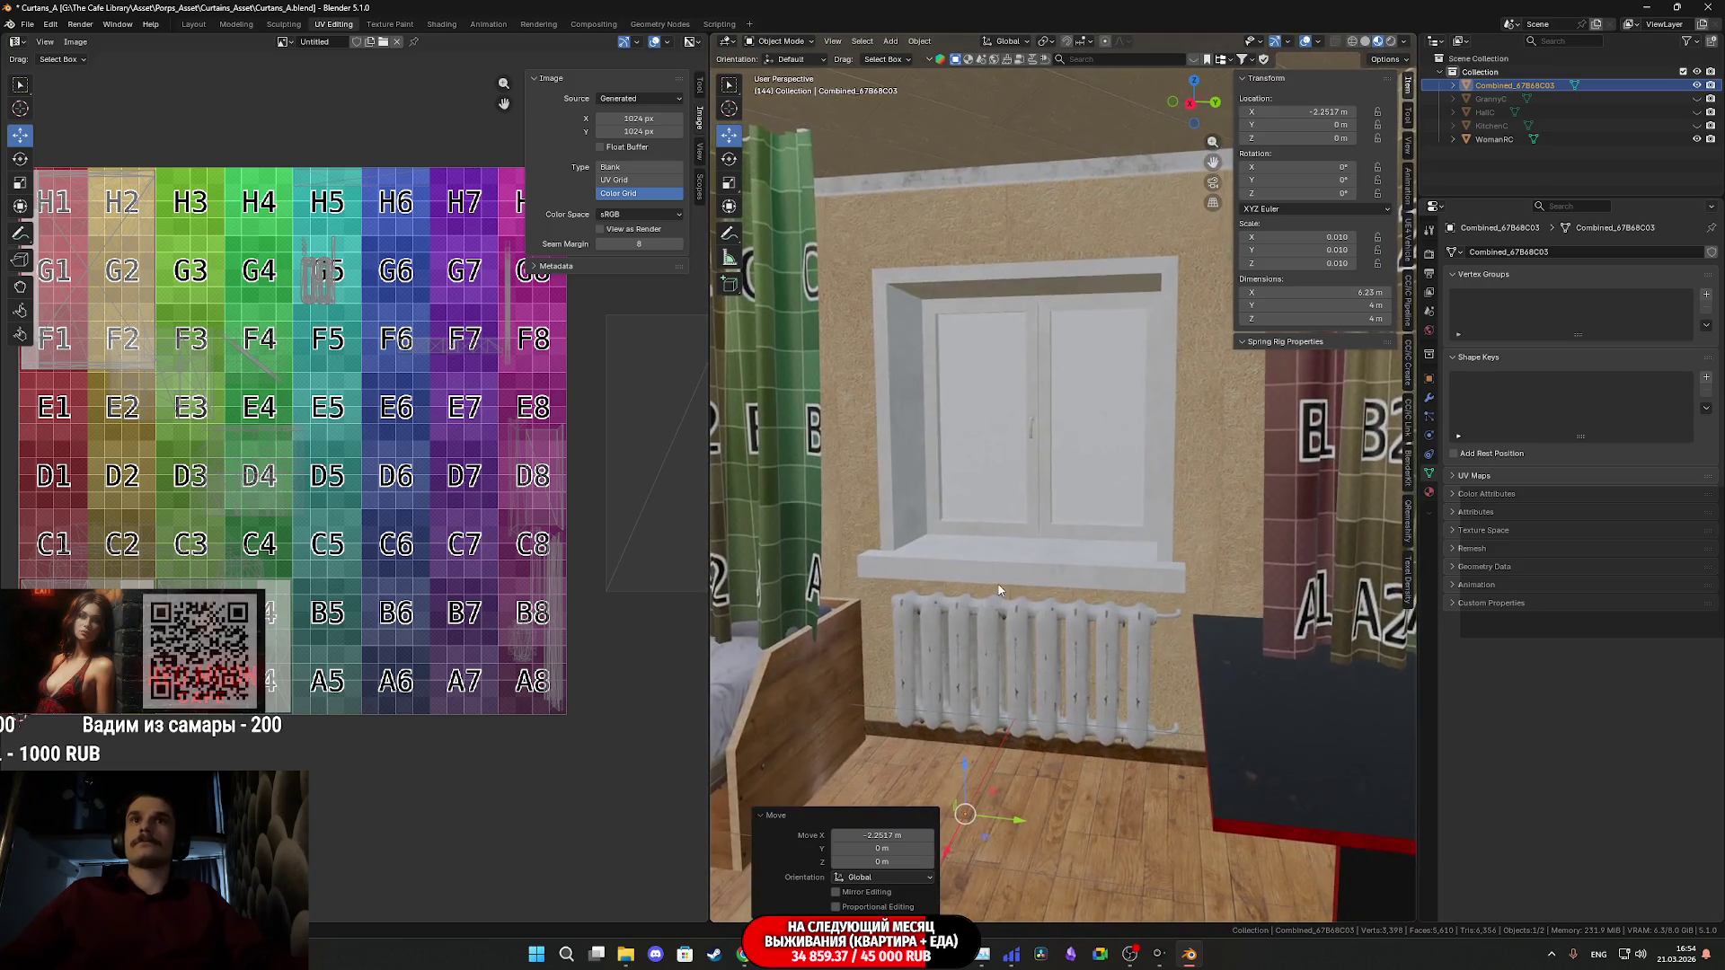
{"action": "mouse_move", "coordinate": [1018, 710]}
{"action": "middle_mouse_down"}
{"action": "mouse_move", "coordinate": [982, 688]}
{"action": "mouse_move", "coordinate": [1114, 688]}
{"action": "mouse_move", "coordinate": [1122, 808]}
{"action": "mouse_move", "coordinate": [988, 833]}
{"action": "middle_mouse_up"}
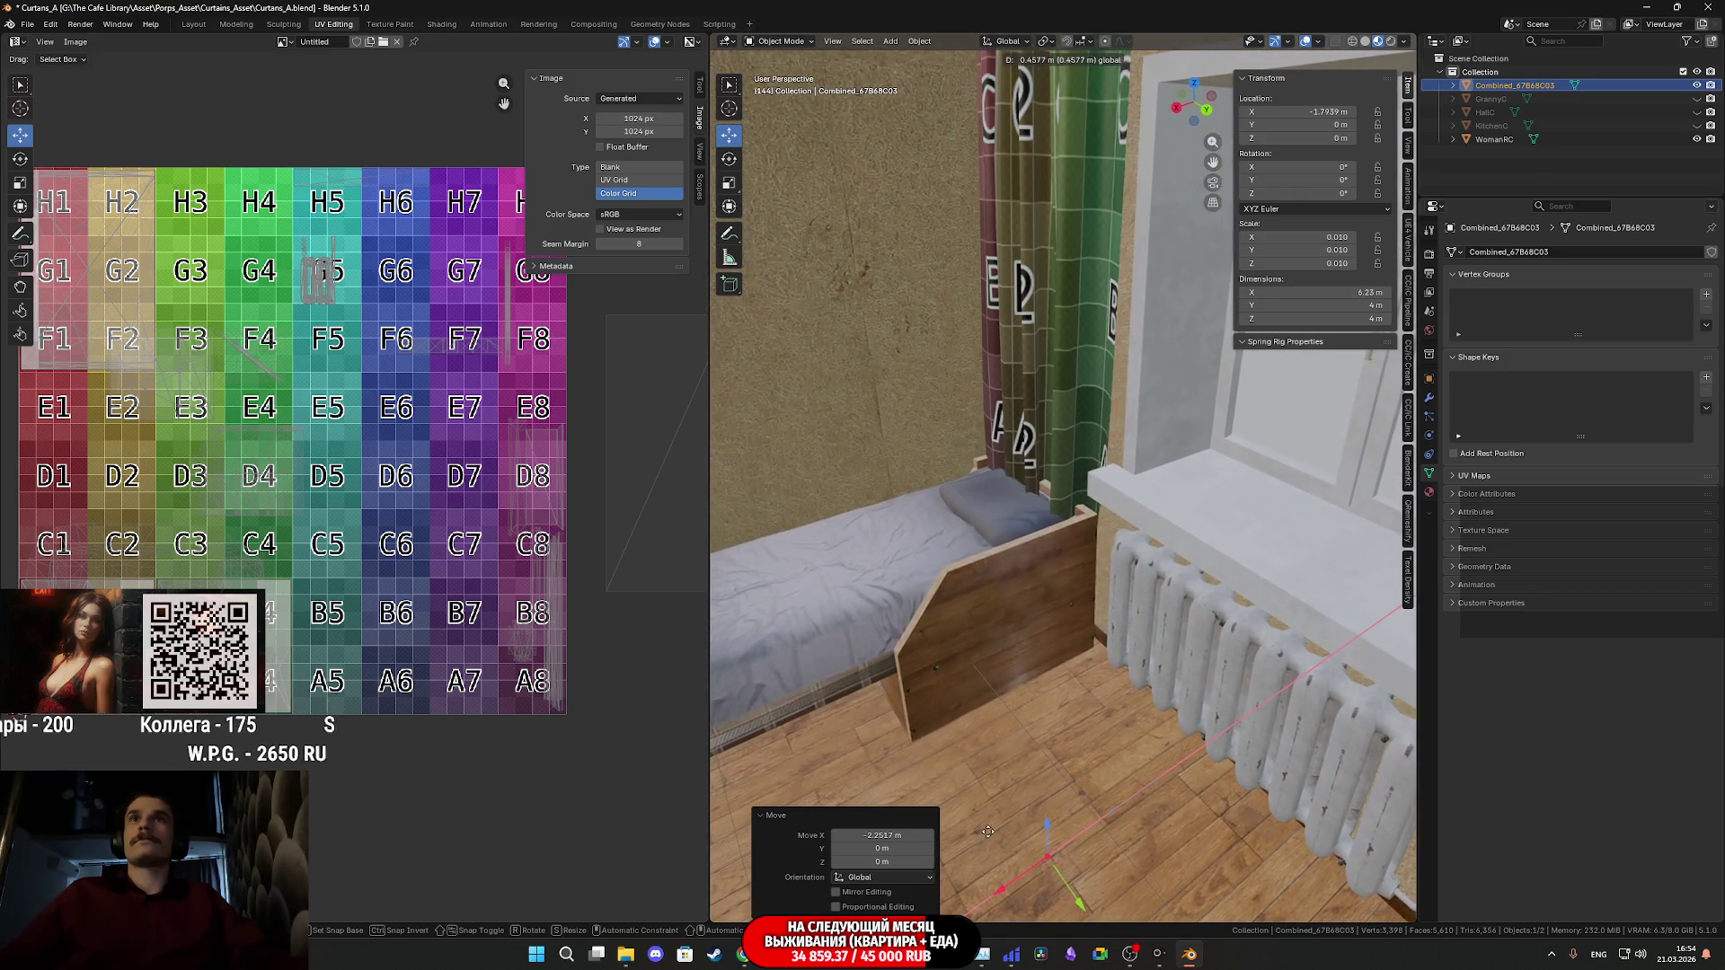
{"action": "left_click", "coordinate": [985, 832]}
{"action": "scroll", "coordinate": [946, 415], "scroll_direction": "up", "scroll_amount": 6}
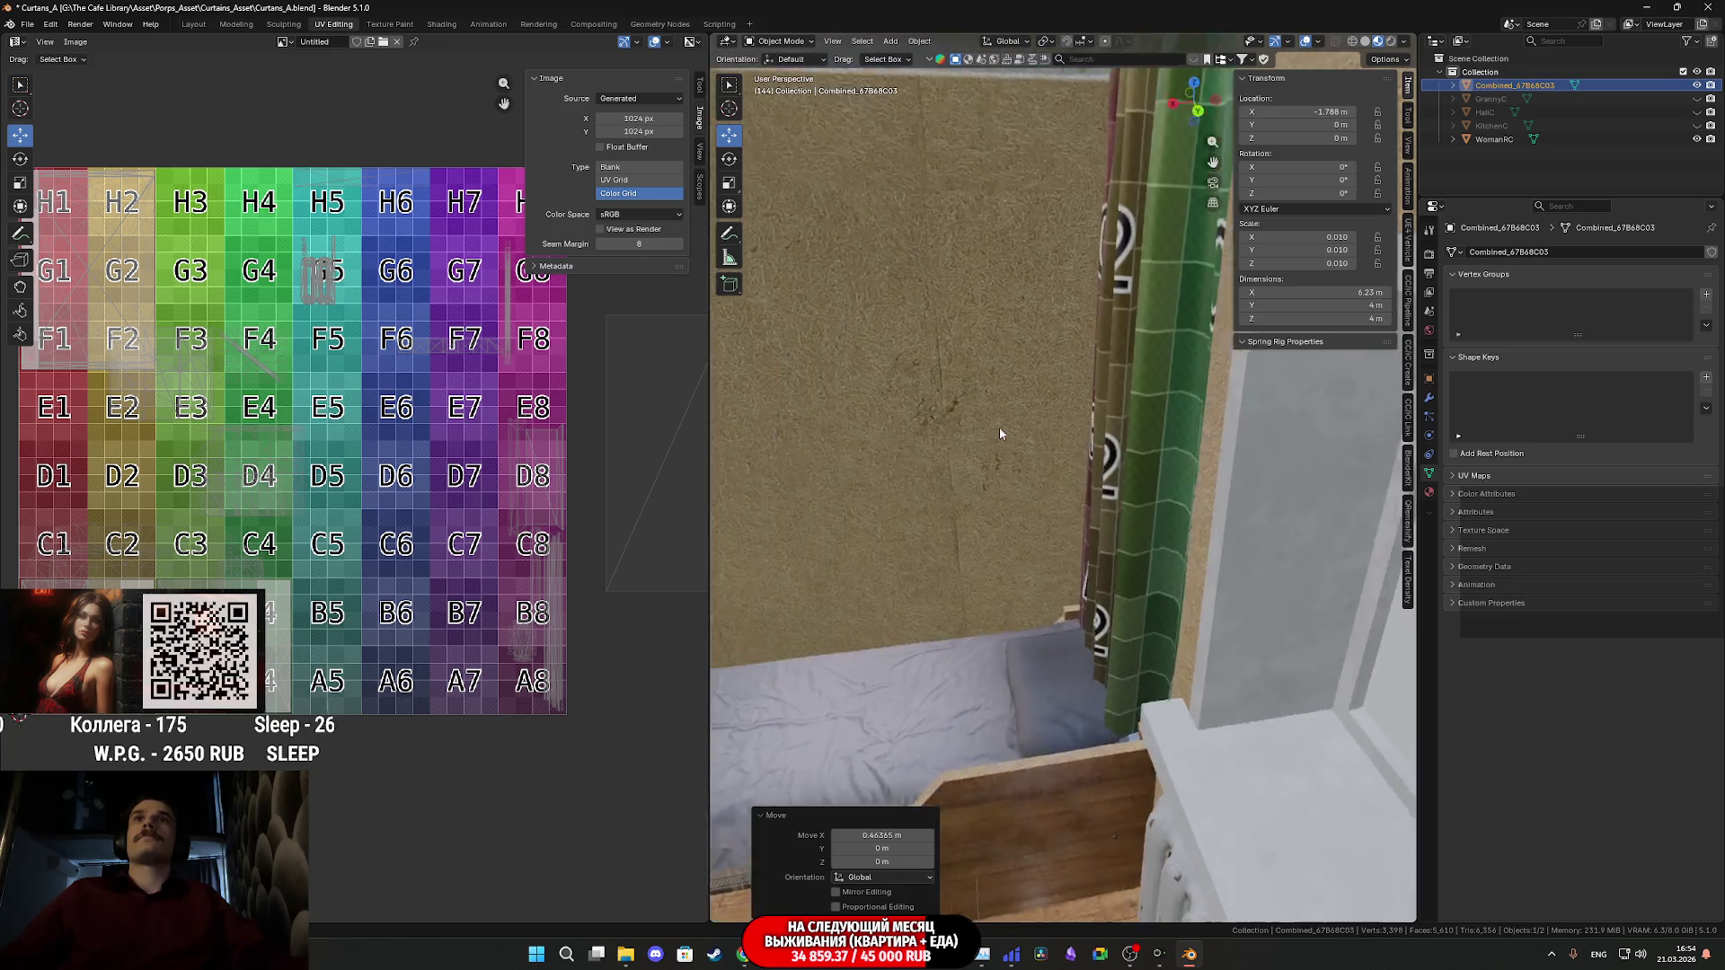
- Raise the room 0.56283 m along Z and check the curtain rail fit
{"action": "mouse_move", "coordinate": [947, 416]}
{"action": "middle_mouse_down"}
{"action": "mouse_move", "coordinate": [755, 635]}
{"action": "mouse_move", "coordinate": [743, 713]}
{"action": "mouse_move", "coordinate": [726, 686]}
{"action": "mouse_move", "coordinate": [1414, 686]}
{"action": "mouse_move", "coordinate": [720, 703]}
{"action": "mouse_move", "coordinate": [719, 666]}
{"action": "mouse_move", "coordinate": [775, 689]}
{"action": "mouse_move", "coordinate": [780, 573]}
{"action": "mouse_move", "coordinate": [825, 512]}
{"action": "mouse_move", "coordinate": [1065, 558]}
{"action": "mouse_move", "coordinate": [1049, 521]}
{"action": "mouse_move", "coordinate": [1131, 558]}
{"action": "mouse_move", "coordinate": [1113, 555]}
{"action": "middle_mouse_up"}
{"action": "left_click_drag", "start_coordinate": [1121, 543], "coordinate": [1107, 500]}
{"action": "mouse_move", "coordinate": [1107, 501]}
{"action": "middle_mouse_down"}
{"action": "mouse_move", "coordinate": [988, 485]}
{"action": "mouse_move", "coordinate": [958, 445]}
{"action": "mouse_move", "coordinate": [967, 406]}
{"action": "mouse_move", "coordinate": [843, 542]}
{"action": "mouse_move", "coordinate": [778, 523]}
{"action": "mouse_move", "coordinate": [959, 520]}
{"action": "mouse_move", "coordinate": [1232, 477]}
{"action": "mouse_move", "coordinate": [1063, 589]}
{"action": "mouse_move", "coordinate": [1118, 548]}
{"action": "mouse_move", "coordinate": [1091, 542]}
{"action": "mouse_move", "coordinate": [1132, 541]}
{"action": "mouse_move", "coordinate": [1243, 672]}
{"action": "mouse_move", "coordinate": [1200, 636]}
{"action": "middle_mouse_up"}
{"action": "scroll", "coordinate": [947, 481], "scroll_direction": "up", "scroll_amount": 5}
{"action": "scroll", "coordinate": [962, 517], "scroll_direction": "down", "scroll_amount": 4}
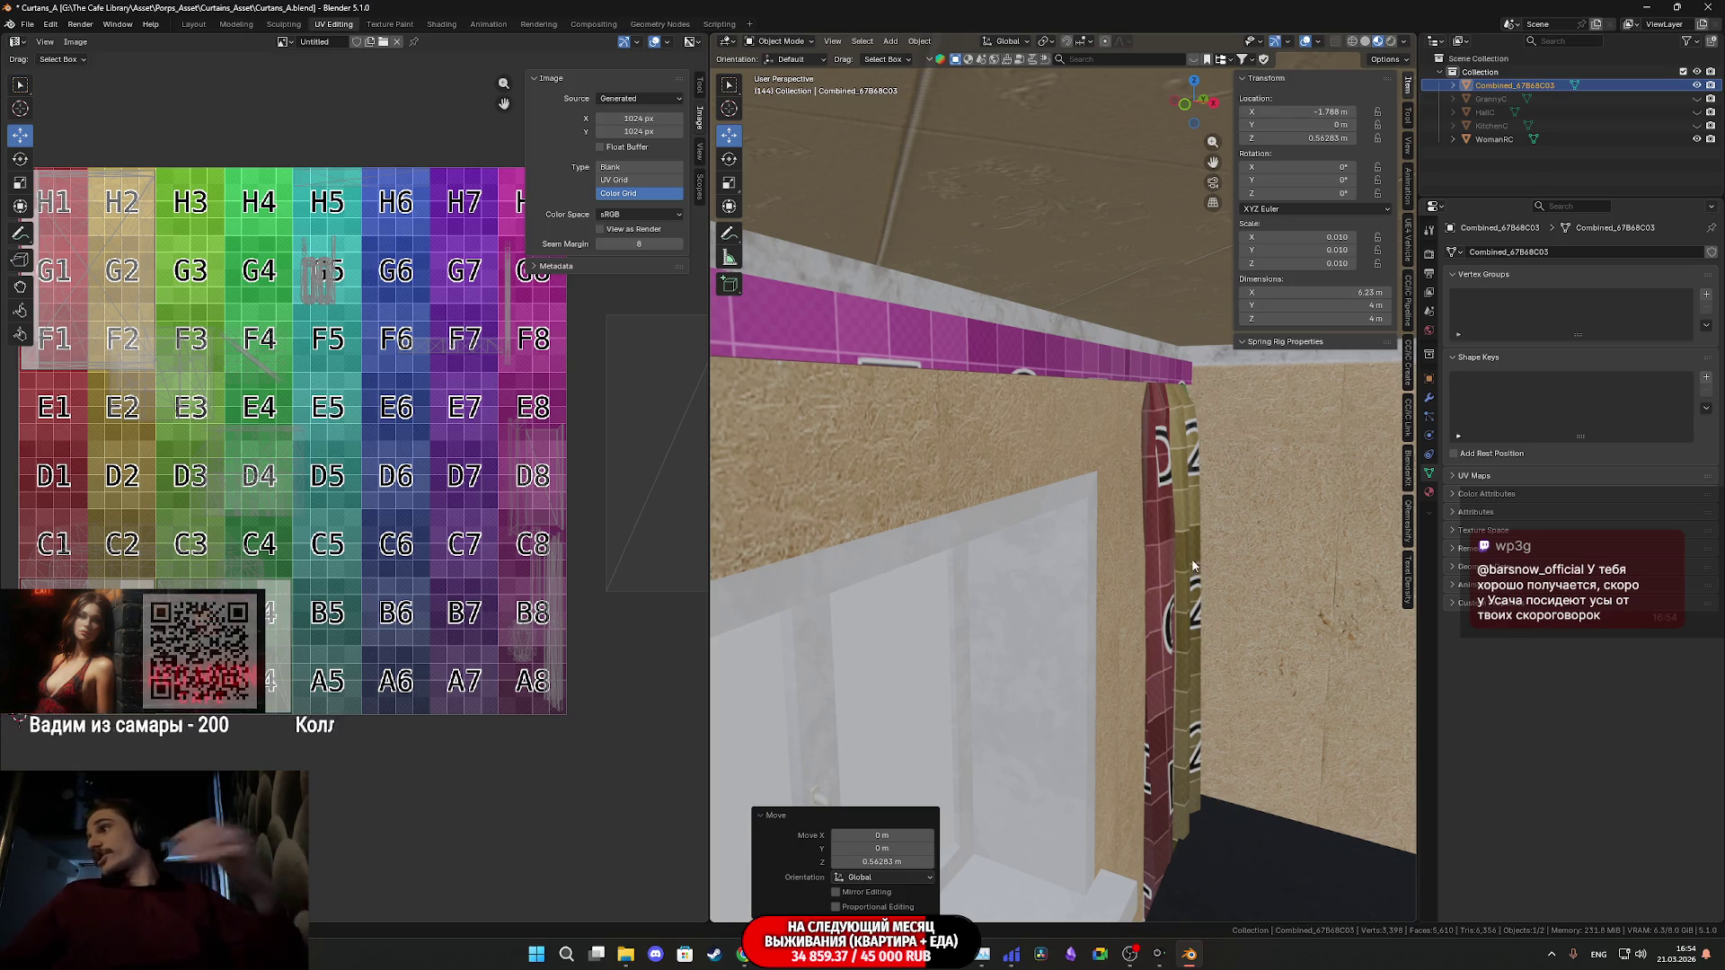
{"action": "mouse_move", "coordinate": [1170, 526]}
{"action": "middle_mouse_down"}
{"action": "mouse_move", "coordinate": [1164, 469]}
{"action": "mouse_move", "coordinate": [1085, 477]}
{"action": "mouse_move", "coordinate": [1110, 461]}
{"action": "mouse_move", "coordinate": [1094, 496]}
{"action": "mouse_move", "coordinate": [1109, 539]}
{"action": "mouse_move", "coordinate": [1114, 471]}
{"action": "mouse_move", "coordinate": [1126, 491]}
{"action": "mouse_move", "coordinate": [762, 444]}
{"action": "mouse_move", "coordinate": [1147, 592]}
{"action": "mouse_move", "coordinate": [1152, 575]}
{"action": "mouse_move", "coordinate": [821, 528]}
{"action": "mouse_move", "coordinate": [1029, 489]}
{"action": "mouse_move", "coordinate": [996, 553]}
{"action": "mouse_move", "coordinate": [958, 501]}
{"action": "mouse_move", "coordinate": [1213, 503]}
{"action": "middle_mouse_up"}
- Inspect the wall corner and place the room at X -1.811 m beside the curtains
{"action": "mouse_move", "coordinate": [1451, 499]}
{"action": "middle_mouse_down"}
{"action": "mouse_move", "coordinate": [1026, 532]}
{"action": "mouse_move", "coordinate": [1153, 505]}
{"action": "mouse_move", "coordinate": [1206, 545]}
{"action": "mouse_move", "coordinate": [1103, 506]}
{"action": "mouse_move", "coordinate": [1121, 509]}
{"action": "mouse_move", "coordinate": [979, 500]}
{"action": "mouse_move", "coordinate": [1317, 458]}
{"action": "mouse_move", "coordinate": [1227, 505]}
{"action": "mouse_move", "coordinate": [938, 386]}
{"action": "mouse_move", "coordinate": [1125, 383]}
{"action": "mouse_move", "coordinate": [967, 407]}
{"action": "mouse_move", "coordinate": [962, 443]}
{"action": "mouse_move", "coordinate": [1241, 431]}
{"action": "mouse_move", "coordinate": [1156, 482]}
{"action": "mouse_move", "coordinate": [1105, 477]}
{"action": "mouse_move", "coordinate": [1309, 547]}
{"action": "mouse_move", "coordinate": [822, 469]}
{"action": "mouse_move", "coordinate": [1207, 516]}
{"action": "mouse_move", "coordinate": [1371, 500]}
{"action": "mouse_move", "coordinate": [1243, 488]}
{"action": "mouse_move", "coordinate": [817, 569]}
{"action": "mouse_move", "coordinate": [832, 662]}
{"action": "mouse_move", "coordinate": [1044, 566]}
{"action": "mouse_move", "coordinate": [1059, 375]}
{"action": "mouse_move", "coordinate": [1078, 503]}
{"action": "mouse_move", "coordinate": [1051, 378]}
{"action": "mouse_move", "coordinate": [1099, 514]}
{"action": "mouse_move", "coordinate": [1140, 493]}
{"action": "mouse_move", "coordinate": [1296, 566]}
{"action": "mouse_move", "coordinate": [1310, 555]}
{"action": "mouse_move", "coordinate": [1189, 589]}
{"action": "mouse_move", "coordinate": [1220, 498]}
{"action": "mouse_move", "coordinate": [1112, 835]}
{"action": "mouse_move", "coordinate": [1109, 681]}
{"action": "mouse_move", "coordinate": [1071, 517]}
{"action": "middle_mouse_up"}
{"action": "scroll", "coordinate": [1100, 514], "scroll_direction": "up", "scroll_amount": 4}
{"action": "scroll", "coordinate": [1114, 526], "scroll_direction": "down", "scroll_amount": 5}
{"action": "scroll", "coordinate": [1094, 456], "scroll_direction": "up", "scroll_amount": 6}
{"action": "left_click", "coordinate": [1097, 705]}
{"action": "mouse_move", "coordinate": [1042, 433]}
{"action": "middle_mouse_down"}
{"action": "mouse_move", "coordinate": [1115, 487]}
{"action": "mouse_move", "coordinate": [1111, 468]}
{"action": "mouse_move", "coordinate": [1015, 498]}
{"action": "middle_mouse_up"}
{"action": "left_click", "coordinate": [1114, 488]}
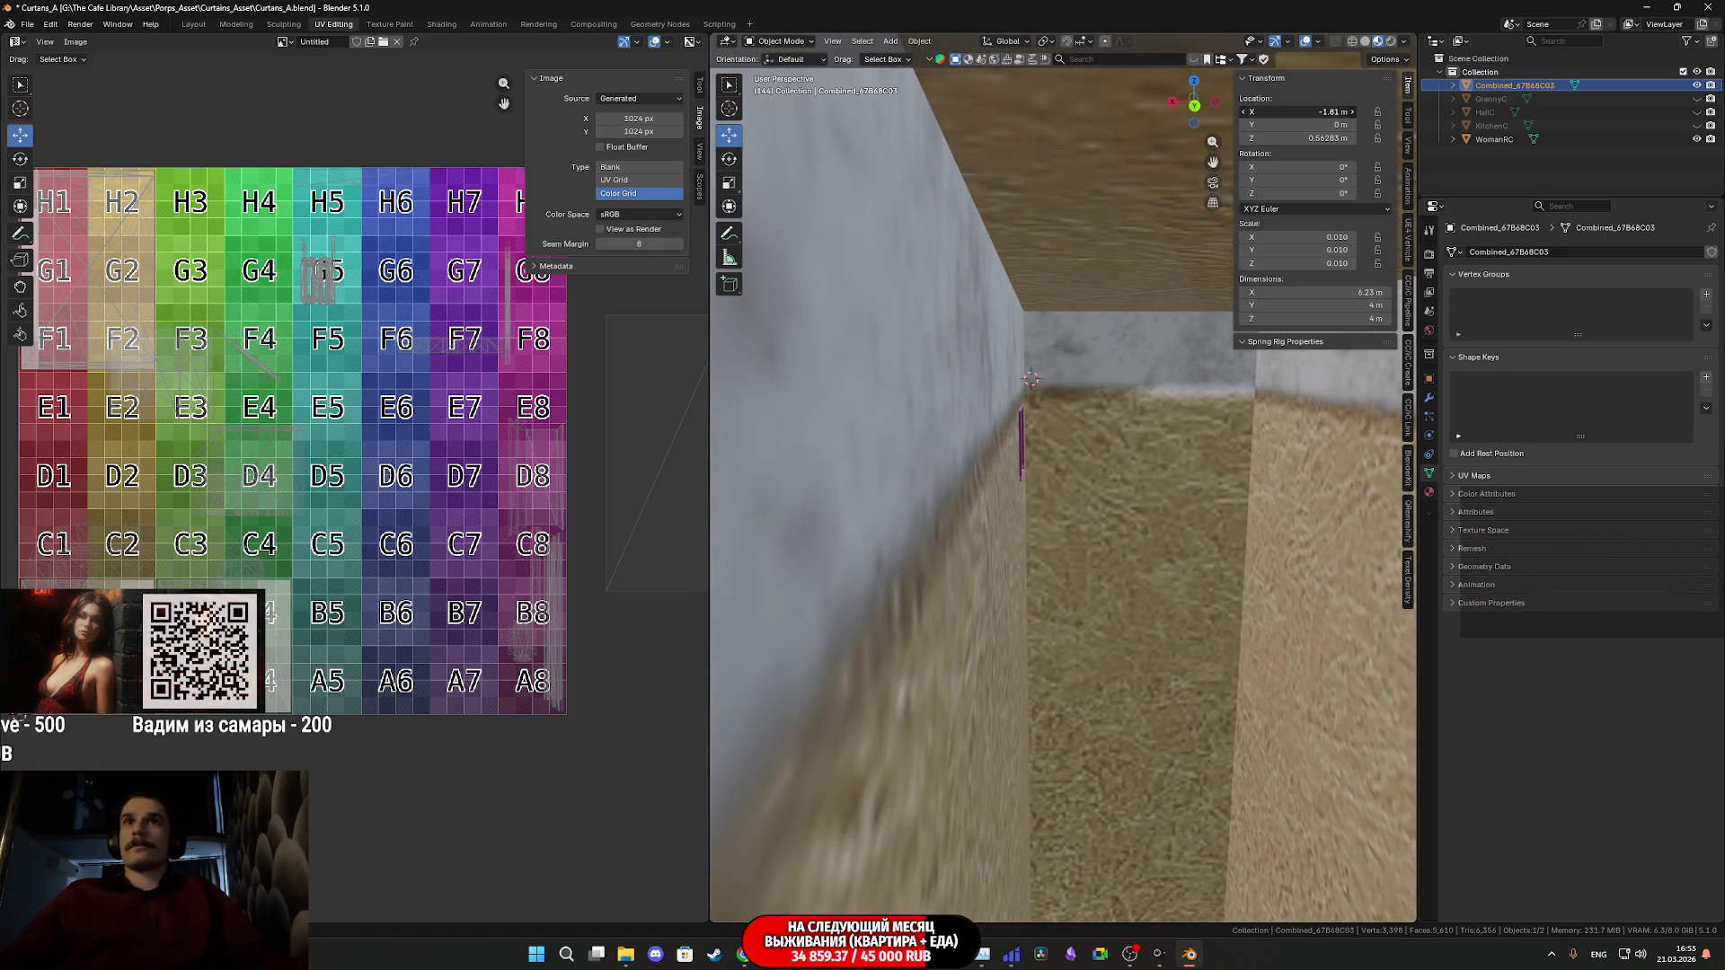
{"action": "mouse_move", "coordinate": [1168, 467]}
{"action": "middle_mouse_down"}
{"action": "mouse_move", "coordinate": [1217, 493]}
{"action": "mouse_move", "coordinate": [1096, 477]}
{"action": "mouse_move", "coordinate": [1134, 519]}
{"action": "mouse_move", "coordinate": [1103, 424]}
{"action": "mouse_move", "coordinate": [1044, 453]}
{"action": "mouse_move", "coordinate": [1249, 430]}
{"action": "mouse_move", "coordinate": [1179, 453]}
{"action": "middle_mouse_up"}
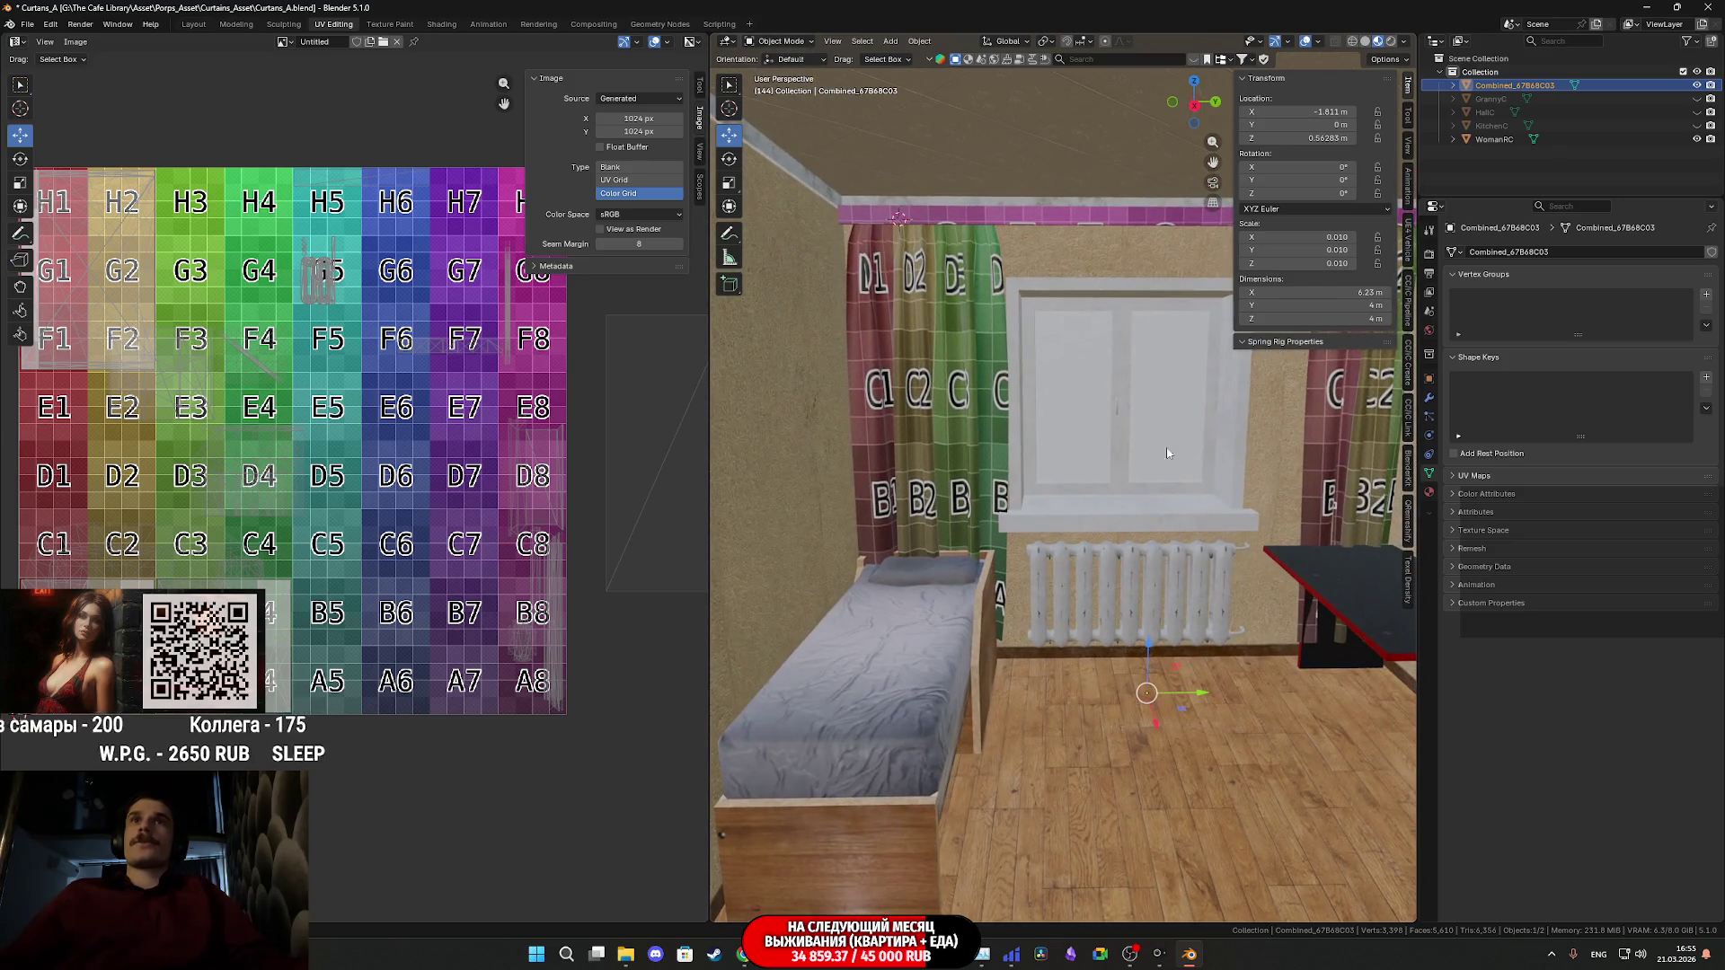
{"action": "left_click", "coordinate": [1010, 222]}
{"action": "middle_click_drag", "start_coordinate": [1010, 223], "coordinate": [1156, 440]}
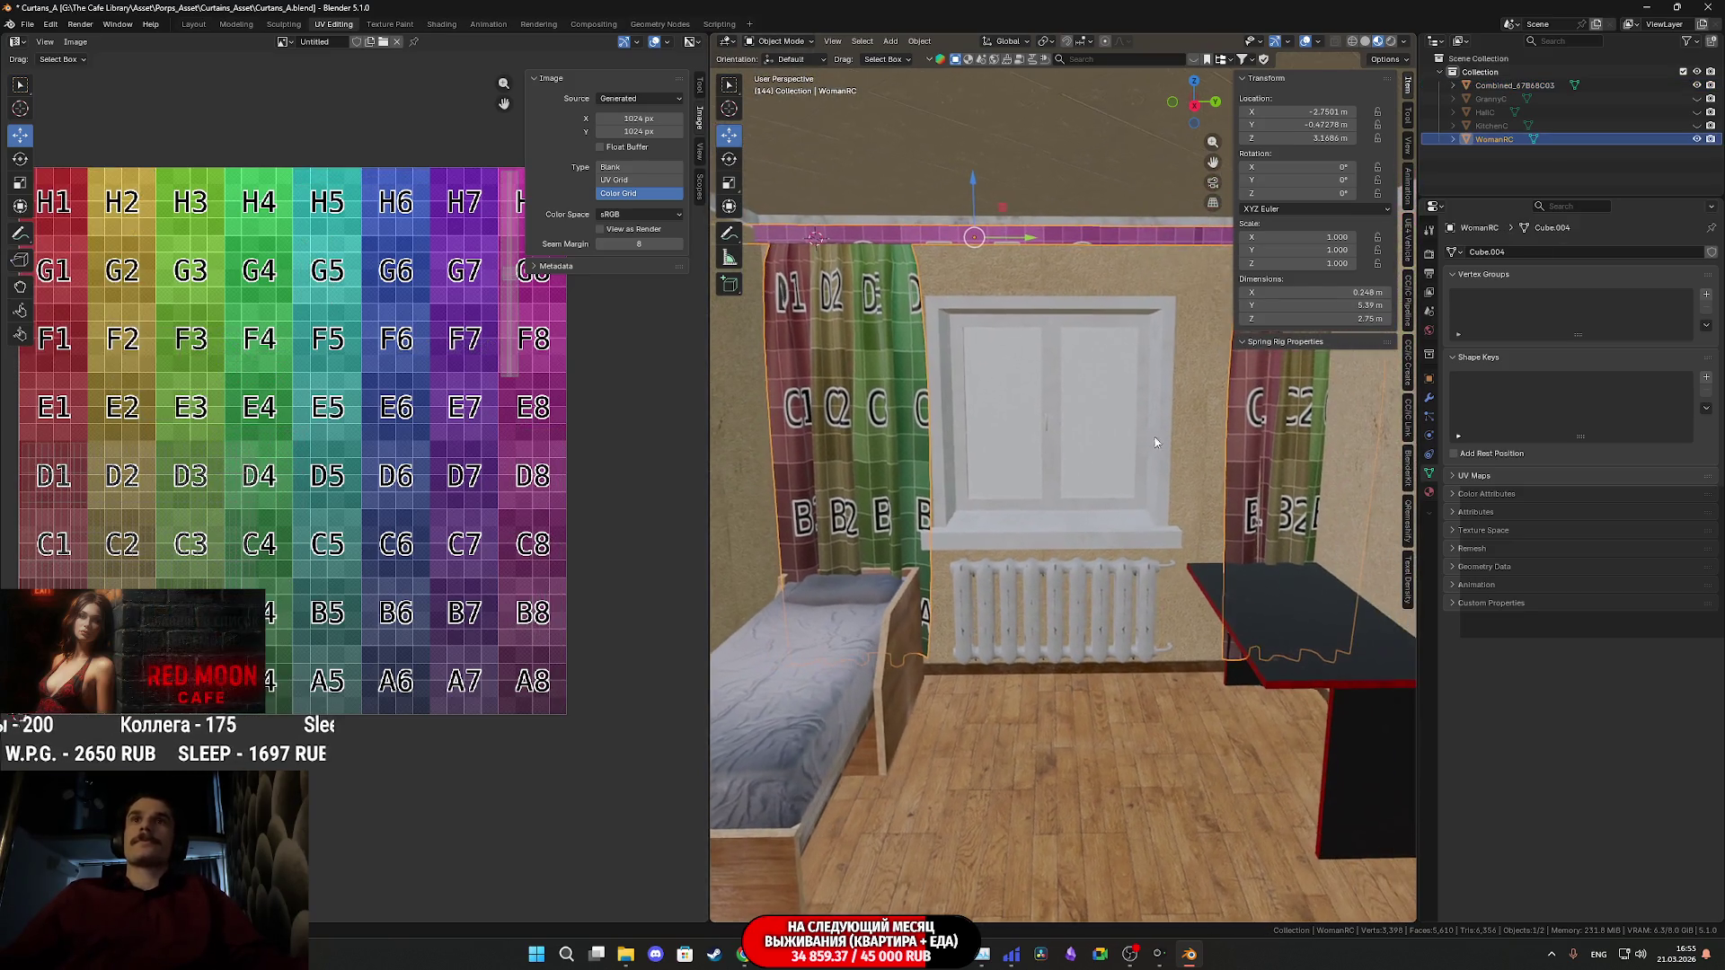
- Move the room along Y to -0.47278 m
{"action": "left_click", "coordinate": [1187, 603]}
{"action": "middle_click_drag", "start_coordinate": [1188, 604], "coordinate": [1181, 591]}
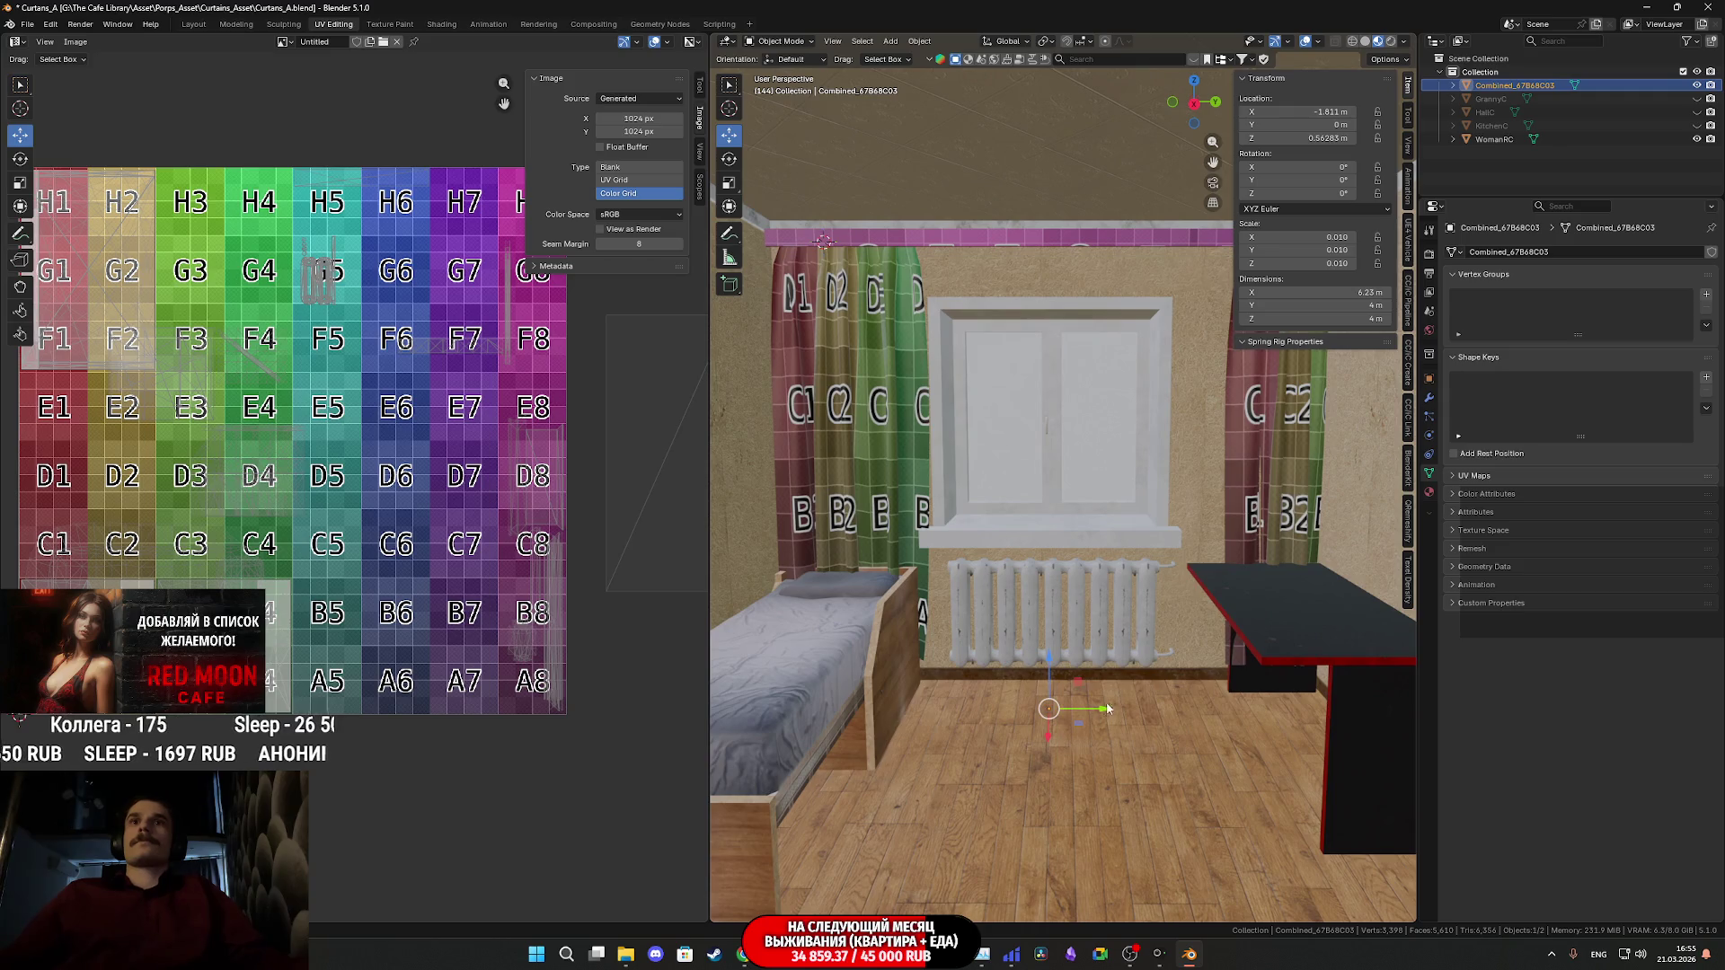
{"action": "mouse_move", "coordinate": [1086, 707]}
{"action": "left_mouse_down"}
{"action": "mouse_move", "coordinate": [1168, 689]}
{"action": "mouse_move", "coordinate": [1121, 688]}
{"action": "left_mouse_up"}
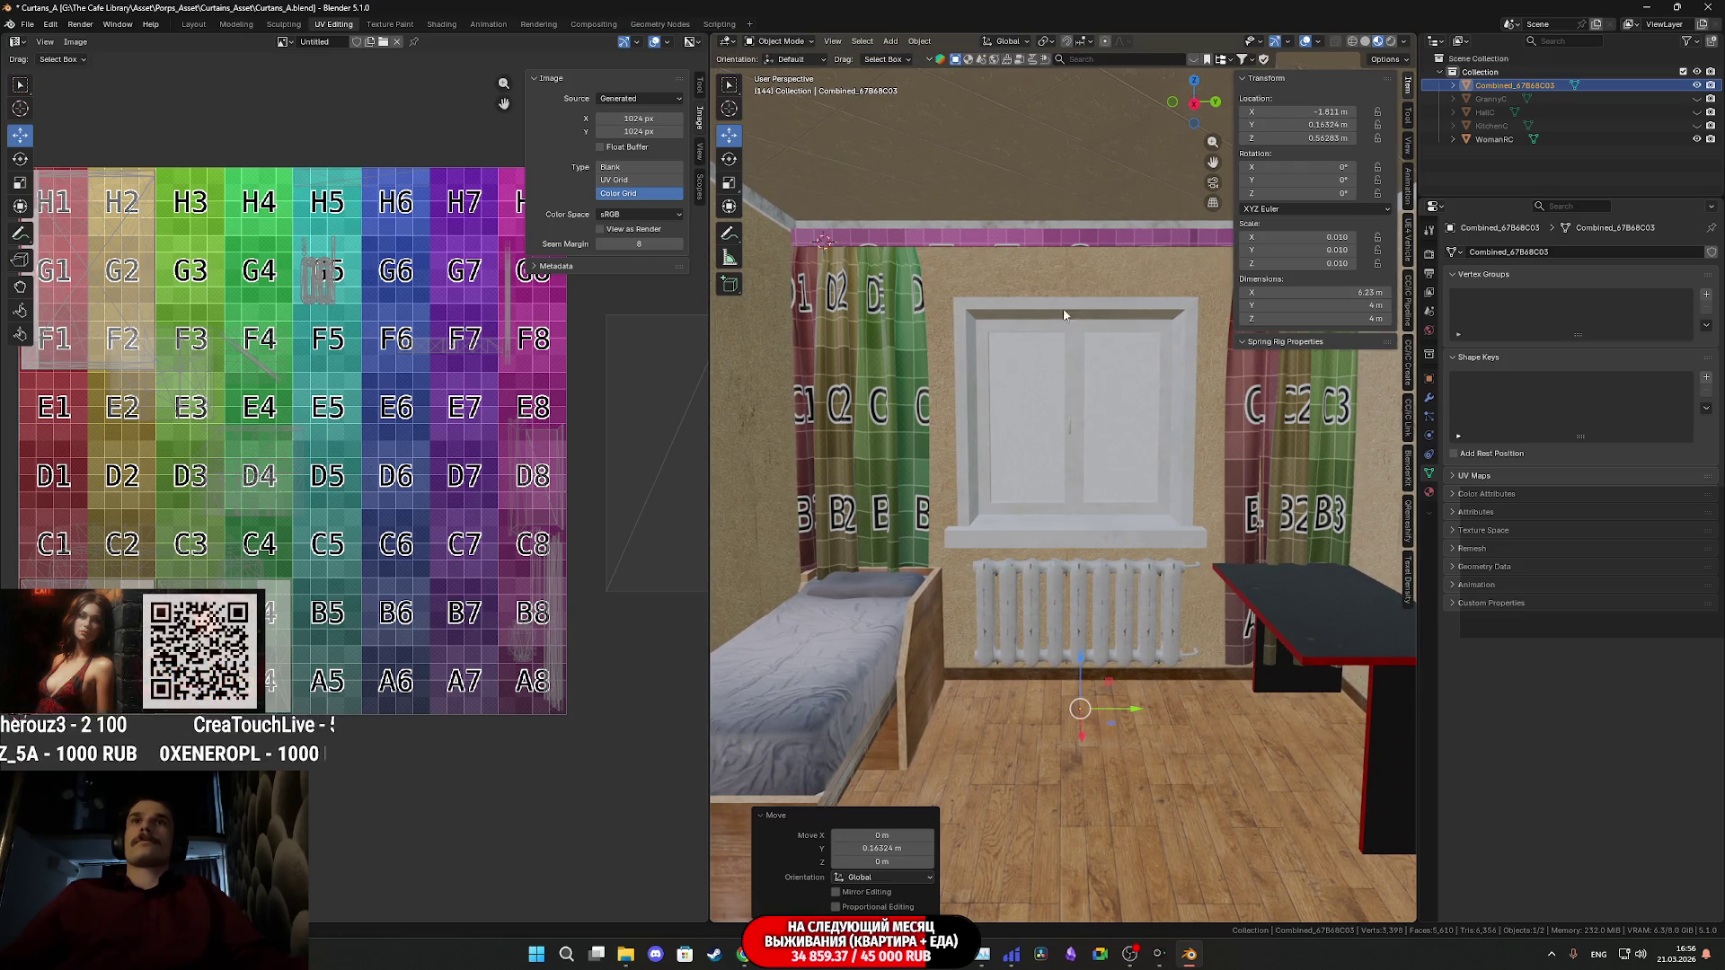
{"action": "left_click", "coordinate": [1022, 237]}
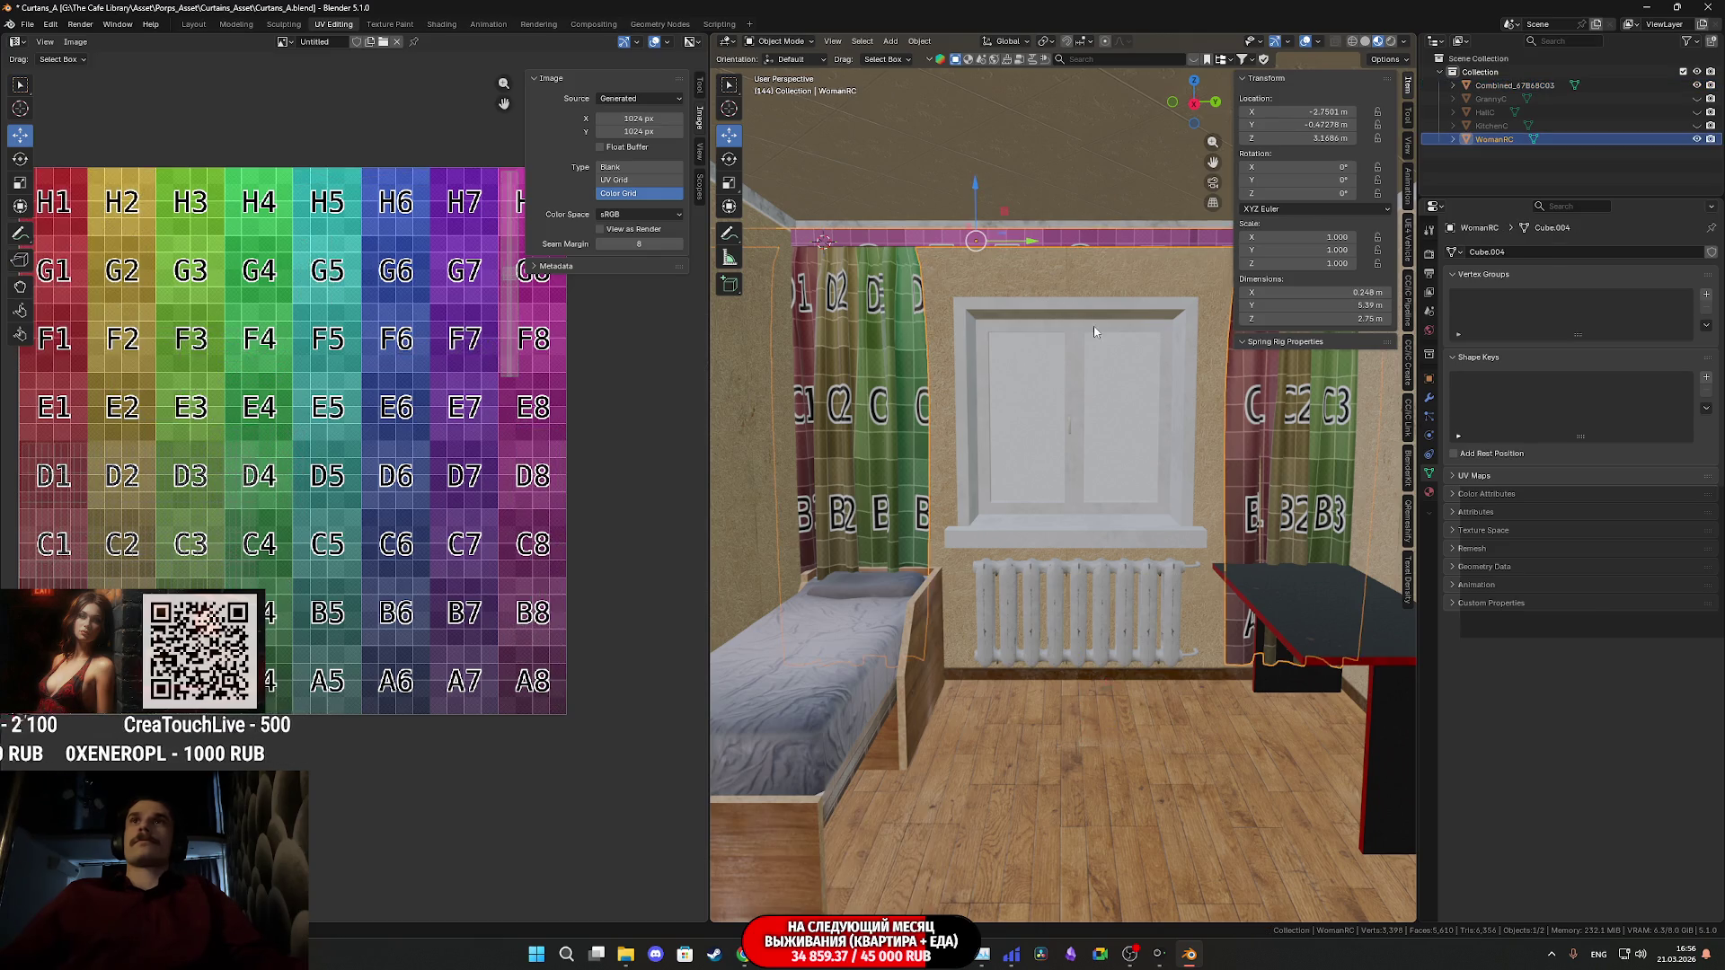
{"action": "middle_click_drag", "start_coordinate": [1093, 325], "coordinate": [1113, 332], "text": "shift"}
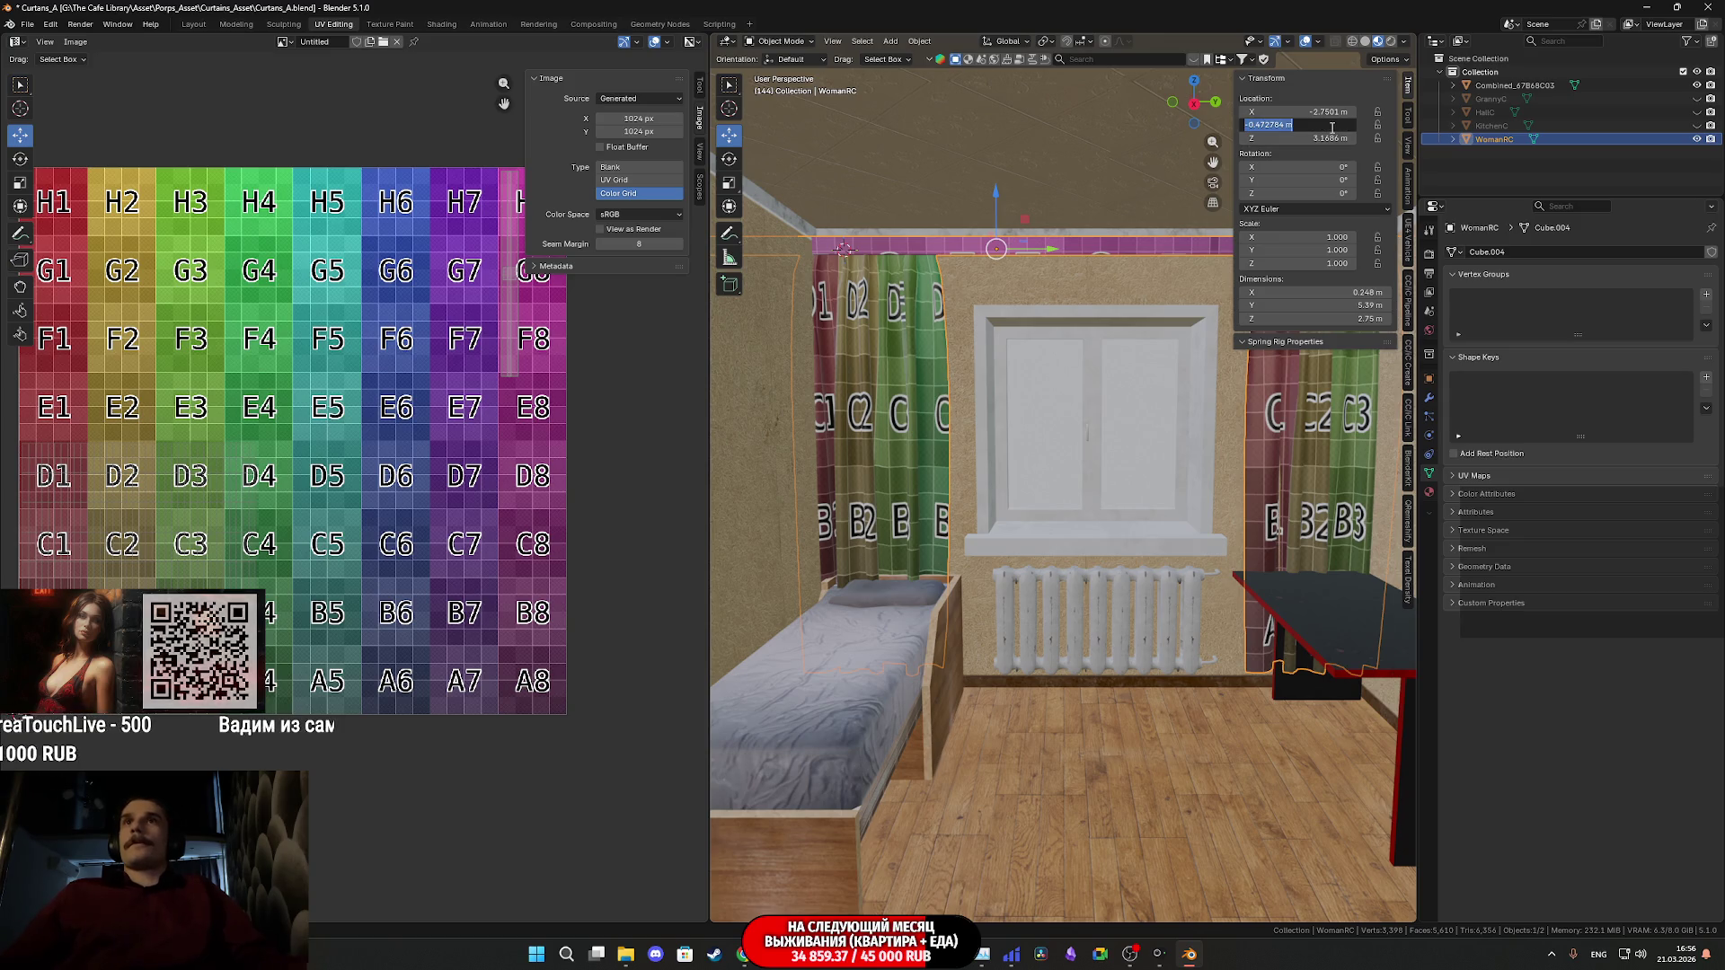
{"action": "left_click", "coordinate": [1114, 793]}
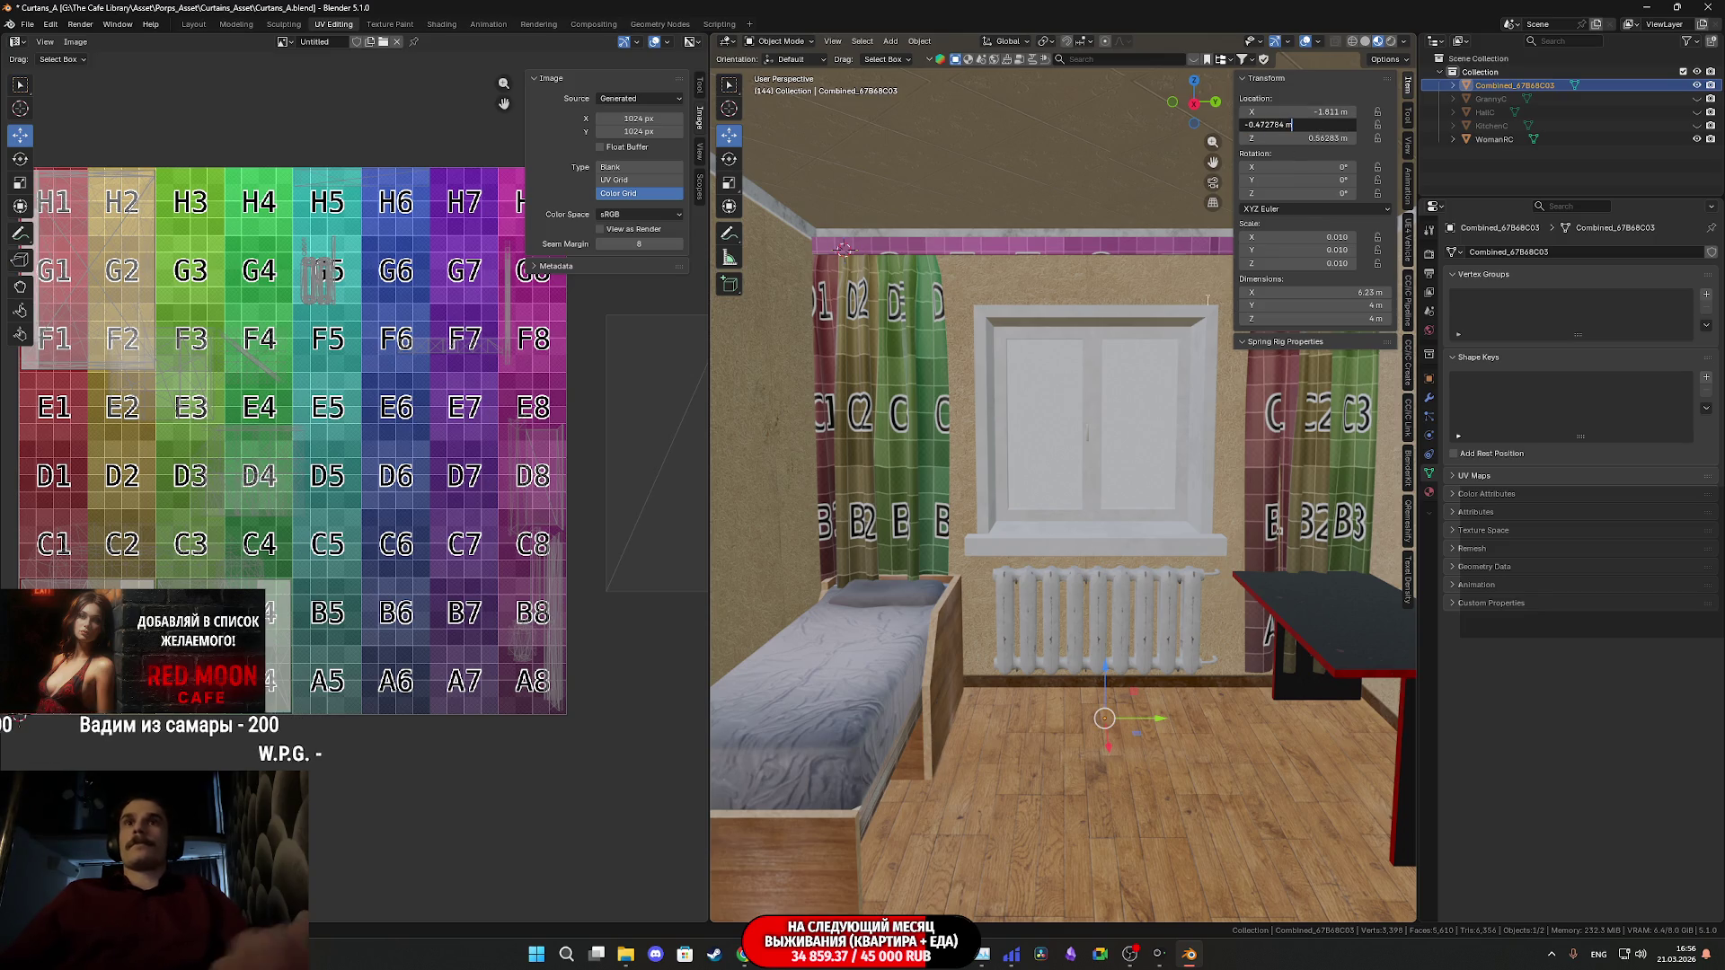
{"action": "key", "text": "Return"}
- Compare curtains against the room, then enter Edit Mode on the curtain mesh
{"action": "mouse_move", "coordinate": [1083, 510]}
{"action": "middle_mouse_down", "text": "shift"}
{"action": "mouse_move", "coordinate": [1129, 449]}
{"action": "mouse_move", "coordinate": [1140, 471]}
{"action": "middle_mouse_up", "text": "shift"}
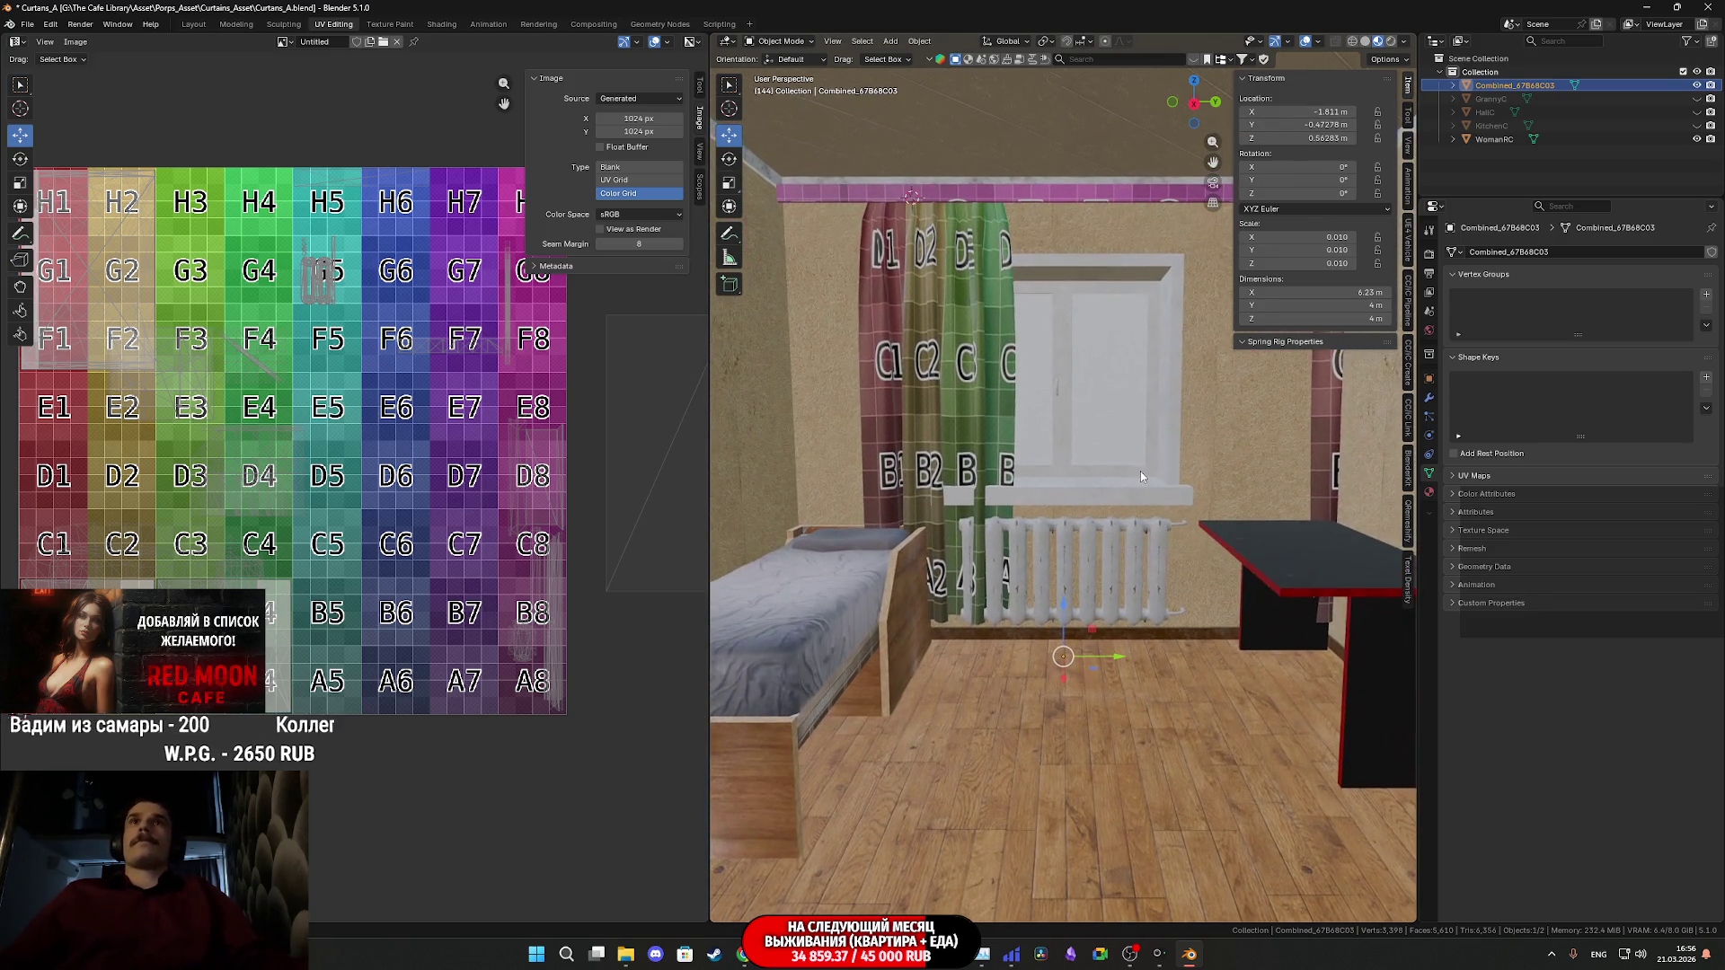
{"action": "left_click", "coordinate": [1048, 202]}
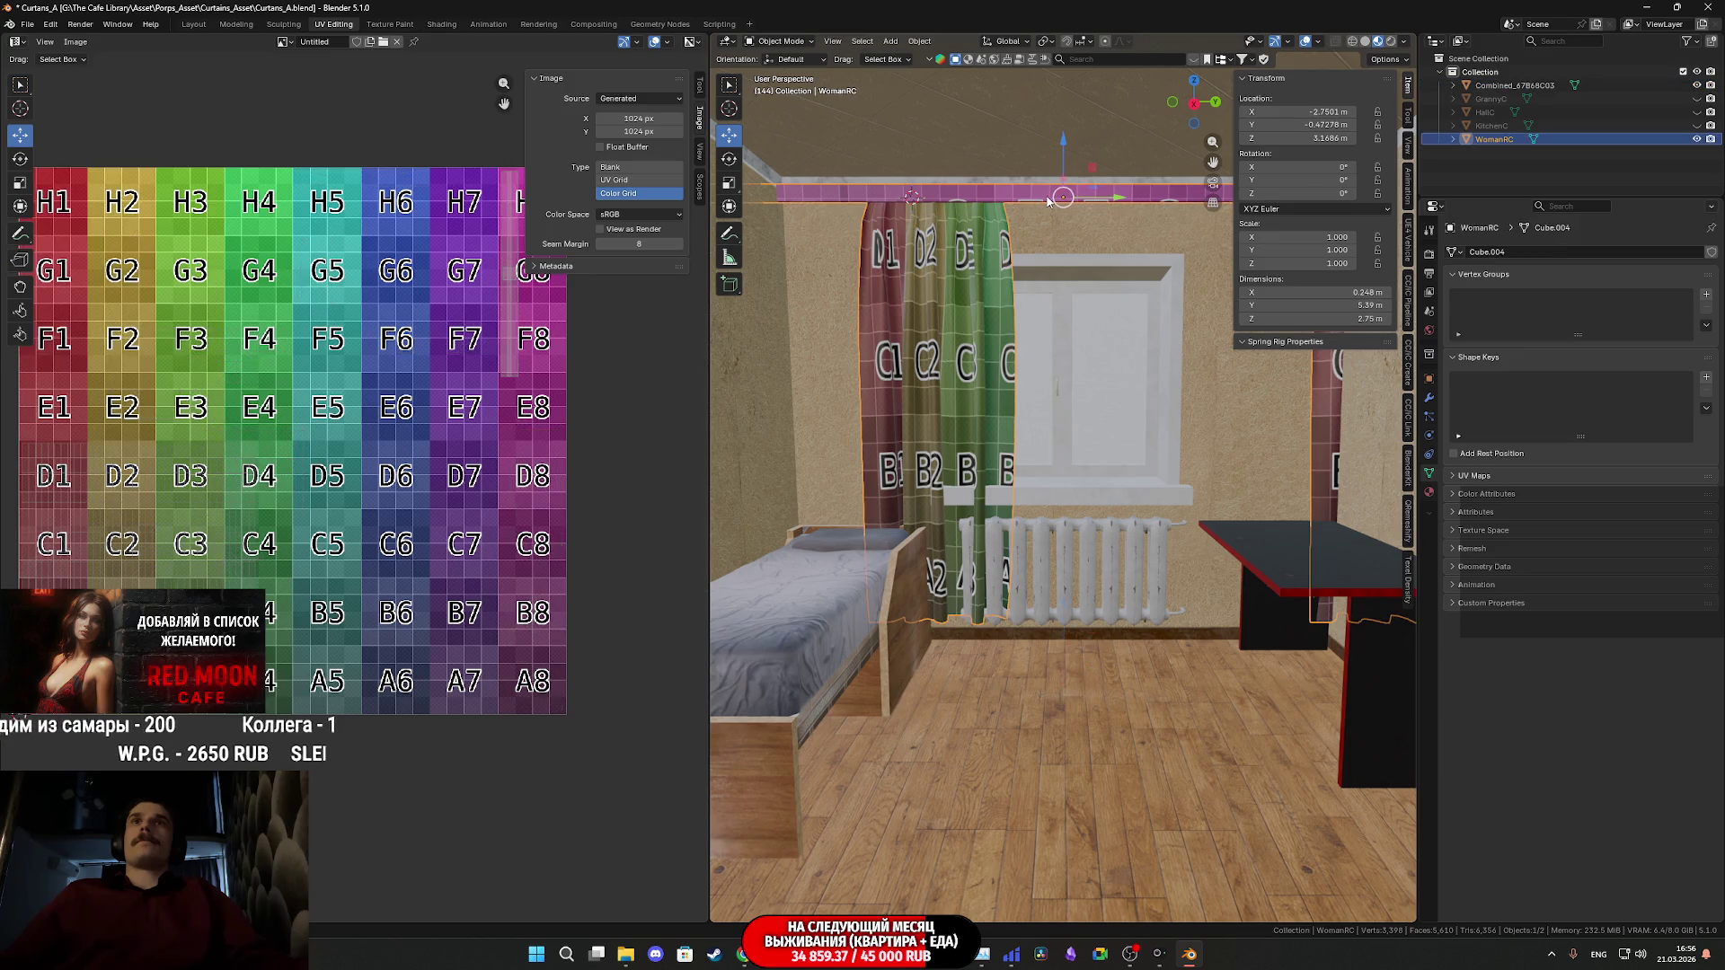
{"action": "left_click", "coordinate": [1116, 695]}
{"action": "left_click", "coordinate": [1073, 198]}
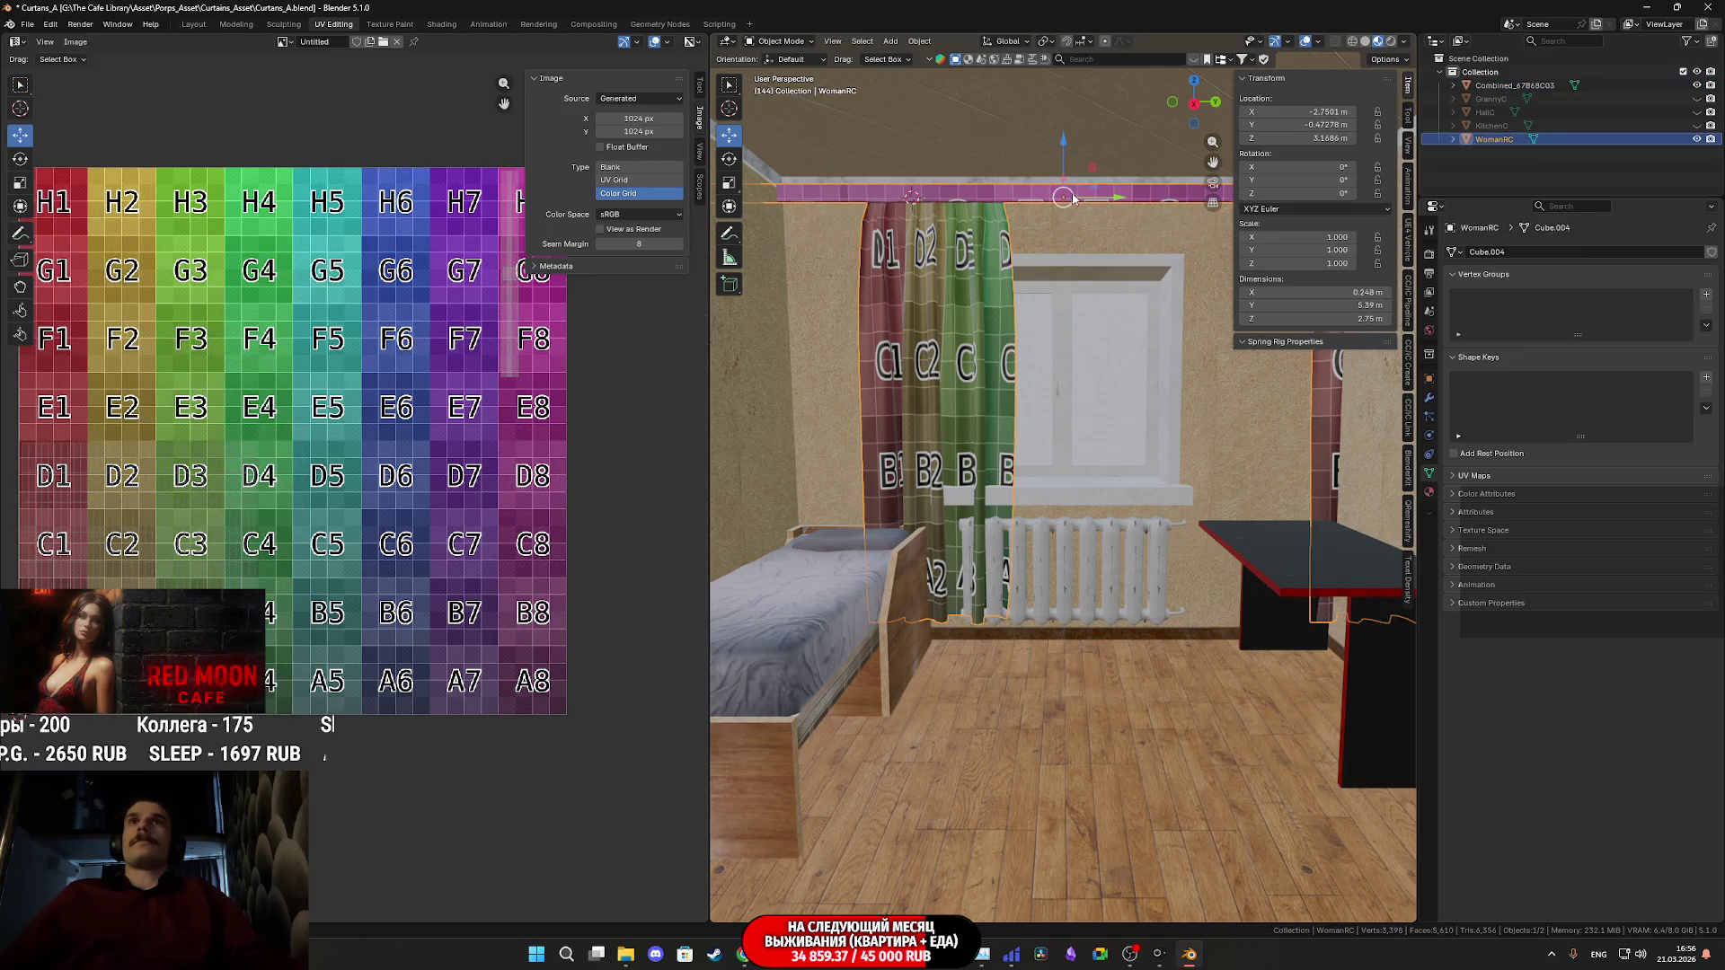
{"action": "middle_click_drag", "start_coordinate": [1033, 481], "coordinate": [1103, 469]}
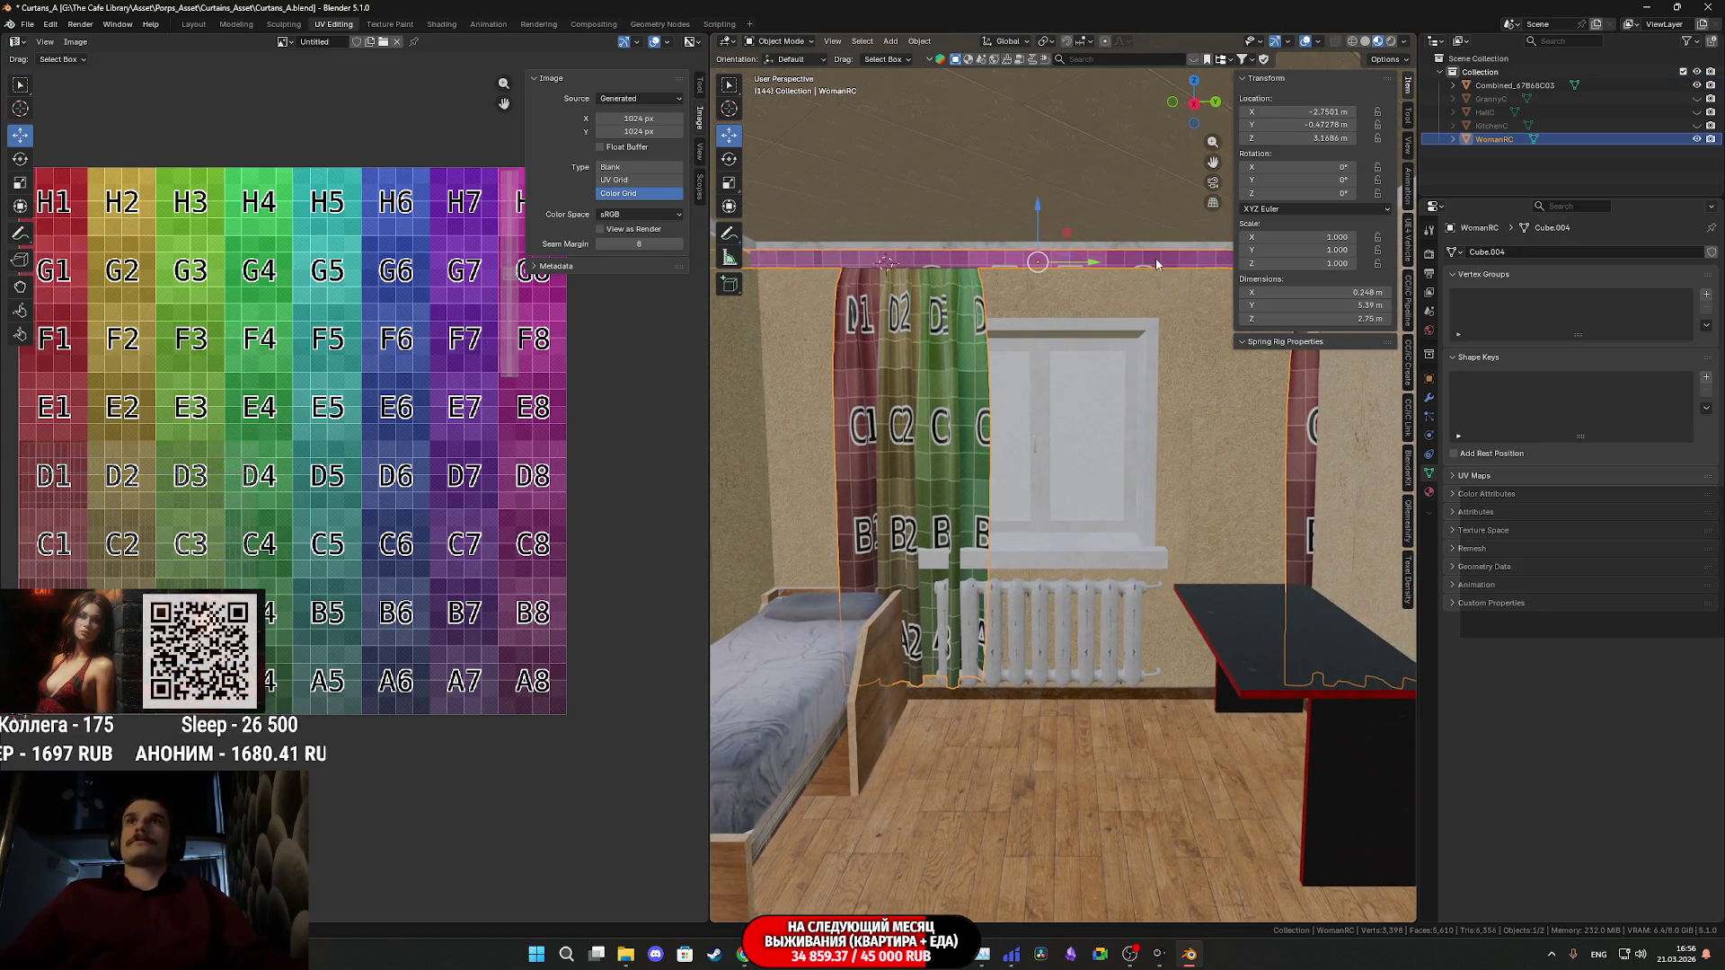
{"action": "key", "text": "Tab"}
{"action": "left_click", "coordinate": [1299, 432]}
- Select the right curtain panel and slide it beside the window
{"action": "key", "text": "l"}
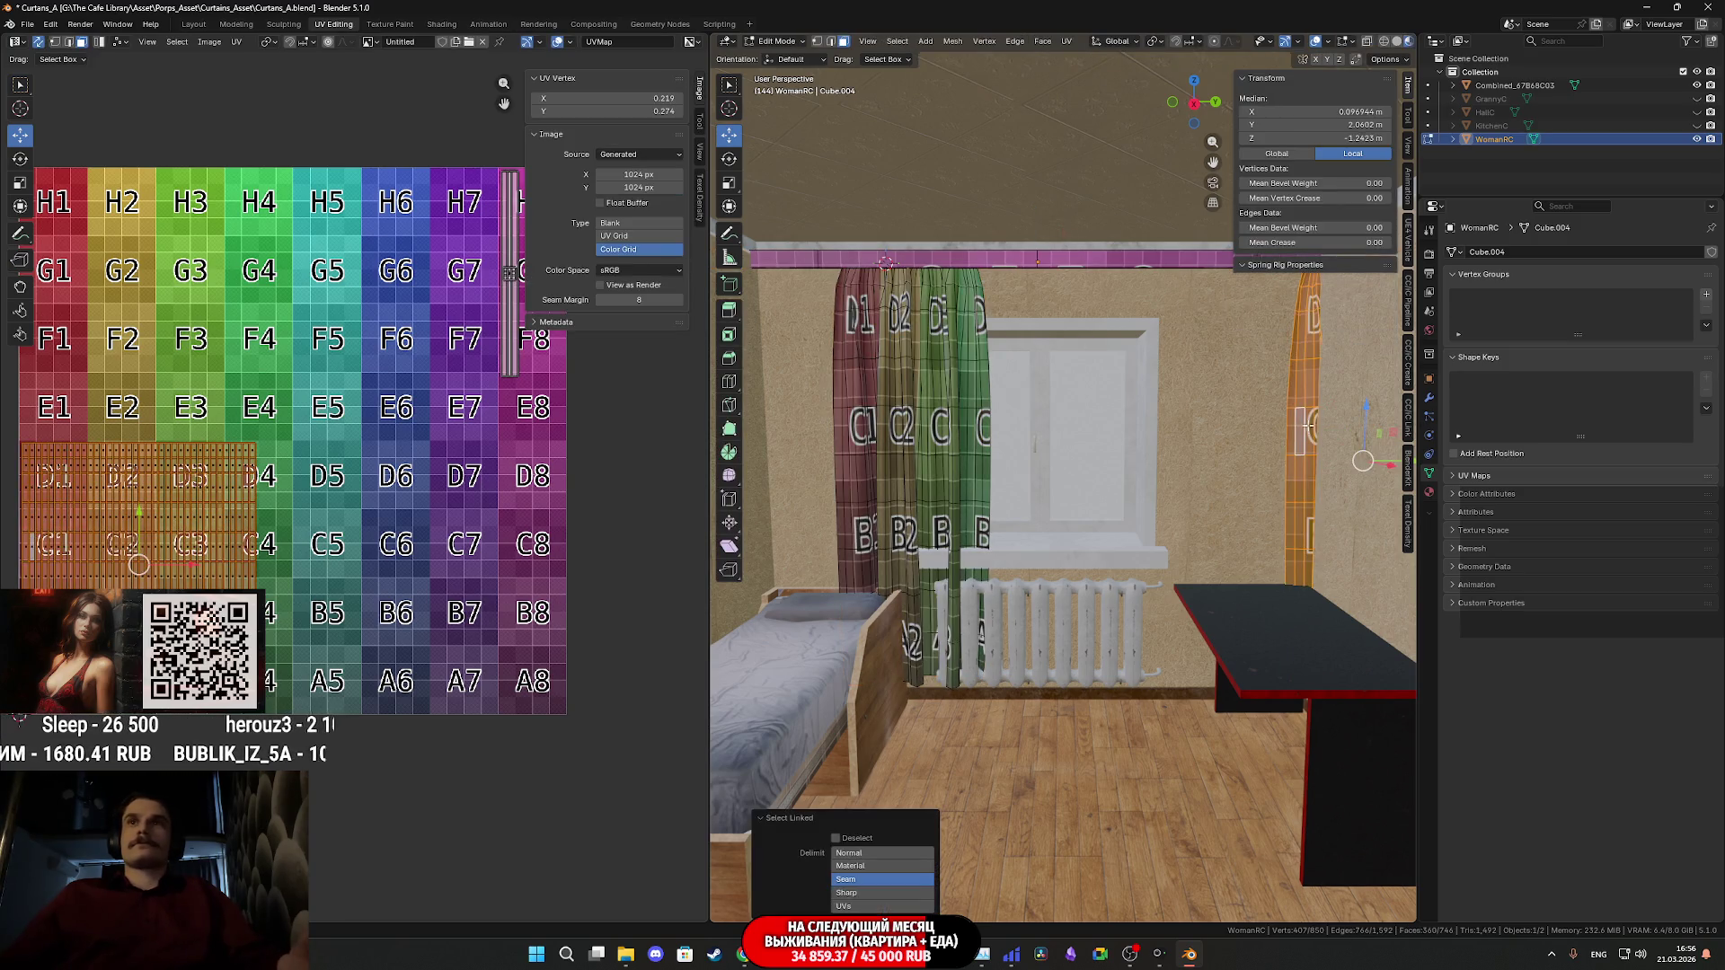
{"action": "middle_click_drag", "start_coordinate": [1374, 460], "coordinate": [1285, 485], "text": "shift"}
{"action": "left_click_drag", "start_coordinate": [1336, 477], "coordinate": [1202, 494]}
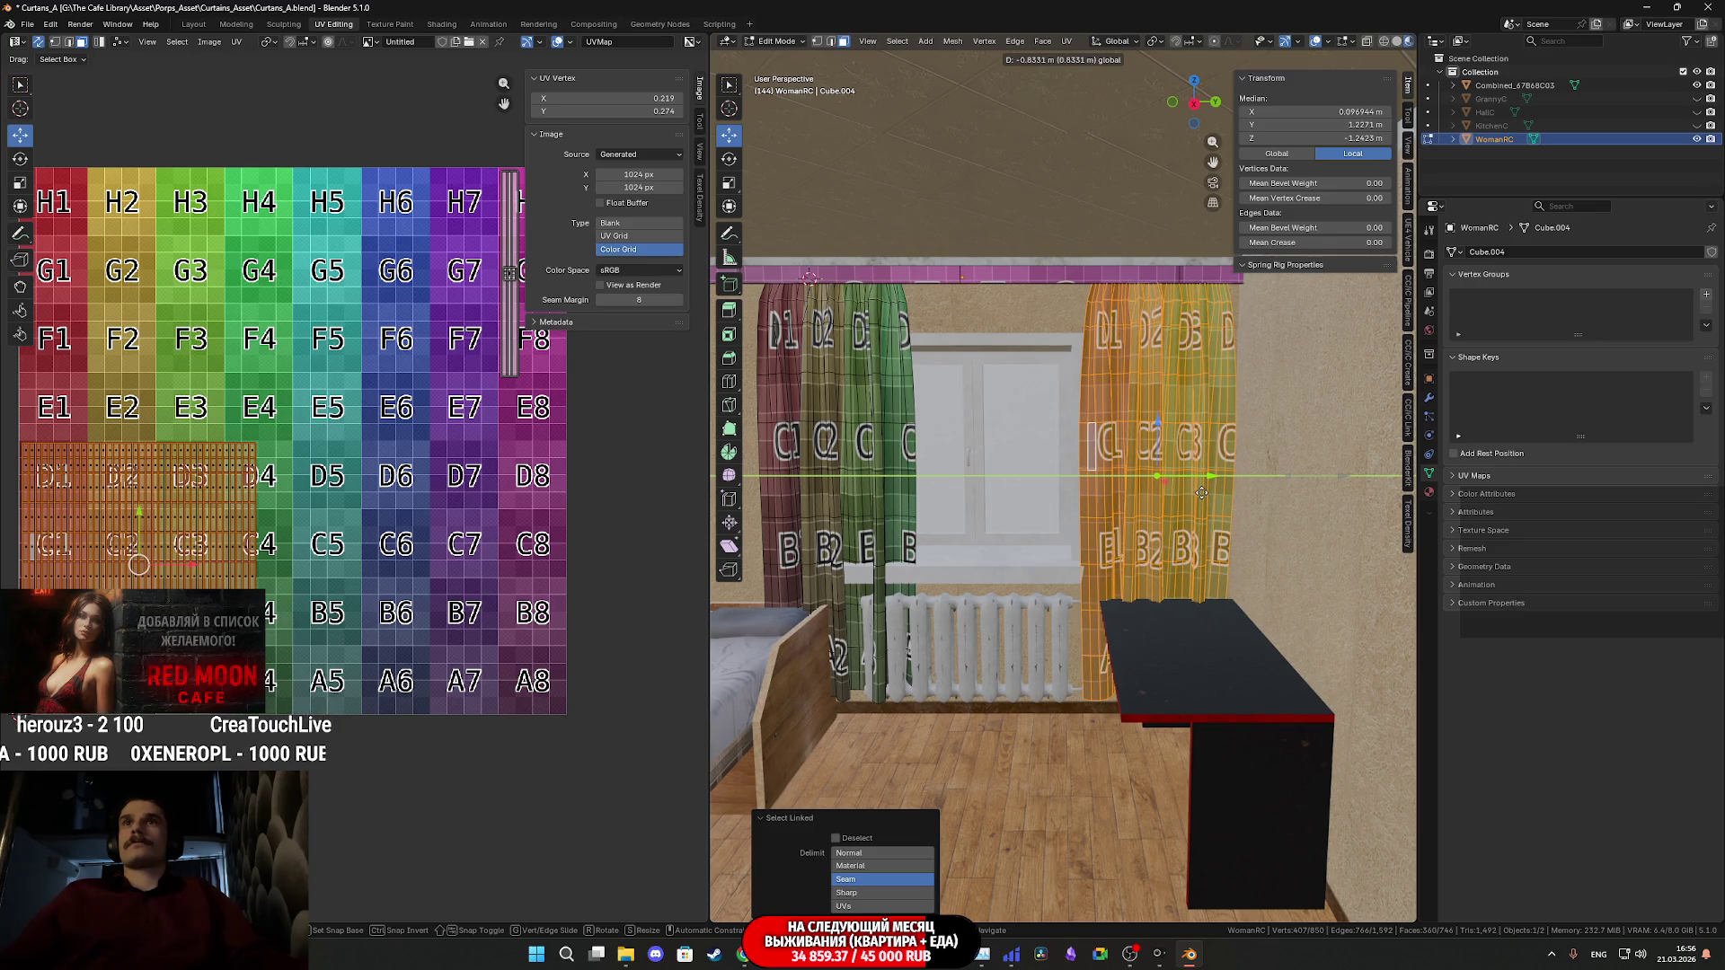
{"action": "middle_click_drag", "start_coordinate": [1088, 507], "coordinate": [1047, 476]}
- Select the left curtain panel and slide it to the left of the window
{"action": "left_click", "coordinate": [1040, 468]}
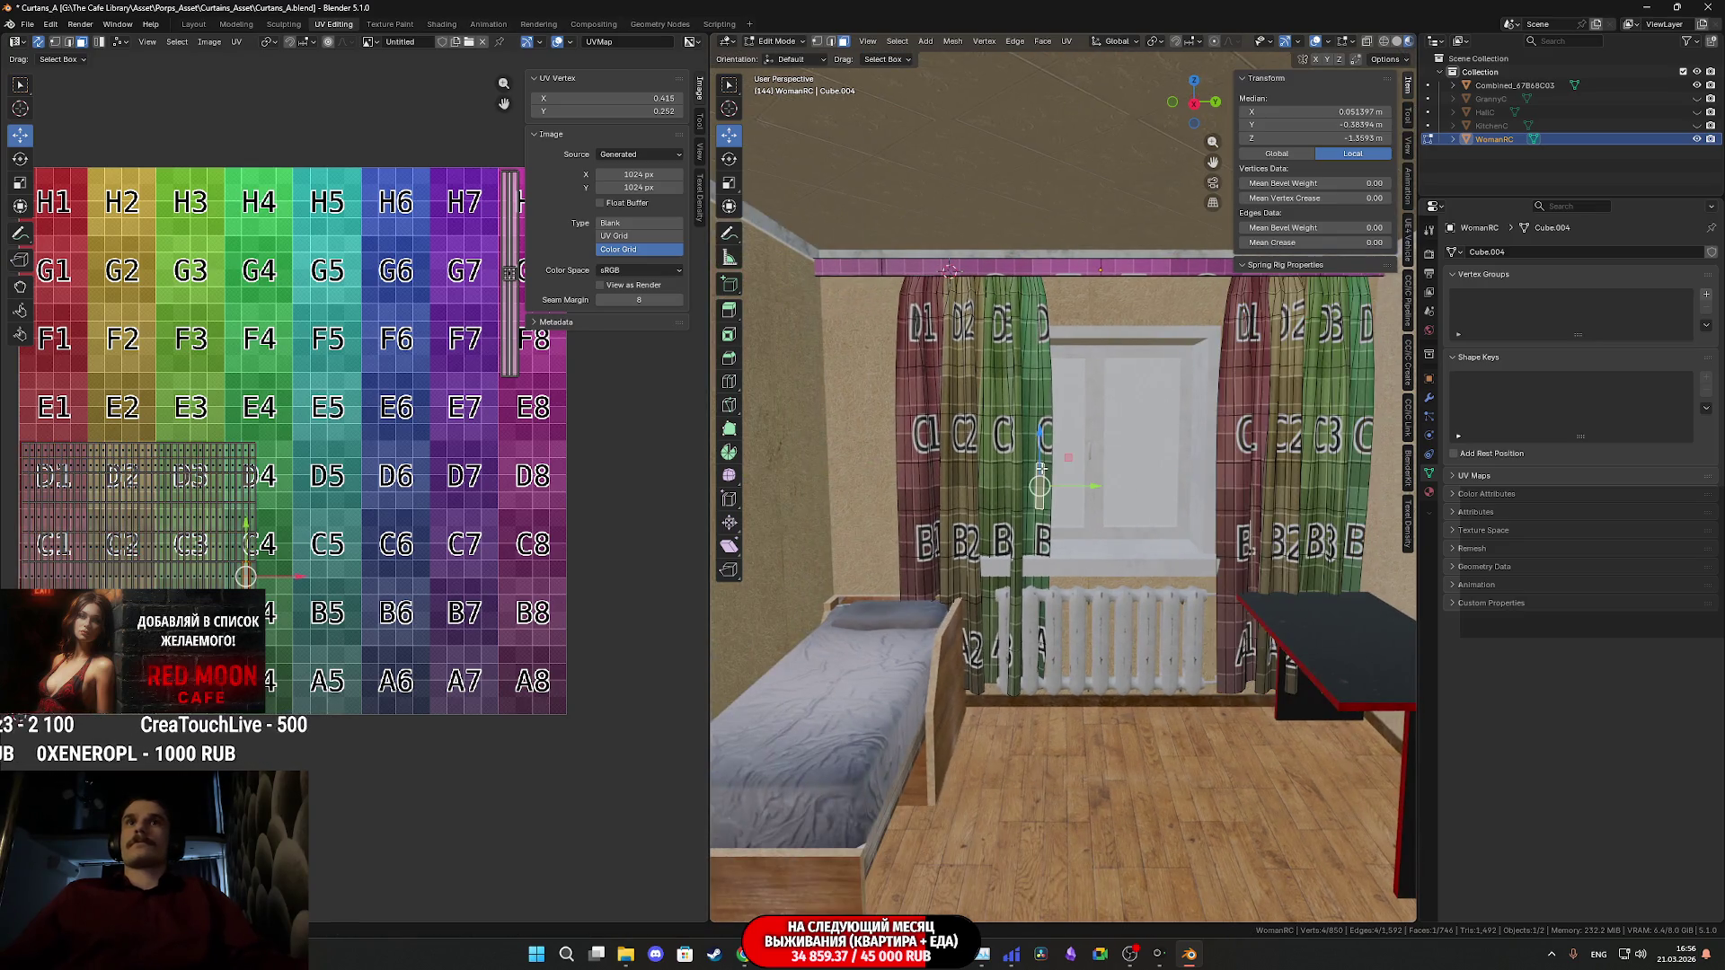
{"action": "key", "text": "ctrl+l"}
{"action": "left_click_drag", "start_coordinate": [1029, 469], "coordinate": [953, 483]}
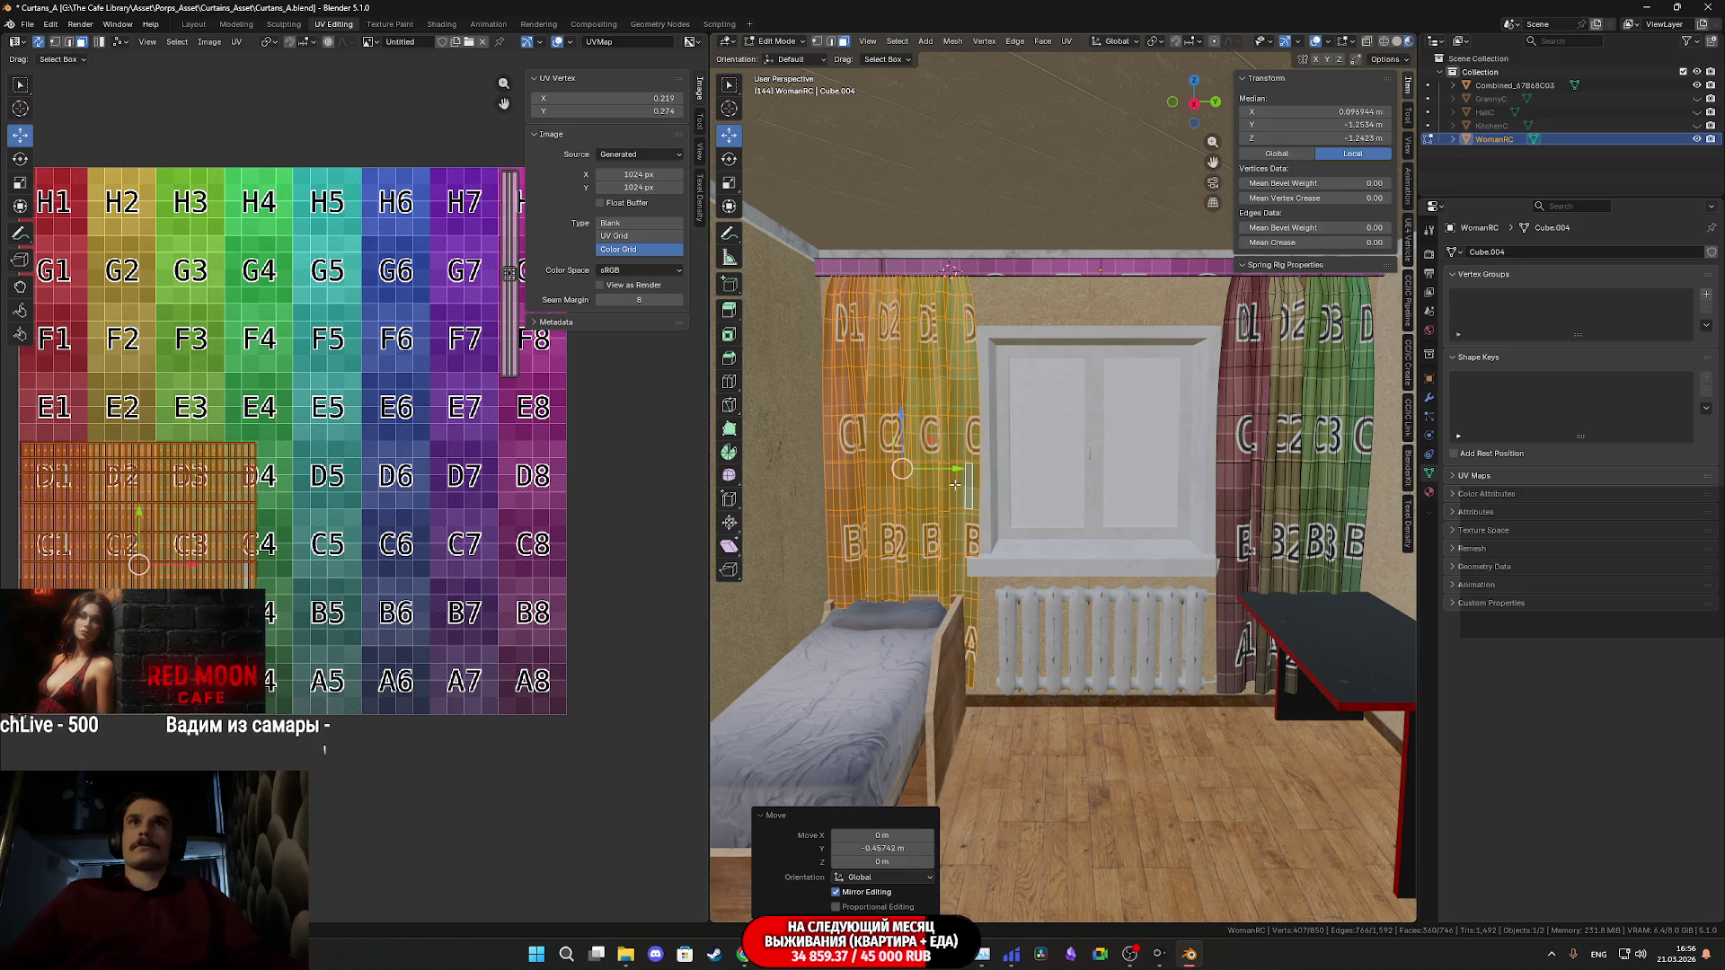
{"action": "scroll", "coordinate": [955, 483], "scroll_direction": "up", "scroll_amount": 4}
{"action": "middle_click_drag", "start_coordinate": [927, 542], "coordinate": [1073, 519]}
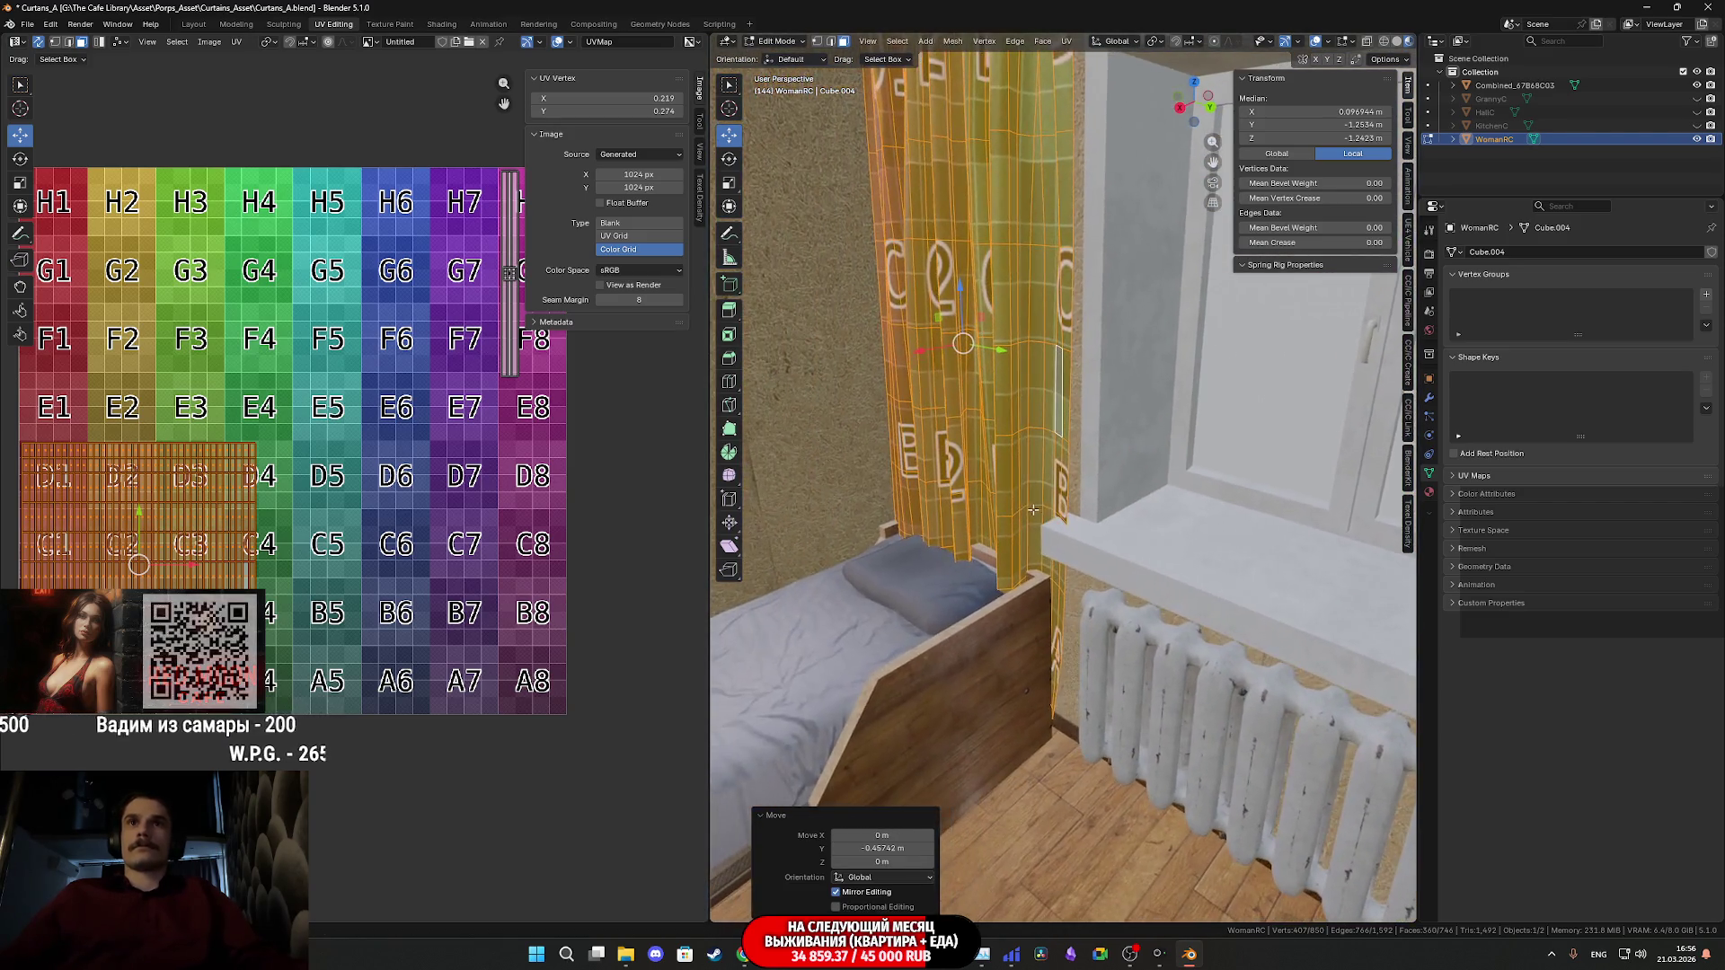
{"action": "scroll", "coordinate": [1074, 518], "scroll_direction": "up", "scroll_amount": 5}
{"action": "scroll", "coordinate": [1073, 518], "scroll_direction": "down", "scroll_amount": 3}
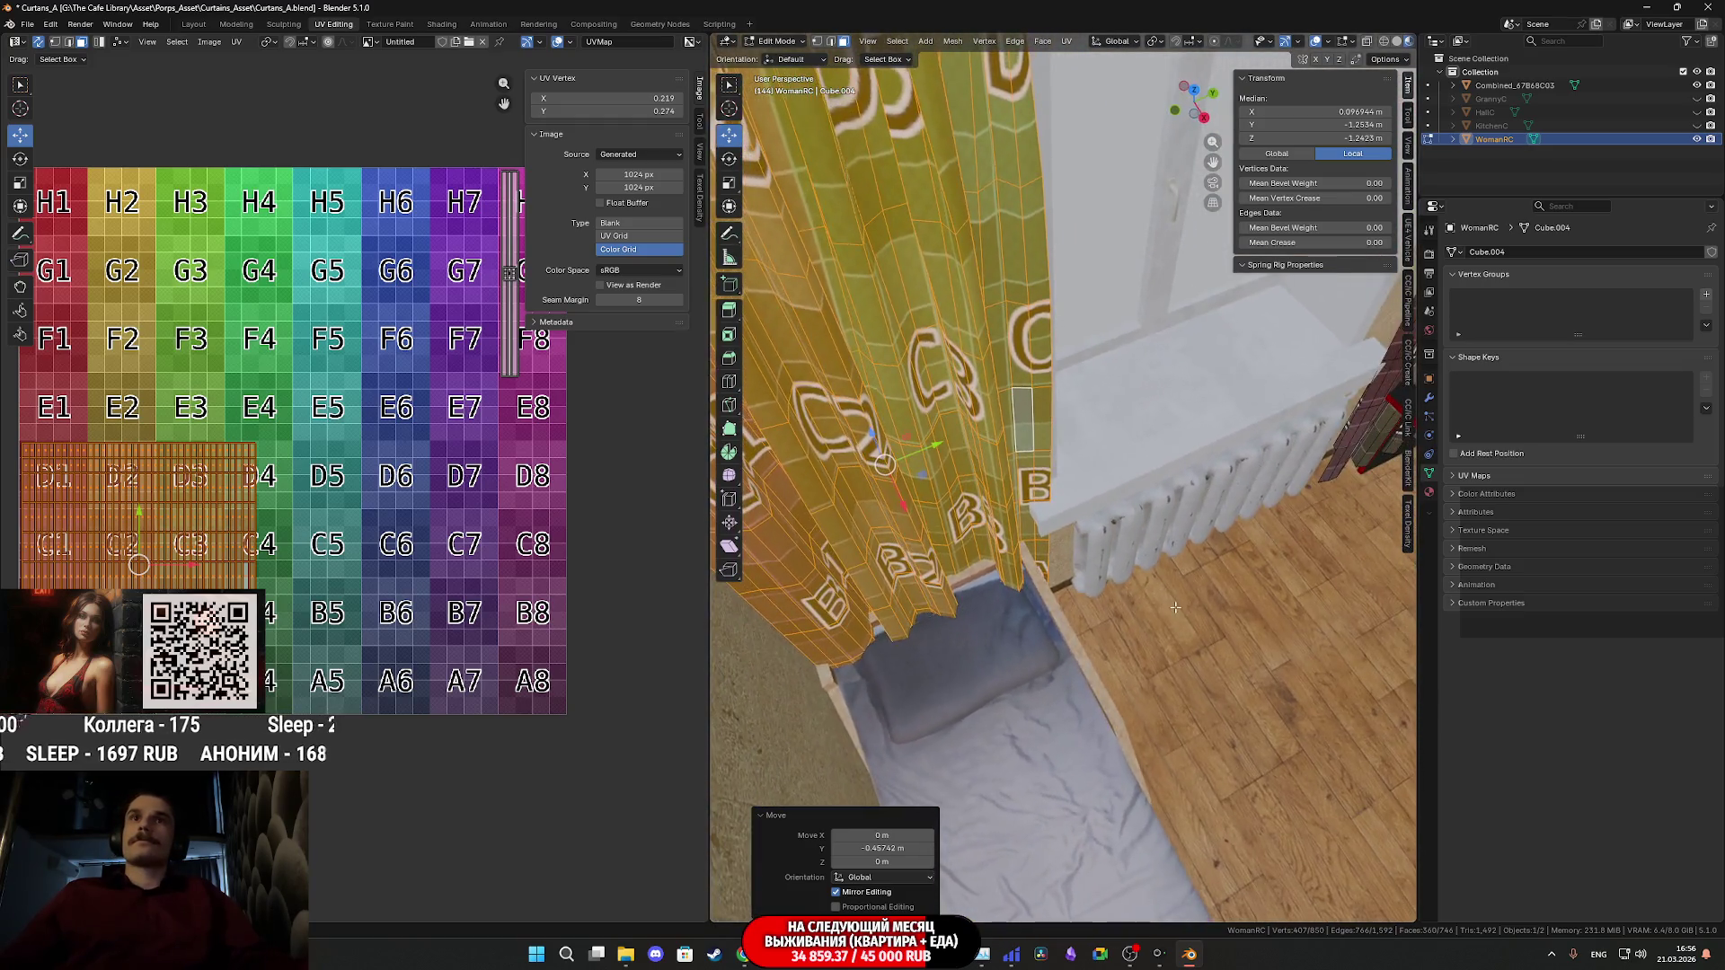
{"action": "middle_click_drag", "start_coordinate": [1120, 579], "coordinate": [1051, 557]}
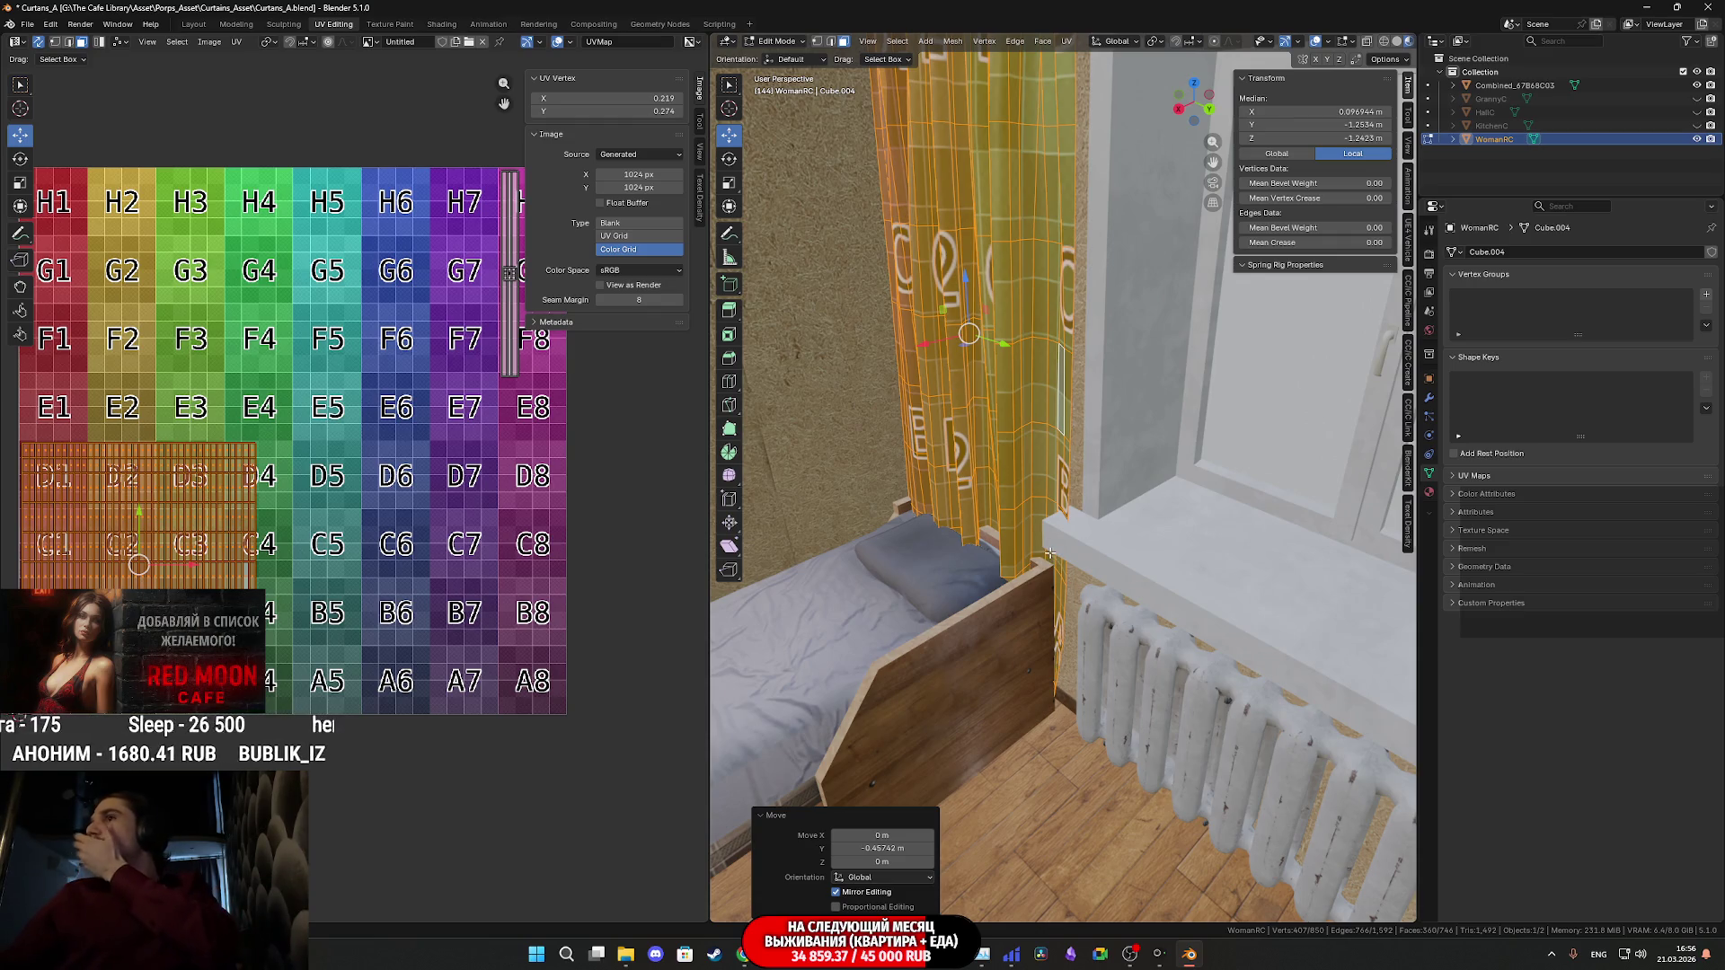
{"action": "middle_click_drag", "start_coordinate": [1049, 550], "coordinate": [1177, 577]}
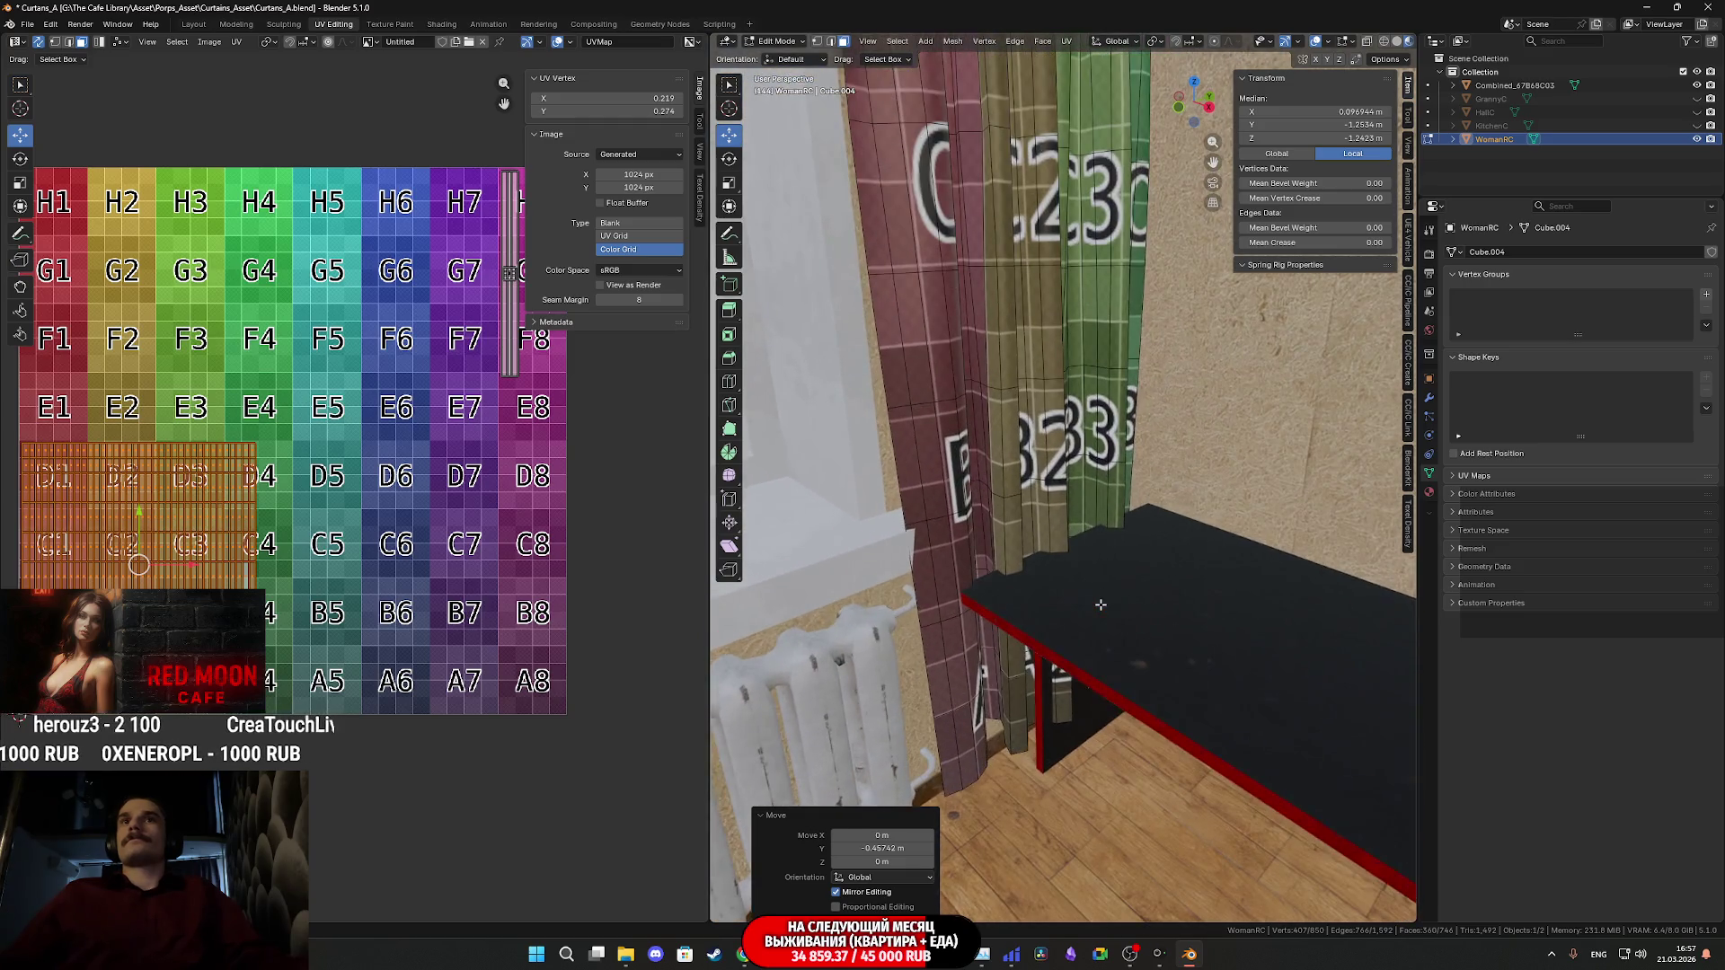
- Switch to vertex select and pick the curtain vertex at the window sill
{"action": "middle_click_drag", "start_coordinate": [1095, 567], "coordinate": [1129, 562]}
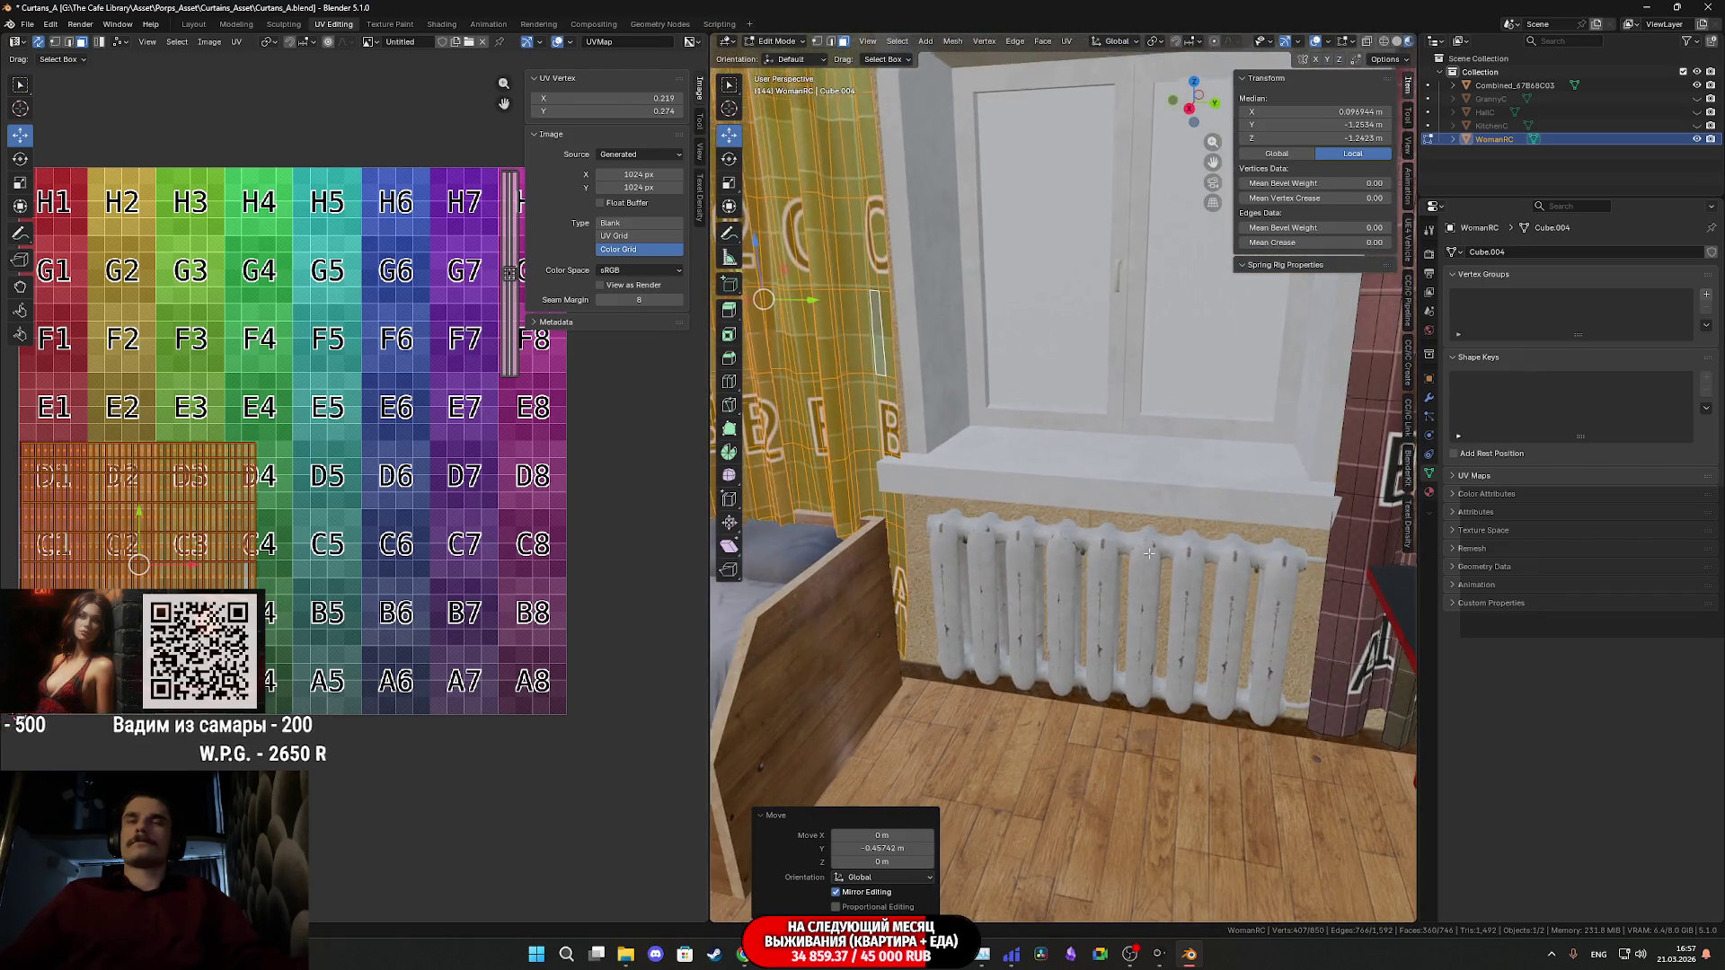
{"action": "middle_click_drag", "start_coordinate": [969, 476], "coordinate": [1239, 573]}
{"action": "scroll", "coordinate": [1200, 562], "scroll_direction": "up", "scroll_amount": 5}
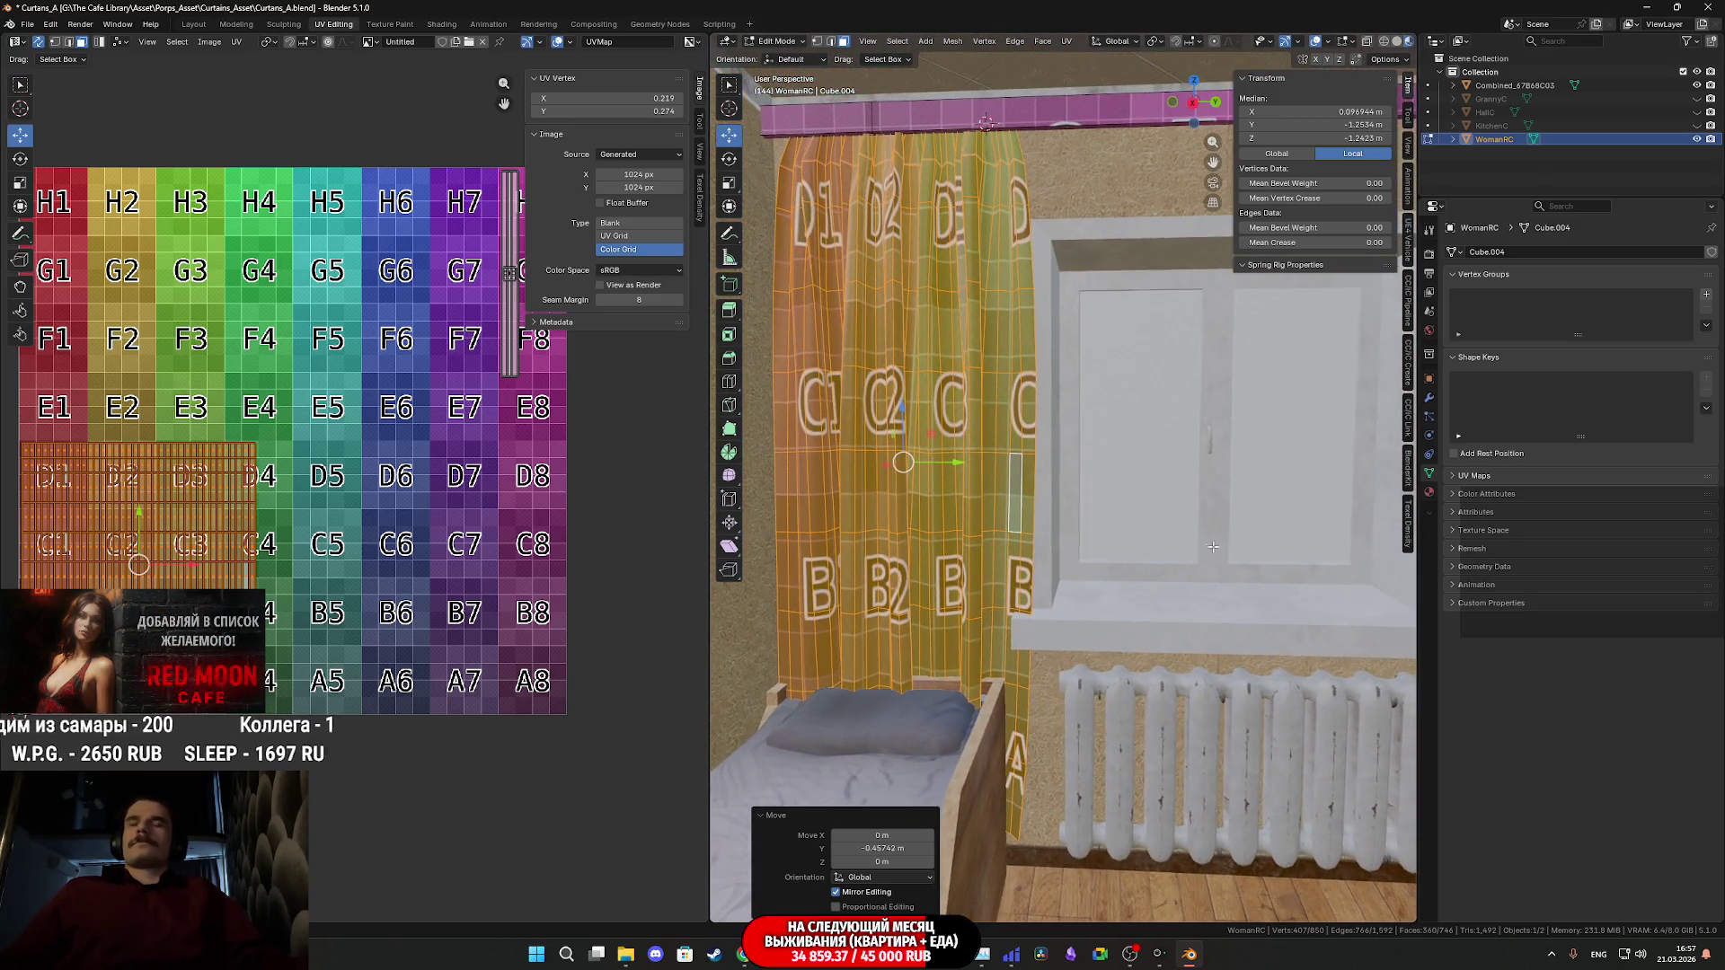
{"action": "middle_click_drag", "start_coordinate": [1165, 392], "coordinate": [1212, 449]}
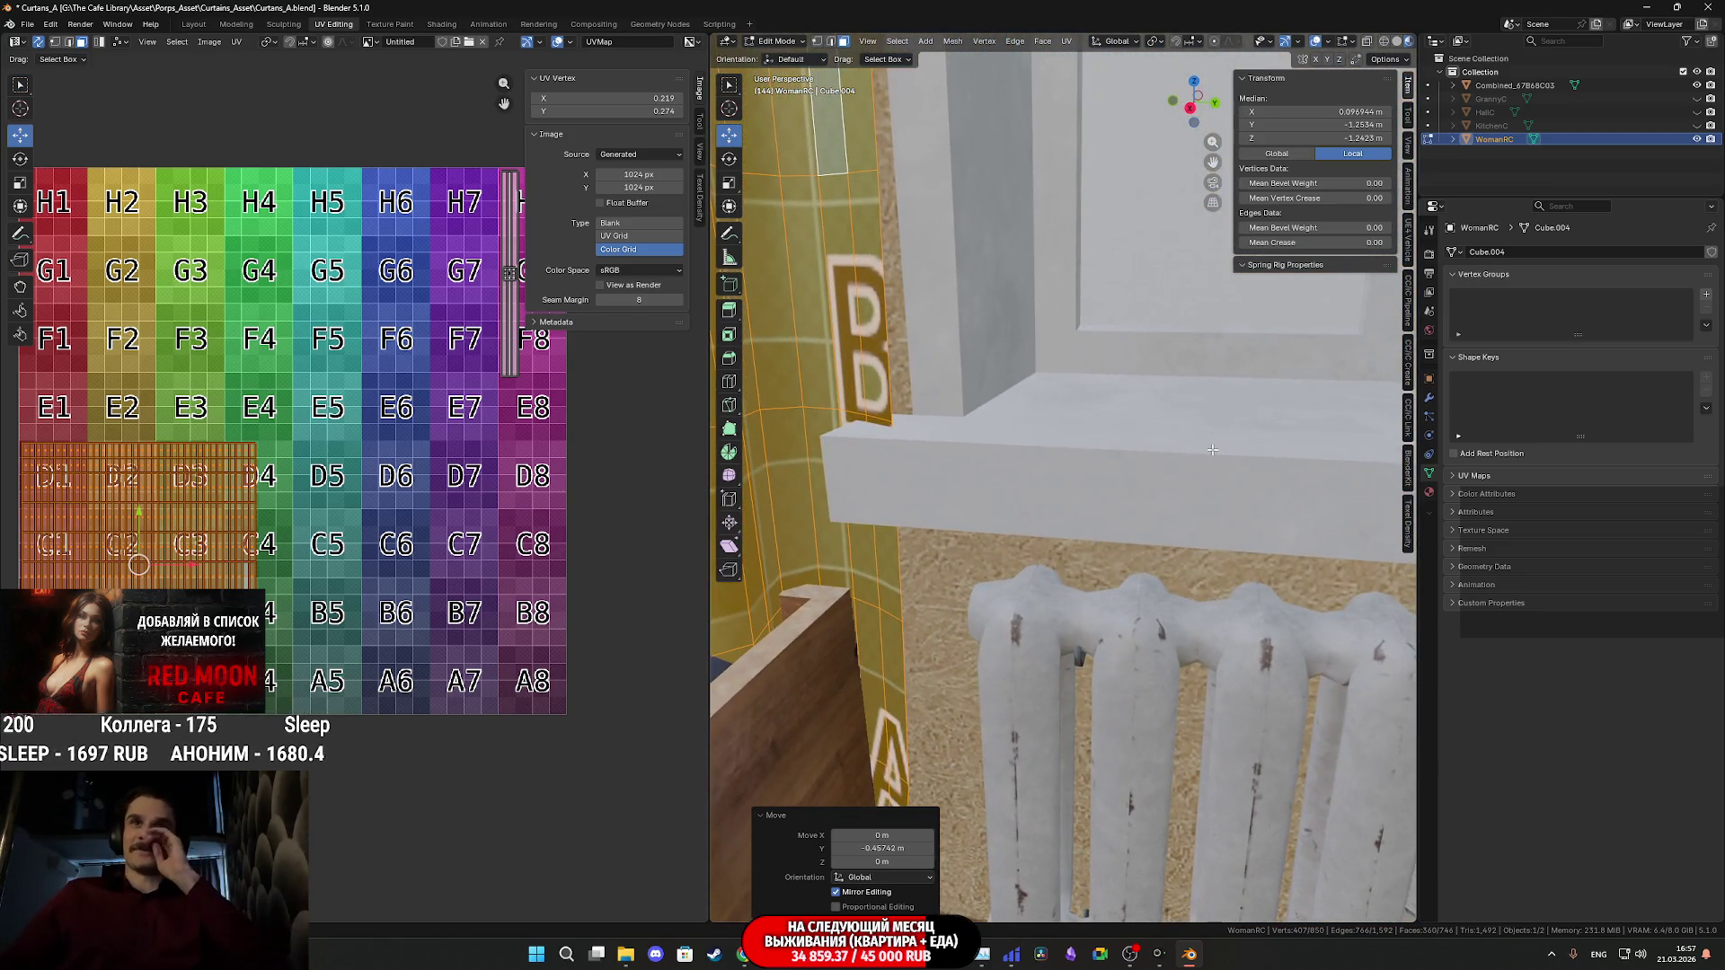
{"action": "left_click", "coordinate": [816, 42]}
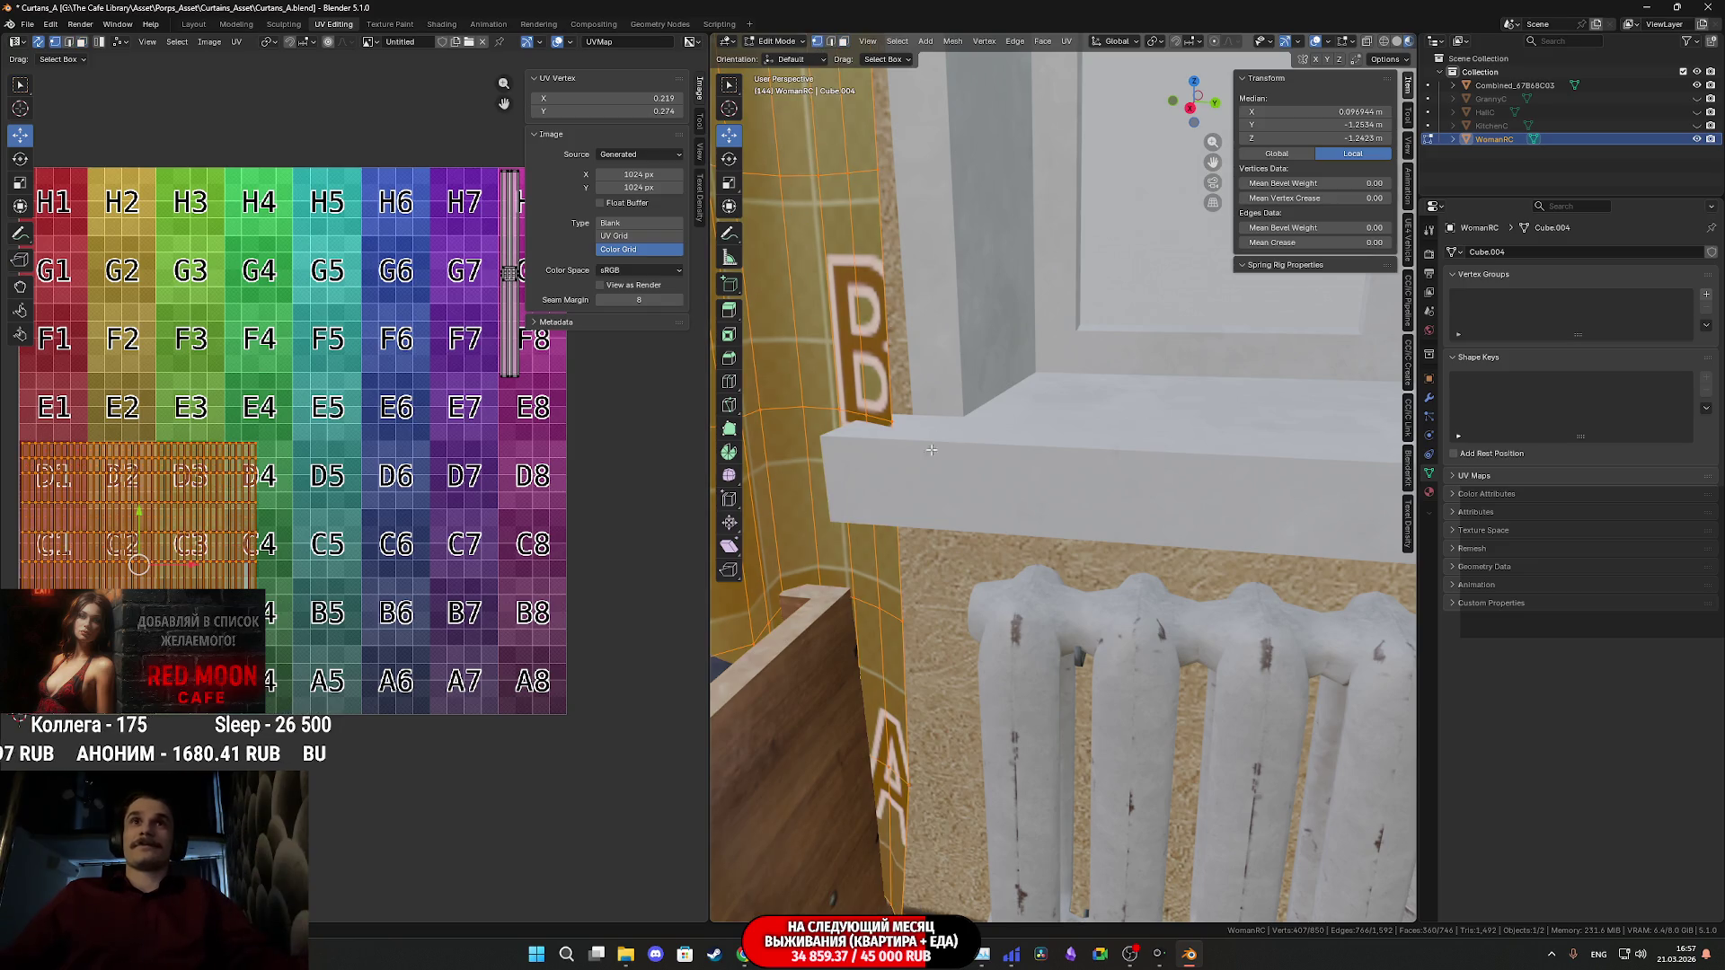
{"action": "scroll", "coordinate": [997, 441], "scroll_direction": "up", "scroll_amount": 3}
{"action": "left_click", "coordinate": [997, 440]}
{"action": "middle_click_drag", "start_coordinate": [1055, 444], "coordinate": [1112, 463], "text": "shift"}
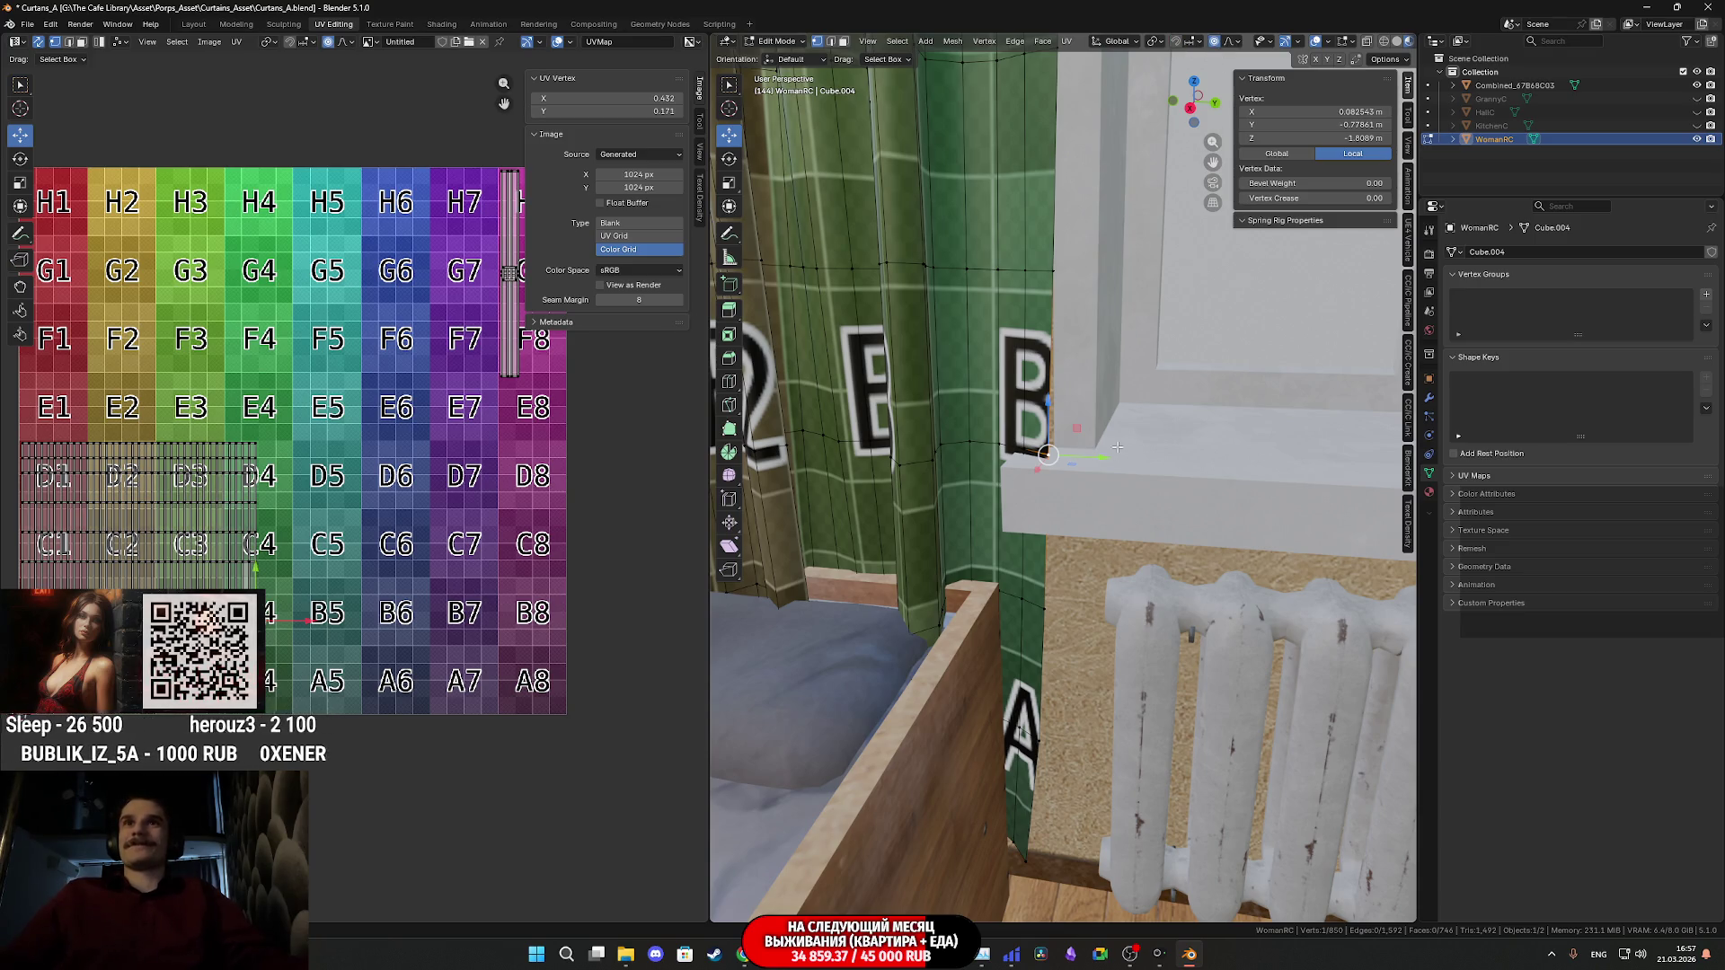
- Move a curtain vertex out past the window sill
{"action": "left_click_drag", "start_coordinate": [1098, 457], "coordinate": [1068, 455]}
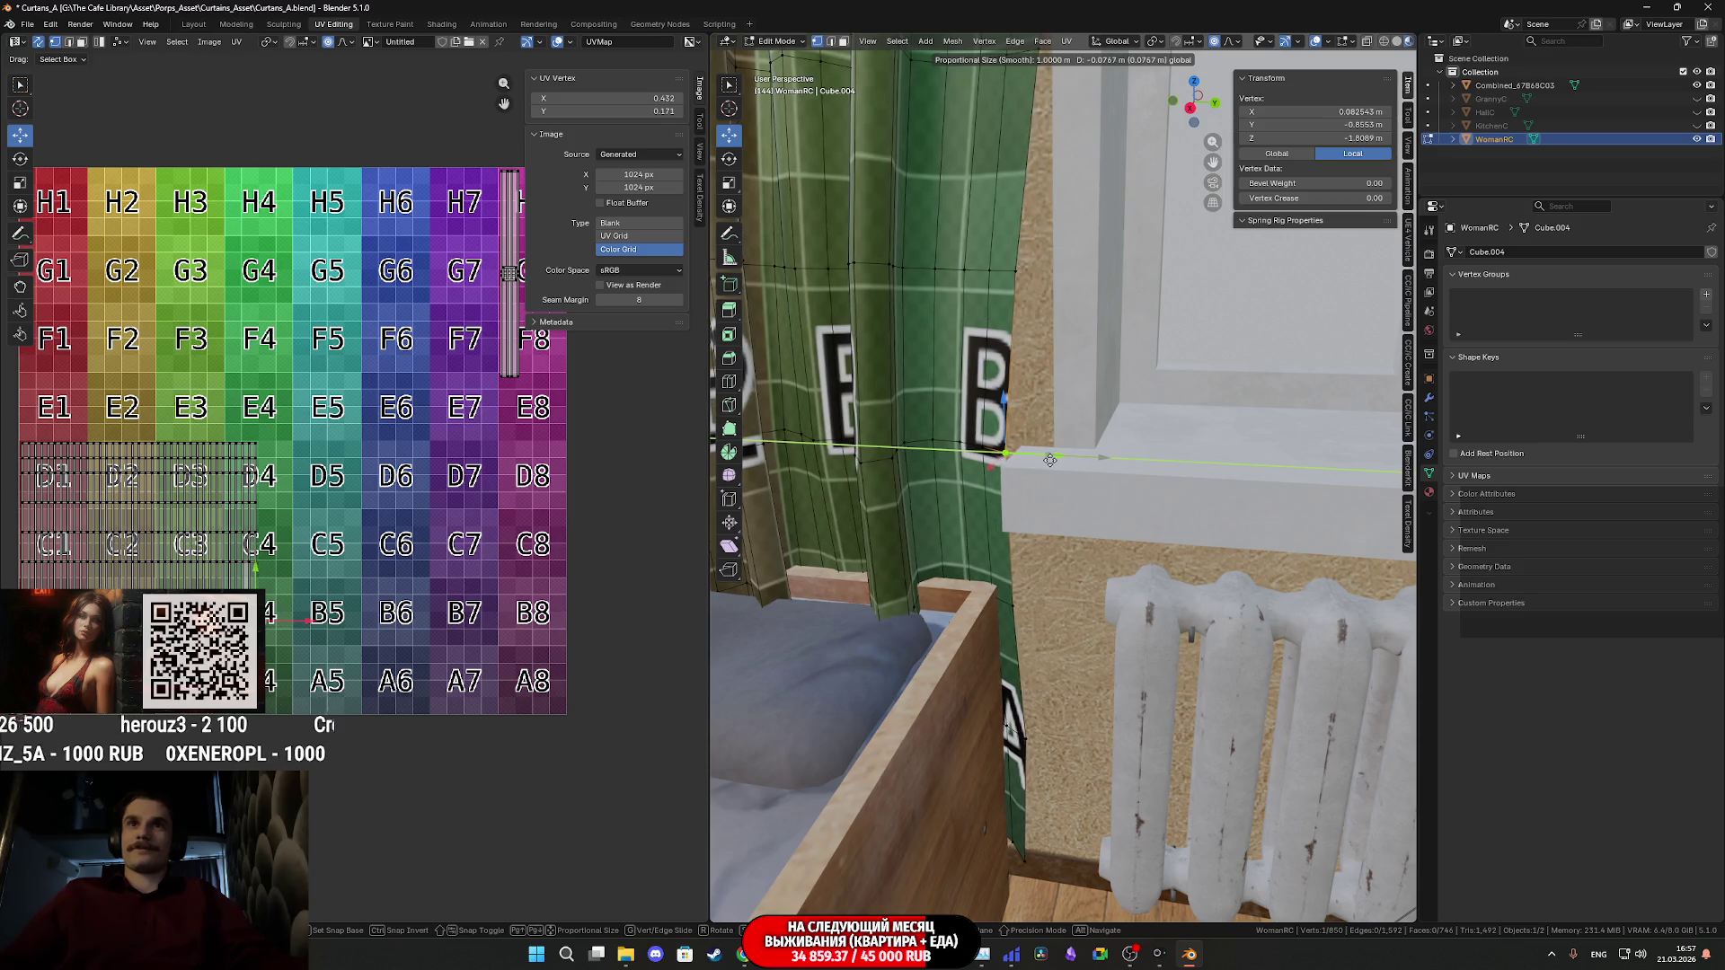
{"action": "scroll", "coordinate": [1052, 459], "scroll_direction": "up", "scroll_amount": 3}
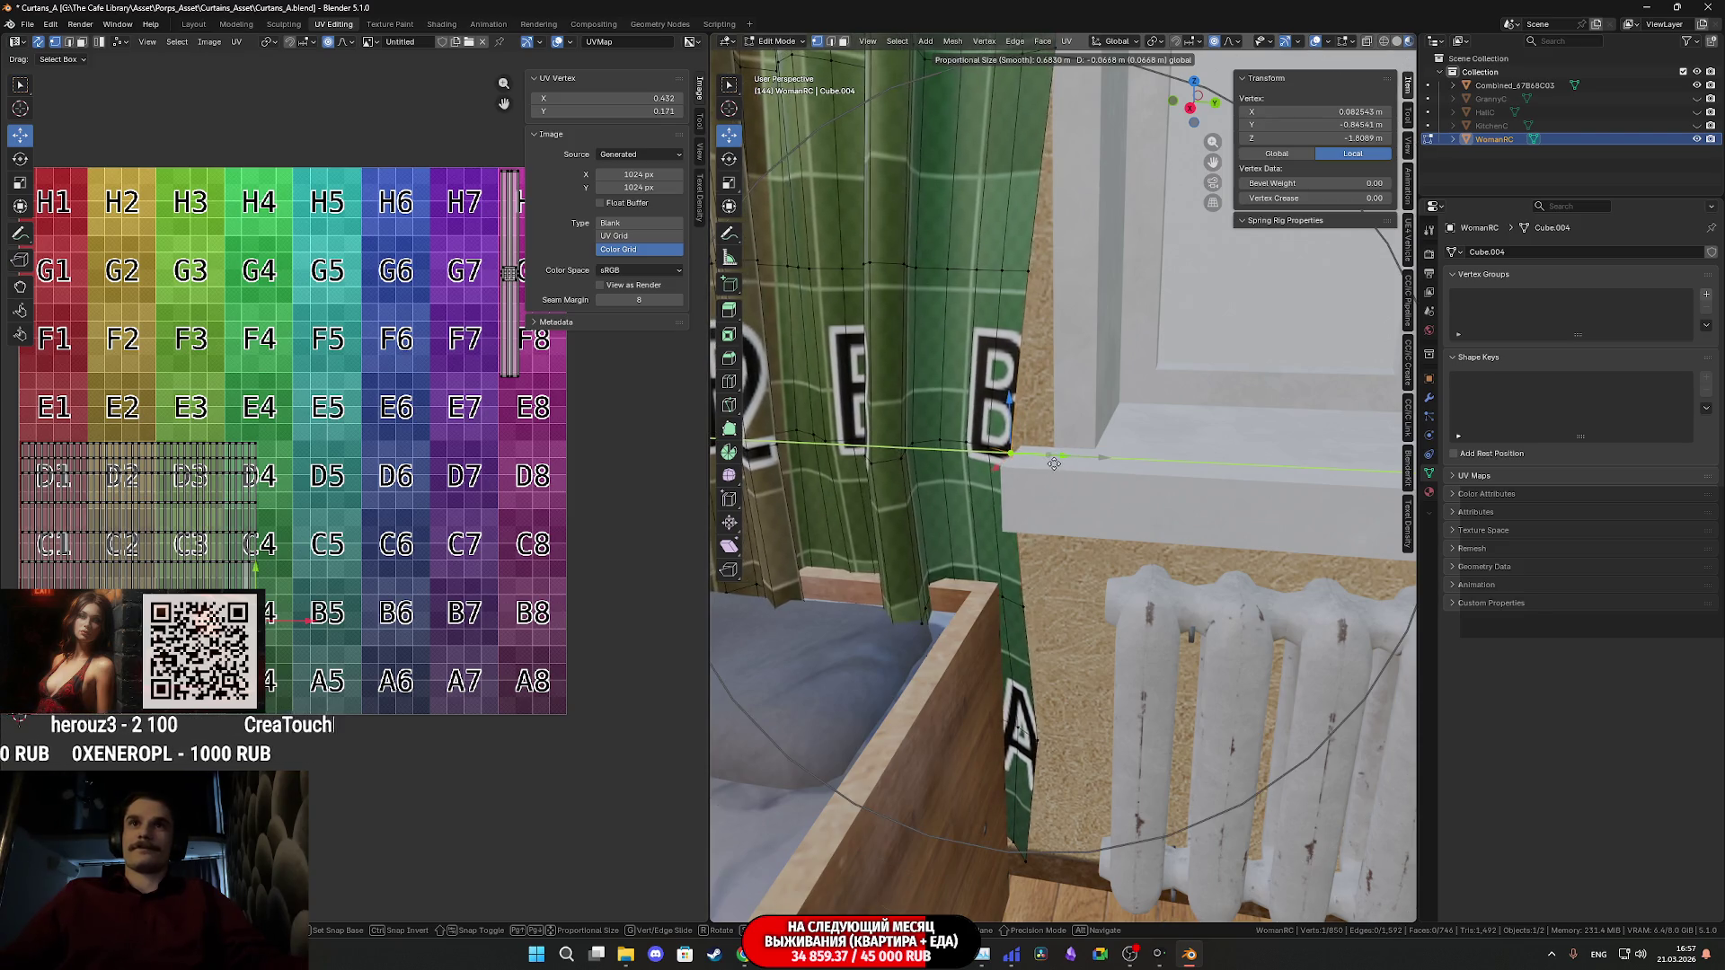
{"action": "left_click_drag", "start_coordinate": [1050, 465], "coordinate": [1051, 469]}
{"action": "mouse_move", "coordinate": [1051, 469]}
{"action": "middle_mouse_down"}
{"action": "mouse_move", "coordinate": [1144, 586]}
{"action": "mouse_move", "coordinate": [1188, 517]}
{"action": "middle_mouse_up"}
- Narrow a vertical curtain edge loop near the bed along X with proportional editing
{"action": "left_click", "coordinate": [1193, 503]}
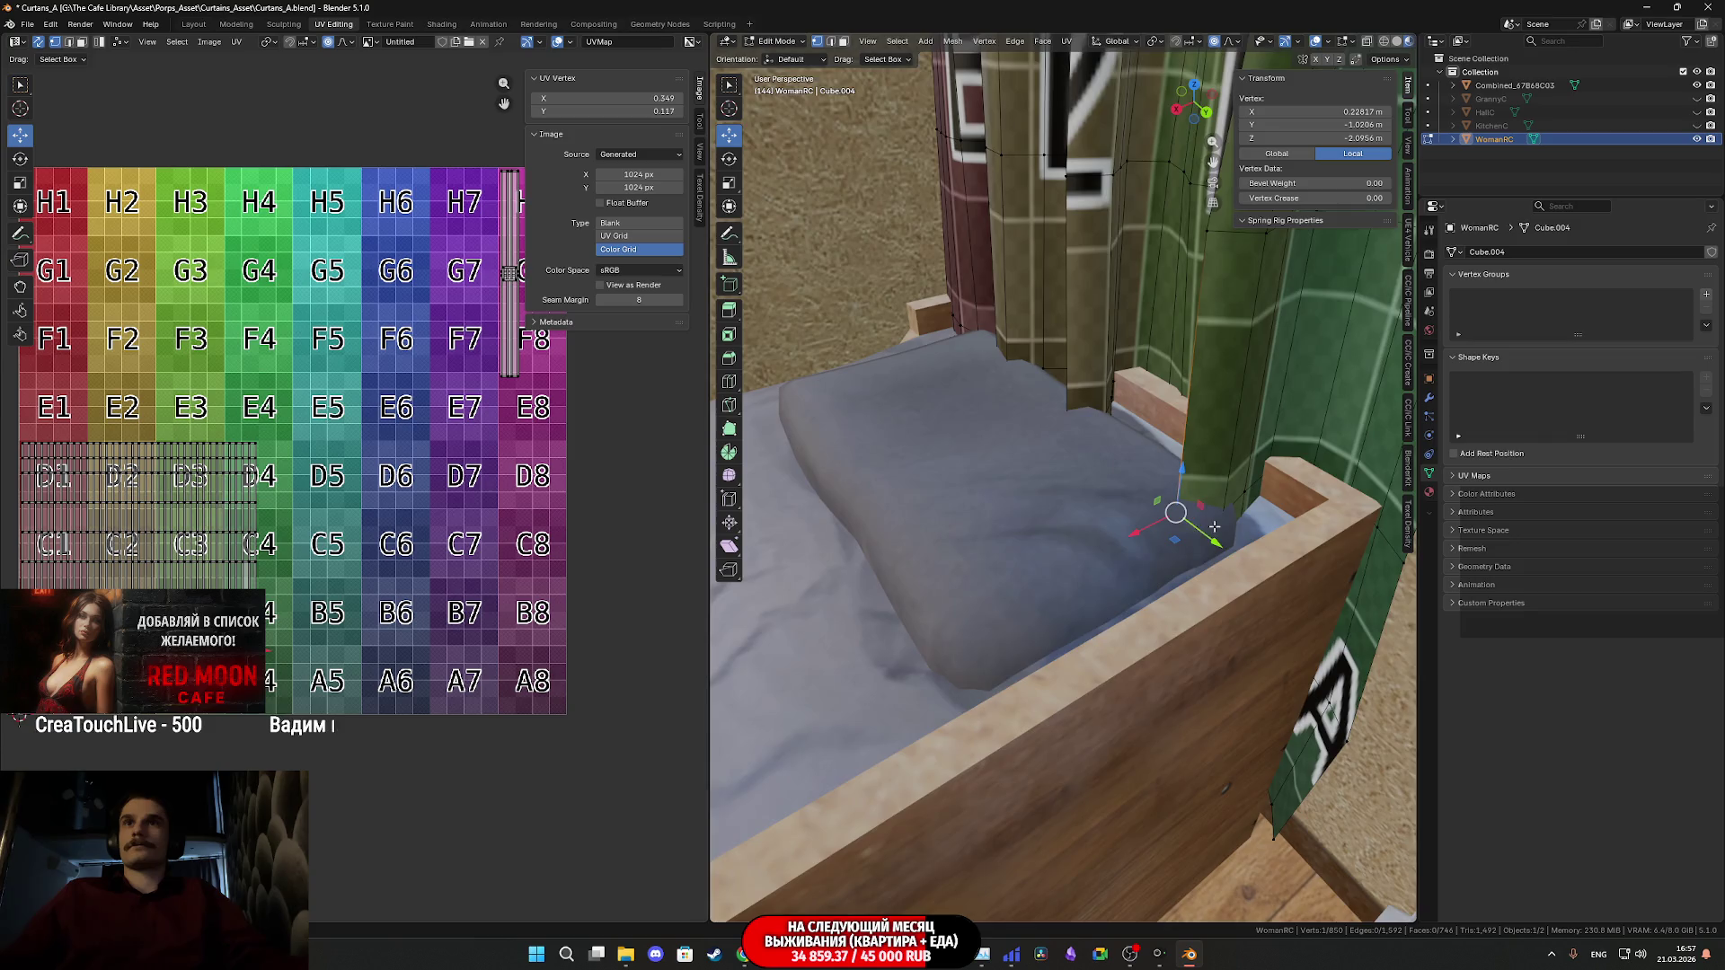
{"action": "scroll", "coordinate": [1177, 531], "scroll_direction": "up", "scroll_amount": 2}
{"action": "key", "text": "g"}
{"action": "key", "text": "x"}
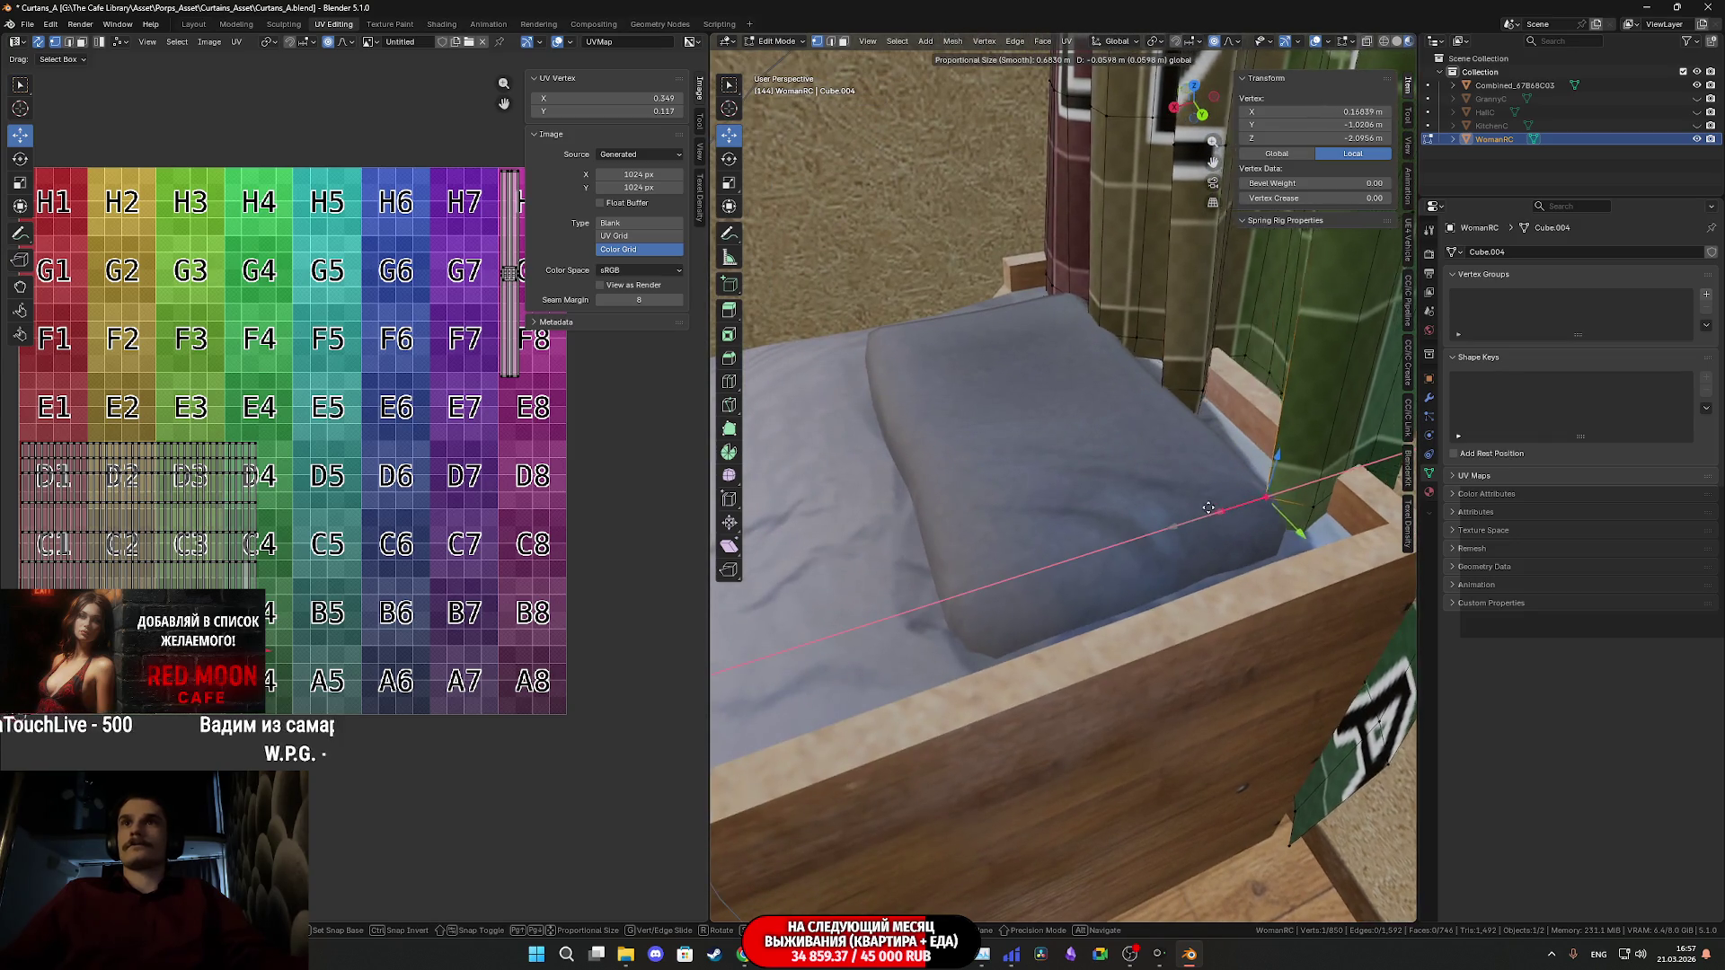
{"action": "key", "text": "Escape"}
{"action": "mouse_move", "coordinate": [1212, 500]}
{"action": "middle_mouse_down"}
{"action": "mouse_move", "coordinate": [1009, 590]}
{"action": "mouse_move", "coordinate": [1208, 518]}
{"action": "mouse_move", "coordinate": [1060, 539]}
{"action": "mouse_move", "coordinate": [1096, 513]}
{"action": "mouse_move", "coordinate": [1244, 530]}
{"action": "middle_mouse_up"}
{"action": "left_click", "coordinate": [1073, 552], "text": "alt"}
{"action": "key", "text": "s"}
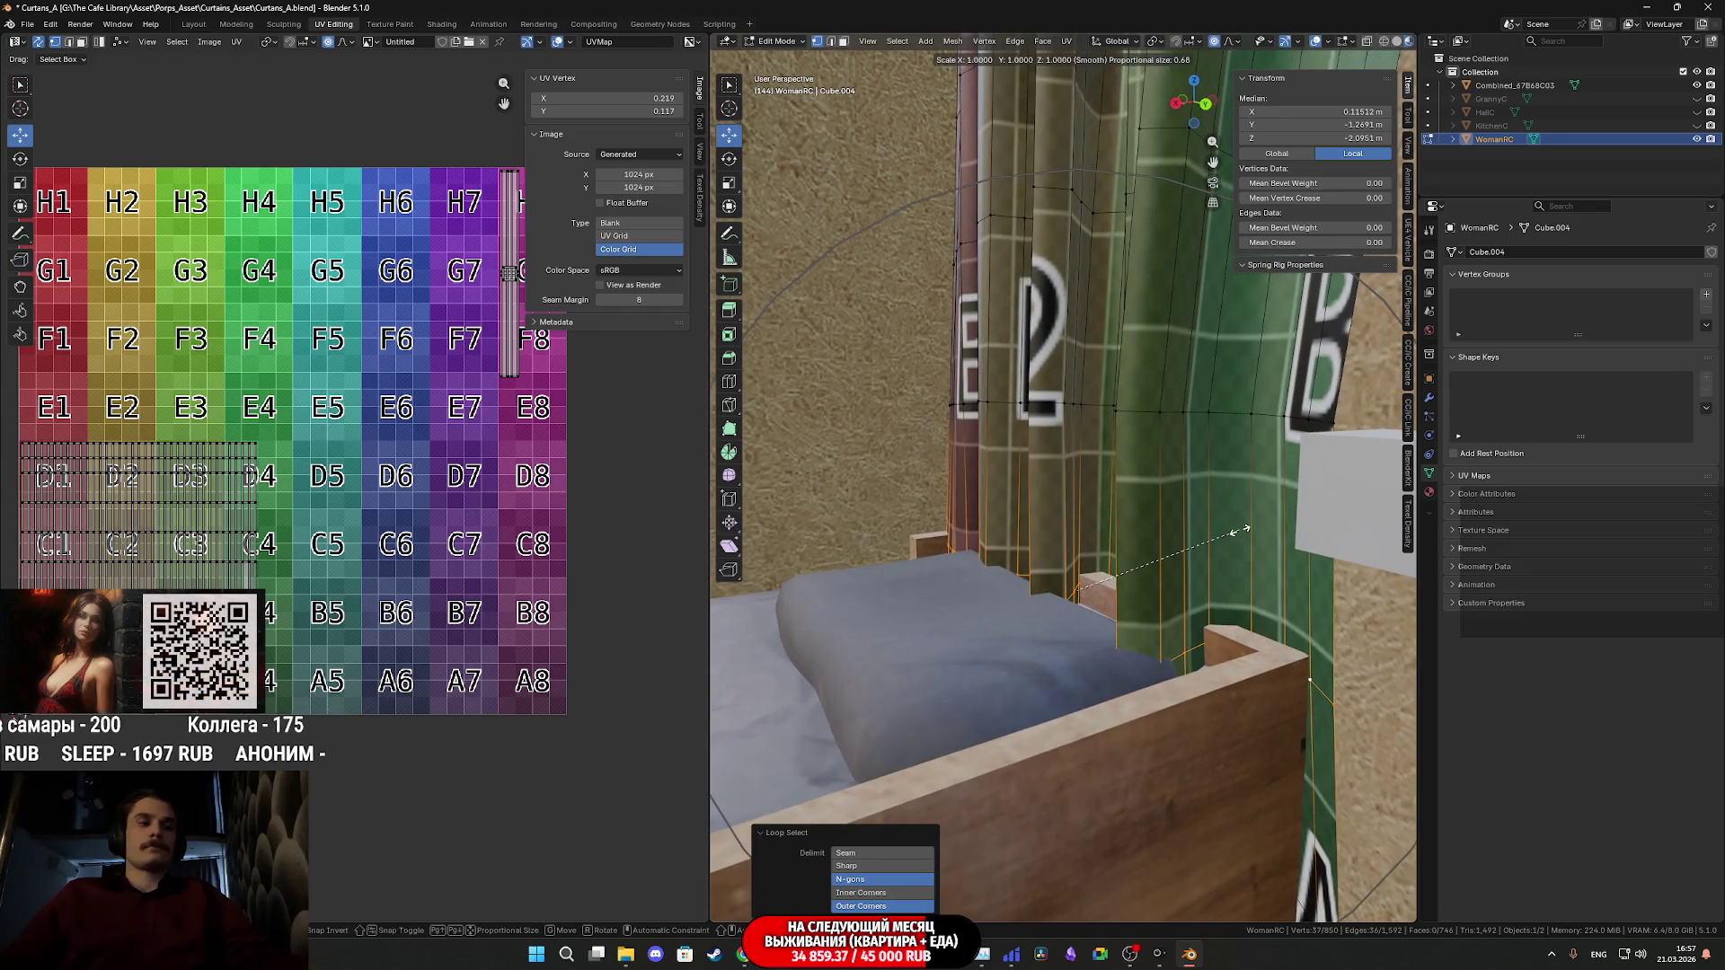
{"action": "key", "text": "x"}
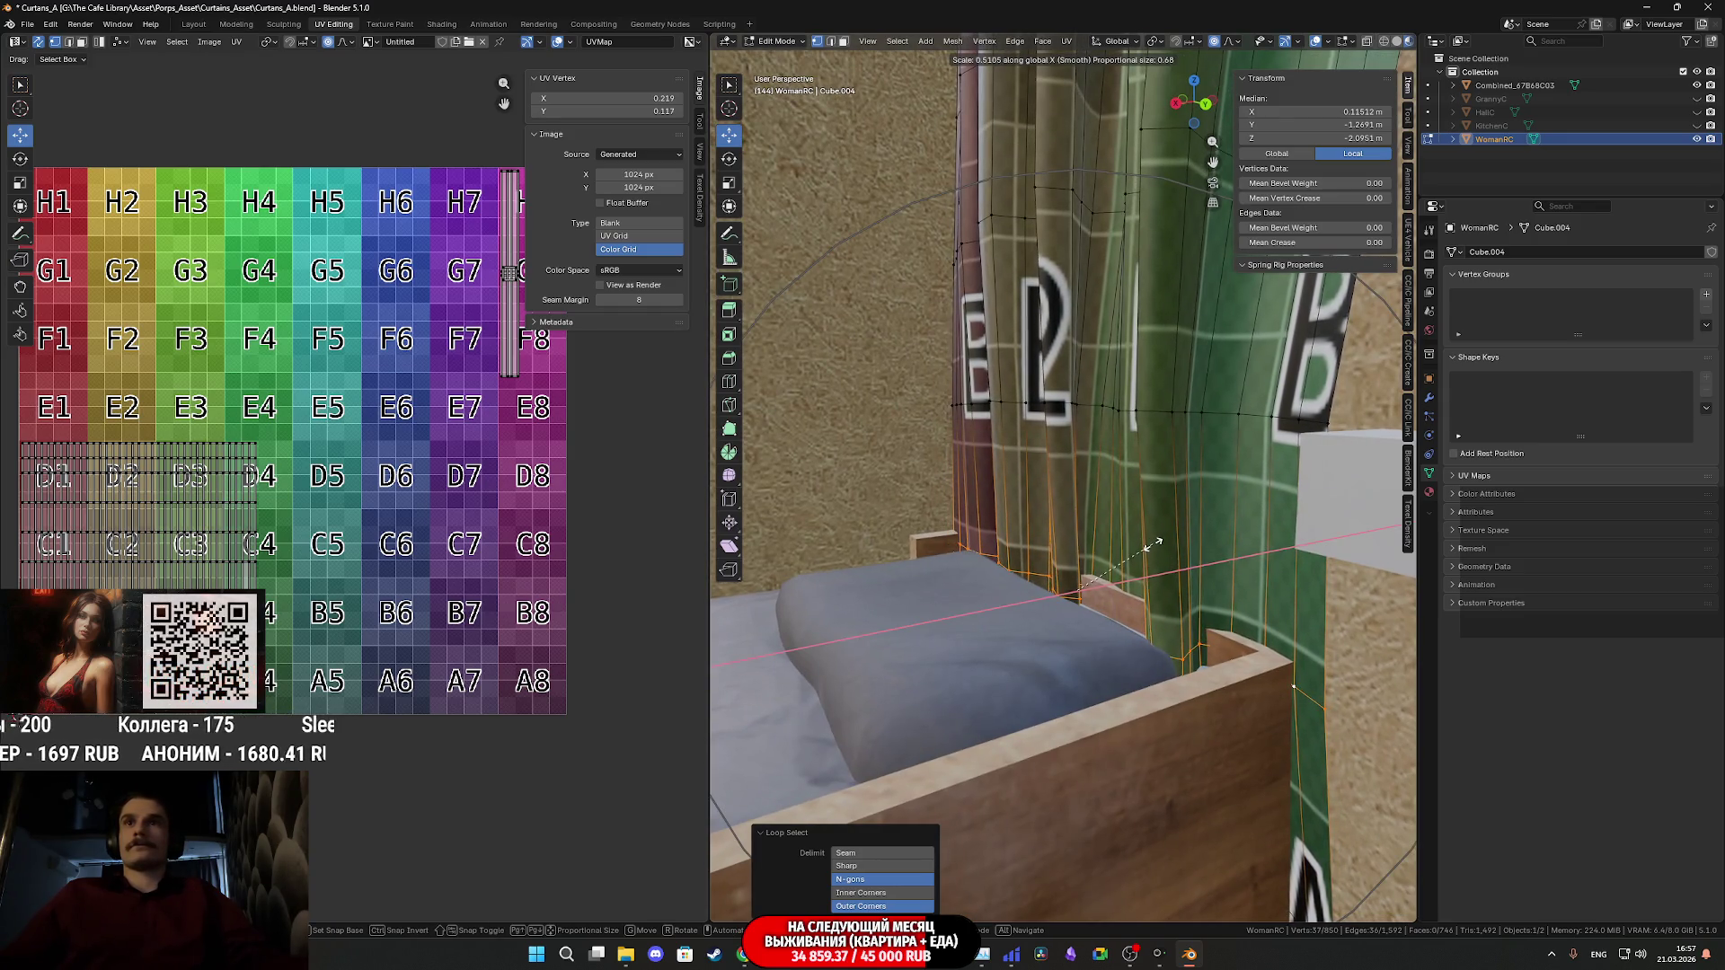
{"action": "left_click", "coordinate": [1151, 544]}
- Shift that edge loop along X so it sits against the bed
{"action": "middle_click_drag", "start_coordinate": [1151, 543], "coordinate": [1076, 537]}
{"action": "key", "text": "g"}
{"action": "key", "text": "x"}
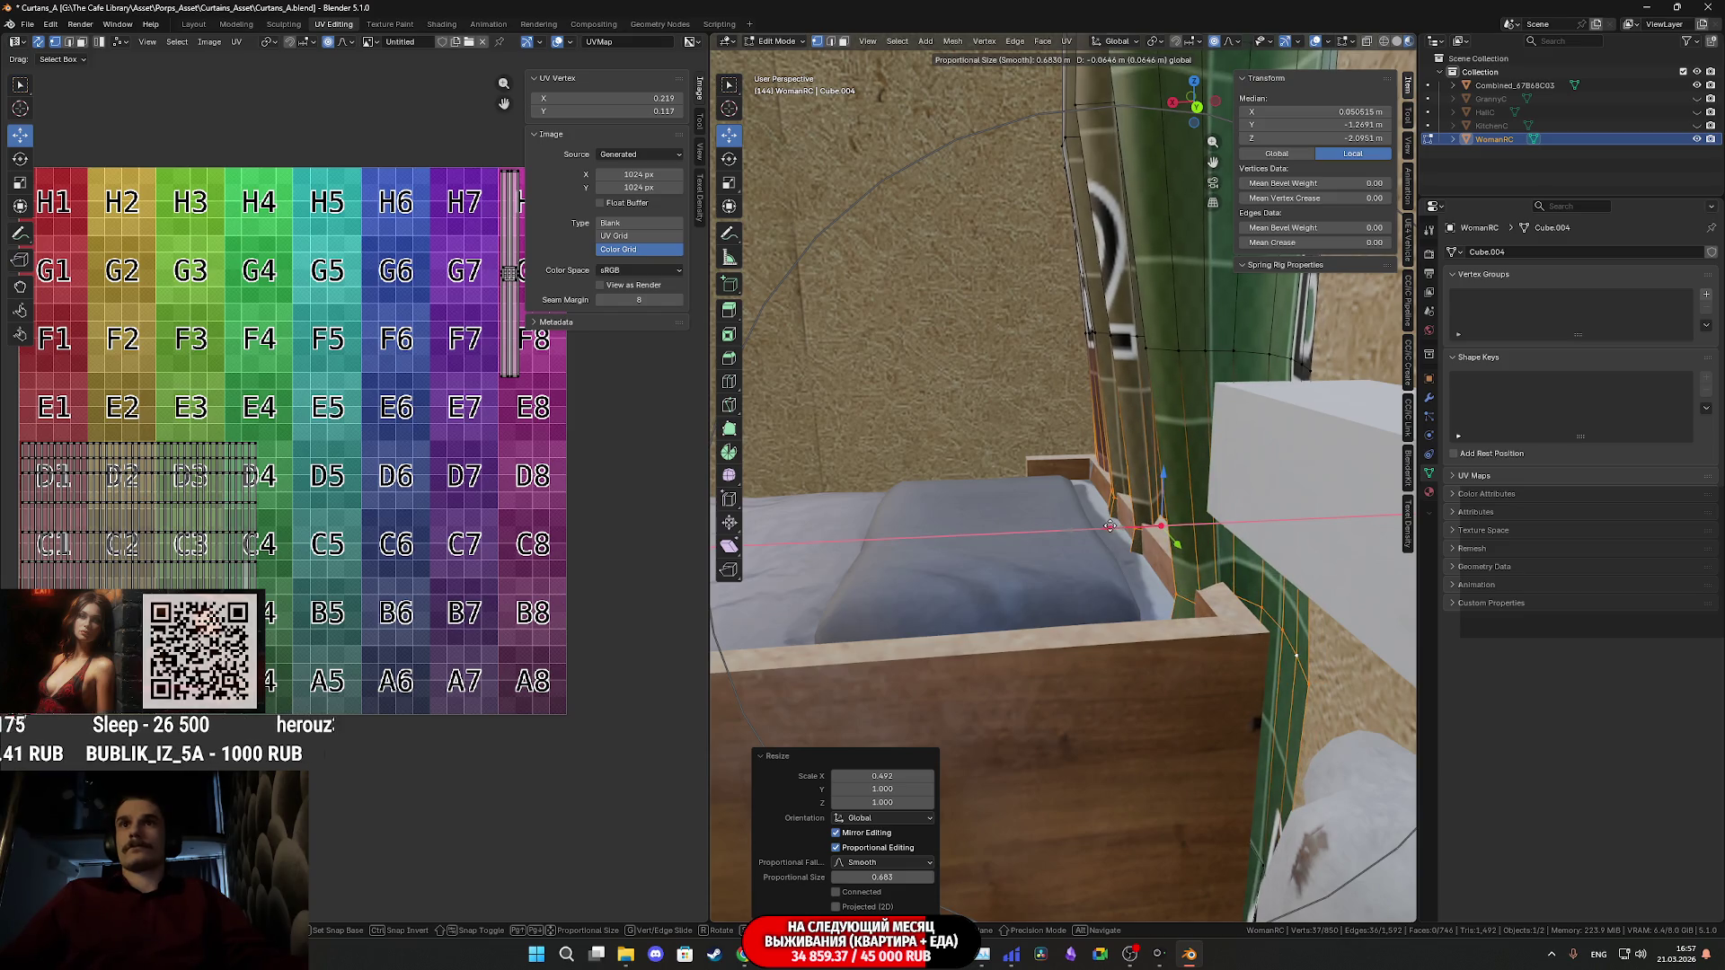
{"action": "left_click", "coordinate": [1111, 526]}
{"action": "mouse_move", "coordinate": [1110, 526]}
{"action": "middle_mouse_down"}
{"action": "mouse_move", "coordinate": [1202, 591]}
{"action": "mouse_move", "coordinate": [1233, 566]}
{"action": "middle_mouse_up"}
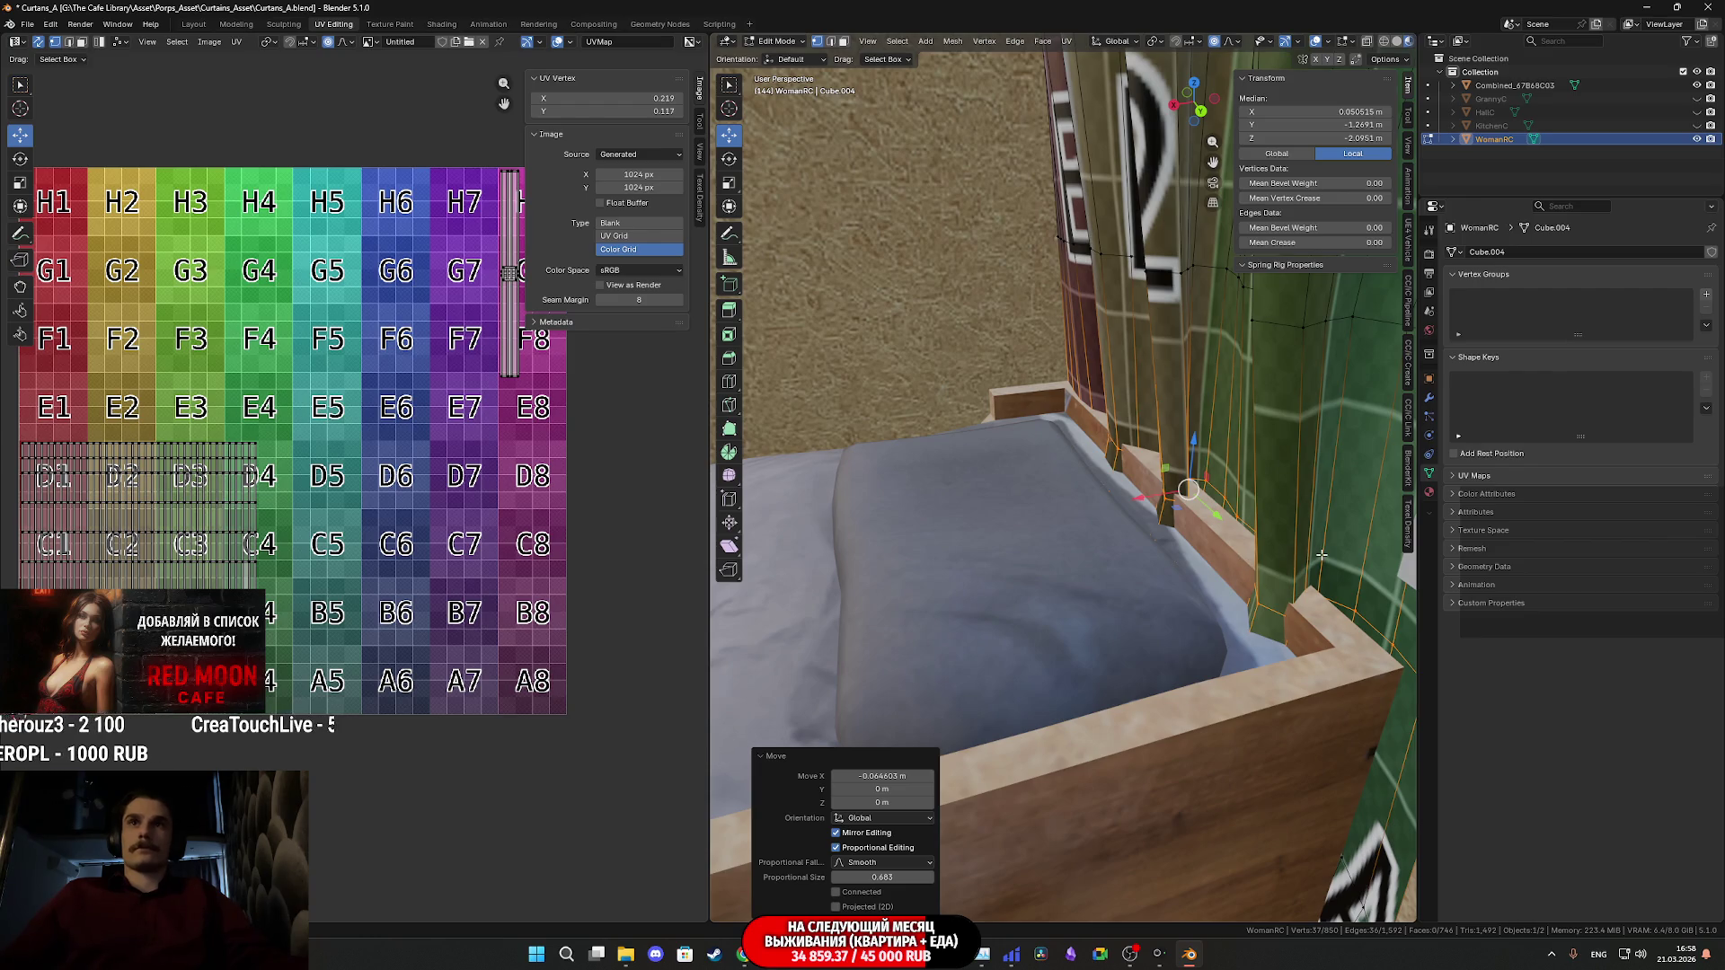
- Narrow the curtain vertices to 0.392 along X and slide them along X
{"action": "key", "text": "s"}
{"action": "key", "text": "x"}
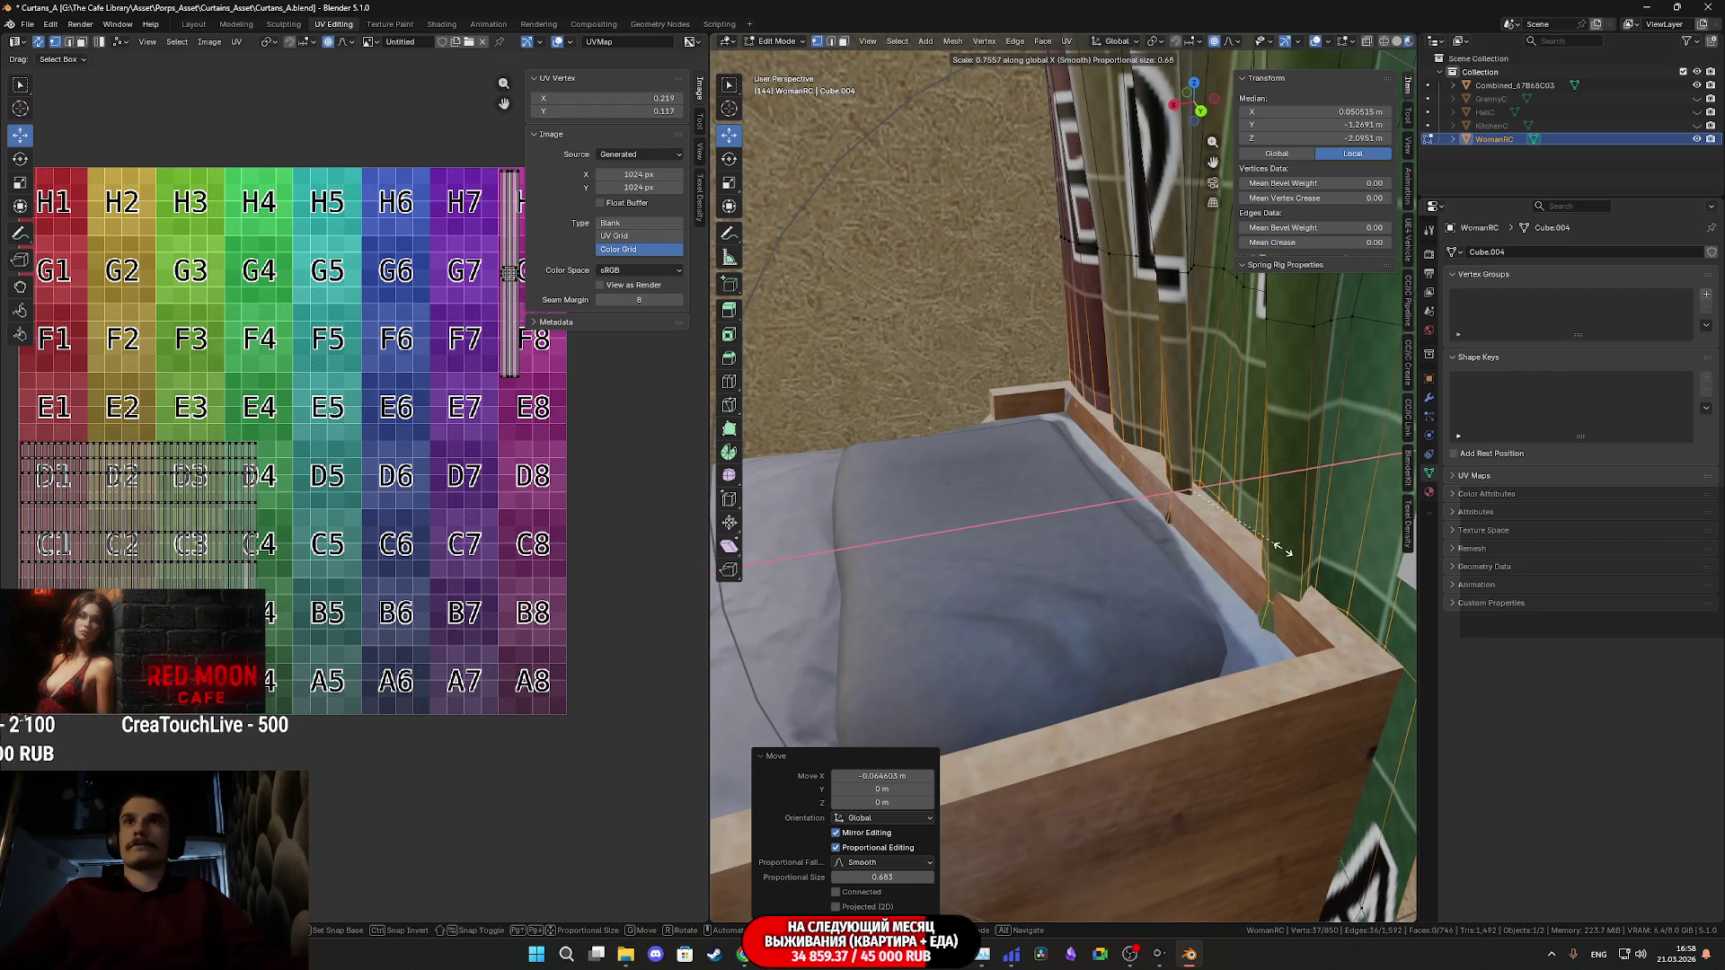
{"action": "left_click", "coordinate": [1216, 540]}
{"action": "middle_click_drag", "start_coordinate": [1229, 524], "coordinate": [1104, 530]}
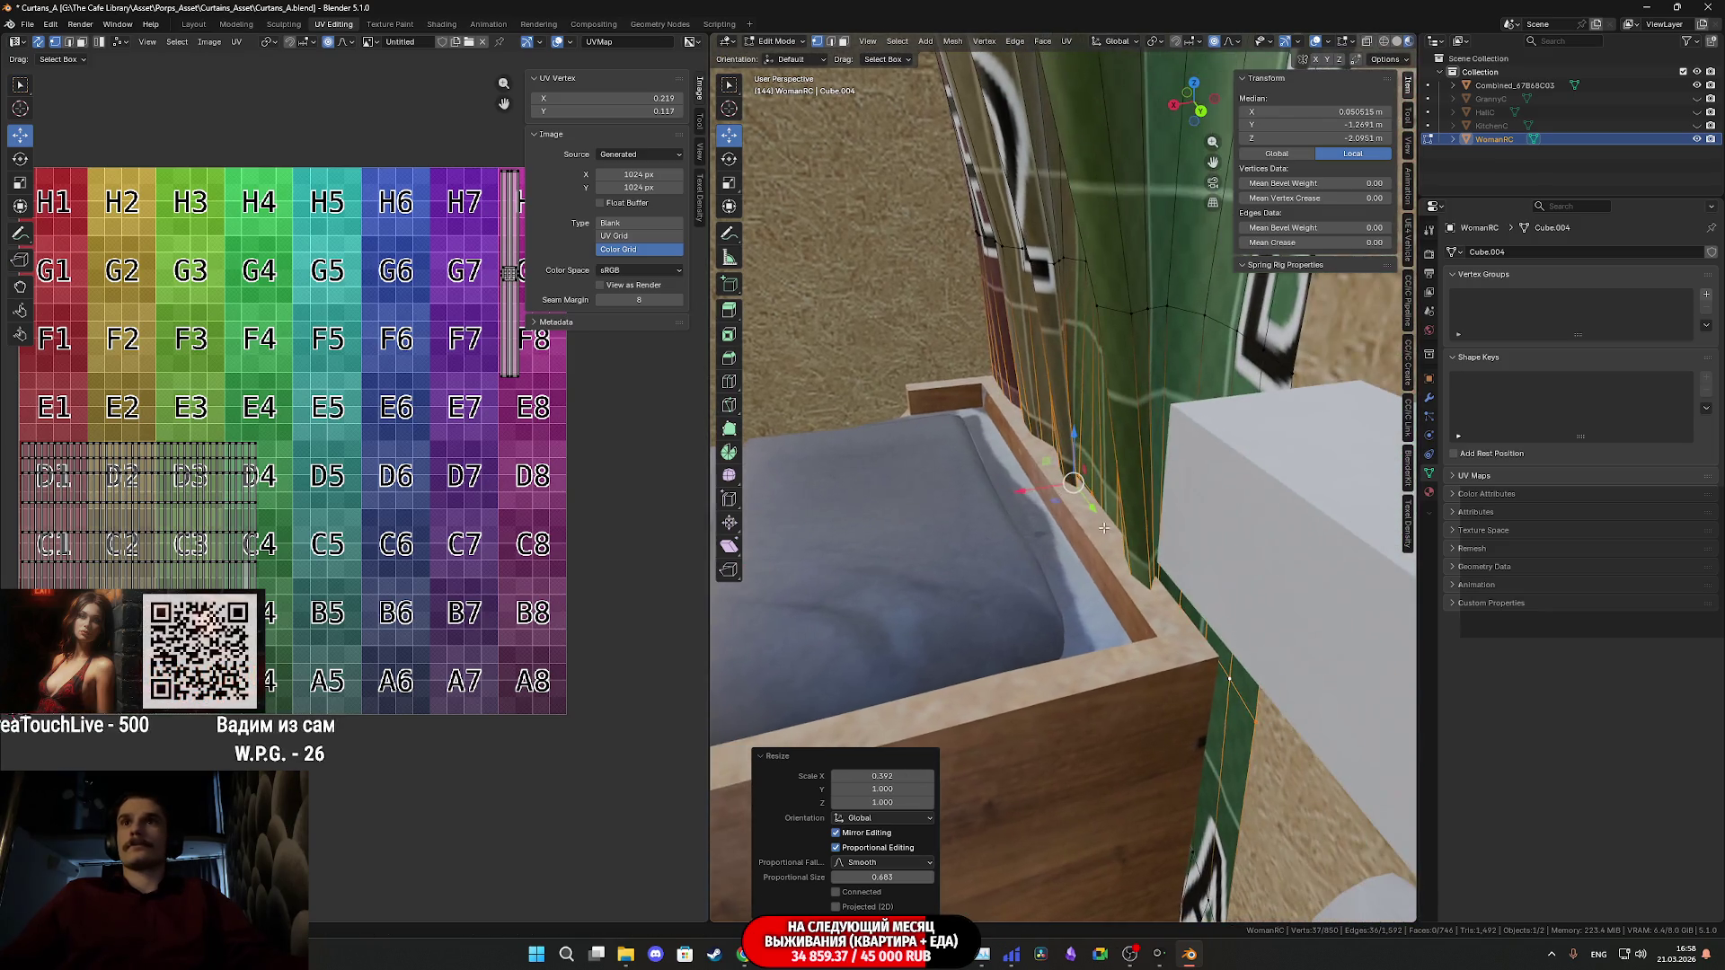
{"action": "key", "text": "g"}
{"action": "key", "text": "x"}
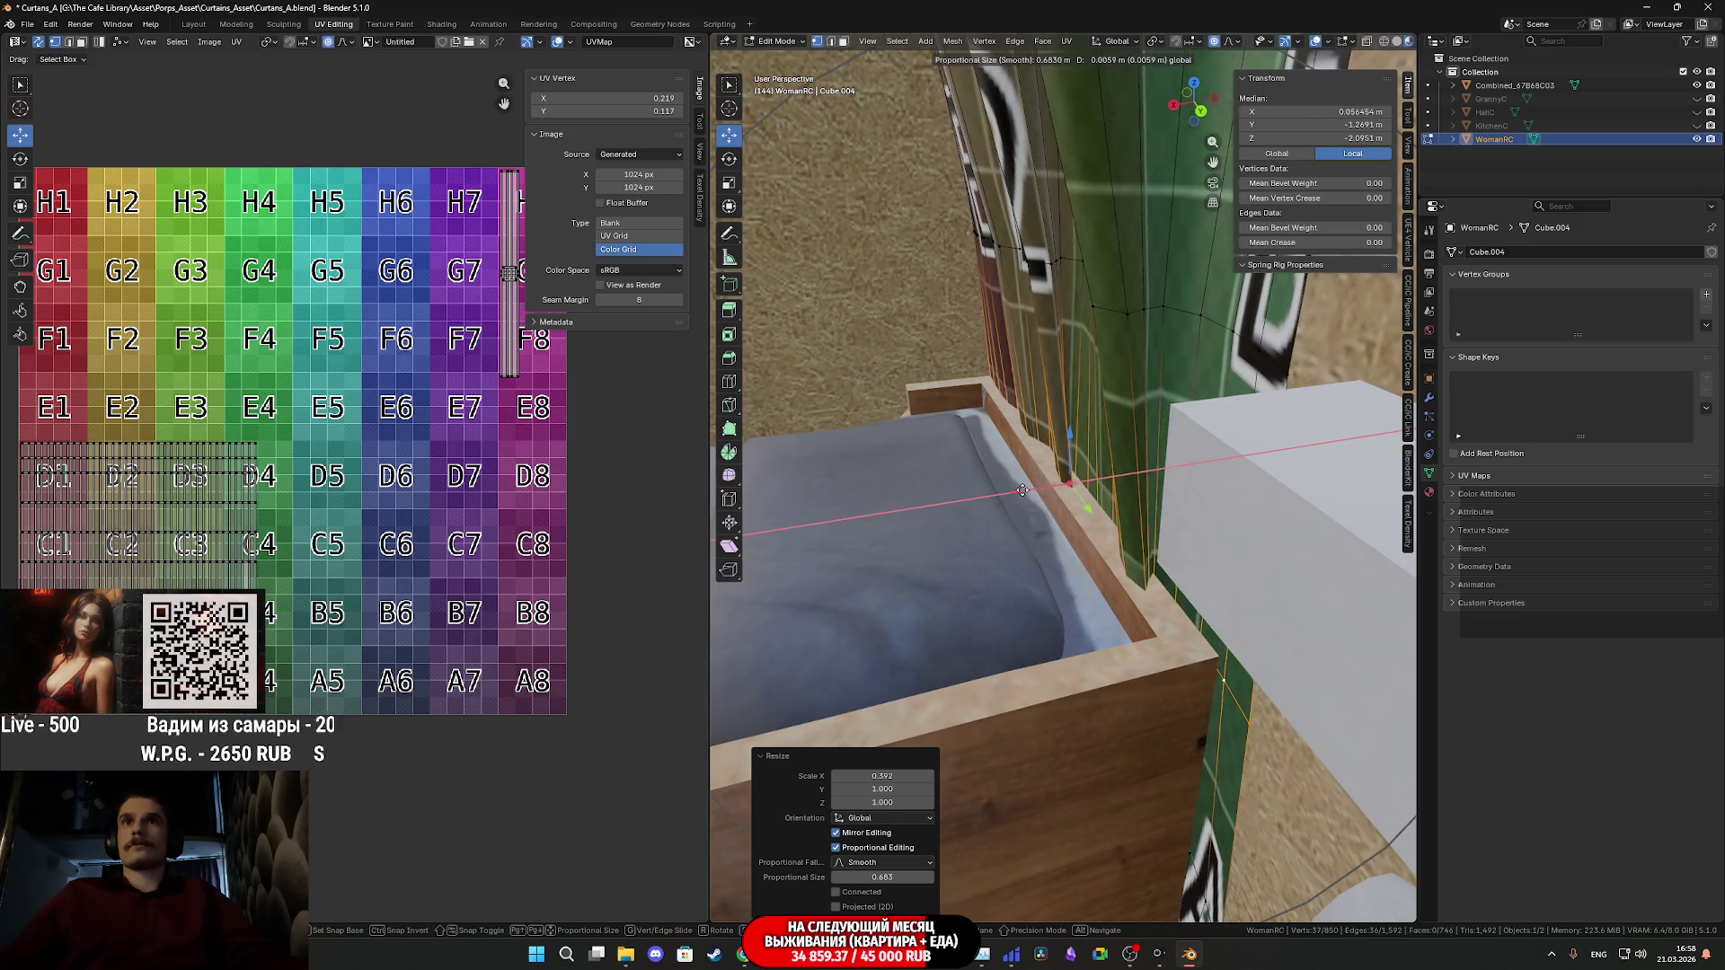
{"action": "mouse_move", "coordinate": [1049, 499]}
{"action": "middle_mouse_down"}
{"action": "mouse_move", "coordinate": [1286, 535]}
{"action": "mouse_move", "coordinate": [1075, 582]}
{"action": "mouse_move", "coordinate": [1194, 565]}
{"action": "mouse_move", "coordinate": [1085, 599]}
{"action": "mouse_move", "coordinate": [1157, 628]}
{"action": "mouse_move", "coordinate": [1125, 621]}
{"action": "middle_mouse_up"}
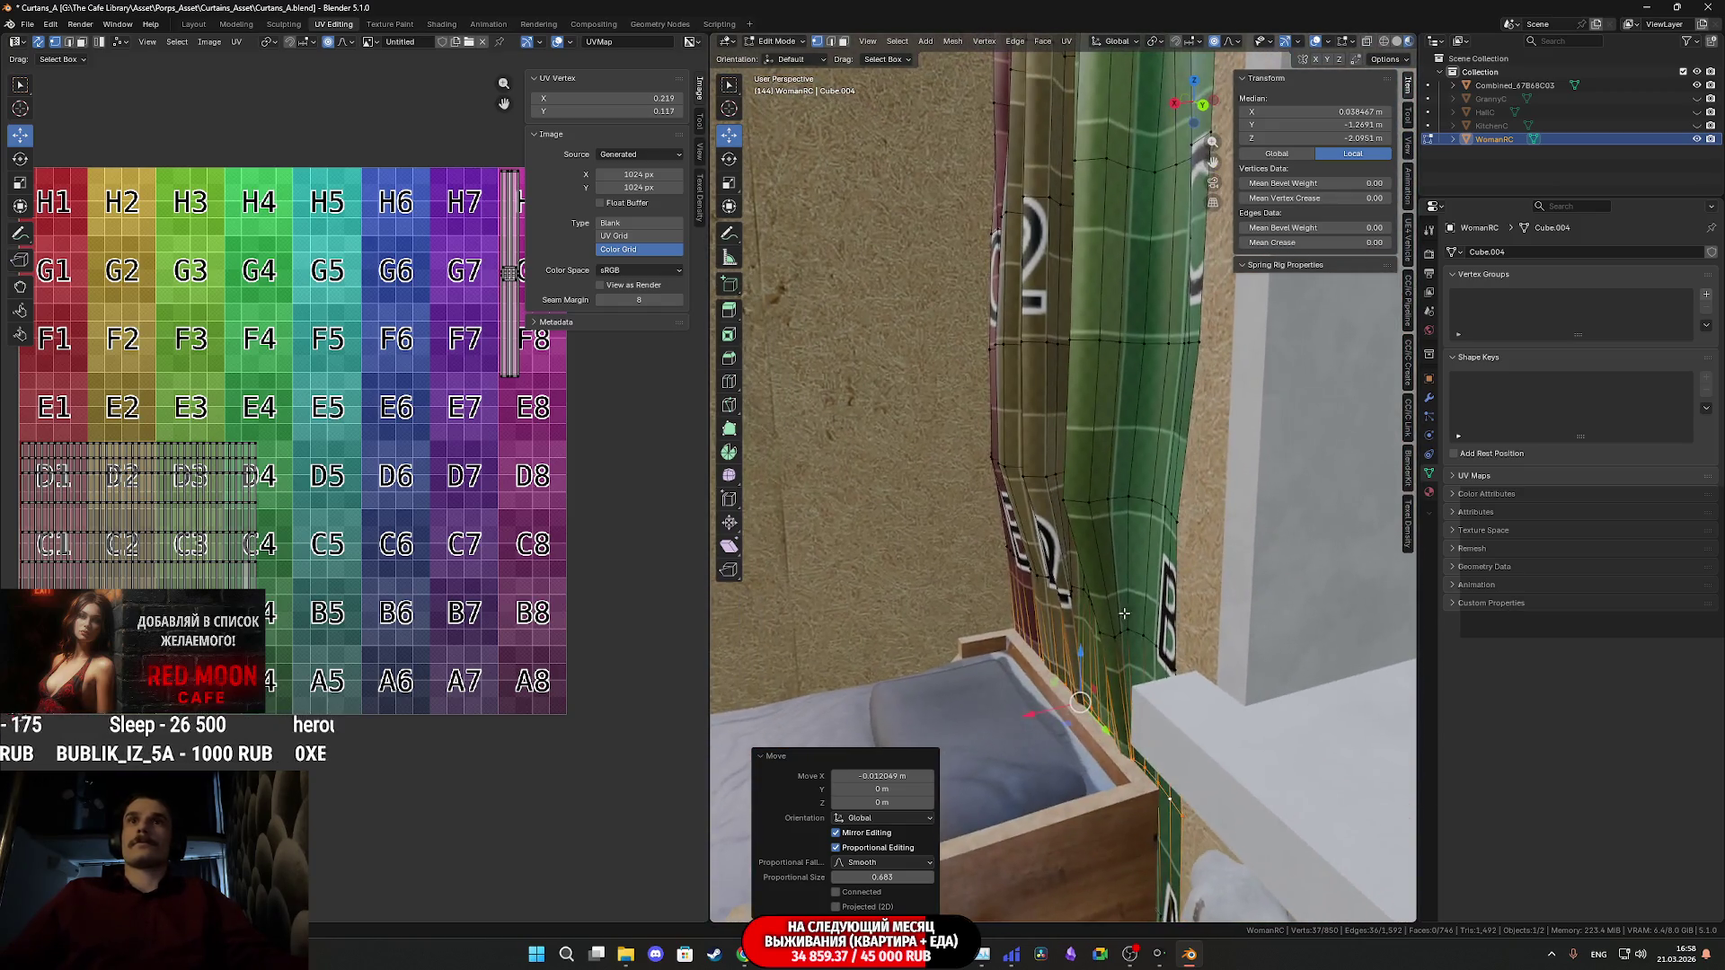
- Scale a lower curtain edge loop to 0.785 along X, then return to Object Mode
{"action": "left_click", "coordinate": [1076, 504], "text": "alt"}
{"action": "key", "text": "s"}
{"action": "key", "text": "x"}
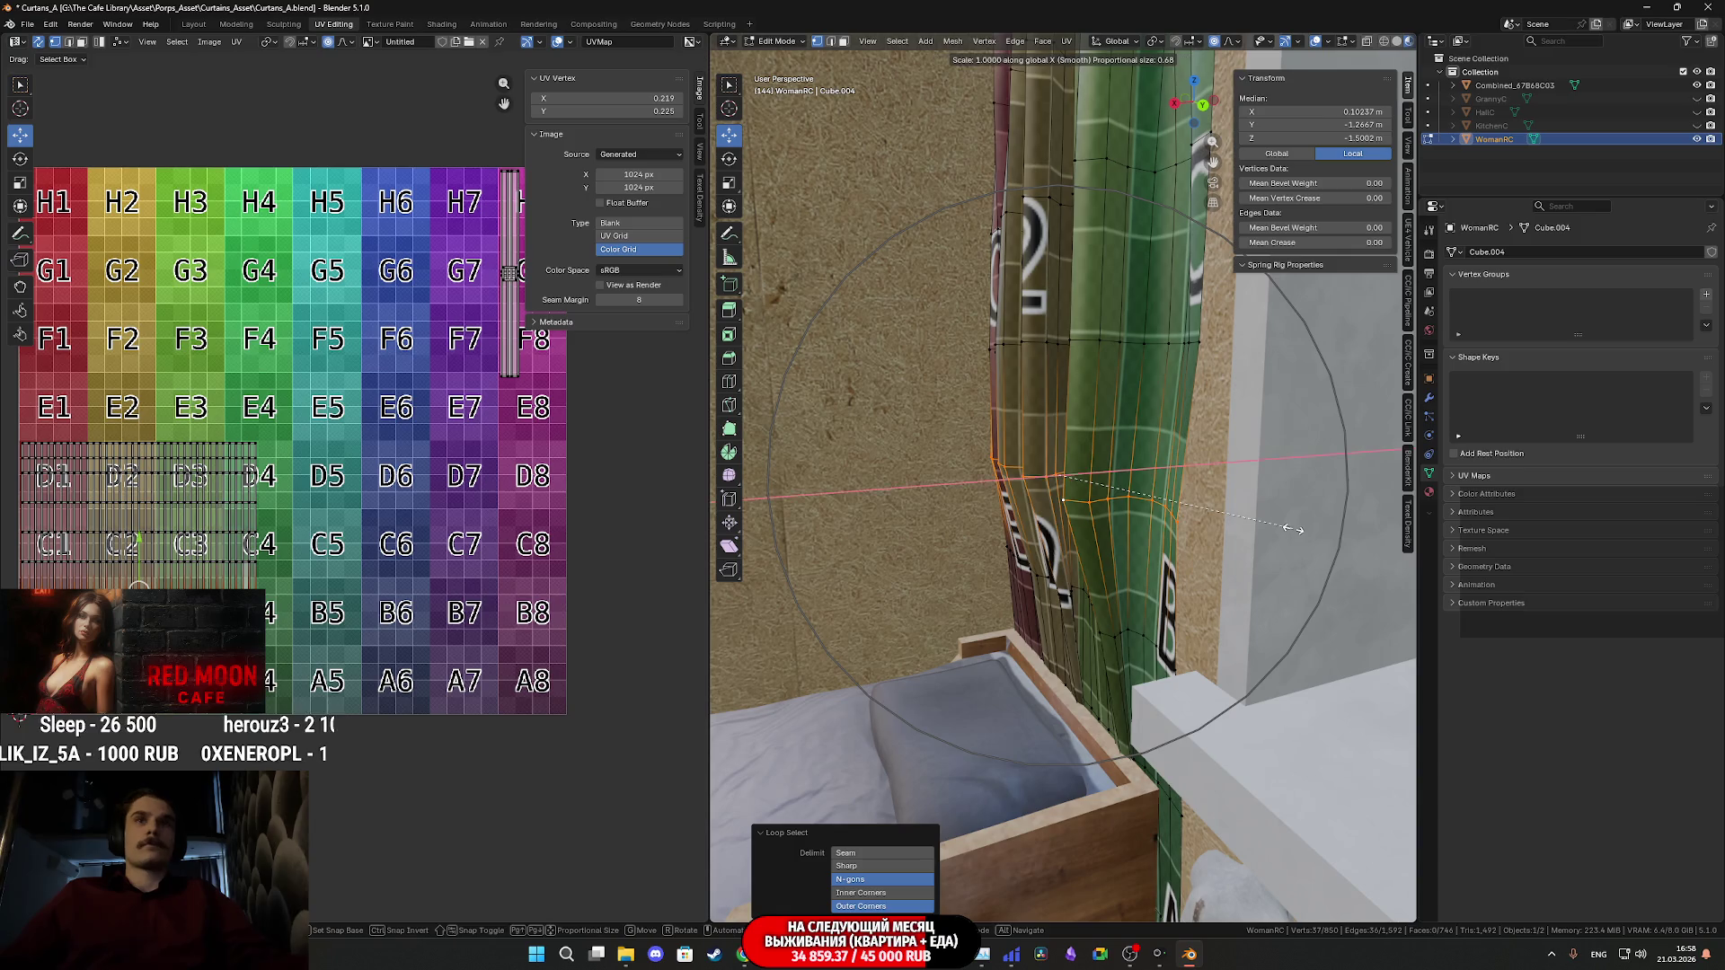
{"action": "left_click", "coordinate": [1292, 540]}
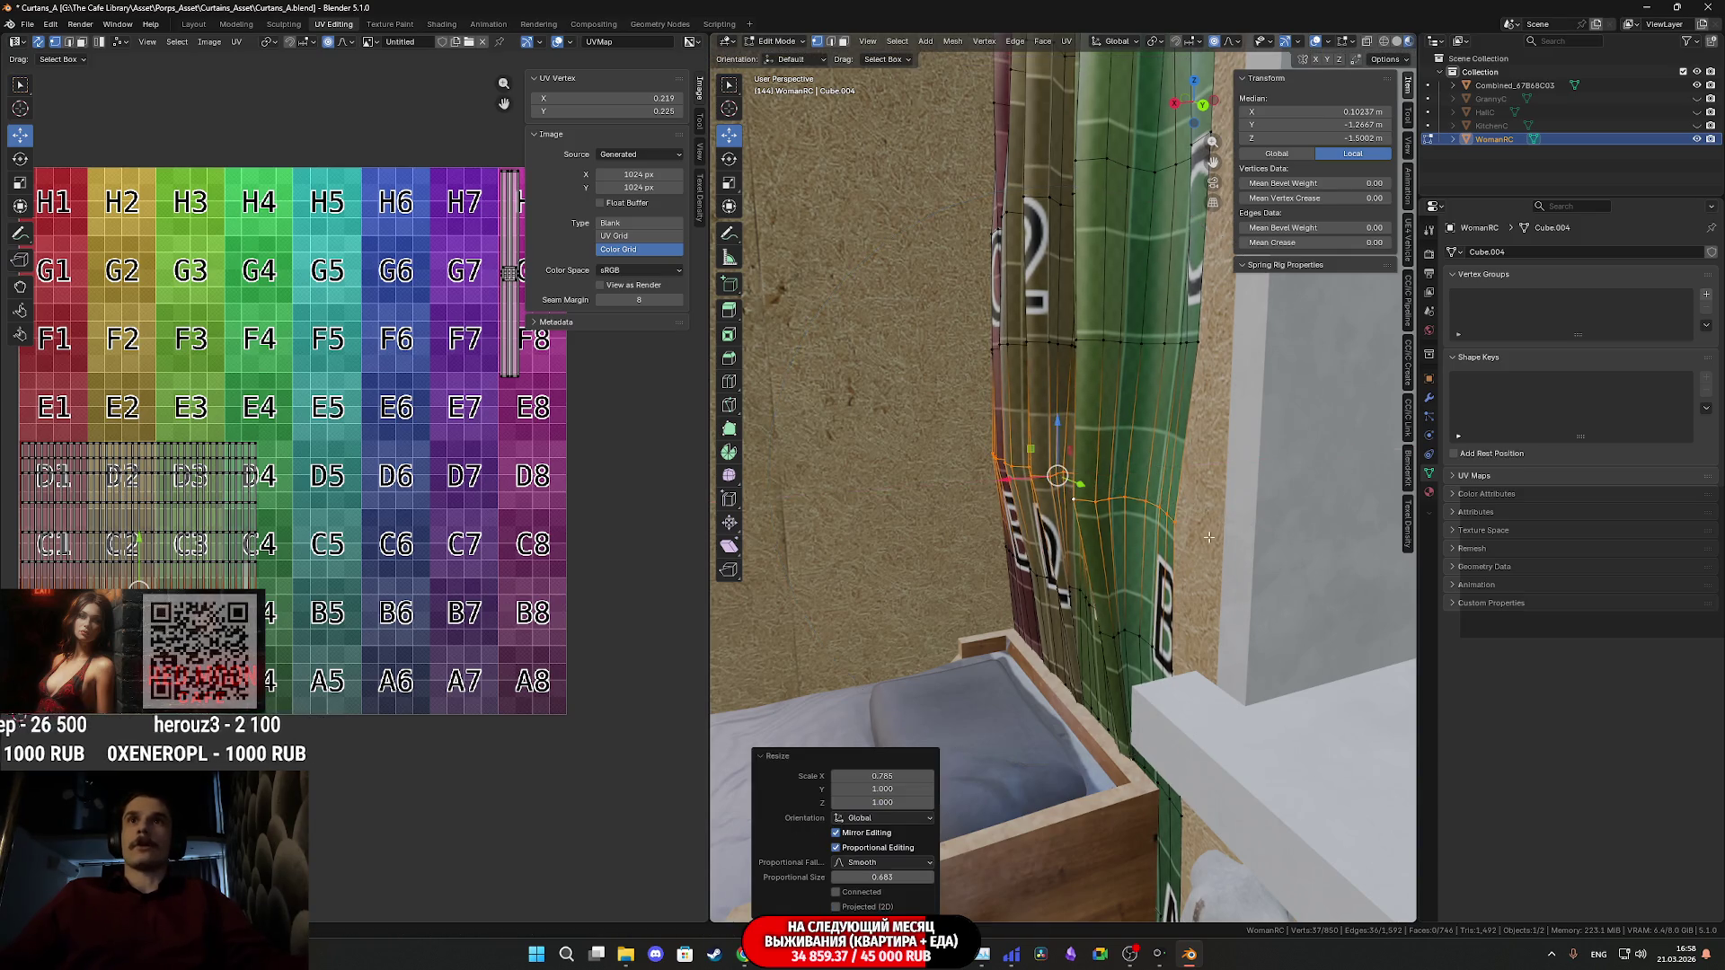
{"action": "key", "text": "KP_Decimal"}
{"action": "mouse_move", "coordinate": [1296, 549]}
{"action": "middle_mouse_down"}
{"action": "mouse_move", "coordinate": [1180, 541]}
{"action": "mouse_move", "coordinate": [1204, 597]}
{"action": "mouse_move", "coordinate": [1093, 591]}
{"action": "mouse_move", "coordinate": [1042, 561]}
{"action": "mouse_move", "coordinate": [1125, 637]}
{"action": "mouse_move", "coordinate": [1098, 705]}
{"action": "middle_mouse_up"}
{"action": "key", "text": "Tab"}
{"action": "key", "text": "Tab"}
- Squeeze the curtain faces by the desk to 0.668 along X and move them -0.032 m along X
{"action": "left_click", "coordinate": [1099, 705], "text": "alt"}
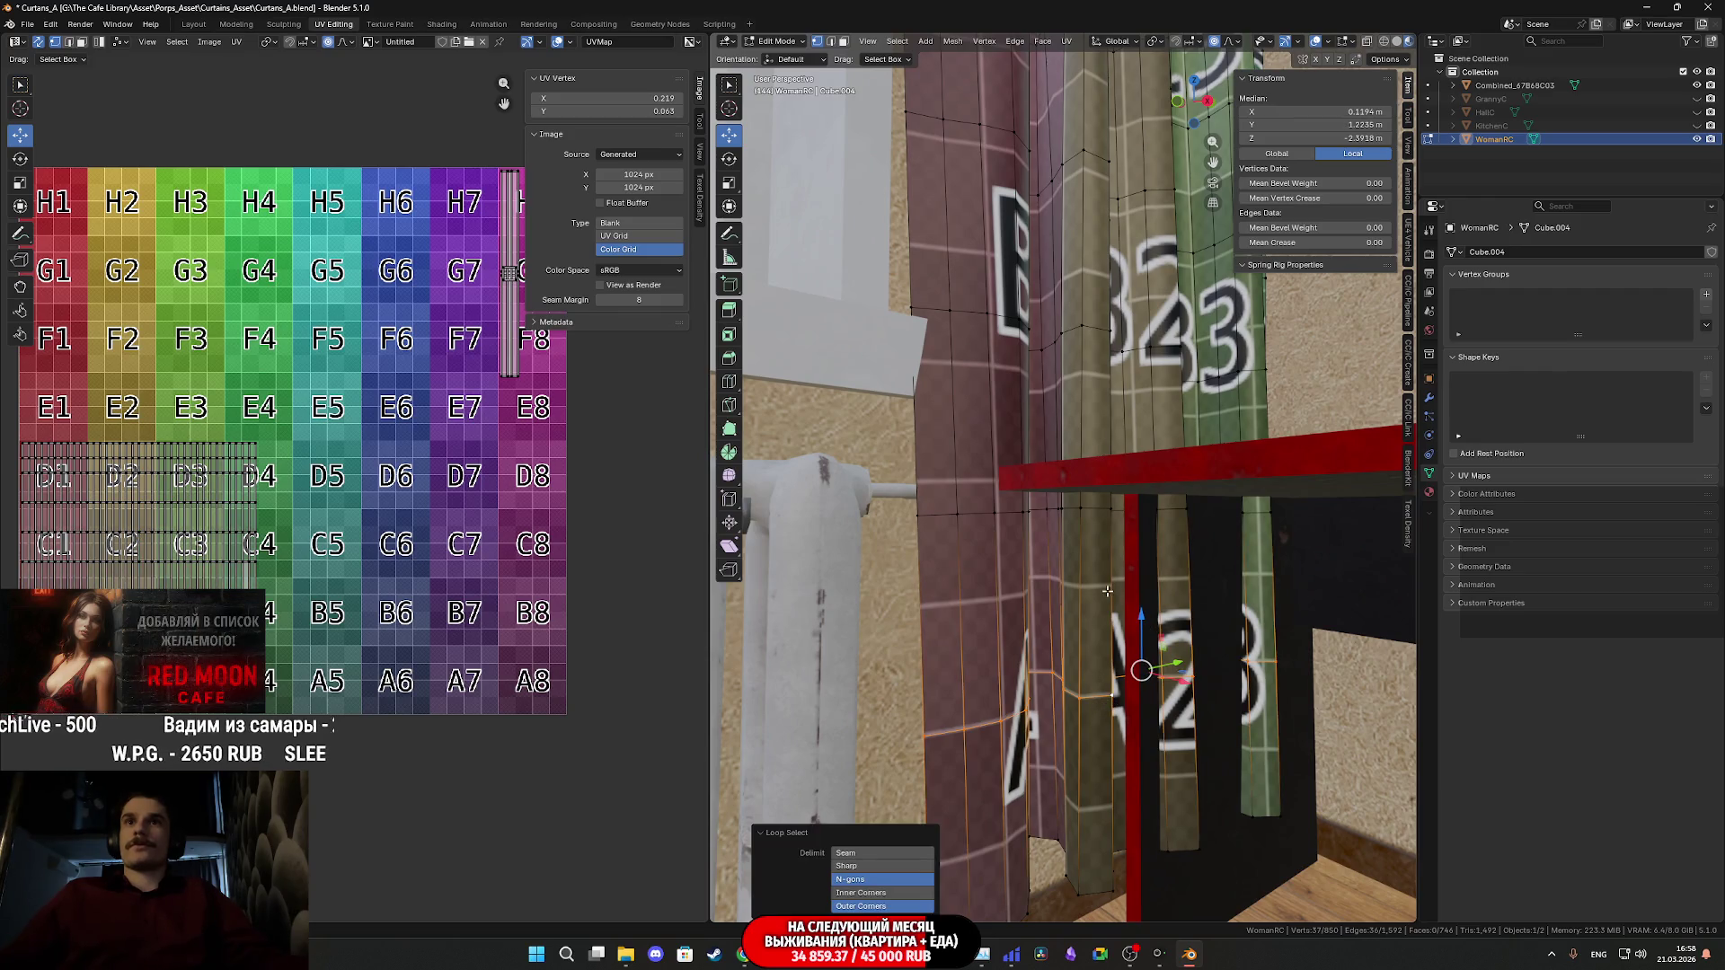
{"action": "left_click", "coordinate": [1094, 513], "text": "alt+shift"}
{"action": "middle_click_drag", "start_coordinate": [1094, 513], "coordinate": [1116, 630]}
{"action": "middle_click_drag", "start_coordinate": [1082, 806], "coordinate": [1282, 602]}
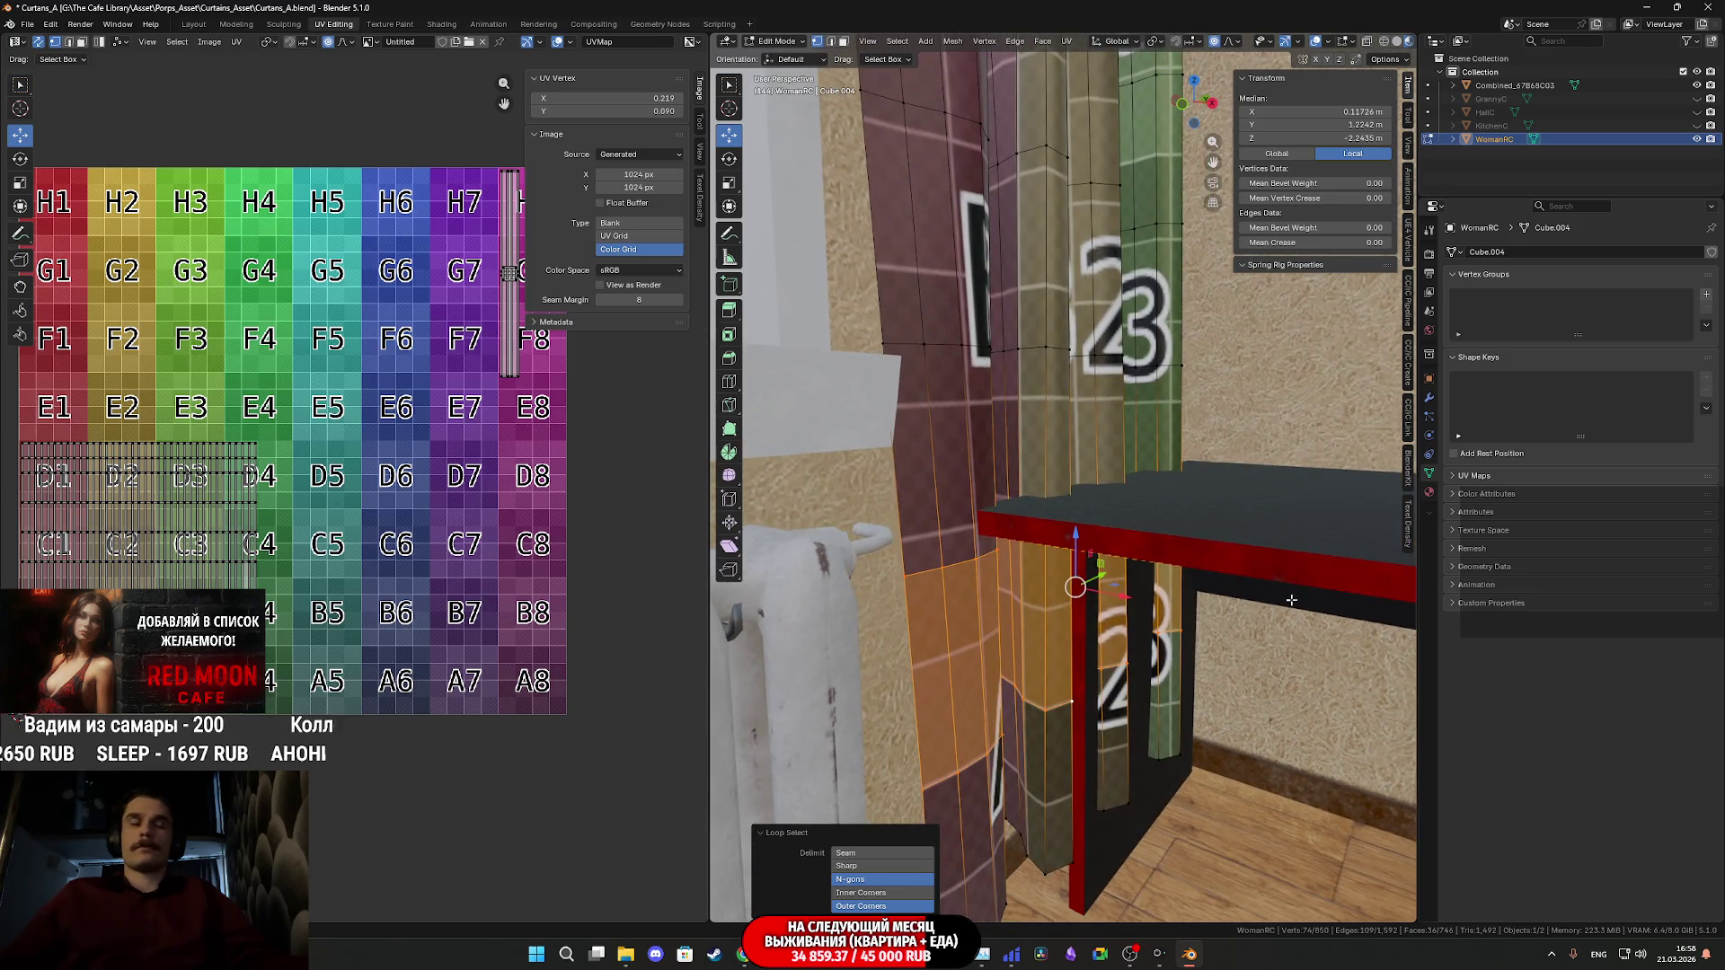
{"action": "key", "text": "s"}
{"action": "key", "text": "x"}
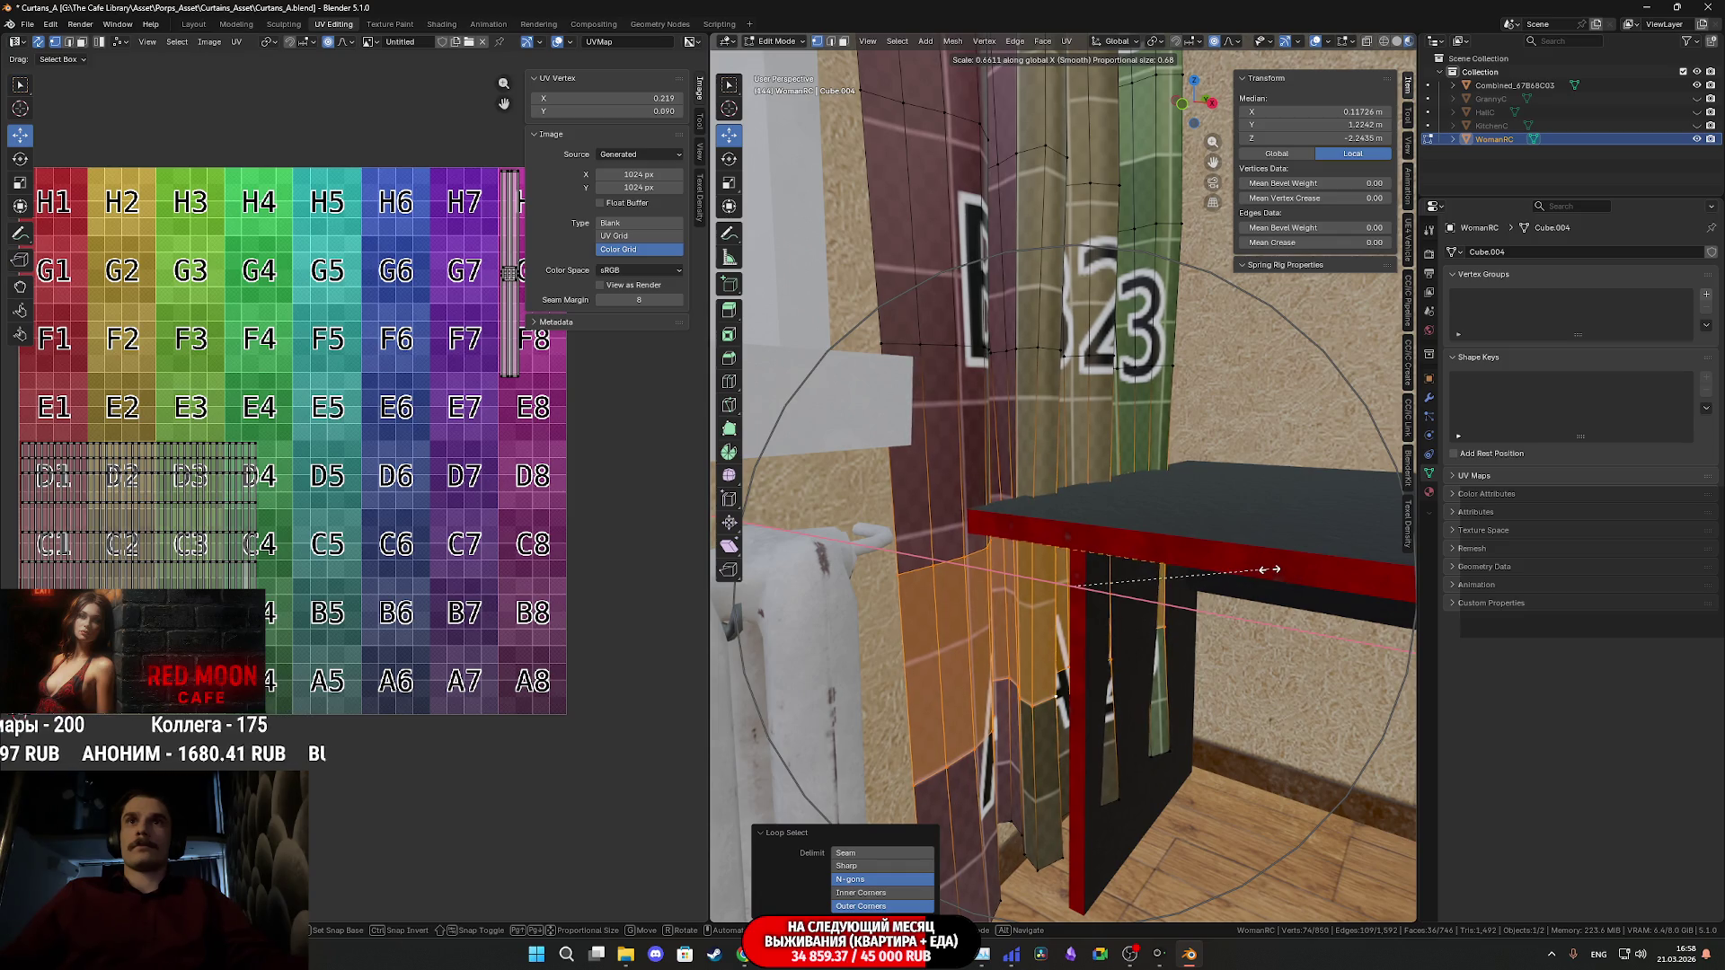
{"action": "left_click", "coordinate": [1270, 569]}
{"action": "mouse_move", "coordinate": [1271, 570]}
{"action": "middle_mouse_down"}
{"action": "mouse_move", "coordinate": [1309, 670]}
{"action": "mouse_move", "coordinate": [1173, 531]}
{"action": "middle_mouse_up"}
{"action": "key", "text": "g"}
{"action": "key", "text": "x"}
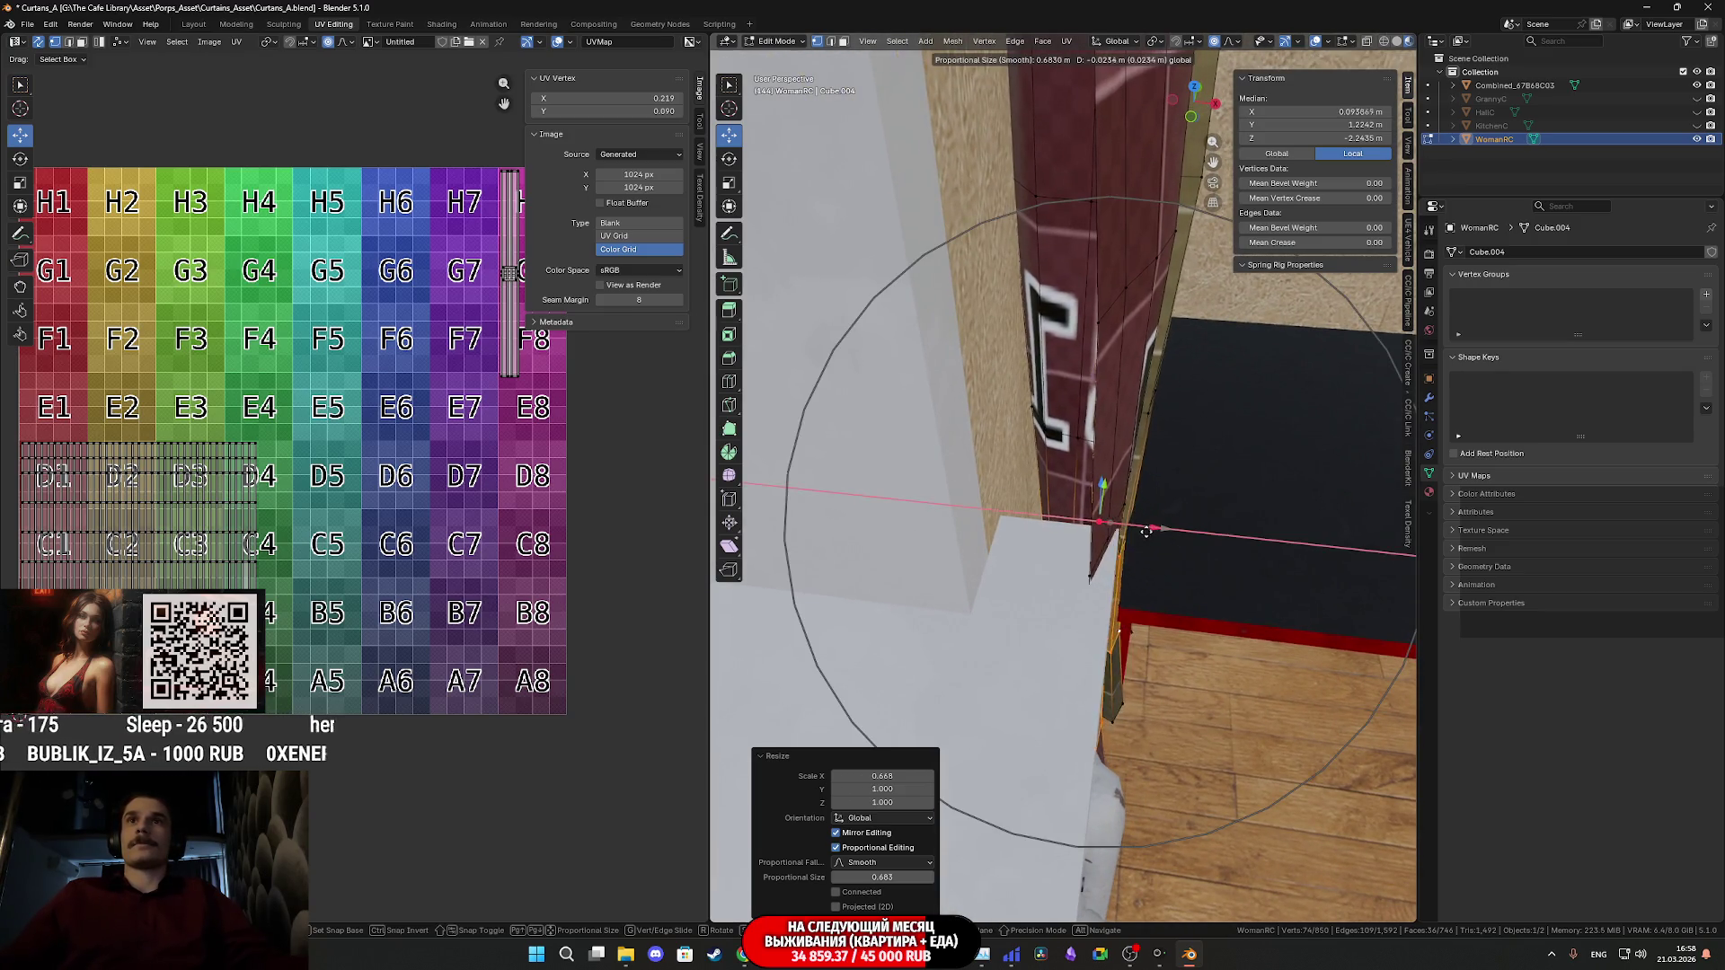
{"action": "left_click", "coordinate": [1141, 536]}
- Nudge single curtain vertices along Y at the window sill and the desk corner
{"action": "mouse_move", "coordinate": [1141, 535]}
{"action": "middle_mouse_down"}
{"action": "mouse_move", "coordinate": [1098, 628]}
{"action": "mouse_move", "coordinate": [1139, 607]}
{"action": "middle_mouse_up"}
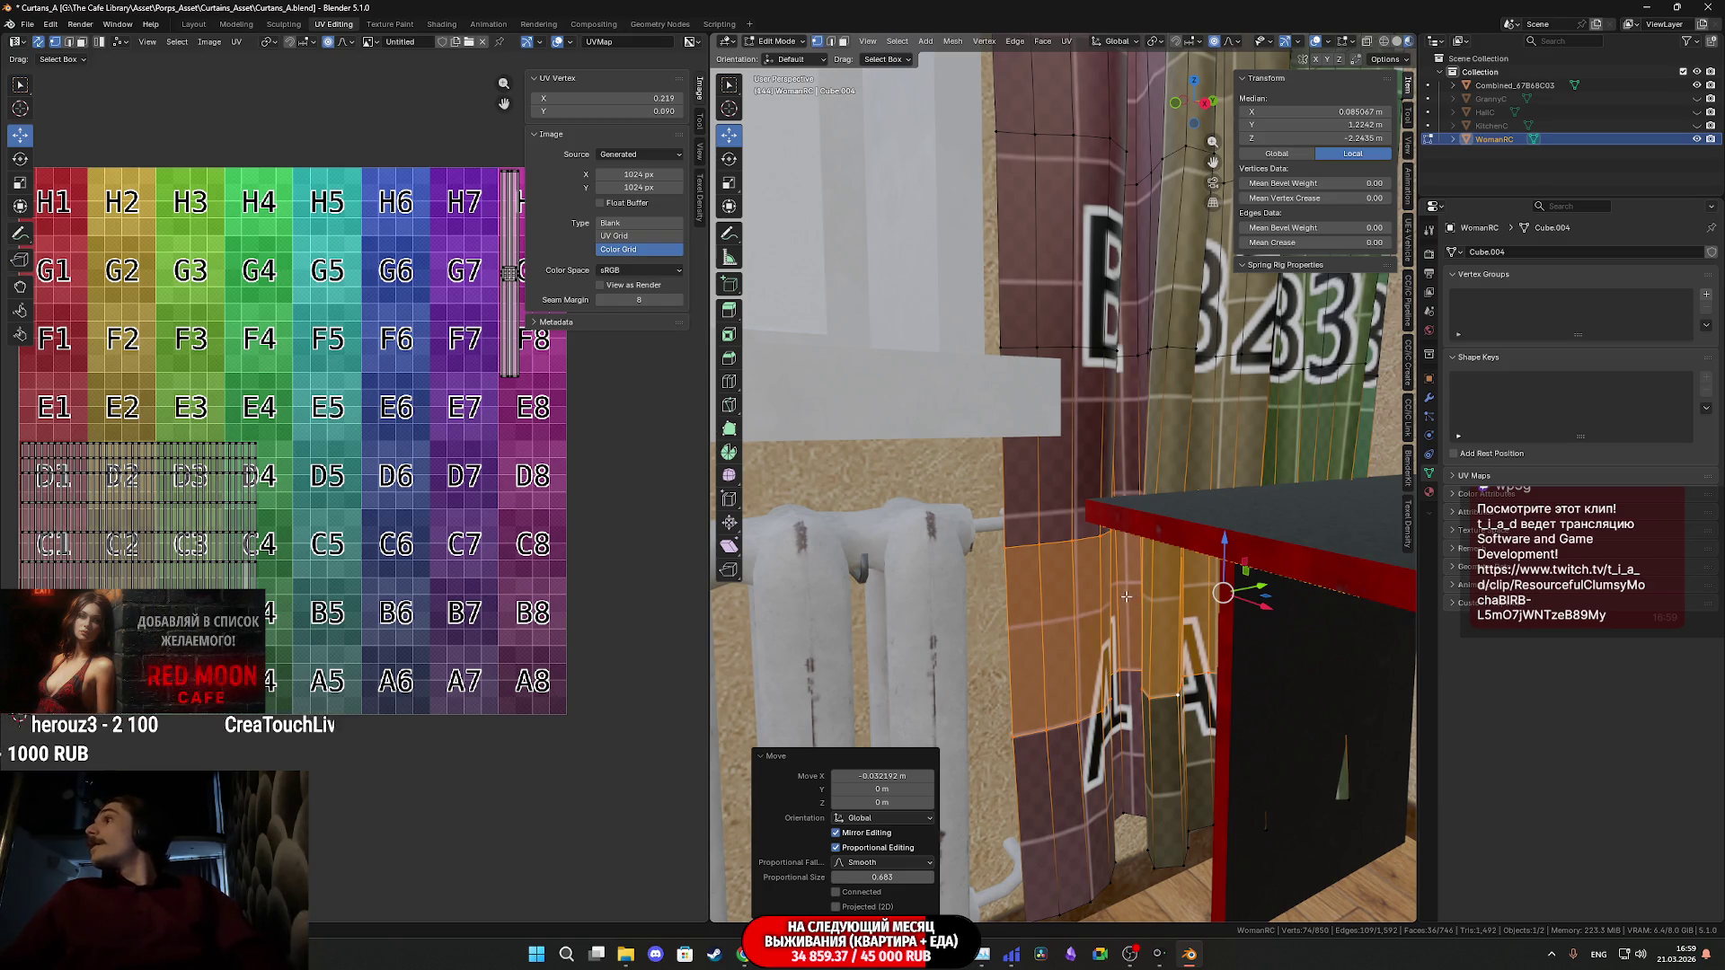
{"action": "scroll", "coordinate": [1060, 455], "scroll_direction": "up", "scroll_amount": 2}
{"action": "left_click", "coordinate": [987, 359]}
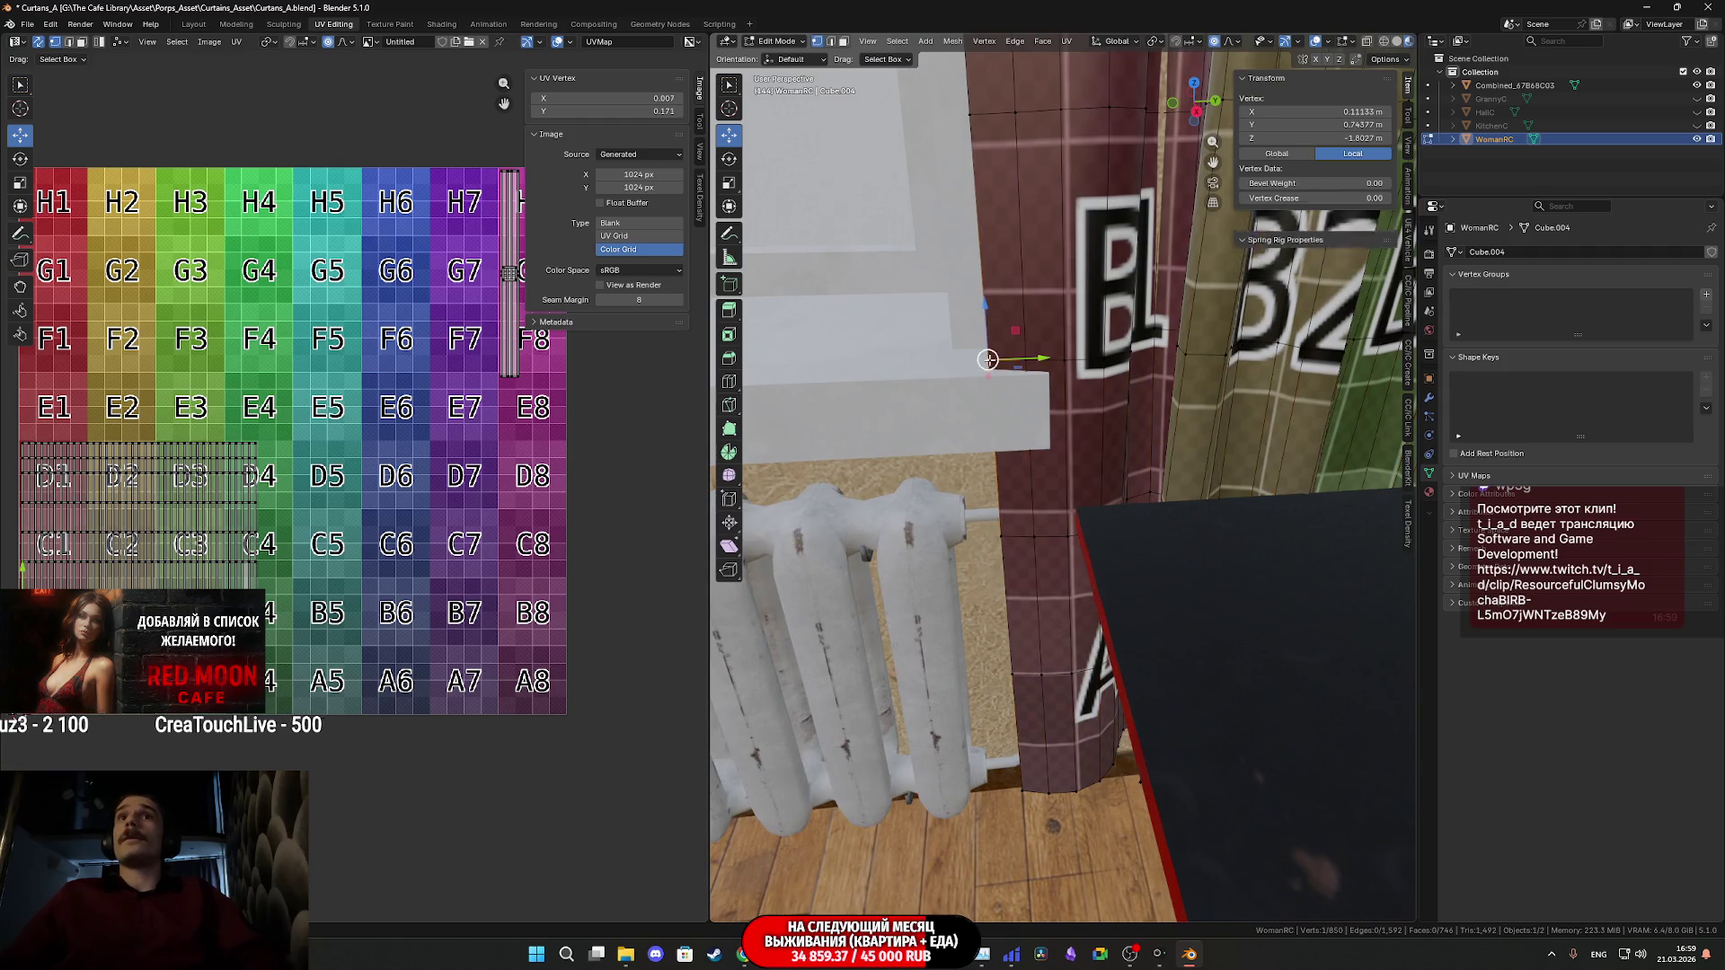
{"action": "mouse_move", "coordinate": [1040, 359]}
{"action": "left_mouse_down"}
{"action": "mouse_move", "coordinate": [1122, 363]}
{"action": "mouse_move", "coordinate": [1100, 366]}
{"action": "left_mouse_up"}
{"action": "left_click", "coordinate": [1038, 532]}
{"action": "key", "text": "g"}
{"action": "key", "text": "y"}
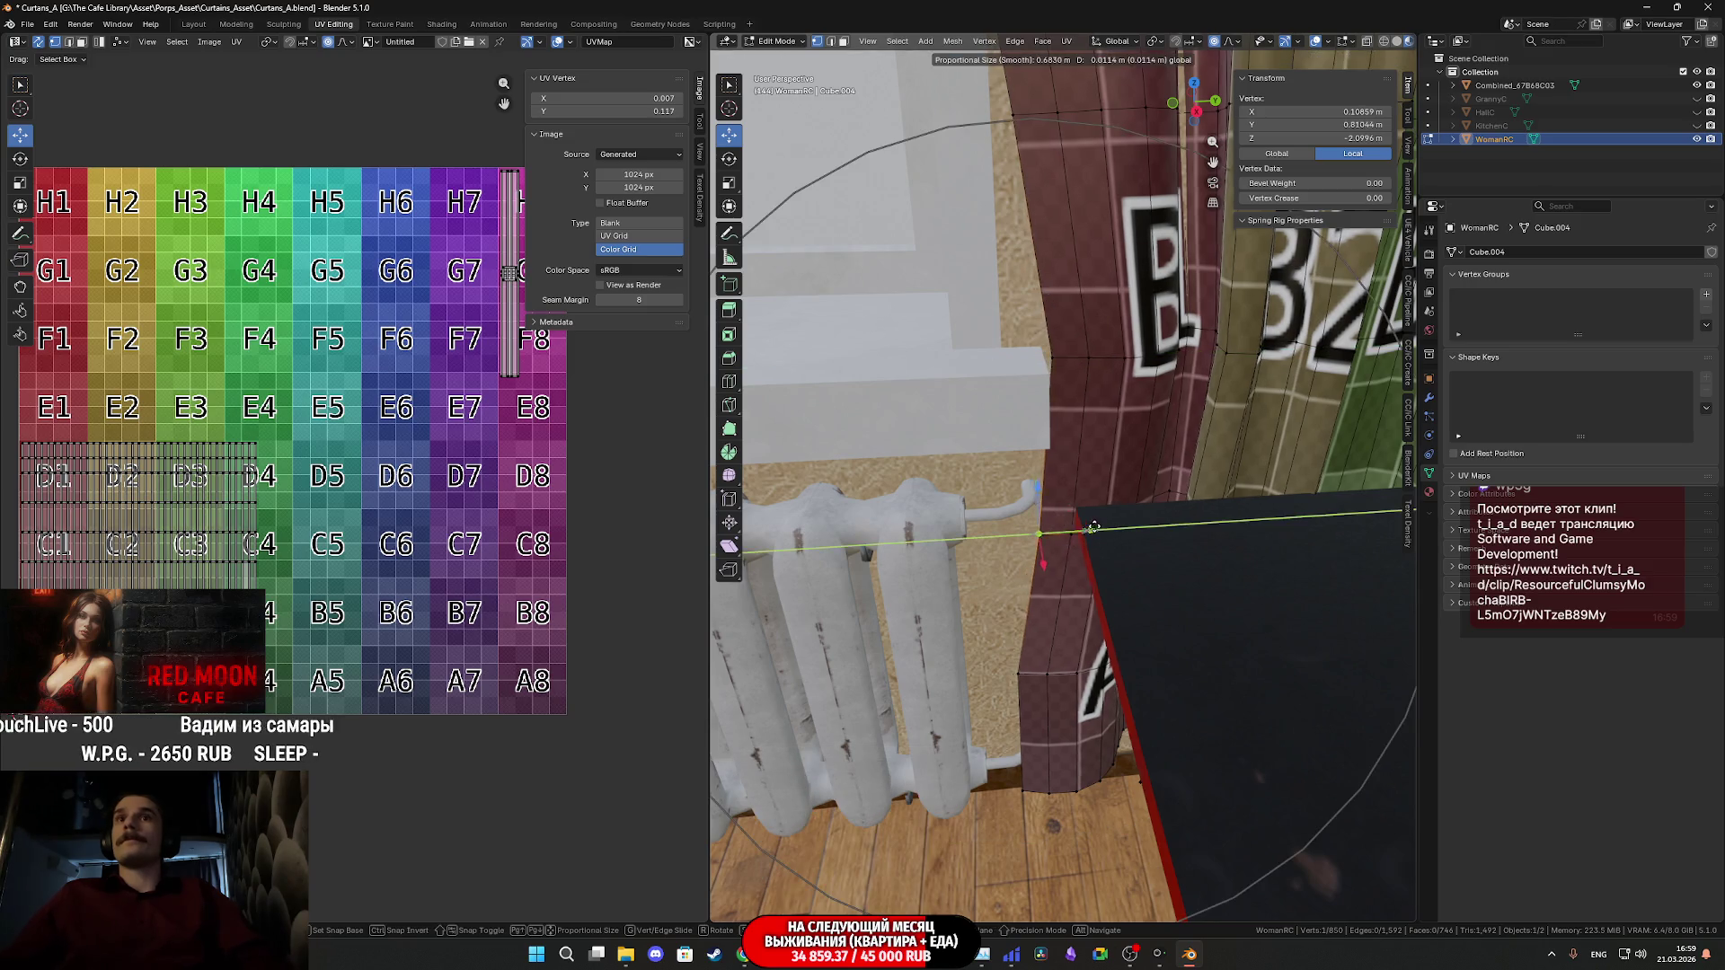
{"action": "scroll", "coordinate": [1092, 519], "scroll_direction": "up", "scroll_amount": 3}
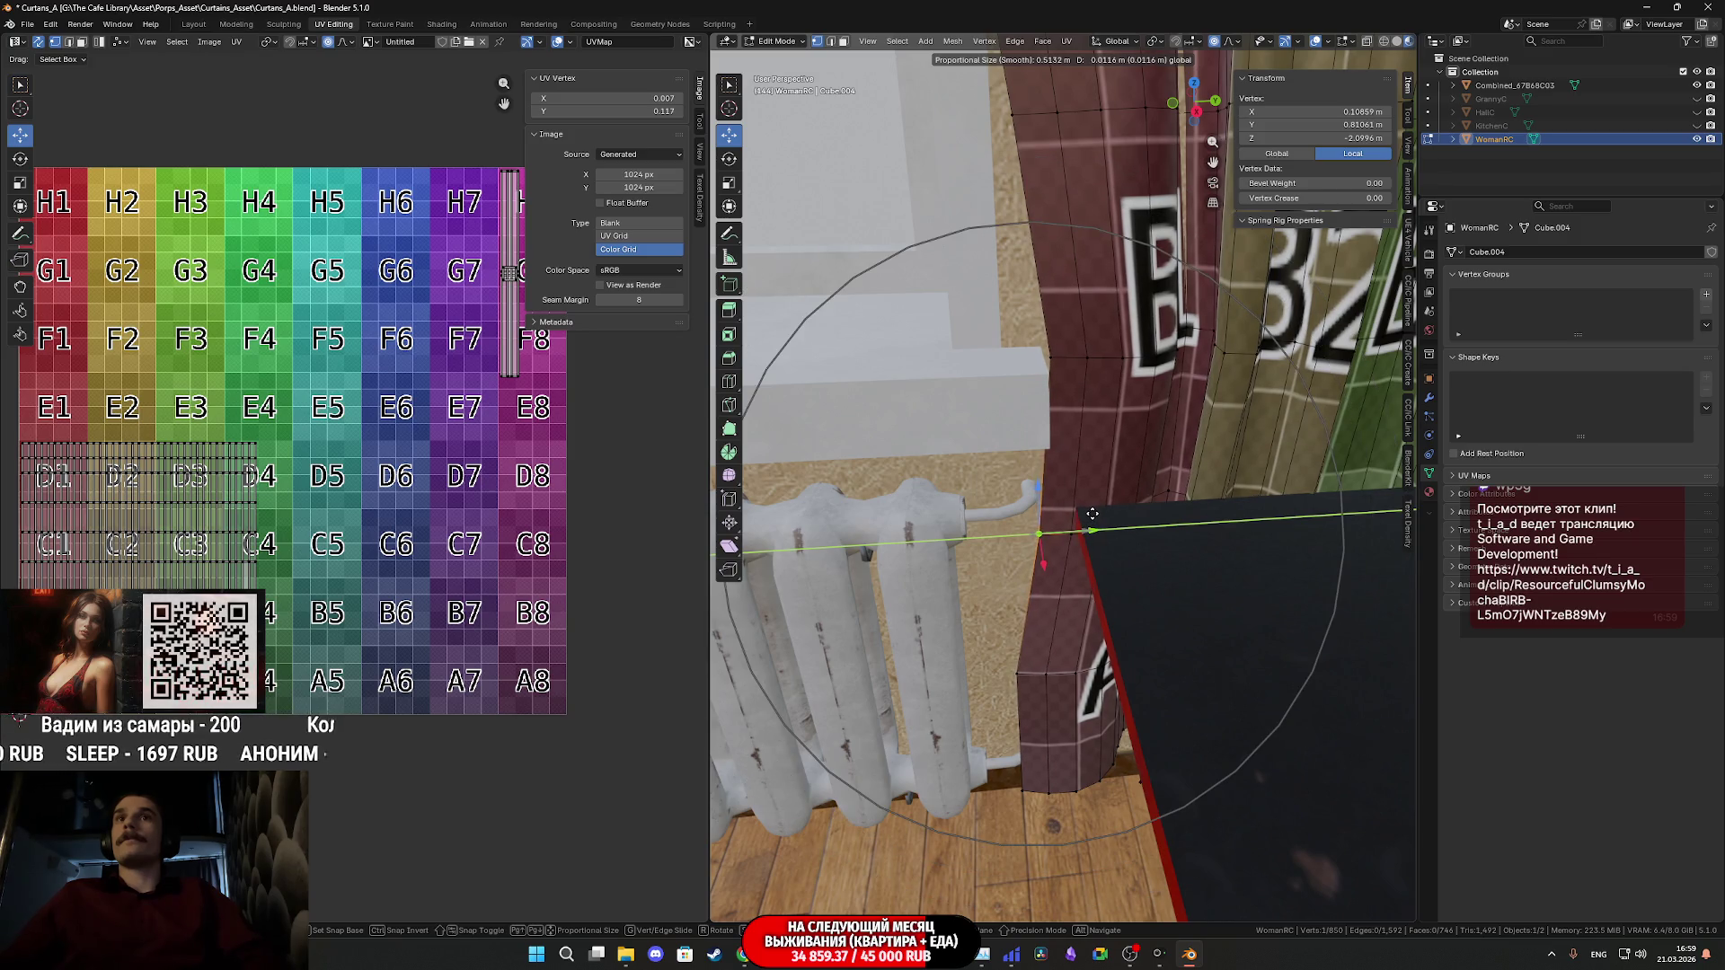
{"action": "left_click", "coordinate": [1092, 514]}
- Return to Object Mode and switch to the Twitch Stream Manager dashboard in Chrome
{"action": "scroll", "coordinate": [1093, 514], "scroll_direction": "down", "scroll_amount": 5}
{"action": "mouse_move", "coordinate": [1093, 514]}
{"action": "middle_mouse_down"}
{"action": "mouse_move", "coordinate": [1105, 466]}
{"action": "mouse_move", "coordinate": [1093, 496]}
{"action": "mouse_move", "coordinate": [1117, 523]}
{"action": "mouse_move", "coordinate": [1084, 537]}
{"action": "mouse_move", "coordinate": [1081, 510]}
{"action": "mouse_move", "coordinate": [1044, 519]}
{"action": "mouse_move", "coordinate": [1094, 539]}
{"action": "mouse_move", "coordinate": [1141, 525]}
{"action": "mouse_move", "coordinate": [1117, 532]}
{"action": "middle_mouse_up"}
{"action": "key", "text": "Tab"}
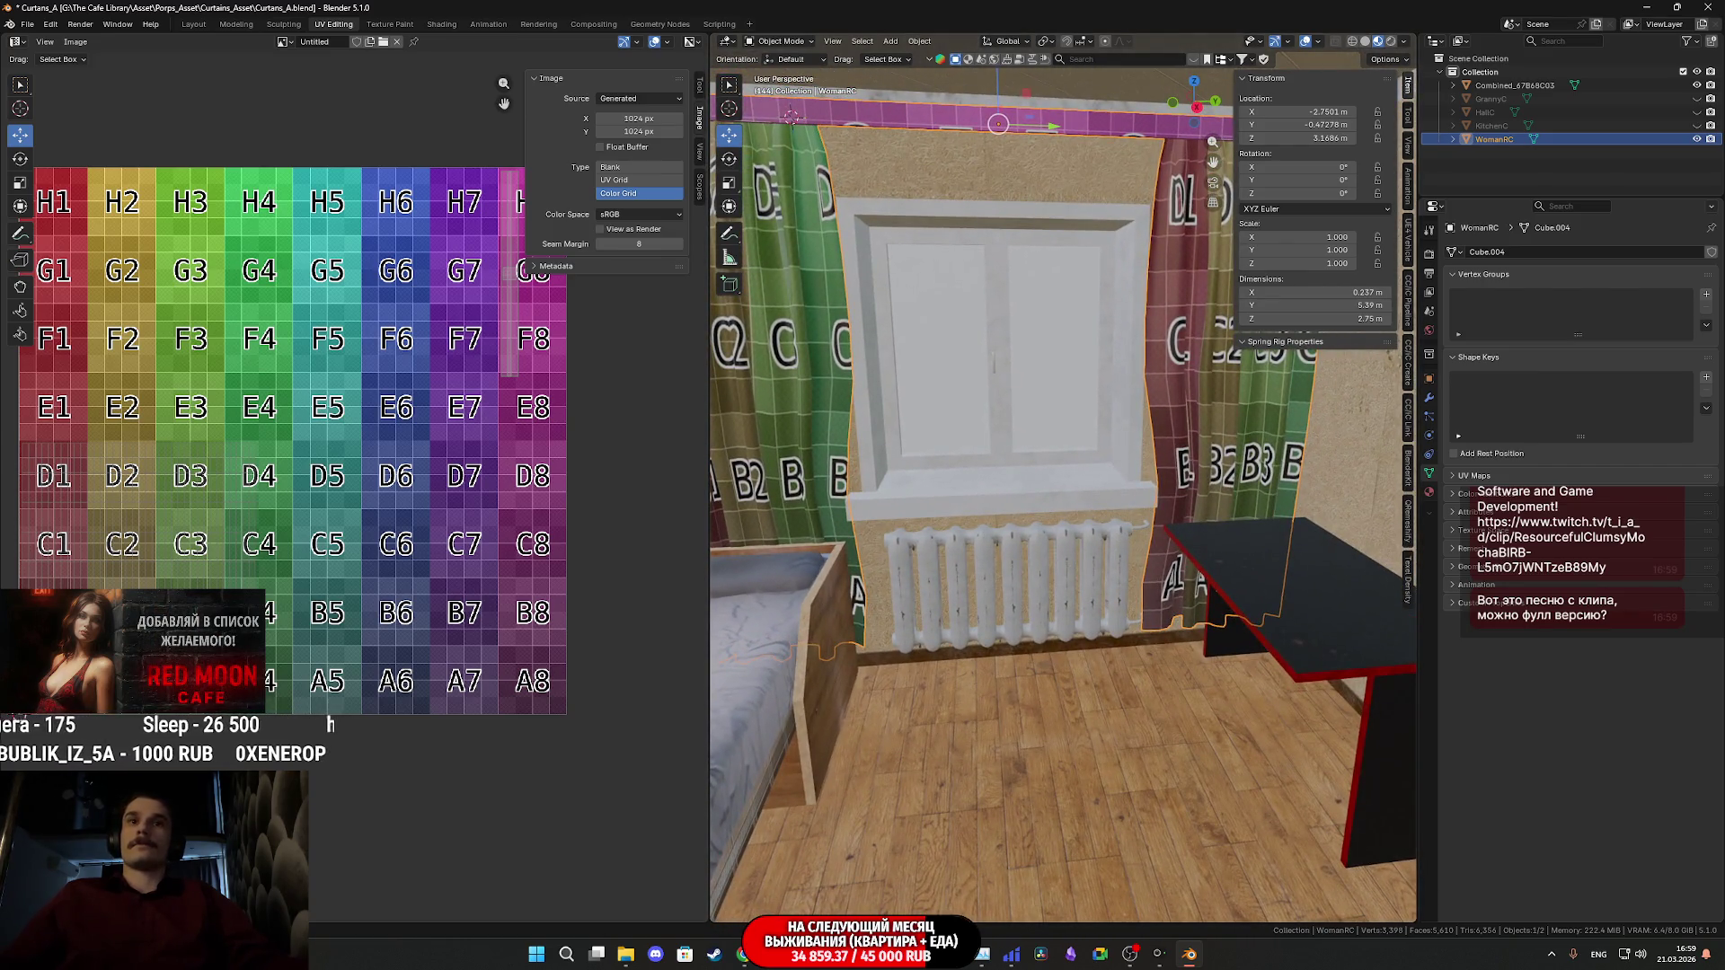
{"action": "left_click", "coordinate": [744, 954]}
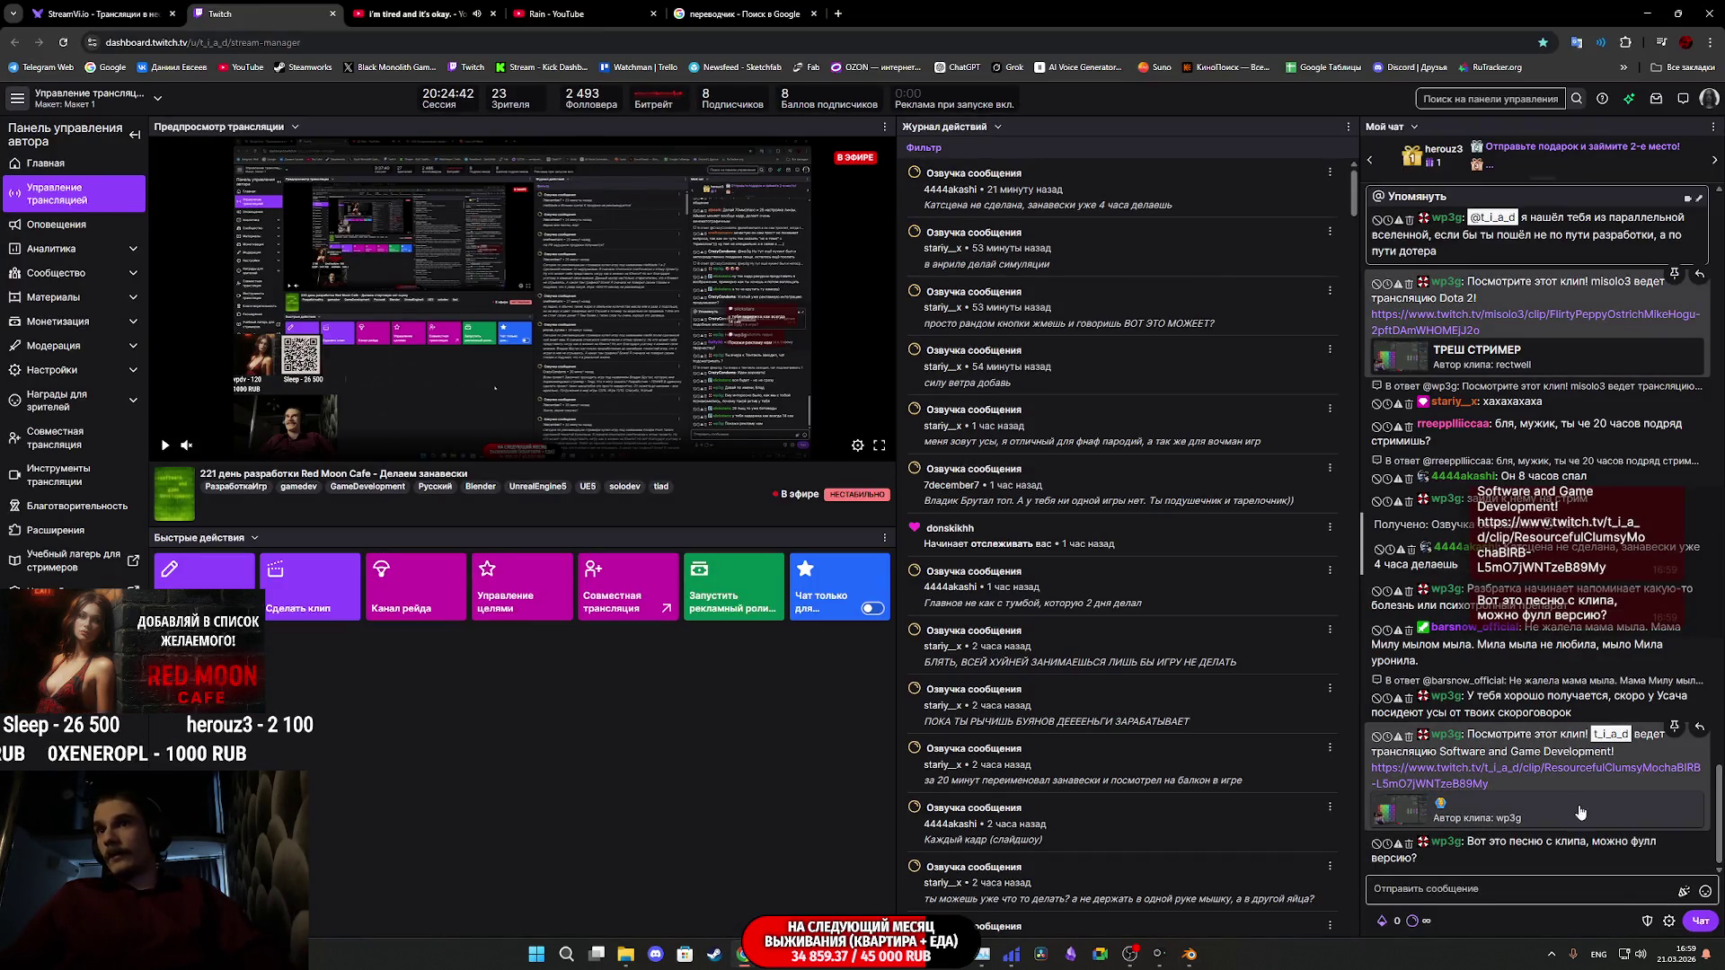
- Open the chat's clip link in a new tab, close it, and go to the StreamVi broadcast page
{"action": "middle_click", "coordinate": [1528, 769]}
{"action": "left_click", "coordinate": [393, 9]}
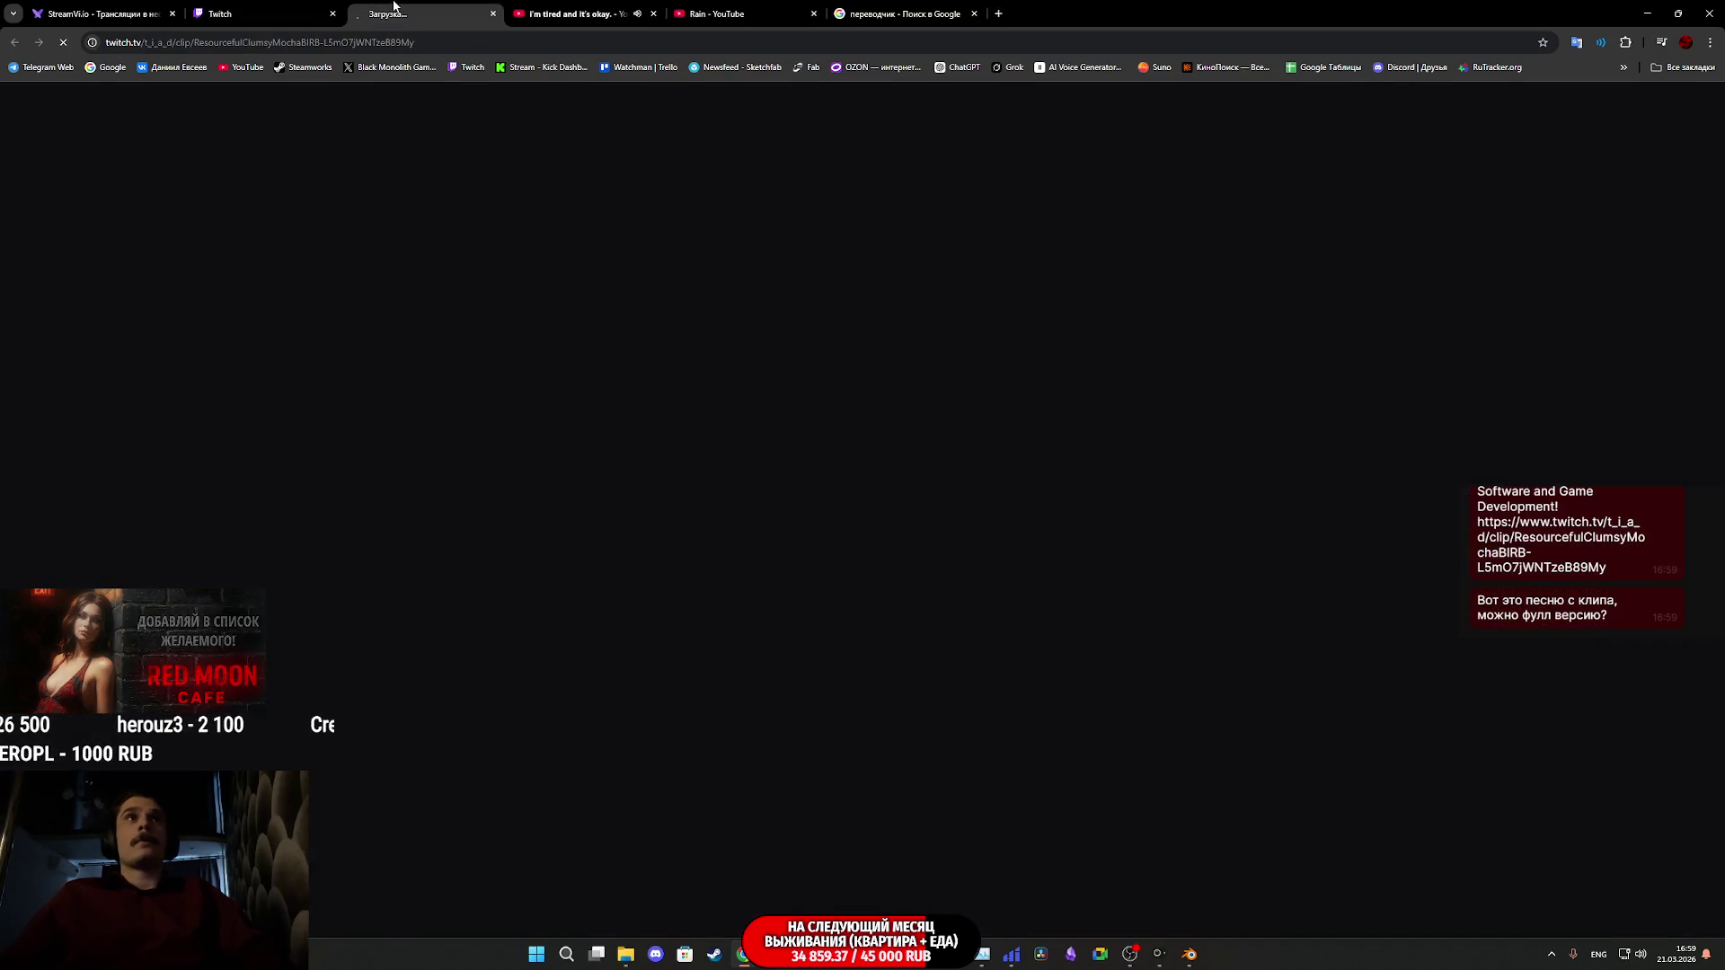
{"action": "left_click", "coordinate": [306, 9]}
{"action": "left_click", "coordinate": [386, 9]}
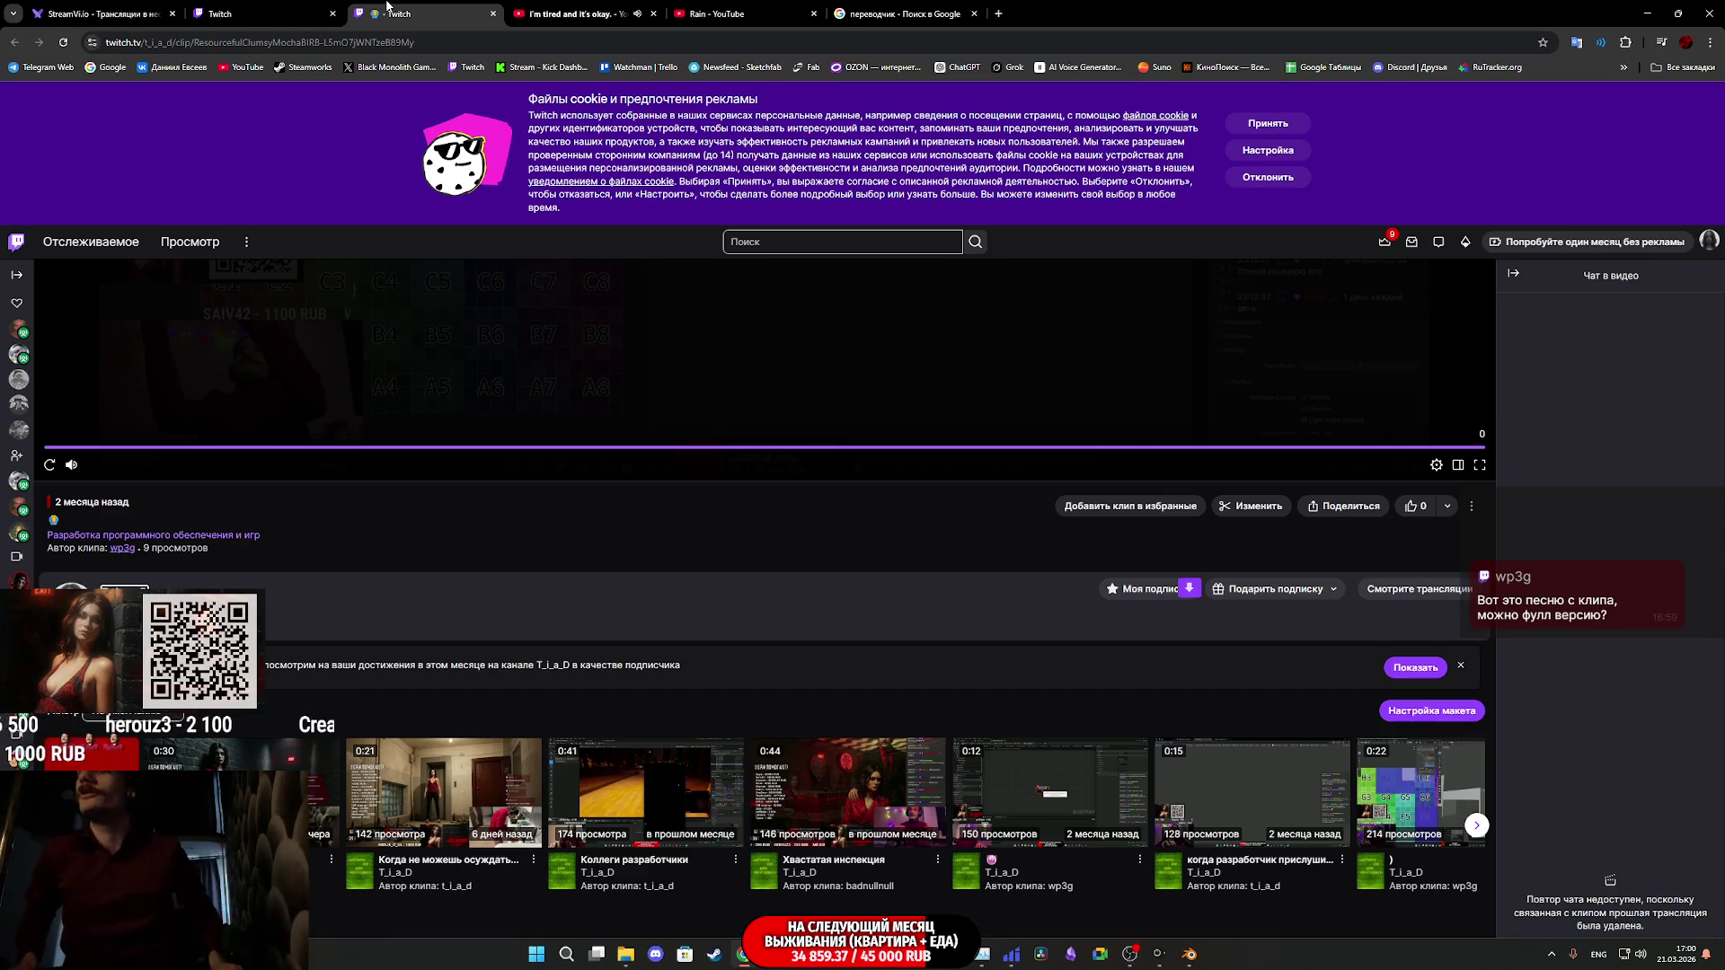
{"action": "left_click", "coordinate": [489, 7]}
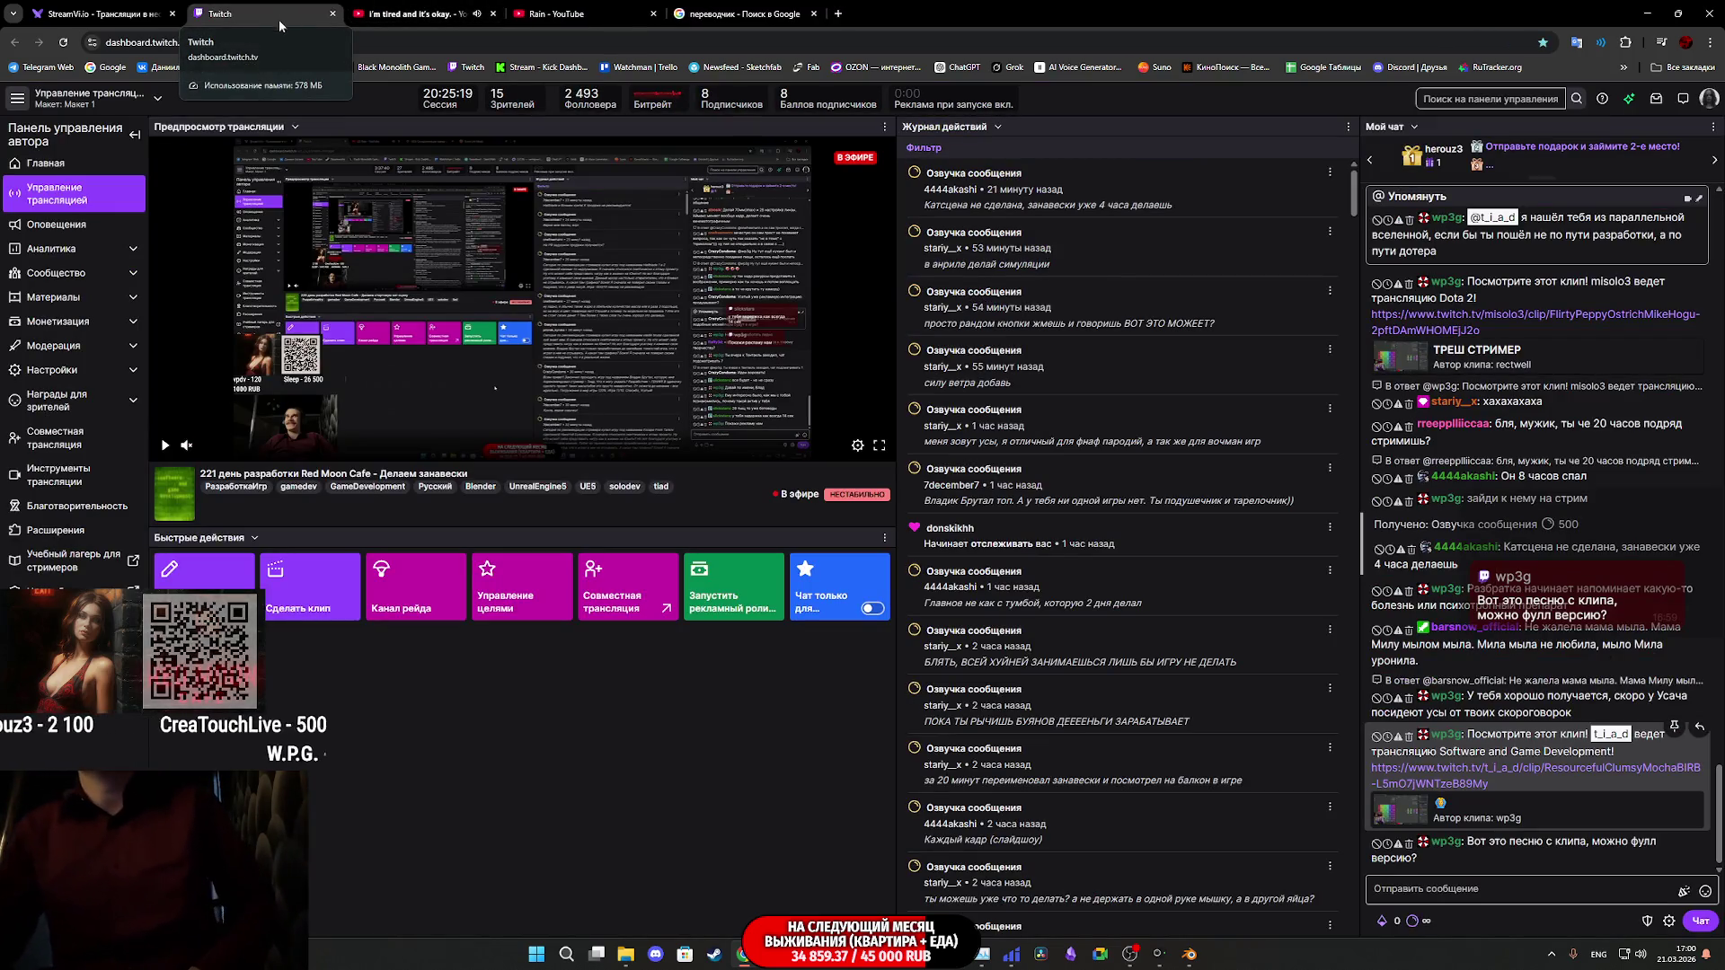
{"action": "left_click", "coordinate": [119, 13]}
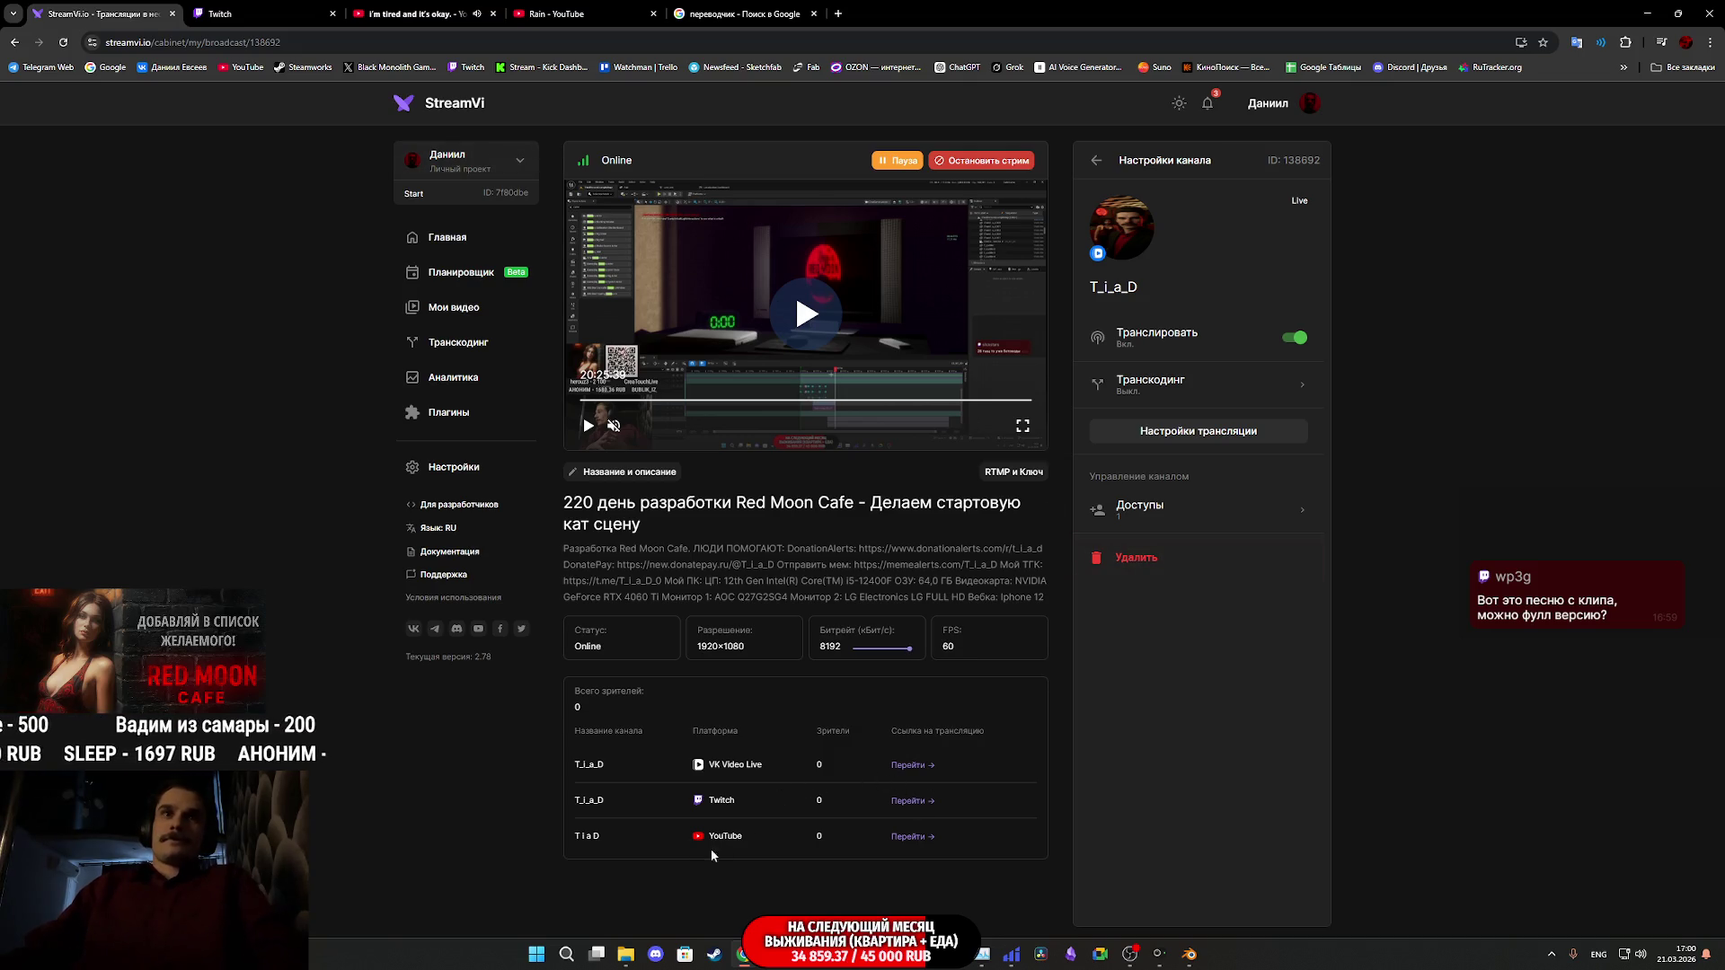
- Glance at the Downloads folder, then switch to the Google 'переводчик' translator search results
{"action": "left_click", "coordinate": [625, 954]}
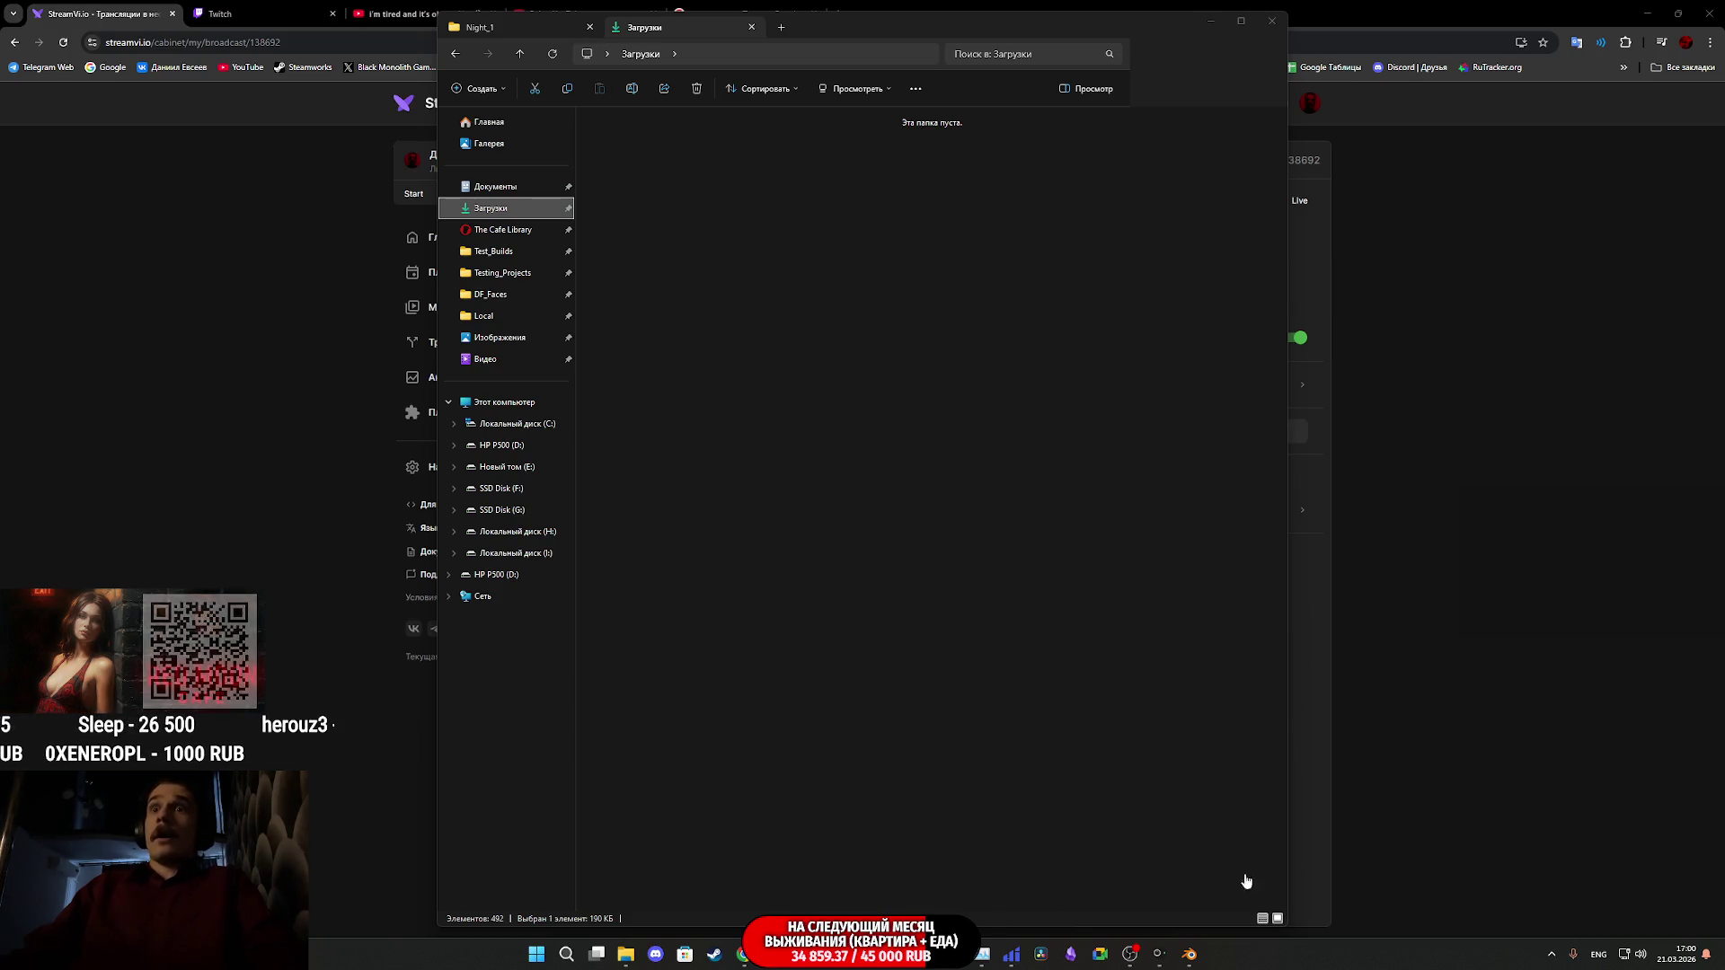
{"action": "left_click", "coordinate": [1305, 922]}
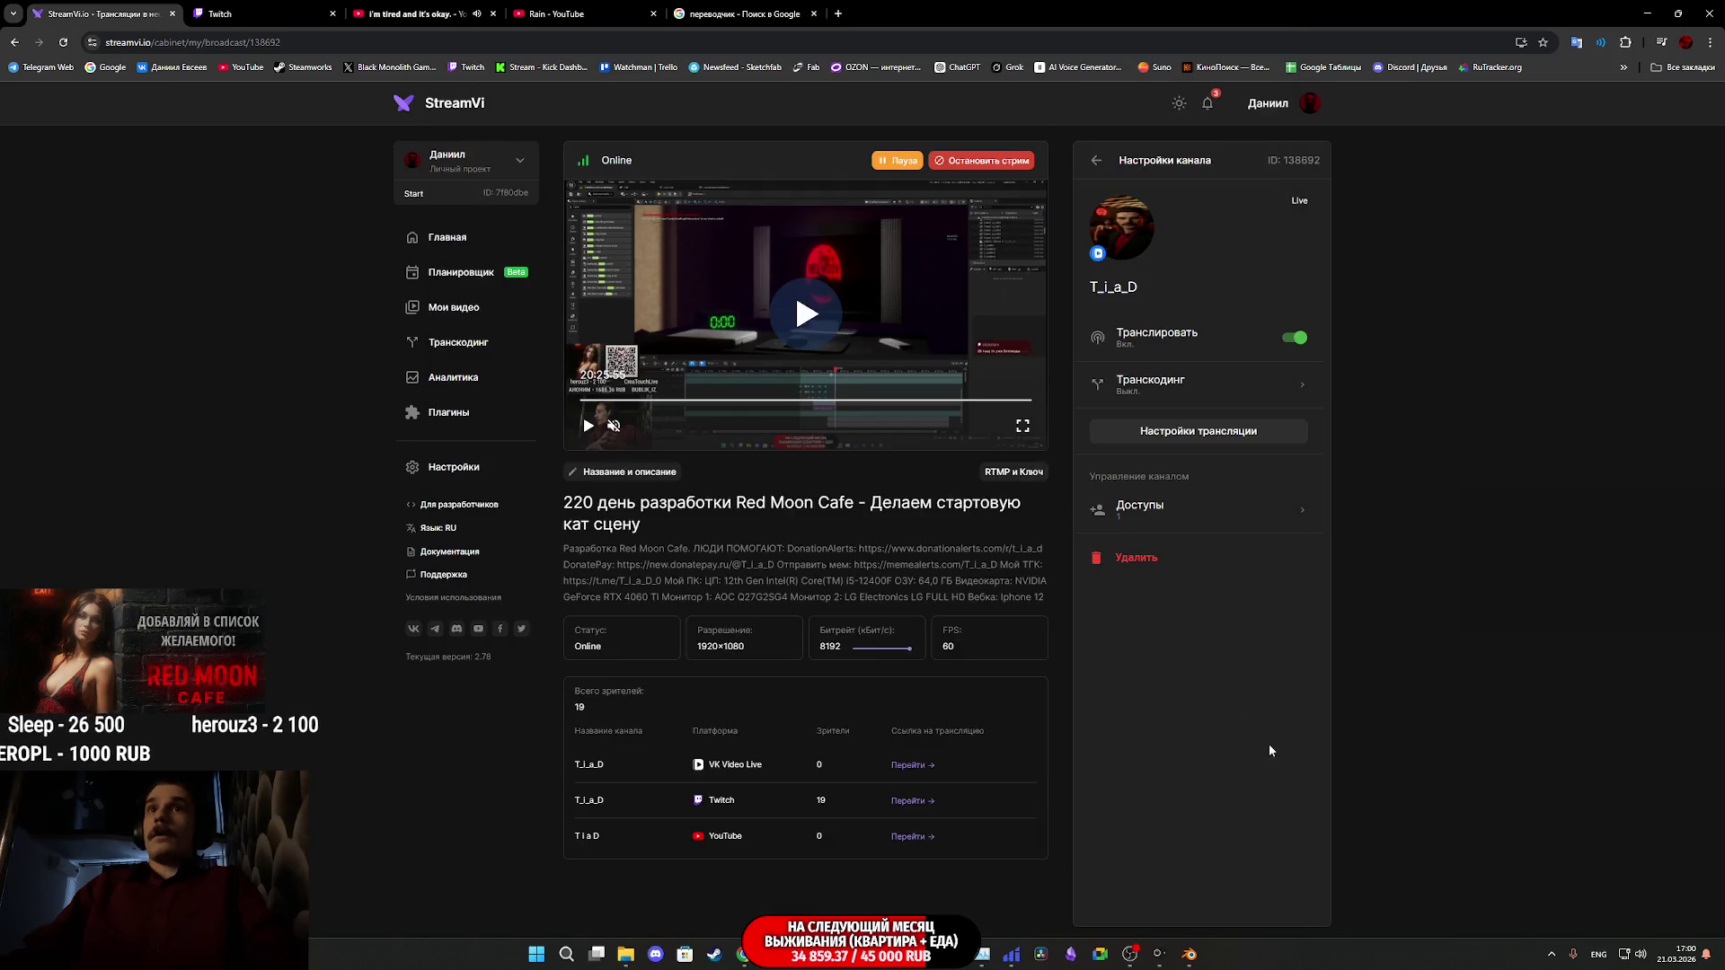
{"action": "left_click", "coordinate": [732, 14]}
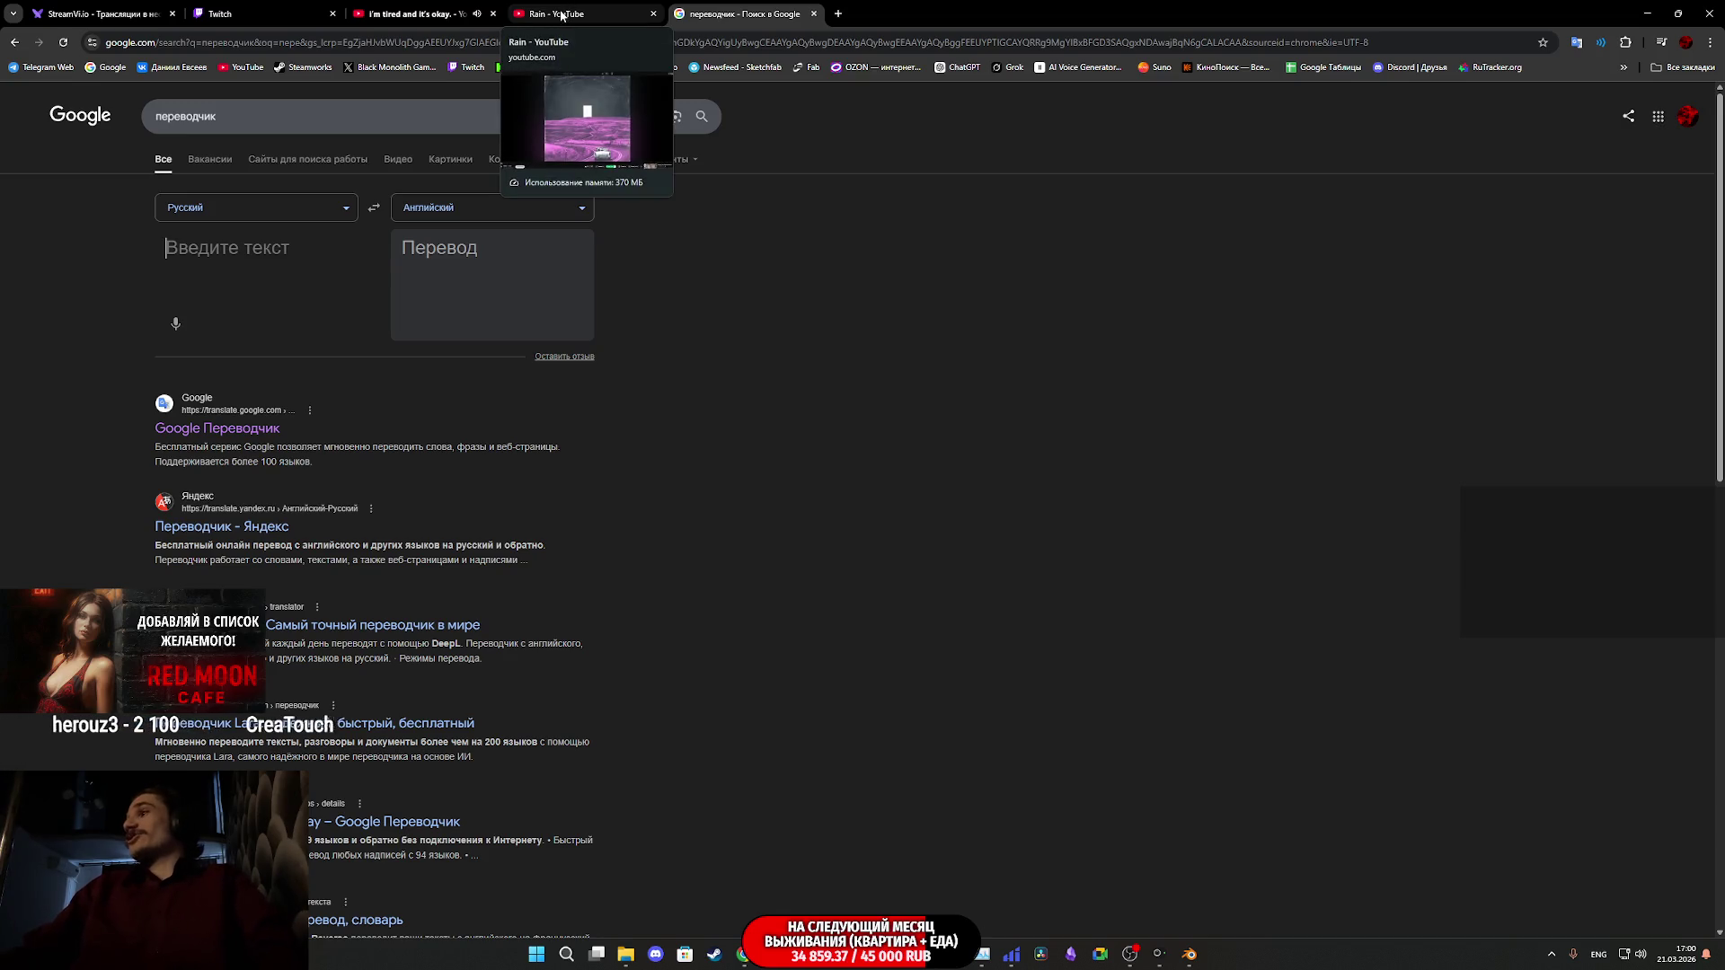
- Switch back to the Twitch Stream Manager tab
{"action": "left_click", "coordinate": [237, 12]}
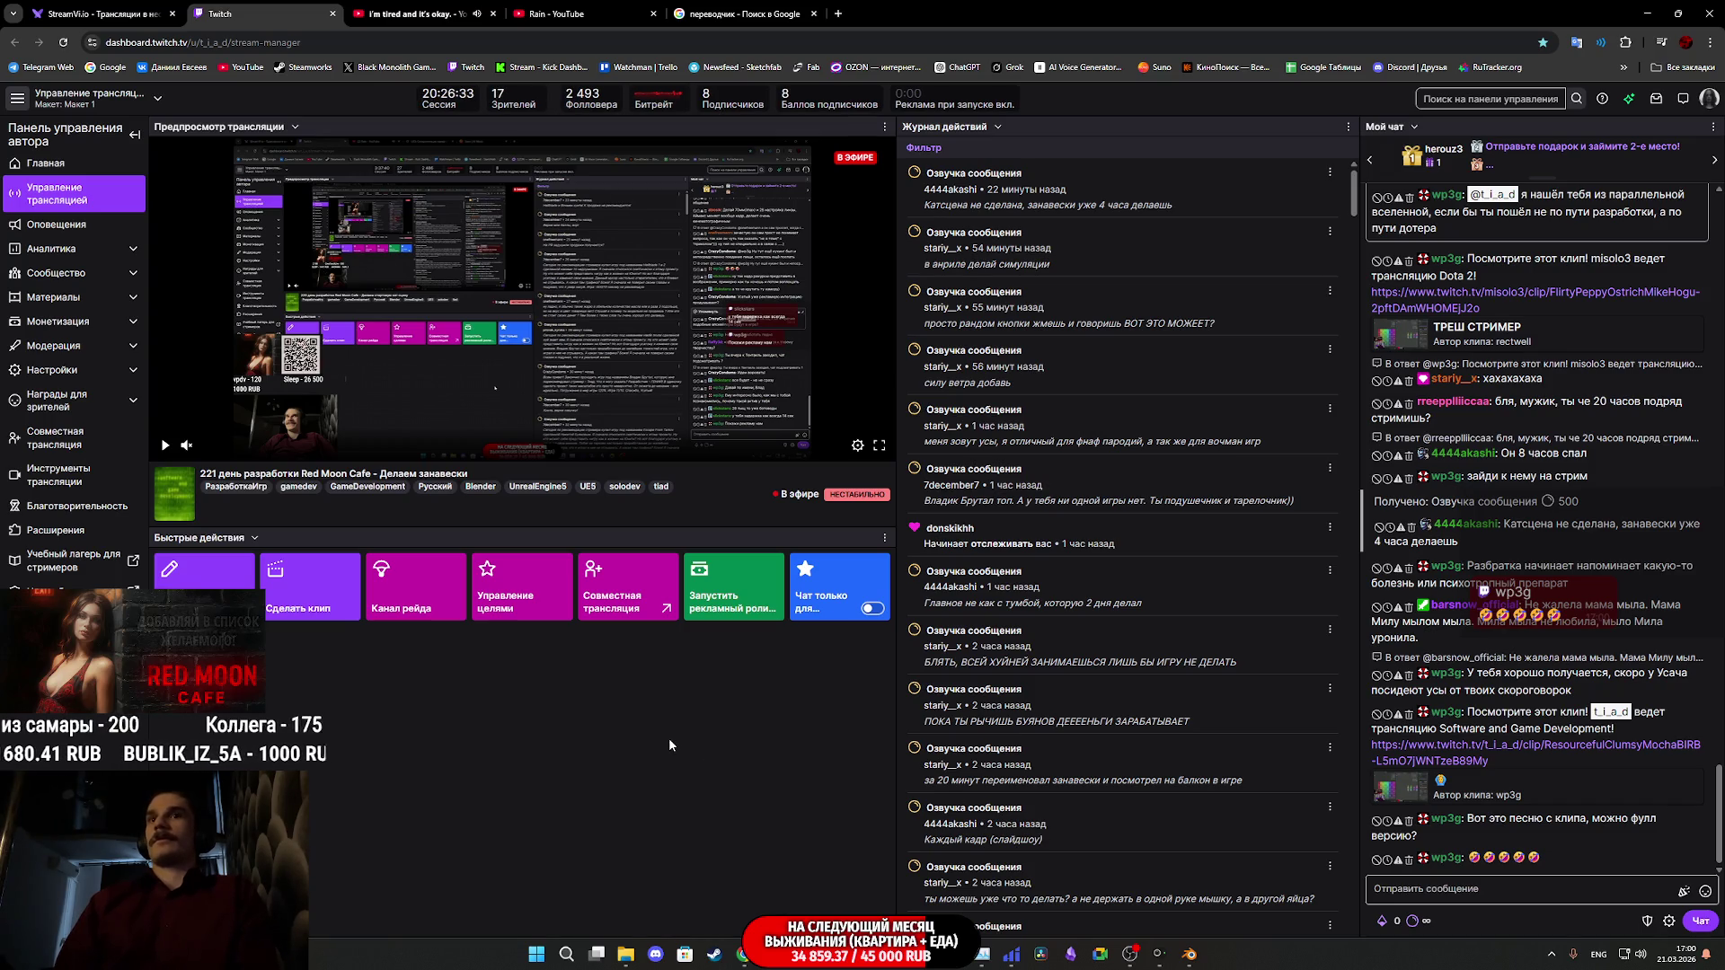
{"action": "scroll", "coordinate": [1113, 719], "scroll_direction": "down", "scroll_amount": 1}
{"action": "scroll", "coordinate": [1113, 718], "scroll_direction": "up", "scroll_amount": 1}
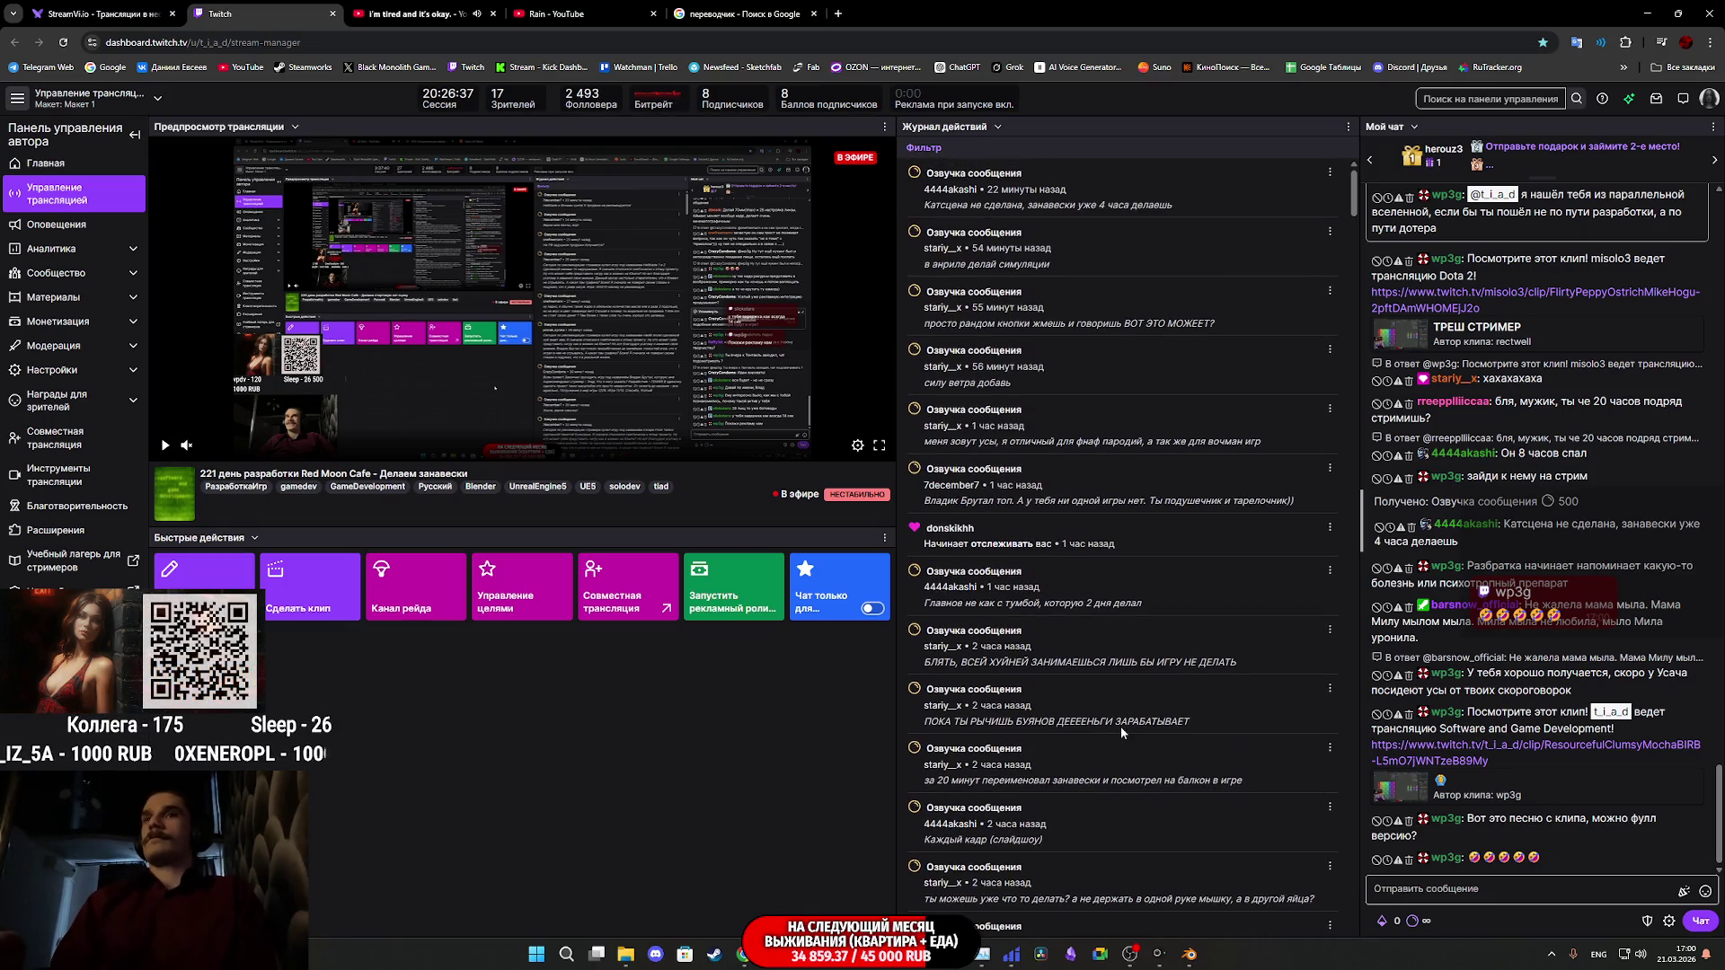
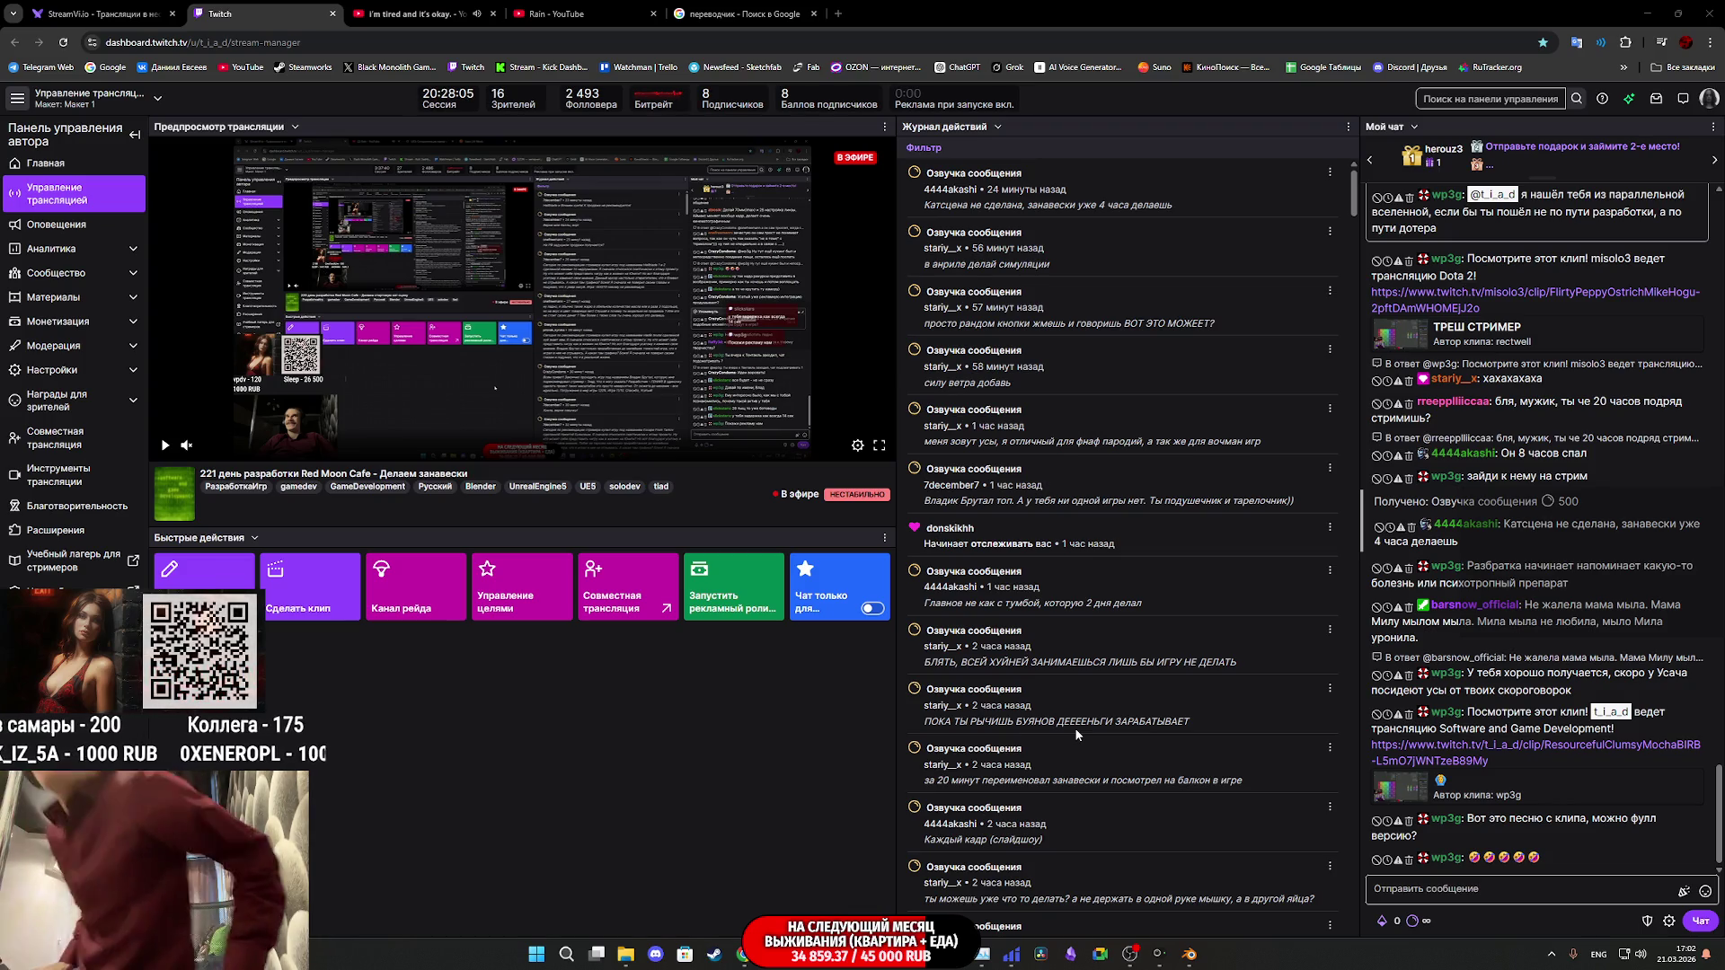
- Bring the Blender Curtains_A scene back in front of the Twitch dashboard
{"action": "left_click", "coordinate": [1190, 955]}
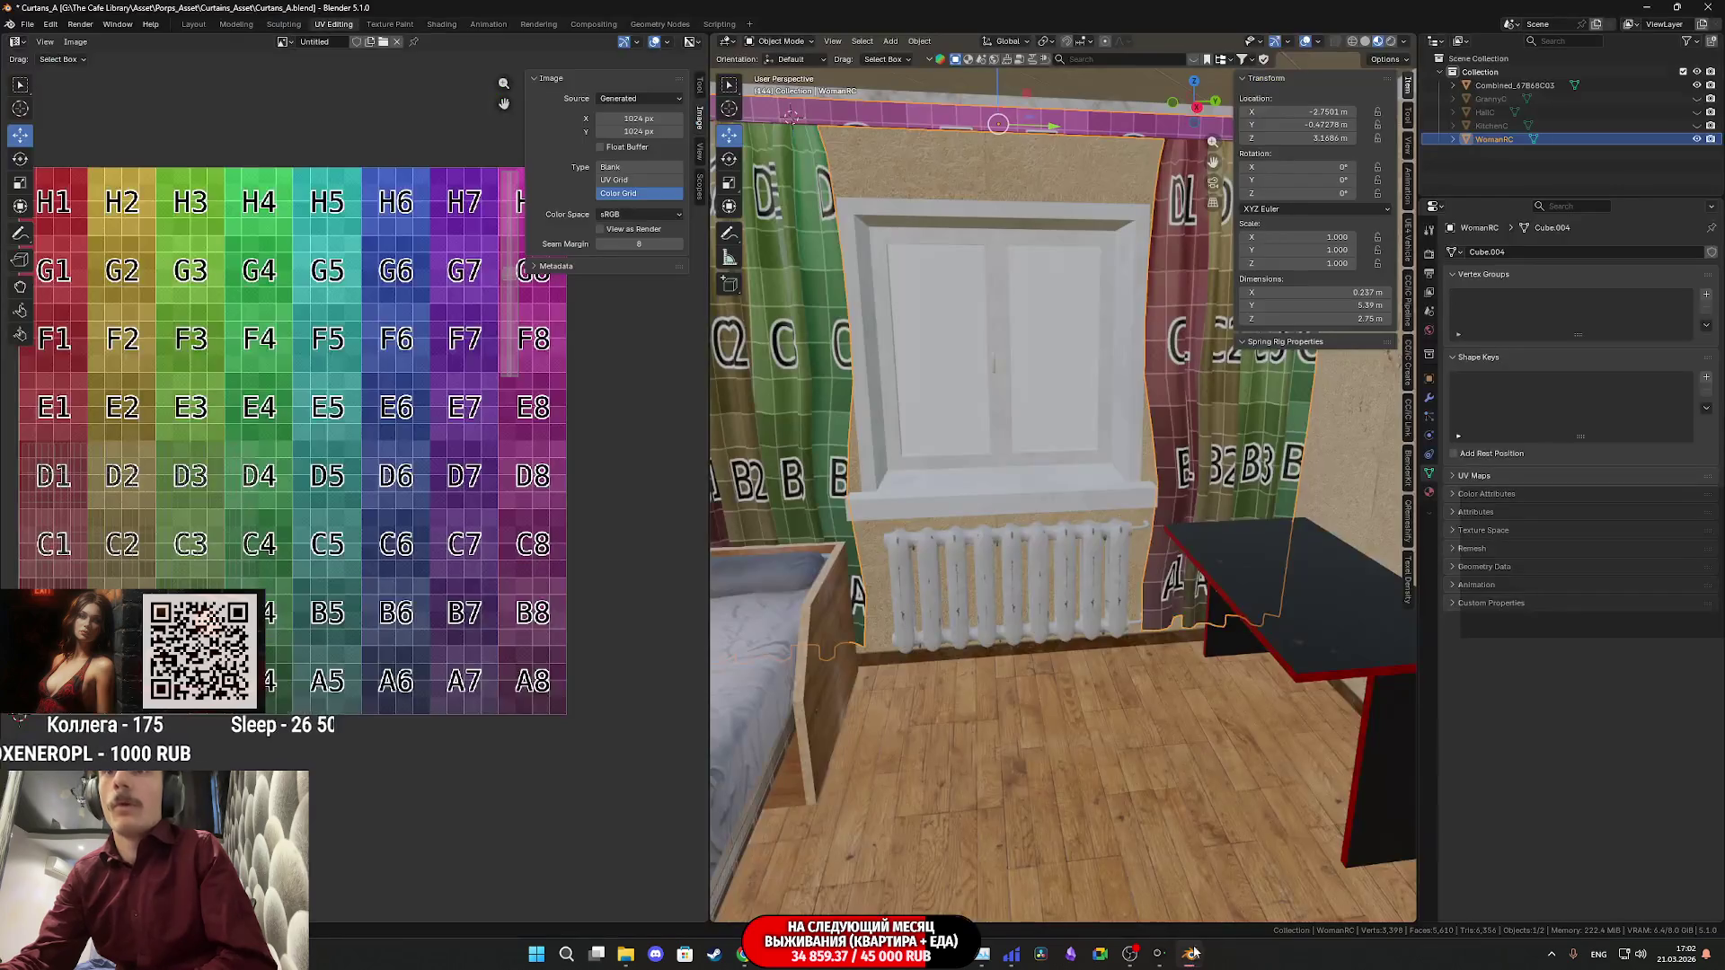
{"action": "left_click", "coordinate": [626, 954]}
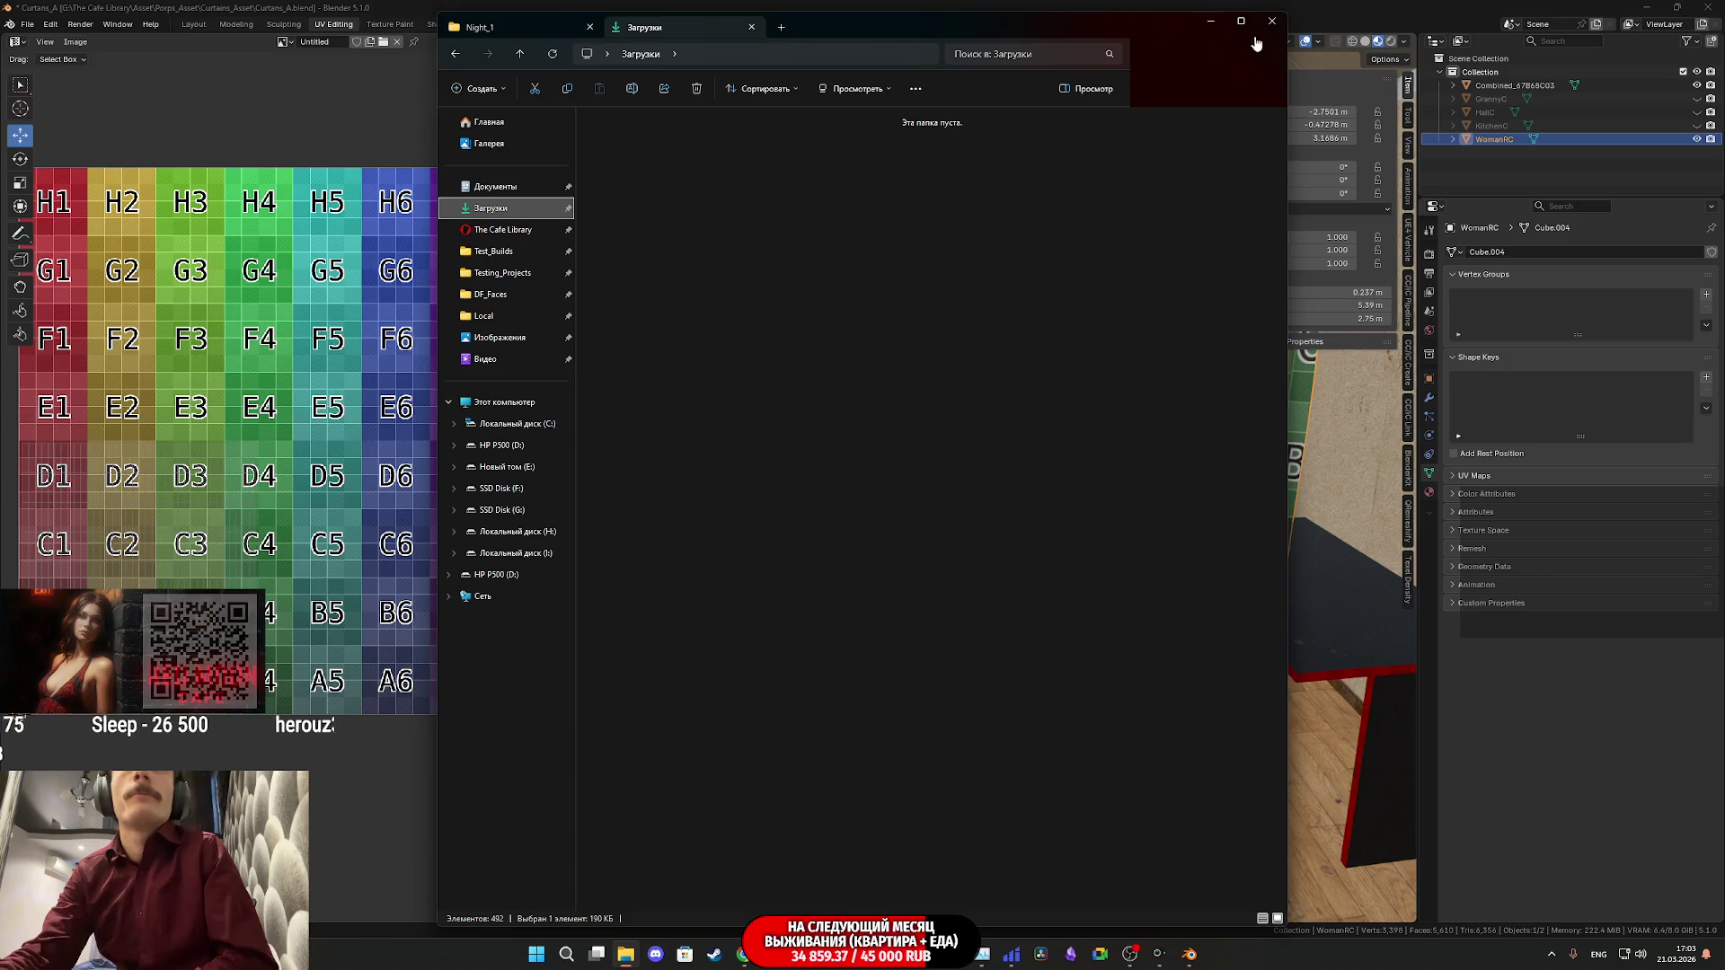
{"action": "mouse_move", "coordinate": [626, 954]}
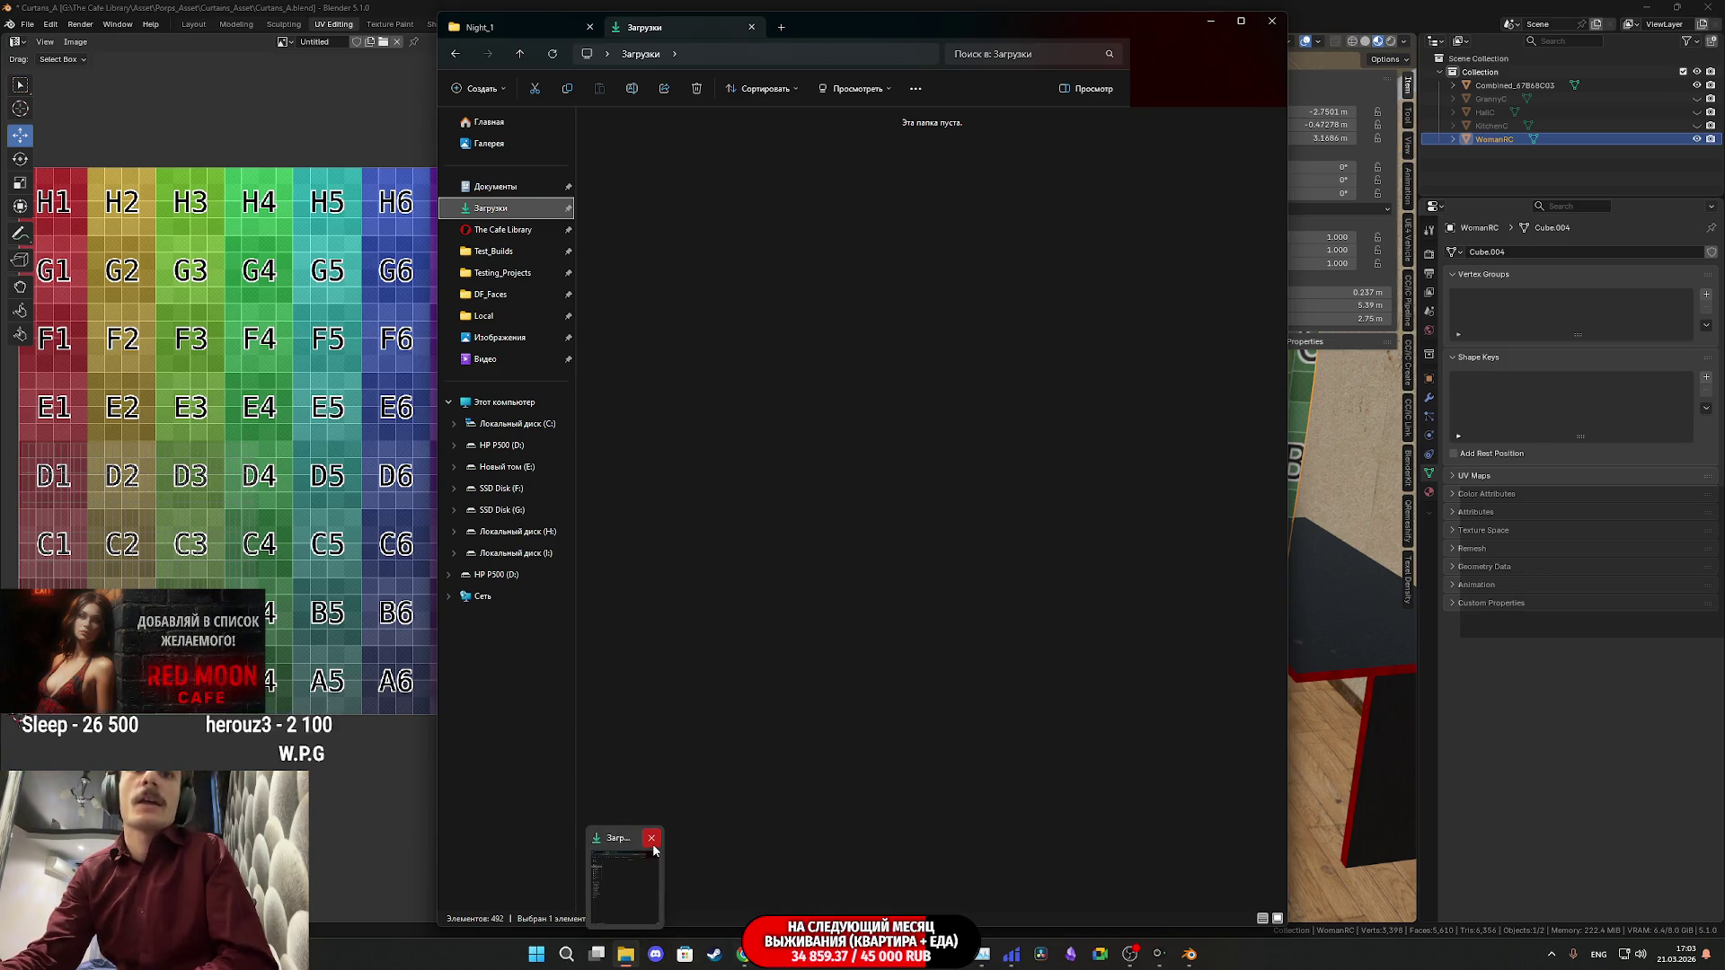
{"action": "left_click", "coordinate": [1376, 940]}
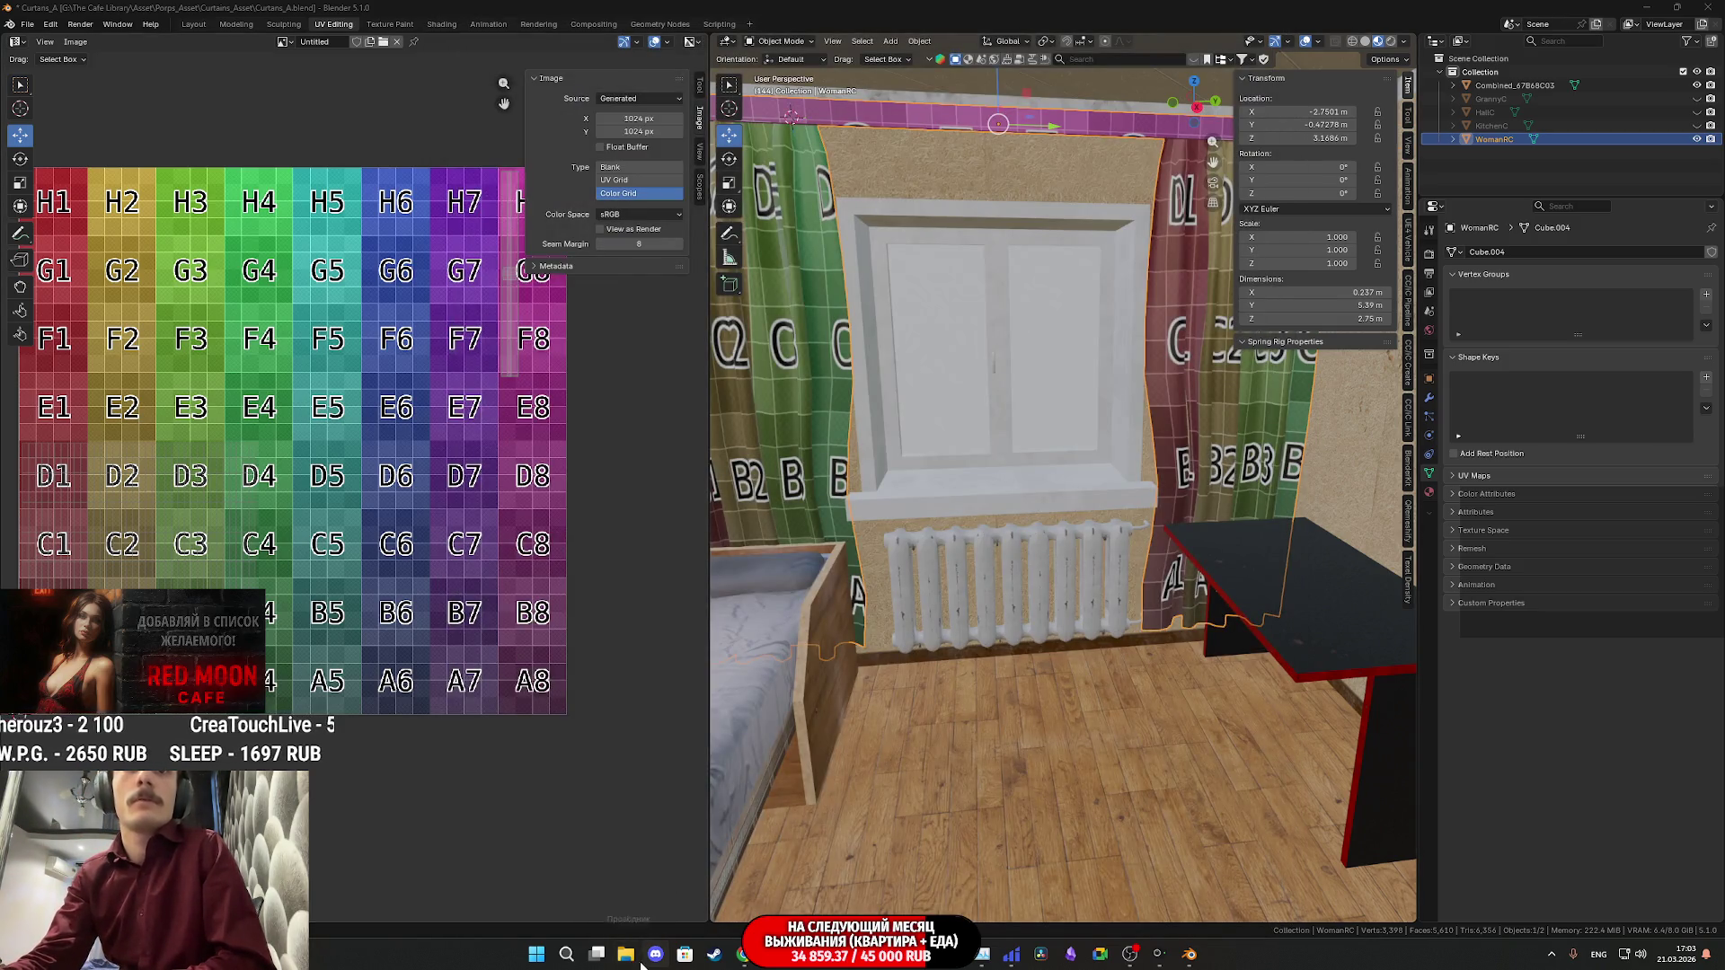
- Zoom in on the curtain tops to inspect them, then save the curtain file
{"action": "scroll", "coordinate": [1080, 559], "scroll_direction": "up", "scroll_amount": 2}
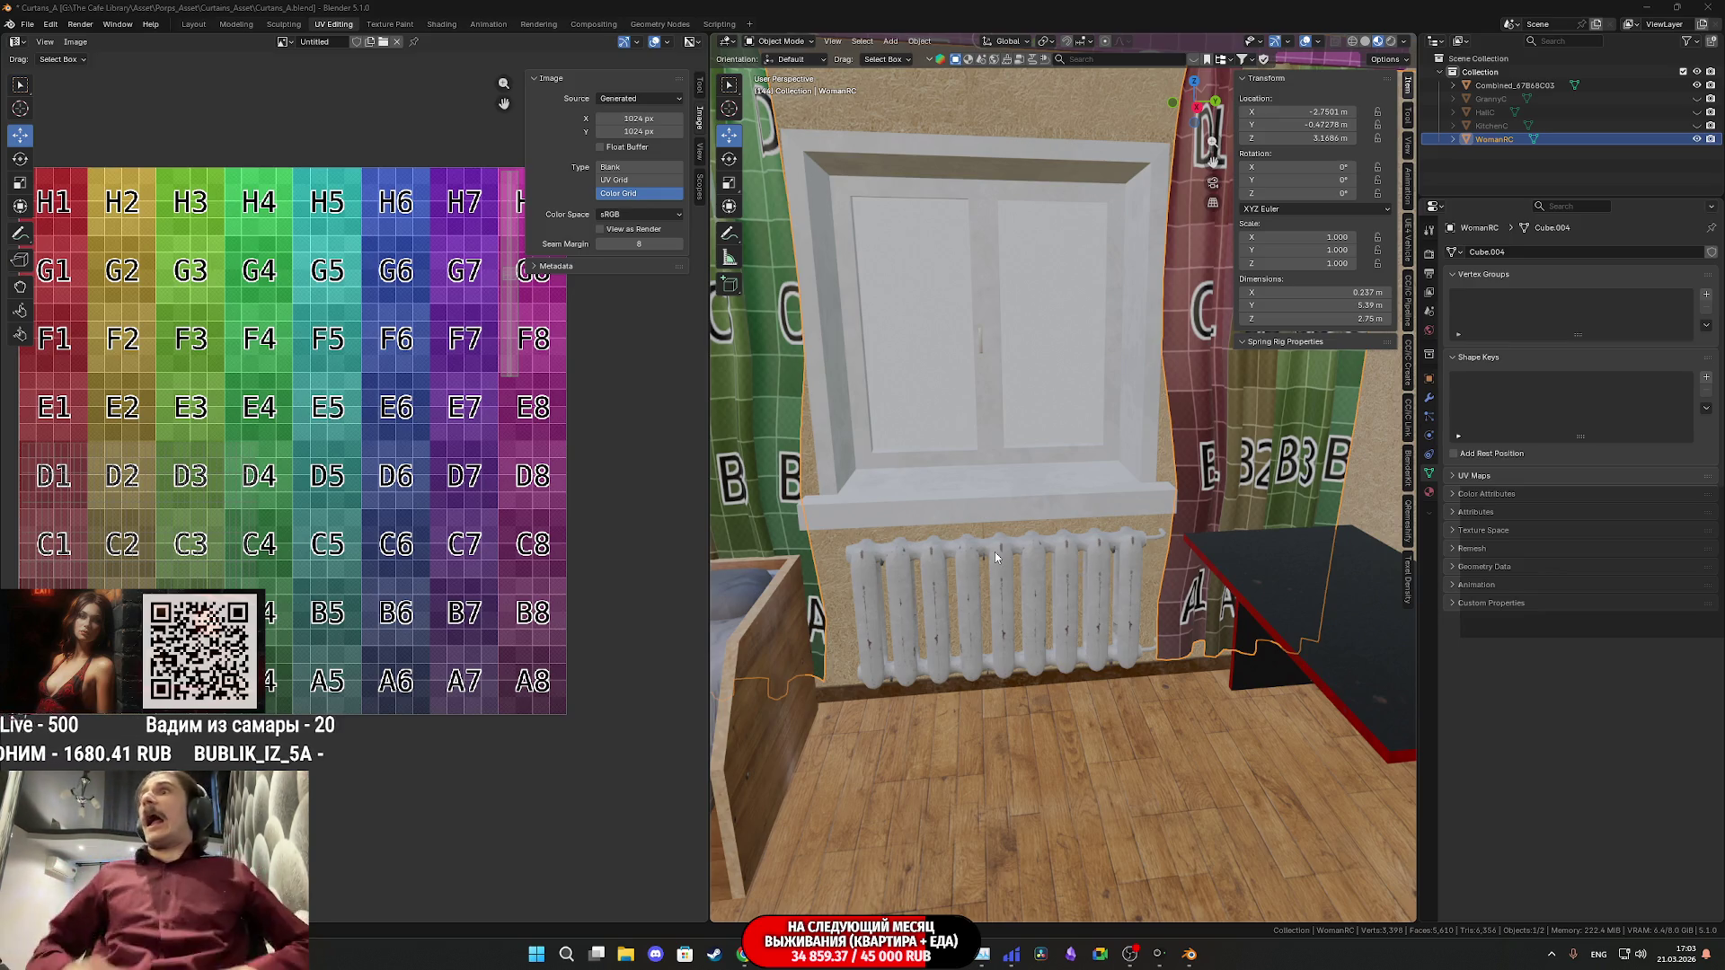
{"action": "mouse_move", "coordinate": [1269, 537]}
{"action": "middle_mouse_down"}
{"action": "mouse_move", "coordinate": [1236, 505]}
{"action": "mouse_move", "coordinate": [1244, 543]}
{"action": "mouse_move", "coordinate": [1258, 521]}
{"action": "middle_mouse_up"}
{"action": "key", "text": "ctrl+s"}
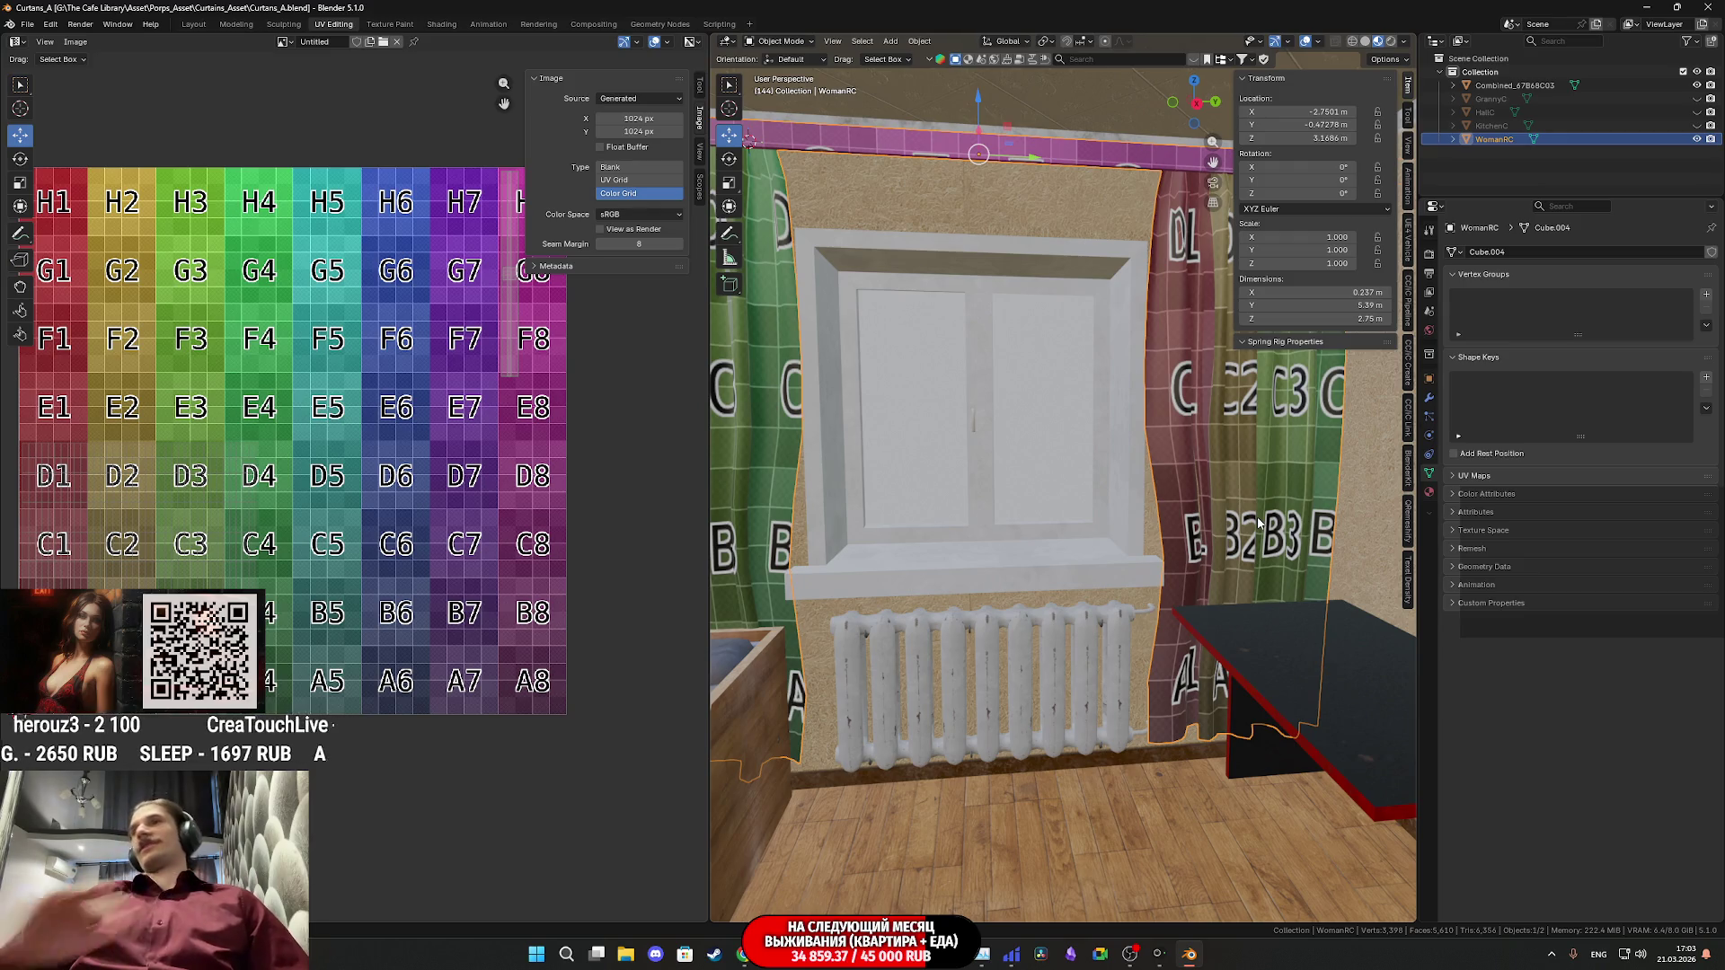
- Orbit down onto the room and enter Edit Mode on the WomanRC curtain mesh
{"action": "scroll", "coordinate": [1256, 552], "scroll_direction": "up", "scroll_amount": 4}
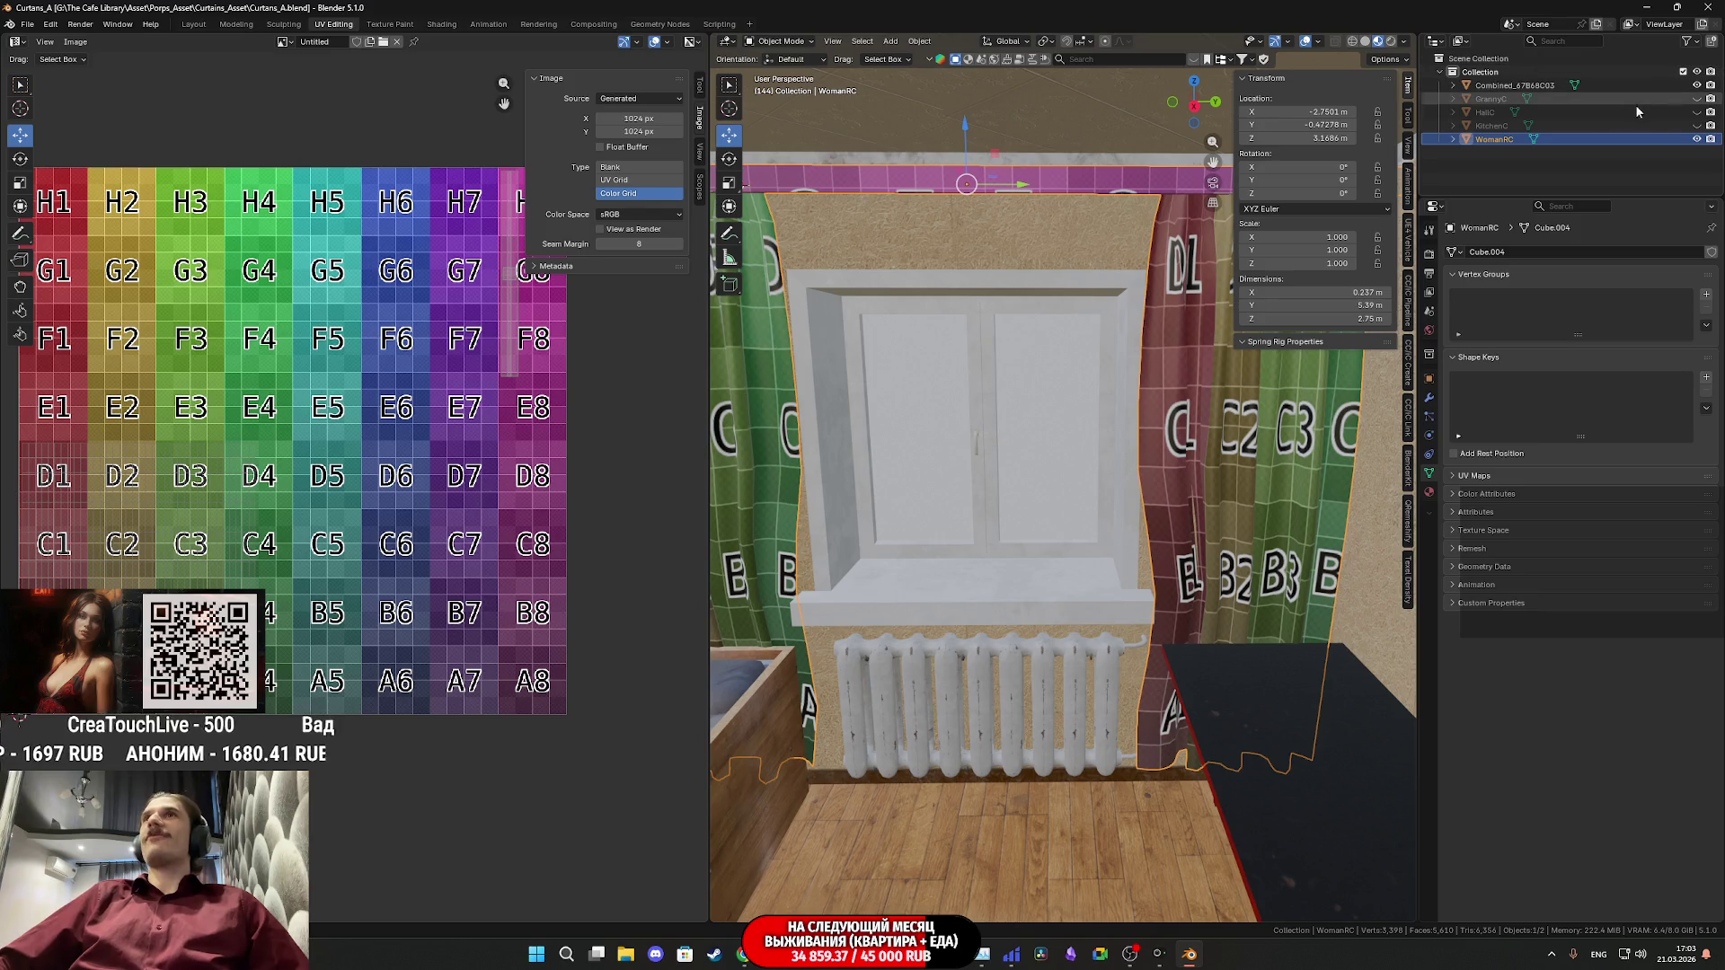
{"action": "middle_click_drag", "start_coordinate": [1112, 486], "coordinate": [1139, 428]}
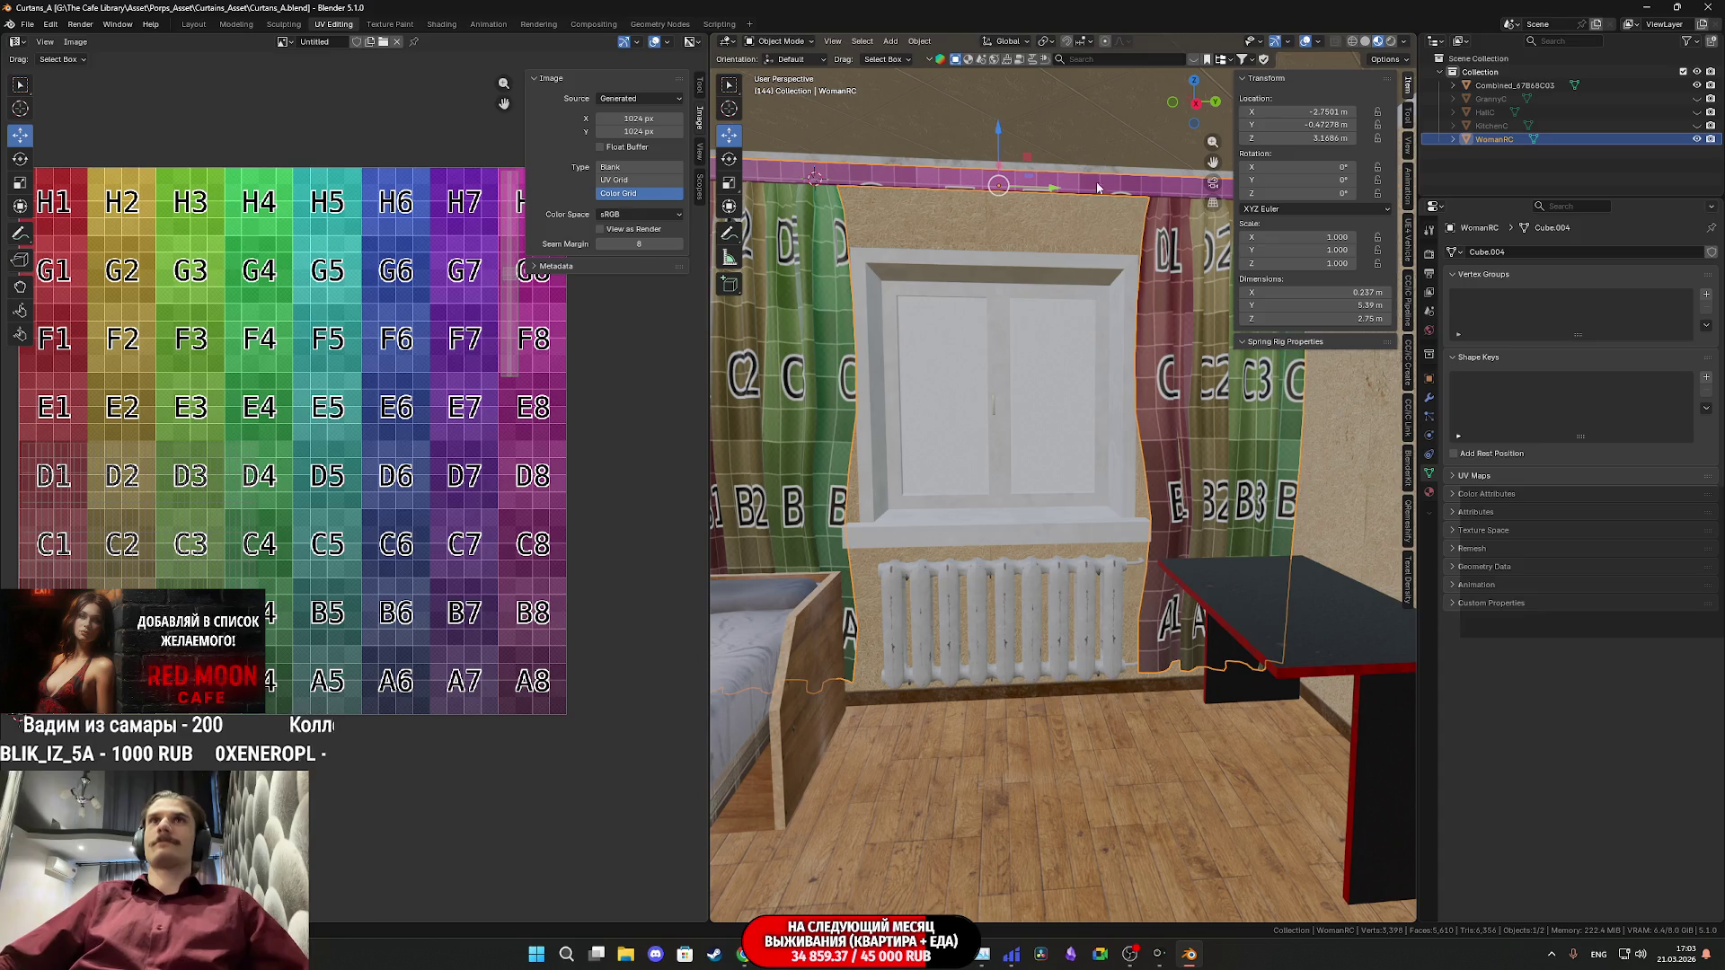
{"action": "key", "text": "Tab"}
- Select the face loops at the end section of the curtain rod
{"action": "key", "text": "alt+a"}
{"action": "key", "text": "l"}
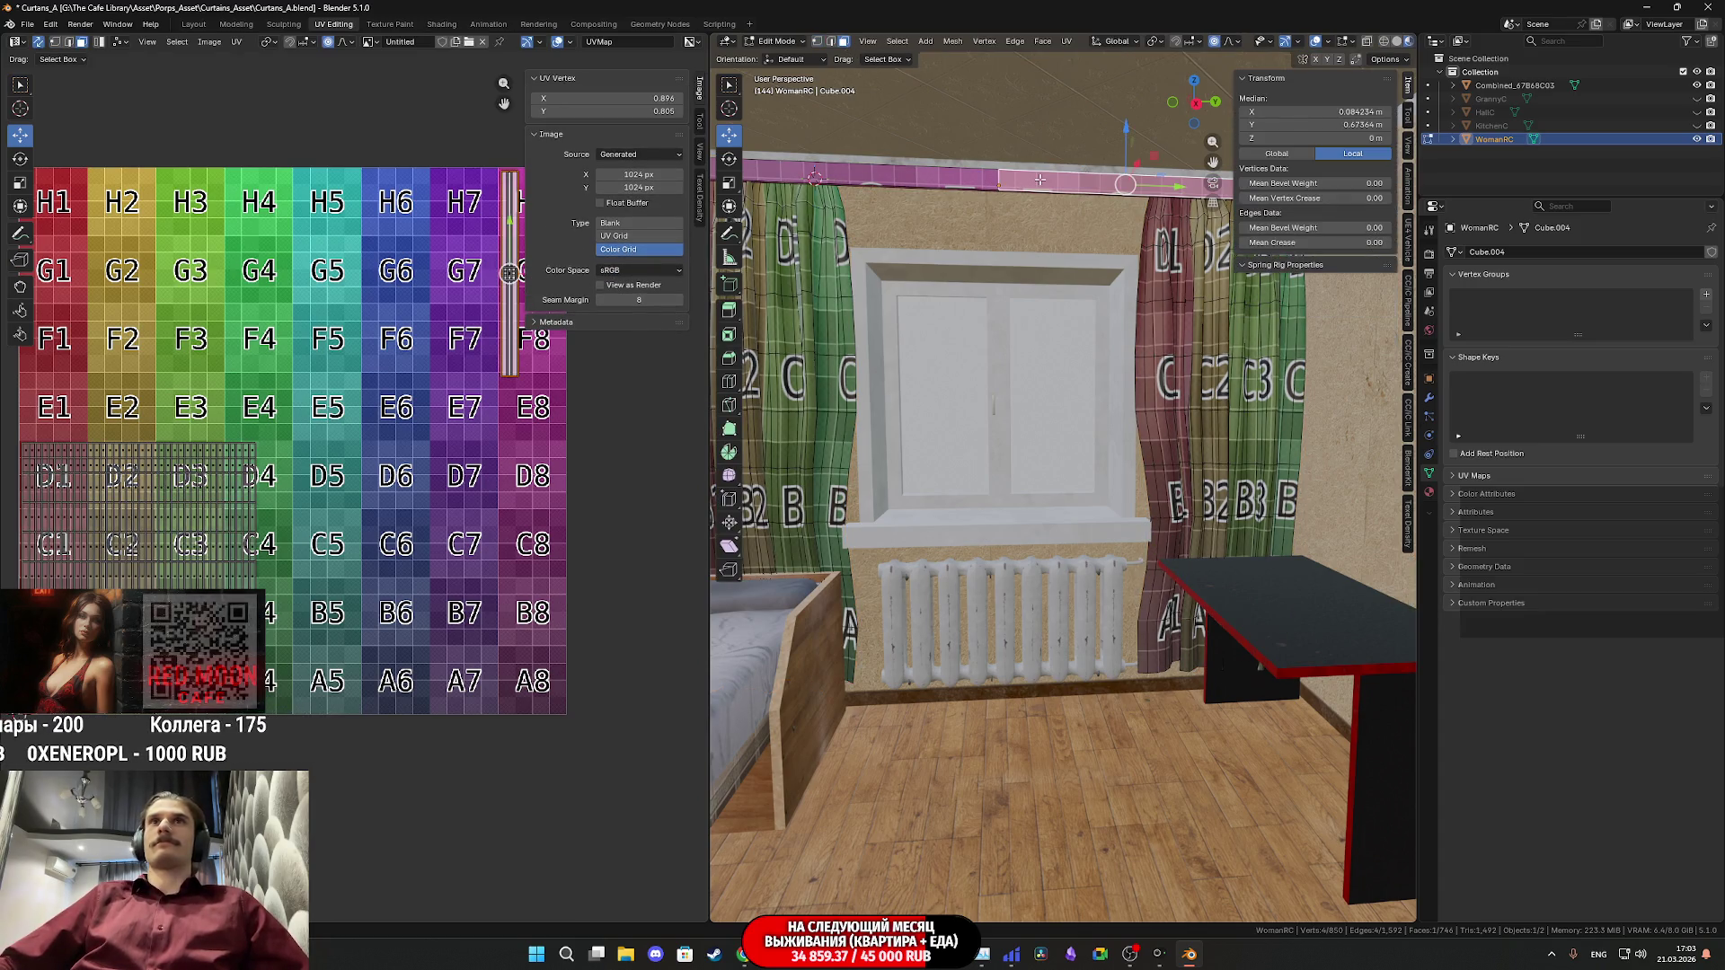
{"action": "mouse_move", "coordinate": [918, 258]}
{"action": "middle_mouse_down"}
{"action": "mouse_move", "coordinate": [1152, 424]}
{"action": "mouse_move", "coordinate": [1012, 484]}
{"action": "mouse_move", "coordinate": [849, 482]}
{"action": "mouse_move", "coordinate": [925, 491]}
{"action": "mouse_move", "coordinate": [976, 421]}
{"action": "mouse_move", "coordinate": [1012, 461]}
{"action": "middle_mouse_up"}
{"action": "scroll", "coordinate": [849, 483], "scroll_direction": "up", "scroll_amount": 5}
{"action": "scroll", "coordinate": [925, 490], "scroll_direction": "down", "scroll_amount": 5}
{"action": "left_click", "coordinate": [1112, 409], "text": "alt"}
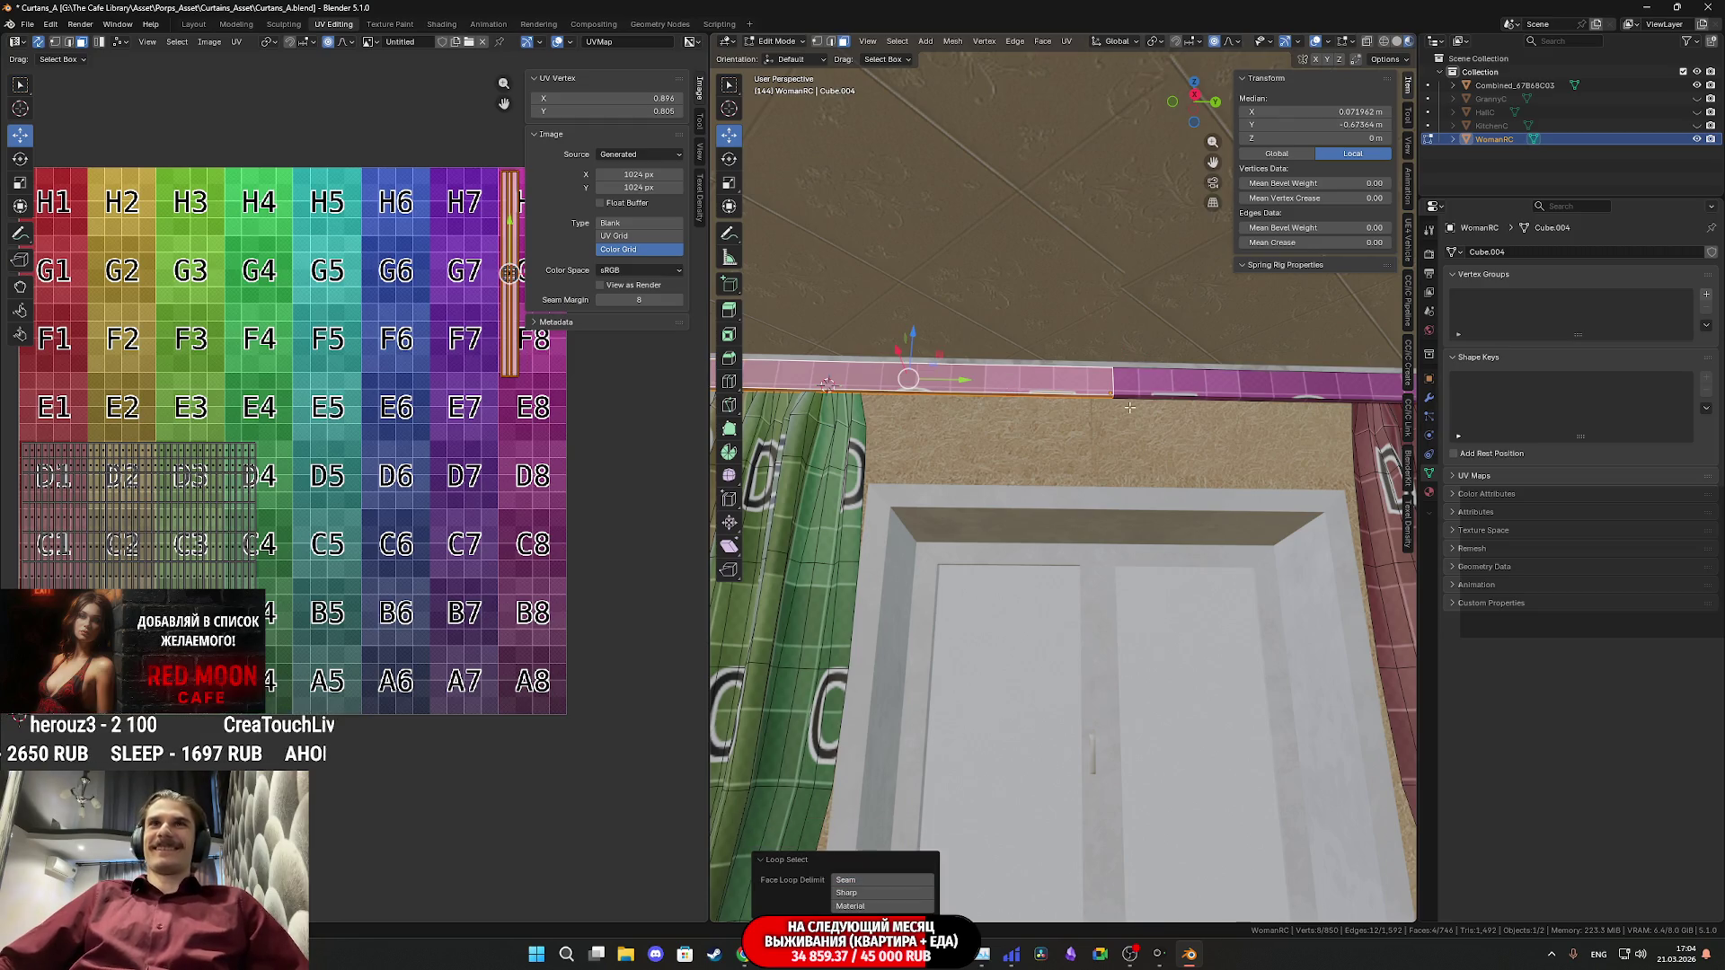
{"action": "middle_click_drag", "start_coordinate": [1246, 417], "coordinate": [1181, 448]}
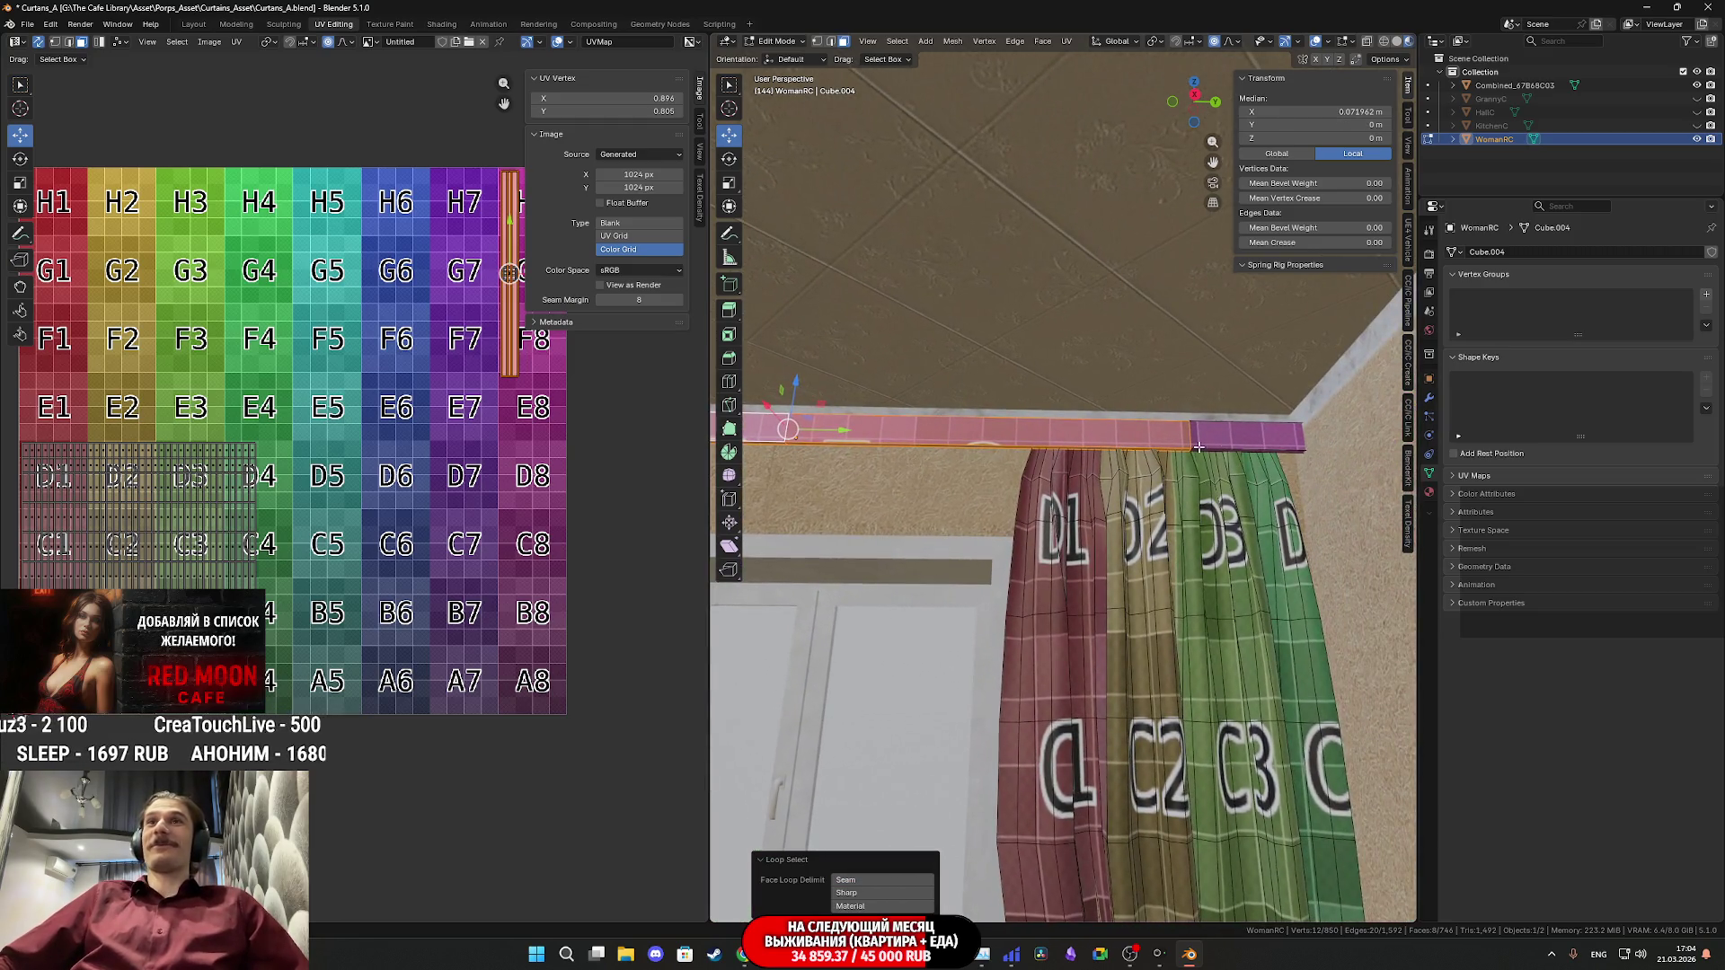
{"action": "mouse_move", "coordinate": [871, 458]}
{"action": "middle_mouse_down"}
{"action": "mouse_move", "coordinate": [895, 441]}
{"action": "mouse_move", "coordinate": [1051, 486]}
{"action": "middle_mouse_up"}
{"action": "left_click", "coordinate": [895, 441], "text": "alt+shift"}
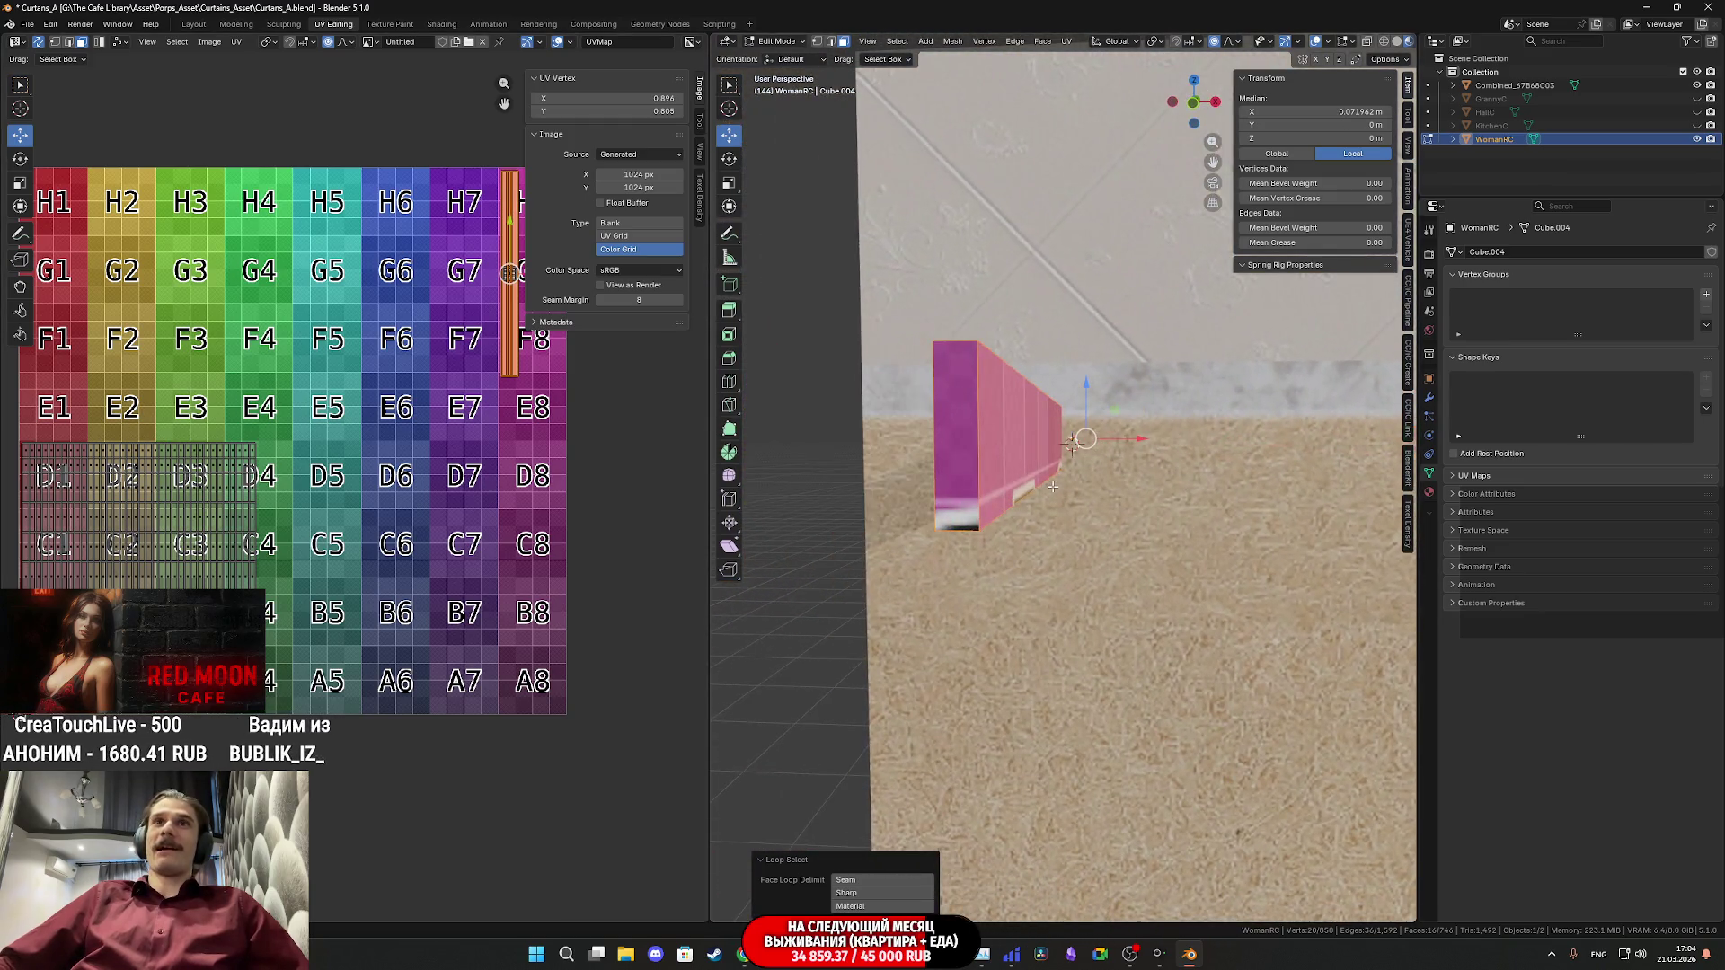
{"action": "mouse_move", "coordinate": [967, 450]}
{"action": "middle_mouse_down"}
{"action": "mouse_move", "coordinate": [996, 505]}
{"action": "mouse_move", "coordinate": [991, 553]}
{"action": "mouse_move", "coordinate": [1188, 565]}
{"action": "mouse_move", "coordinate": [1118, 493]}
{"action": "middle_mouse_up"}
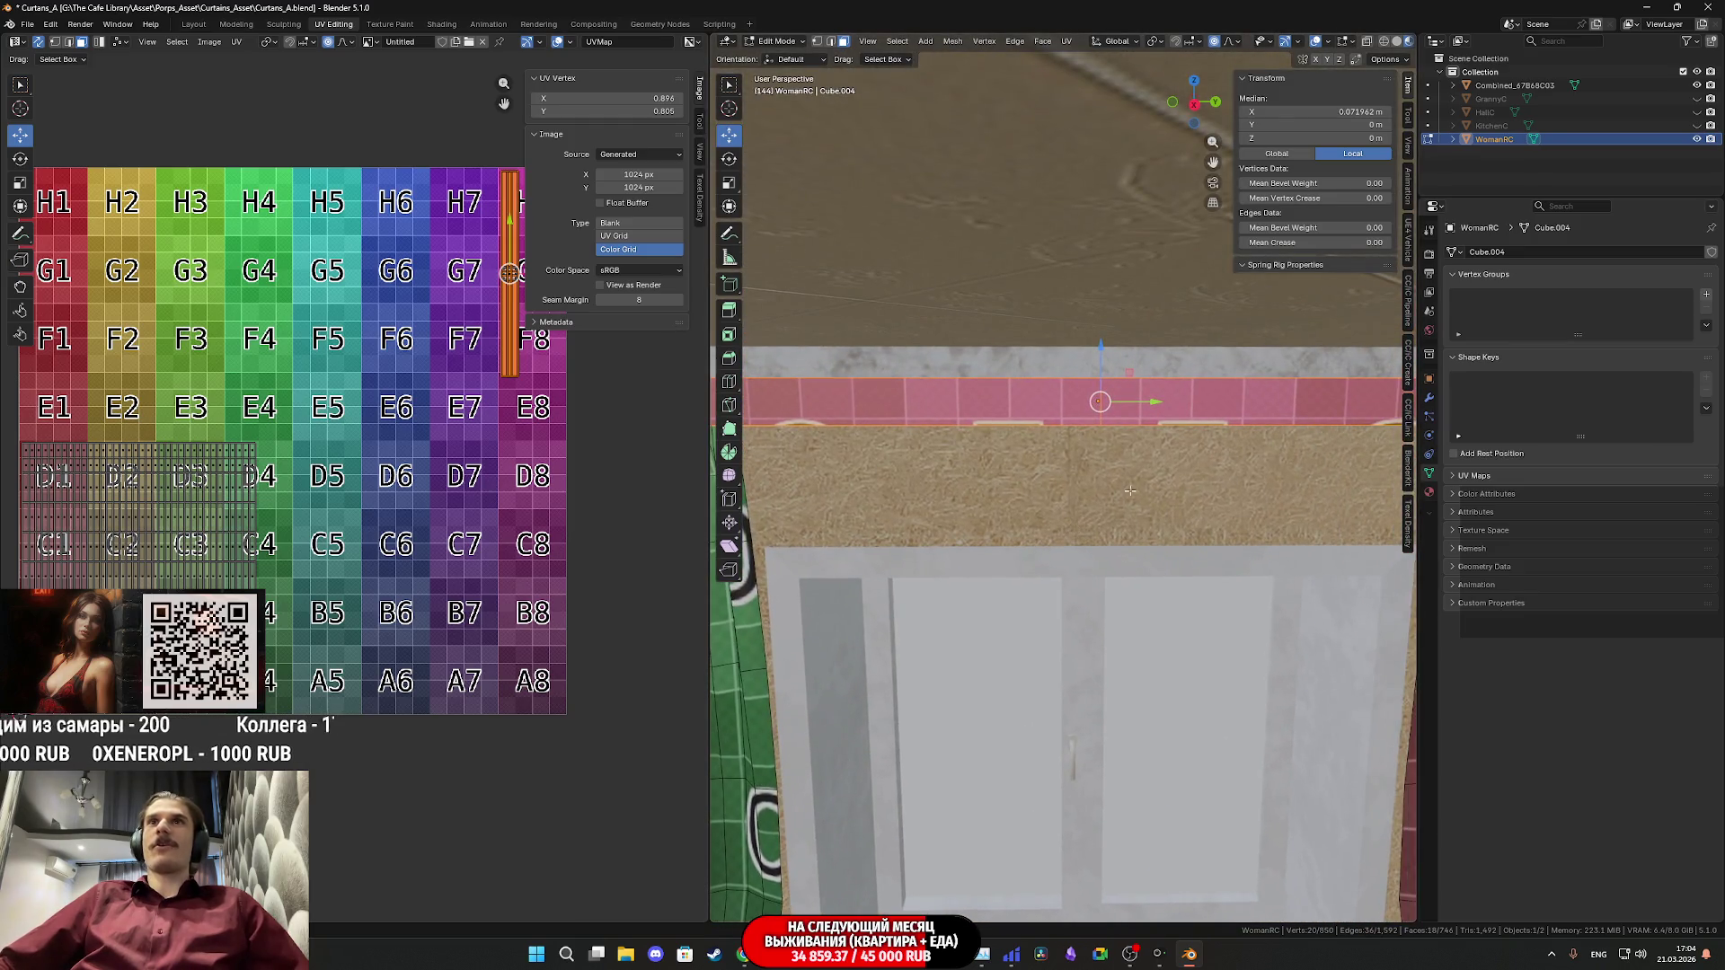
- Scale the selected rod section along Y to 0.634
{"action": "key", "text": "s"}
{"action": "key", "text": "y"}
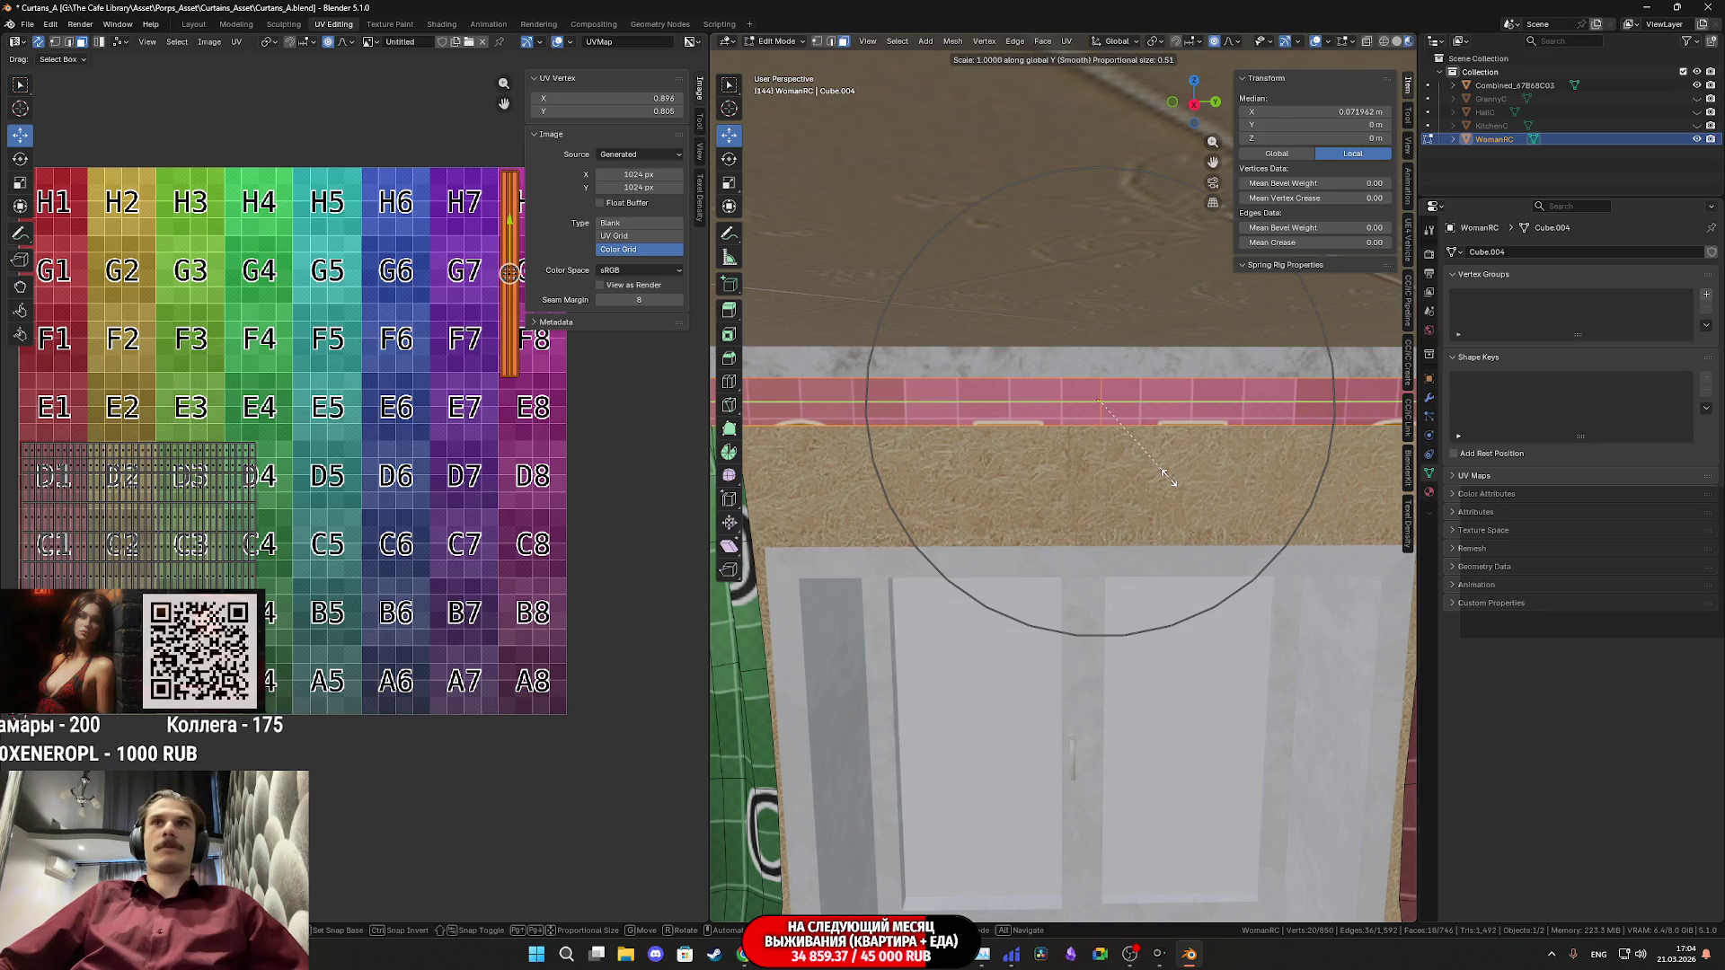
{"action": "right_click", "coordinate": [1167, 474]}
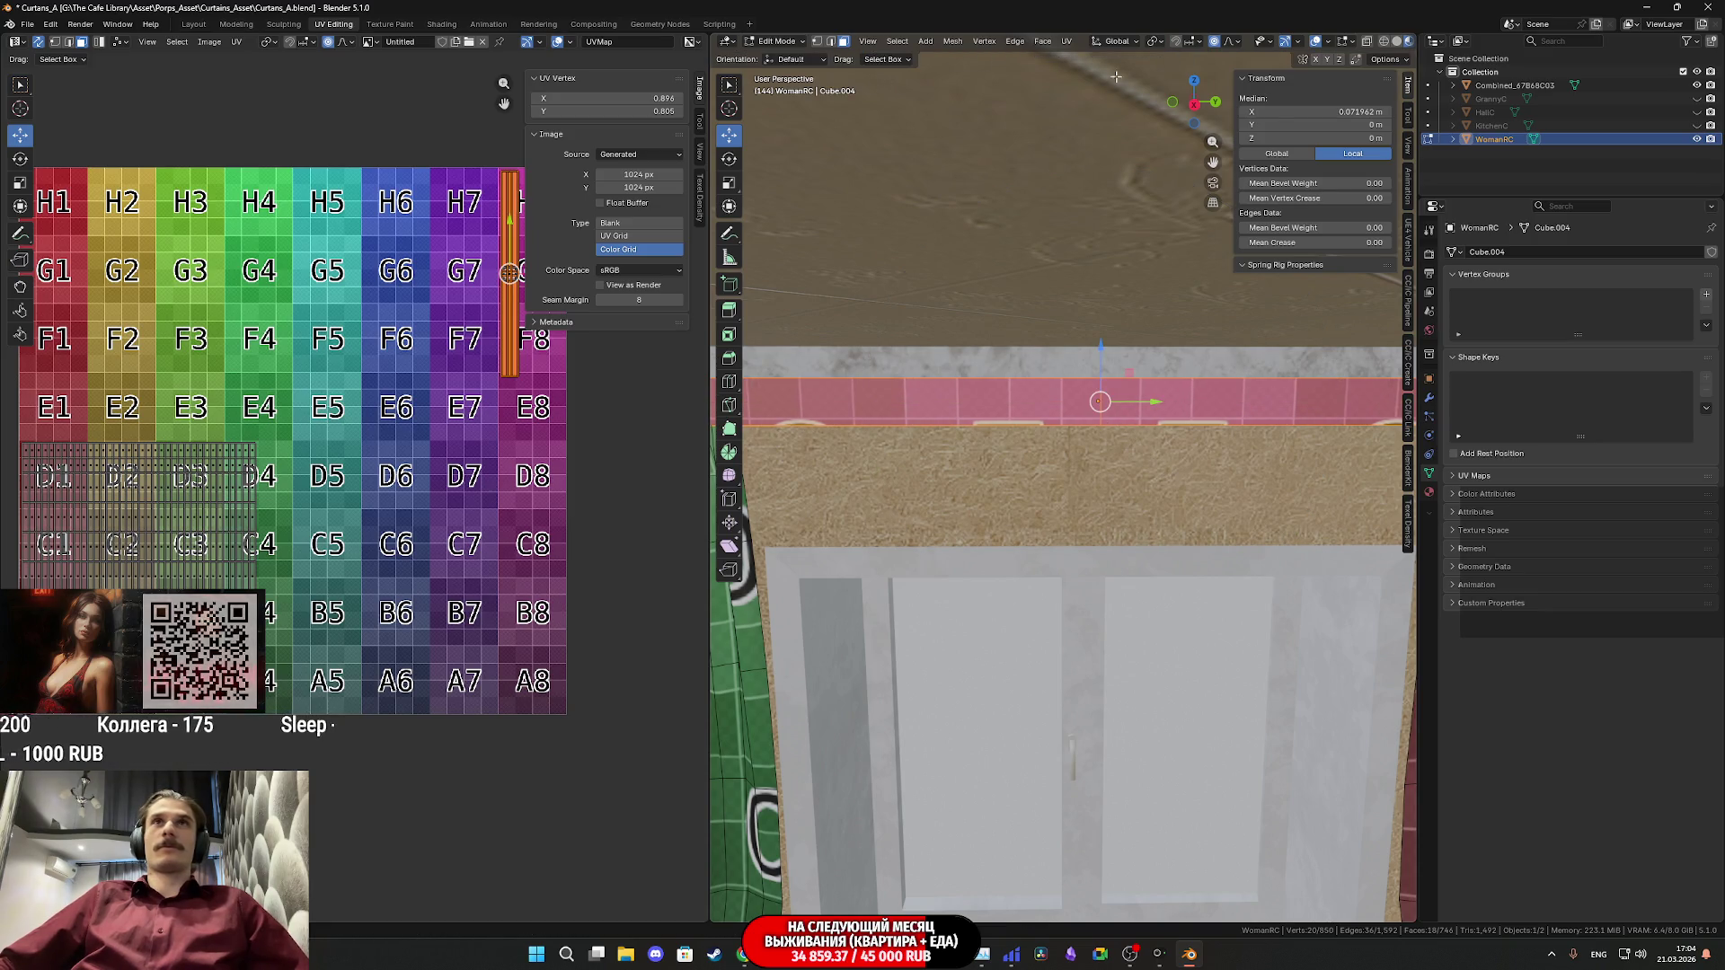
{"action": "key", "text": "KP_Decimal"}
{"action": "scroll", "coordinate": [1236, 406], "scroll_direction": "down", "scroll_amount": 5}
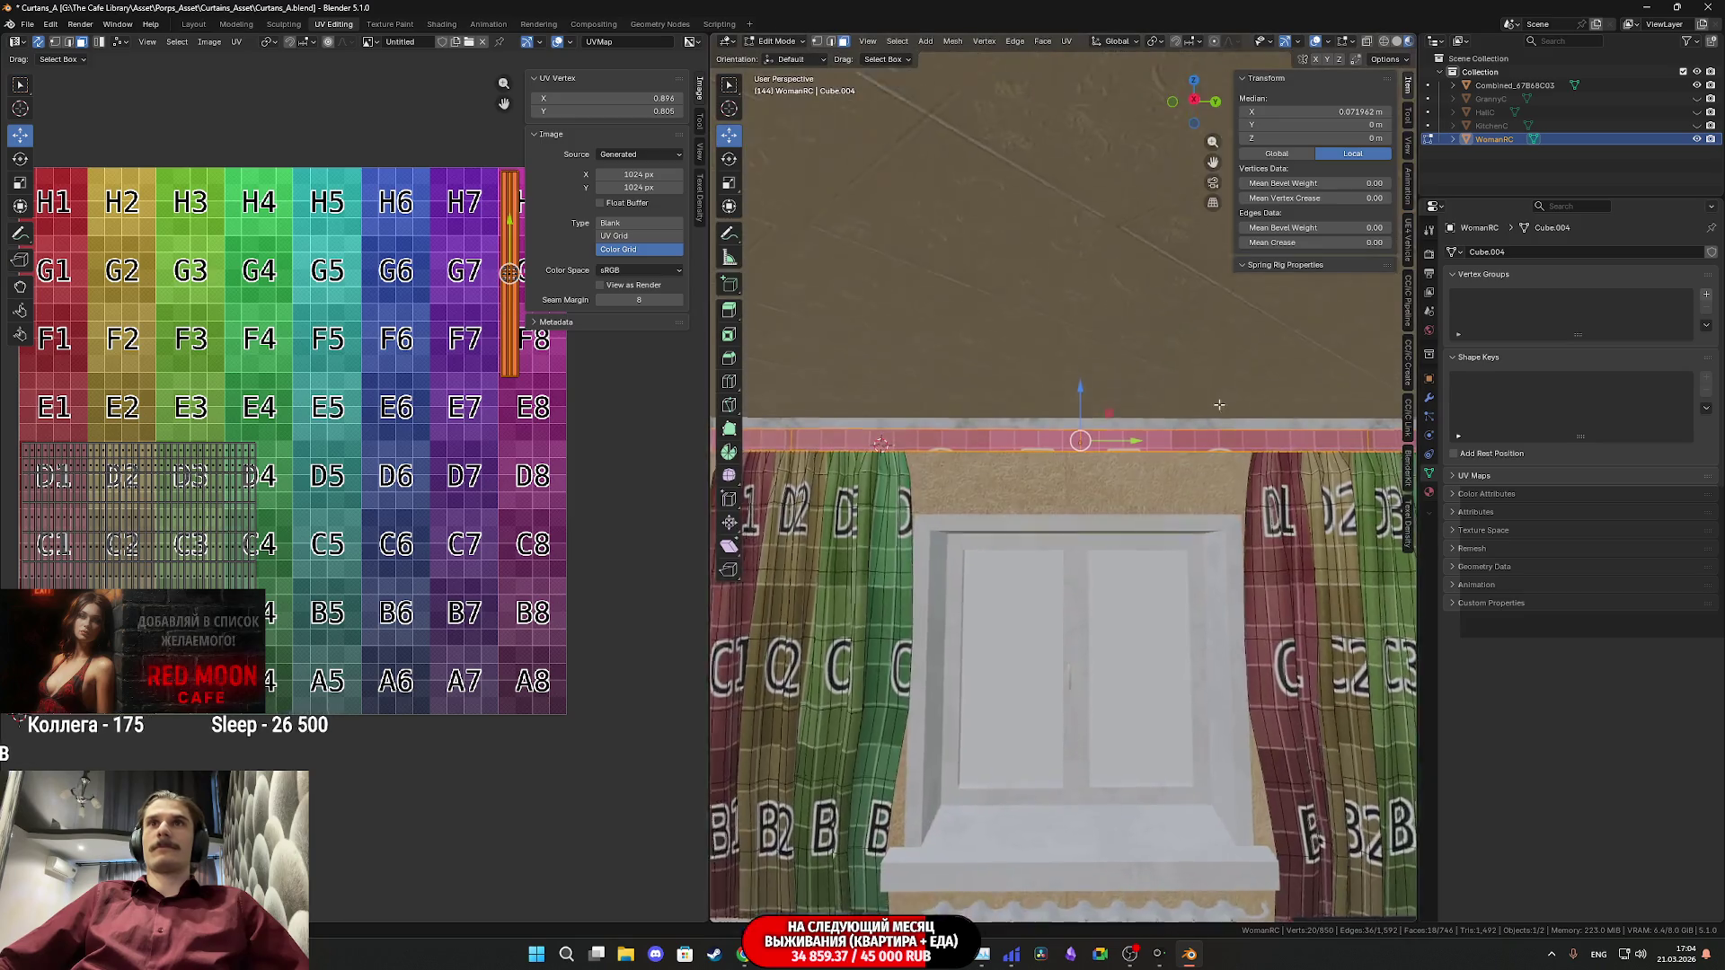
{"action": "key", "text": "s"}
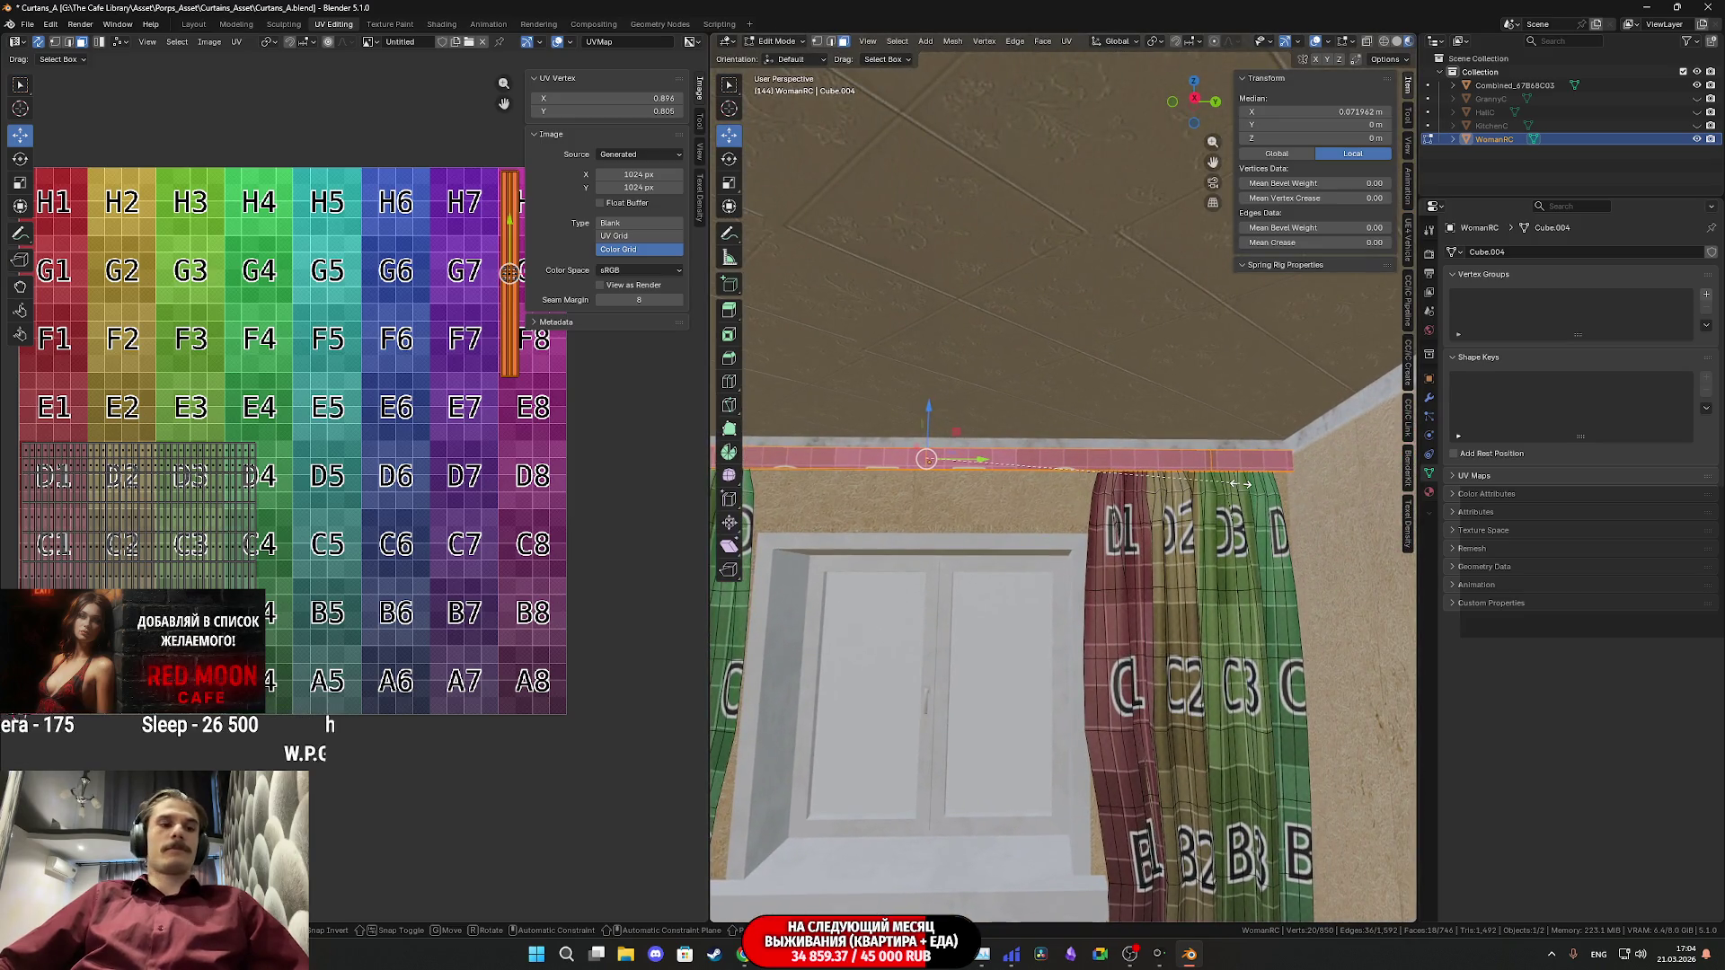
{"action": "key", "text": "y"}
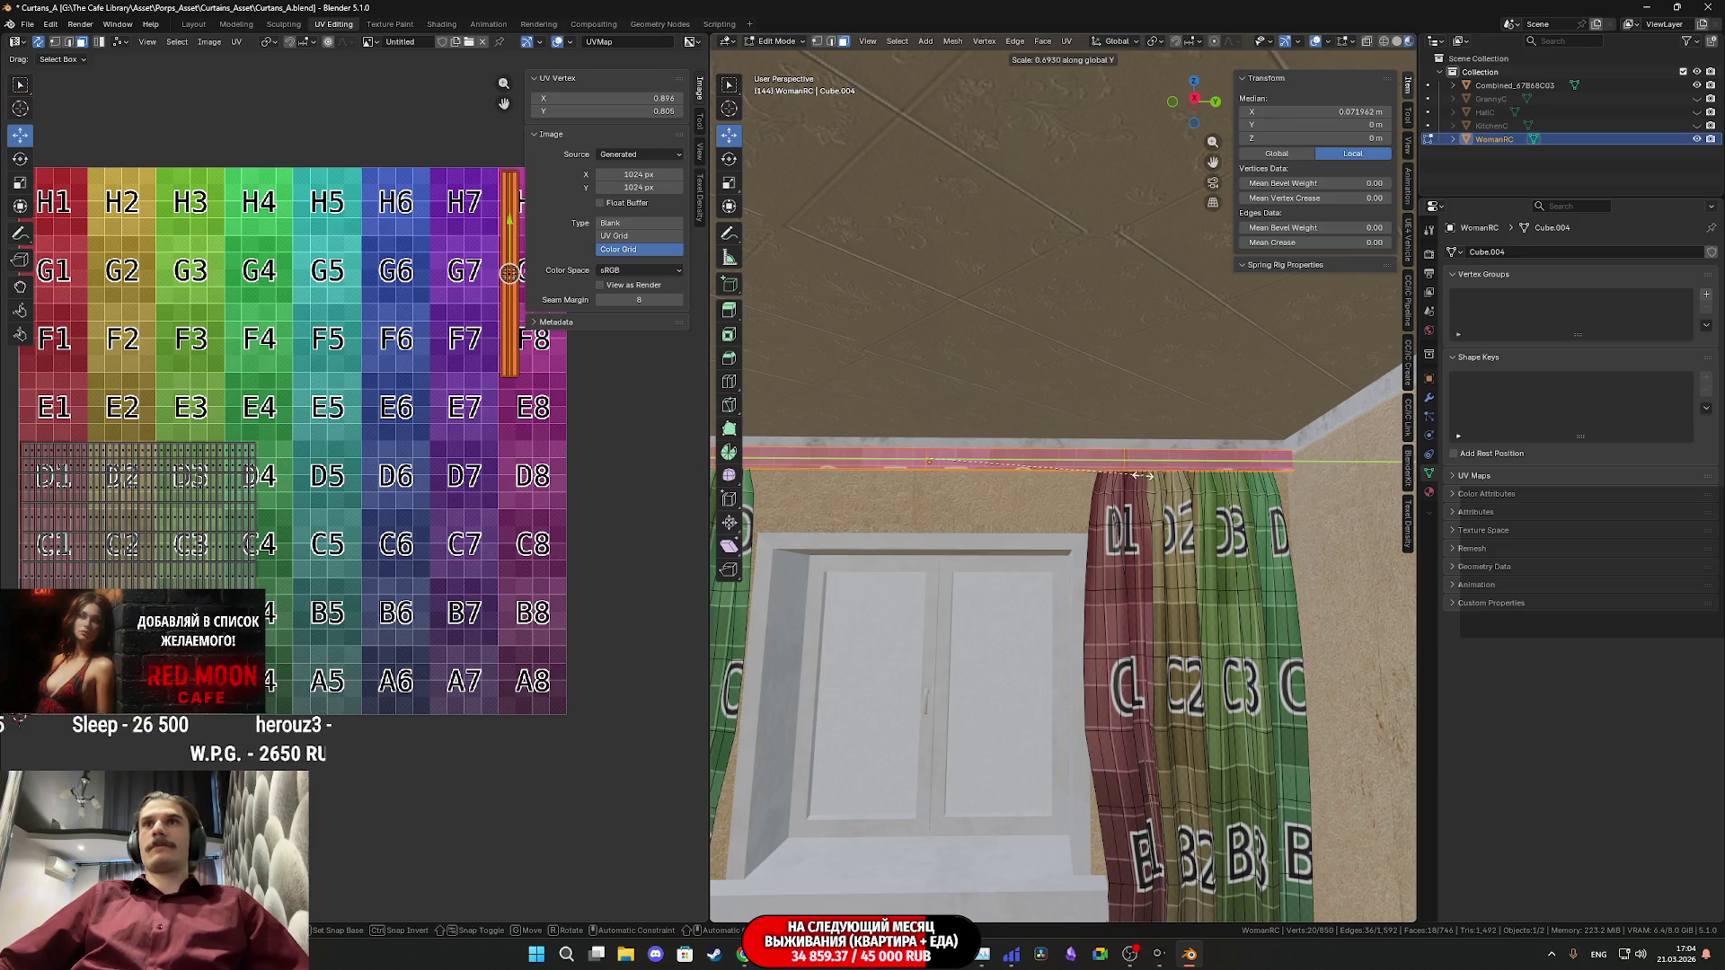
{"action": "left_click", "coordinate": [1053, 458]}
- Look down on the wall to check the rod, then return to Object Mode
{"action": "mouse_move", "coordinate": [1053, 459]}
{"action": "middle_mouse_down"}
{"action": "mouse_move", "coordinate": [1387, 548]}
{"action": "mouse_move", "coordinate": [1348, 560]}
{"action": "middle_mouse_up"}
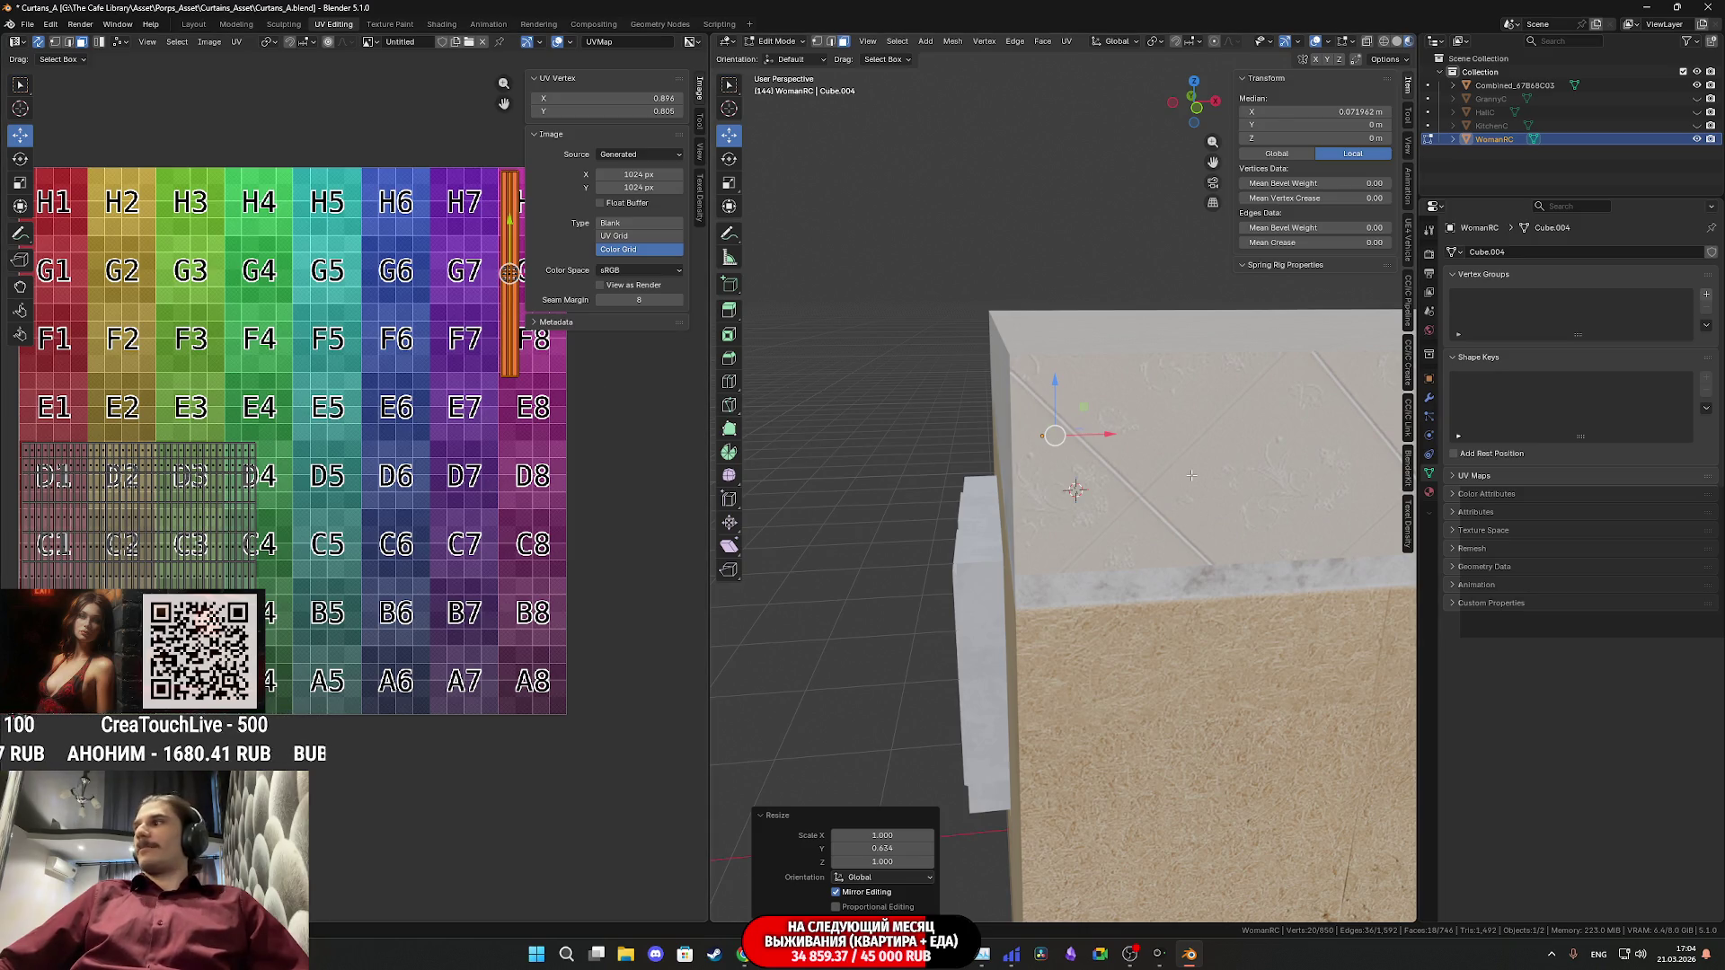
{"action": "scroll", "coordinate": [1191, 475], "scroll_direction": "up", "scroll_amount": 8}
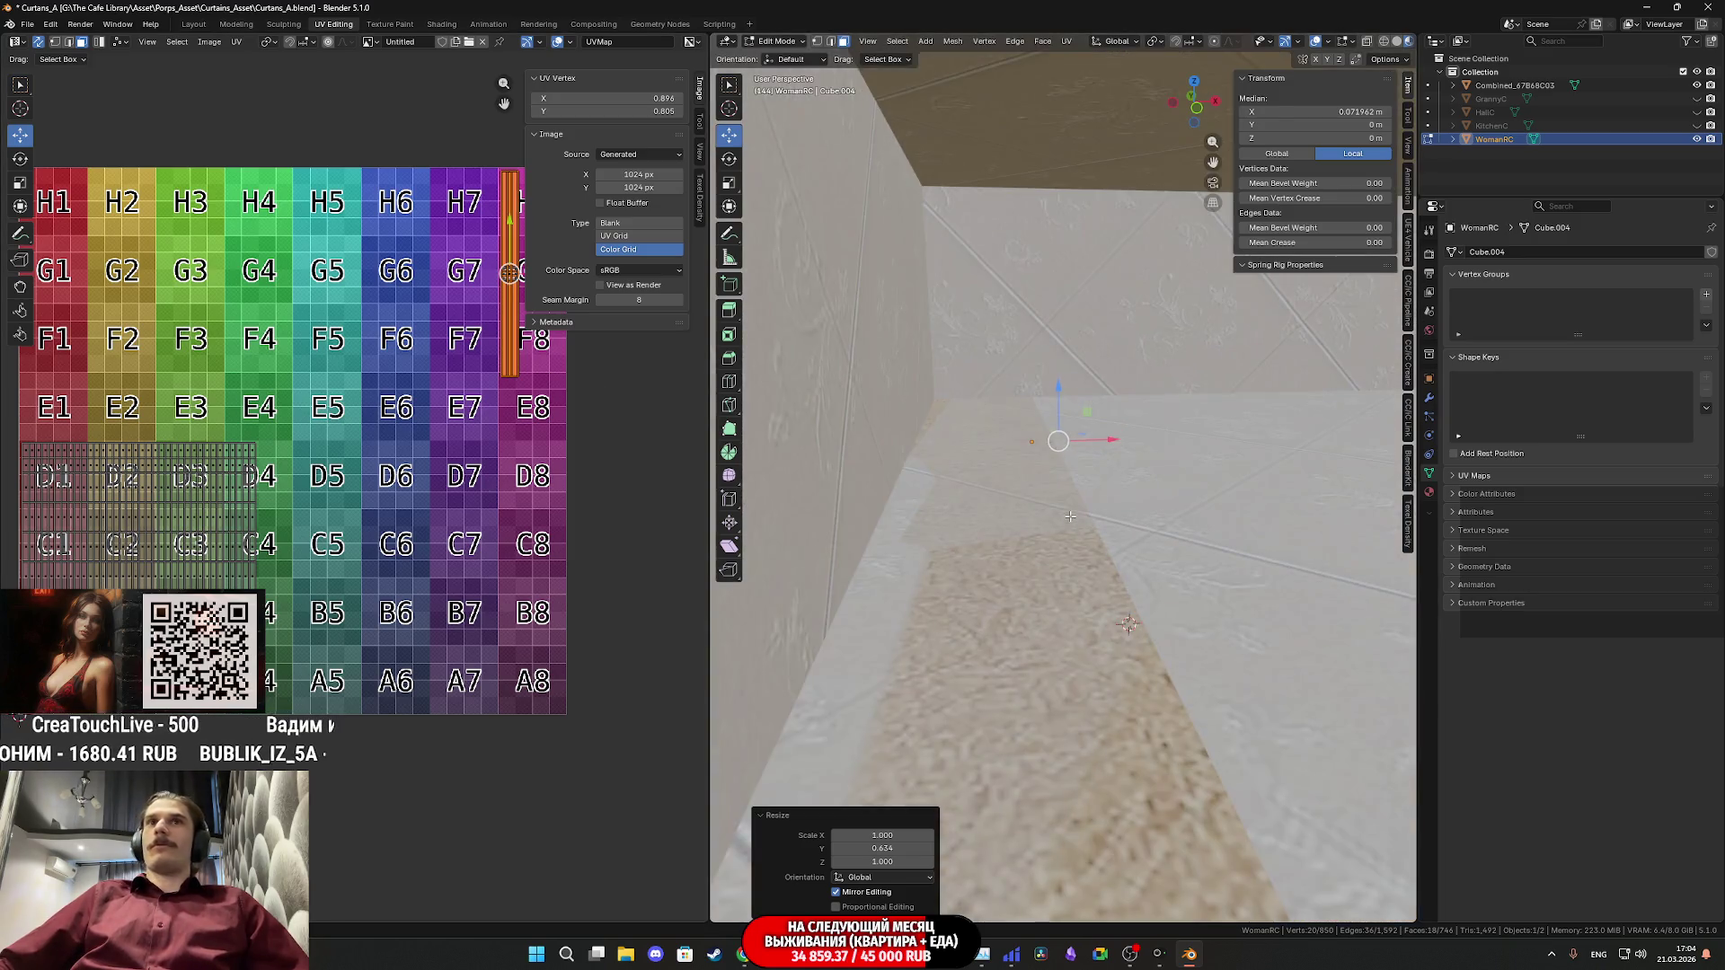
{"action": "mouse_move", "coordinate": [1095, 430]}
{"action": "middle_mouse_down"}
{"action": "mouse_move", "coordinate": [1092, 557]}
{"action": "mouse_move", "coordinate": [862, 548]}
{"action": "middle_mouse_up"}
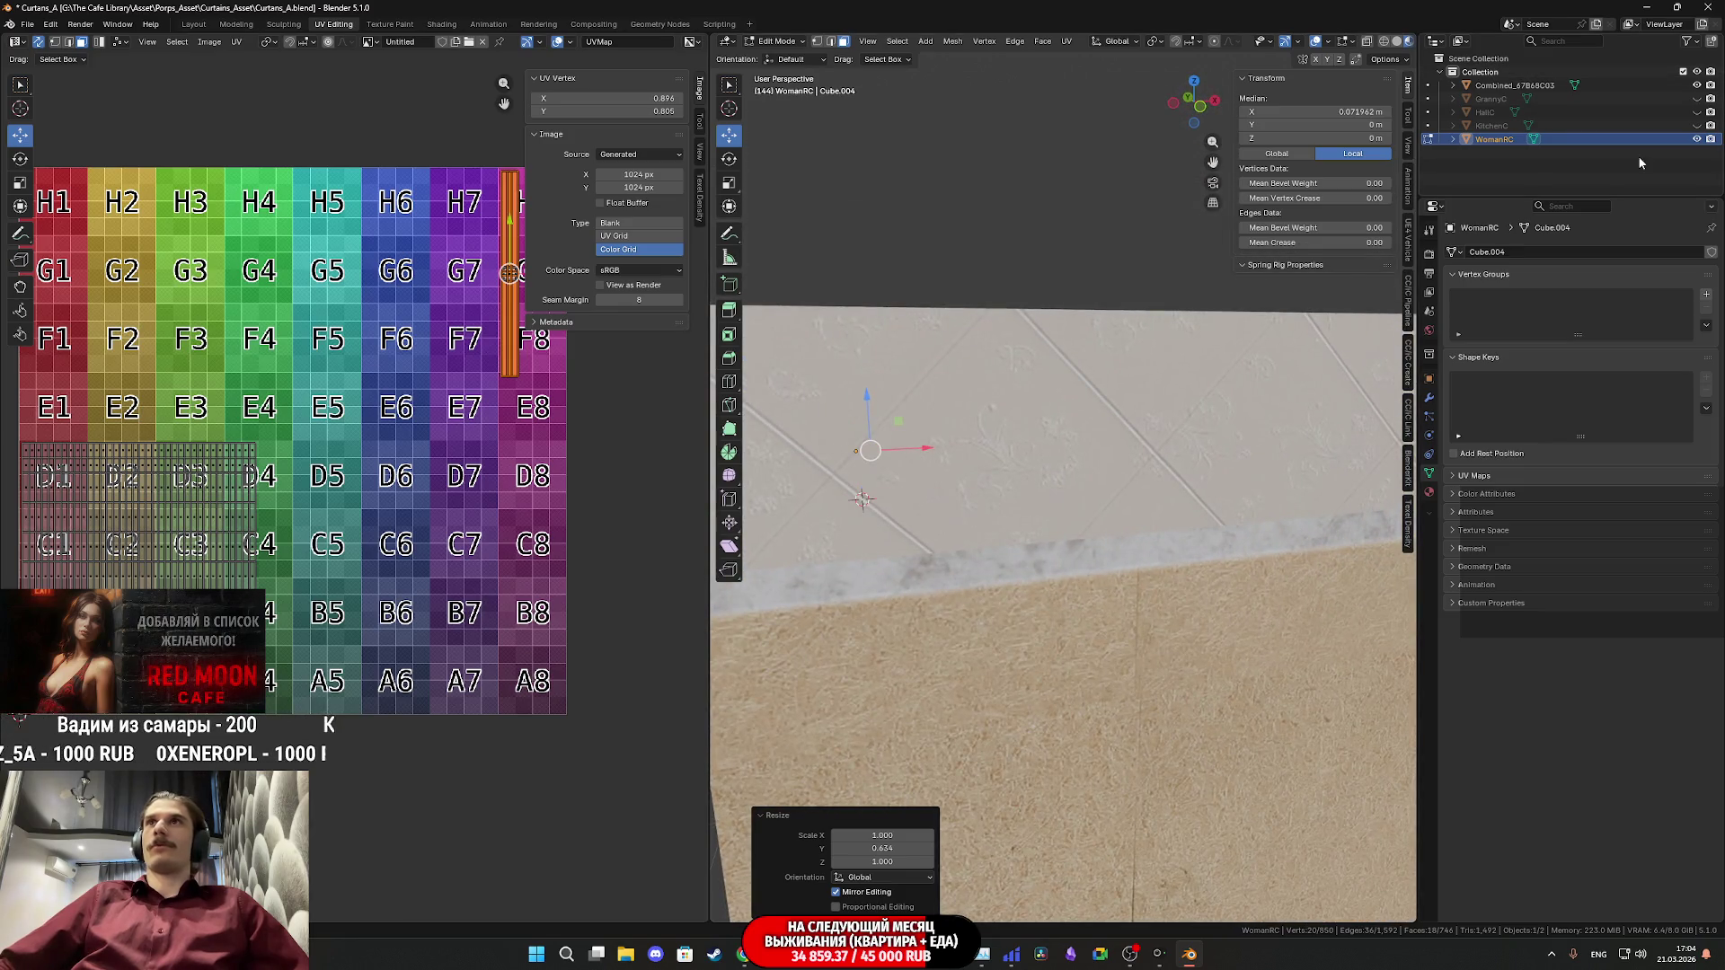
{"action": "key", "text": "Tab"}
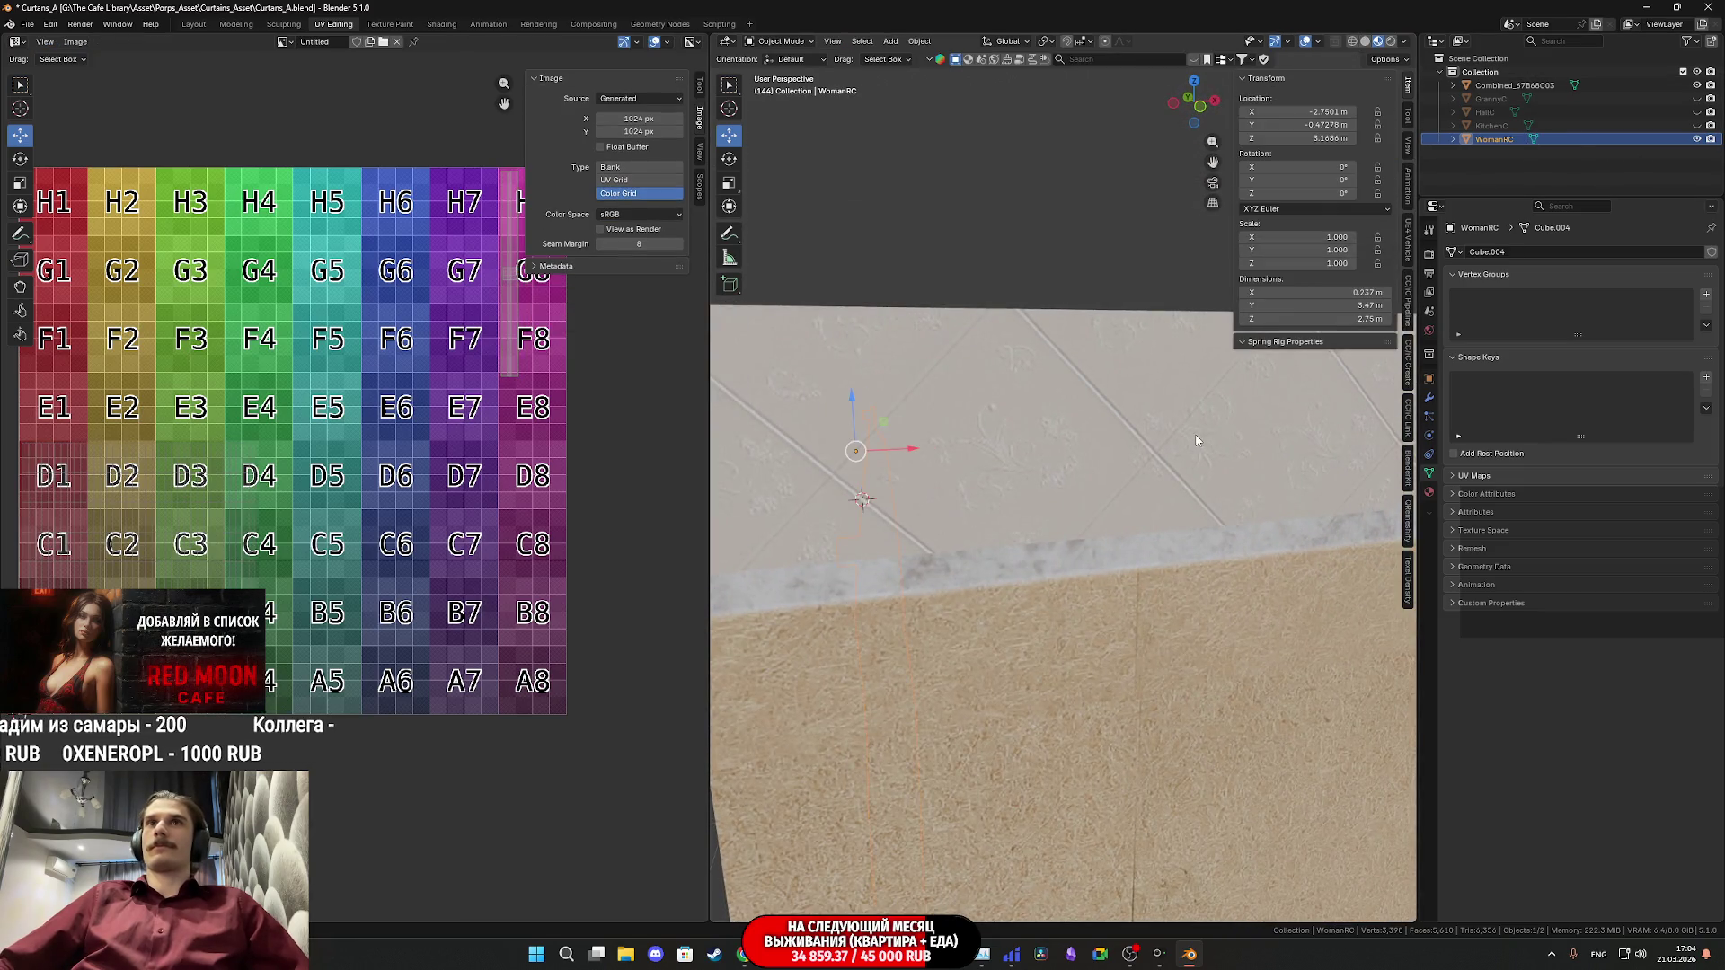
- Delete the large wall box, then select WomanRC and enter its Edit Mode
{"action": "scroll", "coordinate": [1149, 492], "scroll_direction": "down", "scroll_amount": 2}
{"action": "key", "text": "Delete"}
{"action": "left_click", "coordinate": [852, 555]}
{"action": "middle_click_drag", "start_coordinate": [859, 549], "coordinate": [983, 552]}
{"action": "key", "text": "Tab"}
{"action": "mouse_move", "coordinate": [1167, 530]}
{"action": "middle_mouse_down"}
{"action": "mouse_move", "coordinate": [1256, 521]}
{"action": "mouse_move", "coordinate": [943, 539]}
{"action": "mouse_move", "coordinate": [1014, 542]}
{"action": "middle_mouse_up"}
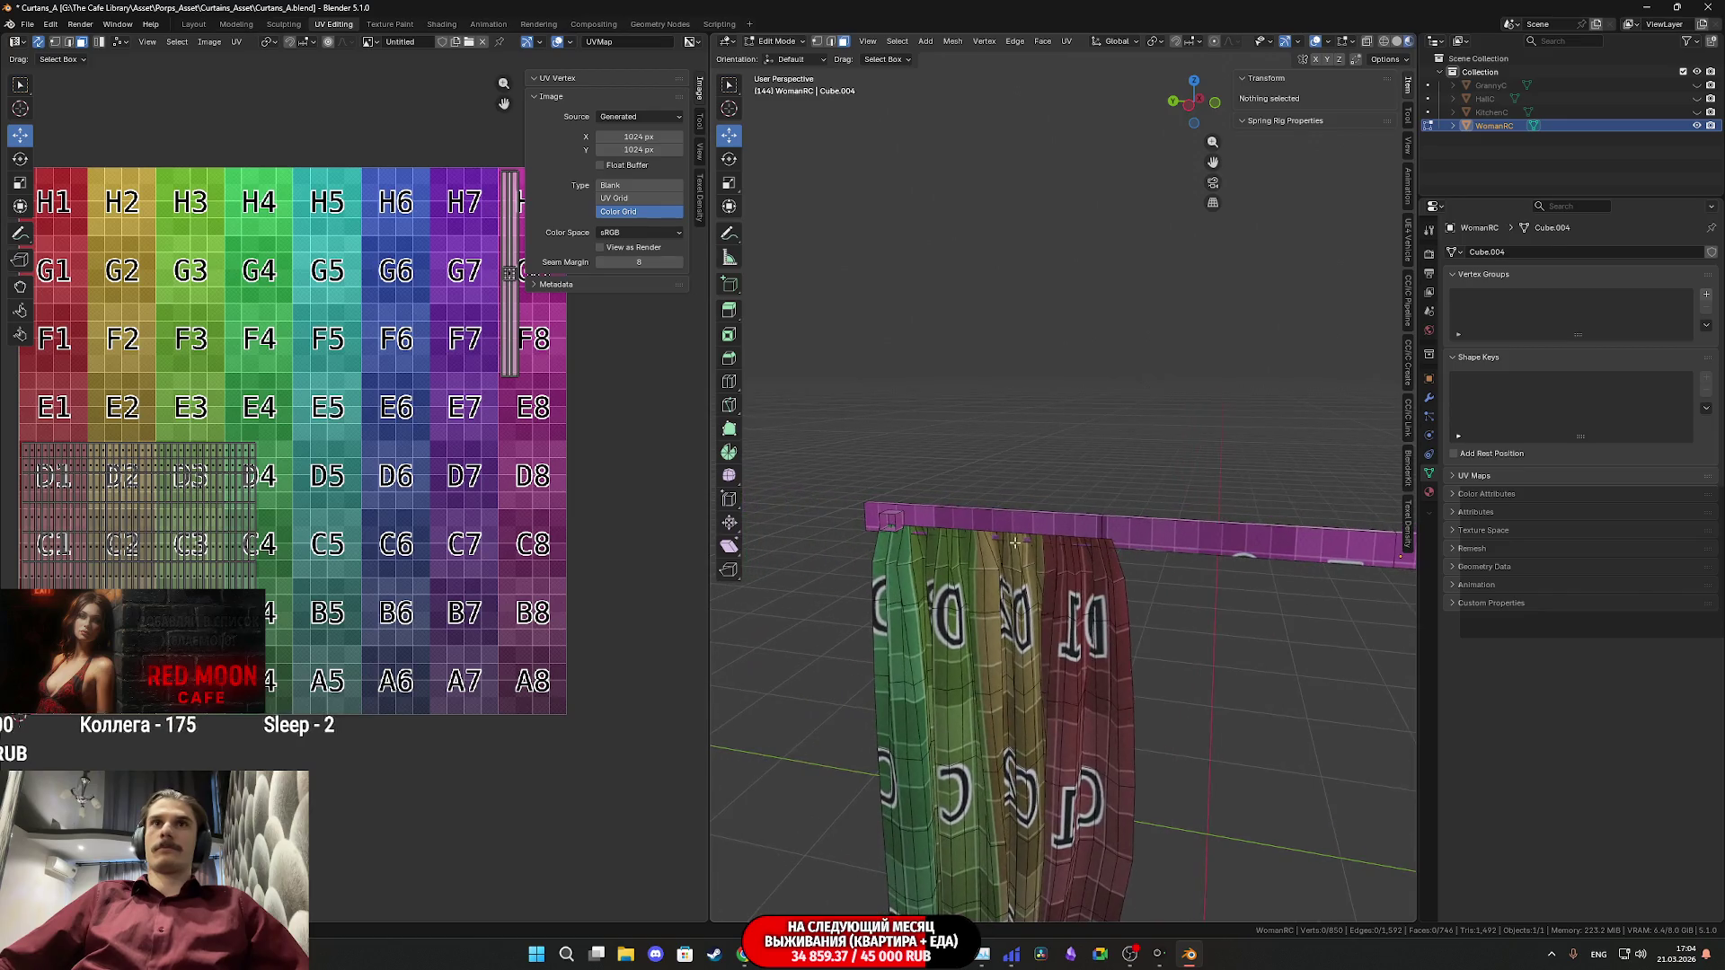
- Select the linked rod-end vertices and slide them along the rod by -0.45 m
{"action": "left_click", "coordinate": [896, 521]}
{"action": "key", "text": "ctrl+l"}
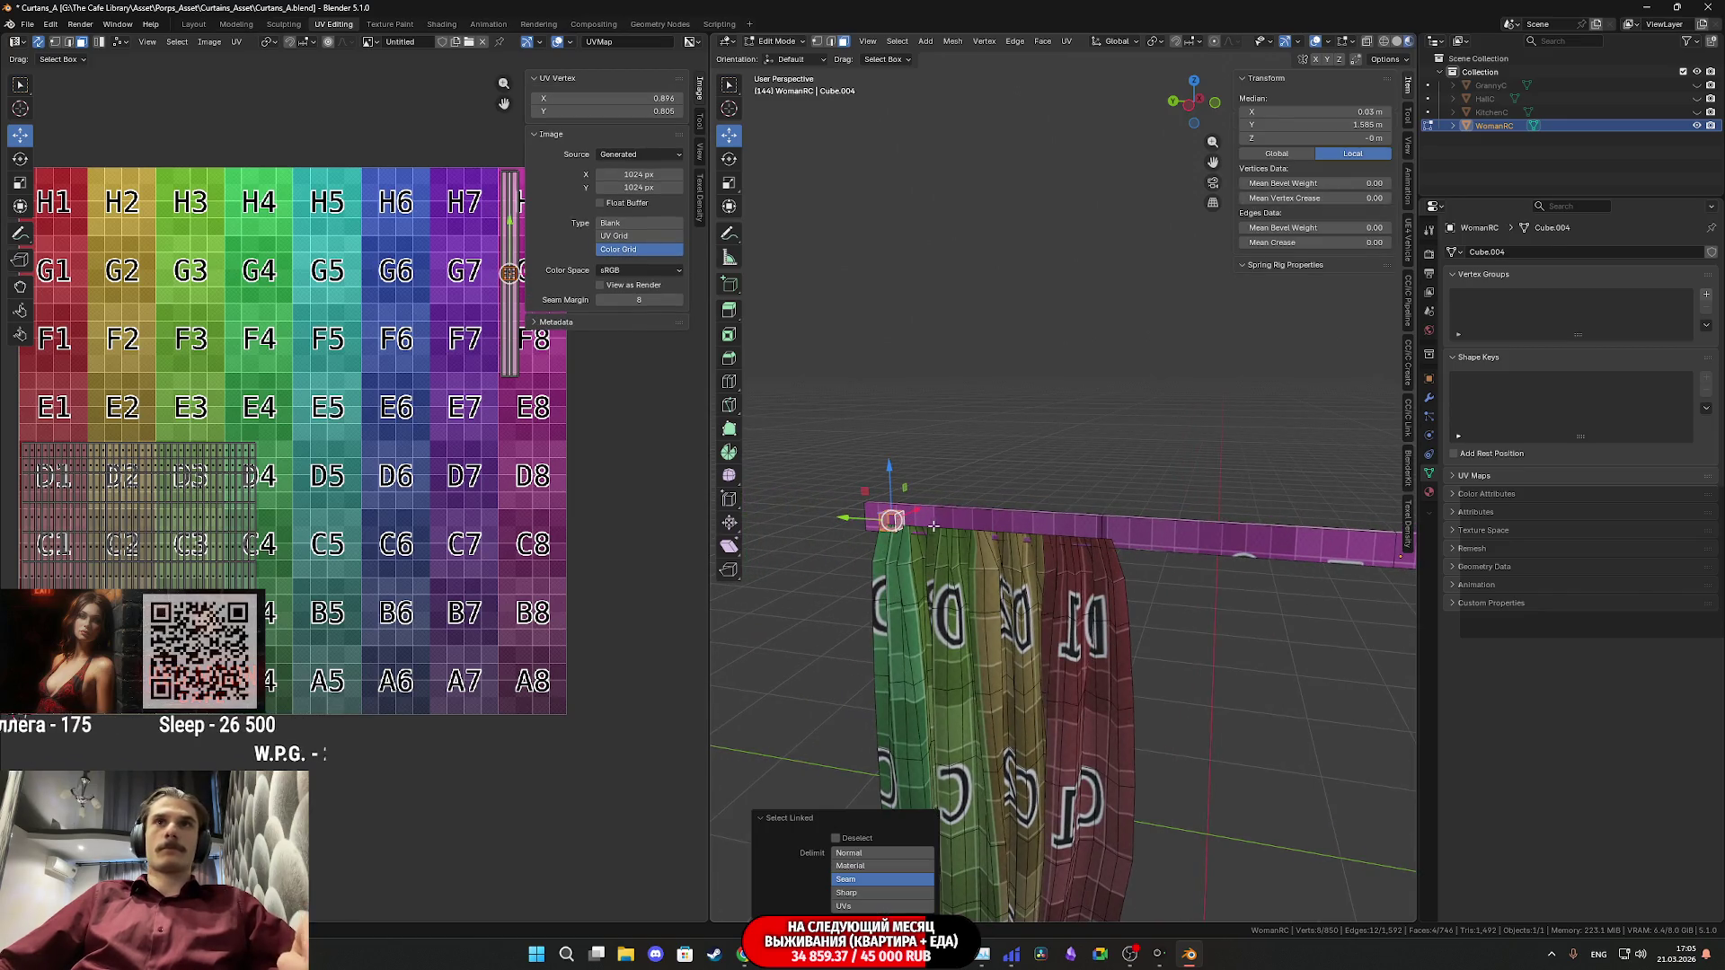
{"action": "mouse_move", "coordinate": [932, 526]}
{"action": "middle_mouse_down"}
{"action": "mouse_move", "coordinate": [1004, 566]}
{"action": "mouse_move", "coordinate": [814, 539]}
{"action": "middle_mouse_up"}
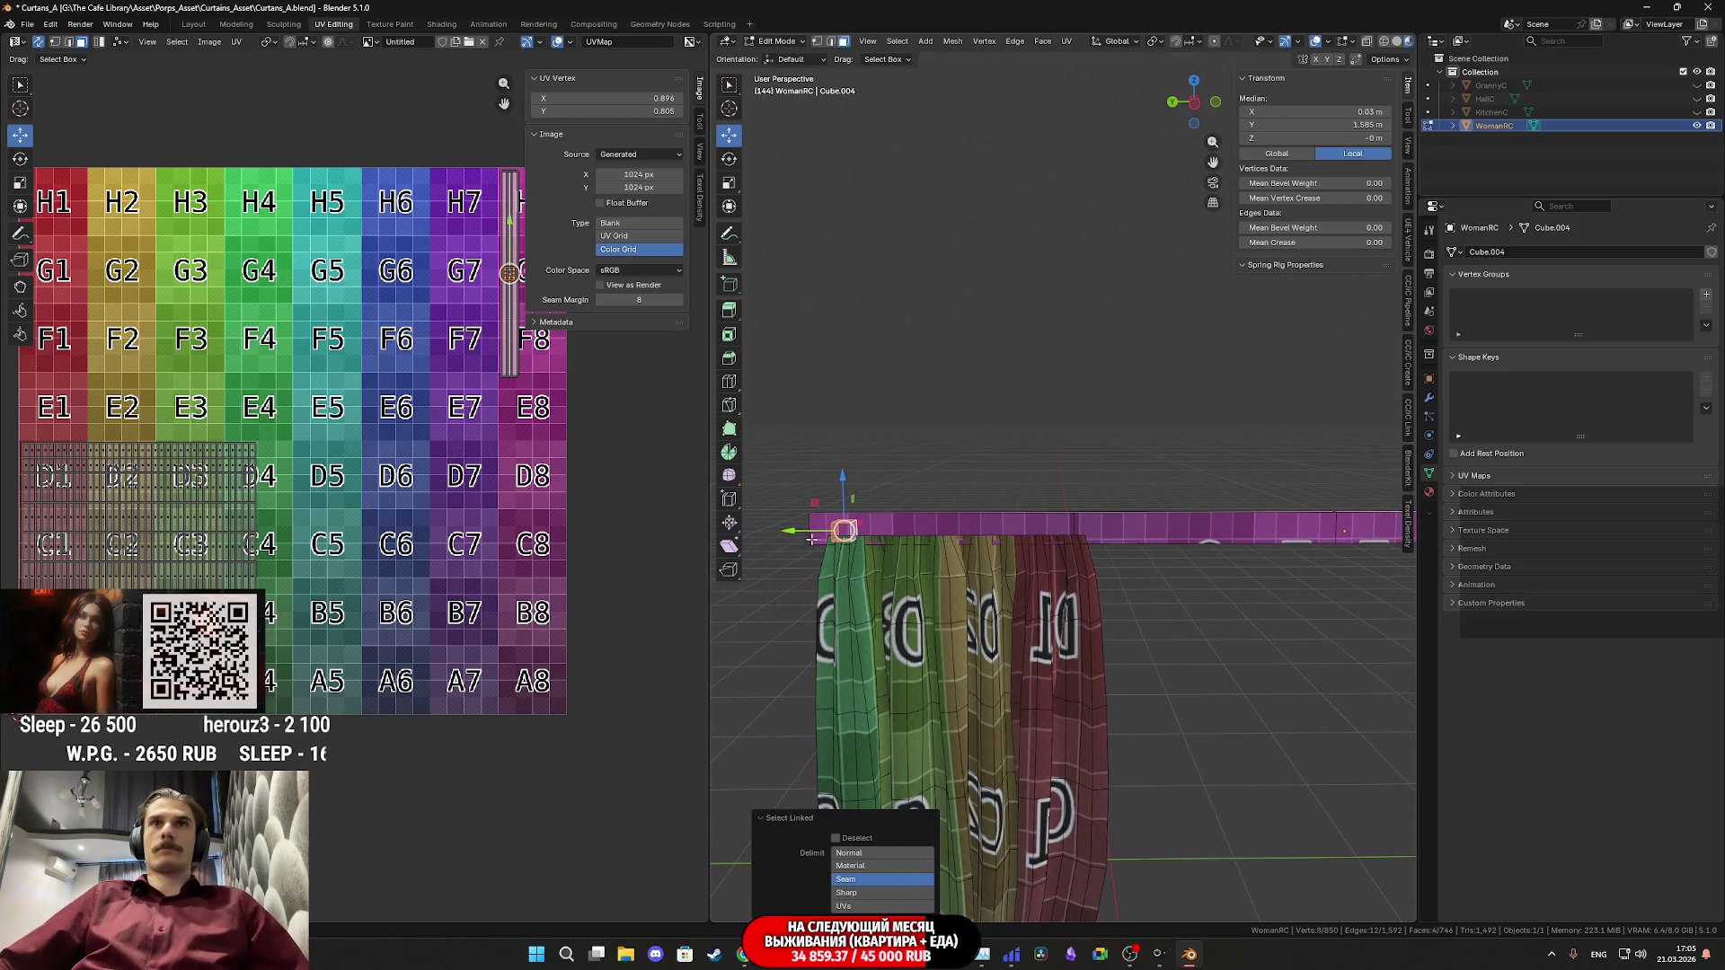
{"action": "left_click_drag", "start_coordinate": [794, 530], "coordinate": [935, 521]}
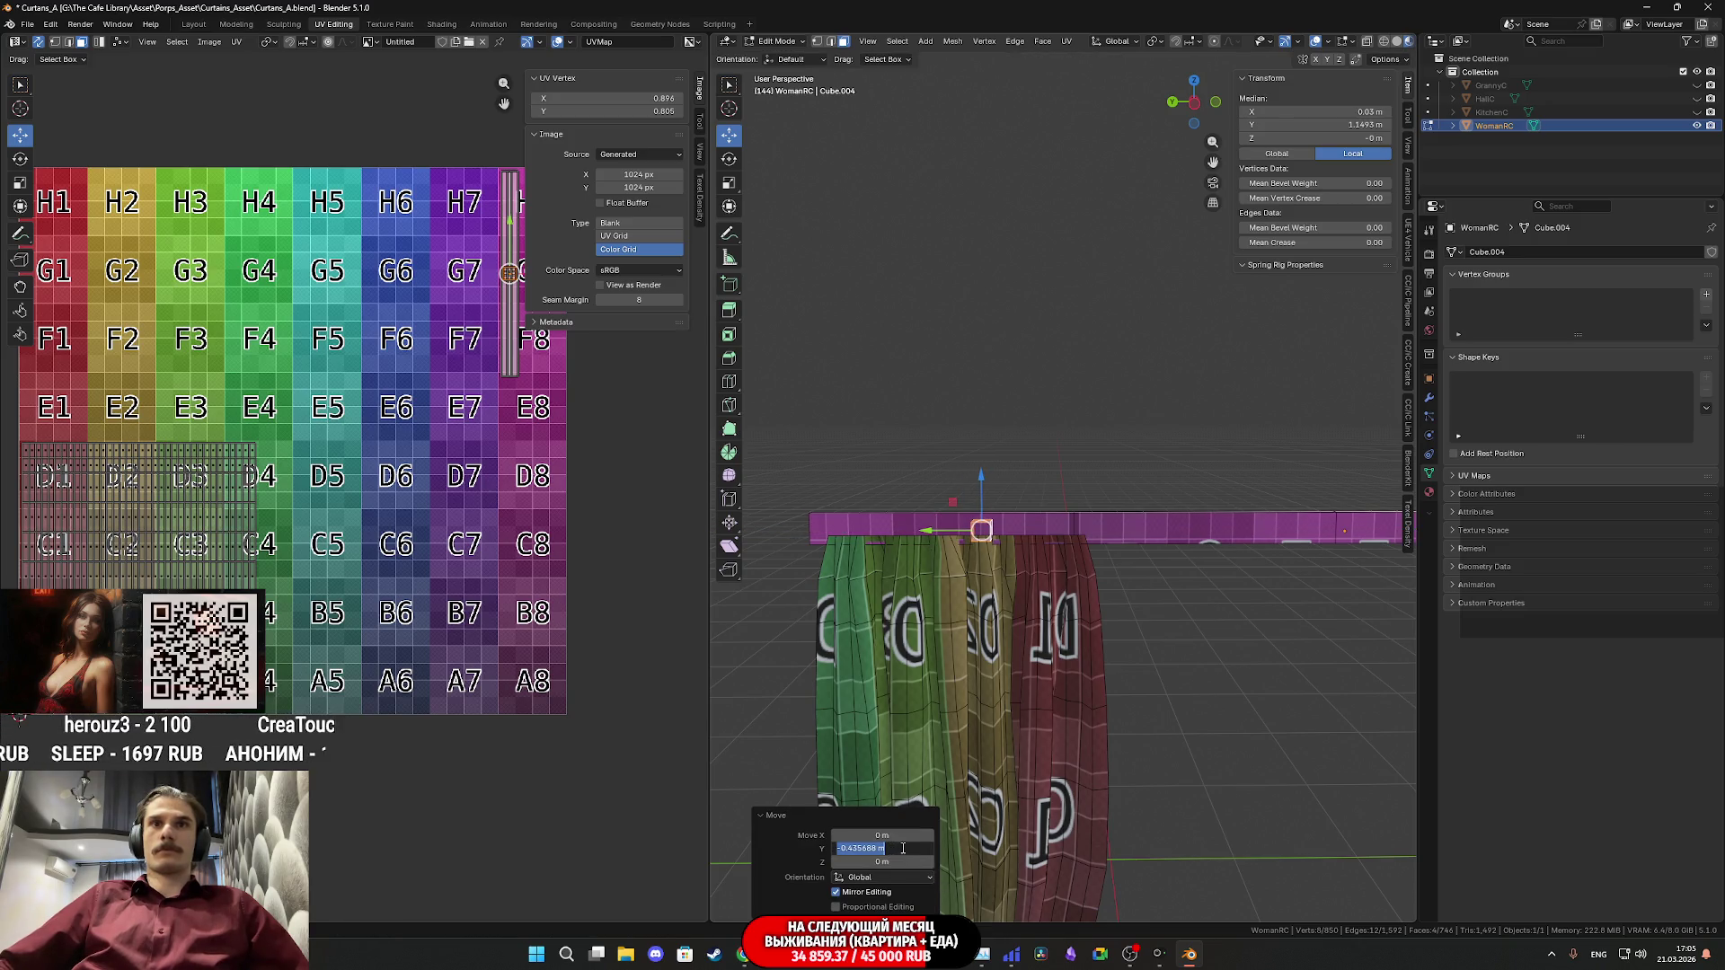
{"action": "key", "text": "BackSpace"}
{"action": "key", "text": "Return"}
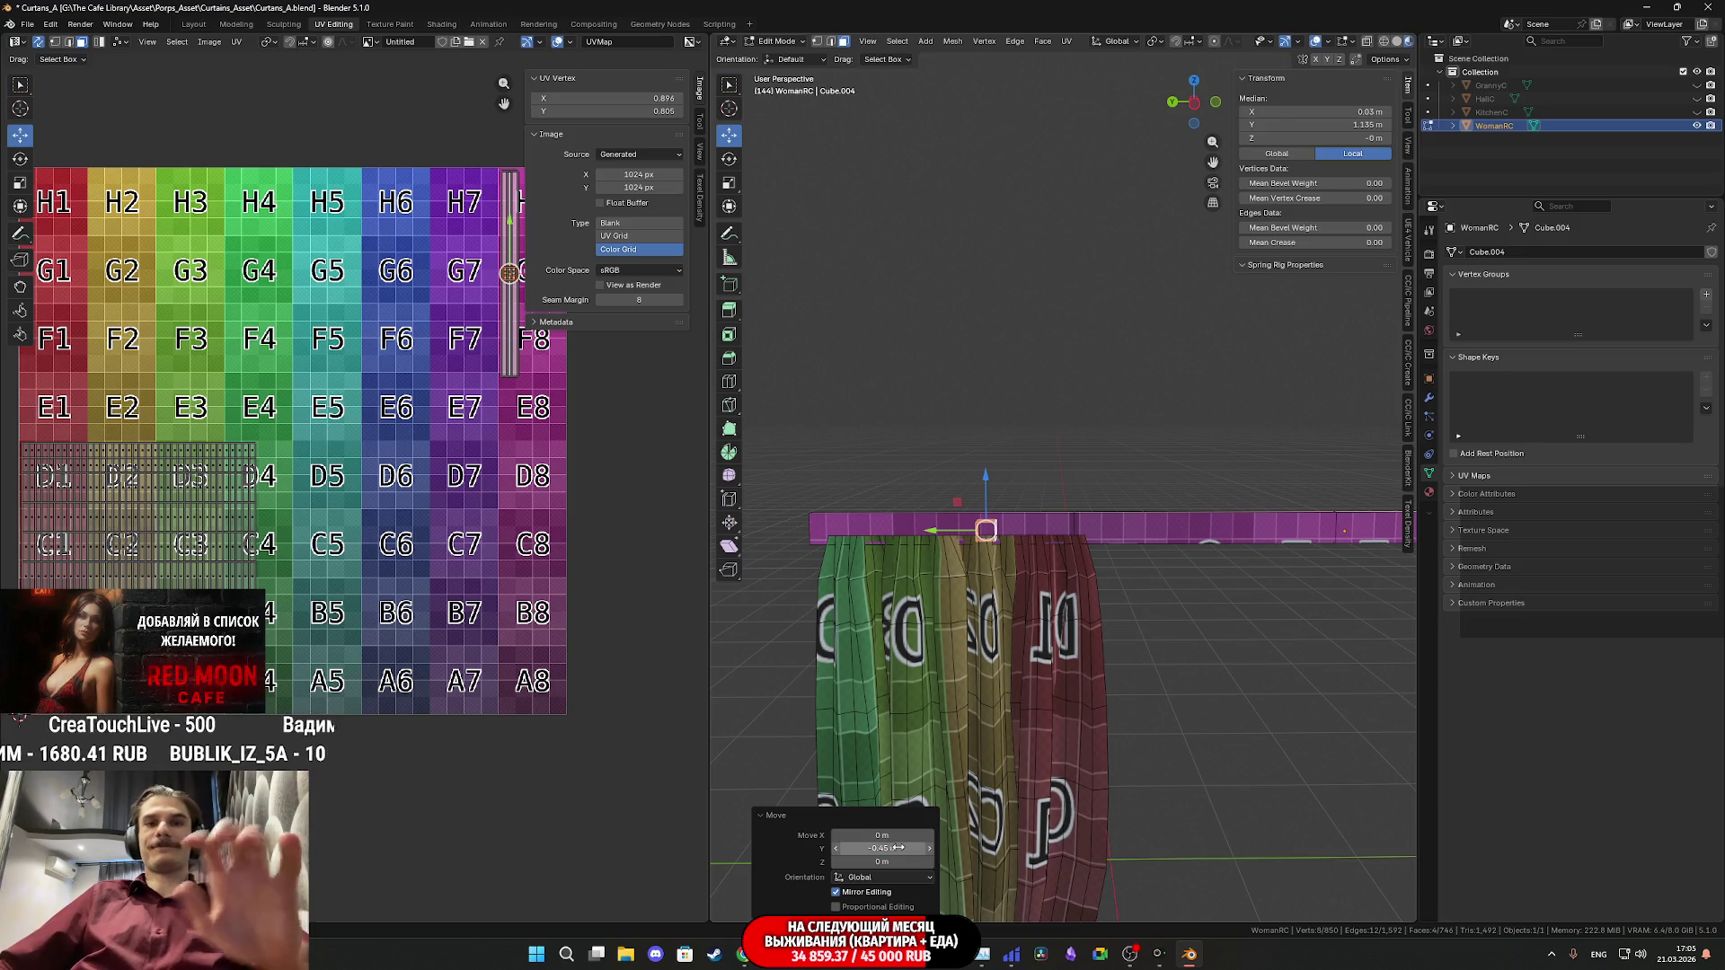
- Select the whole linked rod piece and move it exactly -0.45 m along Y
{"action": "middle_click_drag", "start_coordinate": [1166, 594], "coordinate": [1027, 560]}
{"action": "left_click", "coordinate": [1026, 560]}
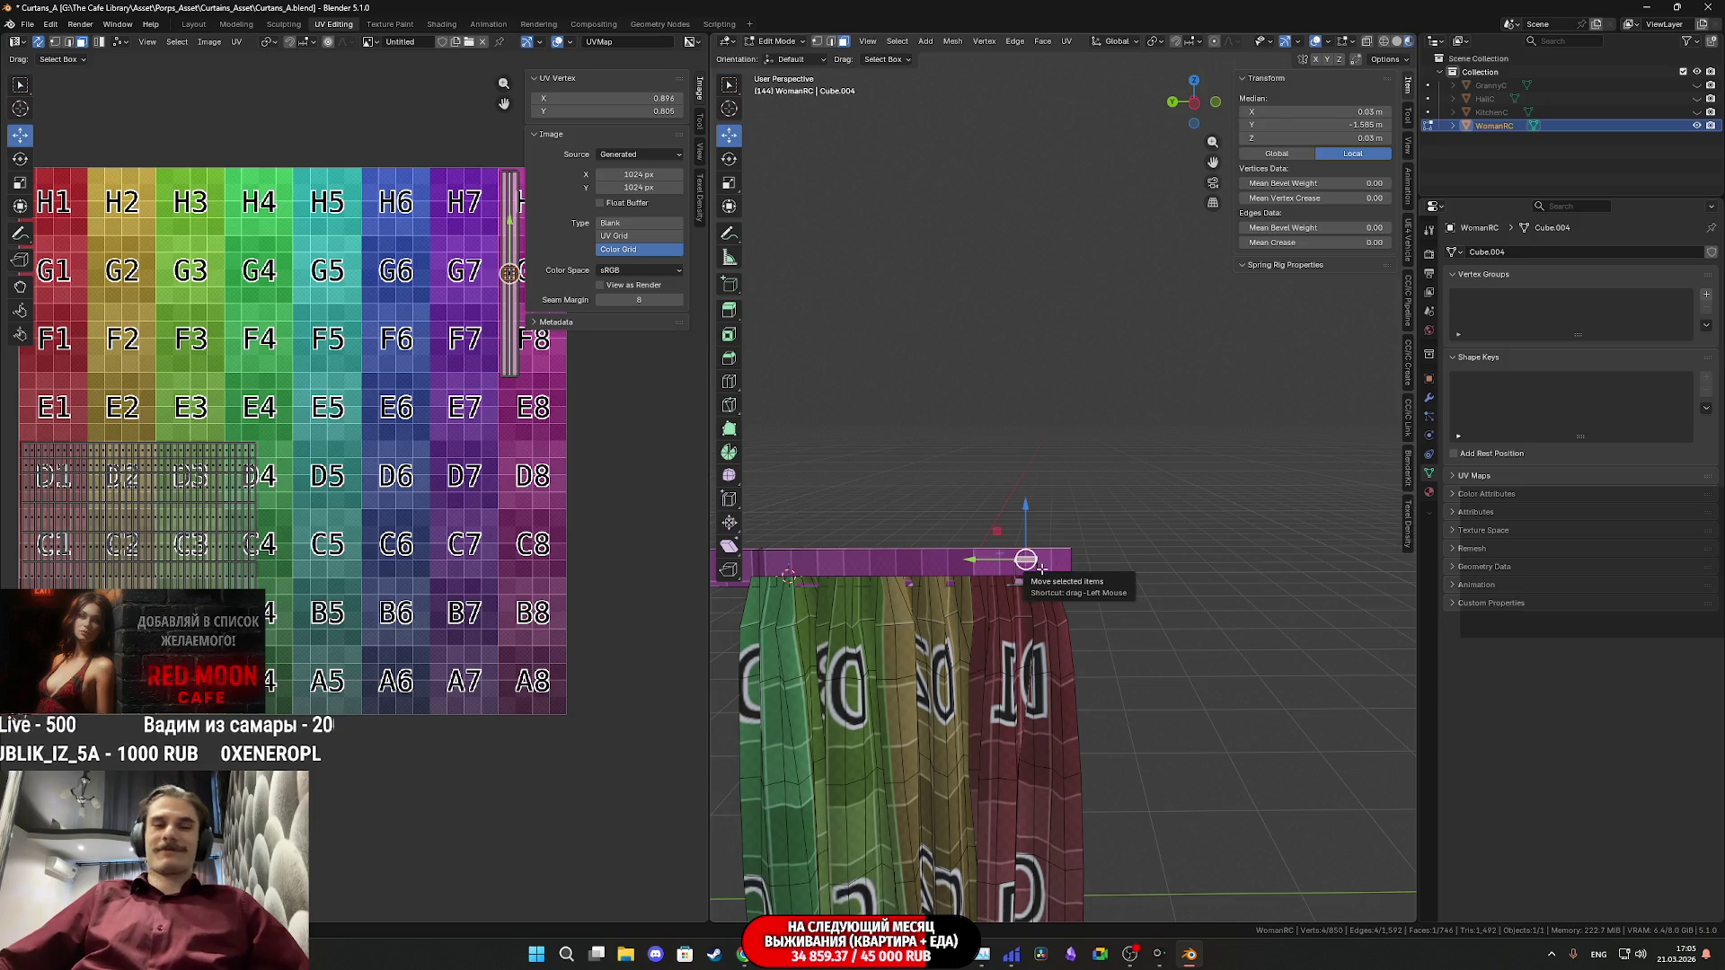
{"action": "key", "text": "ctrl+l"}
{"action": "left_click_drag", "start_coordinate": [999, 571], "coordinate": [797, 572]}
{"action": "left_click", "coordinate": [882, 848]}
{"action": "type", "text": "-0.45"}
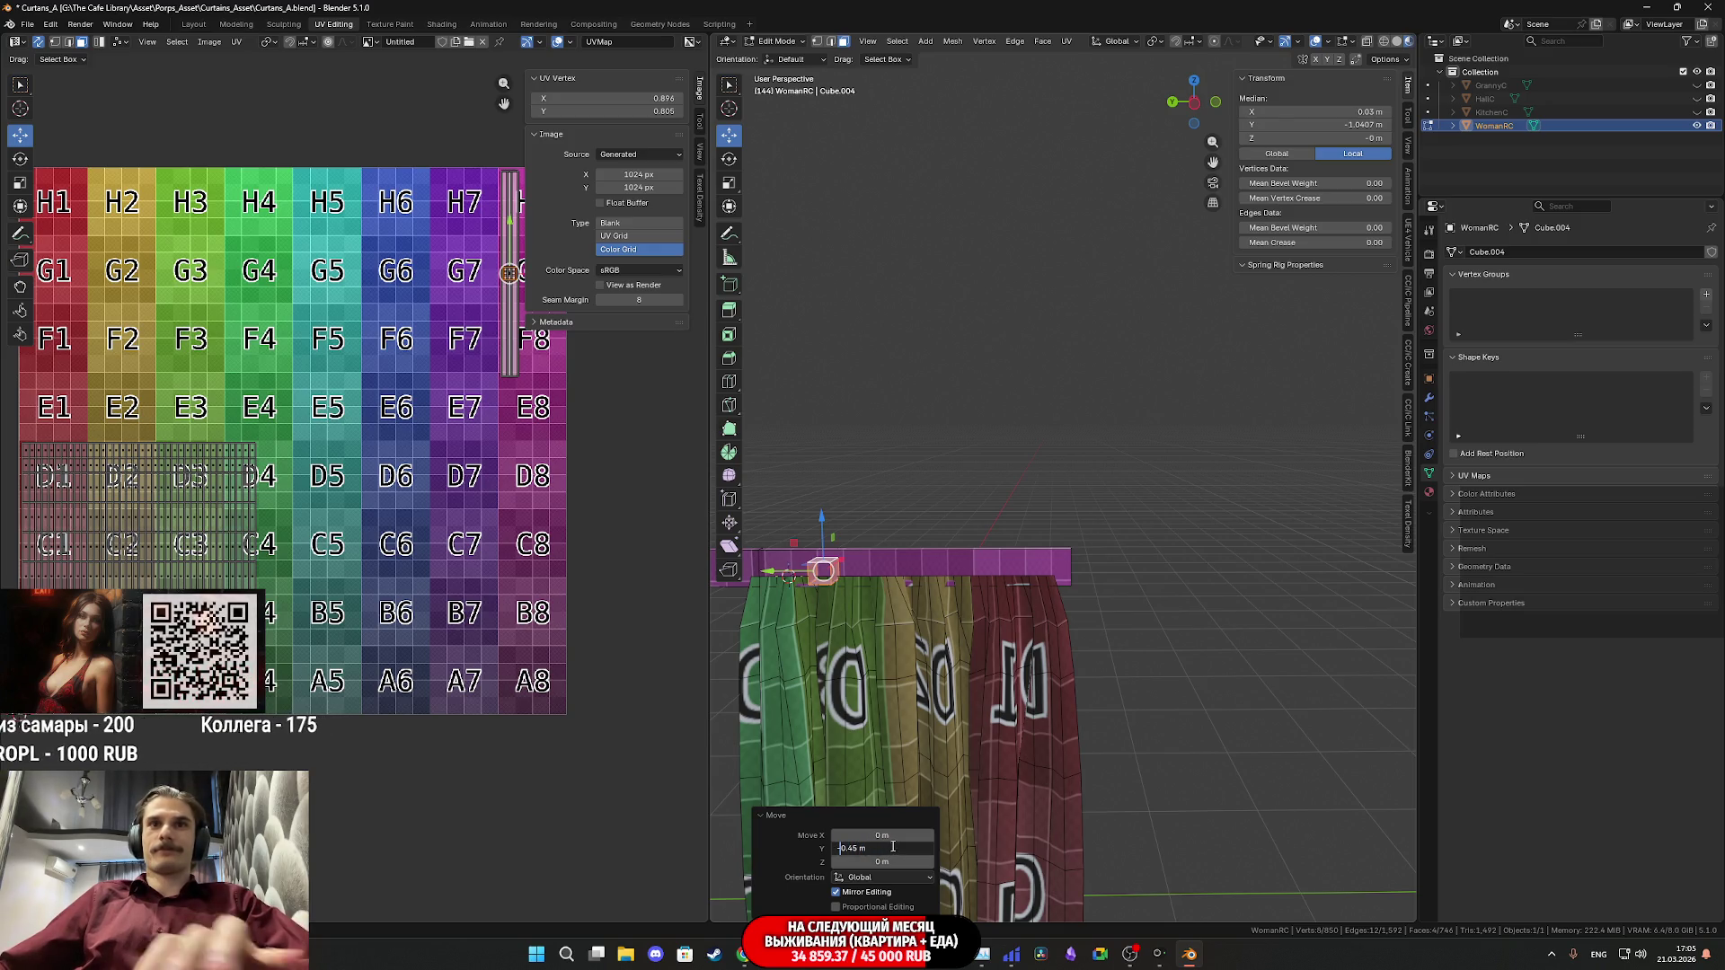
{"action": "key", "text": "Return"}
- Check the repositioned rod from another angle and return to Object Mode
{"action": "mouse_move", "coordinate": [902, 654]}
{"action": "middle_mouse_down"}
{"action": "mouse_move", "coordinate": [1239, 633]}
{"action": "mouse_move", "coordinate": [998, 628]}
{"action": "mouse_move", "coordinate": [1046, 618]}
{"action": "mouse_move", "coordinate": [1118, 559]}
{"action": "middle_mouse_up"}
{"action": "scroll", "coordinate": [1002, 656], "scroll_direction": "down", "scroll_amount": 3}
{"action": "key", "text": "Tab"}
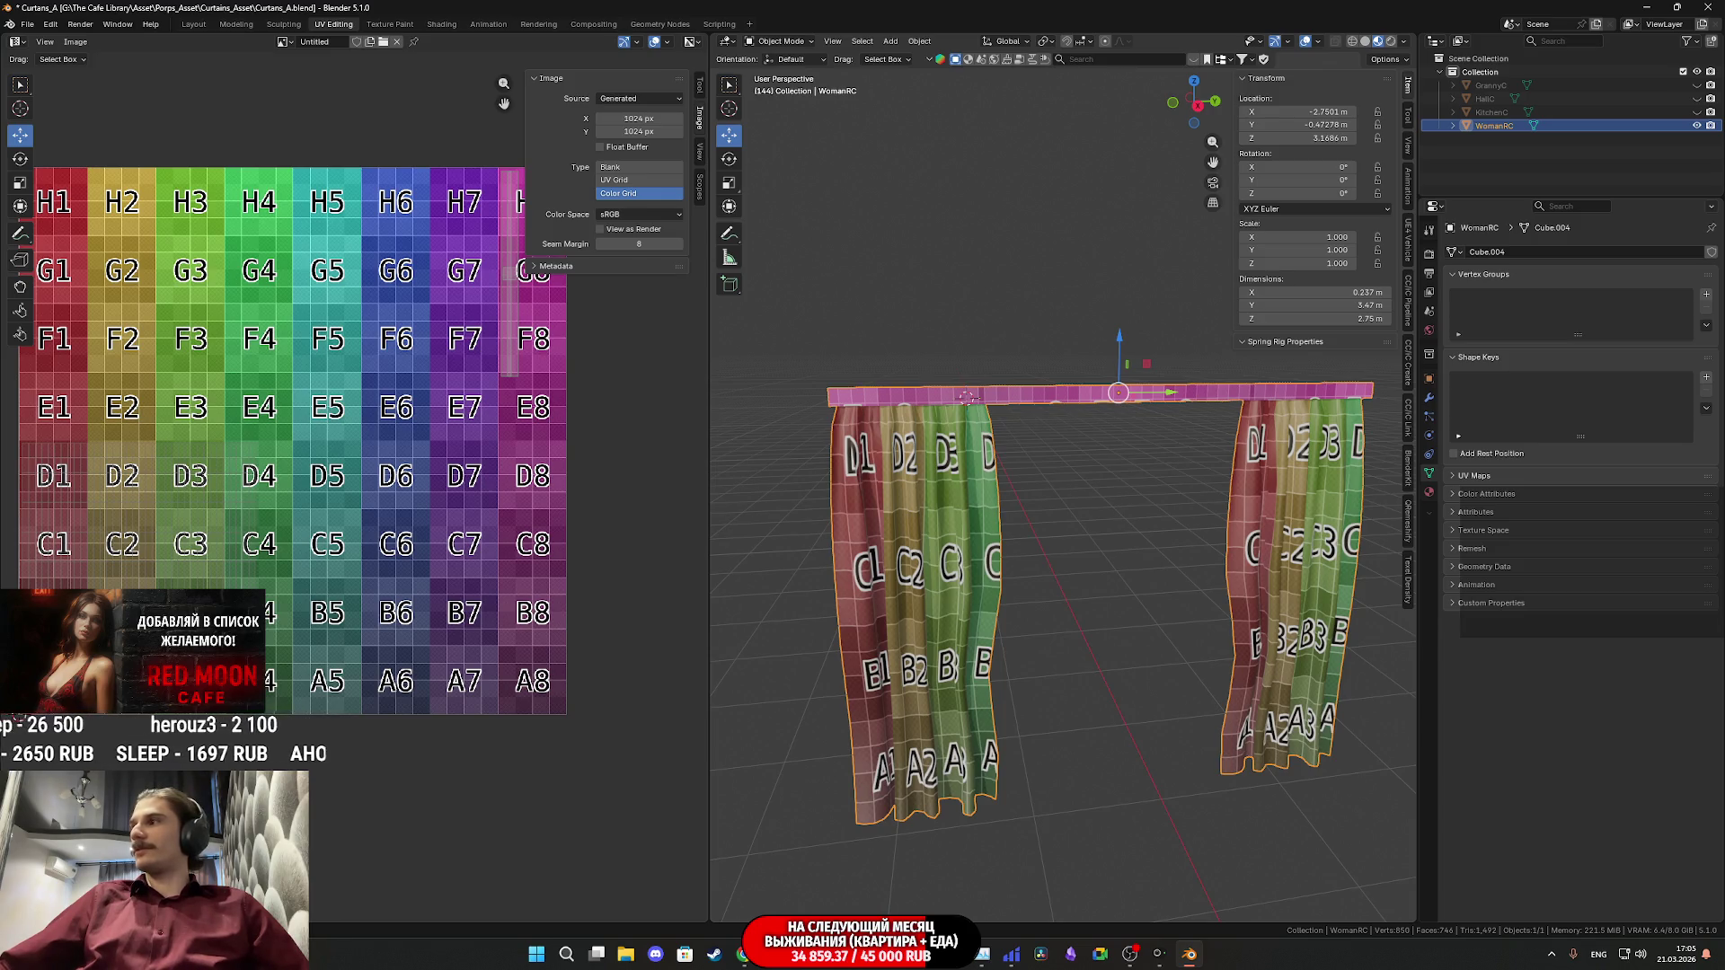
- Look over the curtains and save the curtain file
{"action": "scroll", "coordinate": [1114, 556], "scroll_direction": "up", "scroll_amount": 2}
{"action": "middle_click_drag", "start_coordinate": [1119, 552], "coordinate": [1127, 561]}
{"action": "key", "text": "ctrl+s"}
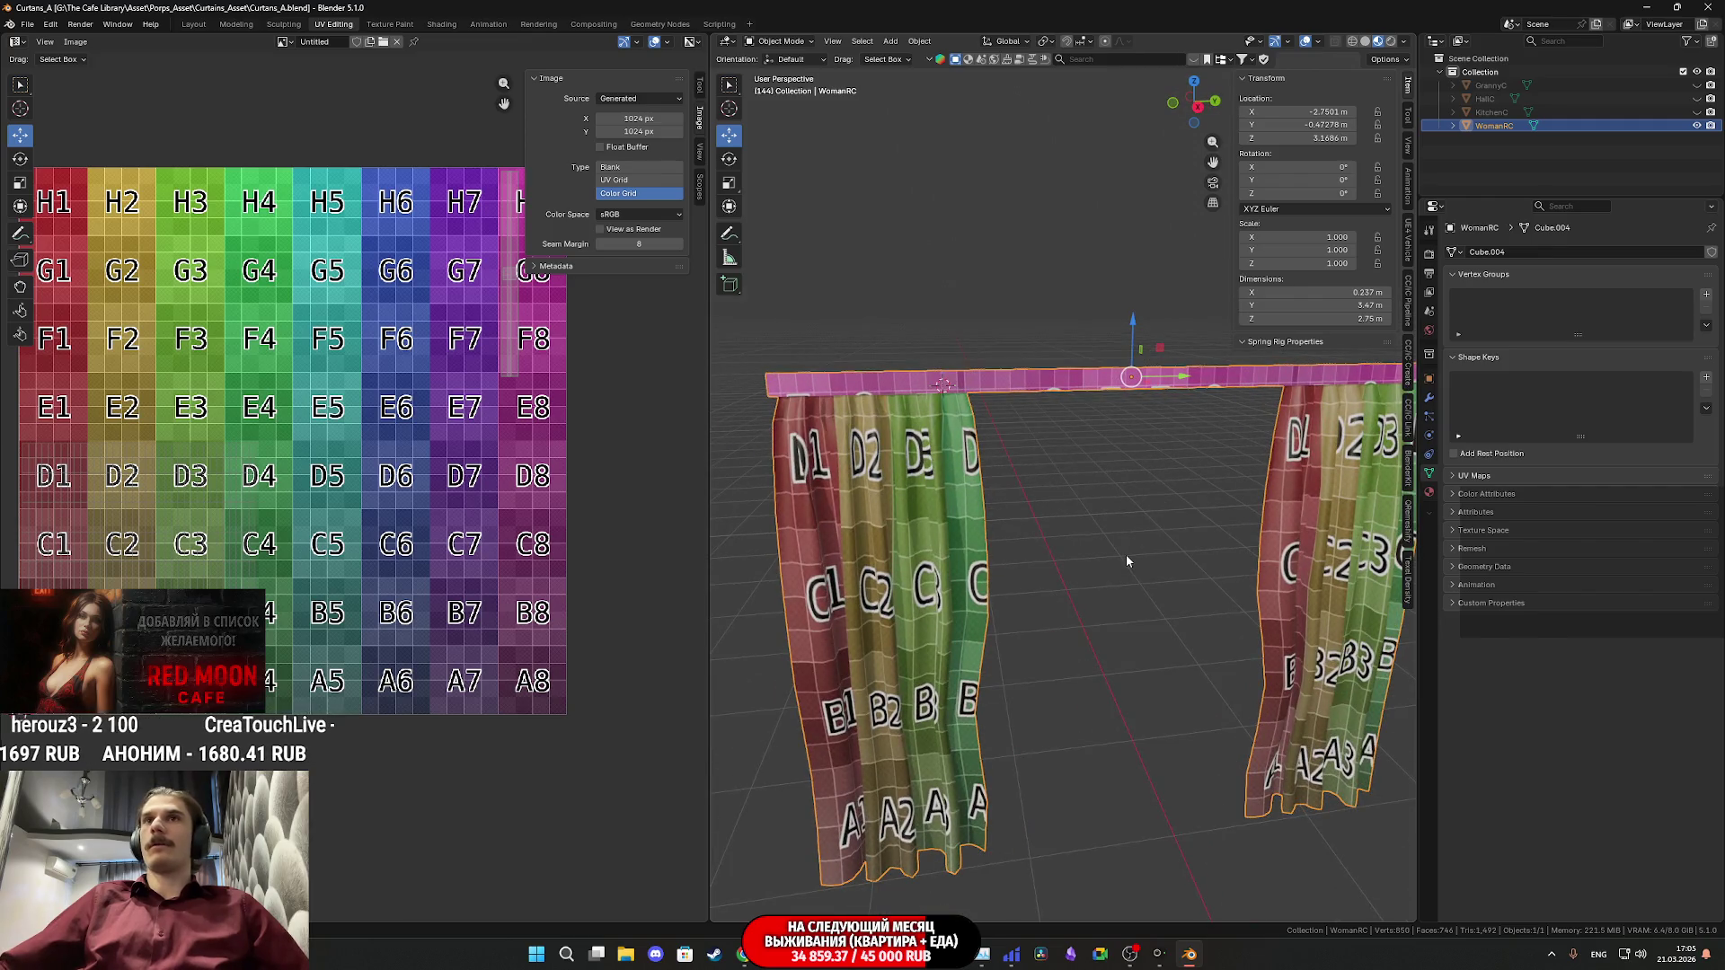
- Level the rod in view, re-enter Edit Mode and pan the UV grid to show the islands
{"action": "scroll", "coordinate": [1124, 554], "scroll_direction": "down", "scroll_amount": 2}
{"action": "mouse_move", "coordinate": [1125, 548]}
{"action": "middle_mouse_down"}
{"action": "mouse_move", "coordinate": [1129, 489]}
{"action": "mouse_move", "coordinate": [1128, 503]}
{"action": "mouse_move", "coordinate": [1245, 505]}
{"action": "mouse_move", "coordinate": [1155, 519]}
{"action": "mouse_move", "coordinate": [1071, 410]}
{"action": "middle_mouse_up"}
{"action": "scroll", "coordinate": [1071, 410], "scroll_direction": "up", "scroll_amount": 4}
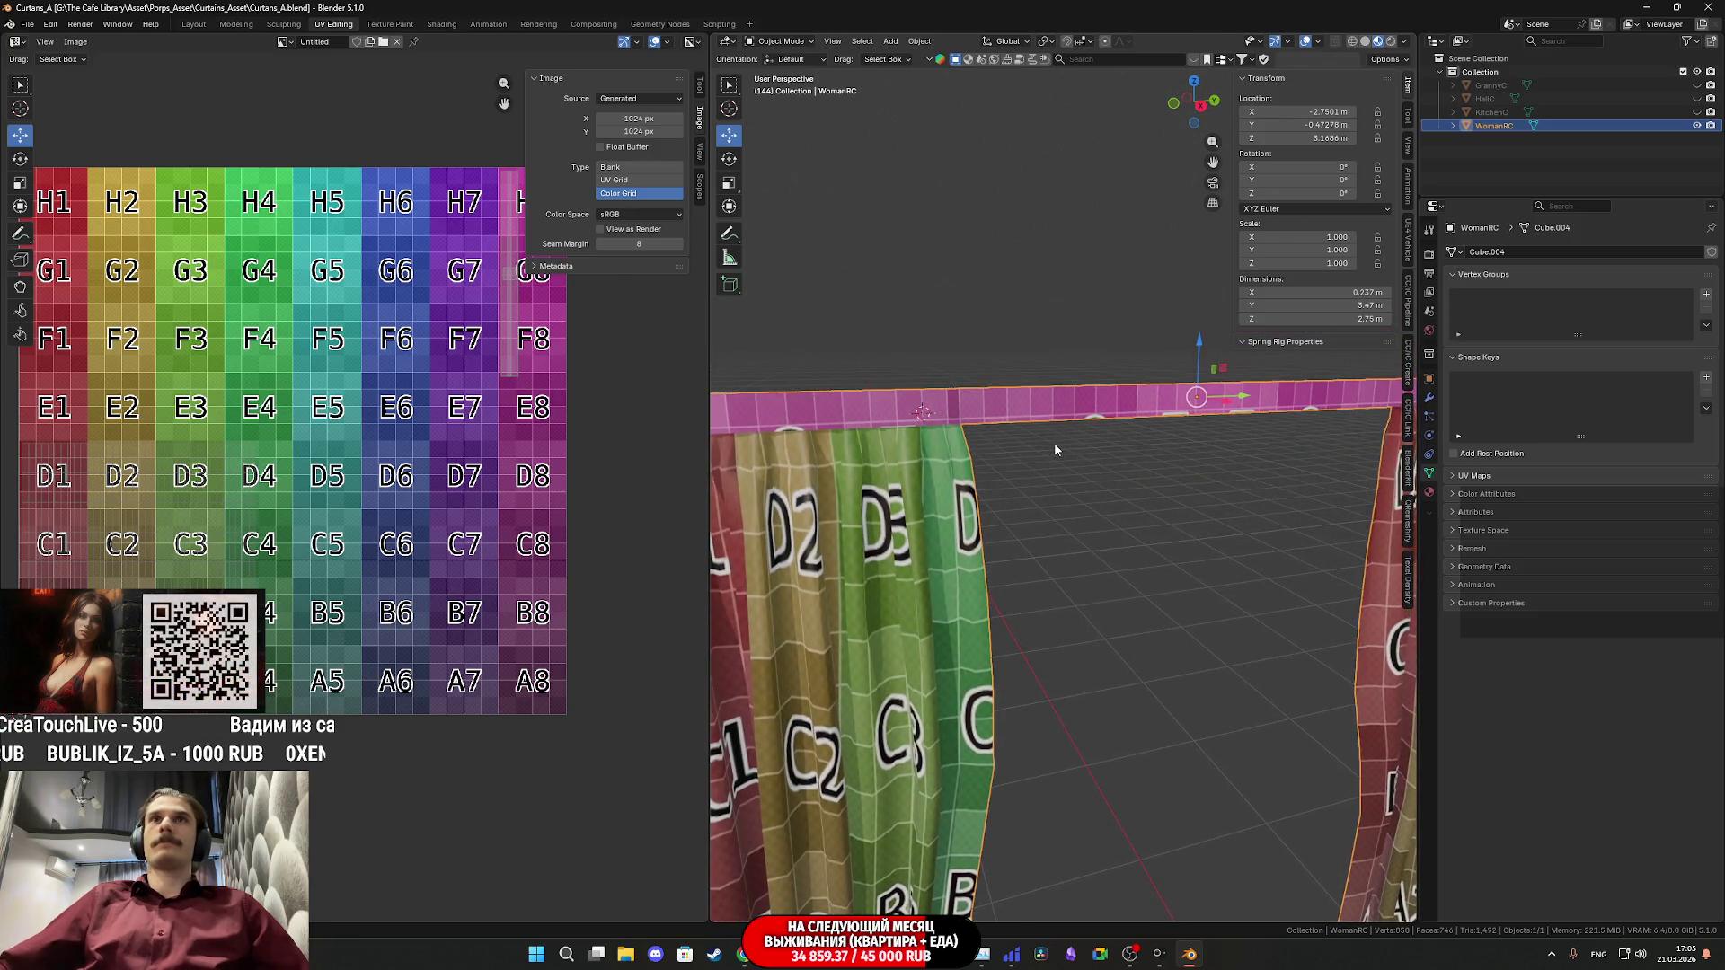
{"action": "key", "text": "Tab"}
{"action": "scroll", "coordinate": [376, 373], "scroll_direction": "down", "scroll_amount": 1}
{"action": "middle_click_drag", "start_coordinate": [376, 374], "coordinate": [254, 455]}
{"action": "scroll", "coordinate": [1009, 420], "scroll_direction": "up", "scroll_amount": 1}
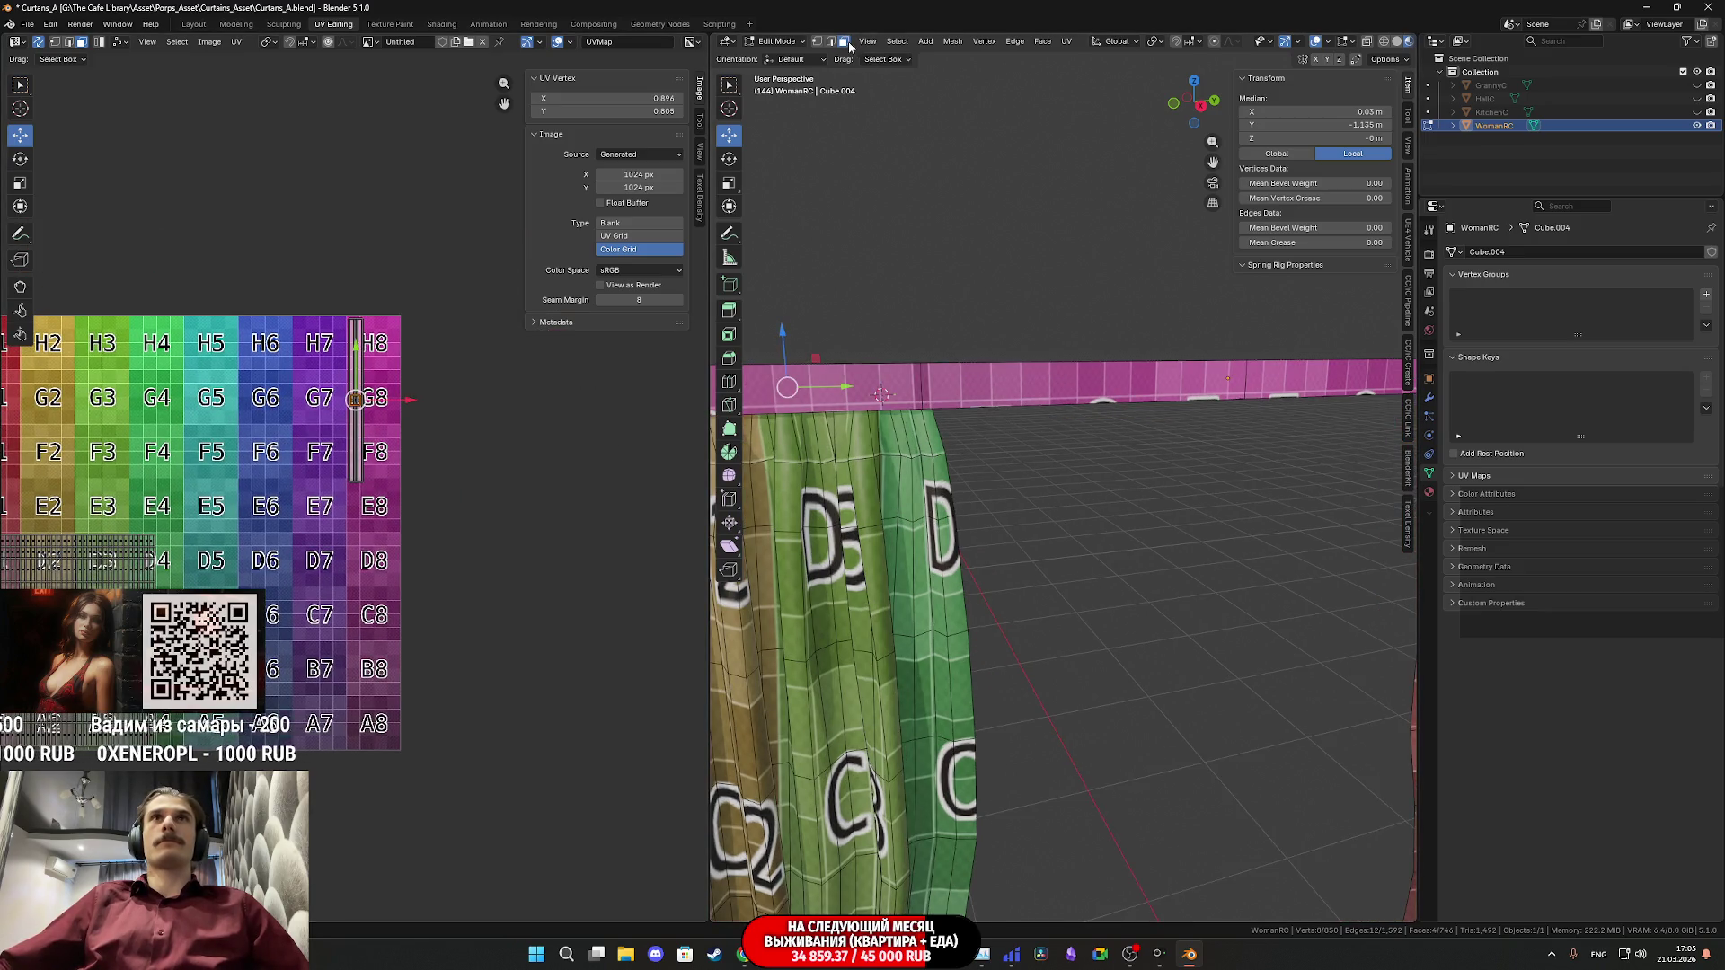
- Select the rod's face loops on both sides of the curtains
{"action": "left_click", "coordinate": [1151, 372], "text": "alt"}
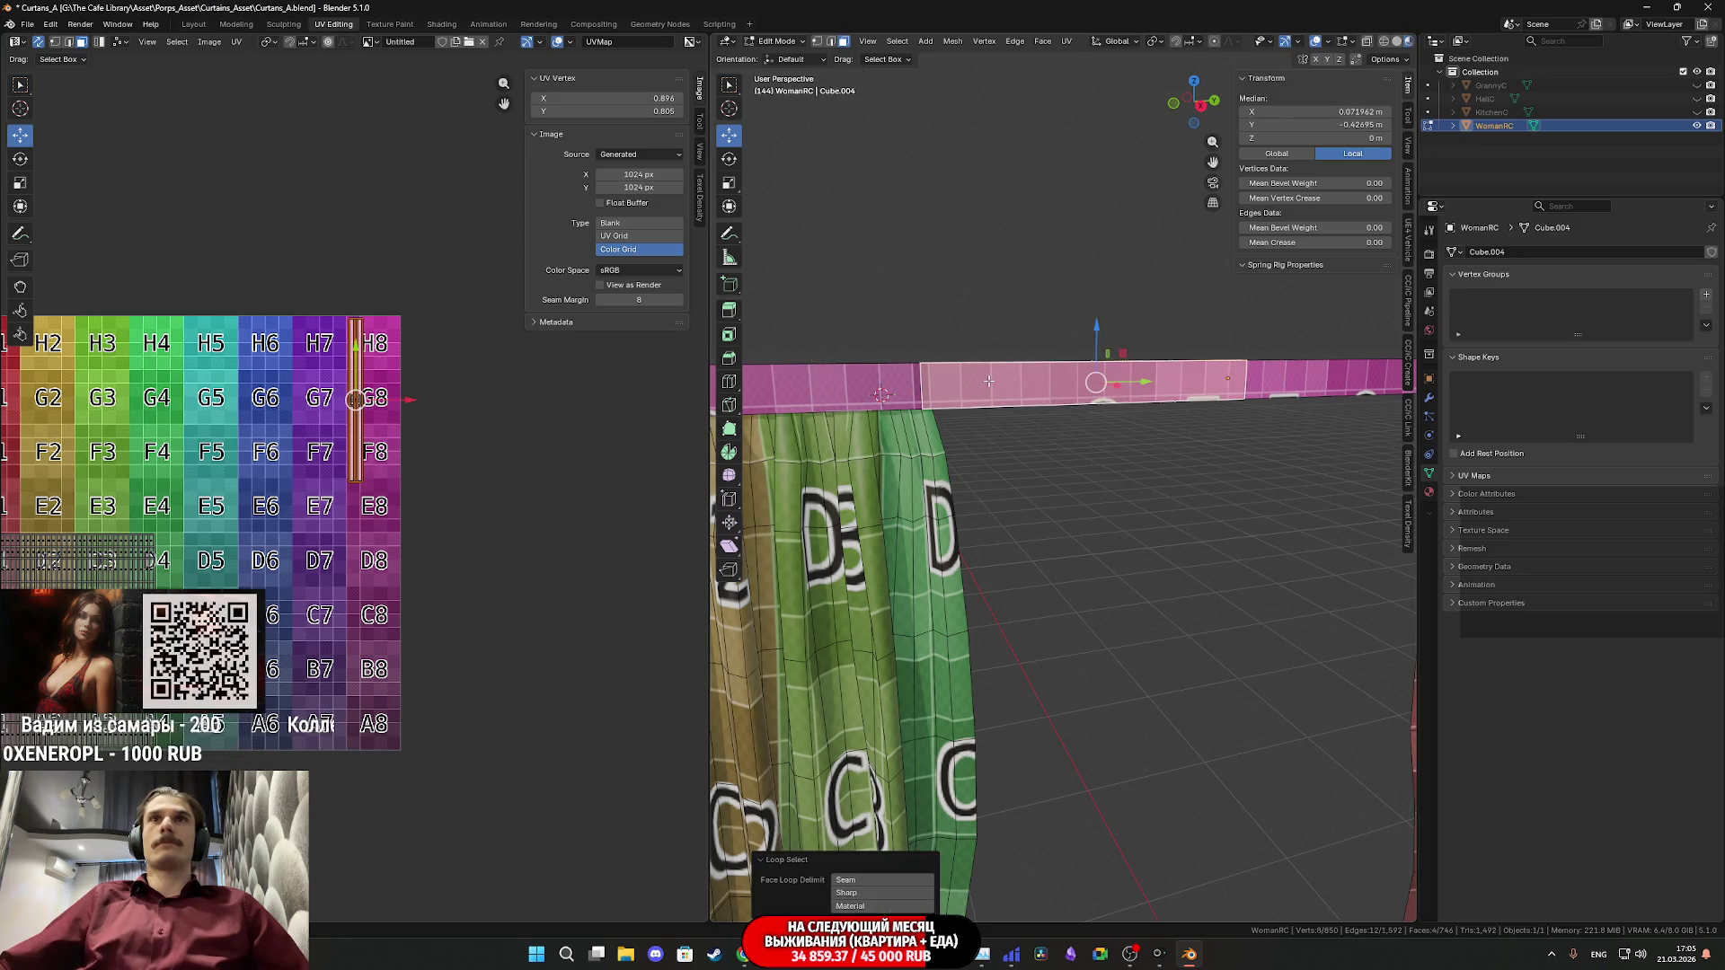
{"action": "left_click", "coordinate": [786, 381], "text": "alt+shift"}
{"action": "mouse_move", "coordinate": [786, 381]}
{"action": "middle_mouse_down"}
{"action": "mouse_move", "coordinate": [984, 501]}
{"action": "mouse_move", "coordinate": [1186, 453]}
{"action": "middle_mouse_up"}
{"action": "left_click", "coordinate": [984, 501], "text": "alt+shift"}
- Scale the rod's UV strip along Y to about 0.7 in the UV Editor
{"action": "scroll", "coordinate": [376, 489], "scroll_direction": "up", "scroll_amount": 5}
{"action": "middle_click_drag", "start_coordinate": [376, 489], "coordinate": [381, 615]}
{"action": "key", "text": "s"}
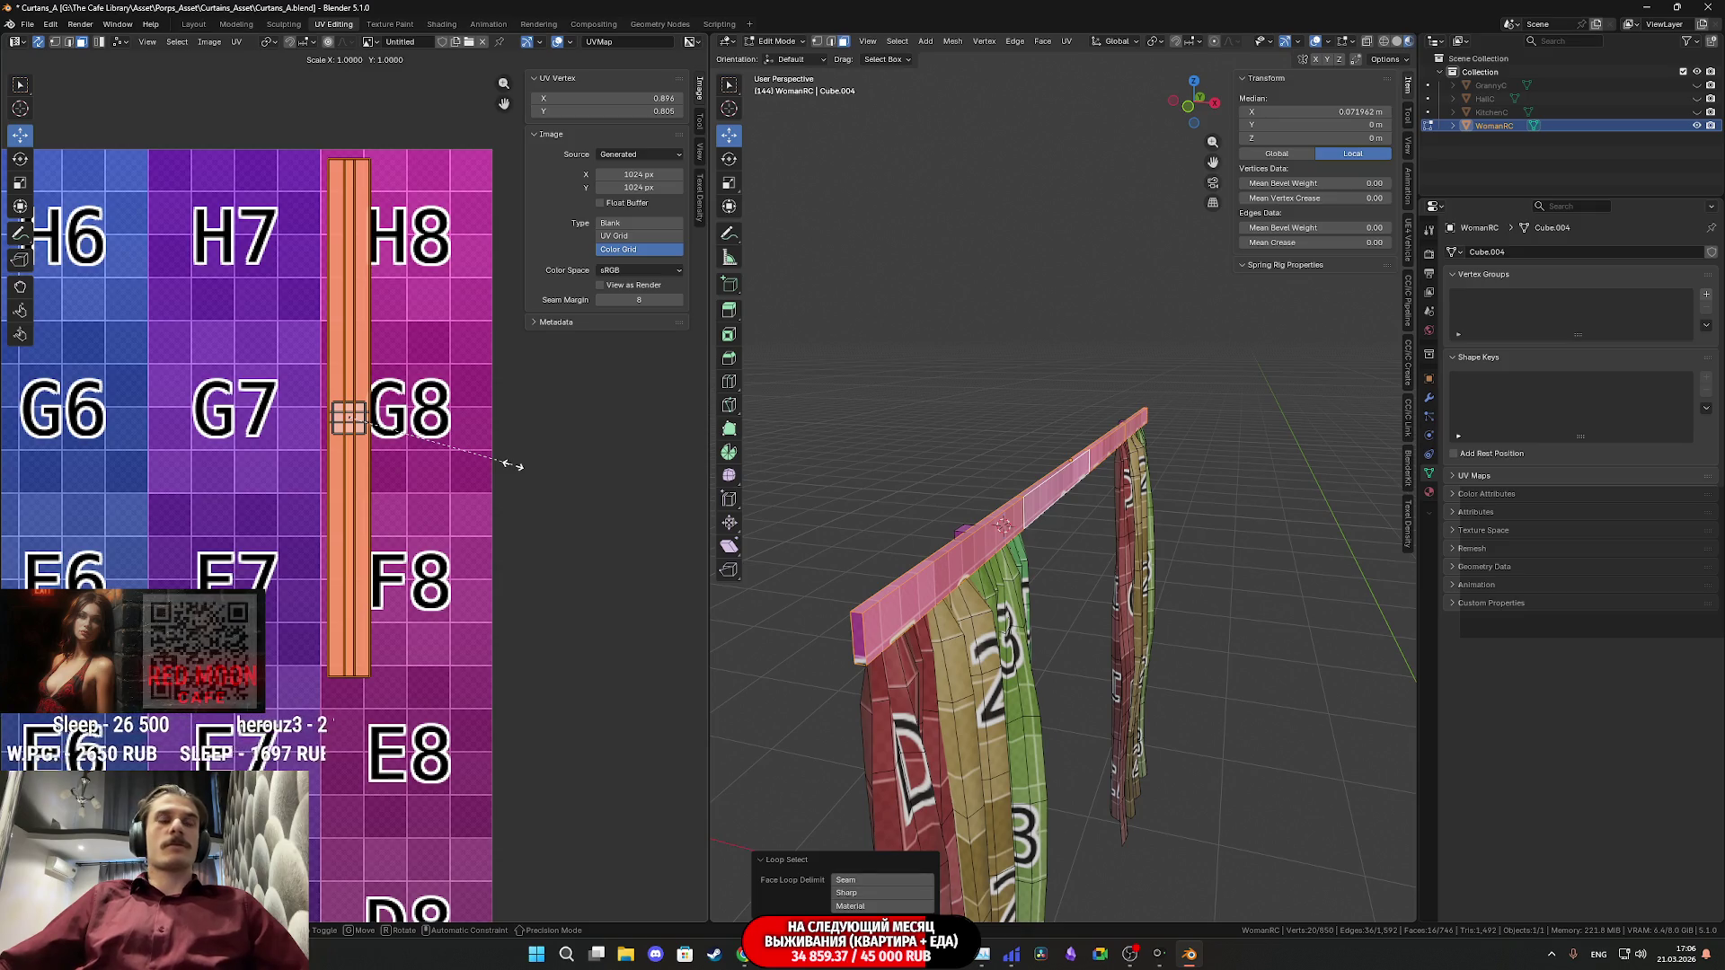
{"action": "key", "text": "y"}
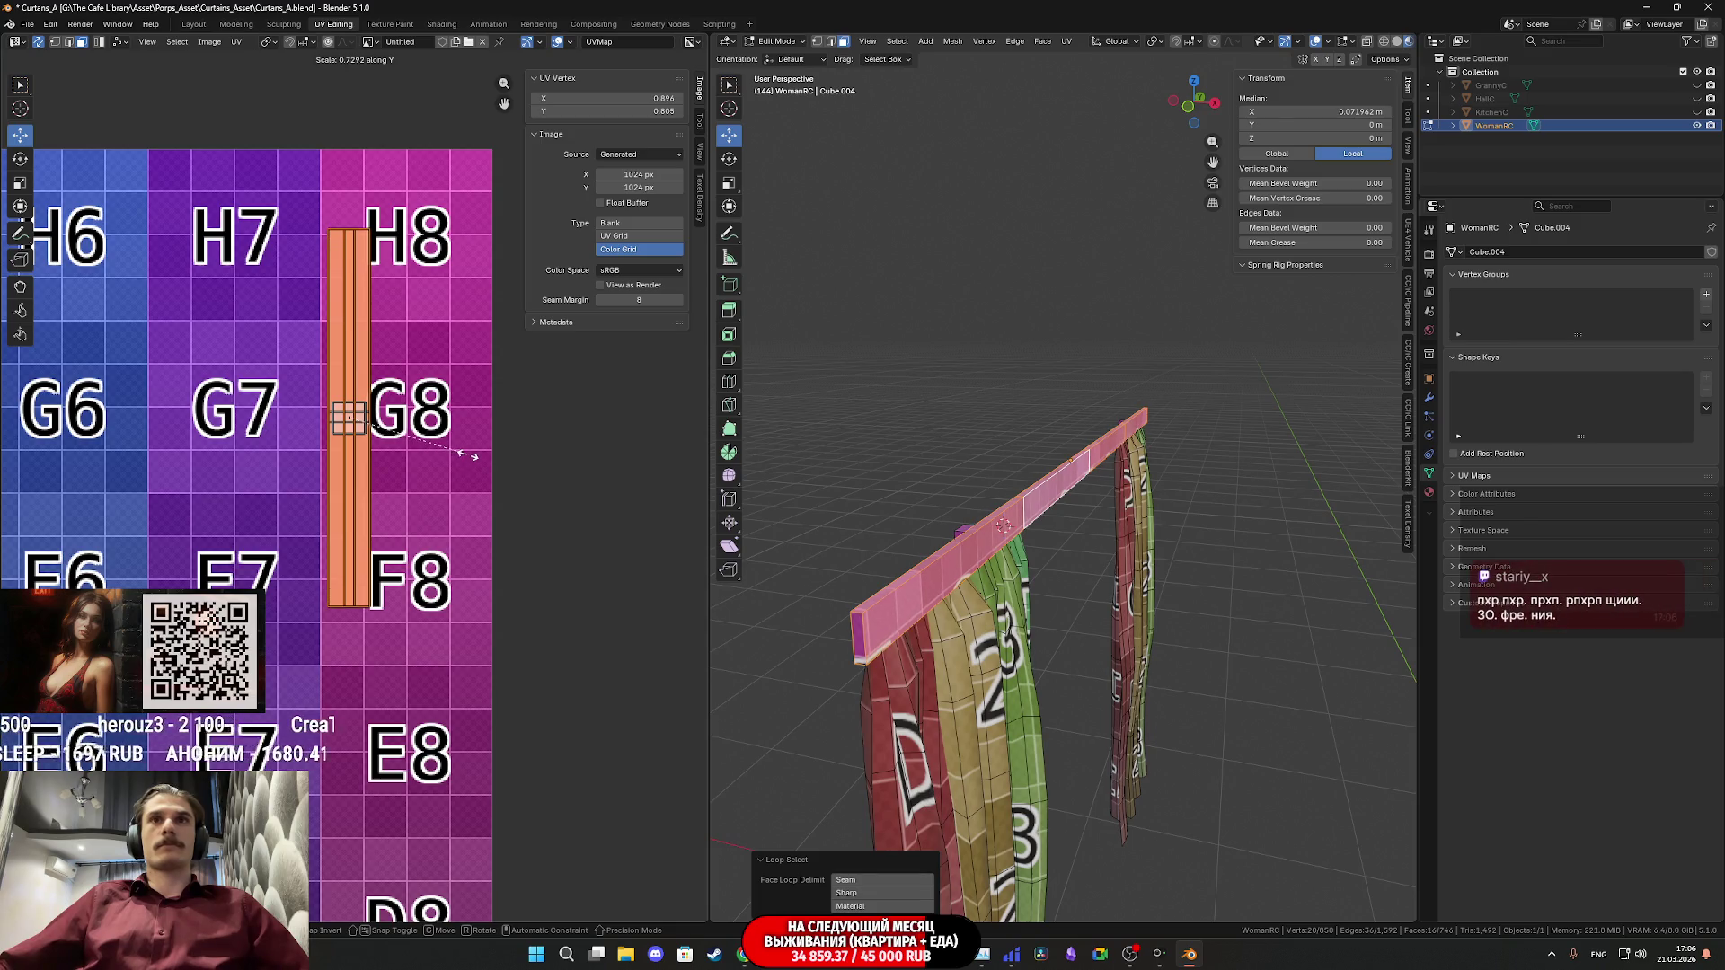
{"action": "left_click", "coordinate": [464, 455]}
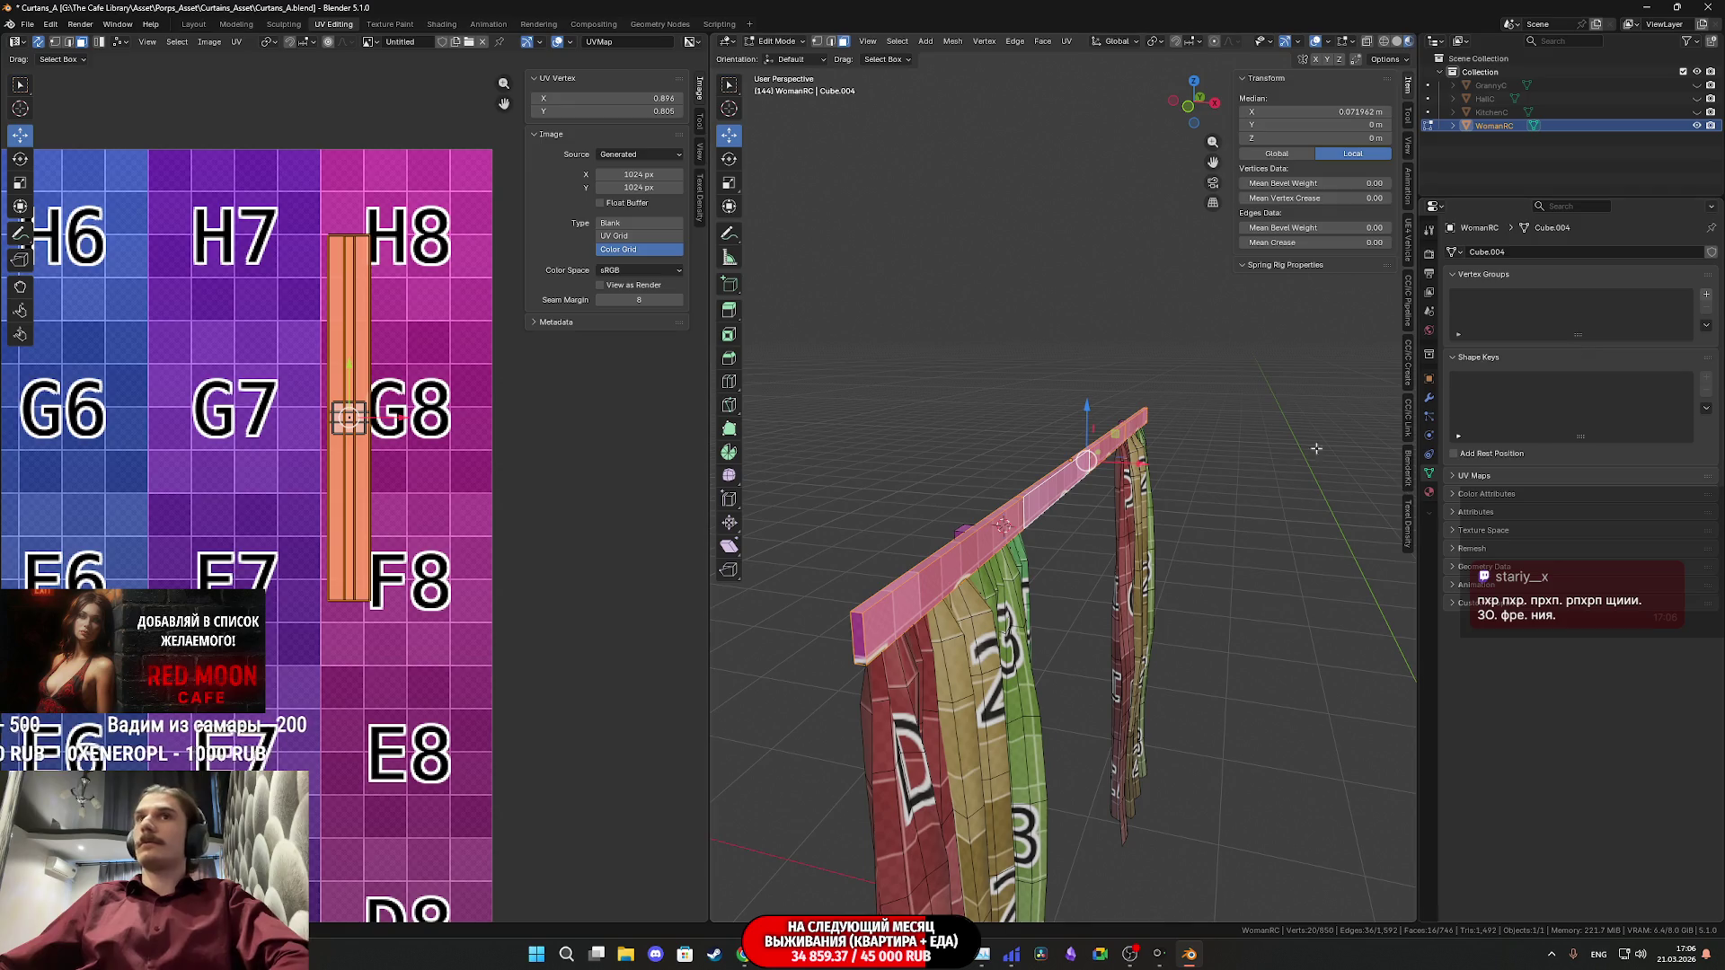
- Inspect the rod and curtains from several angles, then return to Object Mode
{"action": "mouse_move", "coordinate": [1077, 560]}
{"action": "middle_mouse_down"}
{"action": "mouse_move", "coordinate": [952, 564]}
{"action": "mouse_move", "coordinate": [1105, 566]}
{"action": "mouse_move", "coordinate": [1051, 567]}
{"action": "mouse_move", "coordinate": [1036, 529]}
{"action": "middle_mouse_up"}
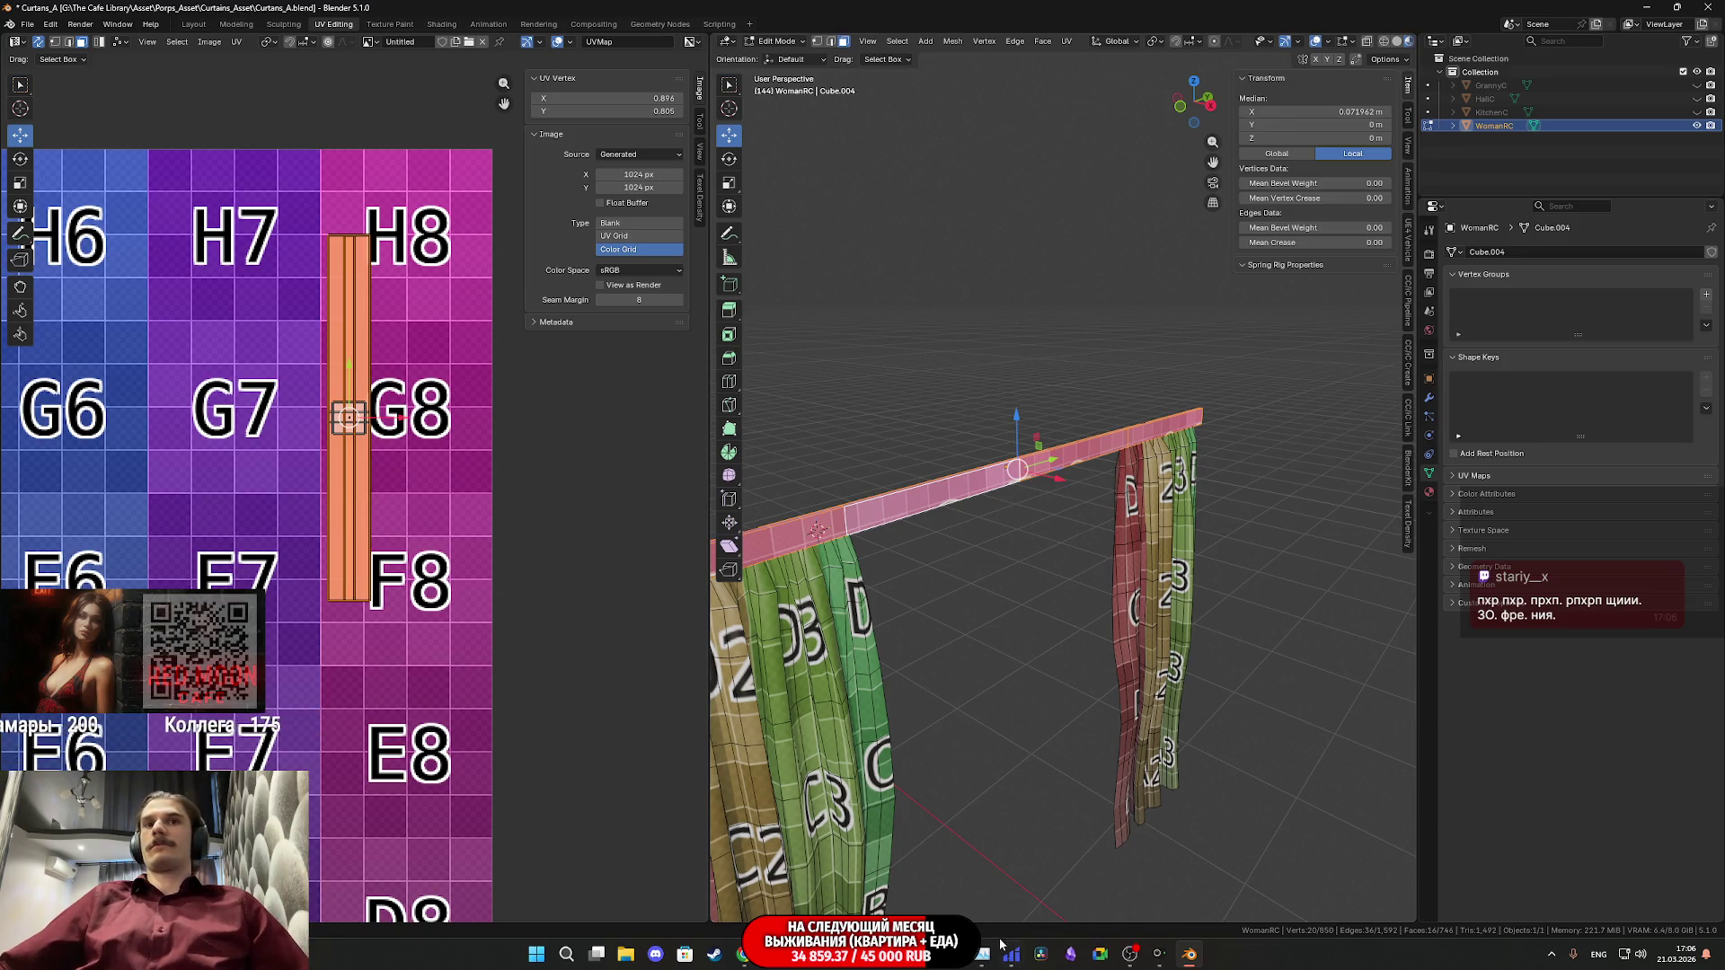
{"action": "mouse_move", "coordinate": [1161, 963]}
{"action": "mouse_move", "coordinate": [982, 659]}
{"action": "middle_mouse_down"}
{"action": "mouse_move", "coordinate": [1015, 651]}
{"action": "mouse_move", "coordinate": [992, 642]}
{"action": "middle_mouse_up"}
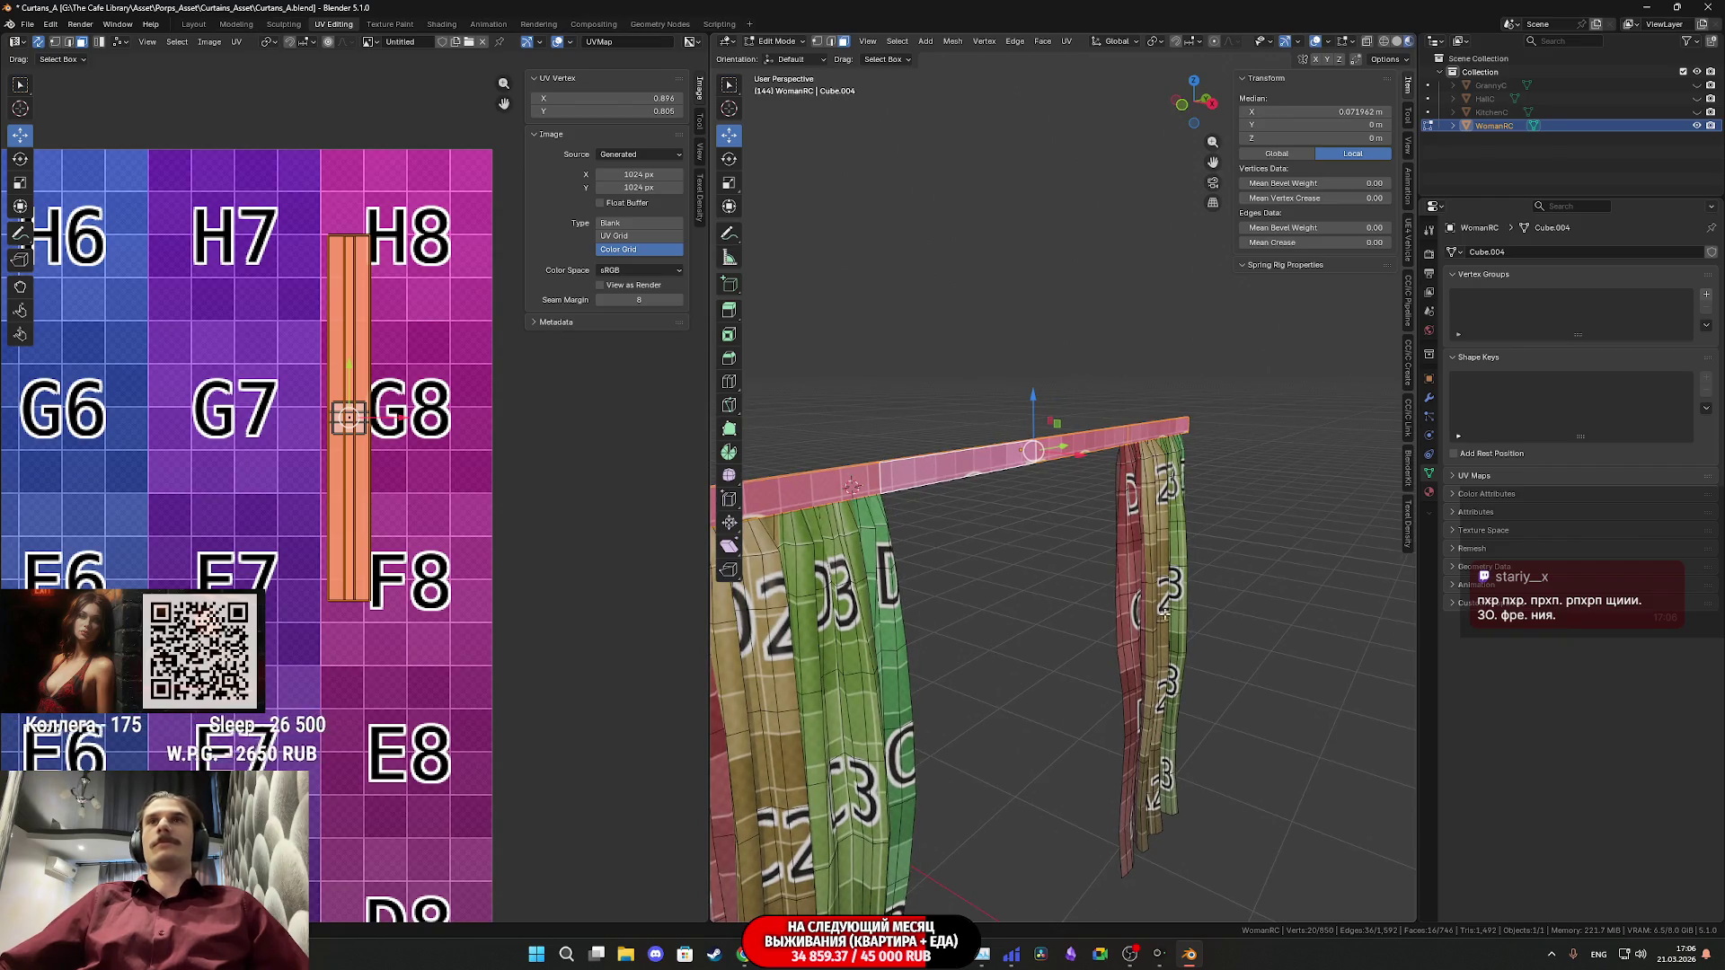
{"action": "middle_click_drag", "start_coordinate": [1248, 583], "coordinate": [1060, 560]}
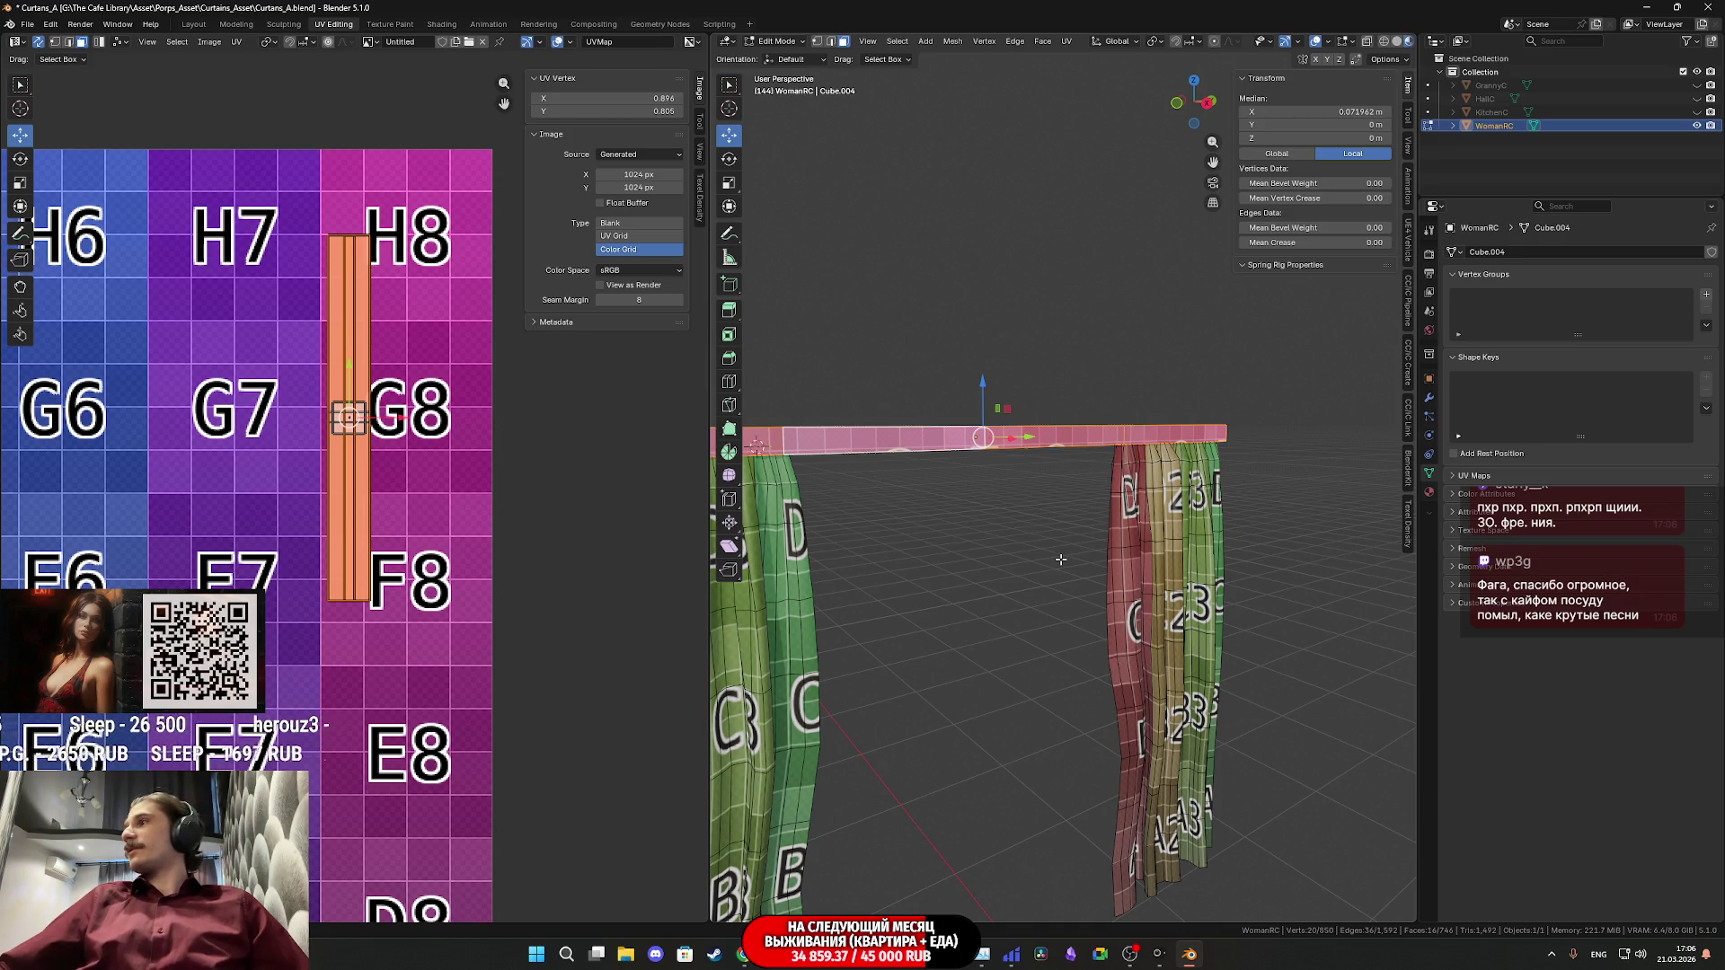
{"action": "scroll", "coordinate": [1060, 559], "scroll_direction": "up", "scroll_amount": 2}
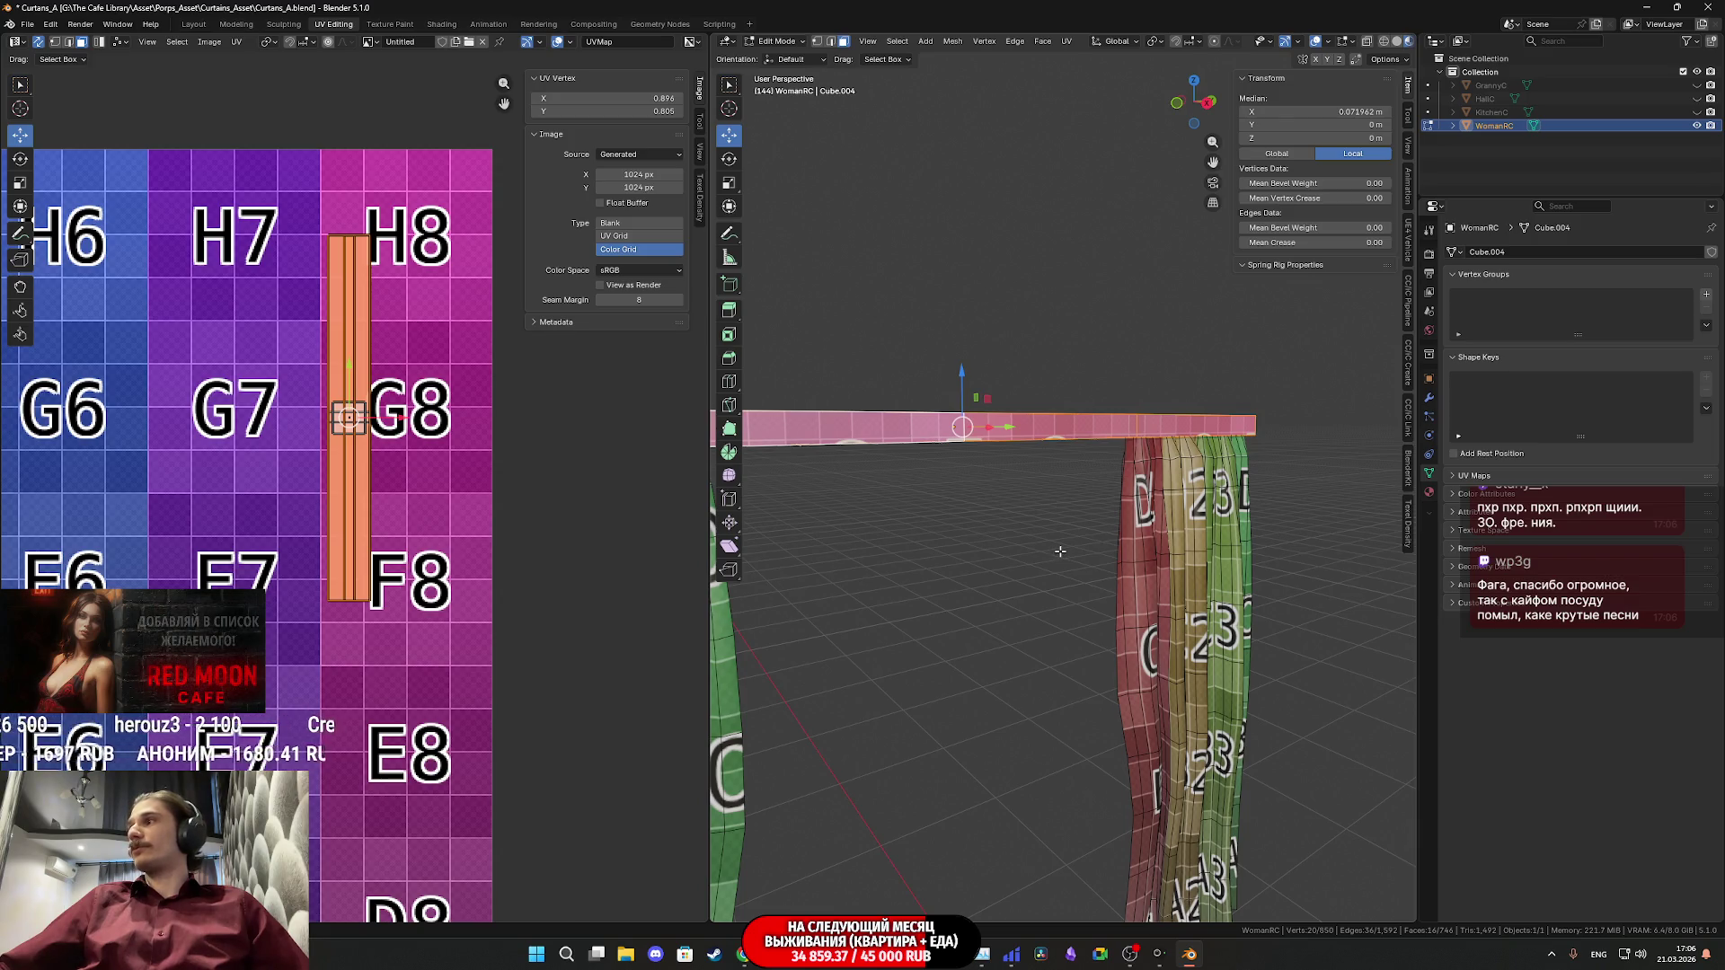
{"action": "scroll", "coordinate": [1060, 551], "scroll_direction": "down", "scroll_amount": 2}
{"action": "middle_click_drag", "start_coordinate": [1103, 534], "coordinate": [1055, 547]}
{"action": "key", "text": "Tab"}
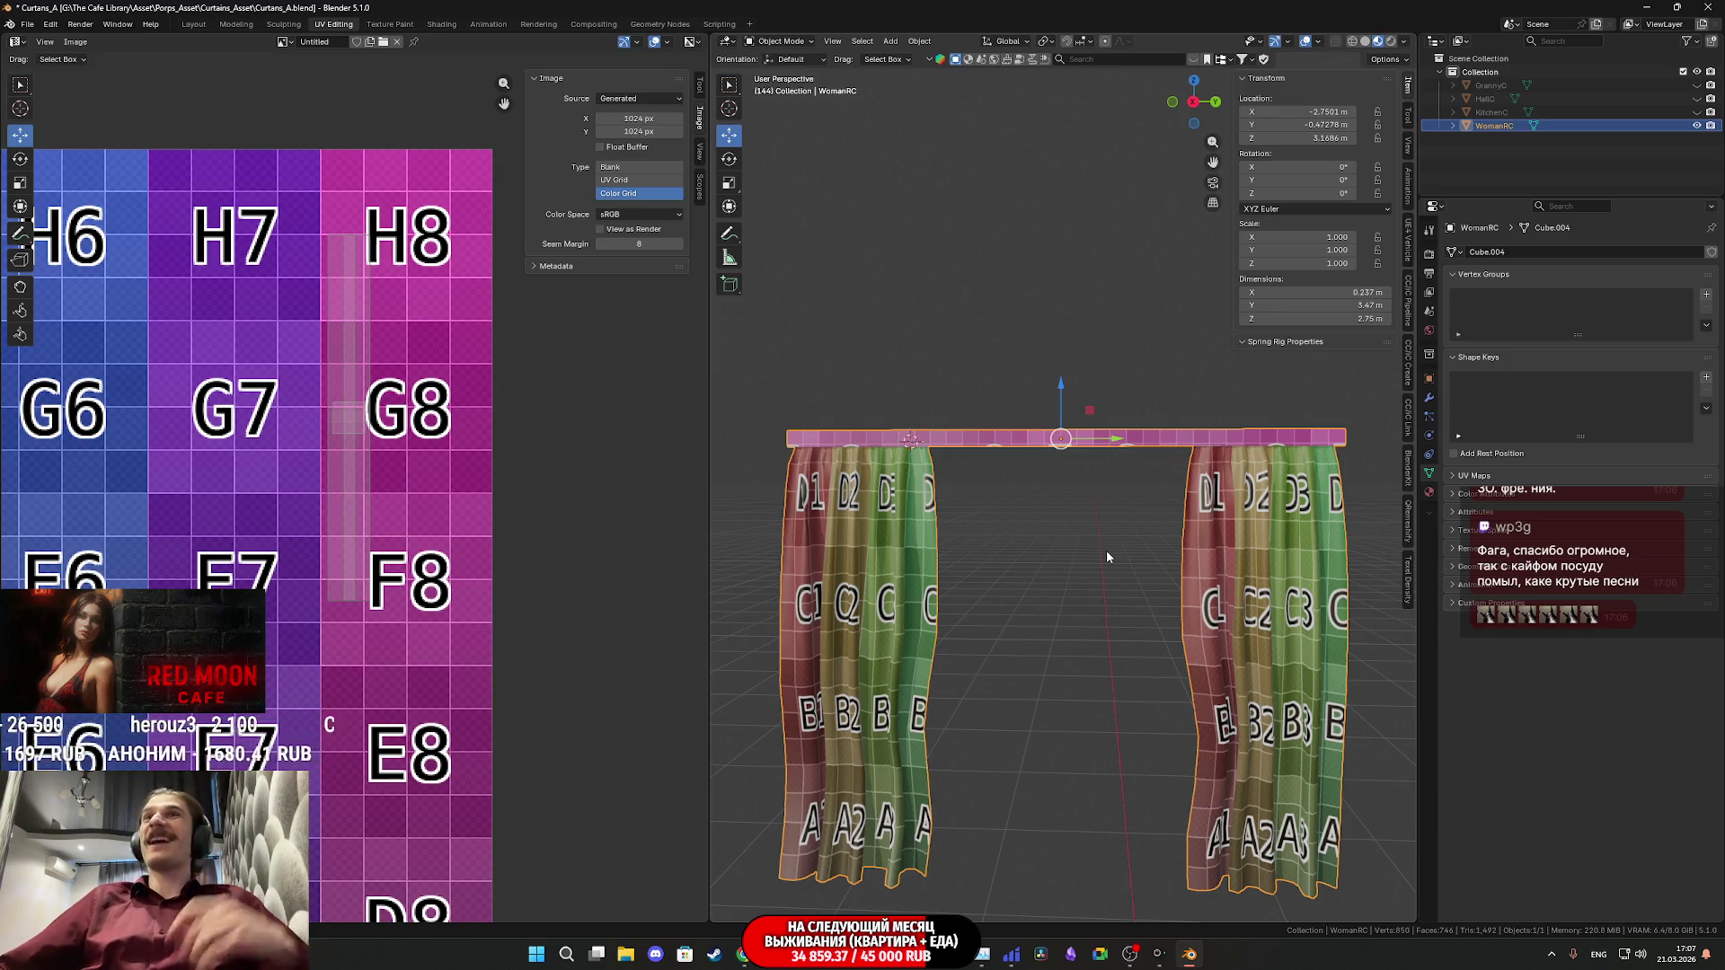
- Zoom in and out on the textured curtains and recentre them in the viewport
{"action": "scroll", "coordinate": [1114, 566], "scroll_direction": "up", "scroll_amount": 2}
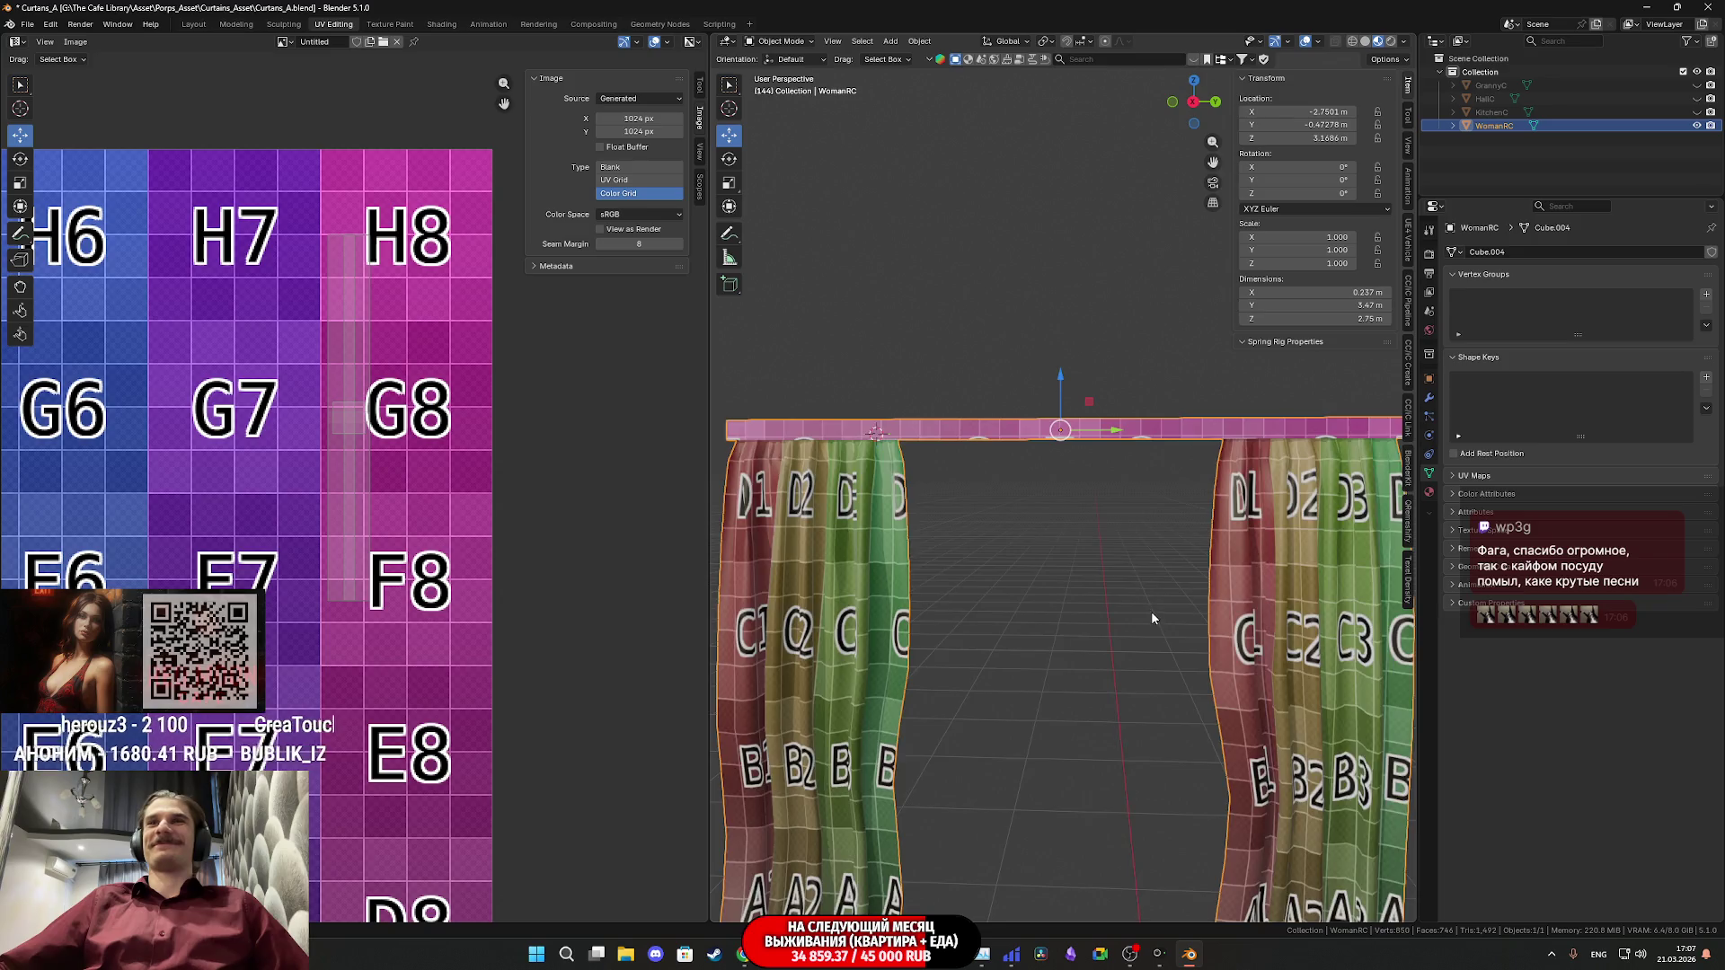
{"action": "scroll", "coordinate": [1153, 615], "scroll_direction": "down", "scroll_amount": 1}
{"action": "scroll", "coordinate": [1157, 616], "scroll_direction": "up", "scroll_amount": 3}
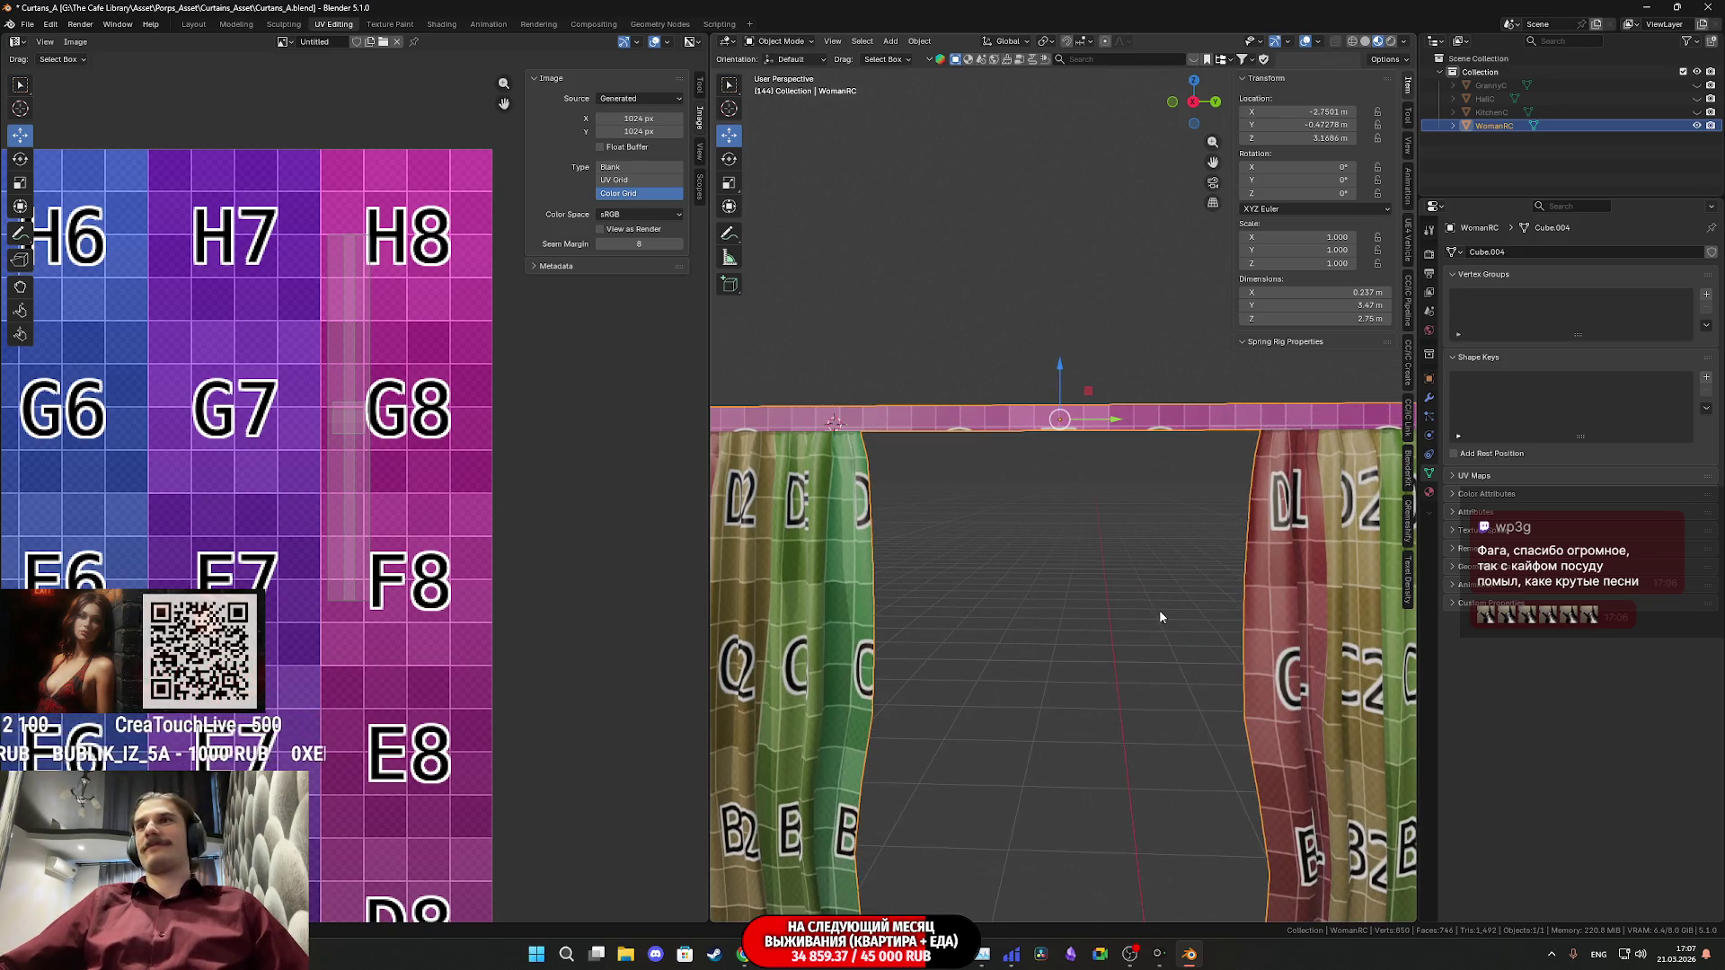
{"action": "scroll", "coordinate": [1159, 616], "scroll_direction": "up", "scroll_amount": 1}
{"action": "scroll", "coordinate": [1158, 616], "scroll_direction": "down", "scroll_amount": 4}
{"action": "middle_click_drag", "start_coordinate": [1159, 616], "coordinate": [1114, 581], "text": "shift"}
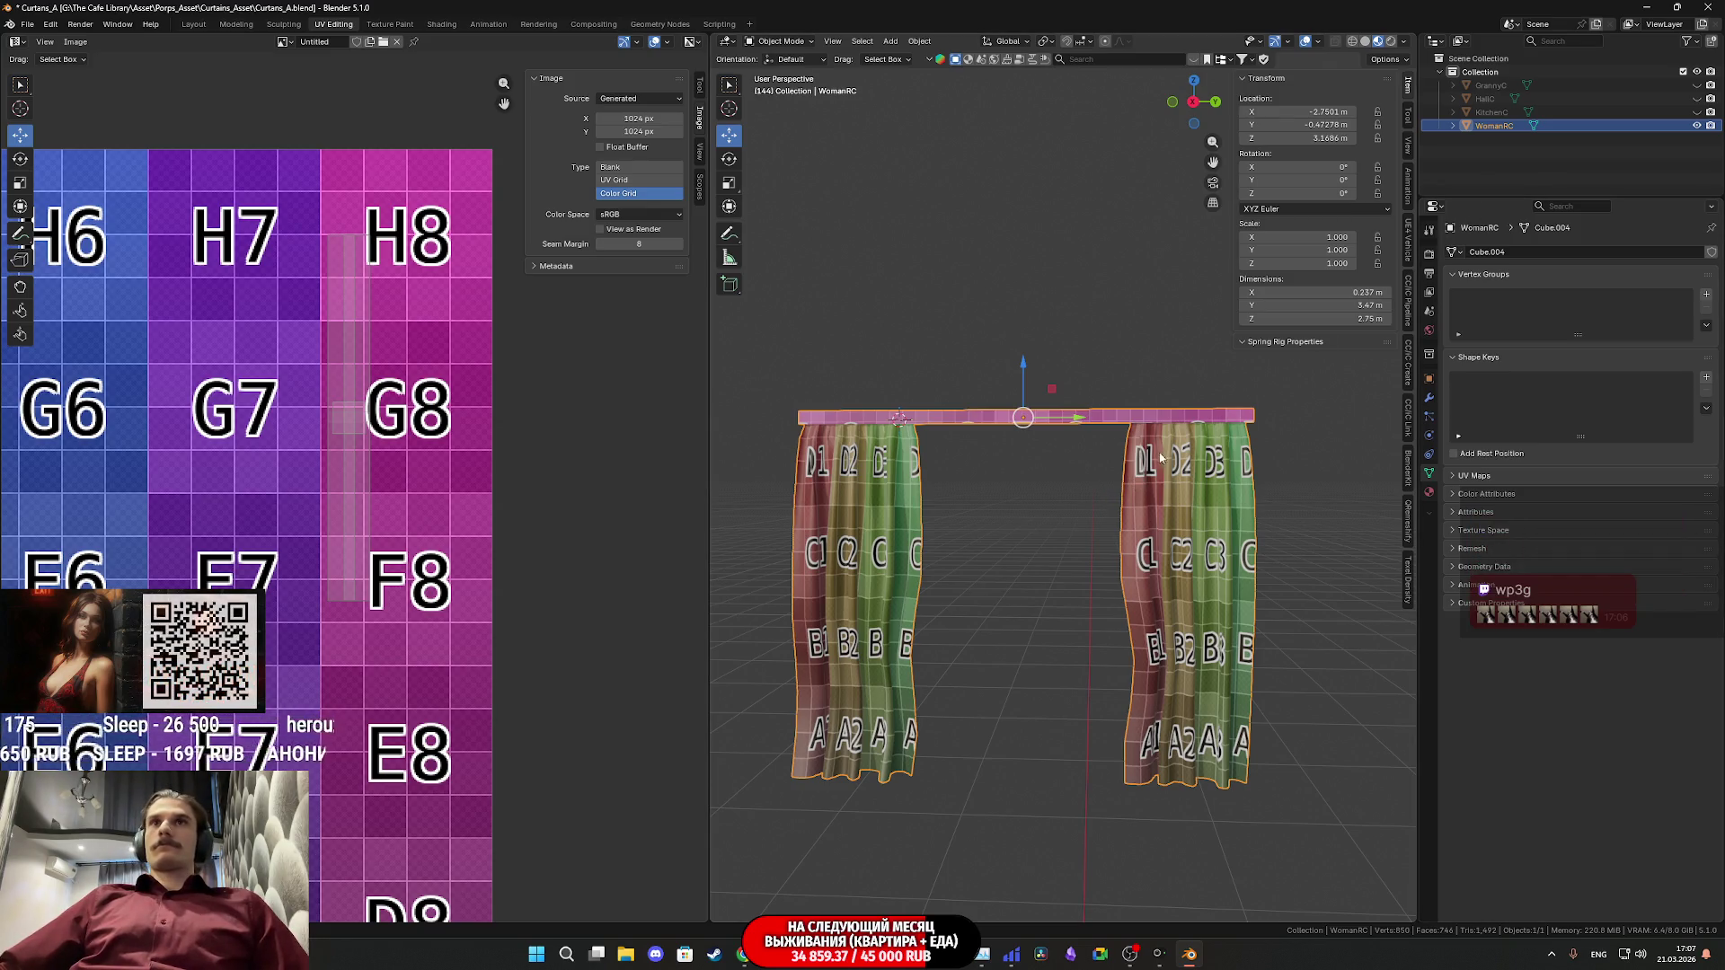
- Unhide the GrannyC, HallC and KitchenC curtains and briefly edit all four meshes together
{"action": "left_click", "coordinate": [1696, 113]}
{"action": "left_click", "coordinate": [1696, 99]}
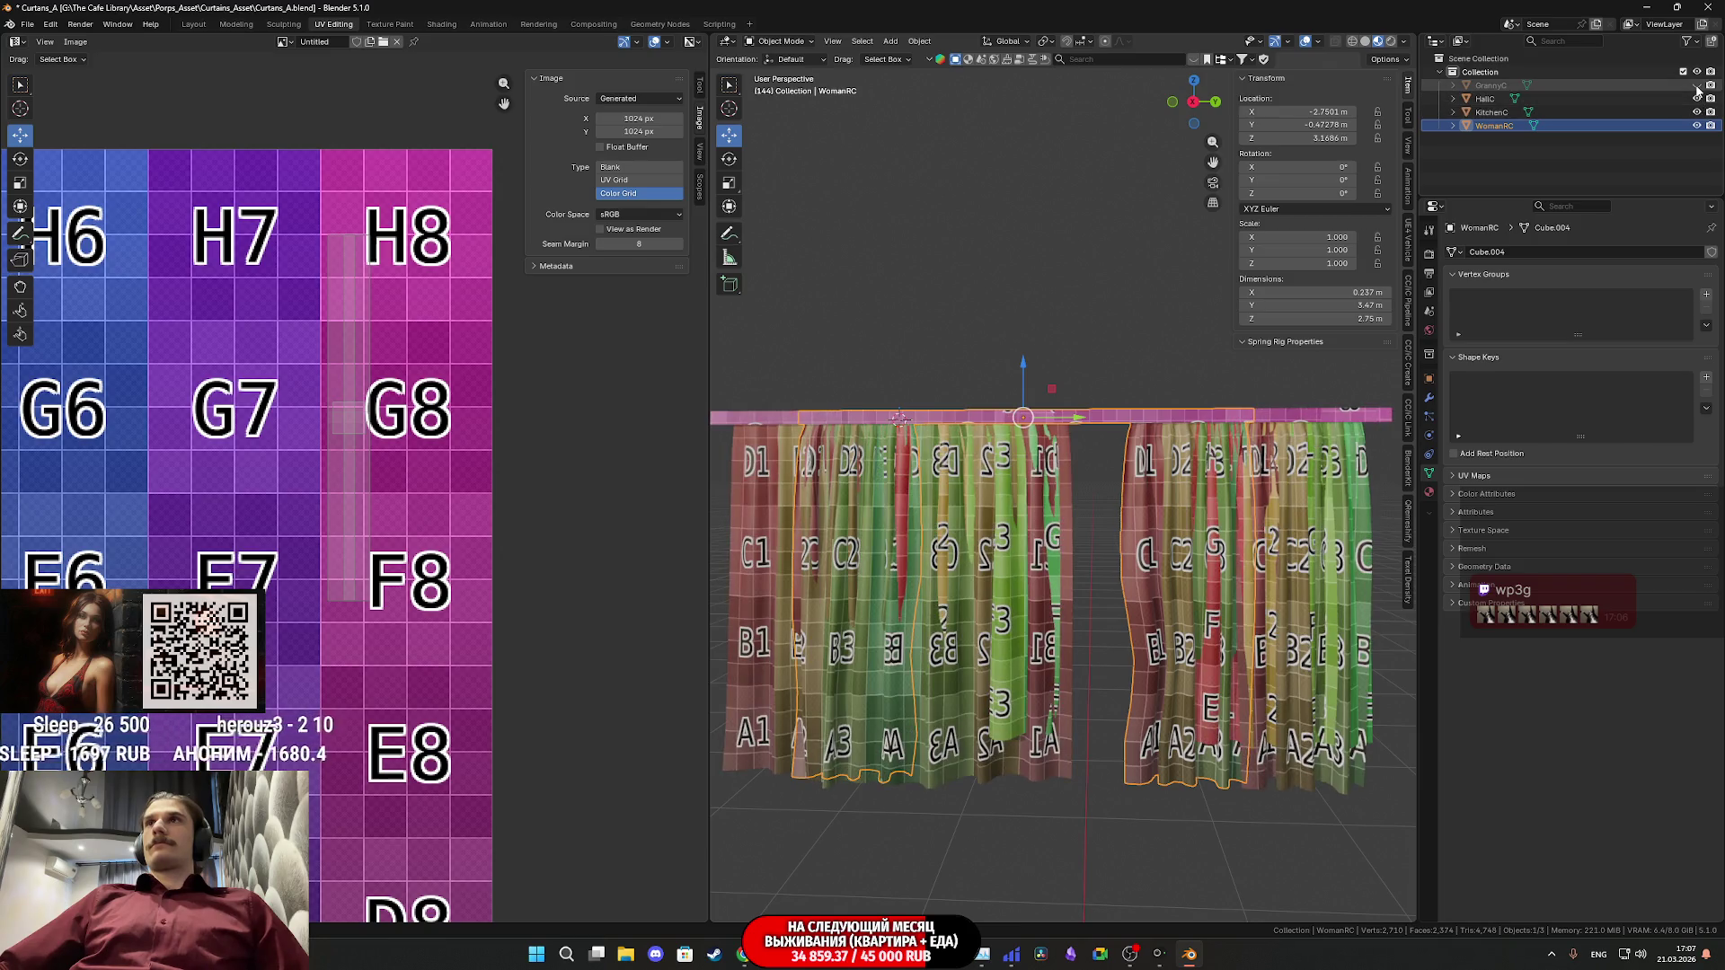
{"action": "left_click", "coordinate": [1696, 85]}
{"action": "key", "text": "a"}
{"action": "key", "text": "Tab"}
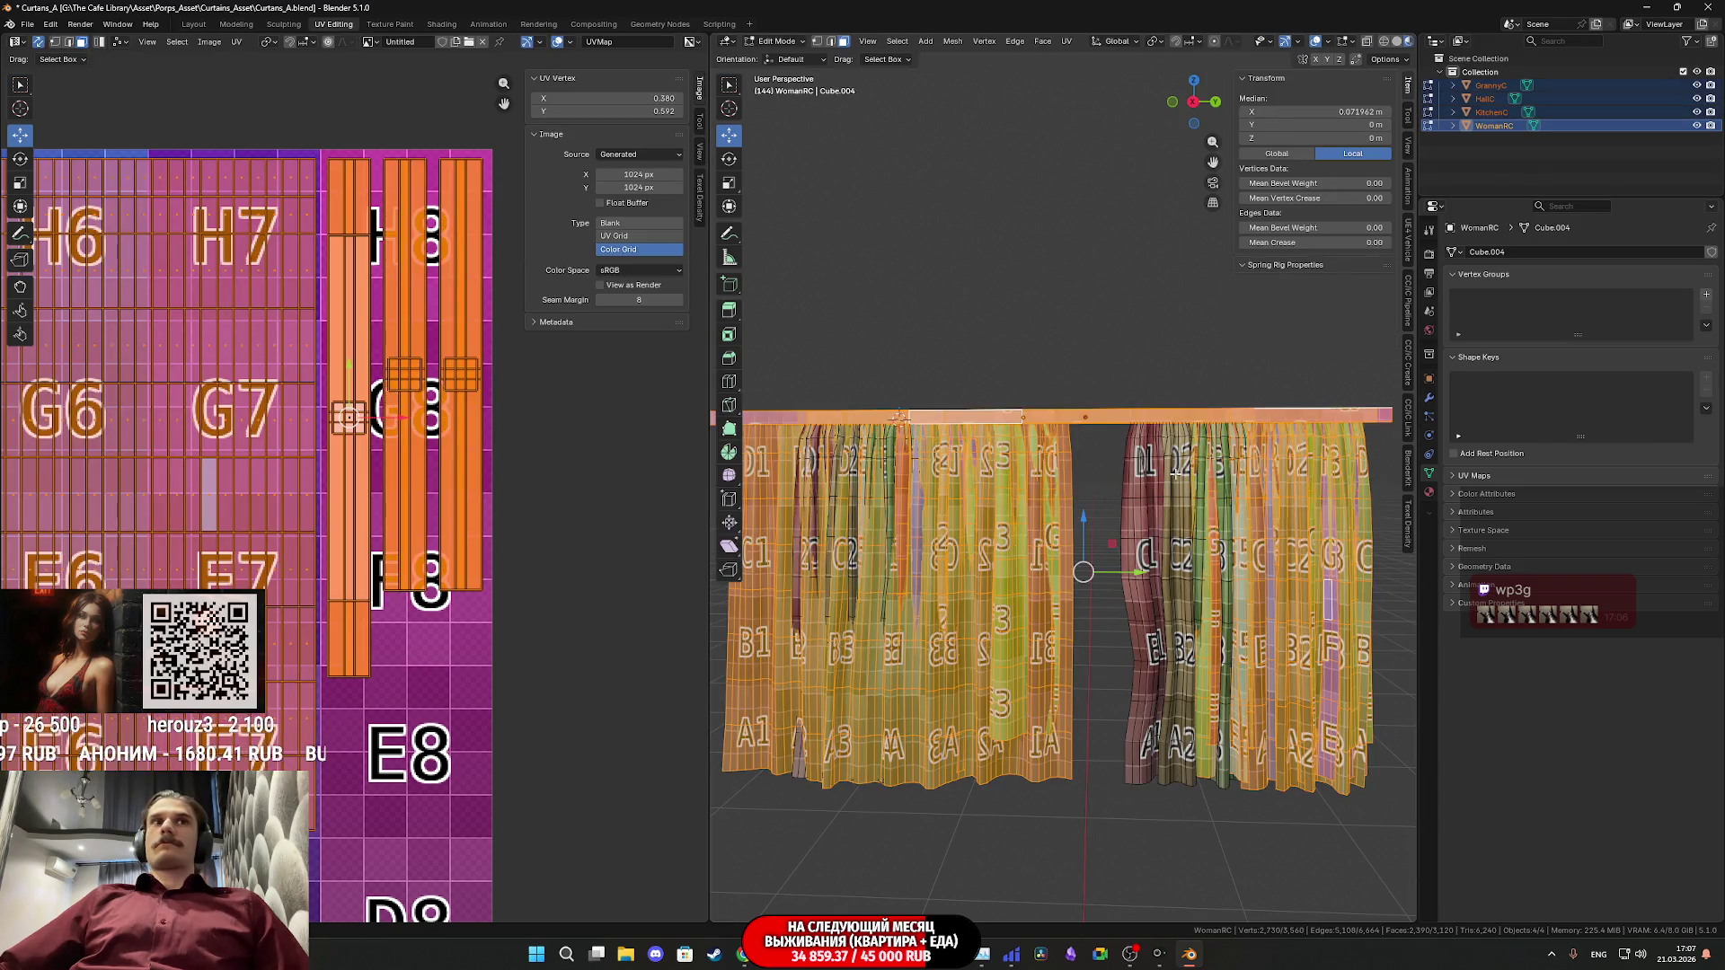
{"action": "scroll", "coordinate": [369, 450], "scroll_direction": "down", "scroll_amount": 5}
{"action": "scroll", "coordinate": [369, 451], "scroll_direction": "up", "scroll_amount": 5}
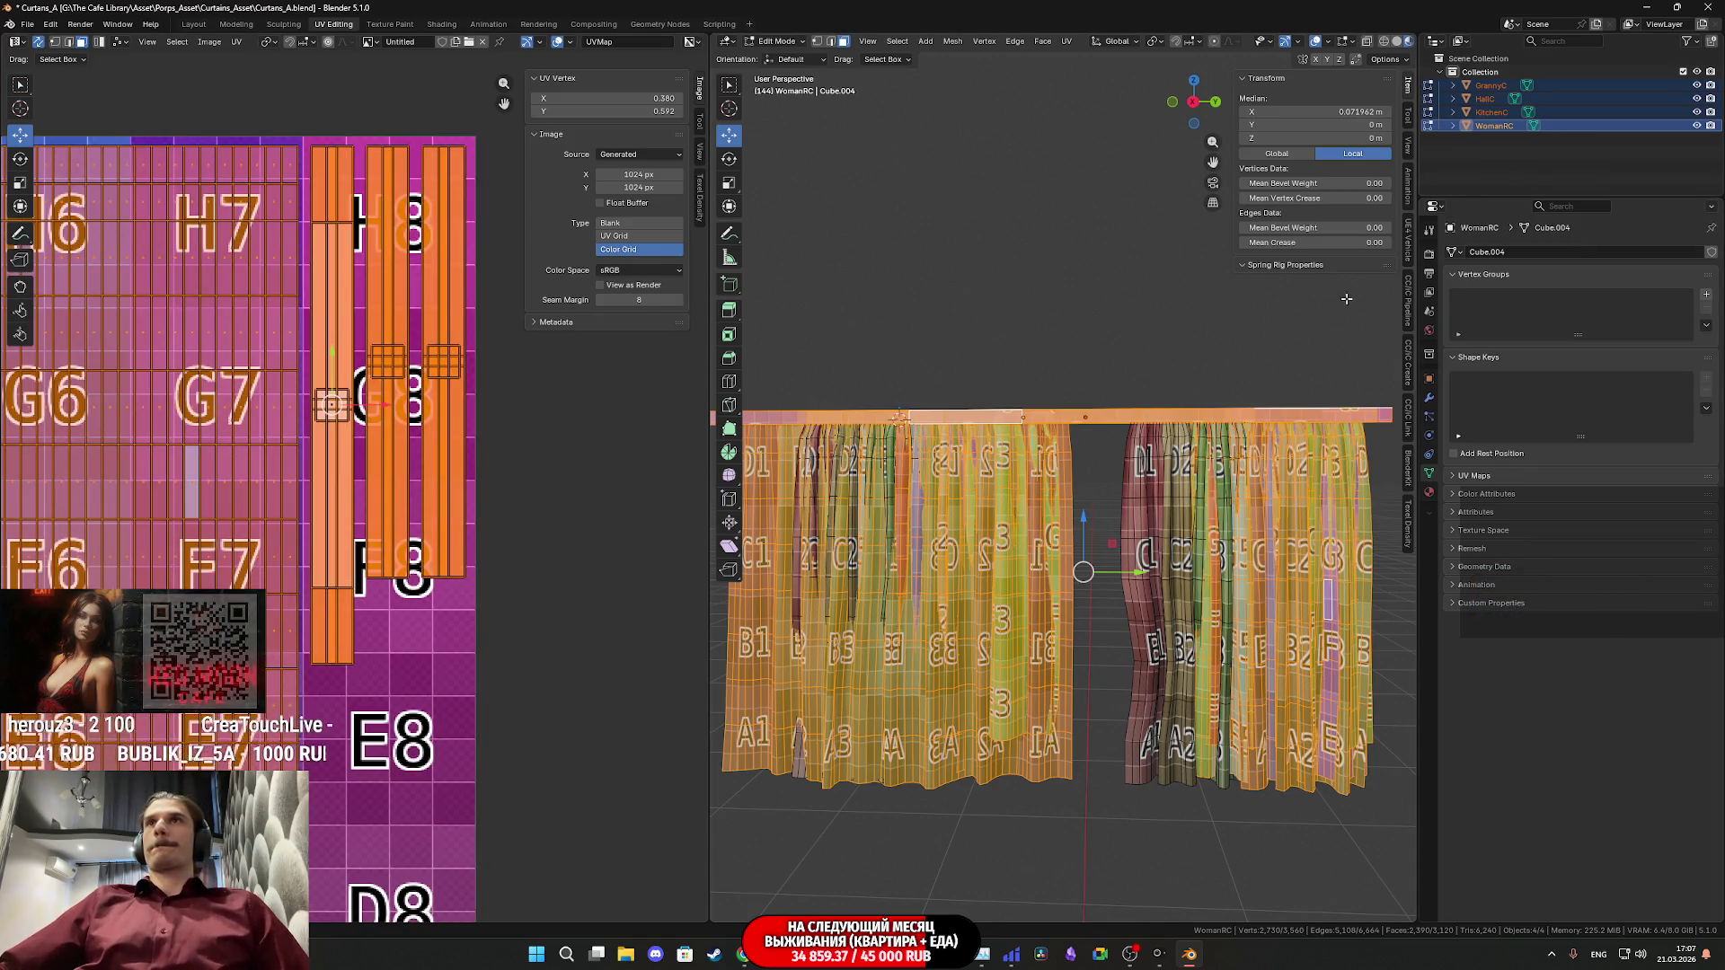
{"action": "key", "text": "Tab"}
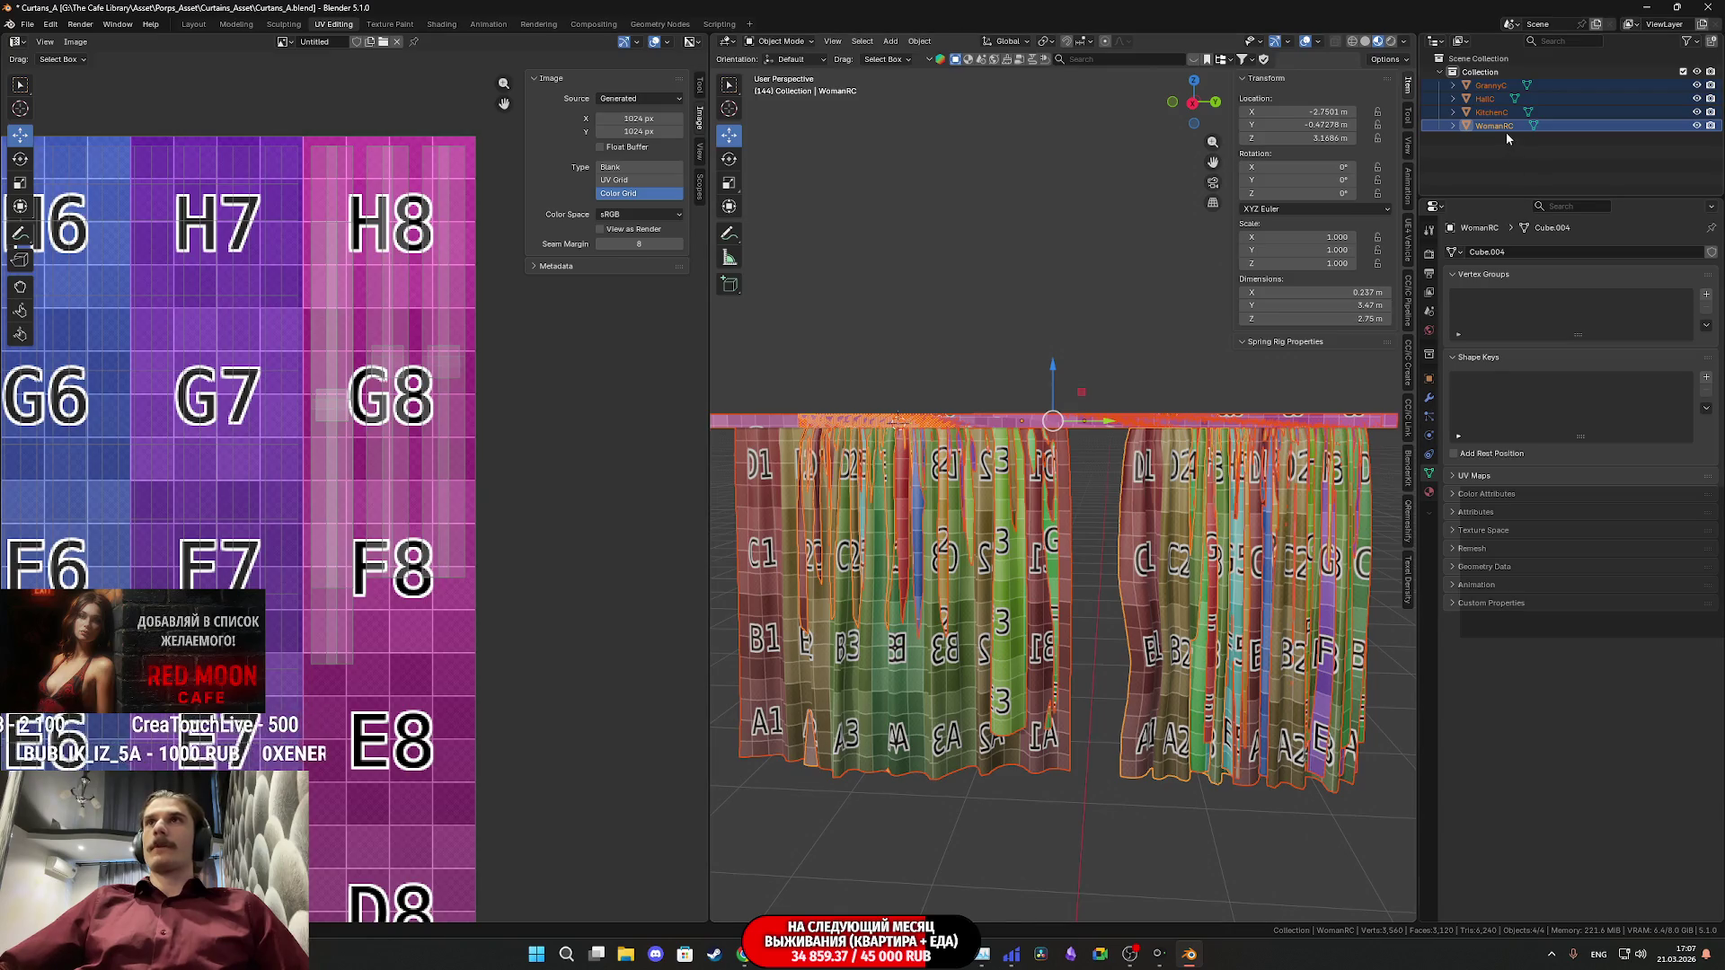
- On WomanRC alone, box-select the rod's UV strip and nudge it to the right
{"action": "left_click", "coordinate": [1506, 127]}
{"action": "key", "text": "Tab"}
{"action": "scroll", "coordinate": [386, 525], "scroll_direction": "down", "scroll_amount": 6}
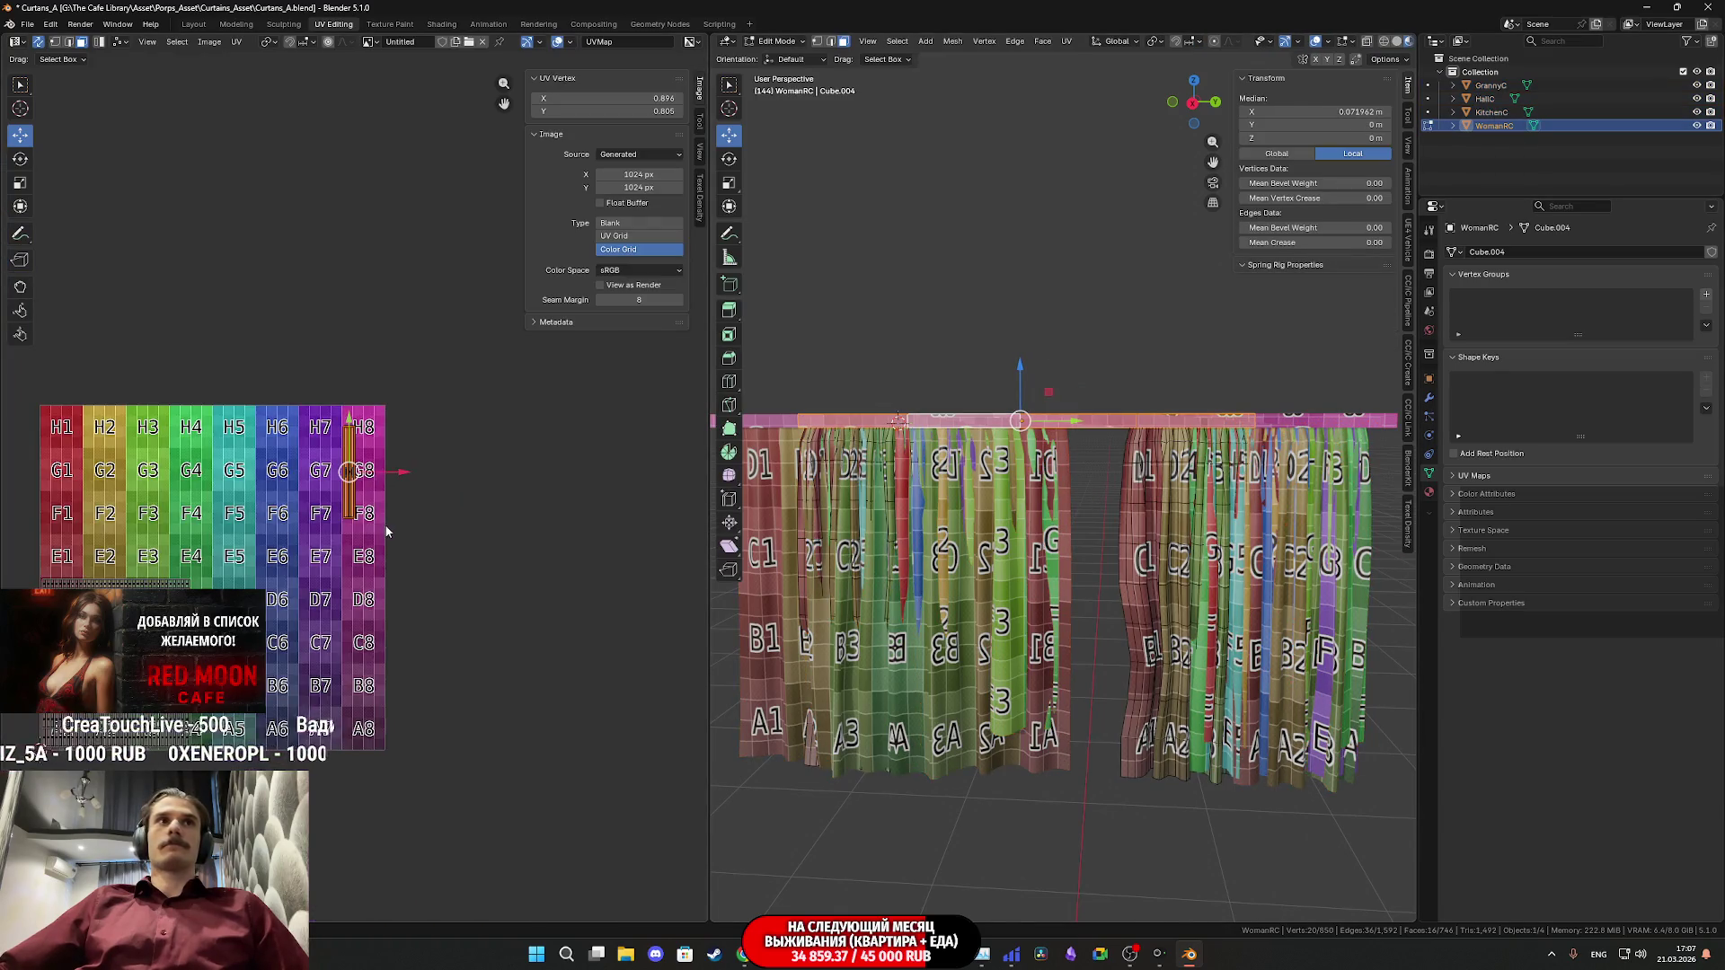
{"action": "left_click_drag", "start_coordinate": [466, 326], "coordinate": [316, 530]}
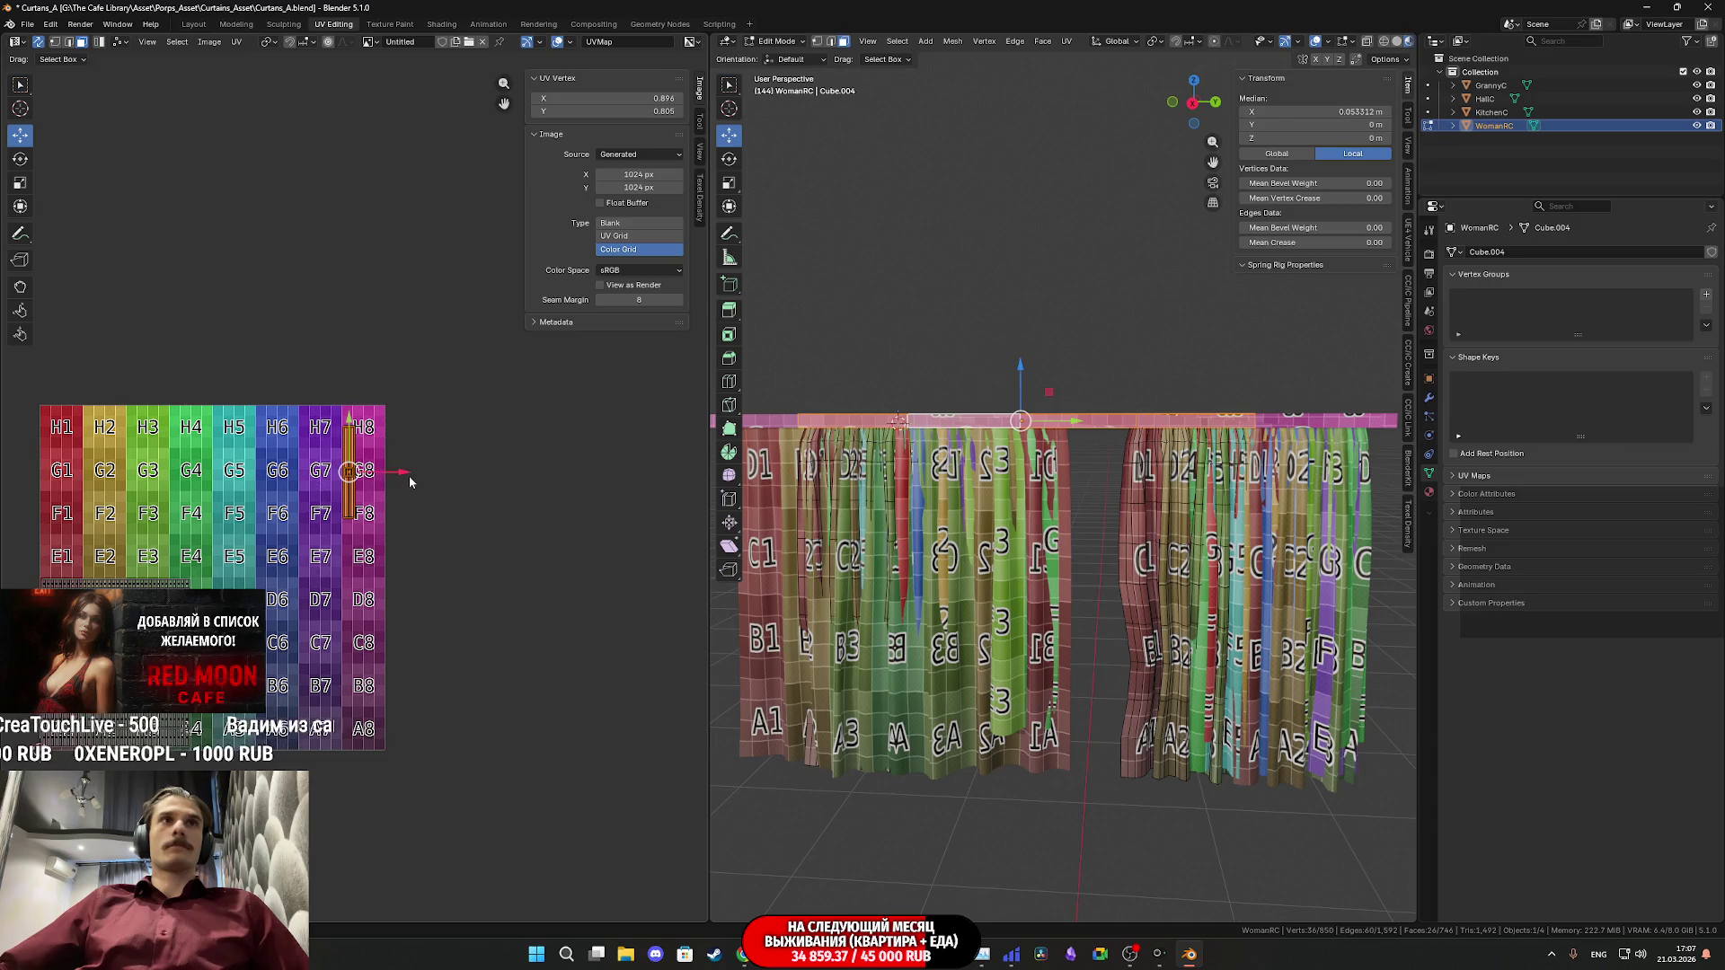
{"action": "left_click_drag", "start_coordinate": [406, 472], "coordinate": [467, 472]}
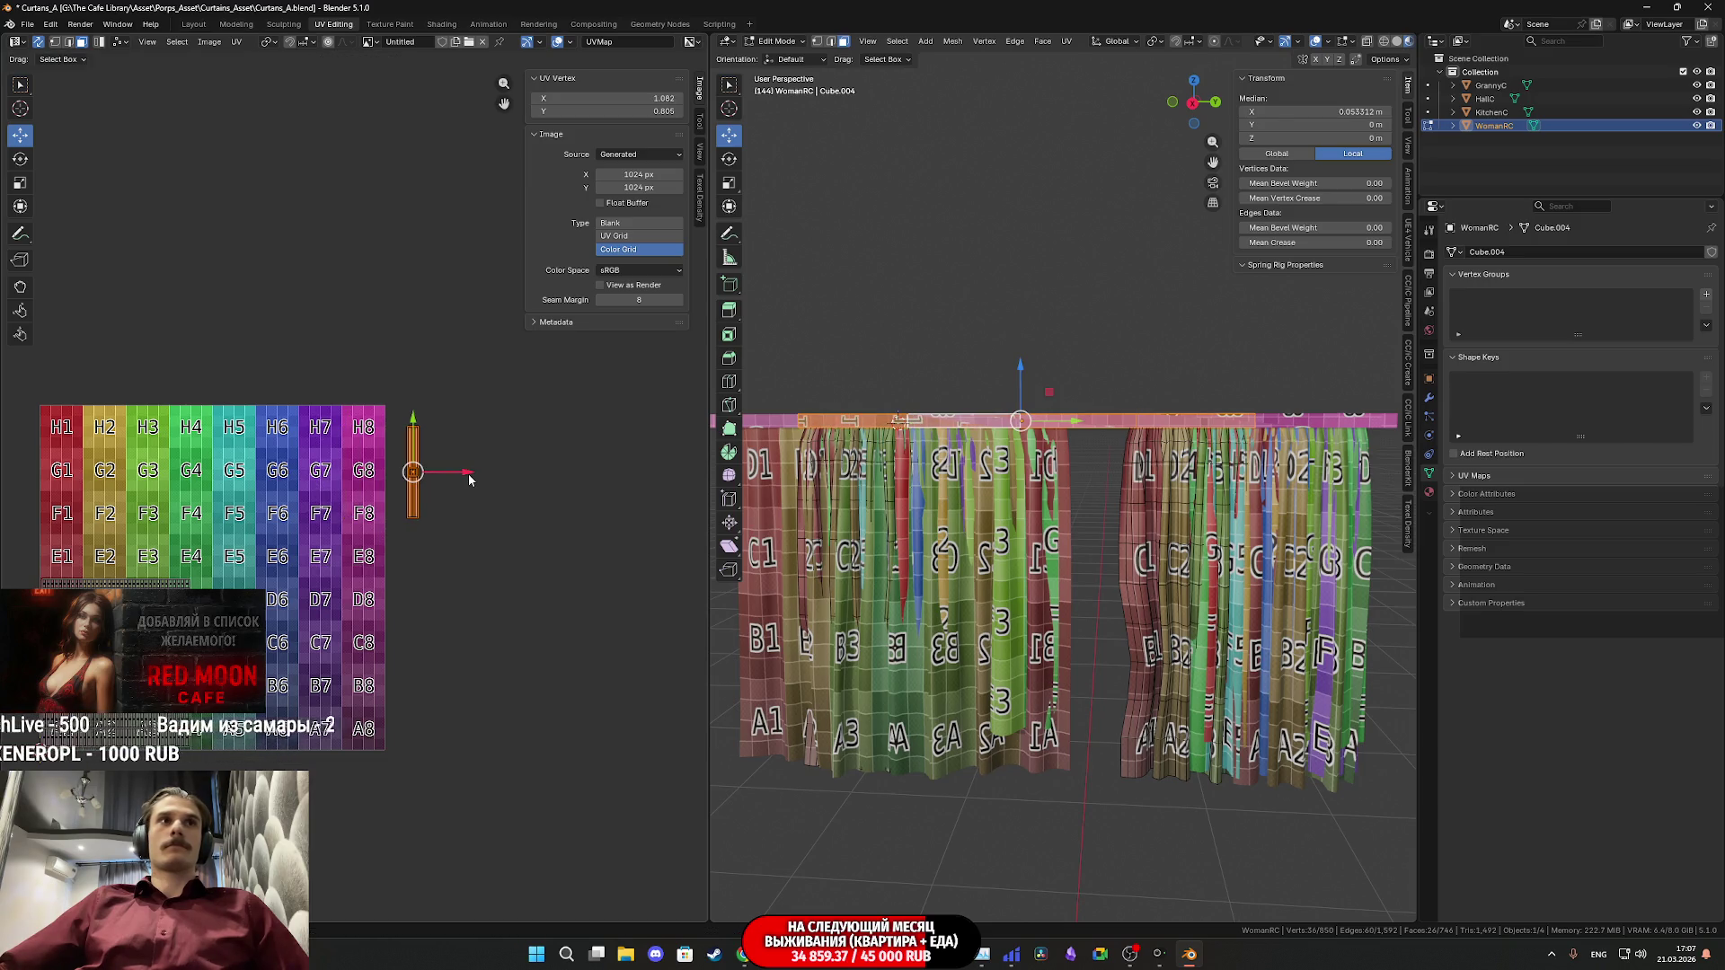
{"action": "key", "text": "Tab"}
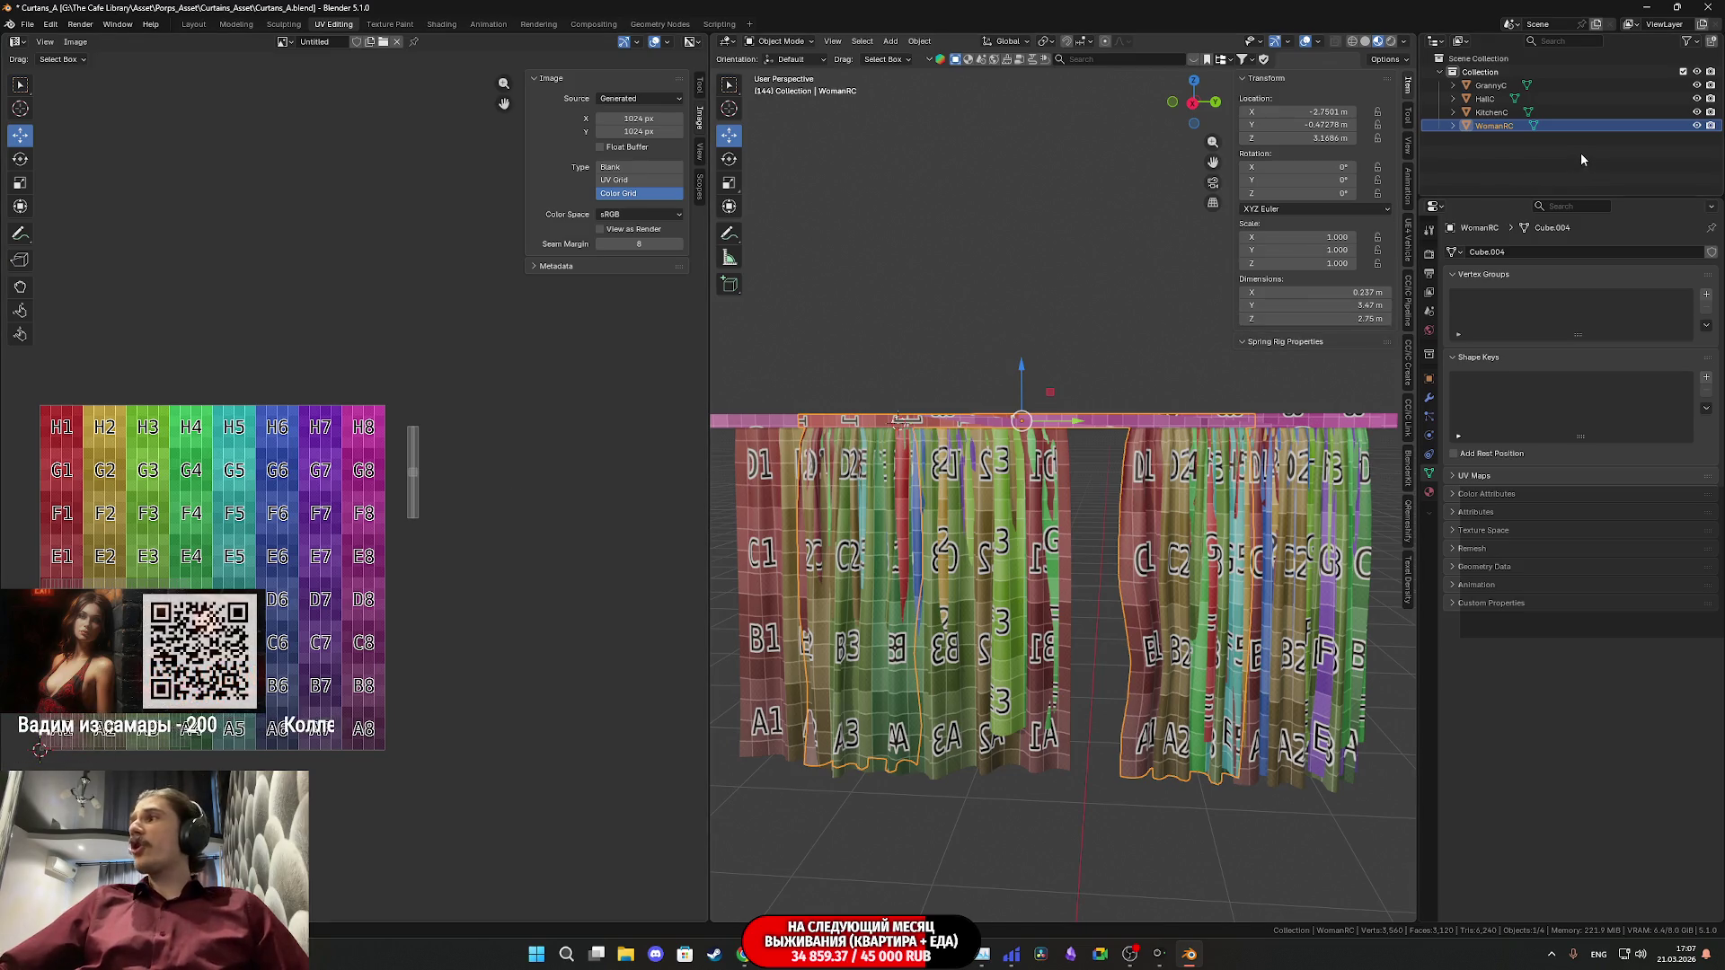
- With all four curtains in Edit Mode, select the rod's orange UV strip and shift it slightly
{"action": "key", "text": "a"}
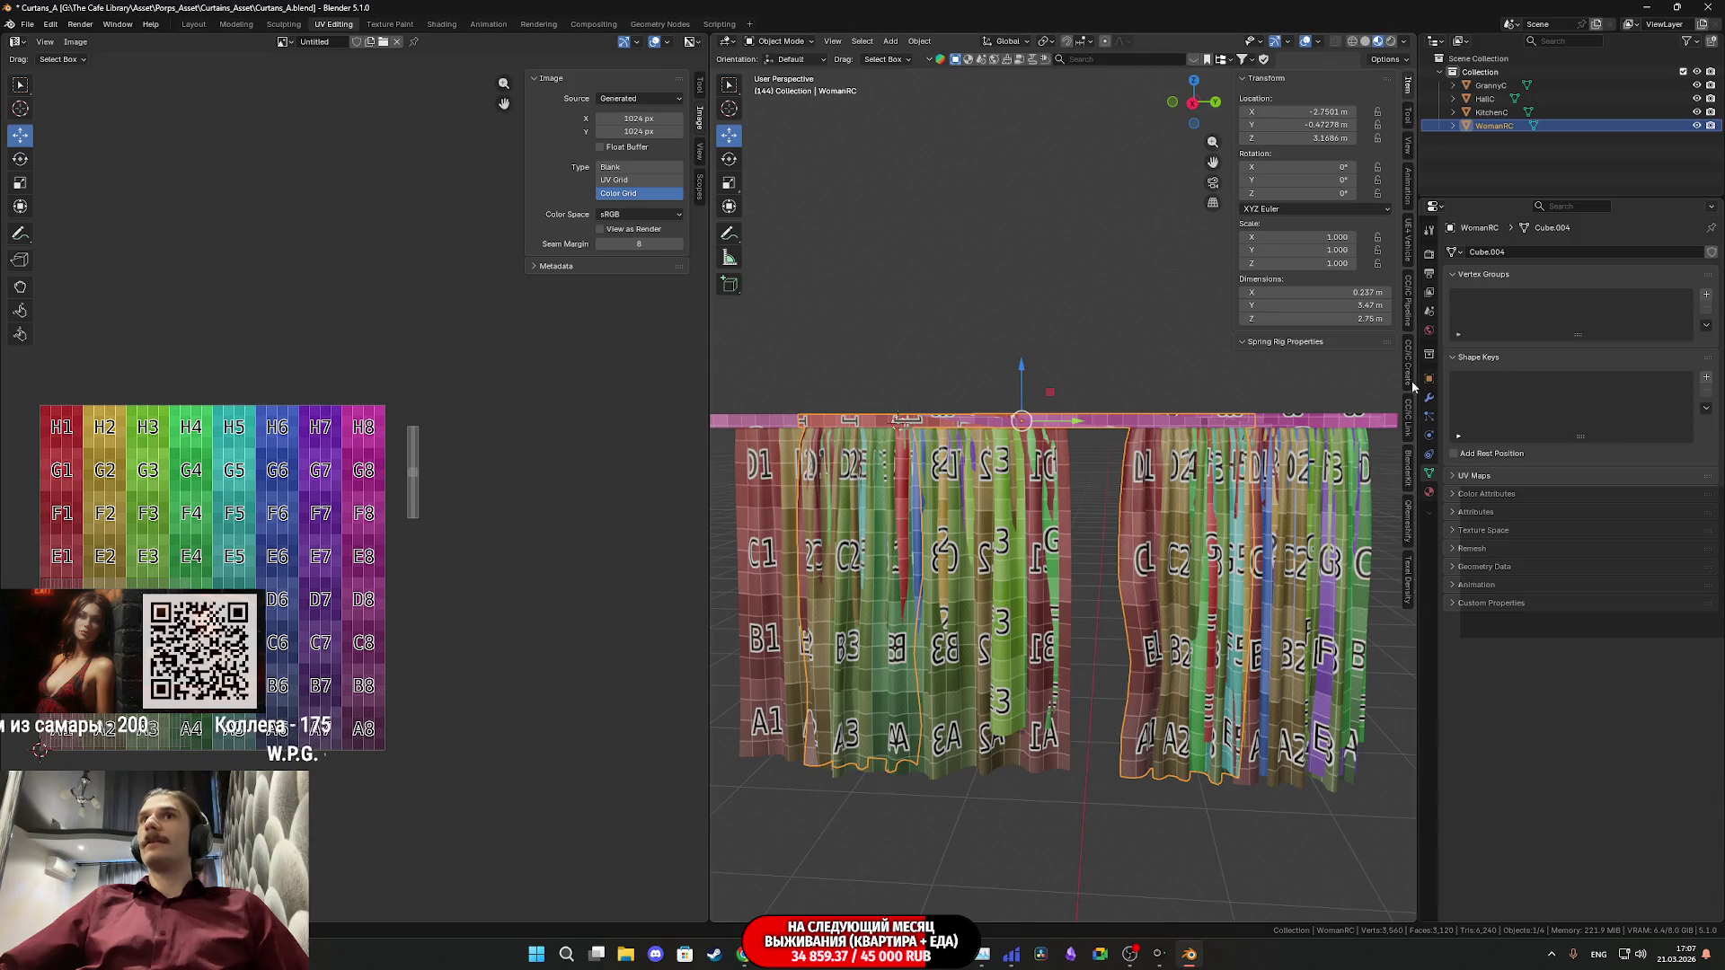
{"action": "key", "text": "Tab"}
{"action": "scroll", "coordinate": [505, 487], "scroll_direction": "up", "scroll_amount": 3}
{"action": "mouse_move", "coordinate": [526, 612]}
{"action": "left_mouse_down"}
{"action": "mouse_move", "coordinate": [434, 469]}
{"action": "mouse_move", "coordinate": [398, 359]}
{"action": "left_mouse_up"}
{"action": "middle_click_drag", "start_coordinate": [397, 359], "coordinate": [407, 444]}
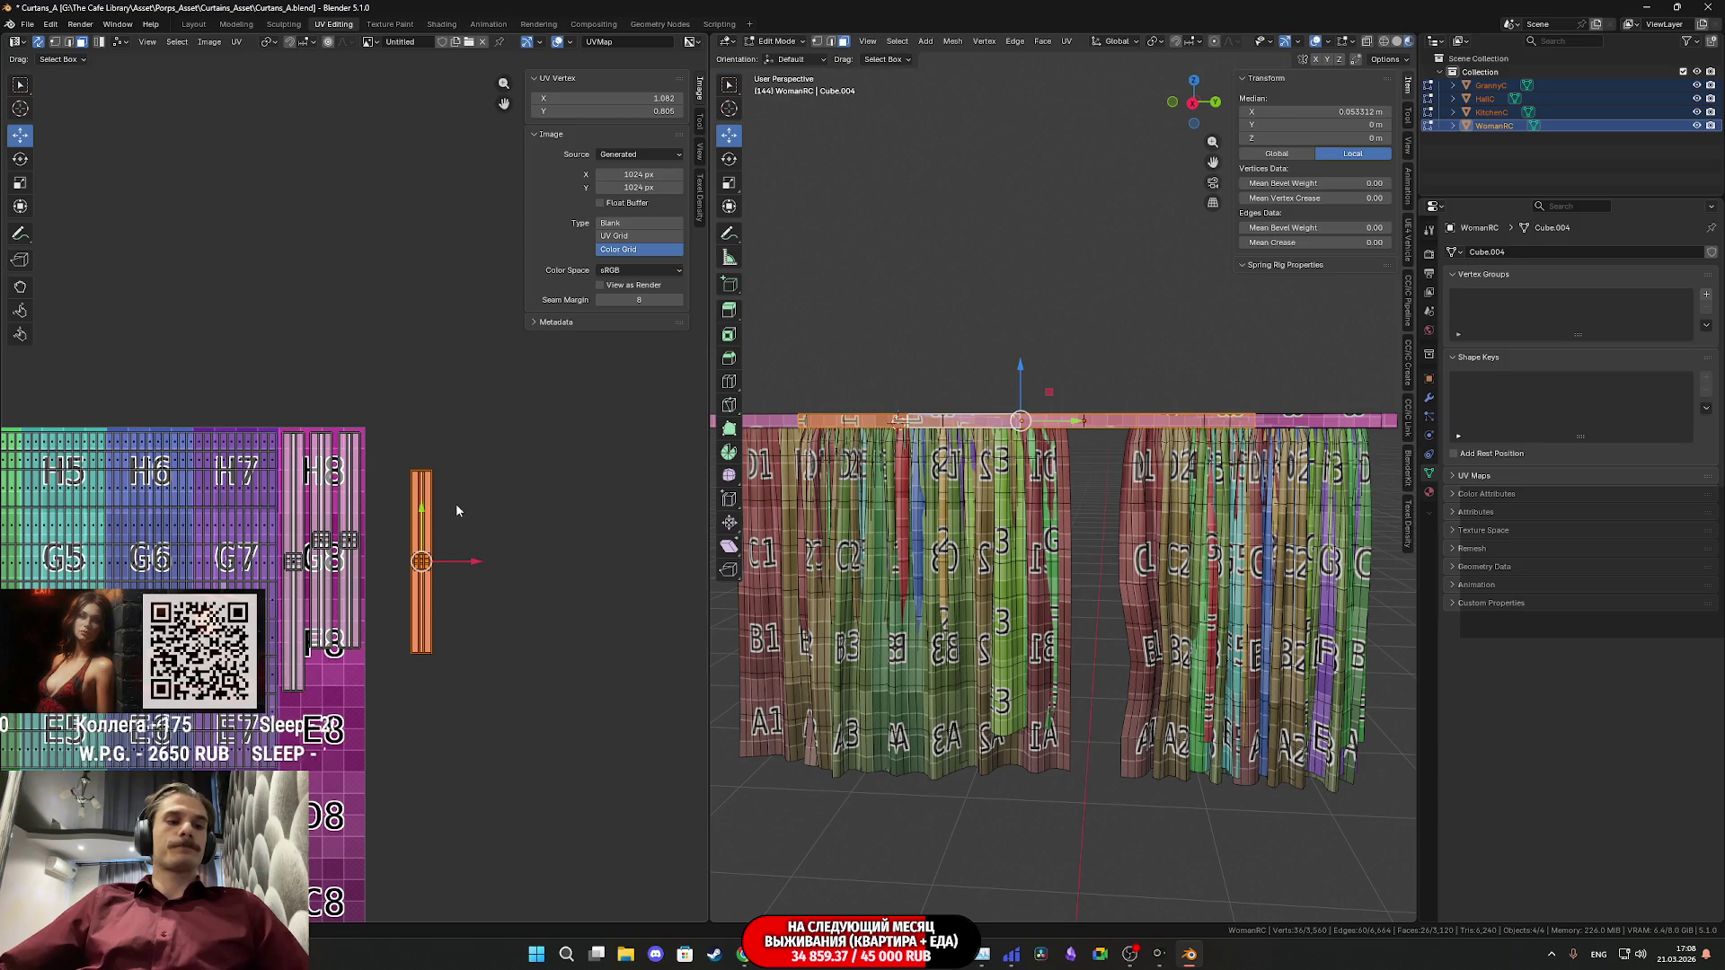
{"action": "key", "text": "g"}
{"action": "left_click", "coordinate": [383, 485]}
{"action": "scroll", "coordinate": [383, 493], "scroll_direction": "up", "scroll_amount": 2}
{"action": "scroll", "coordinate": [382, 494], "scroll_direction": "up", "scroll_amount": 5}
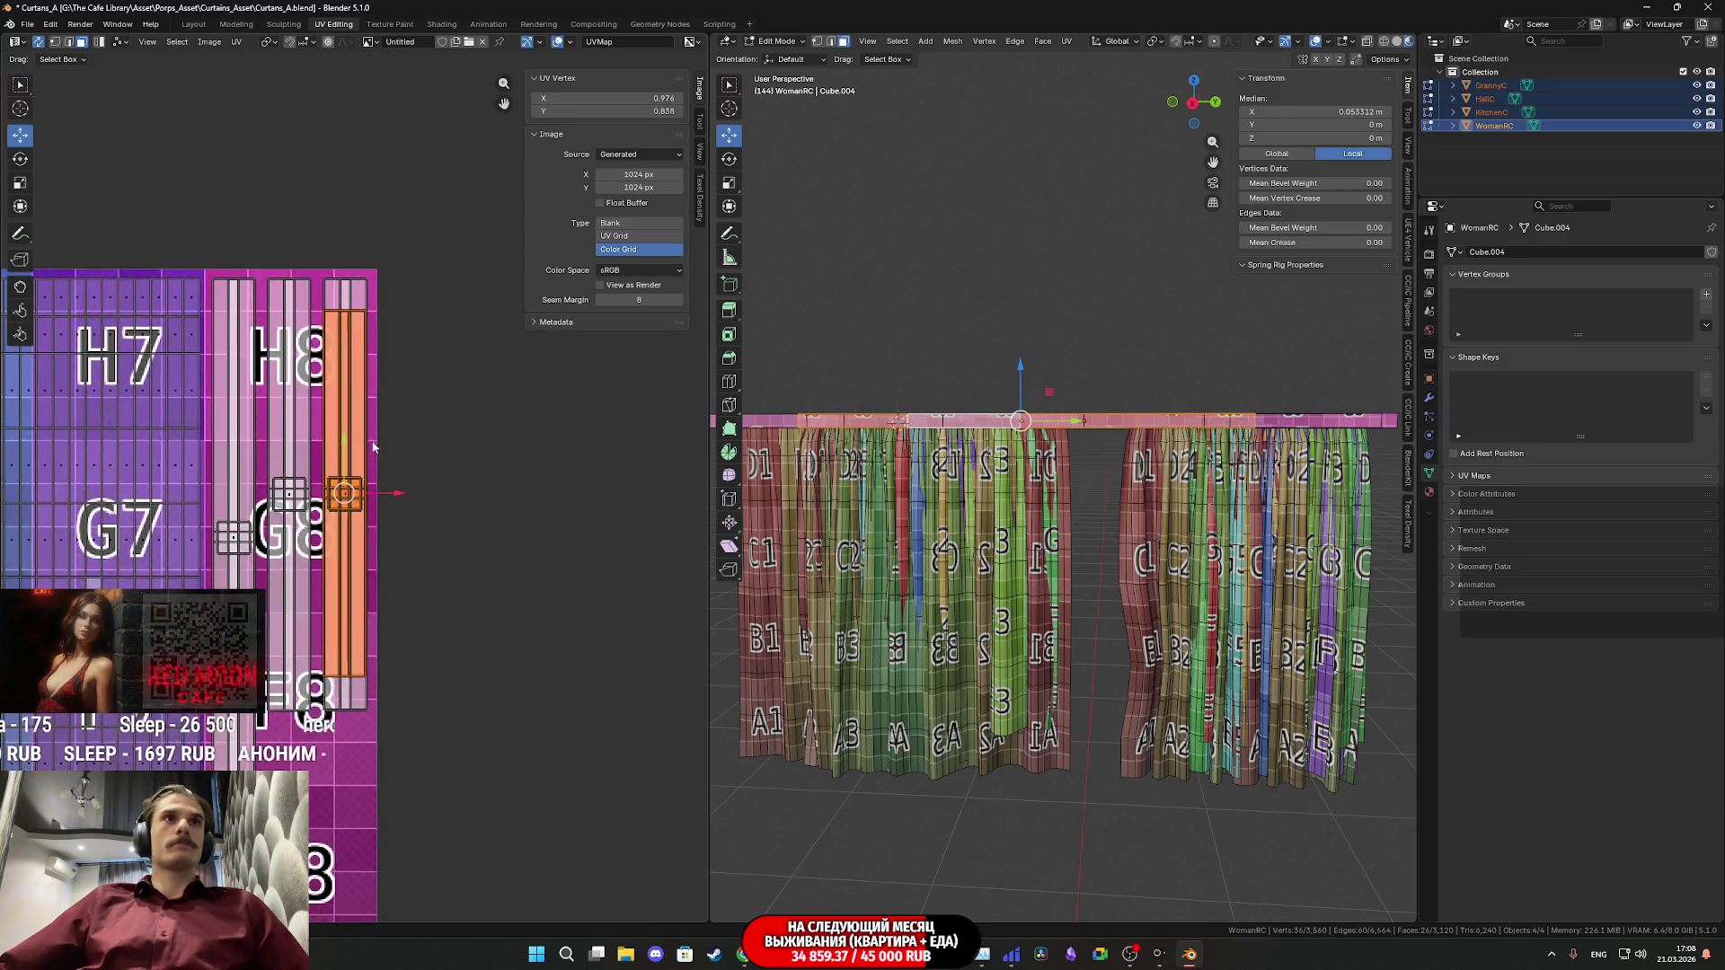
{"action": "key", "text": "g"}
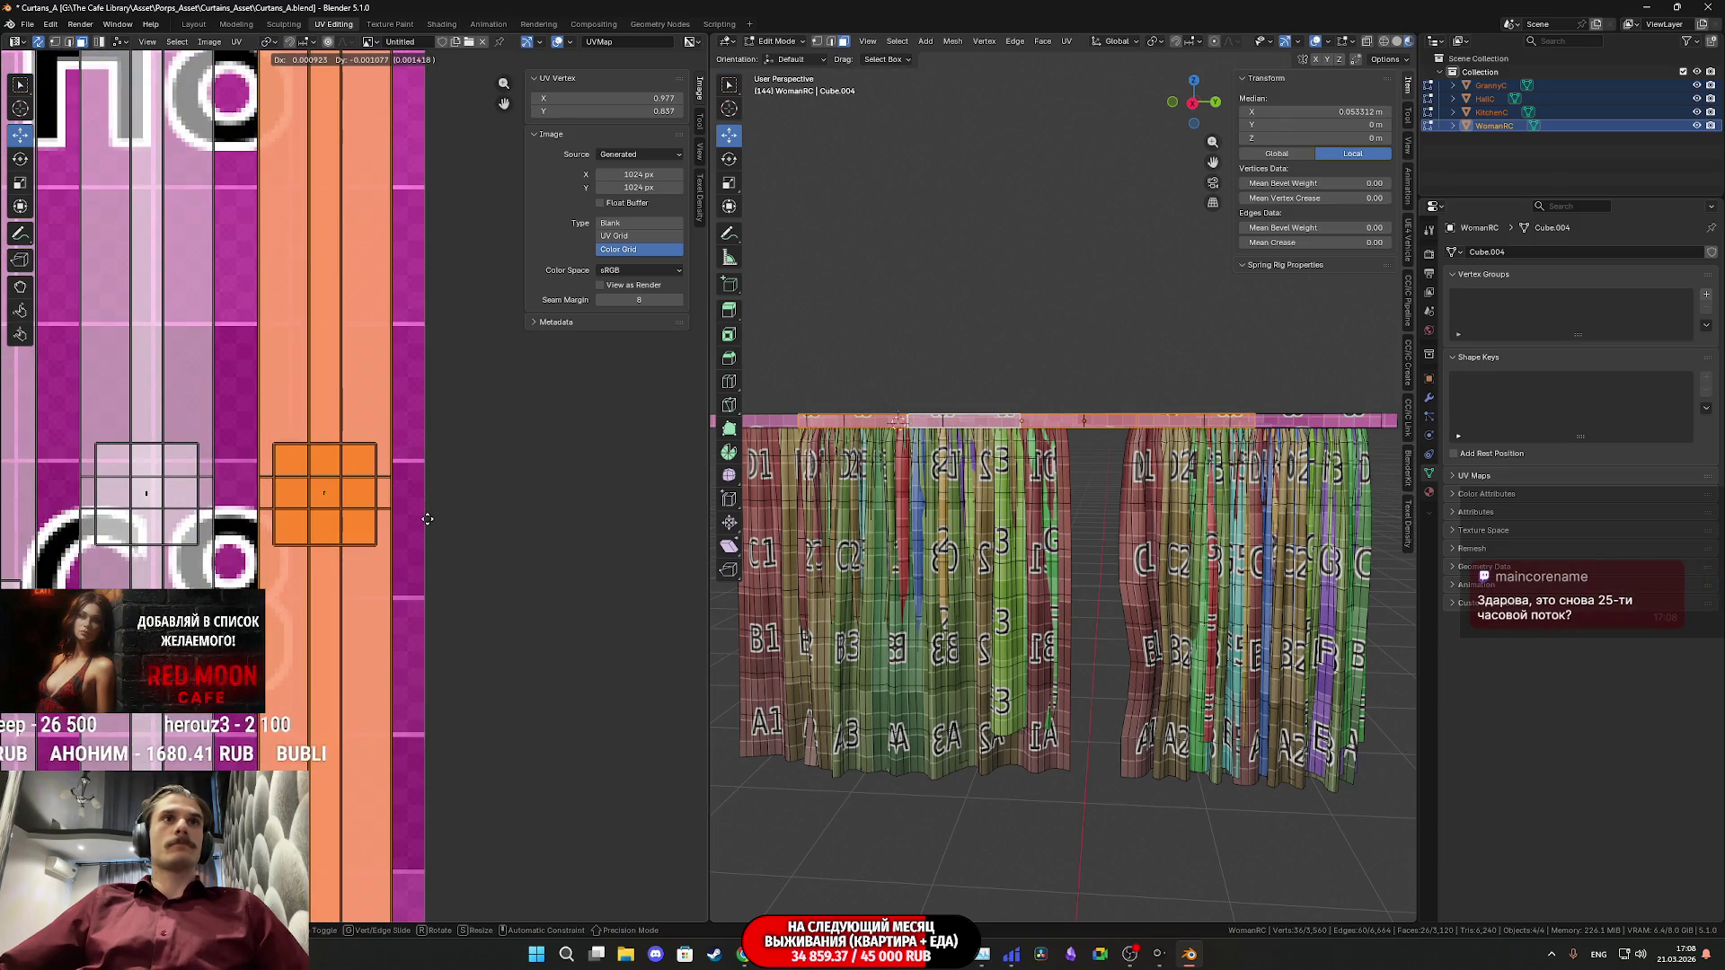
{"action": "left_click", "coordinate": [430, 510]}
- Zoom and pan the UV and 3D views to check how the strip maps onto the rod
{"action": "scroll", "coordinate": [430, 510], "scroll_direction": "down", "scroll_amount": 4}
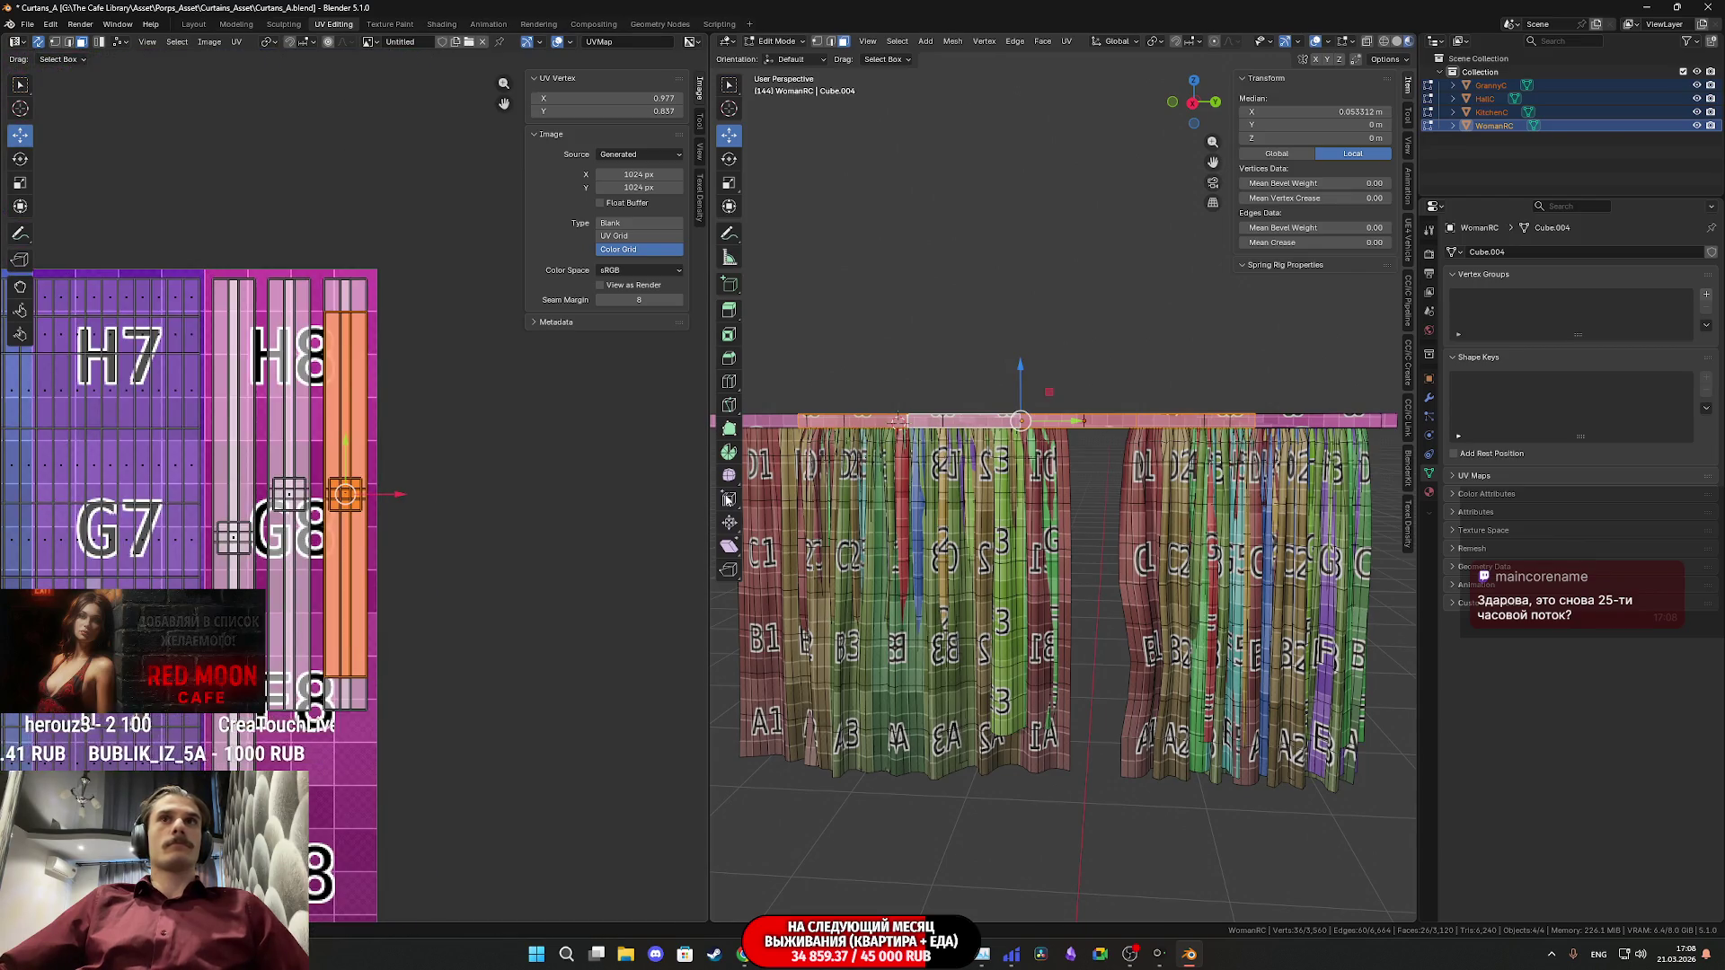
{"action": "scroll", "coordinate": [917, 464], "scroll_direction": "up", "scroll_amount": 5}
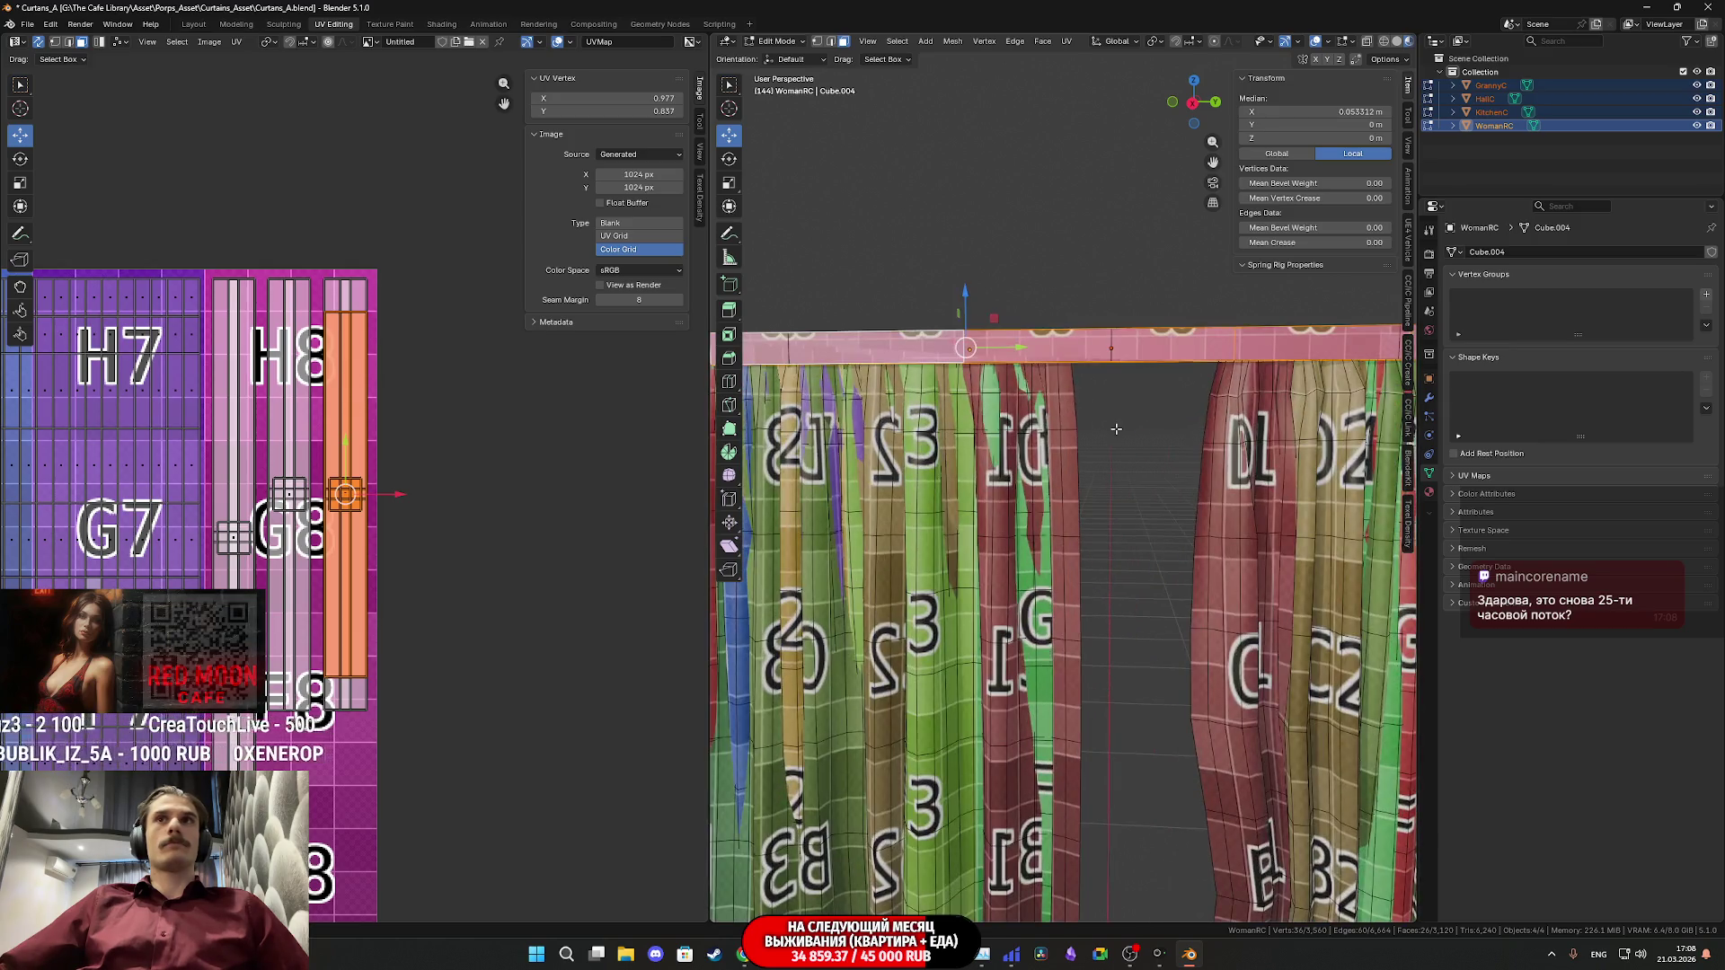
{"action": "scroll", "coordinate": [399, 574], "scroll_direction": "down", "scroll_amount": 2}
{"action": "mouse_move", "coordinate": [399, 574]}
{"action": "middle_mouse_down"}
{"action": "mouse_move", "coordinate": [443, 386]}
{"action": "mouse_move", "coordinate": [391, 528]}
{"action": "middle_mouse_up"}
{"action": "scroll", "coordinate": [386, 485], "scroll_direction": "up", "scroll_amount": 2}
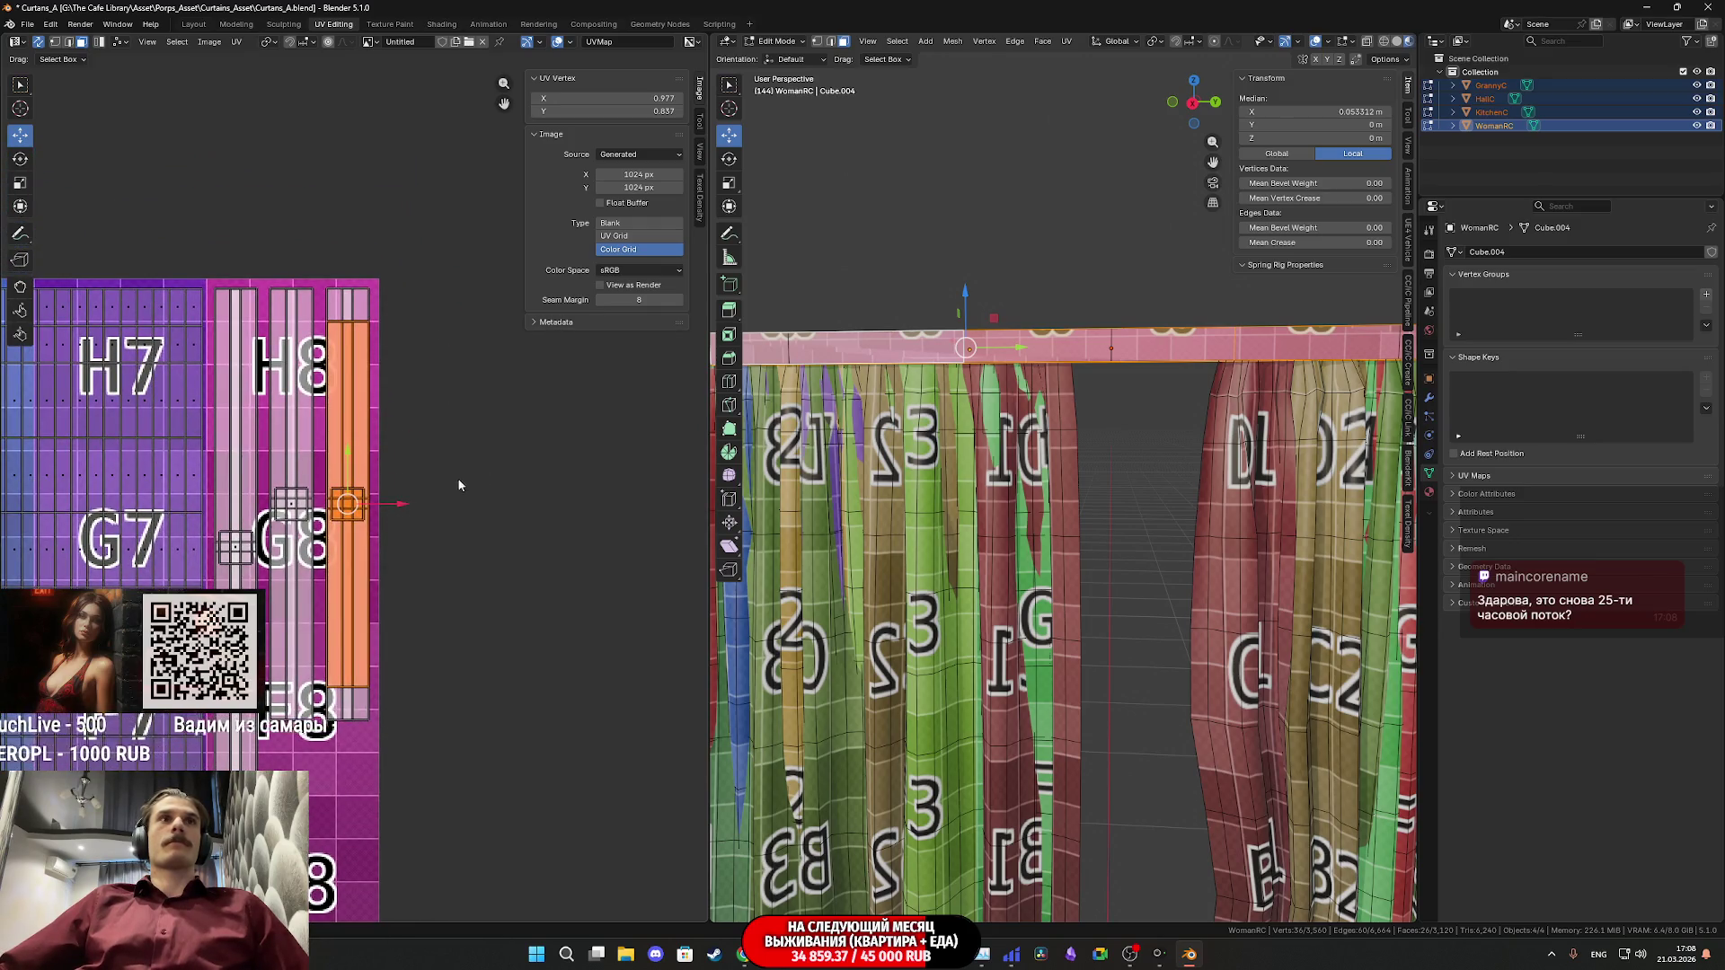
{"action": "scroll", "coordinate": [451, 480], "scroll_direction": "up", "scroll_amount": 4}
{"action": "scroll", "coordinate": [1017, 370], "scroll_direction": "down", "scroll_amount": 4}
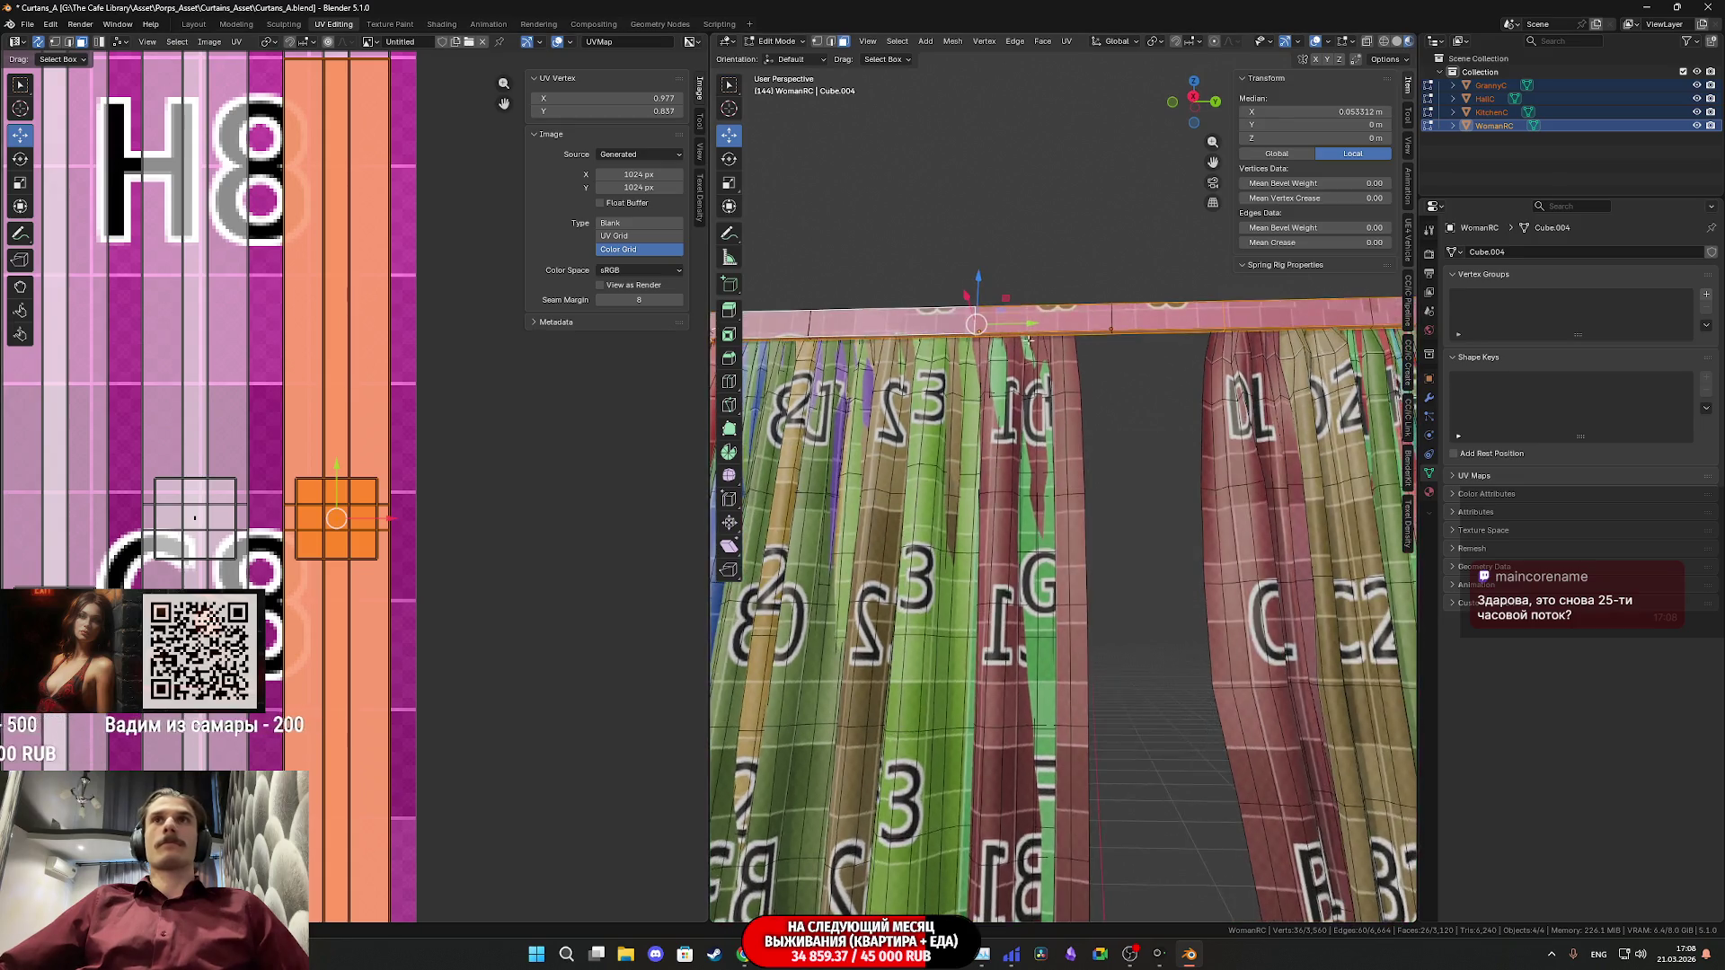
{"action": "middle_click_drag", "start_coordinate": [1130, 407], "coordinate": [1304, 417], "text": "shift"}
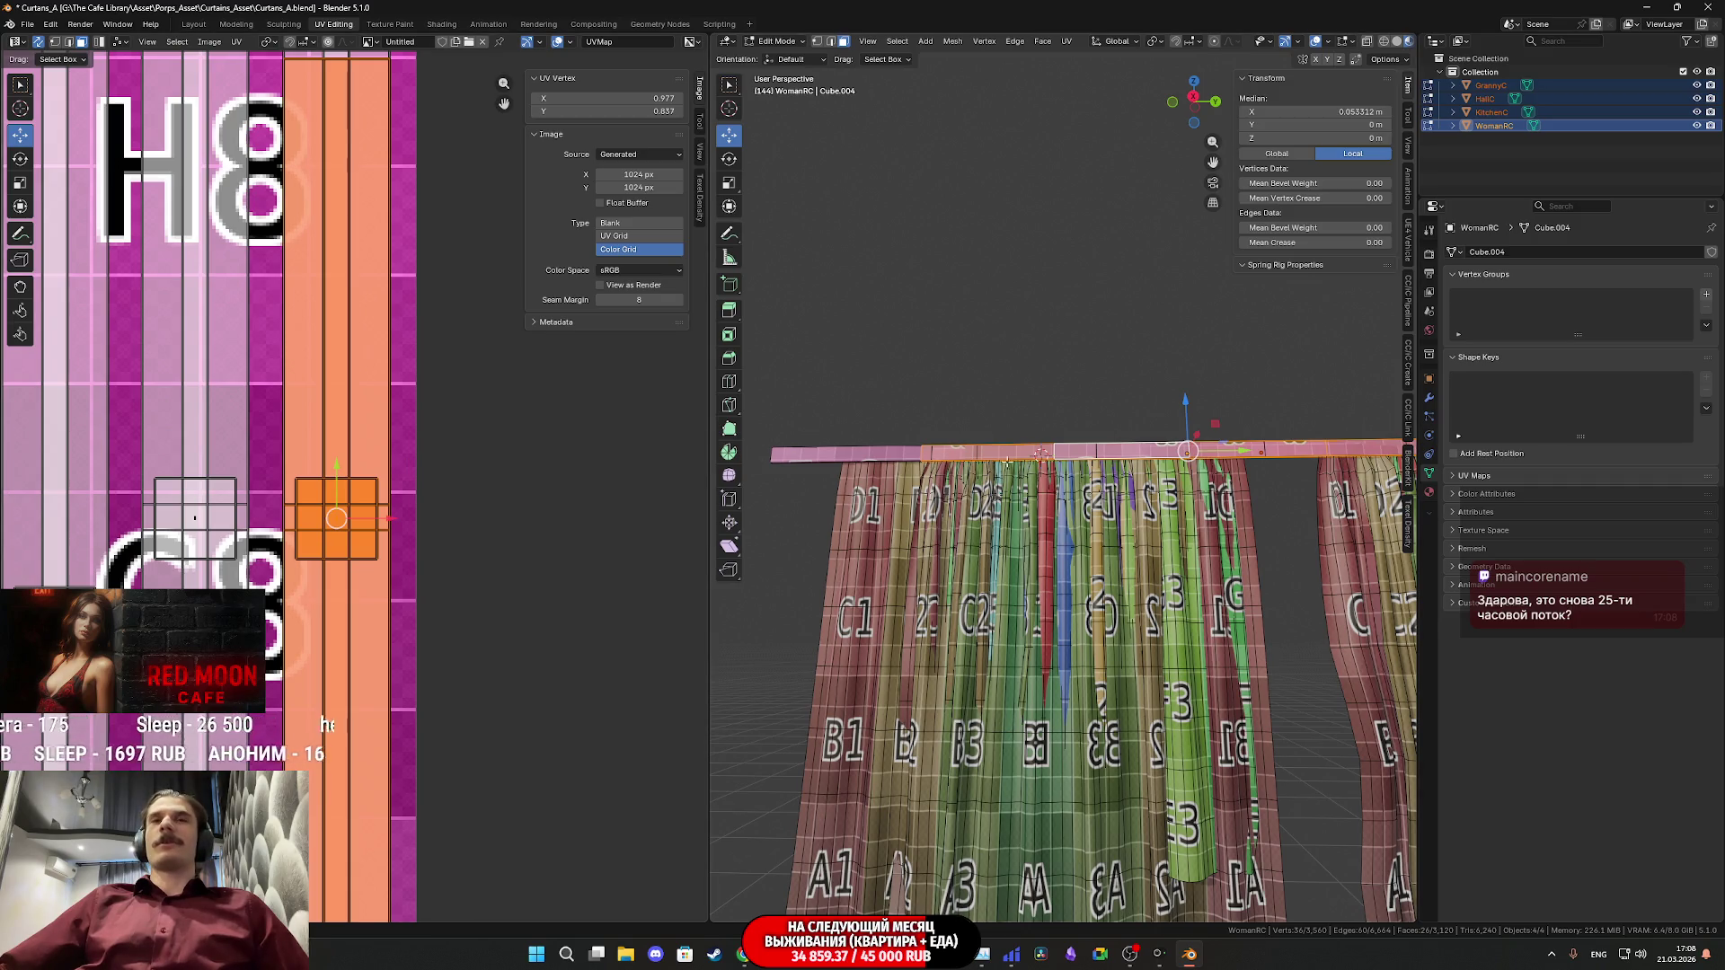
{"action": "scroll", "coordinate": [407, 449], "scroll_direction": "down", "scroll_amount": 5}
{"action": "mouse_move", "coordinate": [391, 447]}
{"action": "middle_mouse_down"}
{"action": "mouse_move", "coordinate": [546, 235]}
{"action": "mouse_move", "coordinate": [699, 177]}
{"action": "mouse_move", "coordinate": [398, 274]}
{"action": "mouse_move", "coordinate": [364, 380]}
{"action": "middle_mouse_up"}
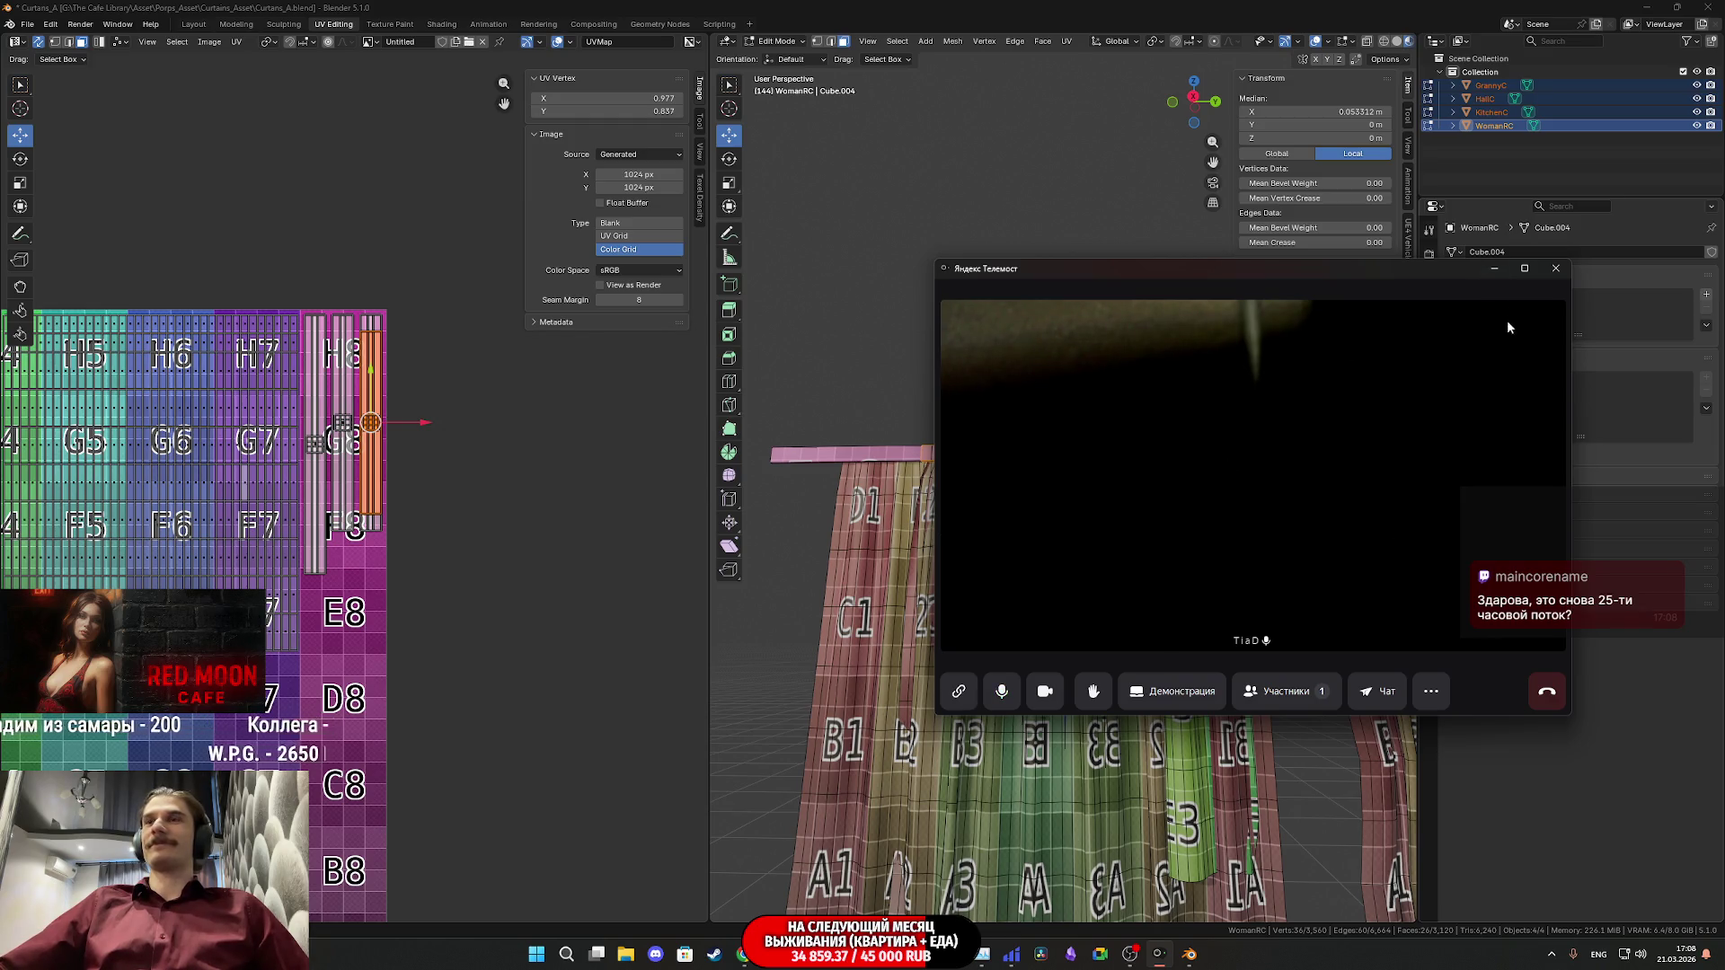
- Minimize the Yandex Telemost call window to reveal the Blender curtain scene
{"action": "left_click", "coordinate": [1494, 267]}
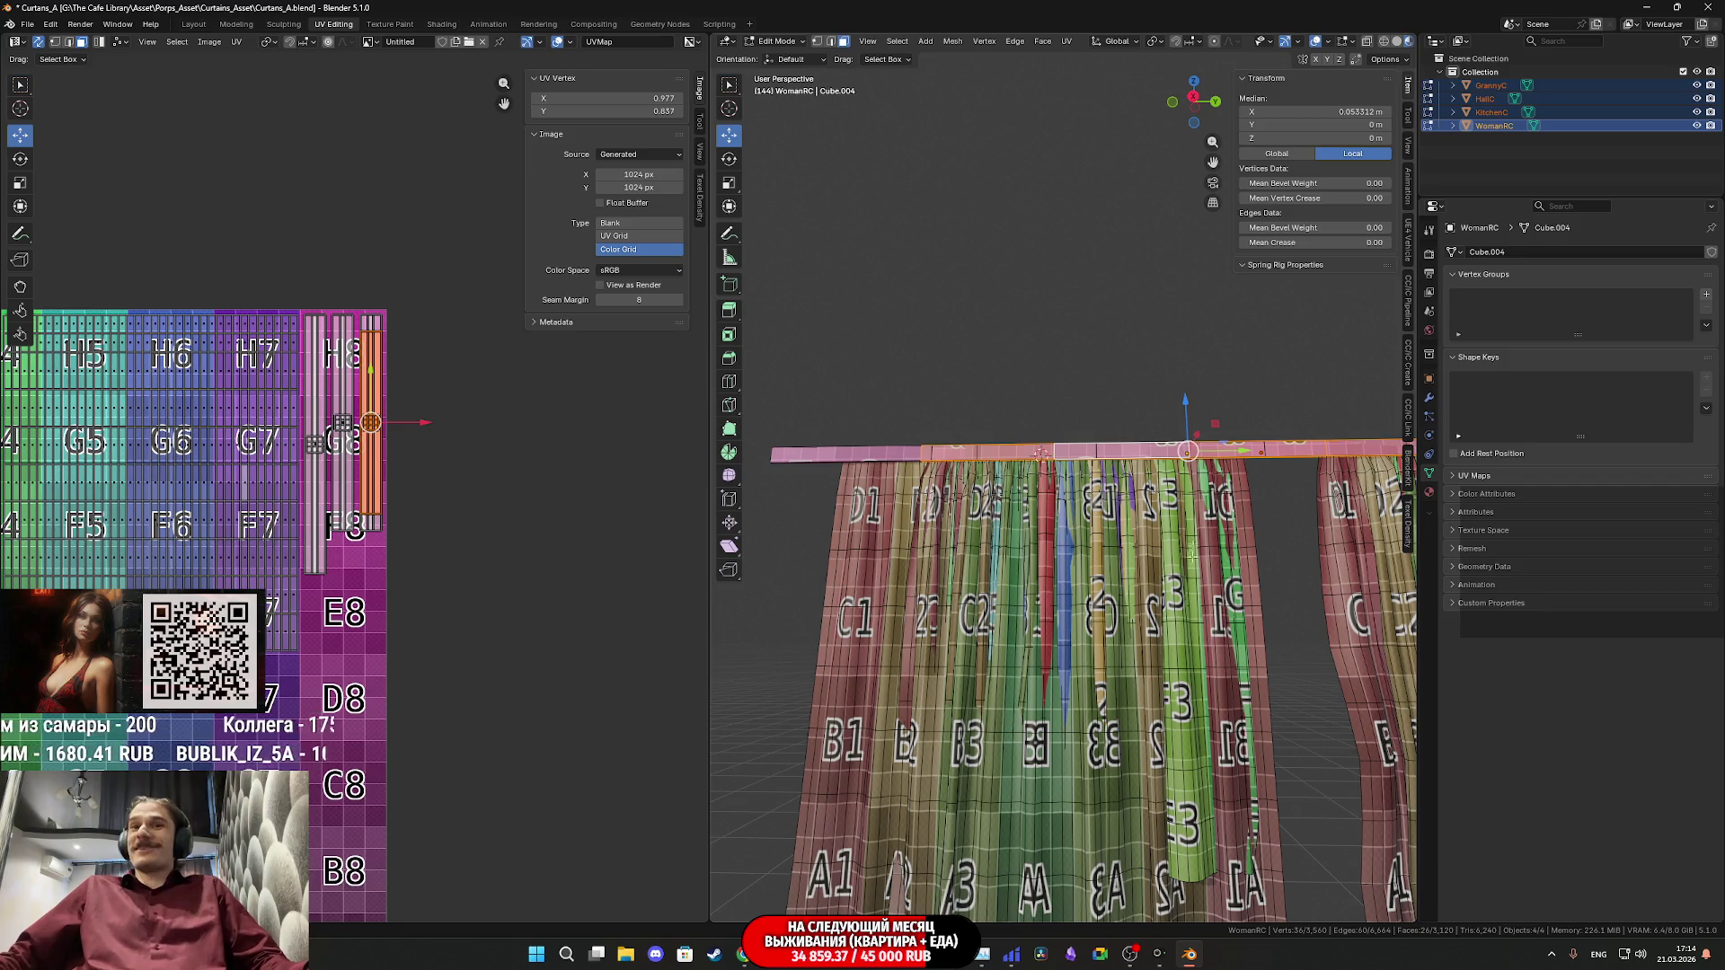
- Show the rod and floor, return to Object Mode and save the blend file
{"action": "middle_click_drag", "start_coordinate": [1208, 624], "coordinate": [1082, 516], "text": "shift"}
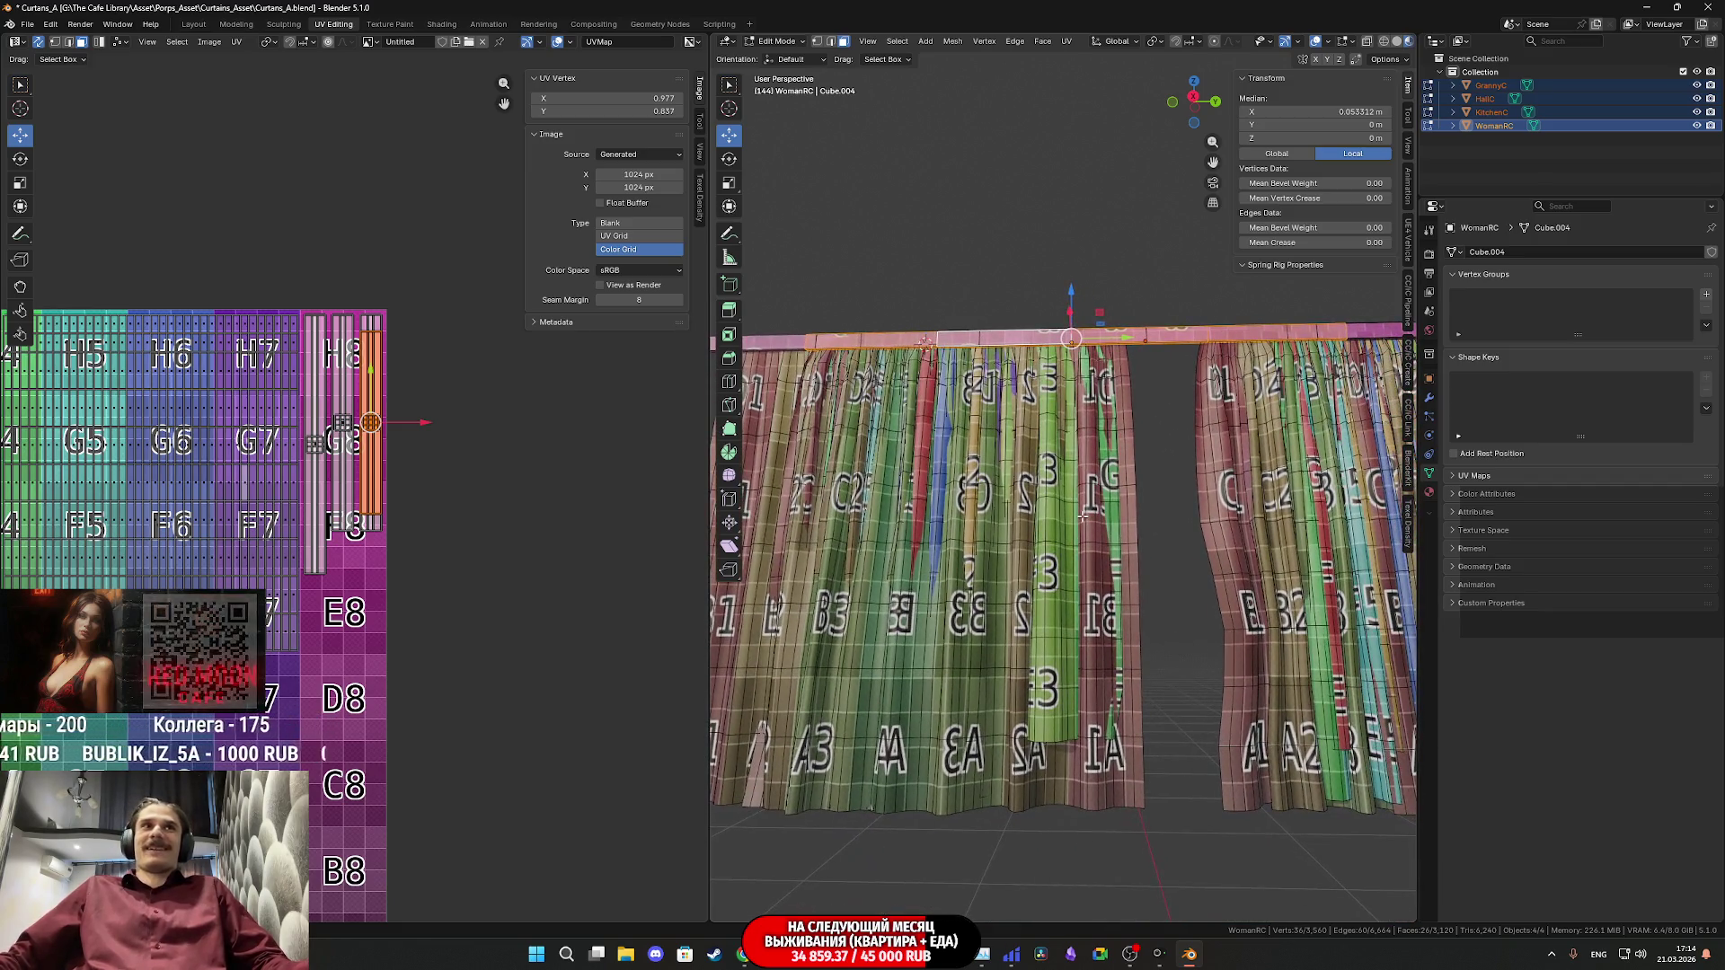
{"action": "scroll", "coordinate": [1082, 517], "scroll_direction": "up", "scroll_amount": 3}
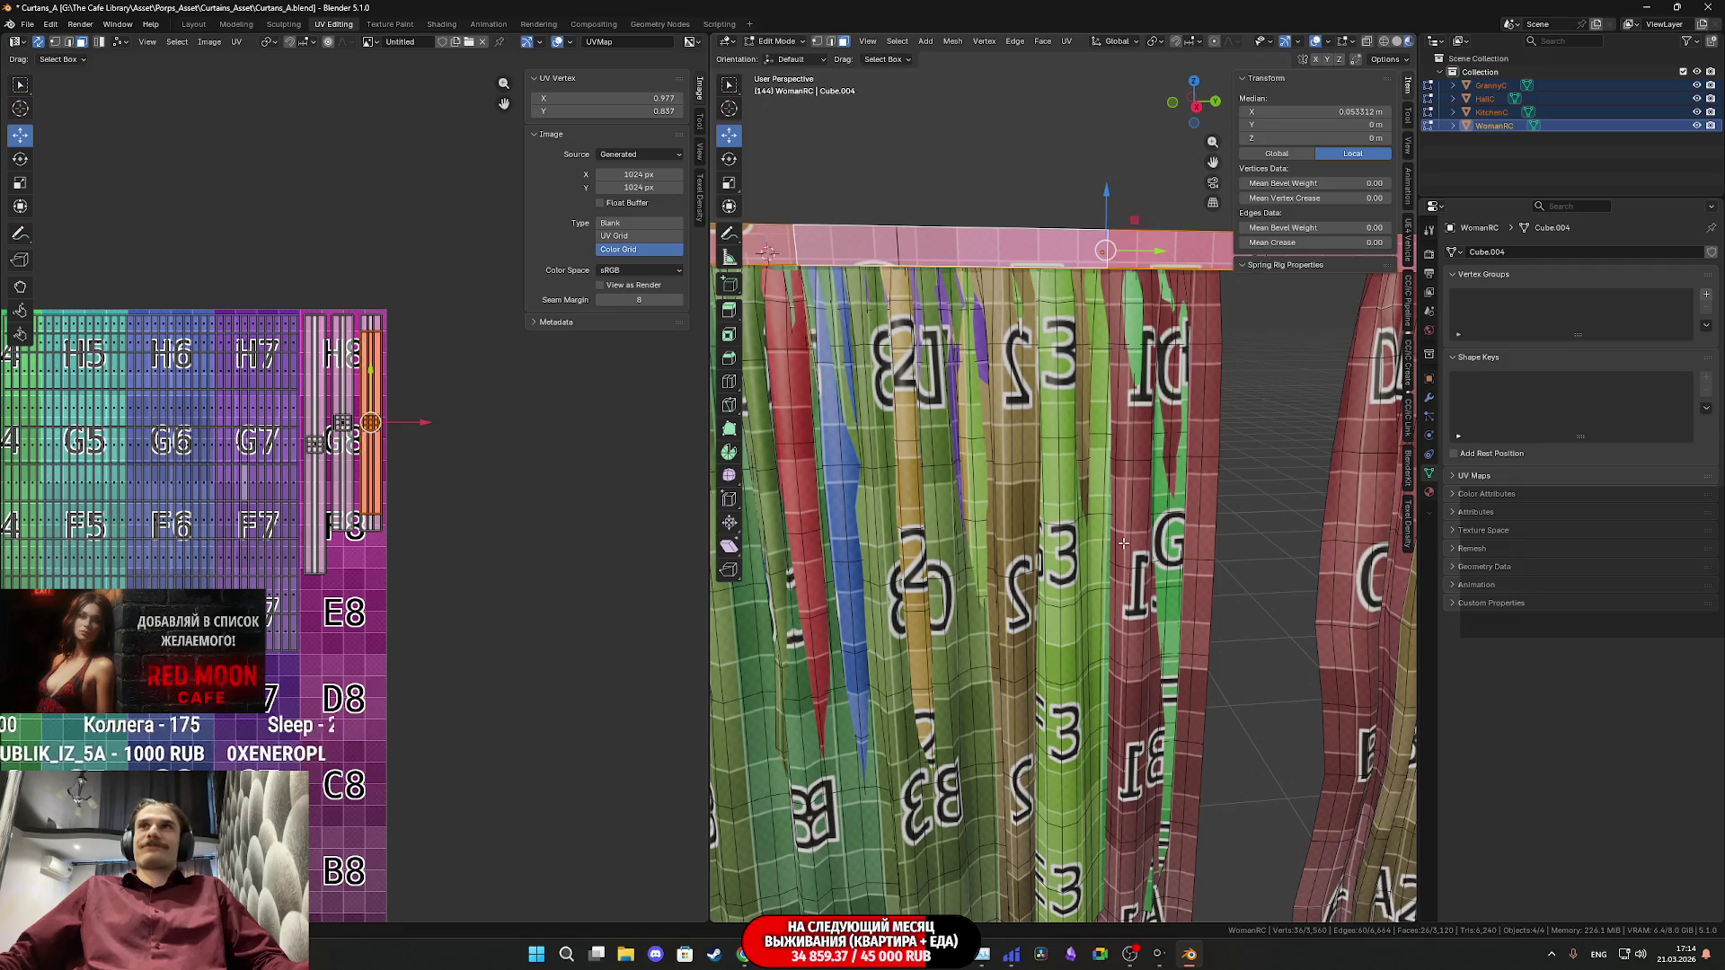
{"action": "scroll", "coordinate": [1123, 544], "scroll_direction": "down", "scroll_amount": 3}
{"action": "scroll", "coordinate": [1123, 543], "scroll_direction": "down", "scroll_amount": 3}
{"action": "scroll", "coordinate": [1123, 543], "scroll_direction": "up", "scroll_amount": 5}
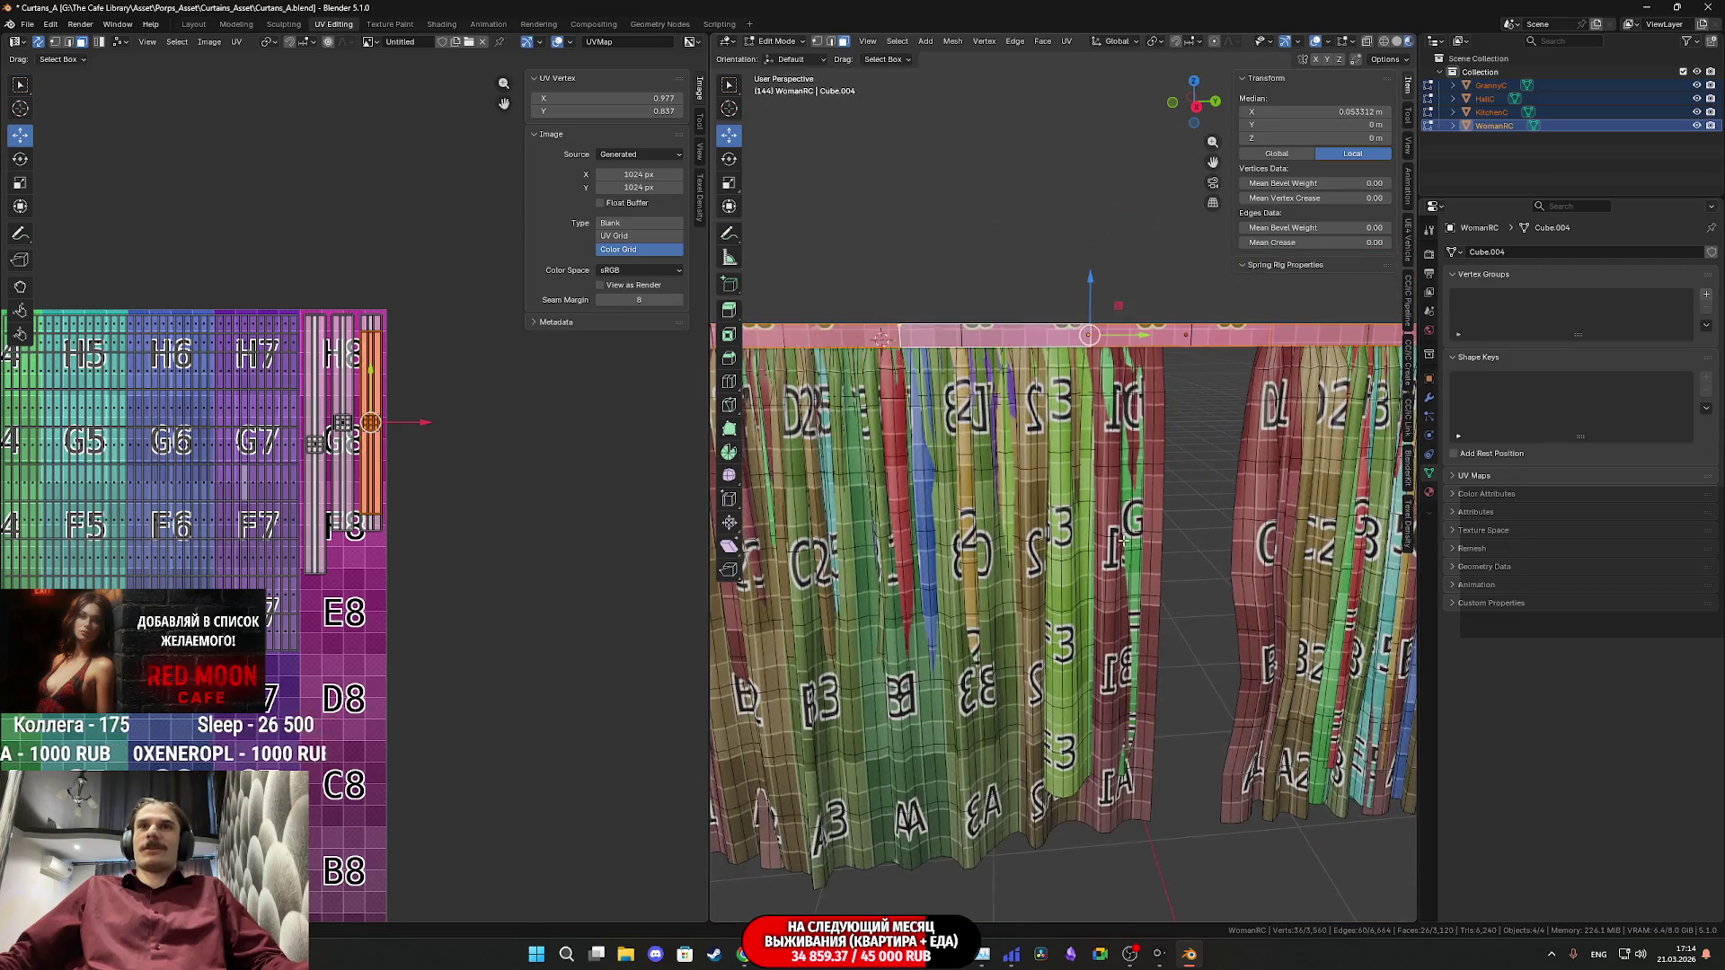
{"action": "key", "text": "Tab"}
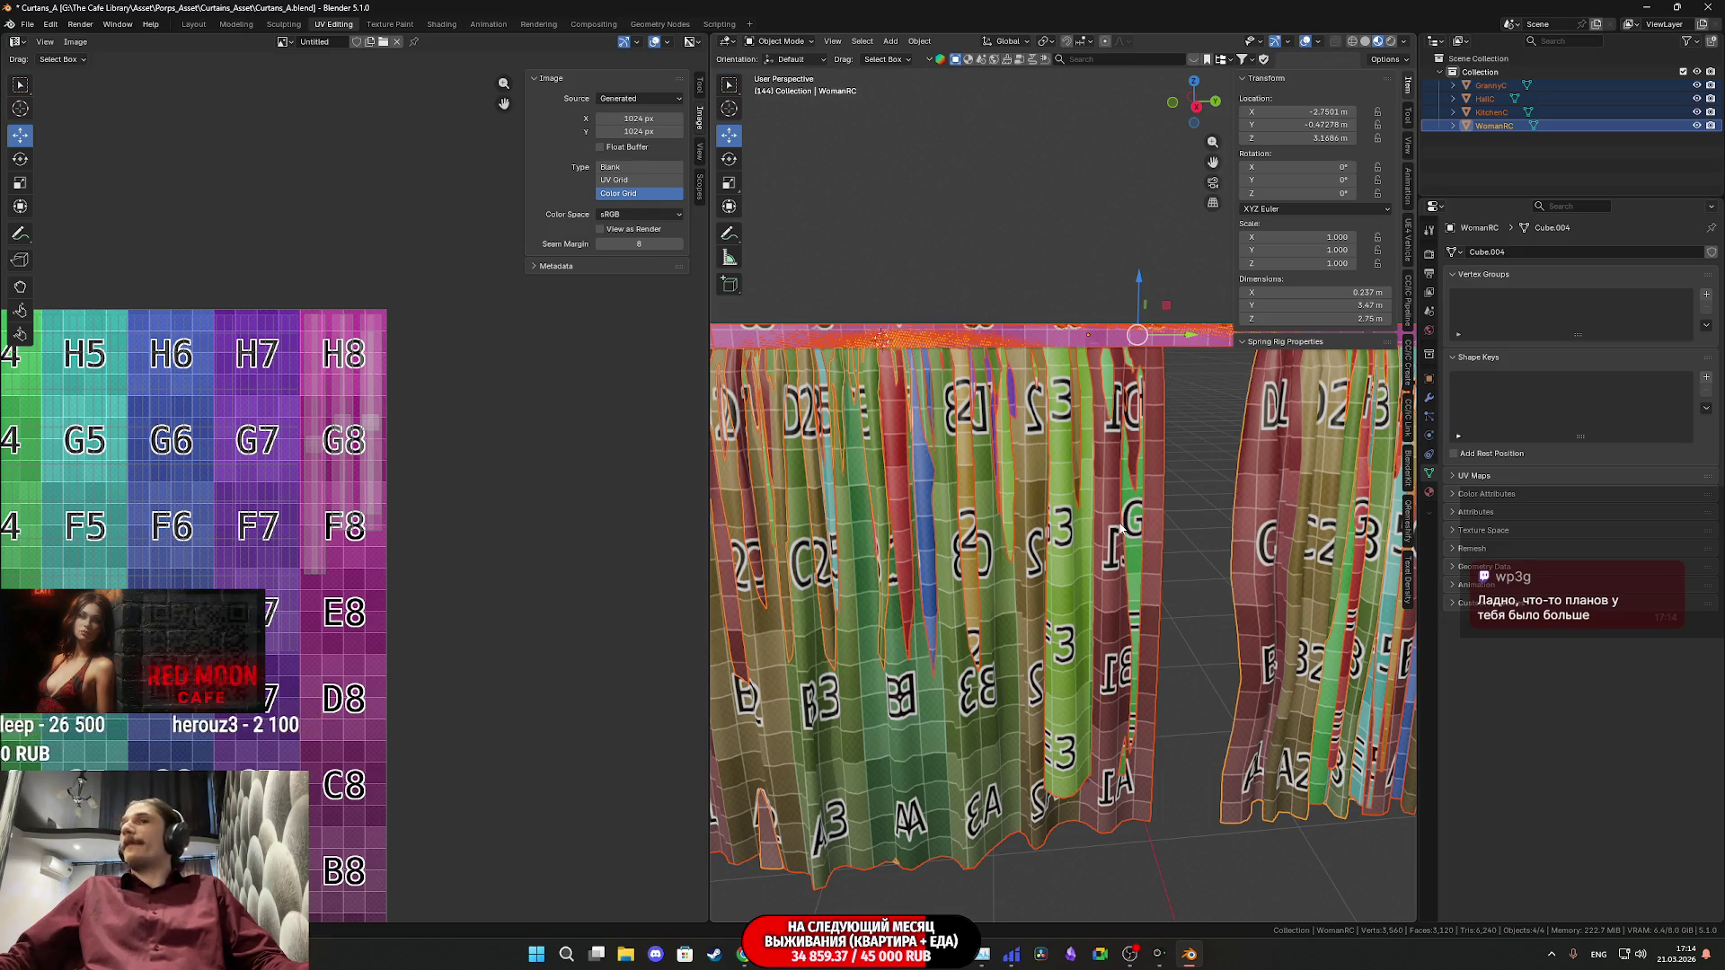
{"action": "key", "text": "ctrl+s"}
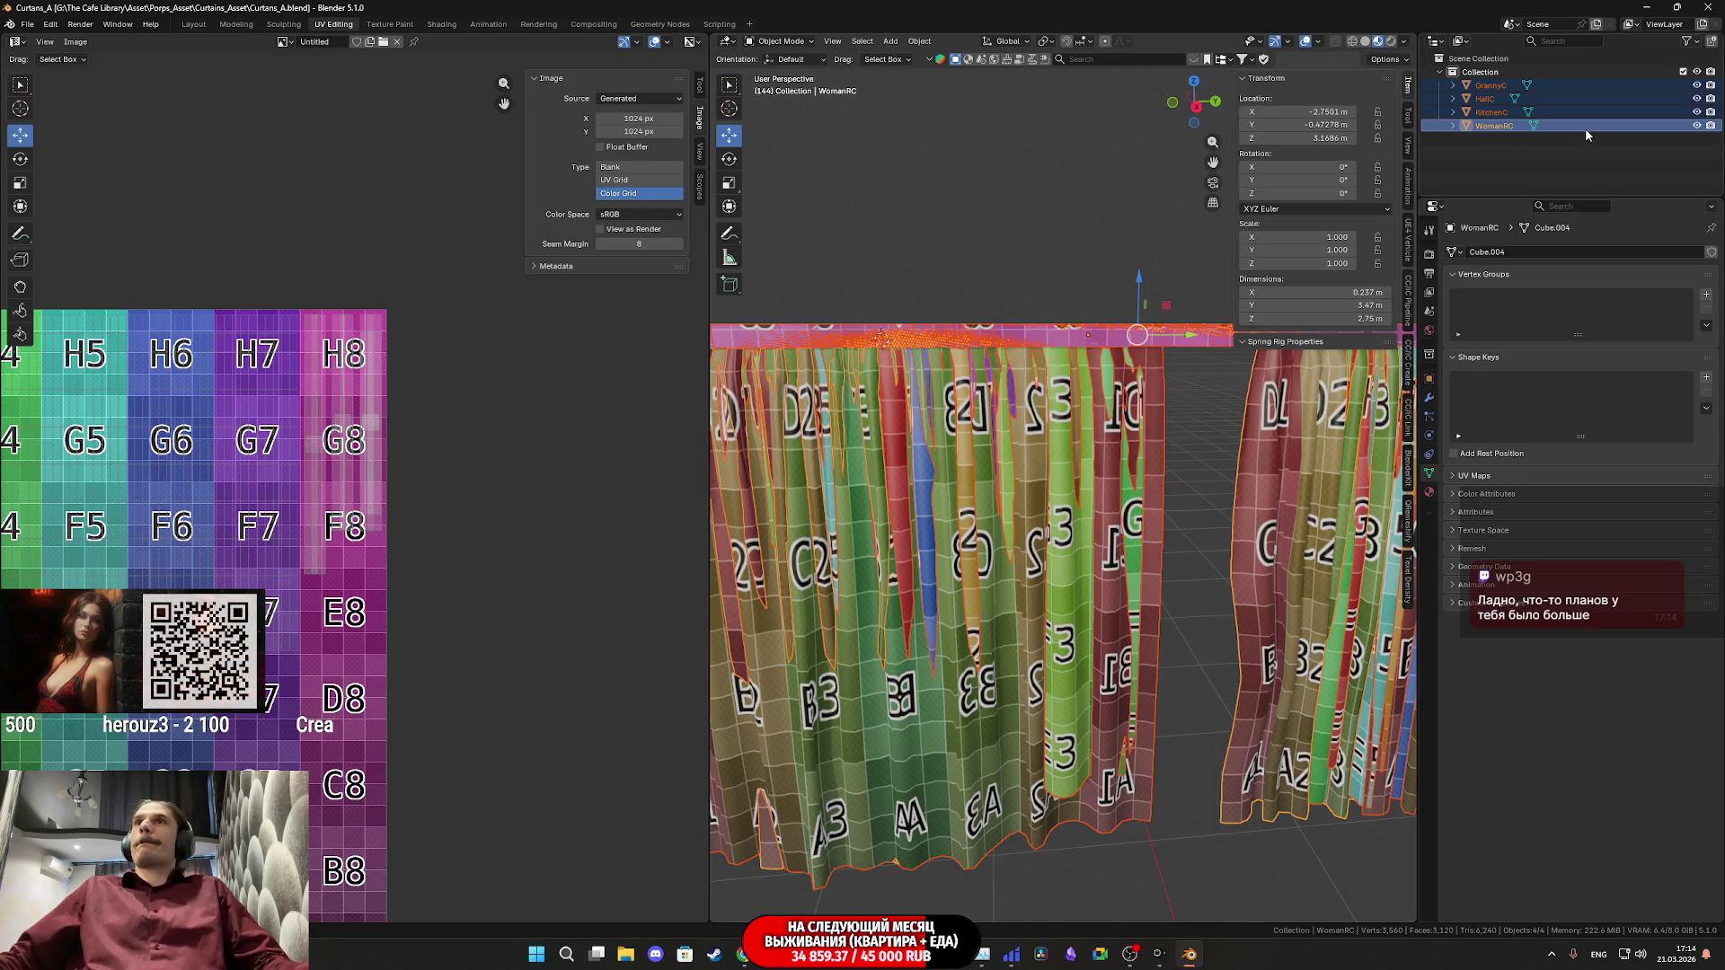
- Select only WomanRC, recentre the view, then hide the WomanRC curtains
{"action": "left_click", "coordinate": [1584, 127]}
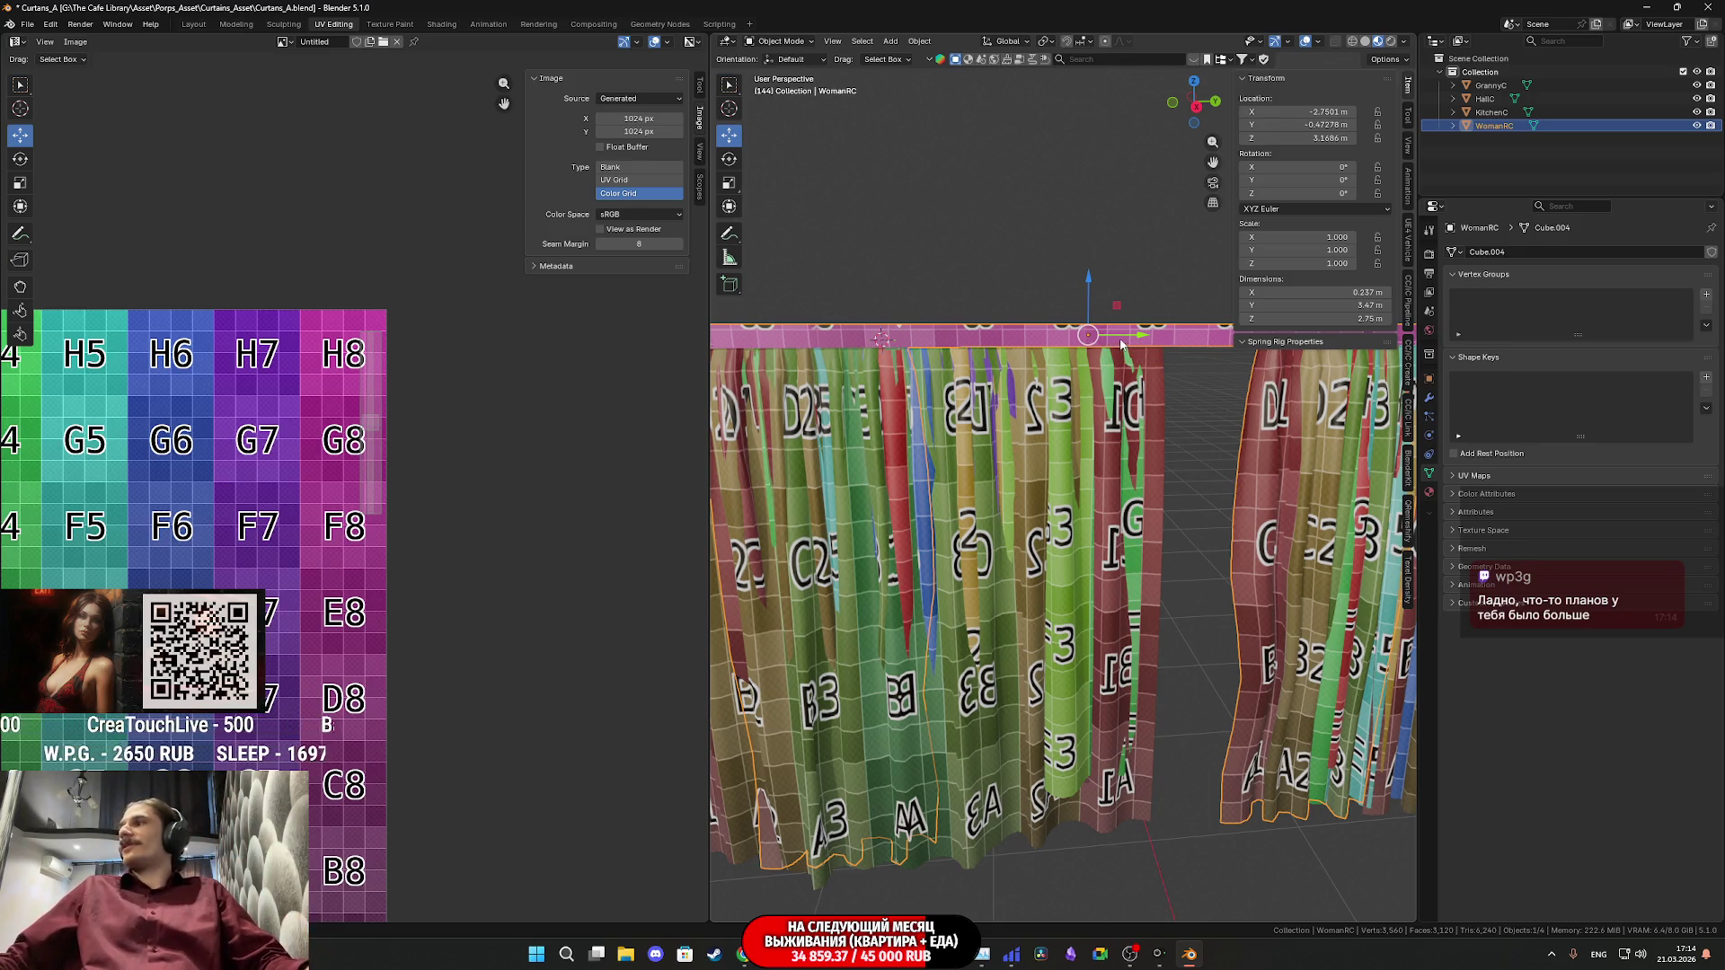
{"action": "mouse_move", "coordinate": [1186, 402]}
{"action": "middle_mouse_down", "text": "shift"}
{"action": "mouse_move", "coordinate": [984, 412]}
{"action": "mouse_move", "coordinate": [1010, 399]}
{"action": "middle_mouse_up", "text": "shift"}
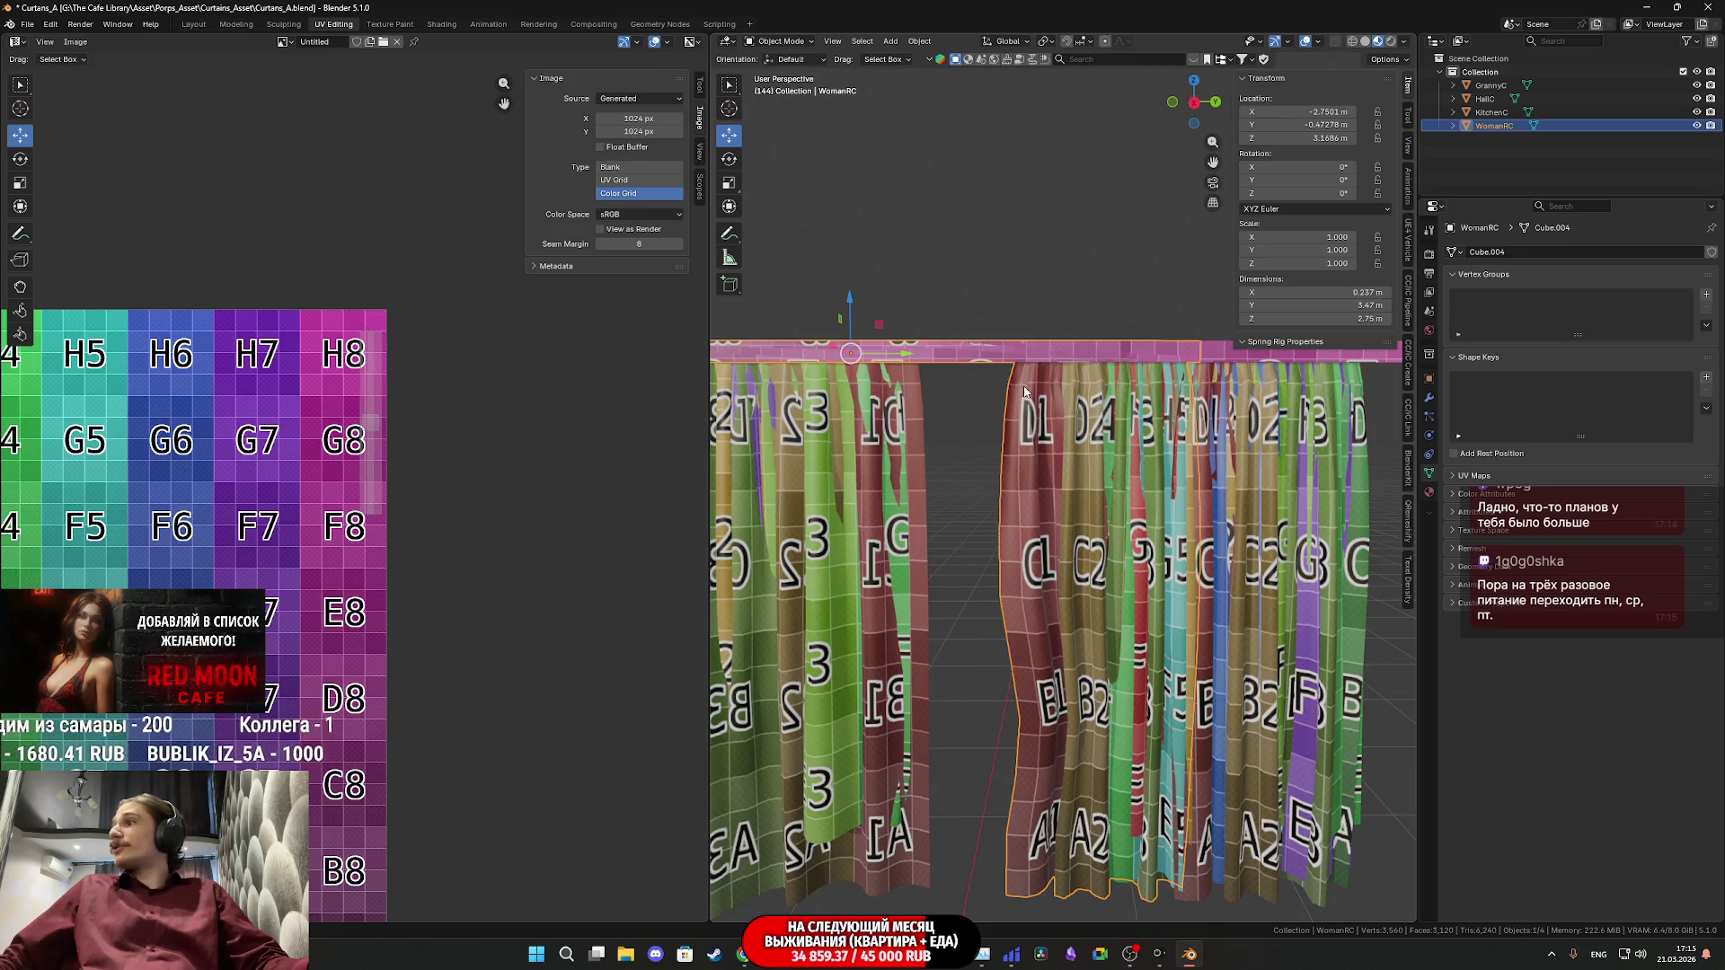
{"action": "scroll", "coordinate": [1051, 373], "scroll_direction": "down", "scroll_amount": 1}
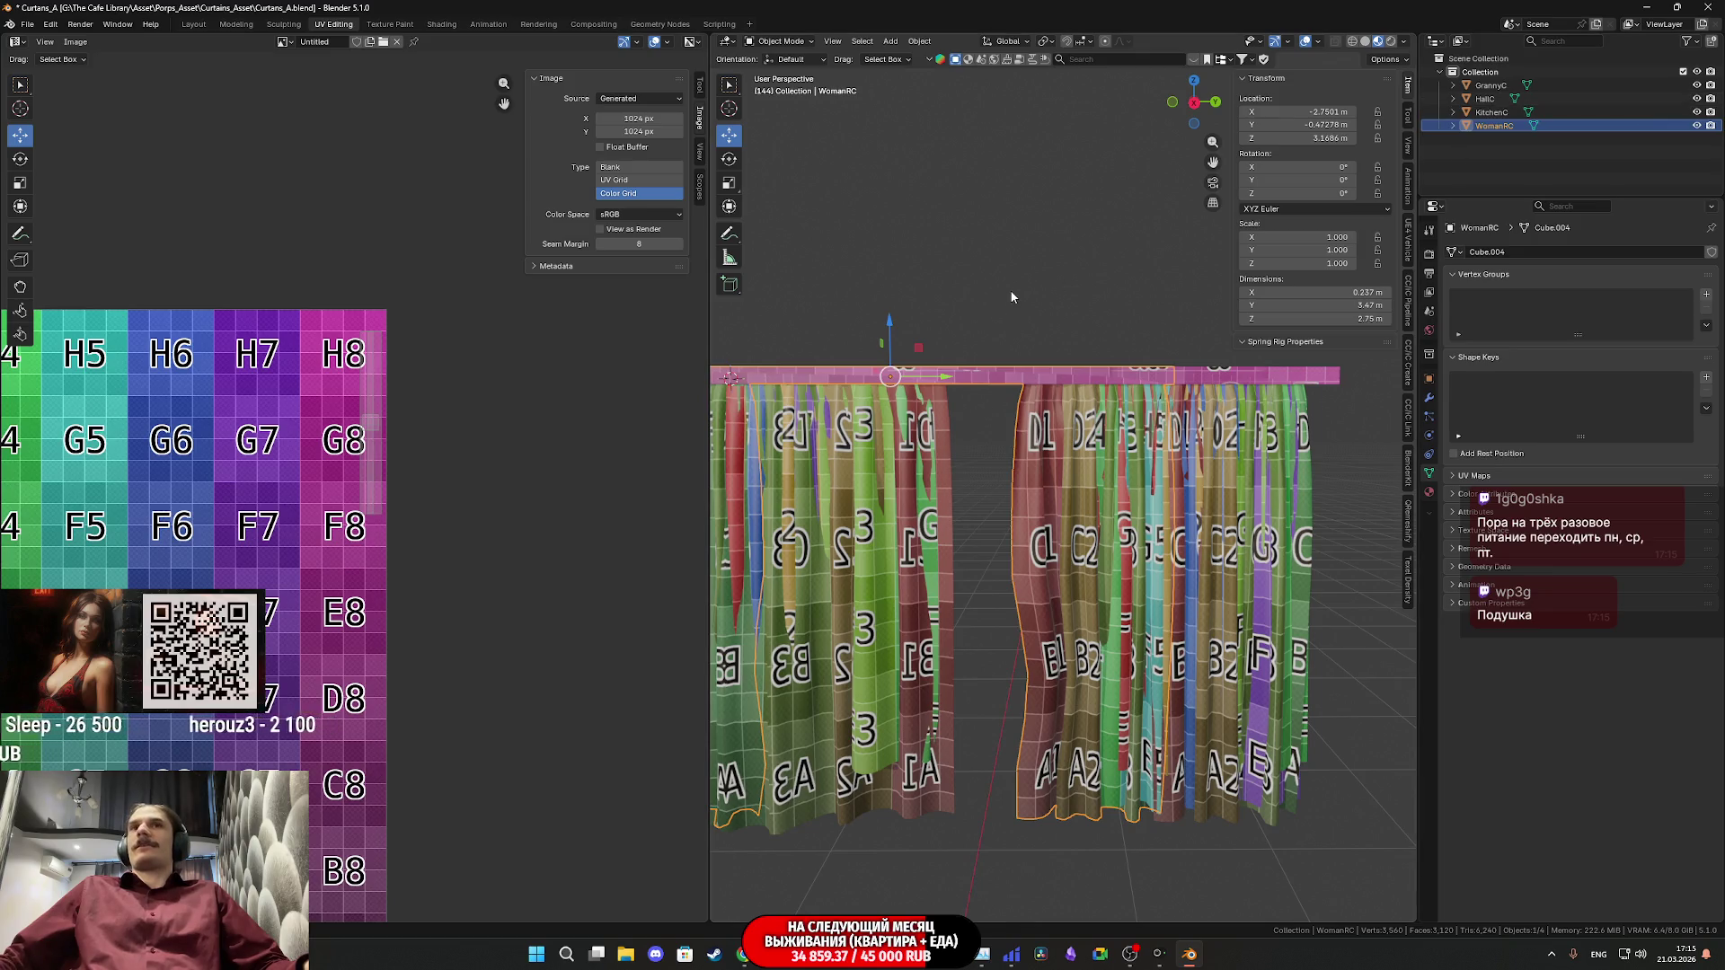
{"action": "middle_click_drag", "start_coordinate": [1011, 298], "coordinate": [996, 300]}
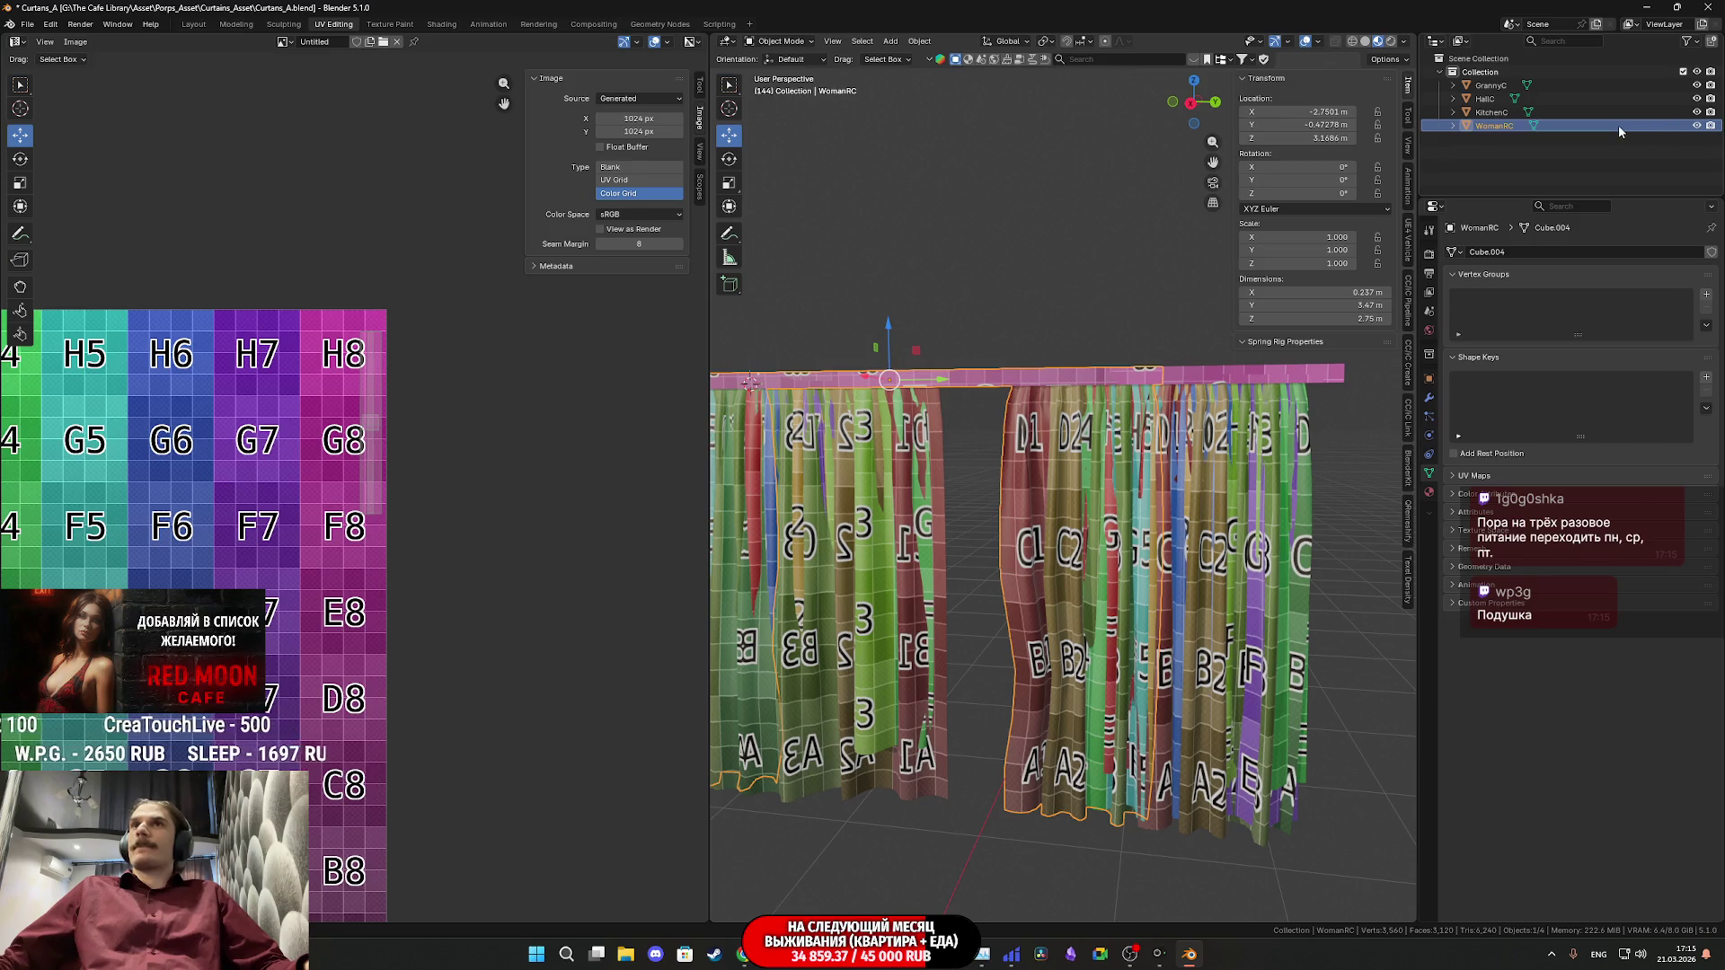
{"action": "left_click", "coordinate": [1696, 126]}
- Hide the HallC and KitchenC curtains, then select and centre the GrannyC curtains
{"action": "left_click", "coordinate": [1696, 98]}
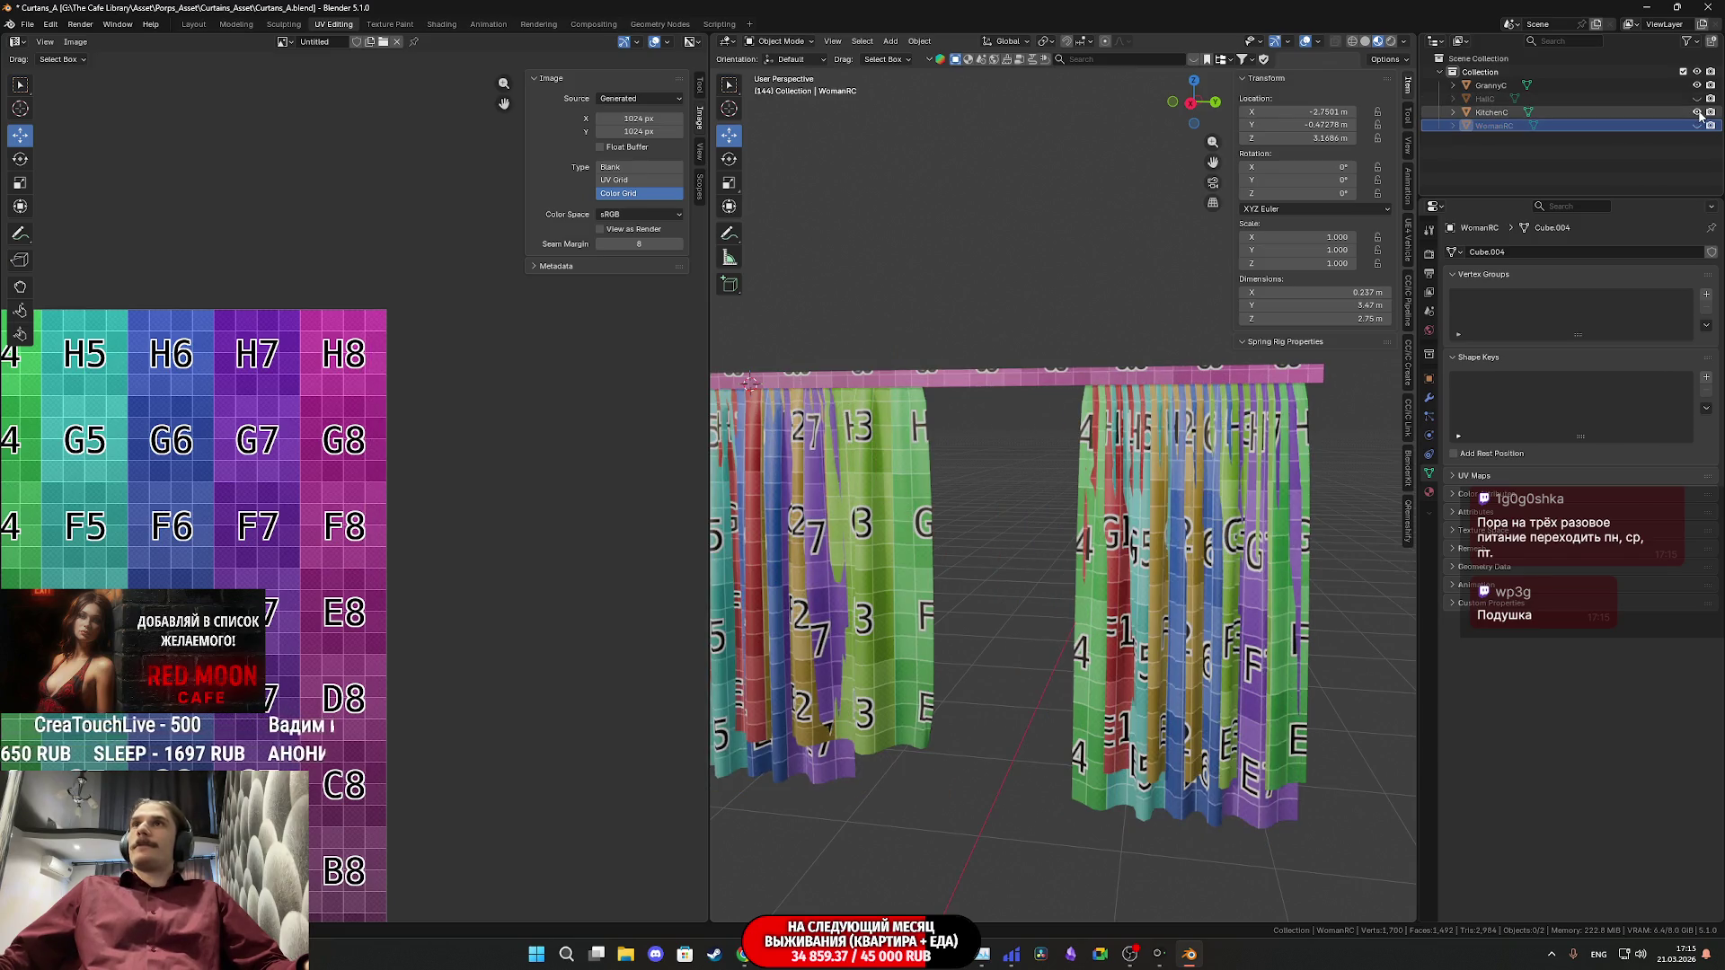
{"action": "left_click", "coordinate": [1696, 112]}
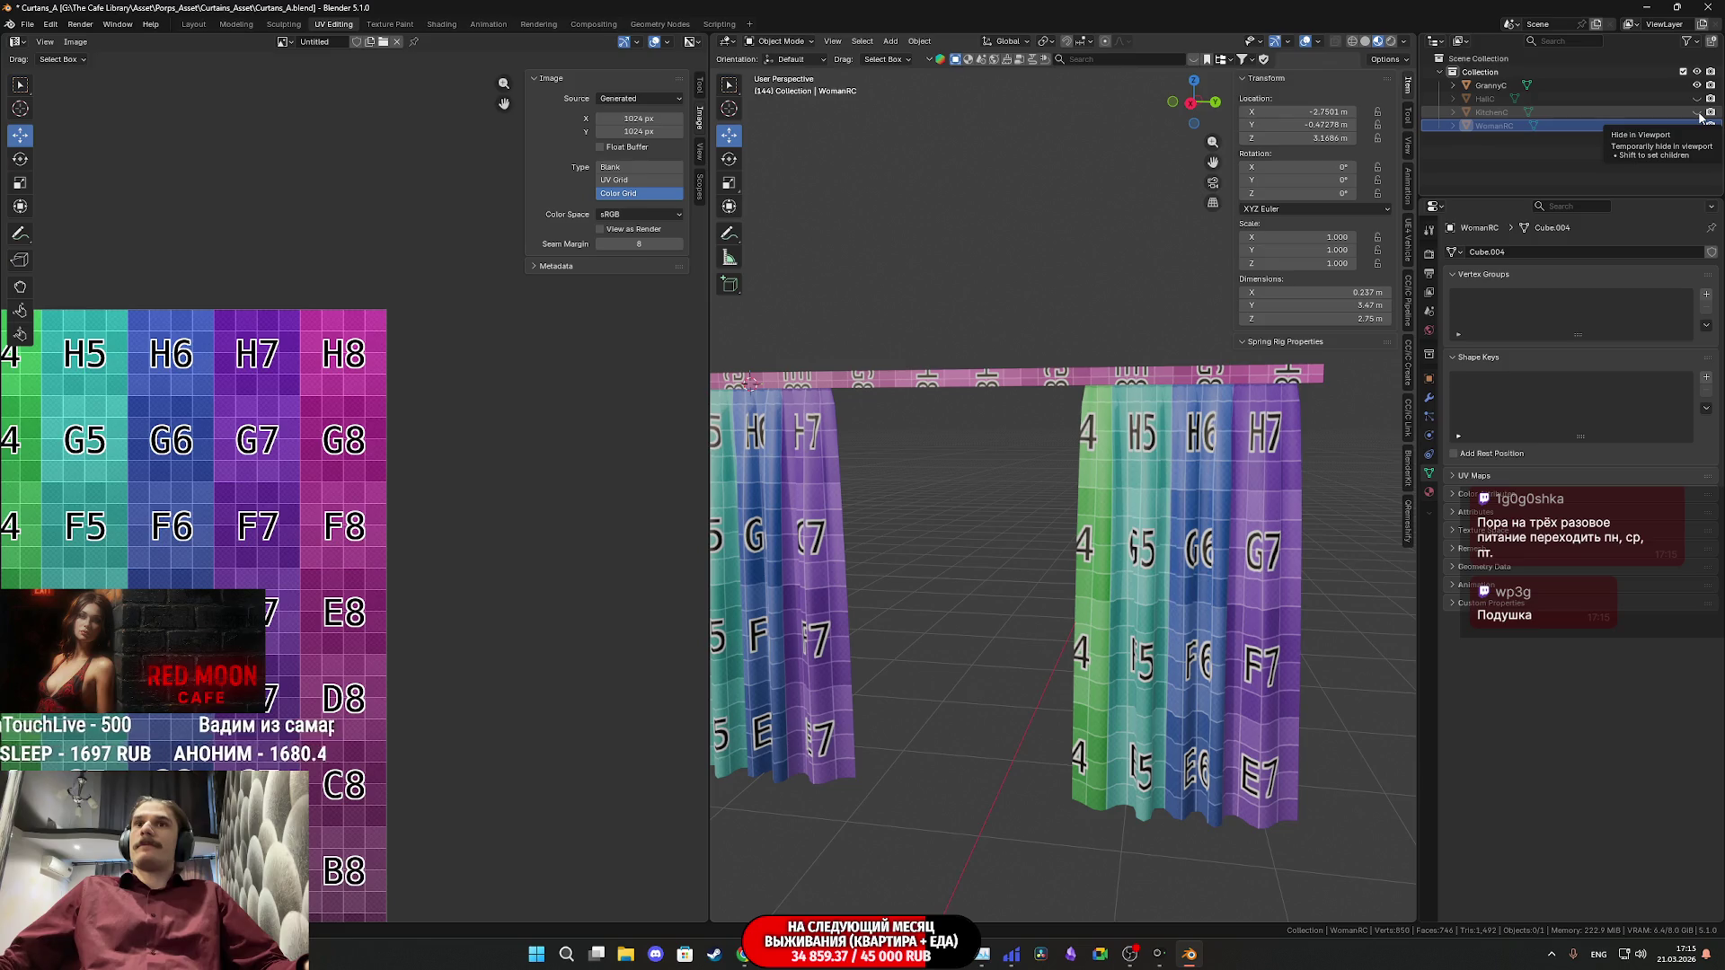
{"action": "scroll", "coordinate": [953, 573], "scroll_direction": "down", "scroll_amount": 2}
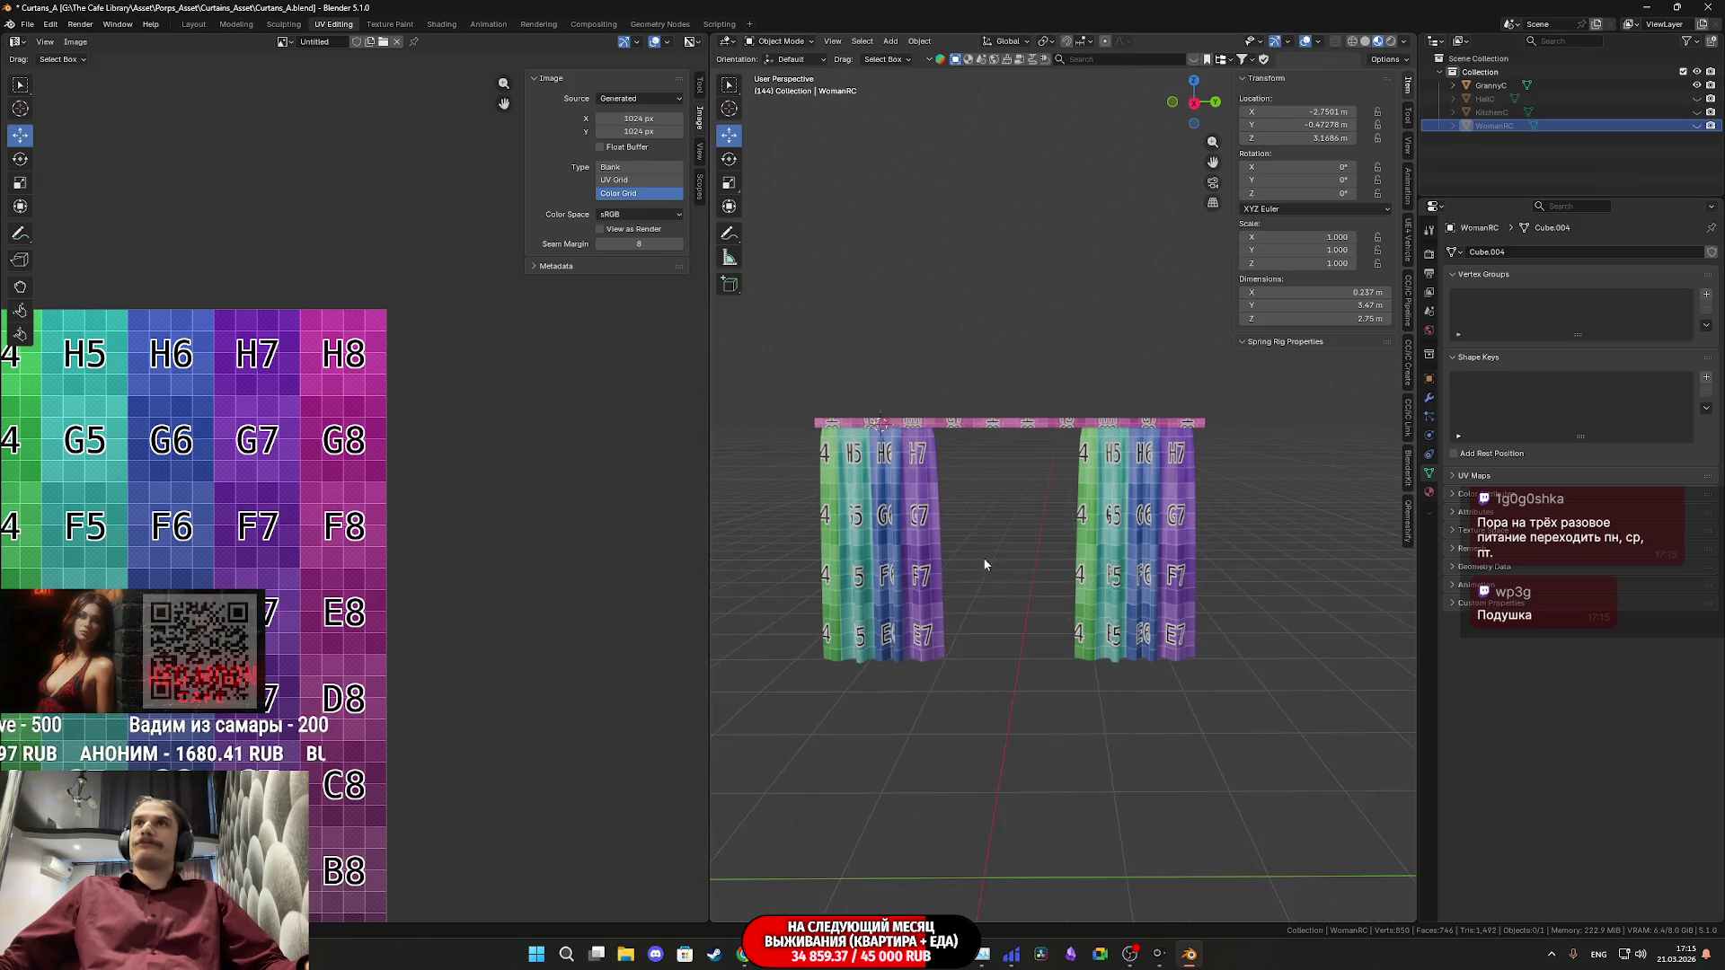
{"action": "left_click", "coordinate": [1128, 519]}
{"action": "middle_click_drag", "start_coordinate": [1128, 518], "coordinate": [1178, 519], "text": "shift"}
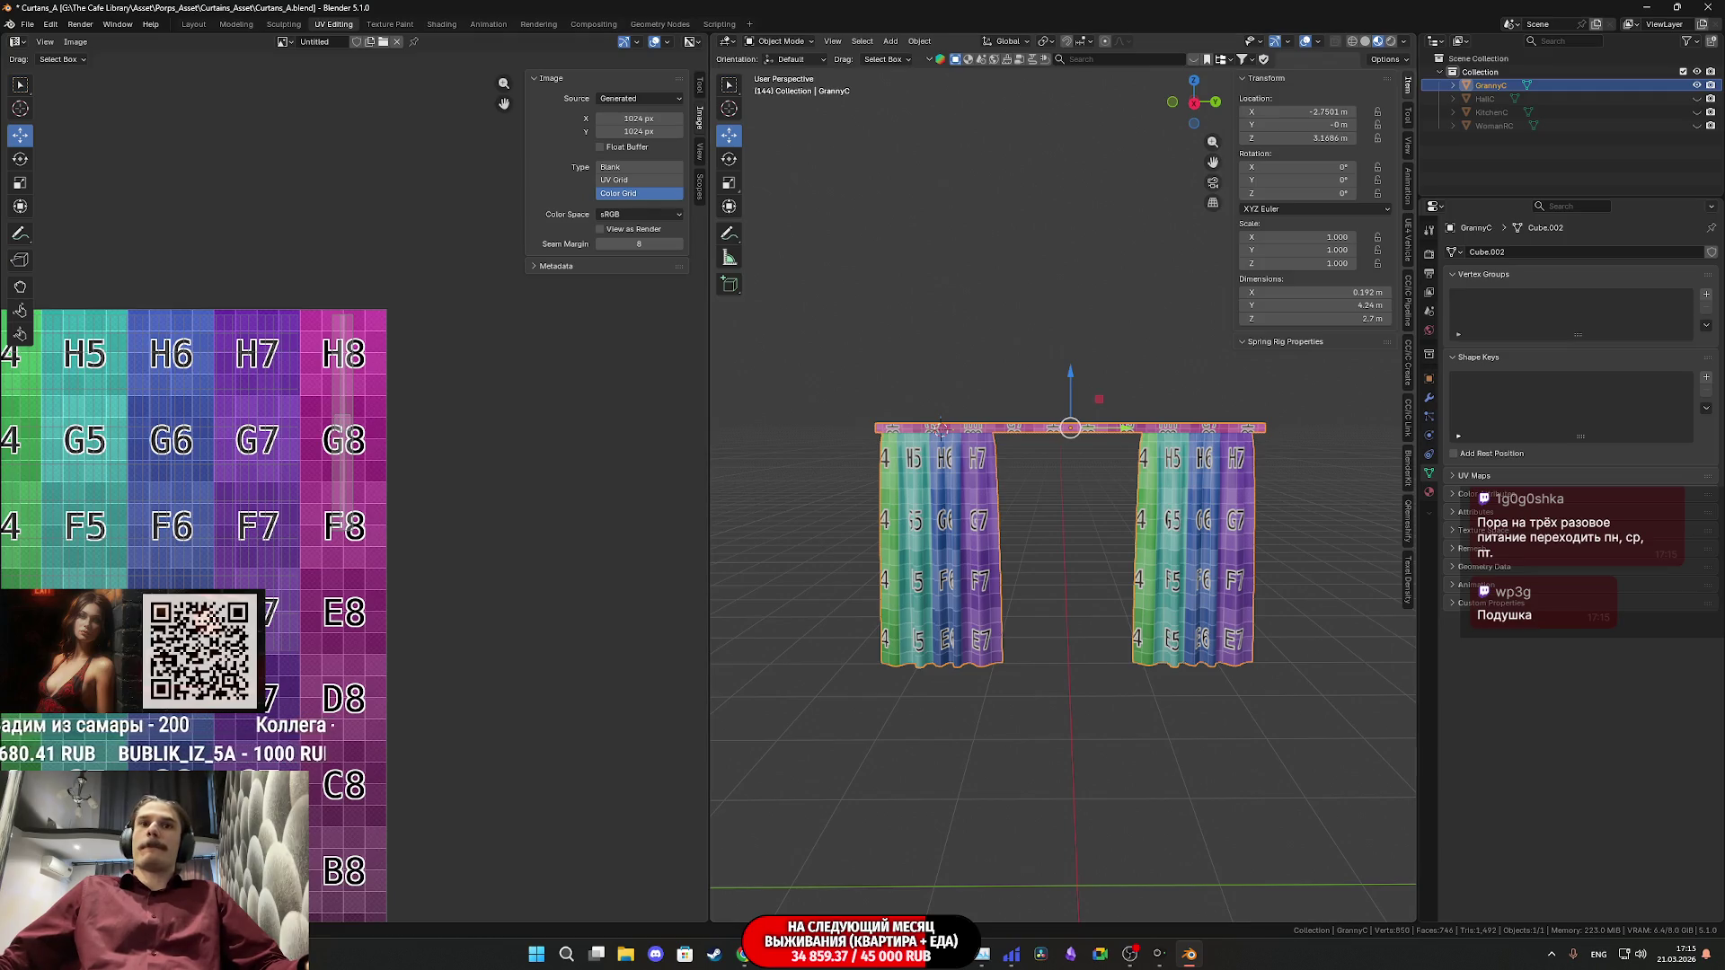
- In Unreal Engine, fly past the red dome and Moon Cafe facade to the menu board
{"action": "key", "text": "alt+Tab"}
{"action": "key", "text": "w"}
{"action": "right_click_drag", "start_coordinate": [1159, 514], "coordinate": [1159, 514]}
{"action": "key", "text": "w"}
{"action": "scroll", "coordinate": [1159, 514], "scroll_direction": "down", "scroll_amount": 1}
{"action": "key", "text": "w"}
{"action": "scroll", "coordinate": [1159, 514], "scroll_direction": "down", "scroll_amount": 2}
{"action": "key", "text": "w"}
{"action": "scroll", "coordinate": [1159, 514], "scroll_direction": "down", "scroll_amount": 1}
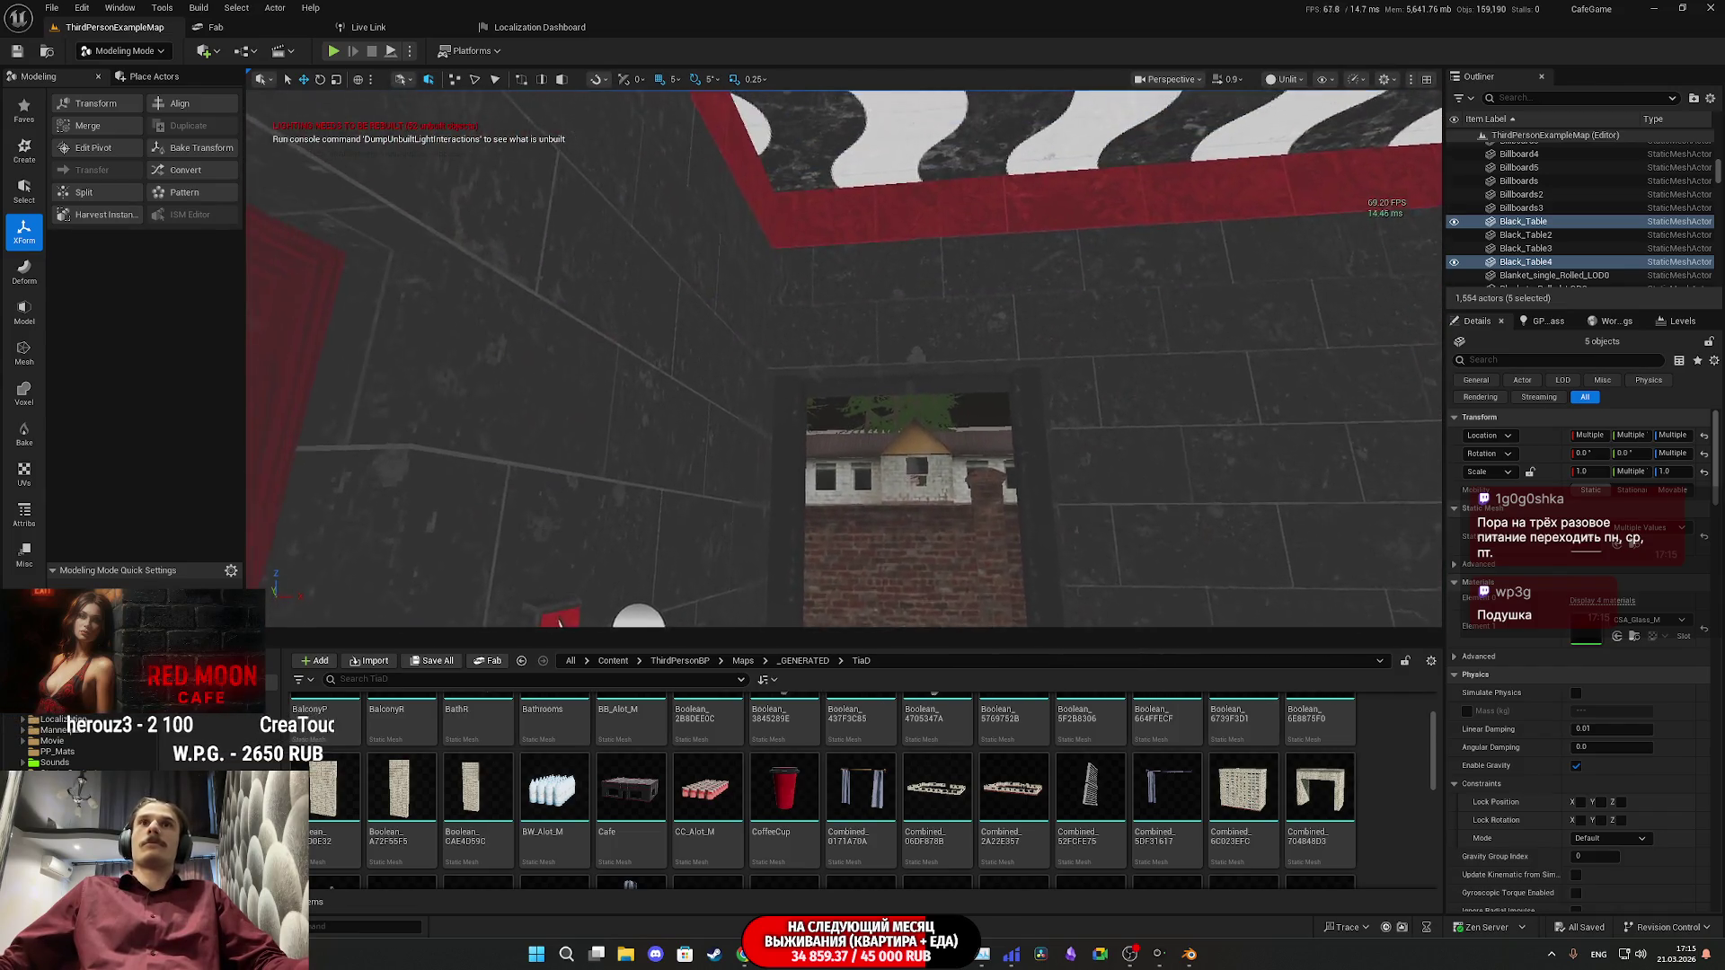
- Turn the Unreal camera toward the cafe doorway, then return to Blender
{"action": "right_click_drag", "start_coordinate": [1159, 514], "coordinate": [1159, 513]}
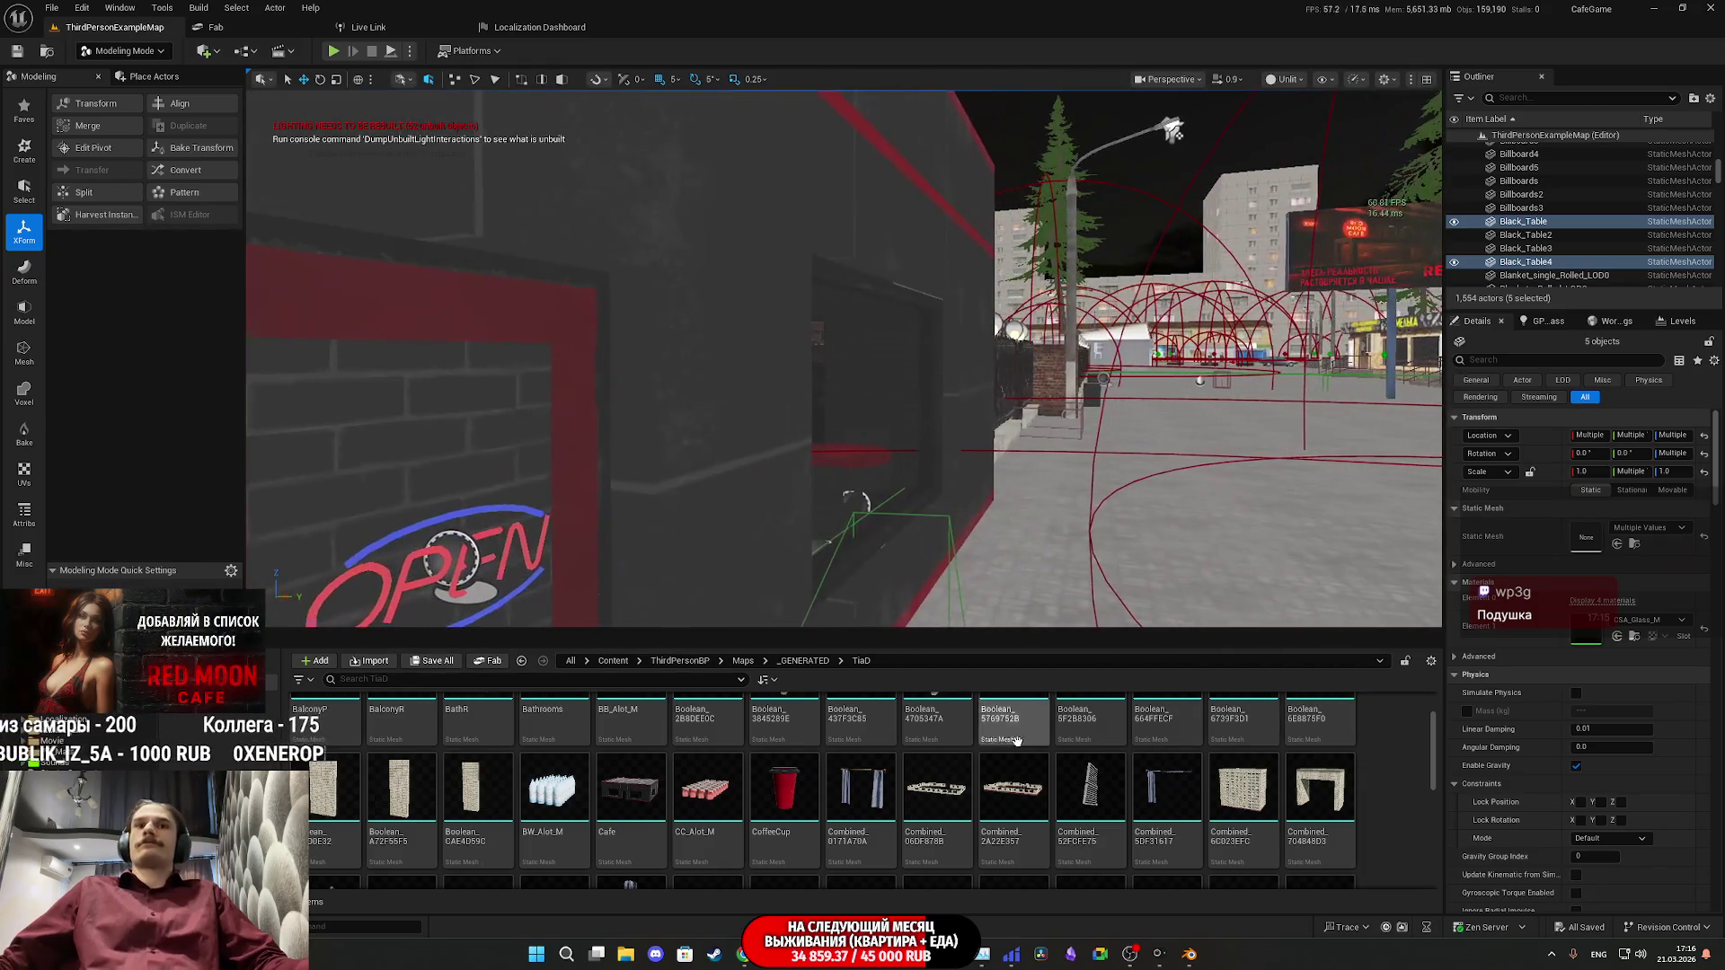
{"action": "left_click", "coordinate": [1190, 954]}
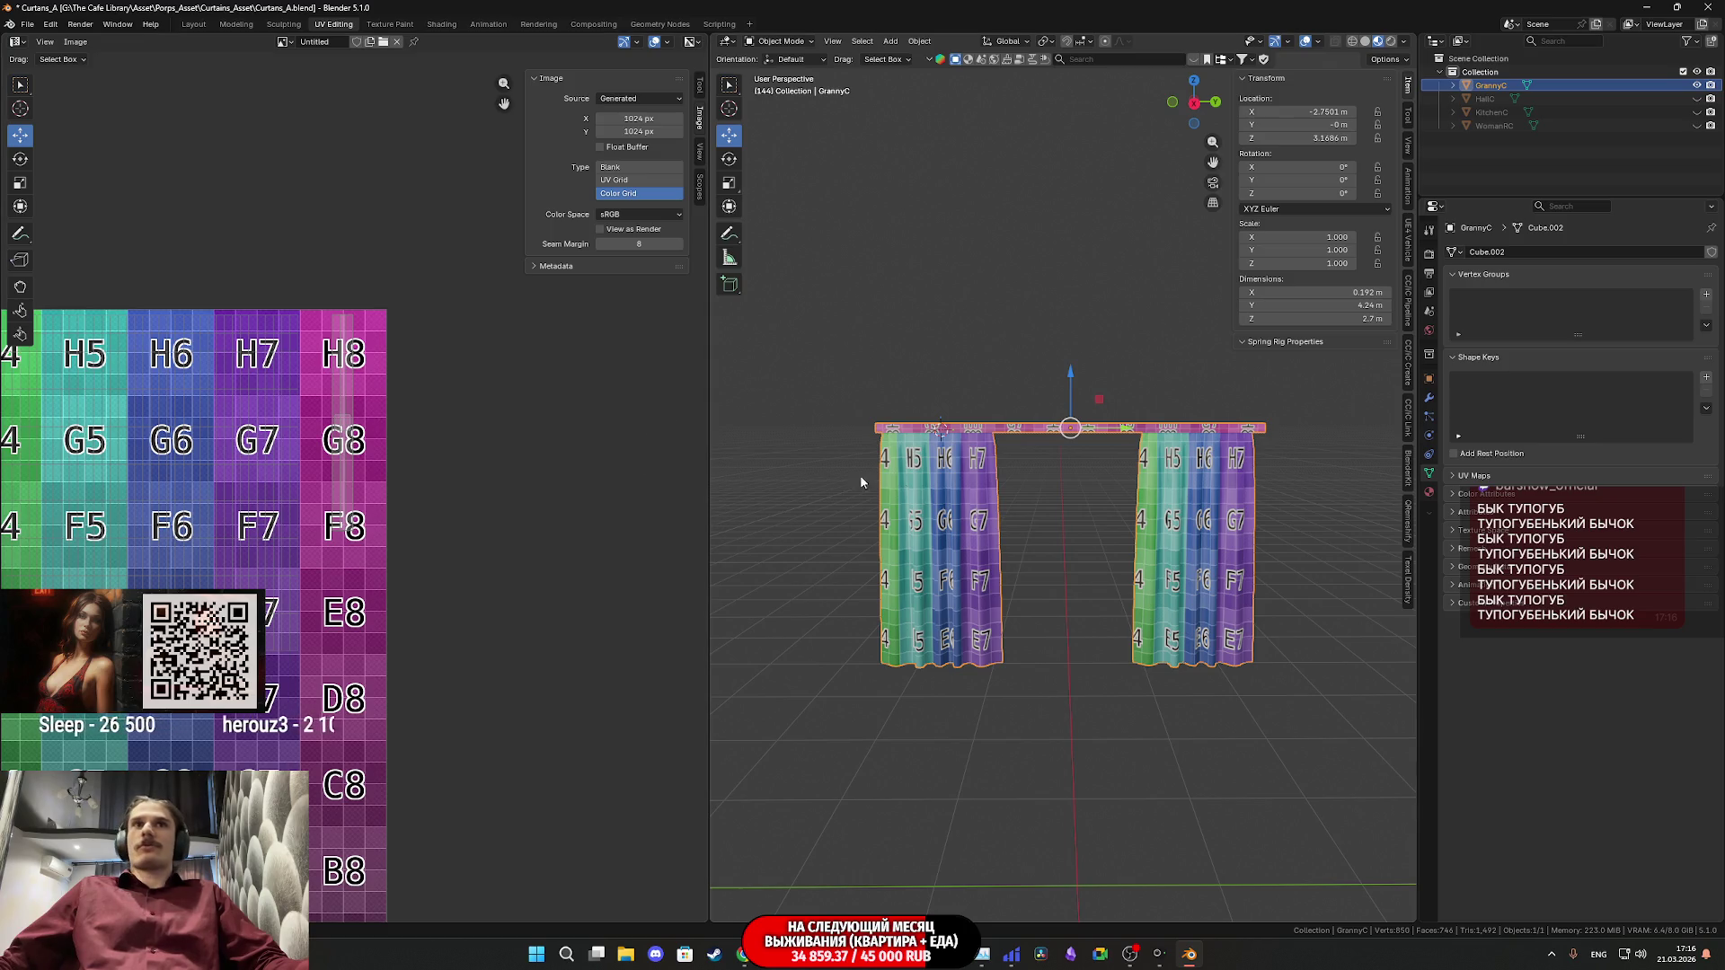
{"action": "scroll", "coordinate": [478, 432], "scroll_direction": "down", "scroll_amount": 2}
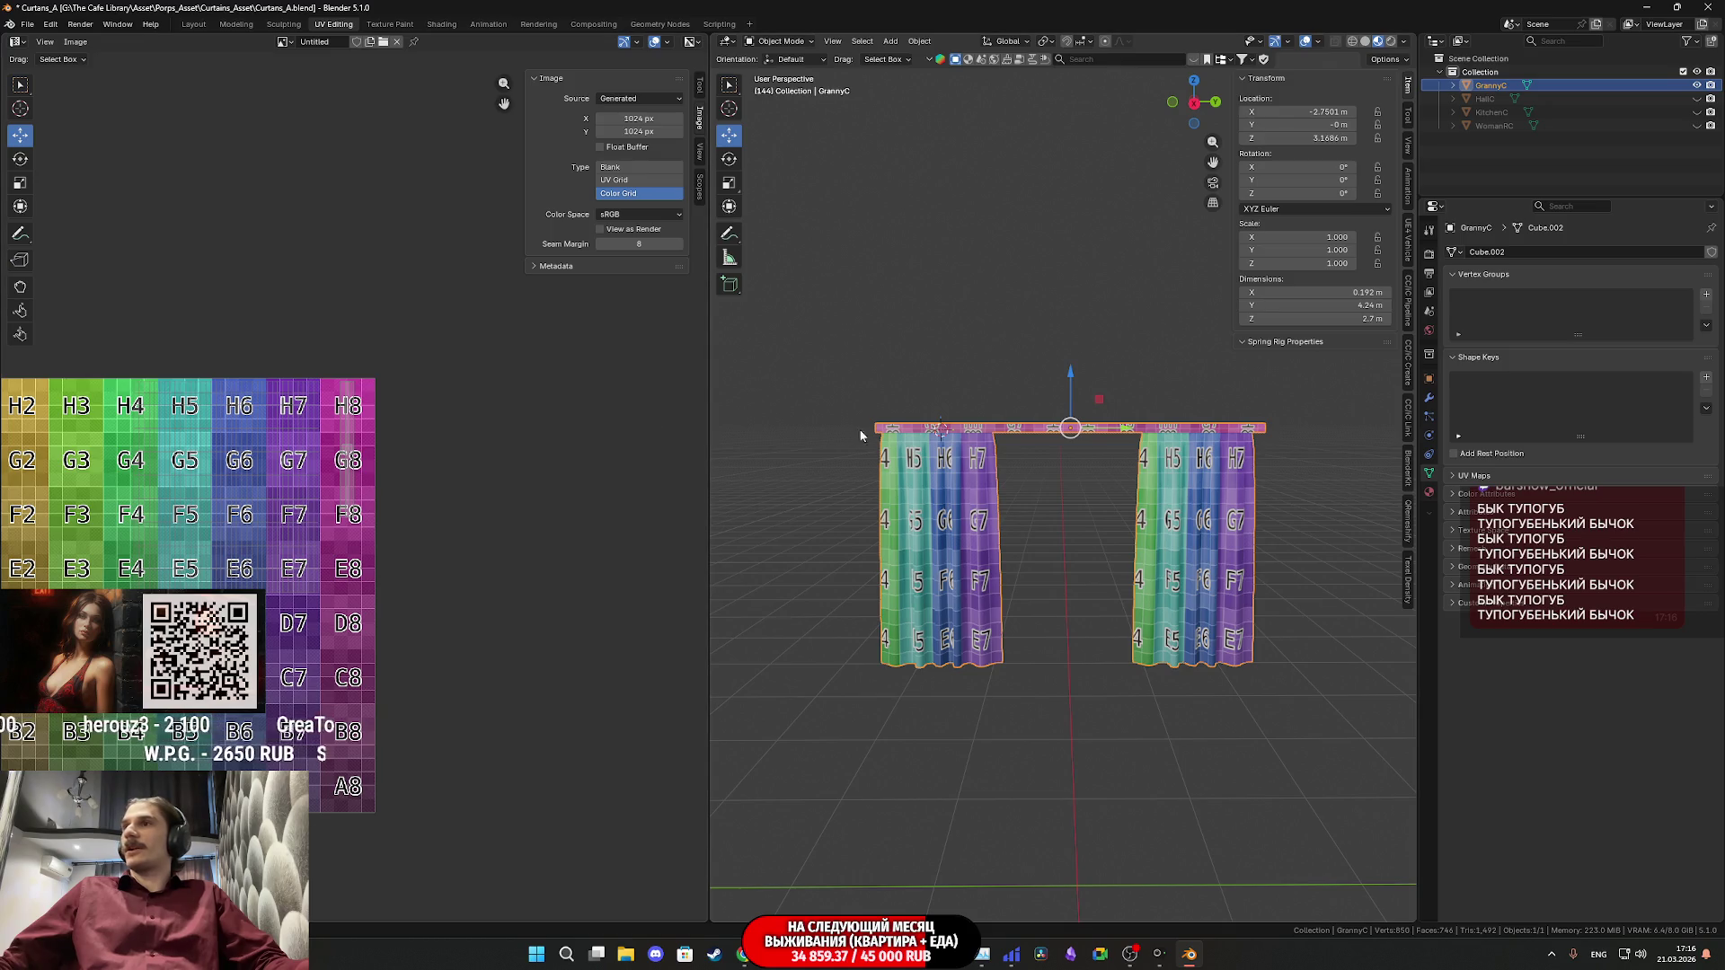
{"action": "scroll", "coordinate": [1076, 461], "scroll_direction": "up", "scroll_amount": 1}
{"action": "scroll", "coordinate": [1076, 461], "scroll_direction": "up", "scroll_amount": 1}
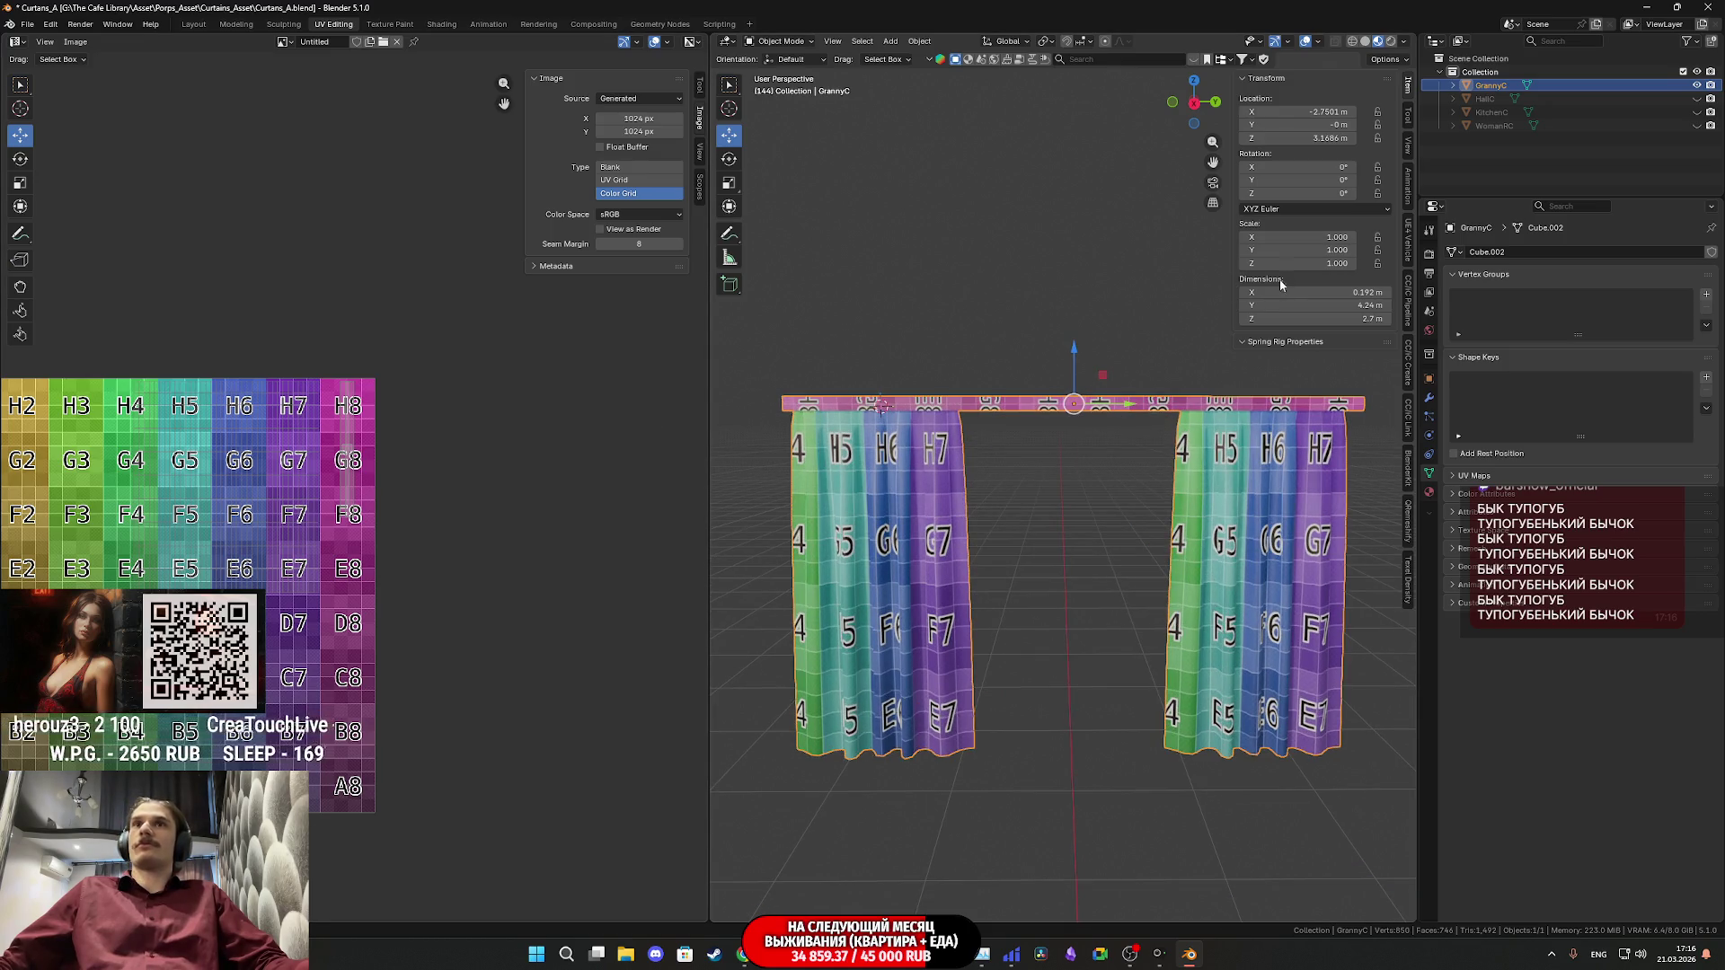